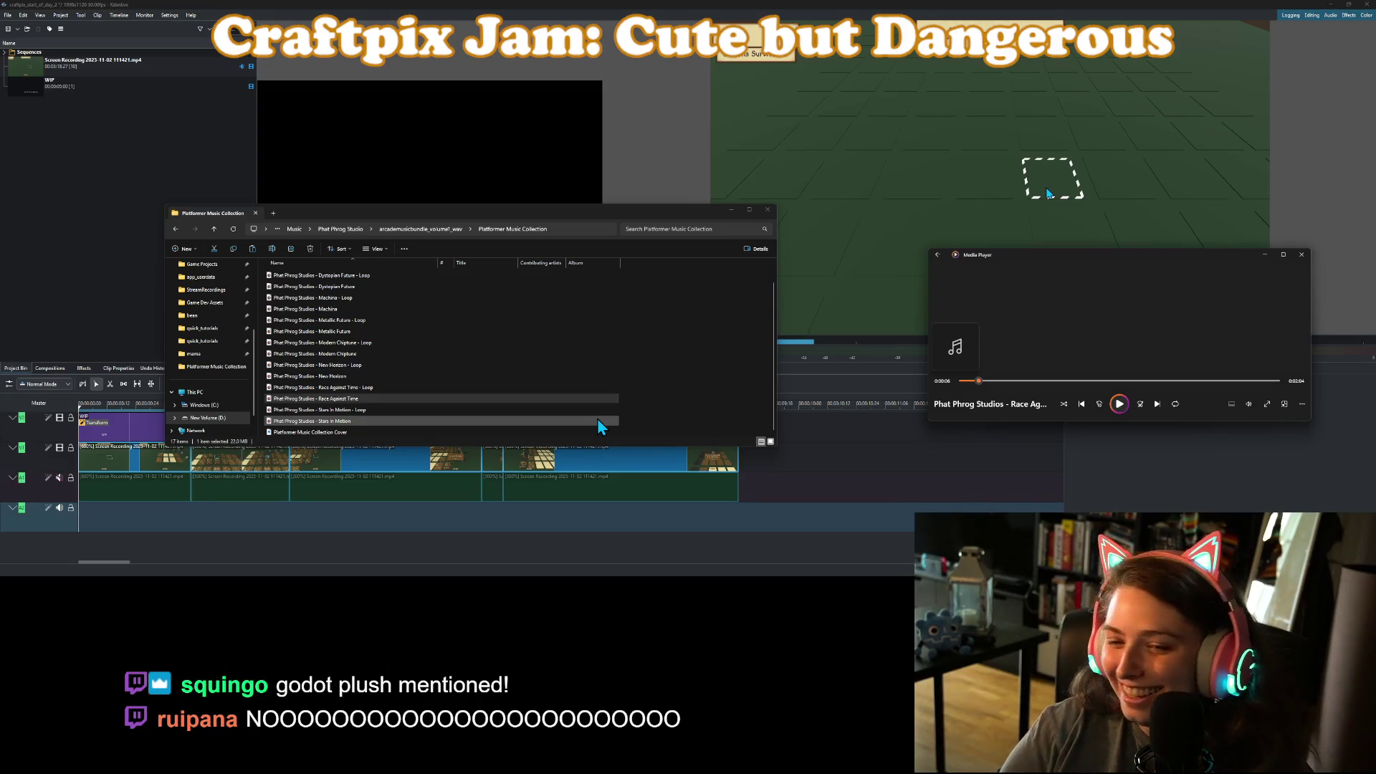
Preview the New Horizon, Modern Chiptune and Metallic Future tracks in Media Player.
{"action": "double_click", "coordinate": [364, 377]}
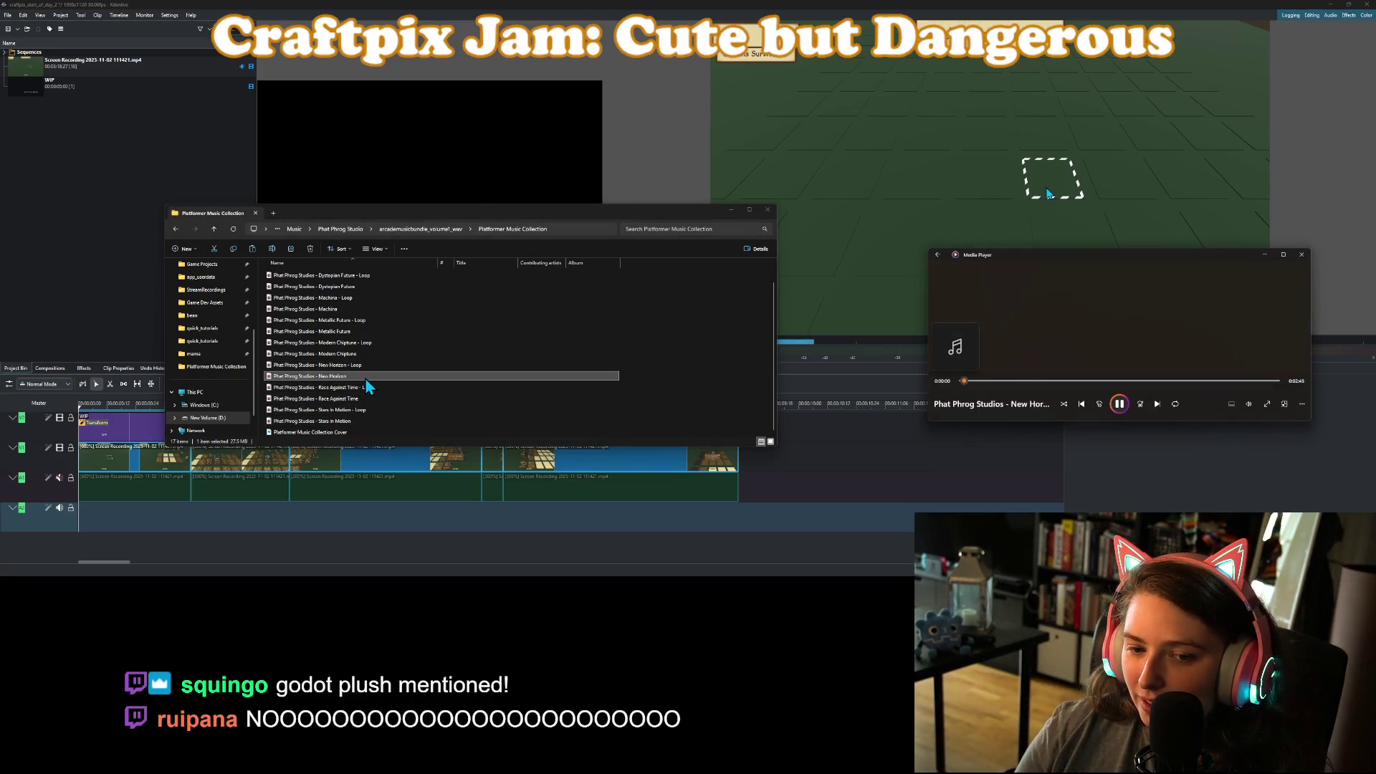
{"action": "left_click", "coordinate": [355, 359]}
{"action": "double_click", "coordinate": [355, 359]}
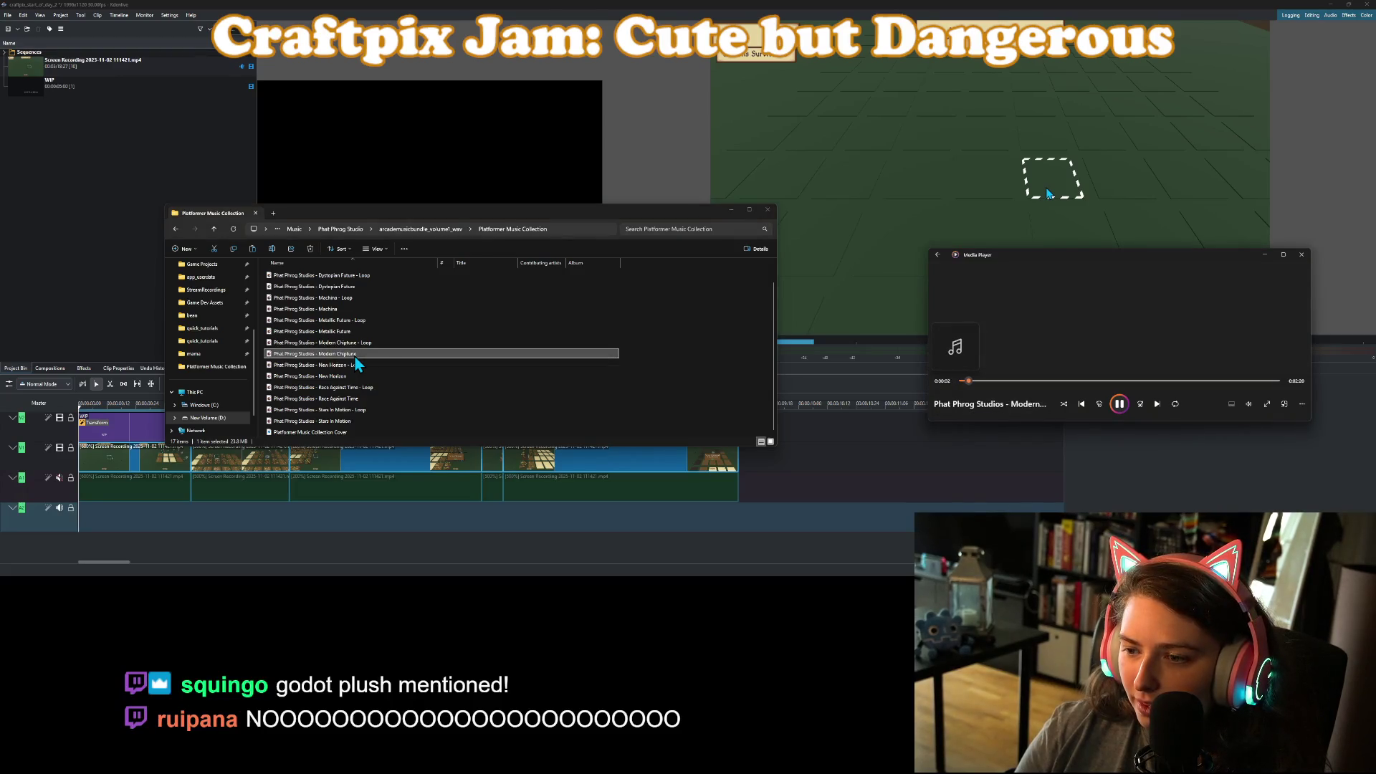
{"action": "left_click", "coordinate": [346, 331]}
{"action": "double_click", "coordinate": [346, 332]}
Play and pause Machina, then add Machina.wav to Kdenlive's Project Bin.
{"action": "double_click", "coordinate": [351, 312]}
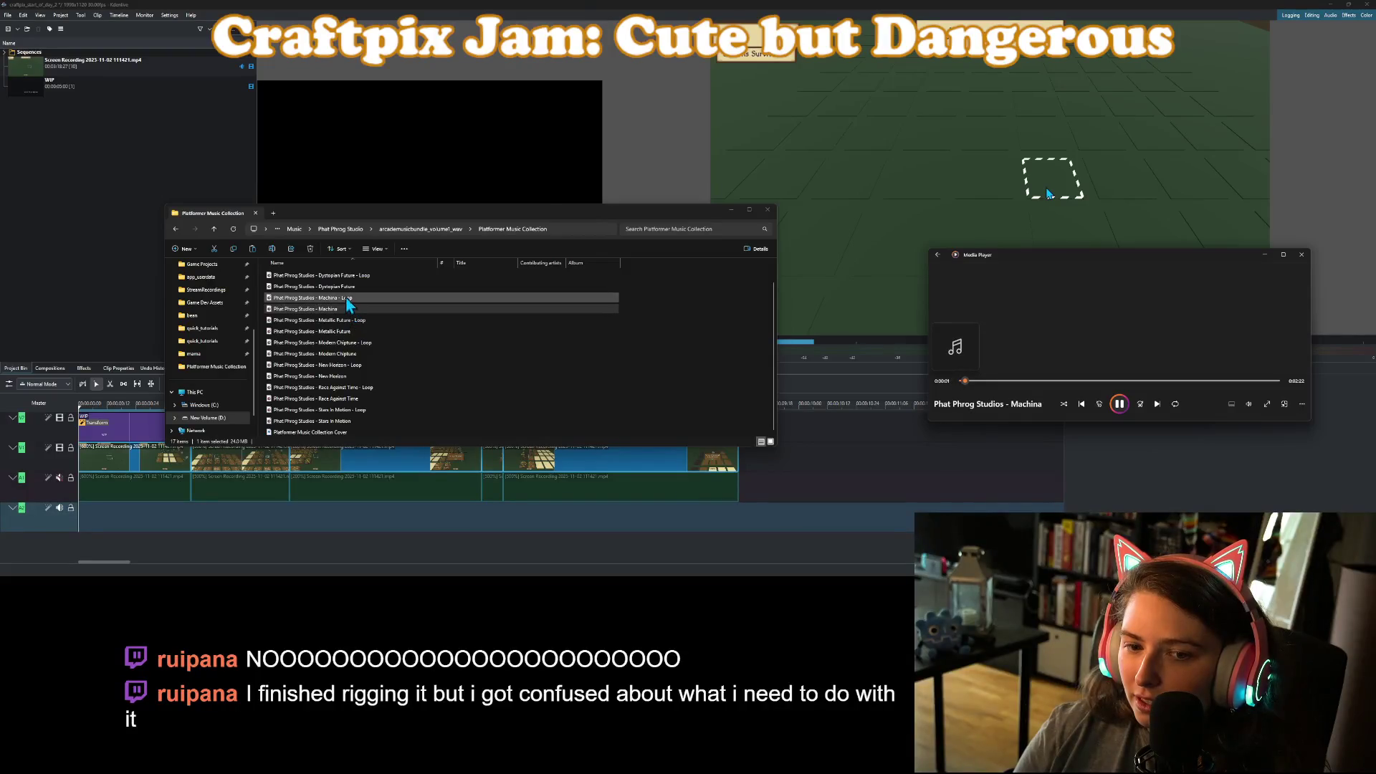
{"action": "key", "text": "XF86AudioPlay"}
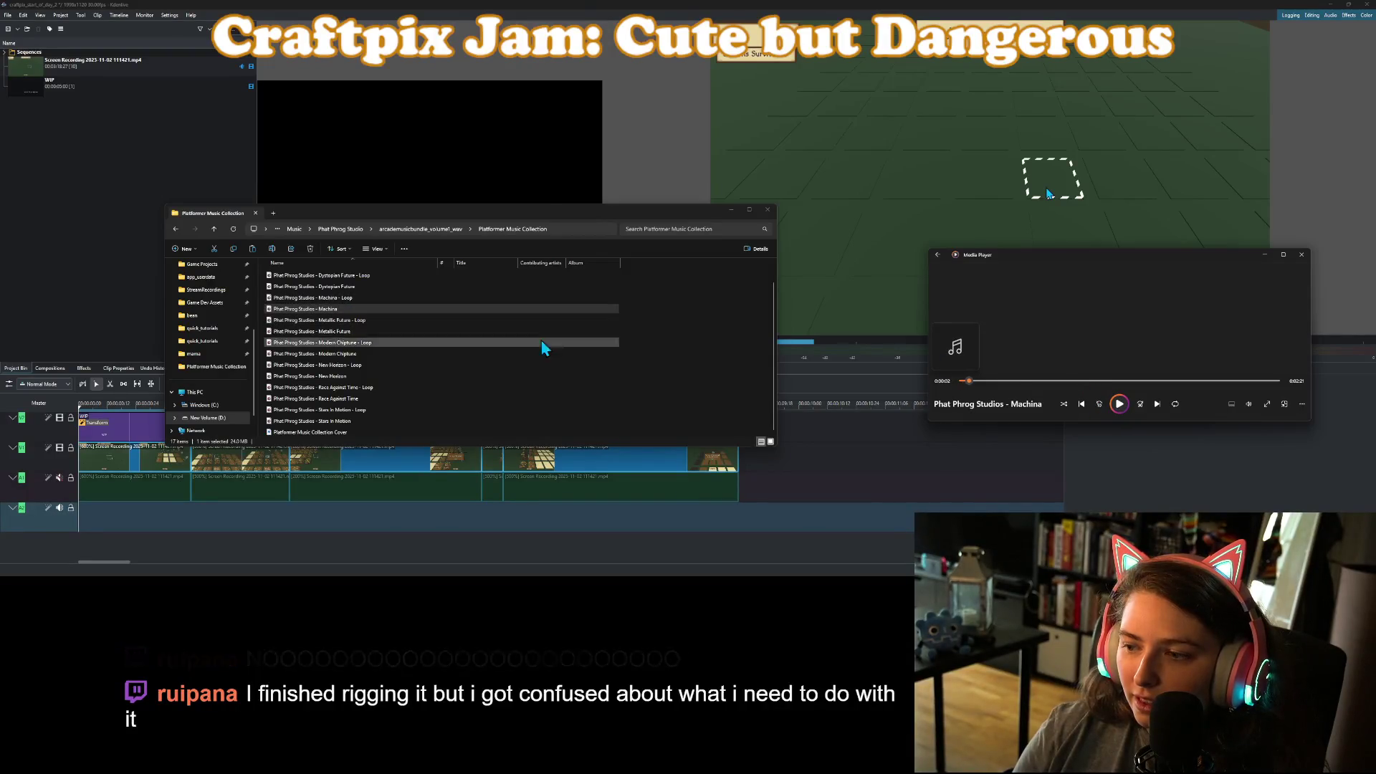
{"action": "mouse_move", "coordinate": [308, 309]}
{"action": "left_mouse_down"}
{"action": "mouse_move", "coordinate": [287, 287]}
{"action": "mouse_move", "coordinate": [90, 215]}
{"action": "mouse_move", "coordinate": [91, 239]}
{"action": "left_mouse_up"}
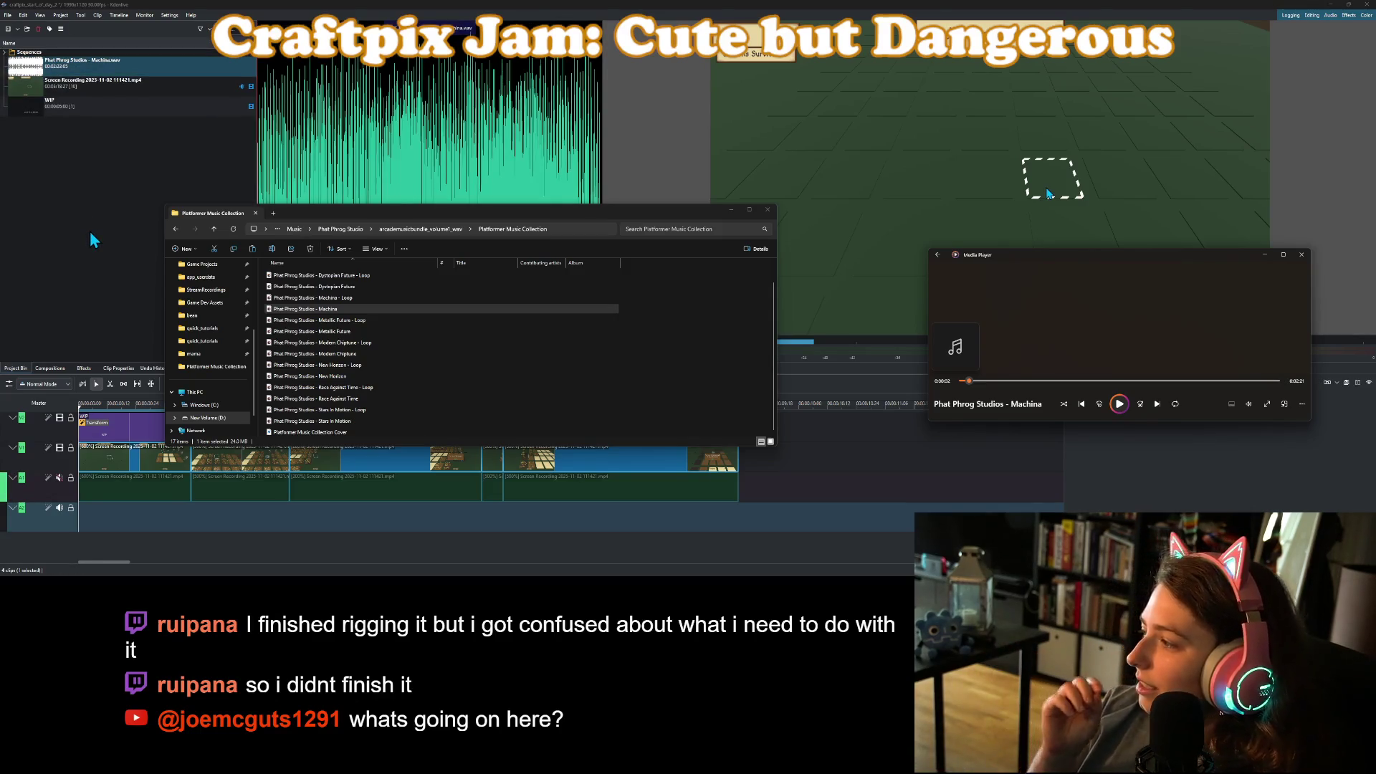
{"action": "left_click", "coordinate": [91, 239]}
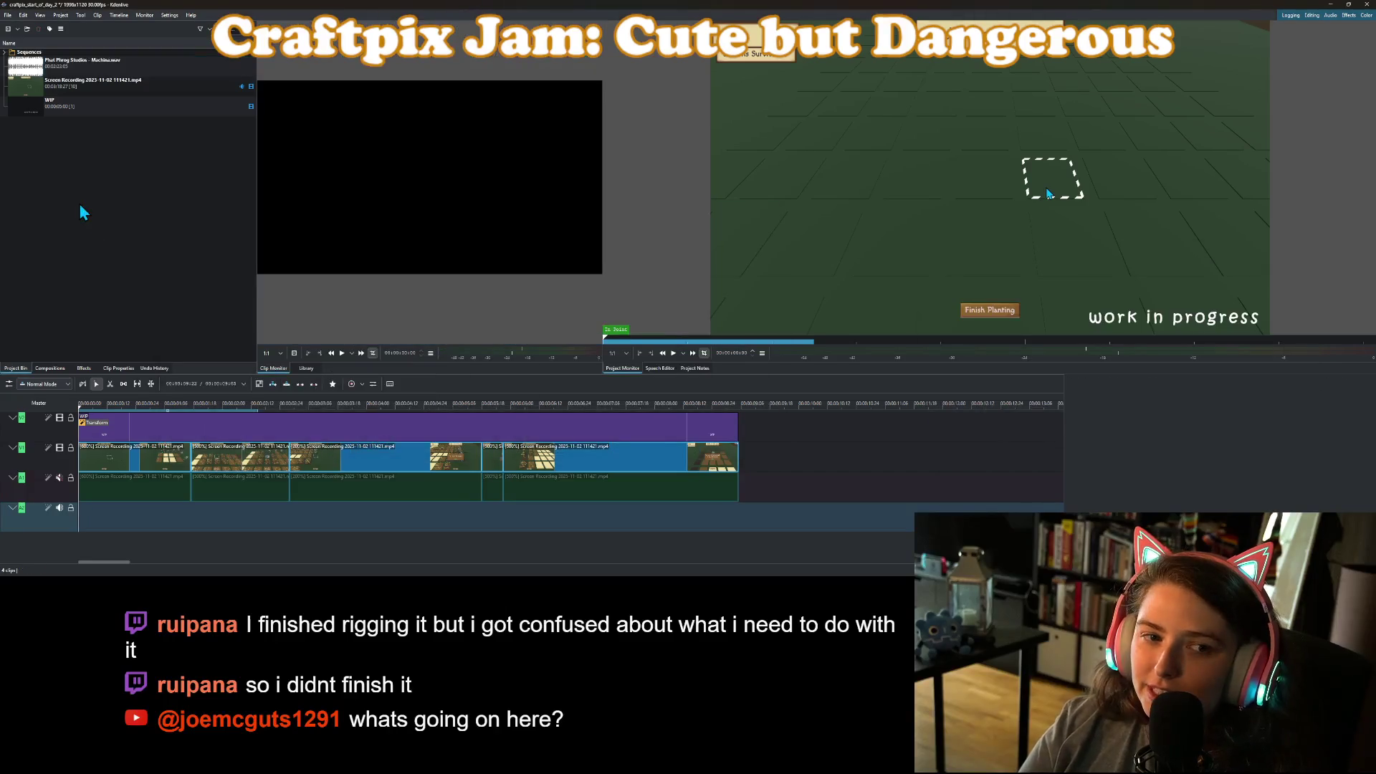
Place Machina.wav on audio track A2, enlarge the preview monitors, and play the edit.
{"action": "mouse_move", "coordinate": [79, 64]}
{"action": "left_mouse_down"}
{"action": "mouse_move", "coordinate": [164, 539]}
{"action": "mouse_move", "coordinate": [68, 539]}
{"action": "left_mouse_up"}
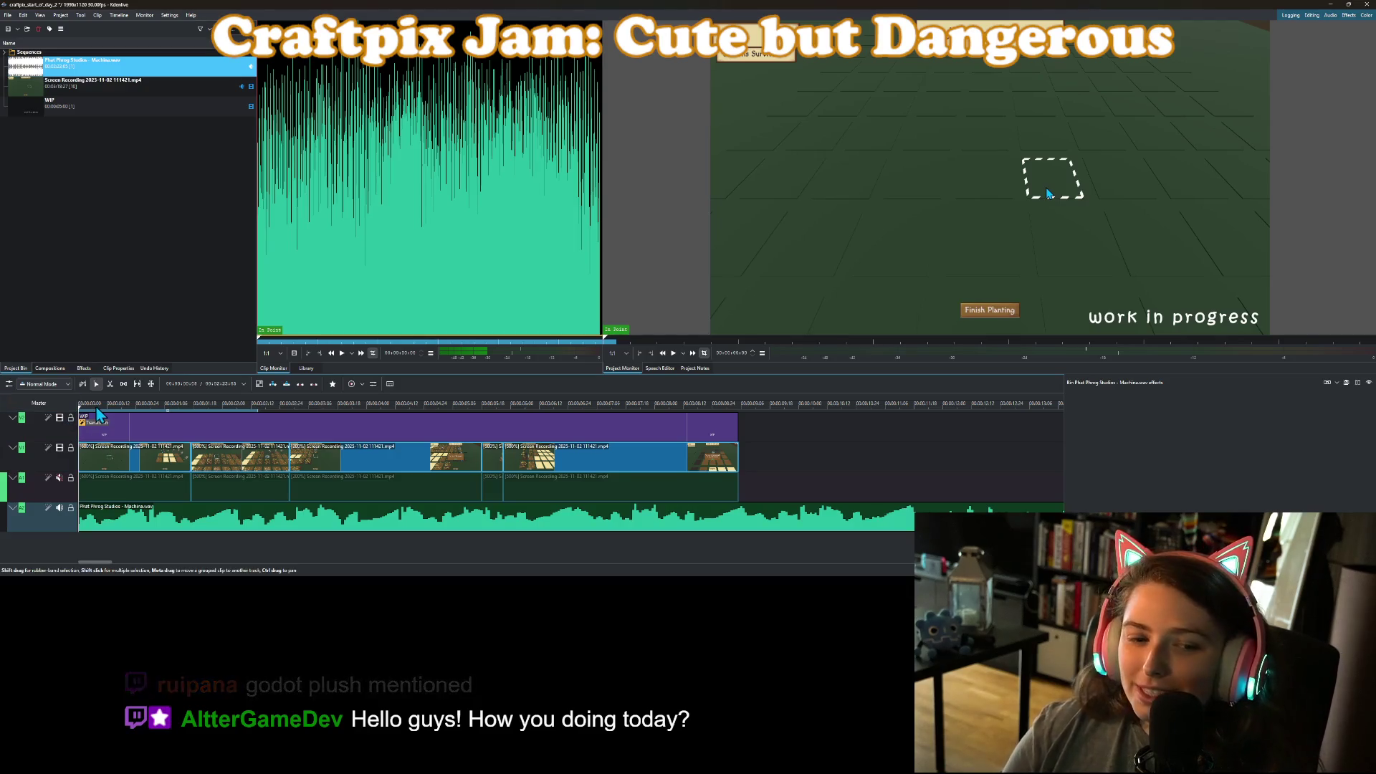
{"action": "left_click", "coordinate": [364, 413]}
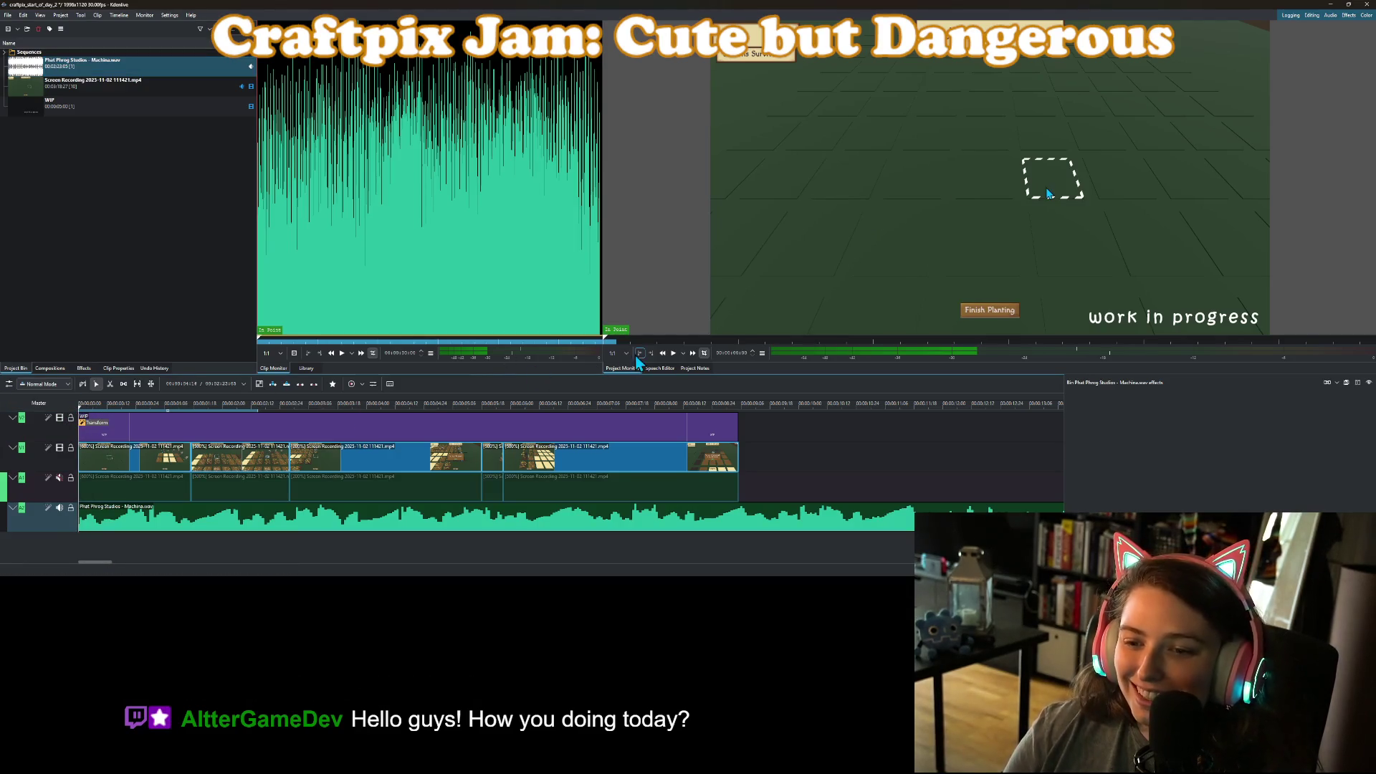
{"action": "left_click_drag", "start_coordinate": [640, 375], "coordinate": [627, 428]}
{"action": "left_click", "coordinate": [625, 437]}
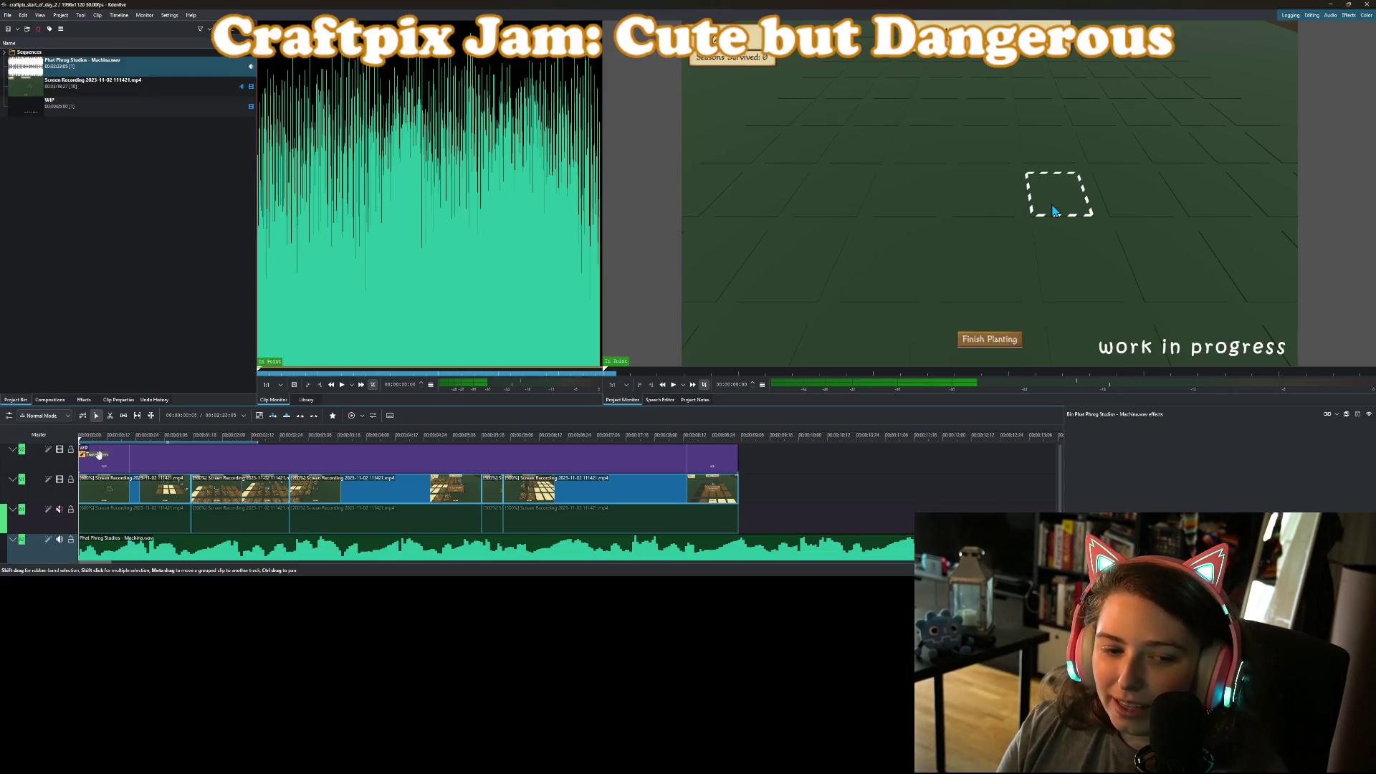
{"action": "left_click", "coordinate": [675, 387]}
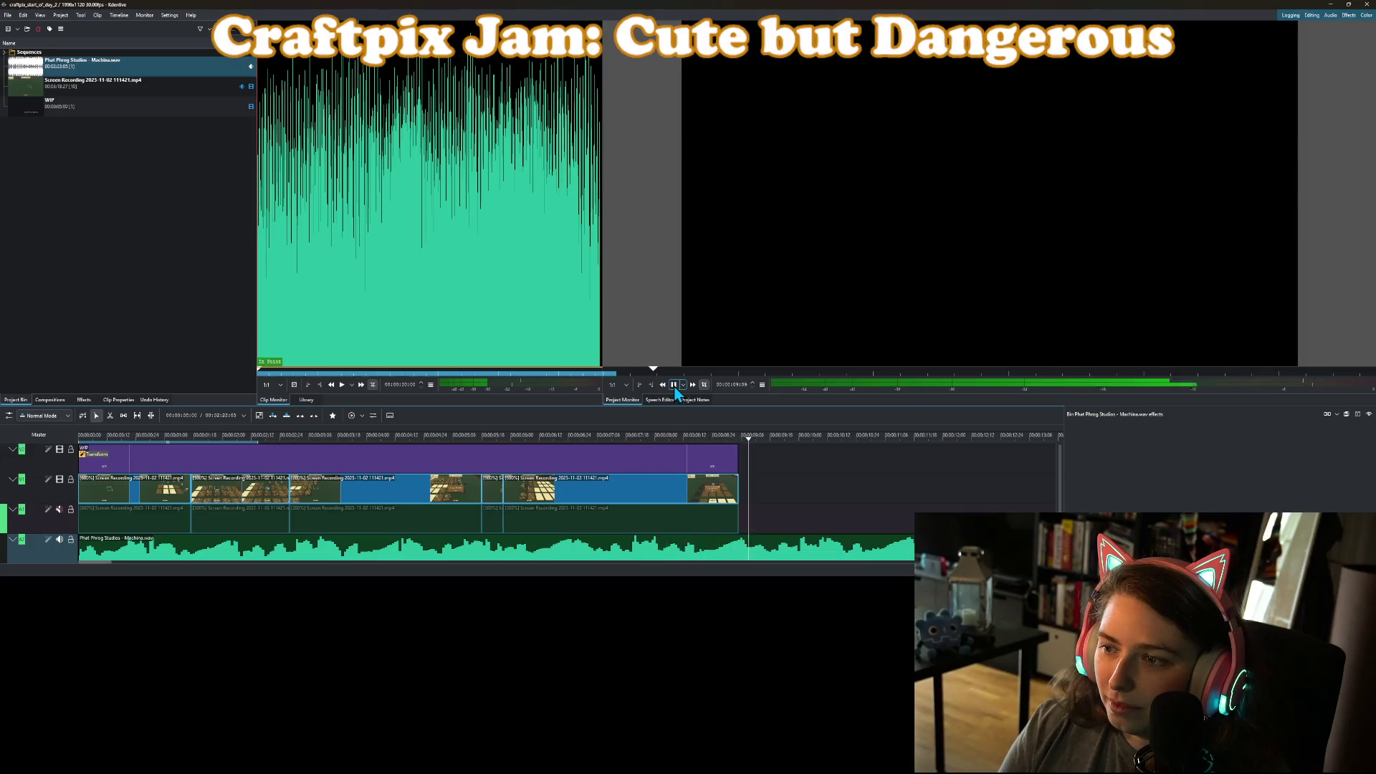
Cut away the music's opening and remove the gap so Machina starts at the timeline beginning.
{"action": "left_click", "coordinate": [674, 384]}
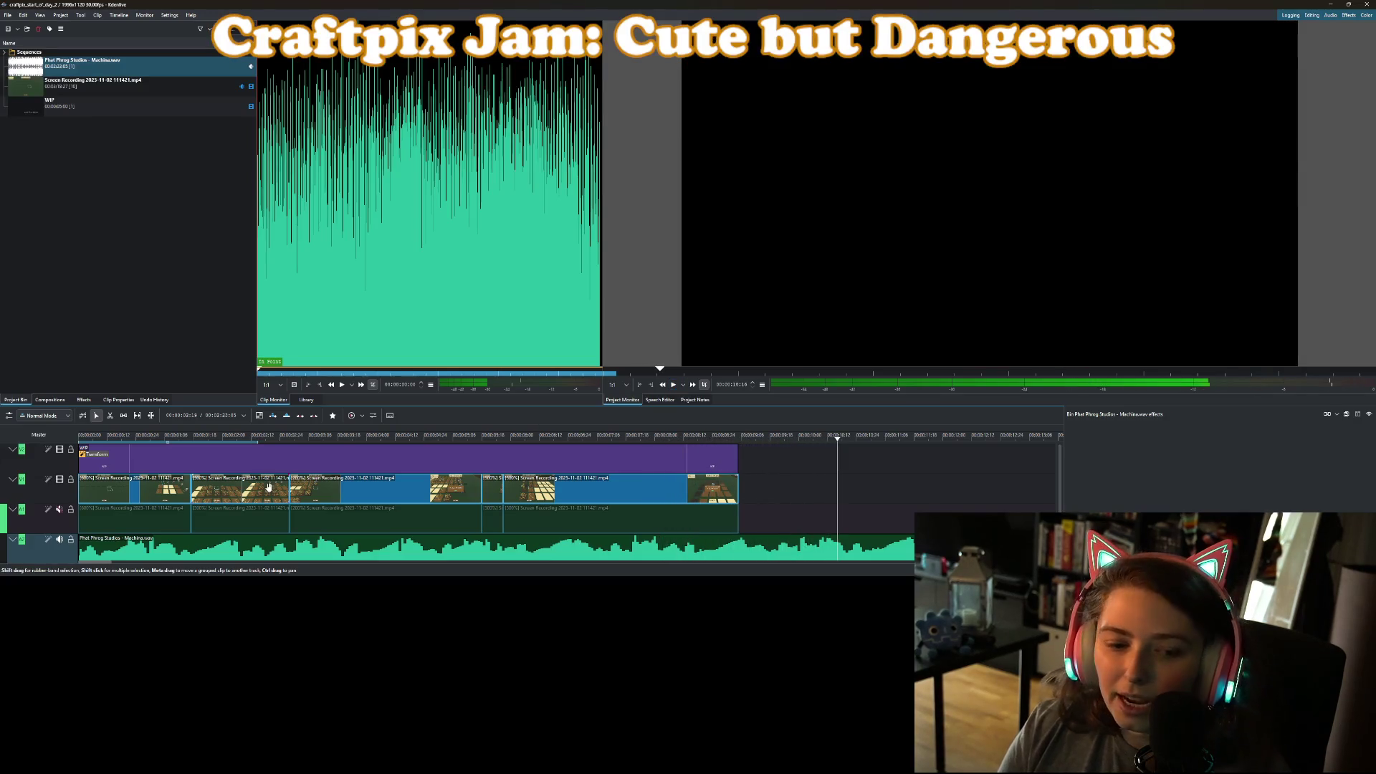
{"action": "mouse_move", "coordinate": [93, 445]}
{"action": "left_mouse_down"}
{"action": "mouse_move", "coordinate": [191, 443]}
{"action": "mouse_move", "coordinate": [197, 479]}
{"action": "left_mouse_up"}
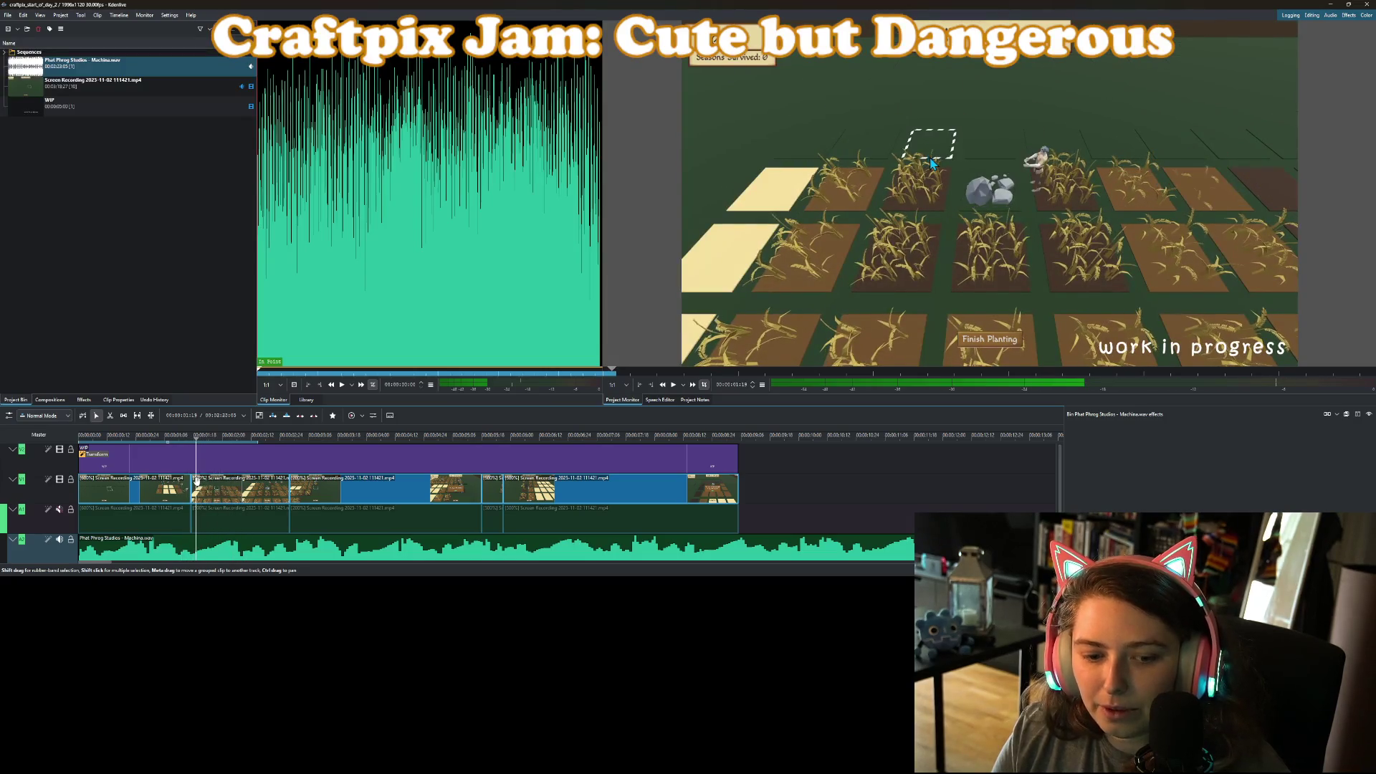
{"action": "right_click", "coordinate": [229, 553]}
{"action": "left_click", "coordinate": [260, 527]}
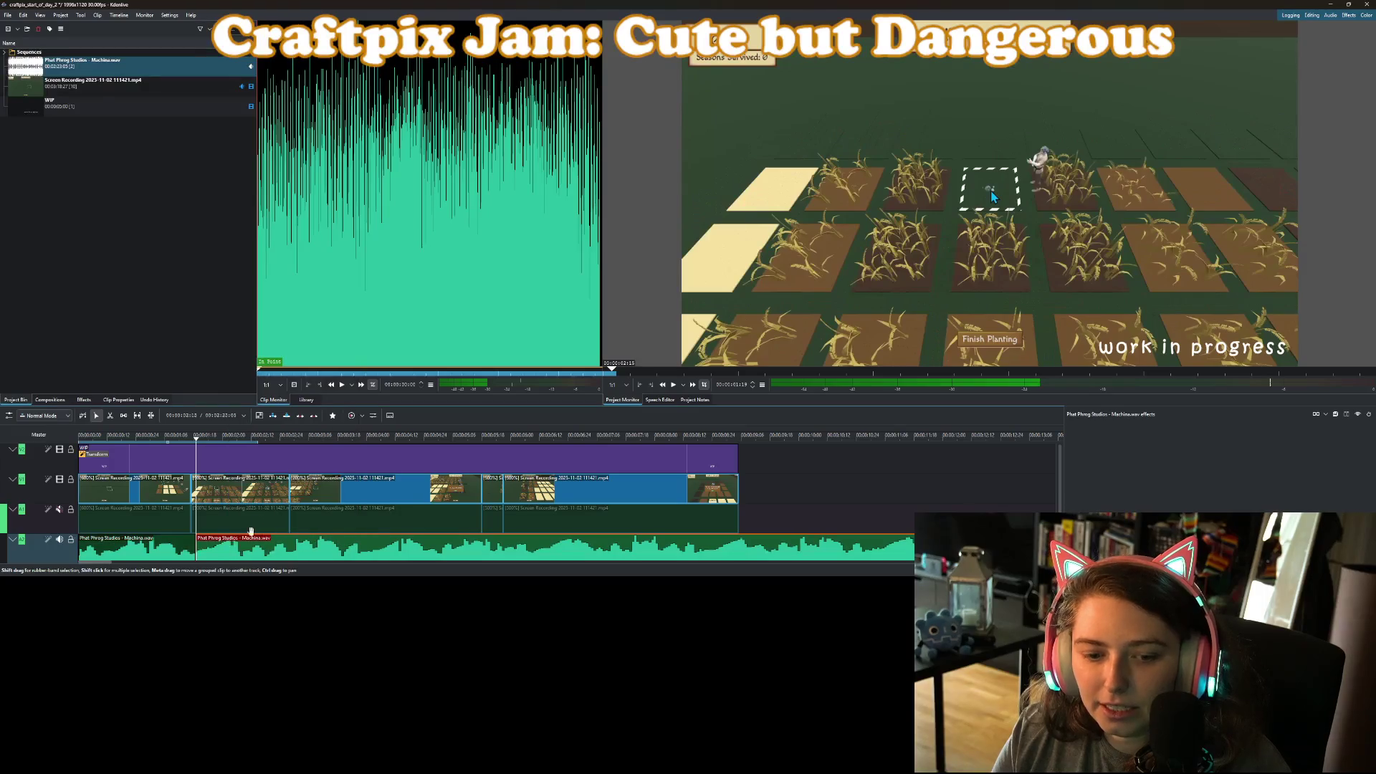
{"action": "left_click", "coordinate": [136, 549]}
{"action": "key", "text": "Delete"}
{"action": "right_click", "coordinate": [179, 551]}
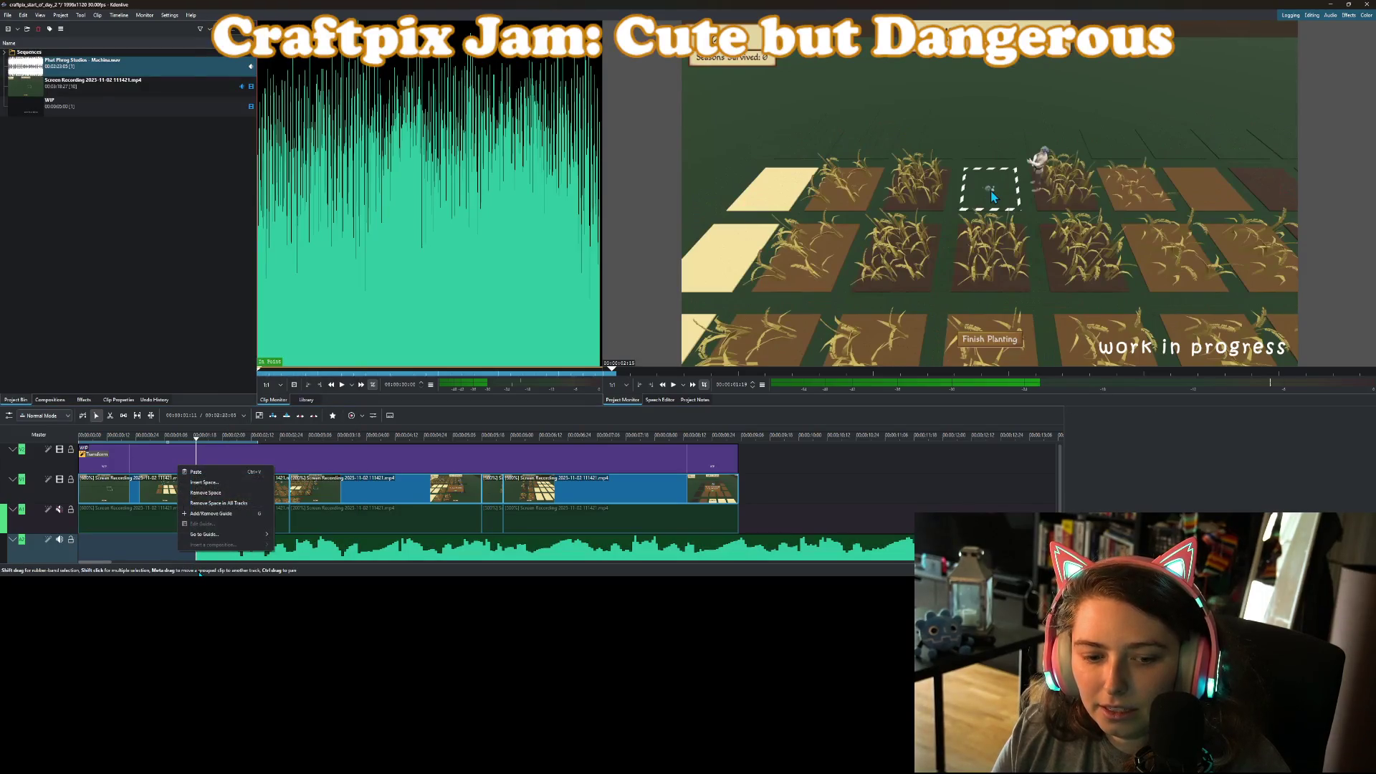
{"action": "left_click", "coordinate": [206, 493]}
{"action": "key", "text": "Home"}
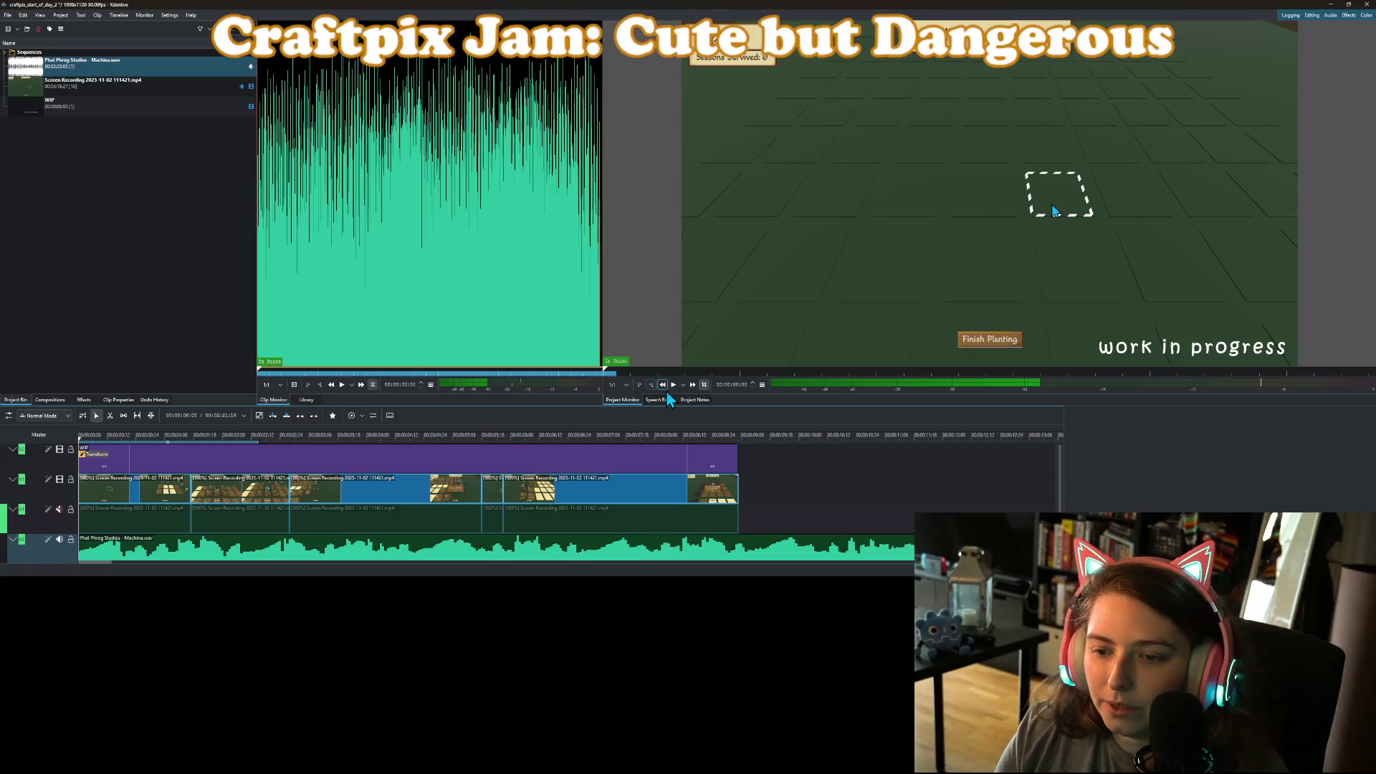
{"action": "left_click", "coordinate": [677, 390]}
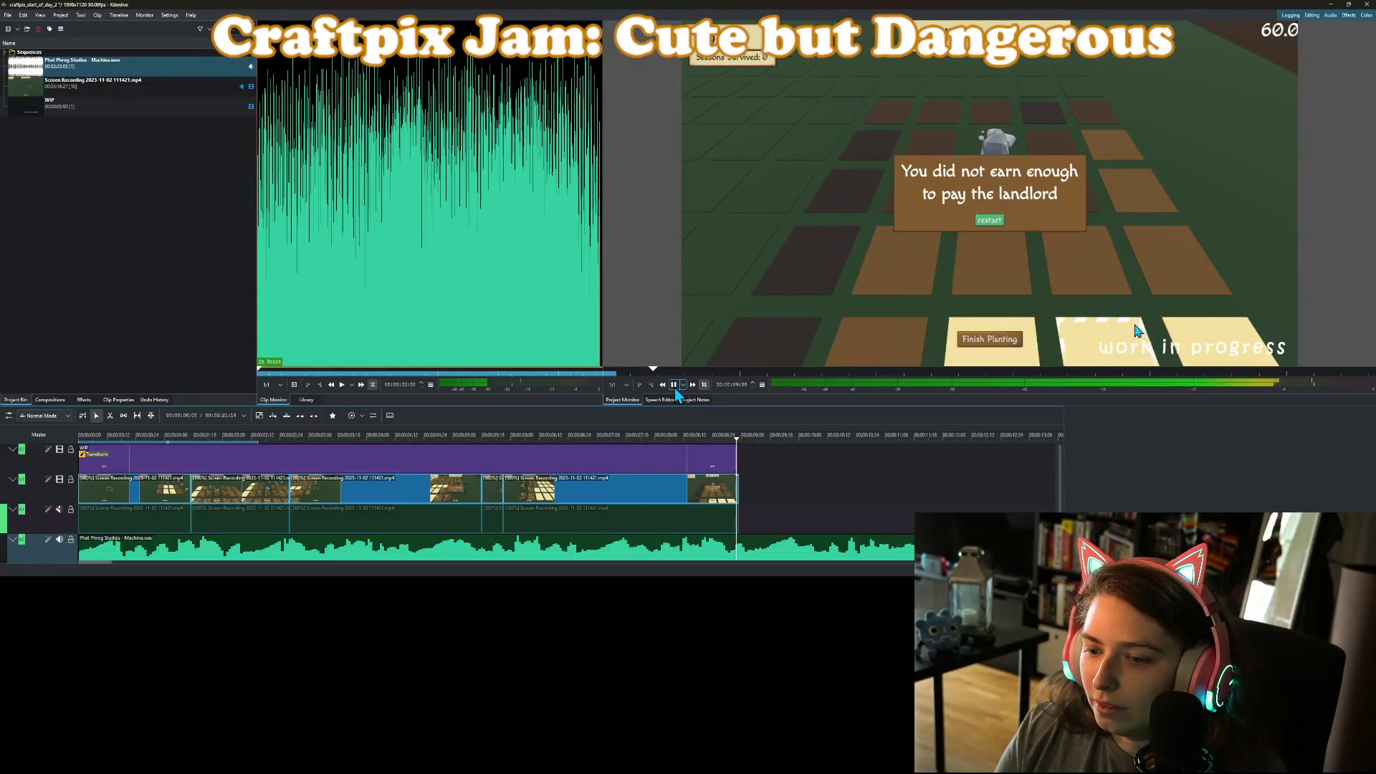
Cut the music where the footage ends, delete the tail, and extend the last video clip.
{"action": "left_click", "coordinate": [674, 386]}
{"action": "left_click_drag", "start_coordinate": [694, 439], "coordinate": [747, 449]}
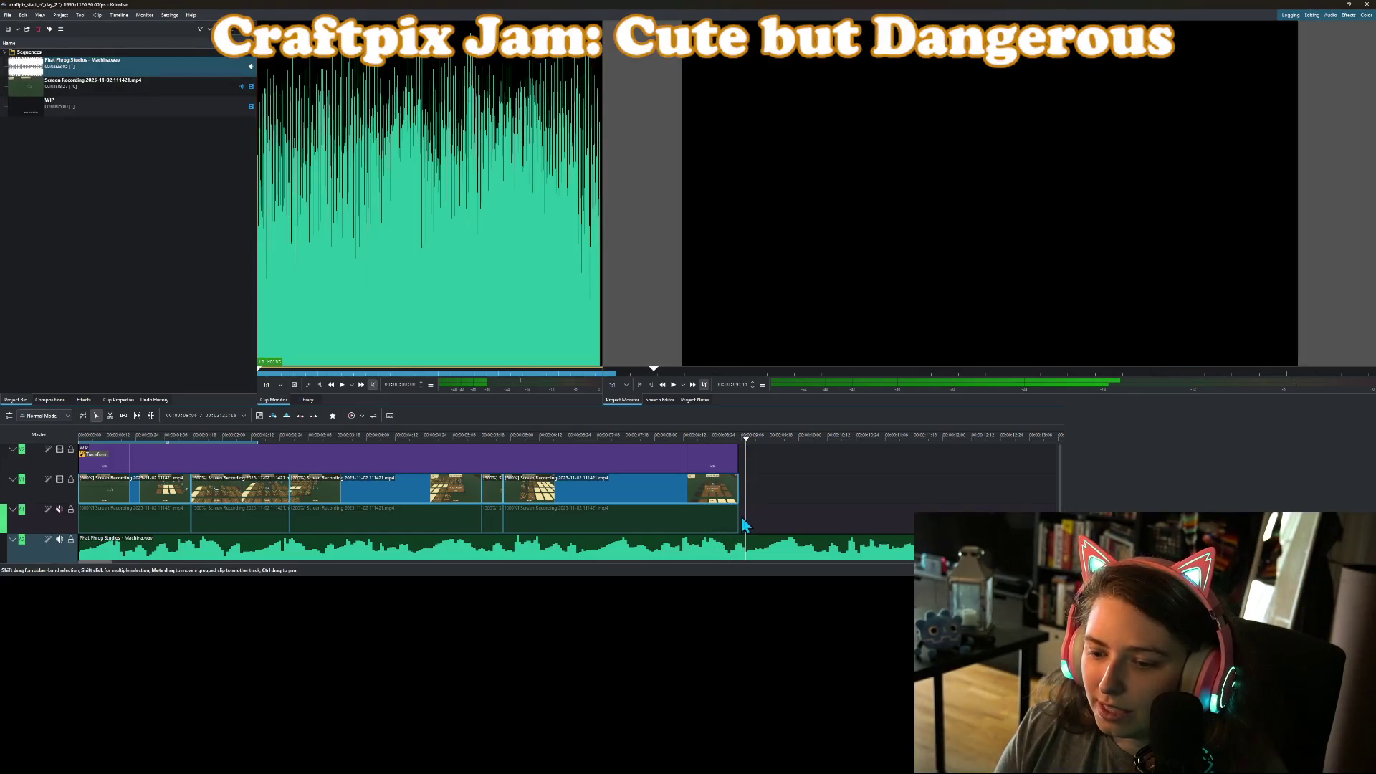
{"action": "left_click", "coordinate": [747, 440]}
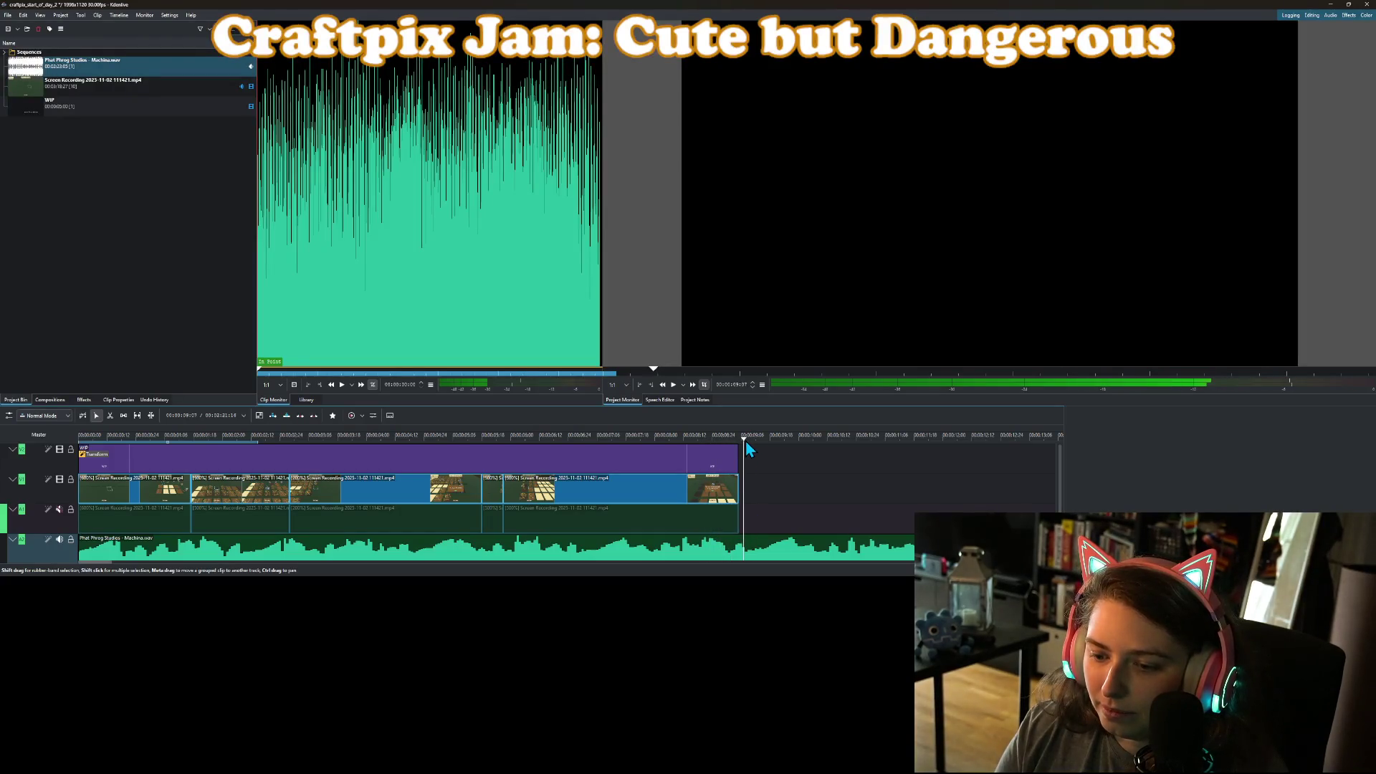
{"action": "right_click", "coordinate": [756, 546]}
{"action": "left_click", "coordinate": [772, 532]}
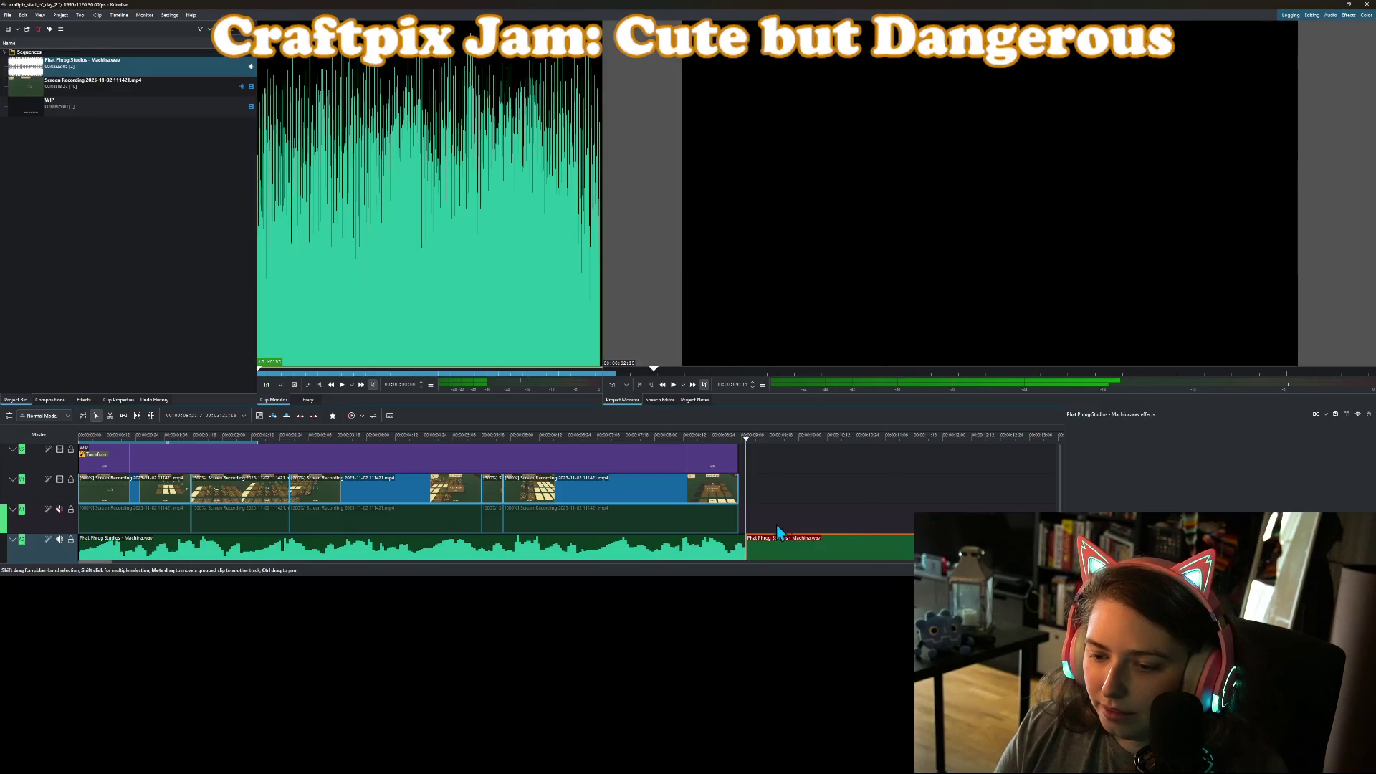
{"action": "key", "text": "Delete"}
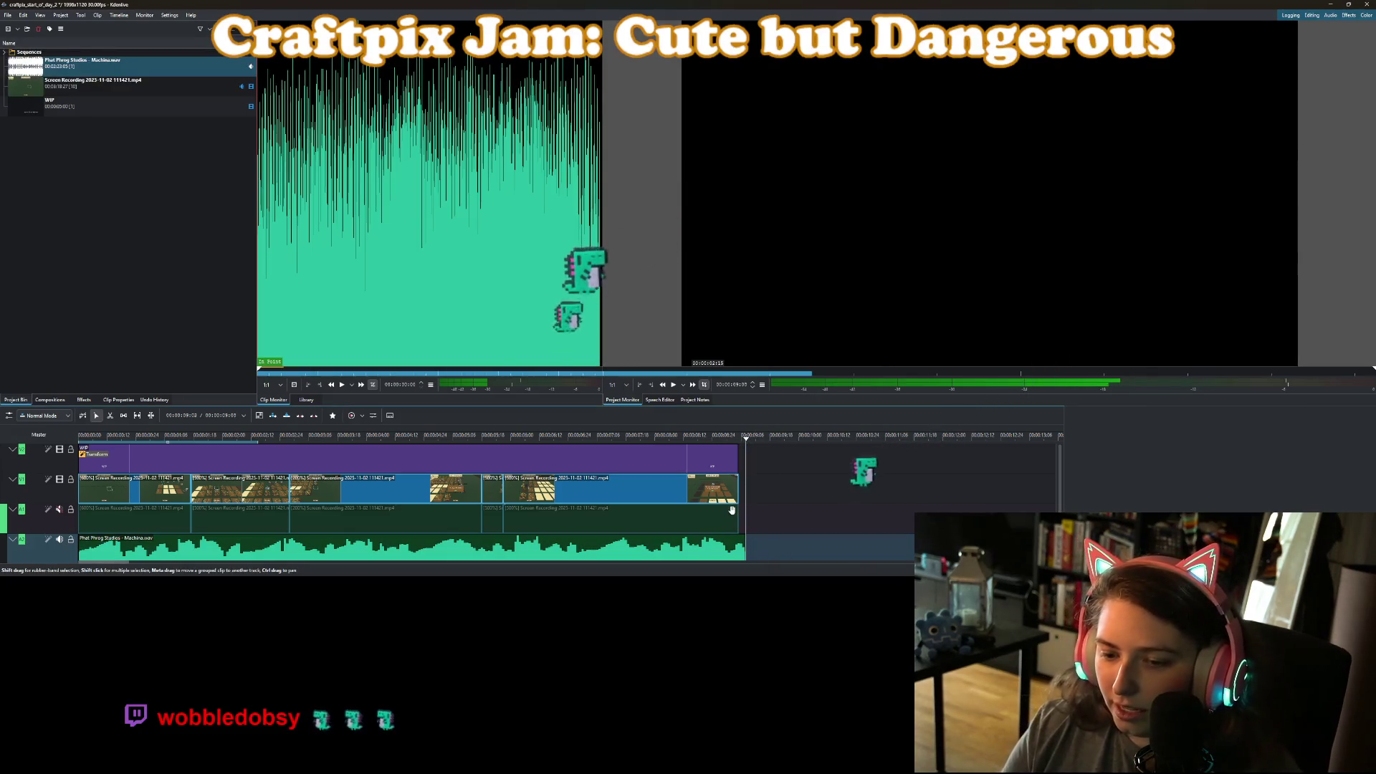
{"action": "left_click_drag", "start_coordinate": [738, 491], "coordinate": [747, 459]}
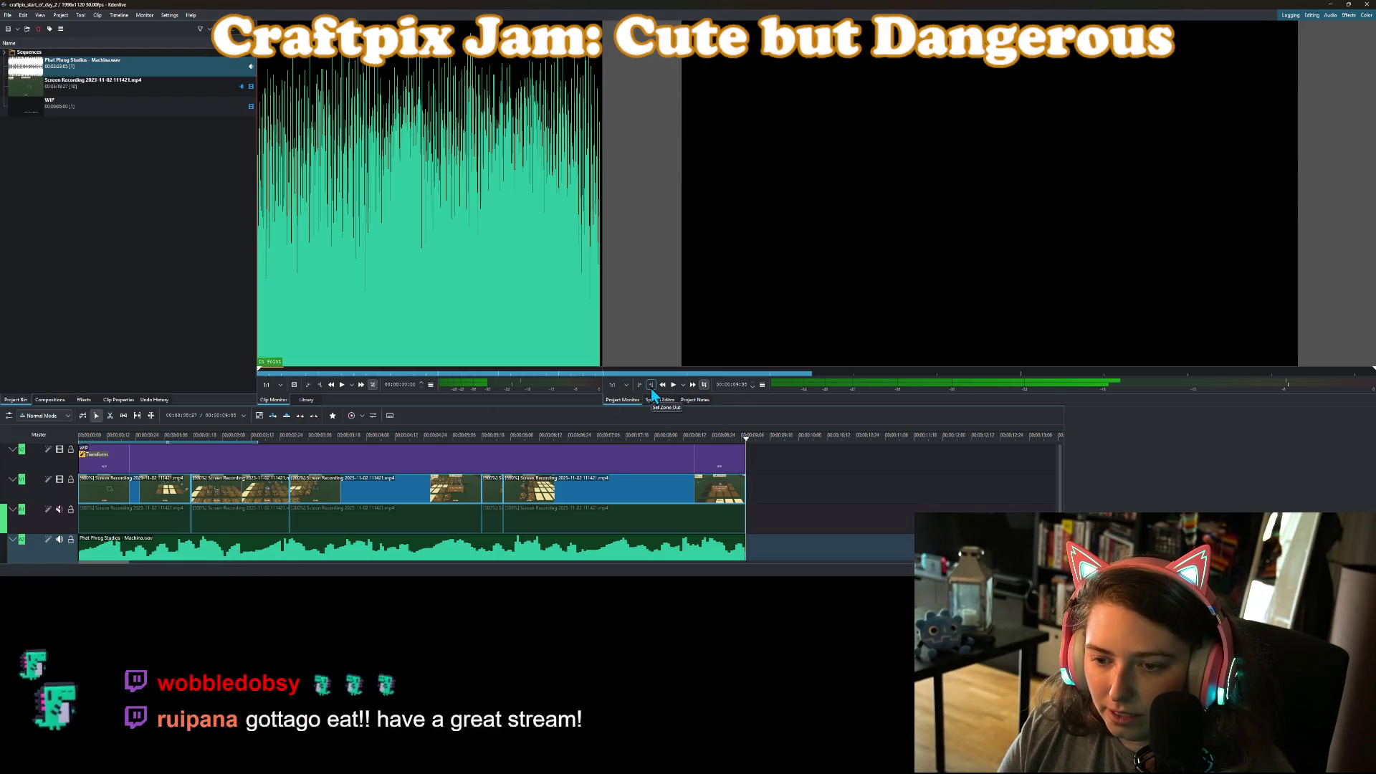
Set the zone out at the project's end and play the whole zone on loop.
{"action": "scroll", "coordinate": [751, 456], "scroll_direction": "up", "scroll_amount": 3}
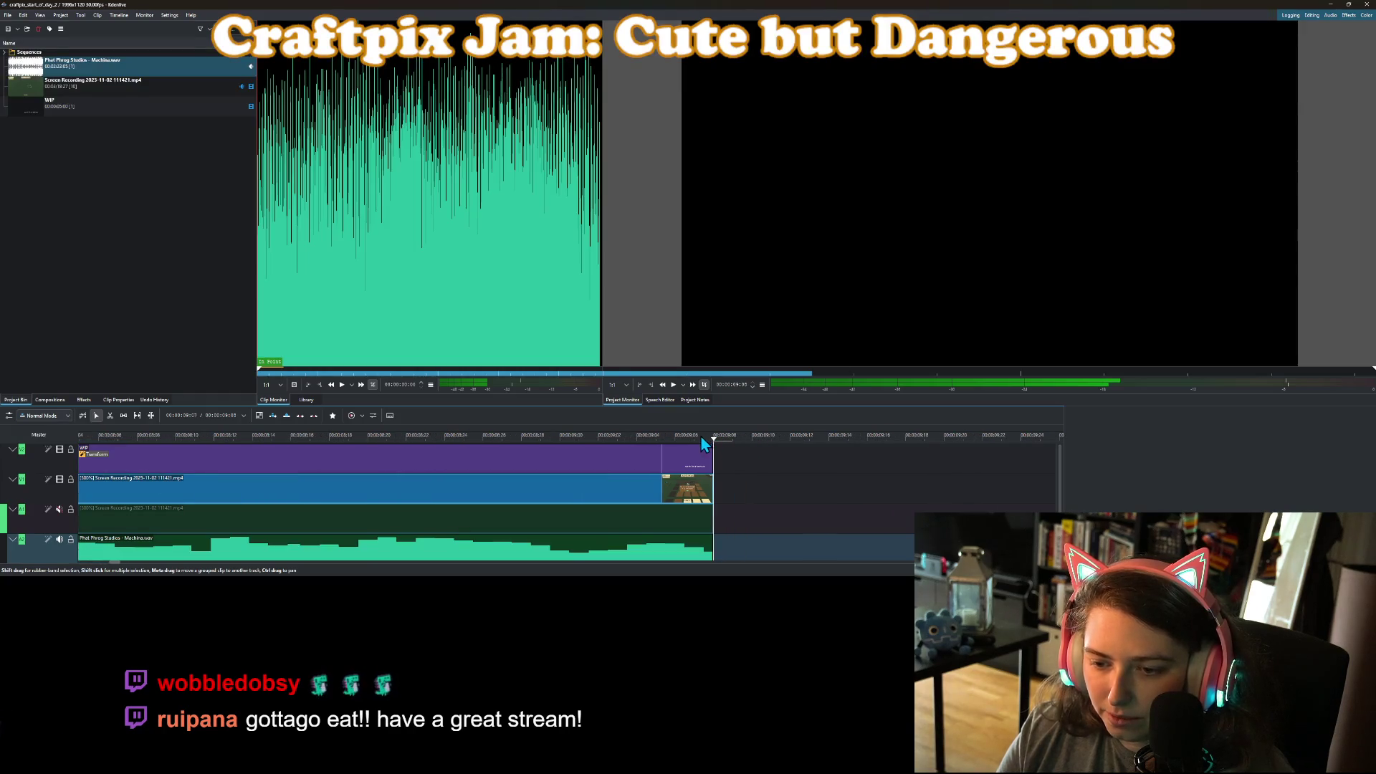
{"action": "left_click", "coordinate": [694, 437]}
{"action": "left_click", "coordinate": [689, 435]}
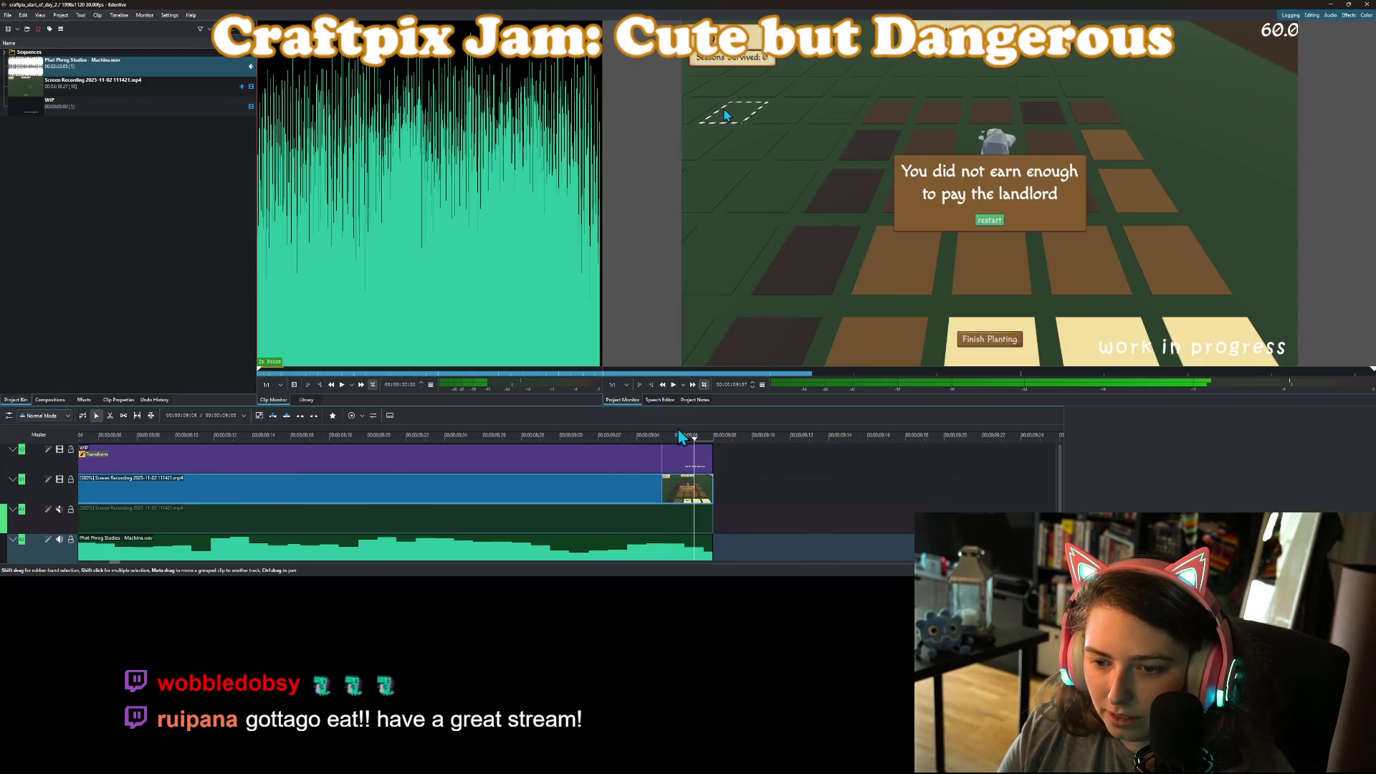
{"action": "left_click", "coordinate": [653, 387]}
{"action": "left_click", "coordinate": [684, 386]}
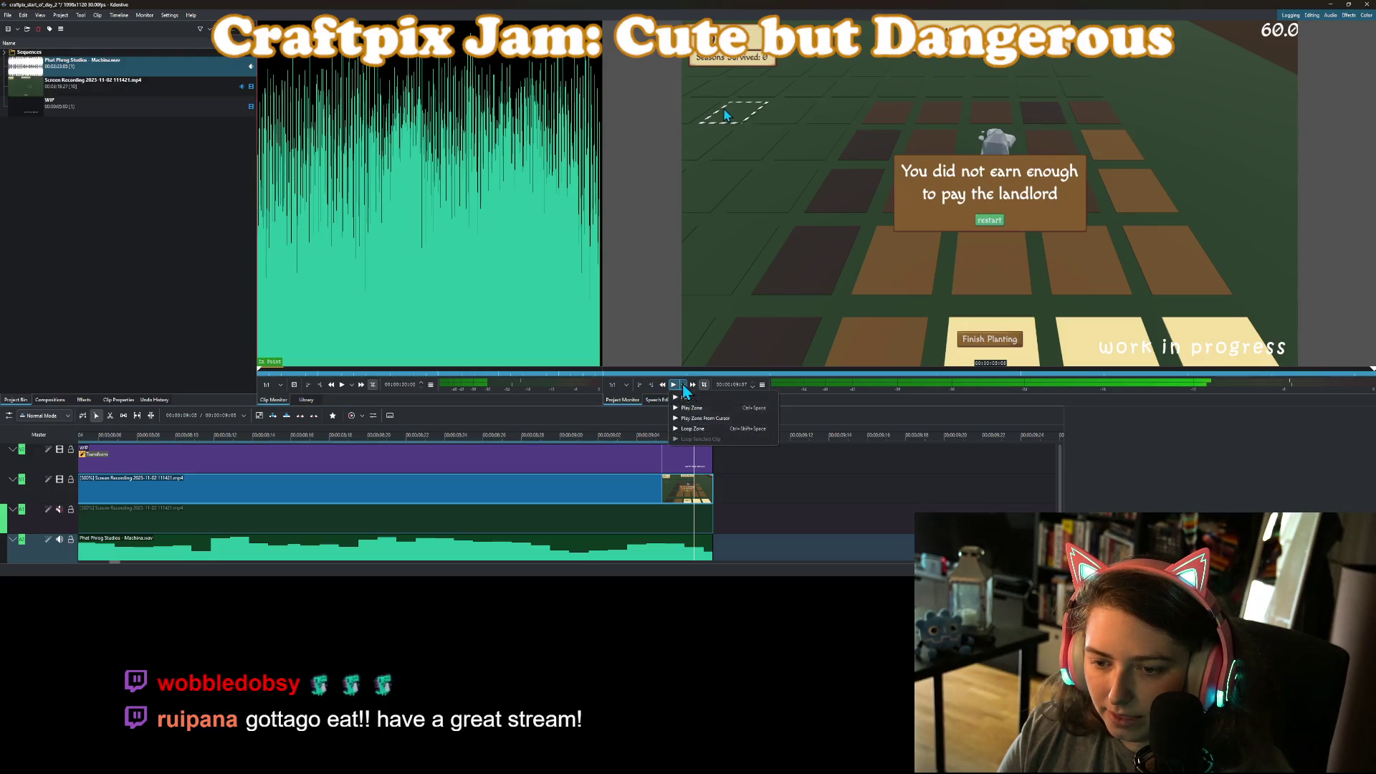
{"action": "left_click", "coordinate": [709, 430]}
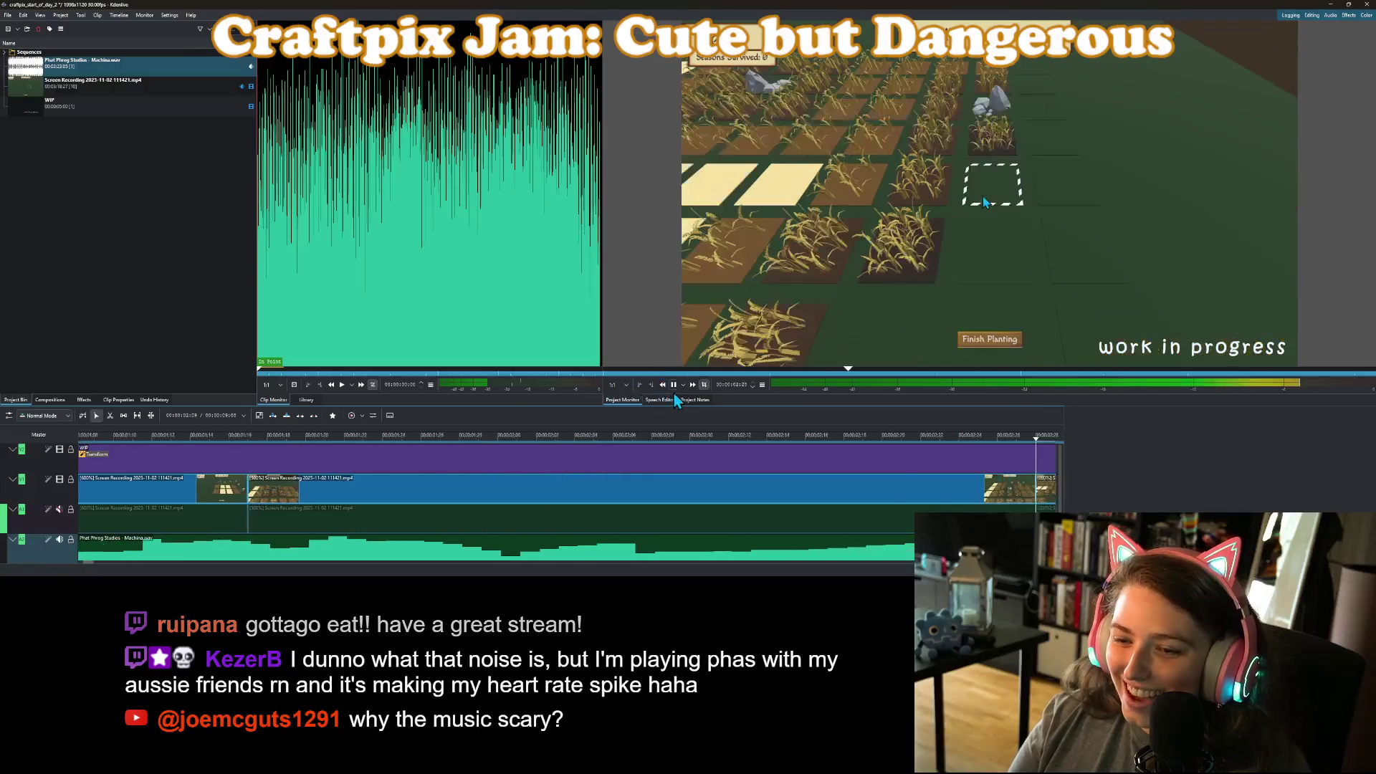
{"action": "left_click", "coordinate": [674, 387]}
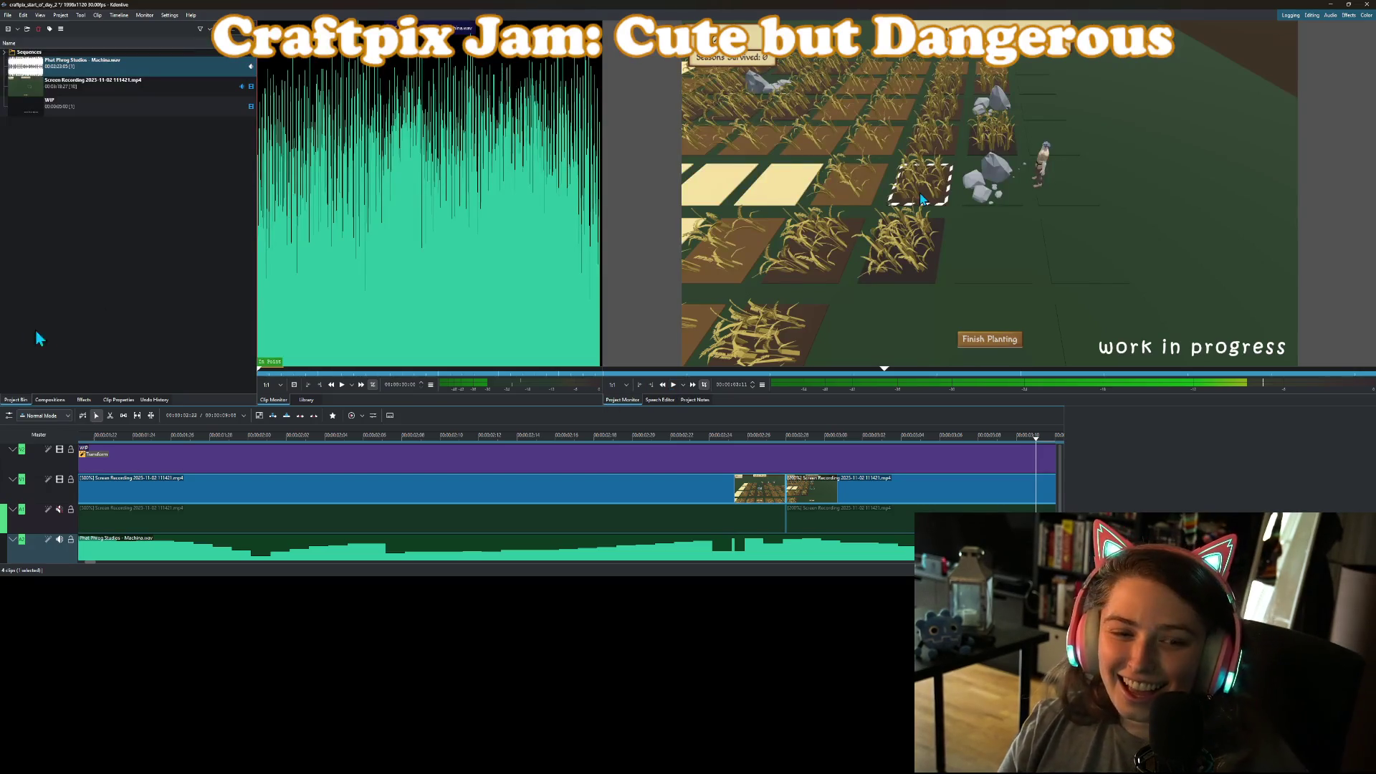
{"action": "scroll", "coordinate": [214, 486], "scroll_direction": "up", "scroll_amount": 5}
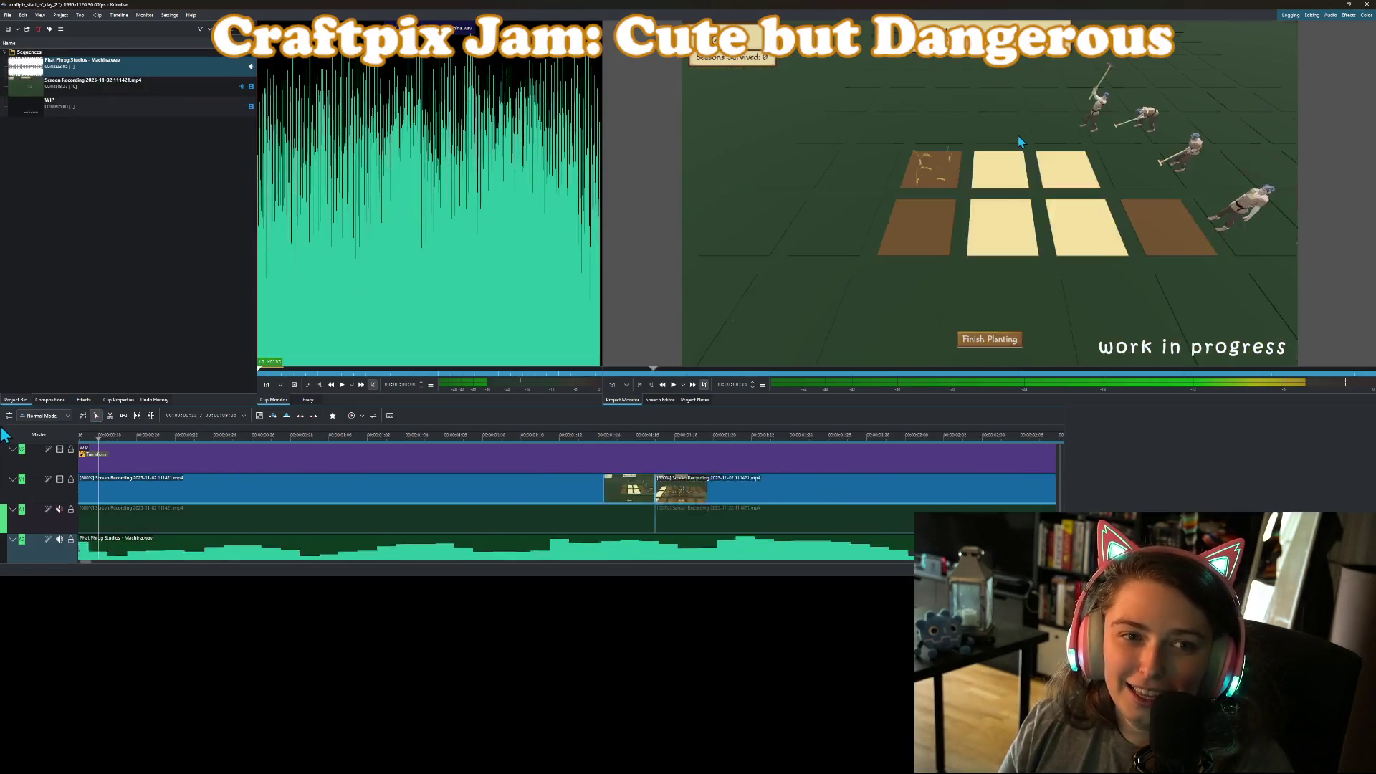
{"action": "scroll", "coordinate": [214, 487], "scroll_direction": "down", "scroll_amount": 5}
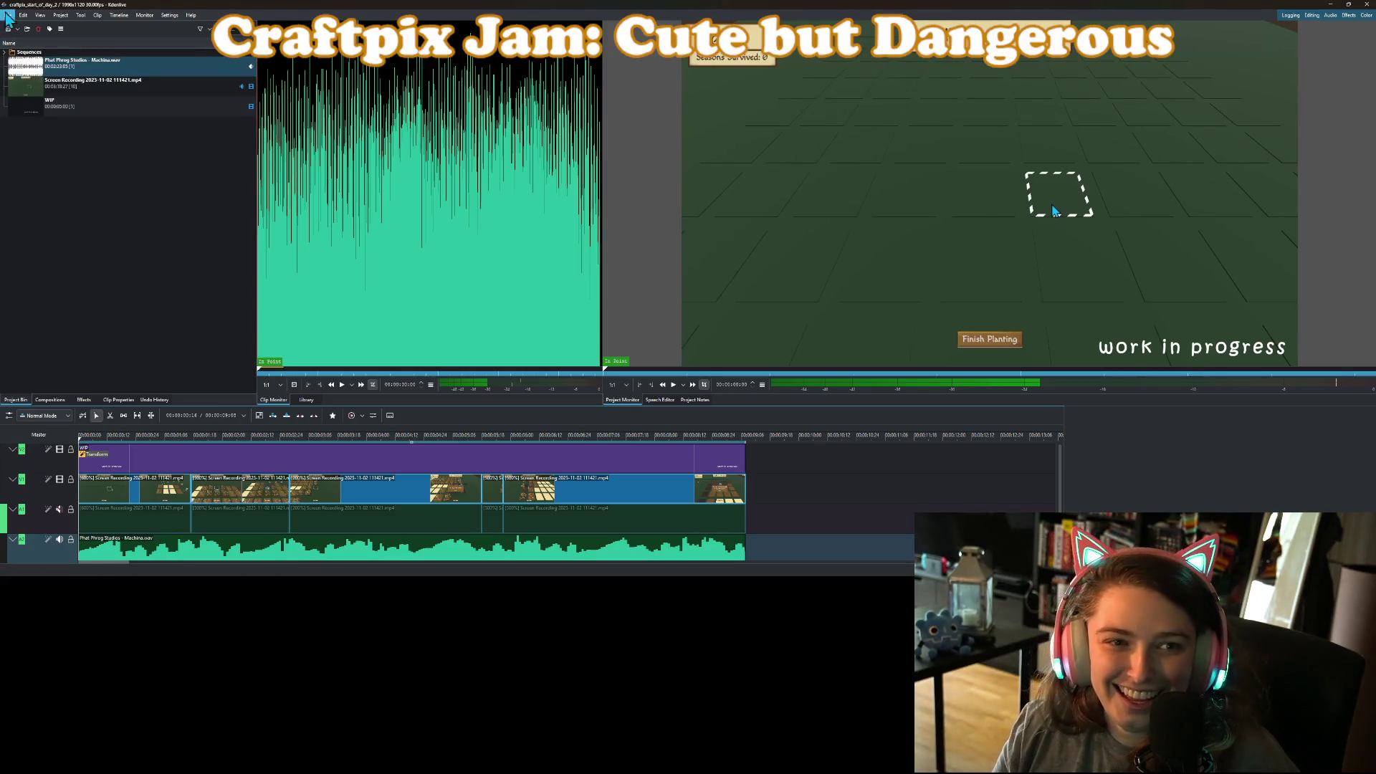
{"action": "left_click", "coordinate": [61, 15]}
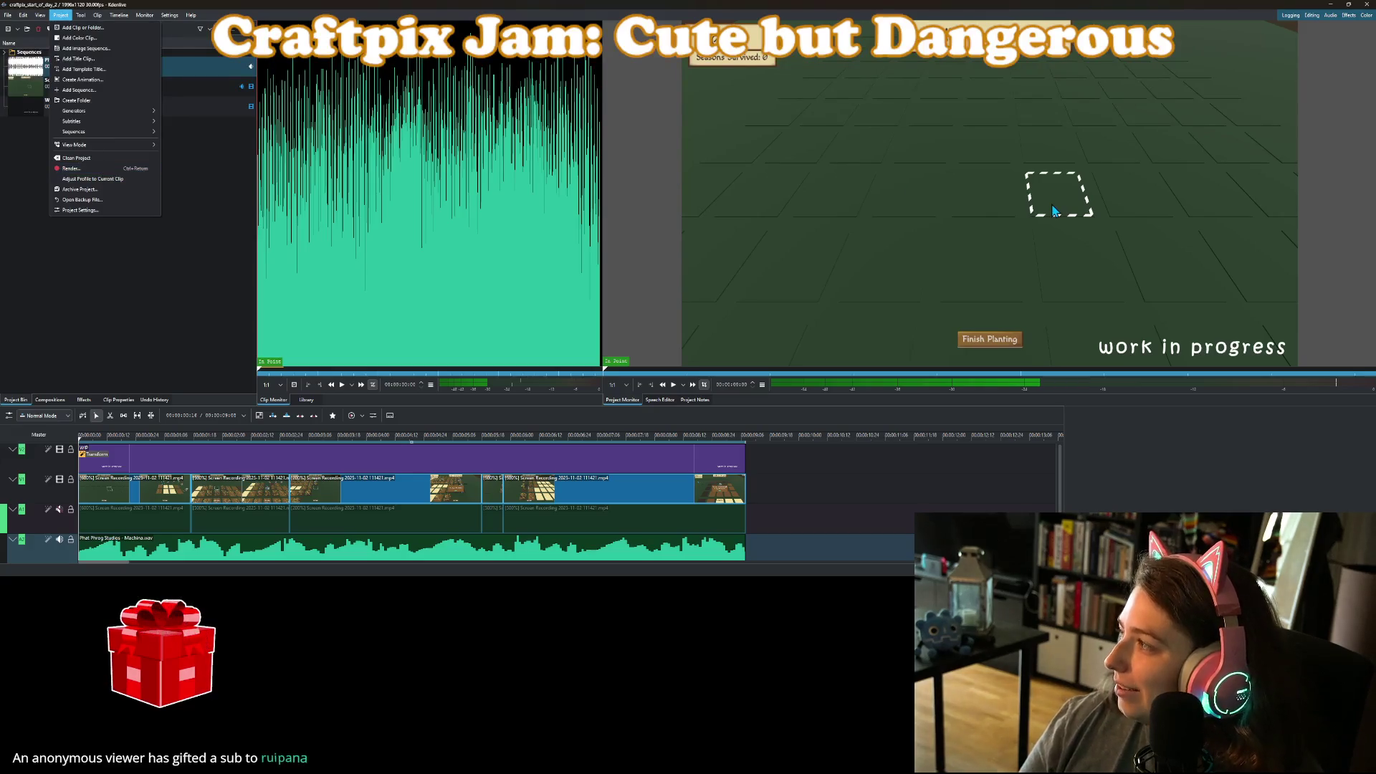
Render the project to craftpix_start_of_day_2.mp4 and close the finished render job window.
{"action": "key", "text": "Escape"}
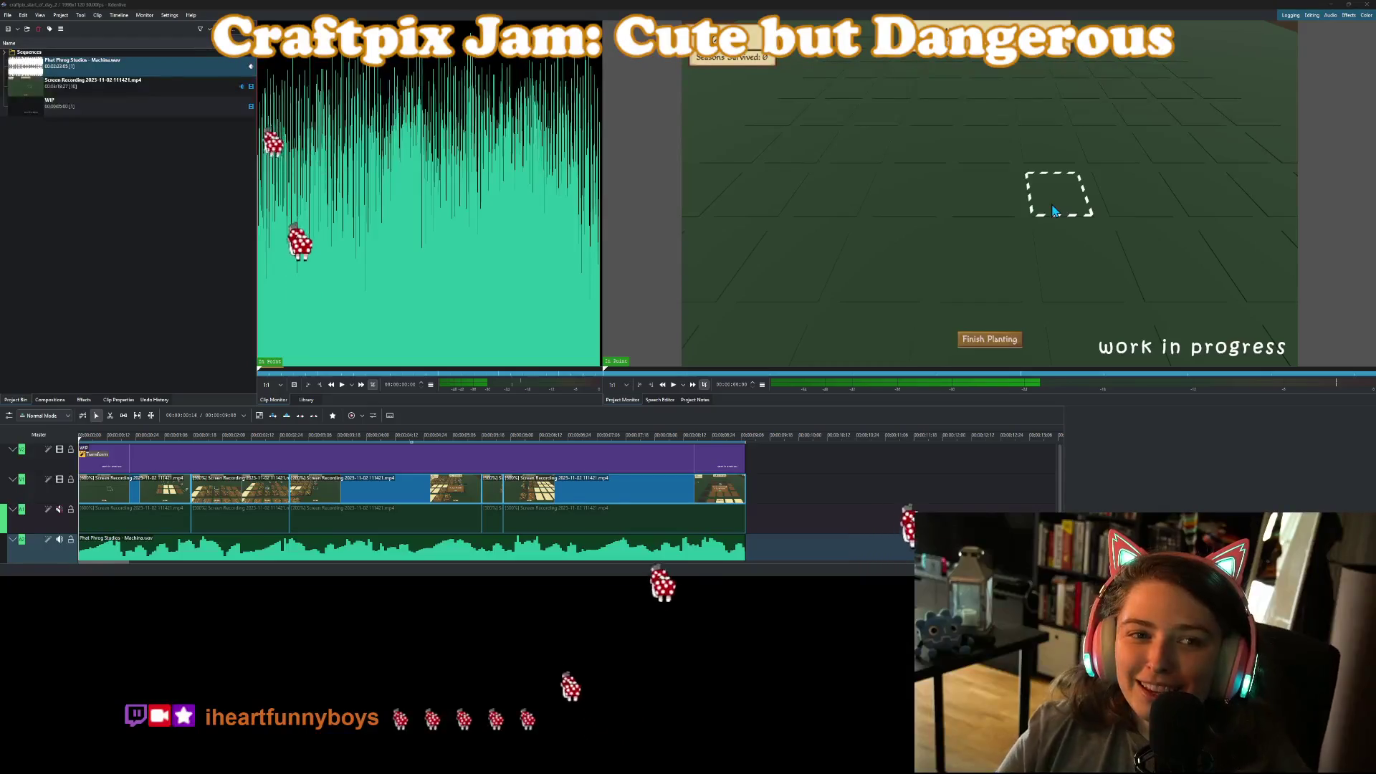
{"action": "left_click", "coordinate": [60, 14]}
{"action": "left_click", "coordinate": [72, 168]}
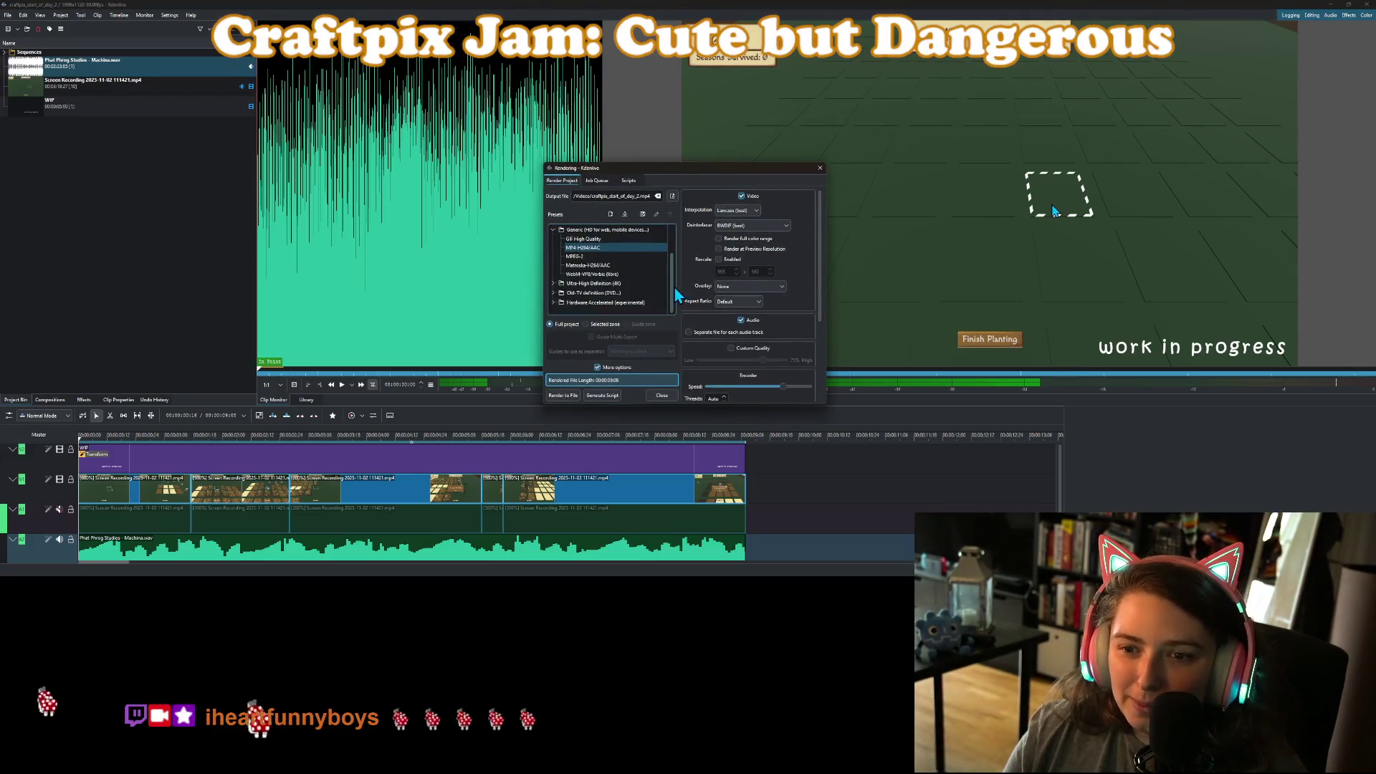
{"action": "left_click", "coordinate": [575, 398]}
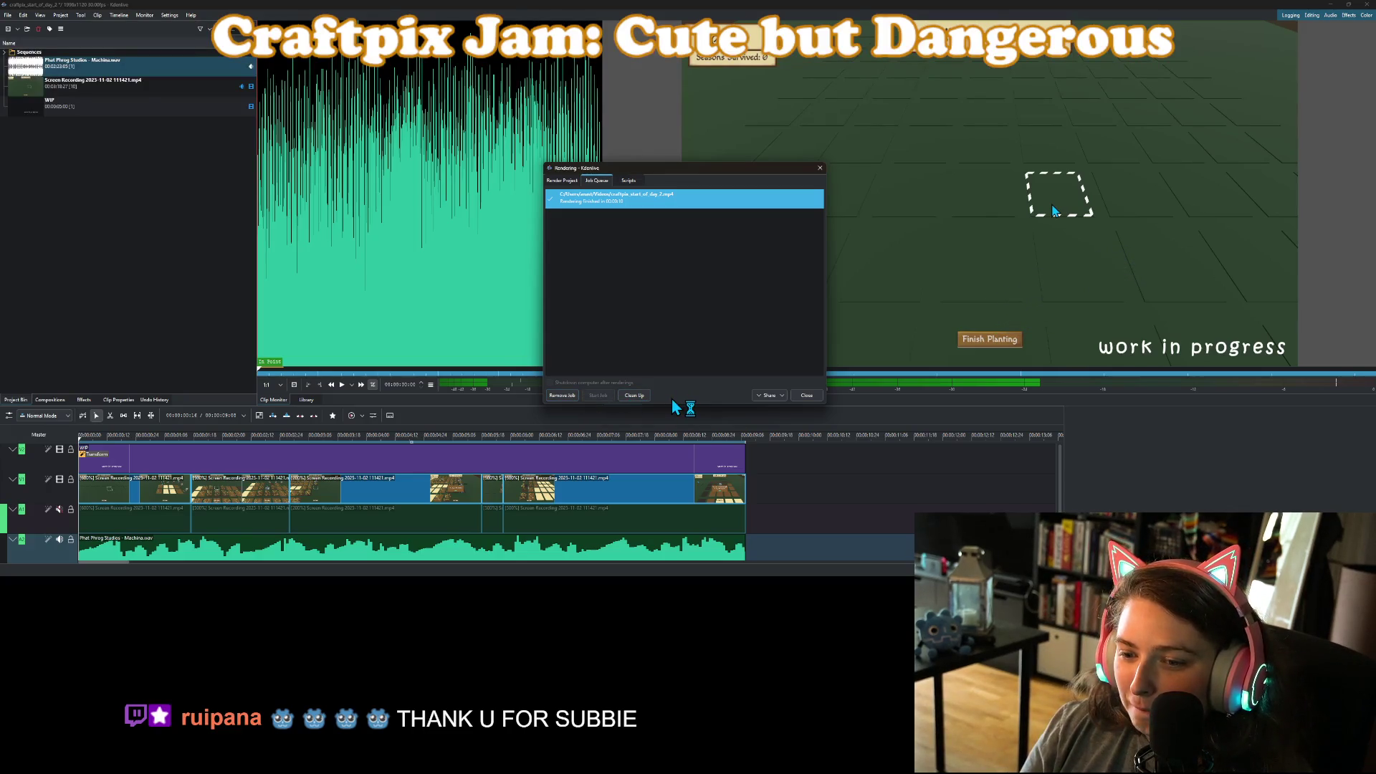
{"action": "left_click", "coordinate": [813, 396]}
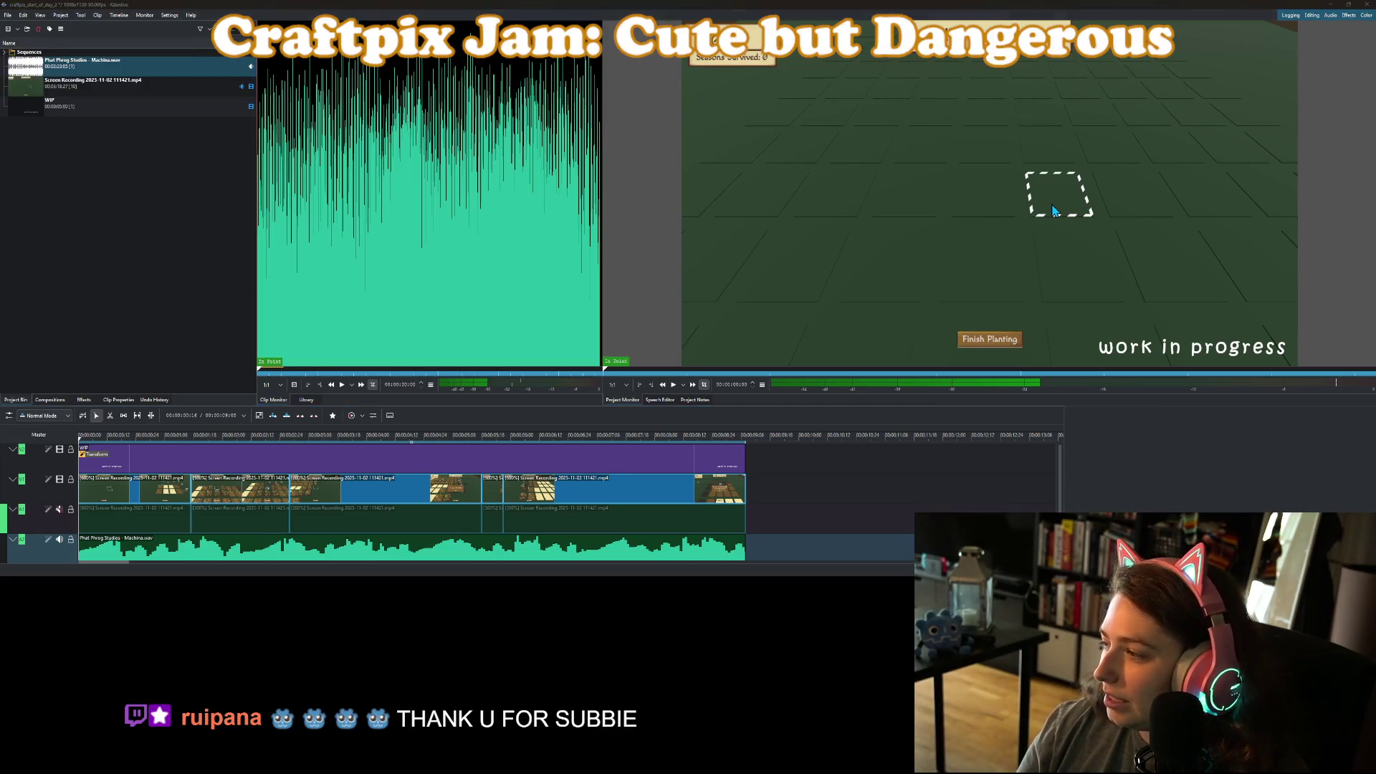
{"action": "key", "text": "alt+Tab"}
Start a new Bluesky post and attach the craftpix gameplay video from the Videos folder.
{"action": "left_click", "coordinate": [477, 8]}
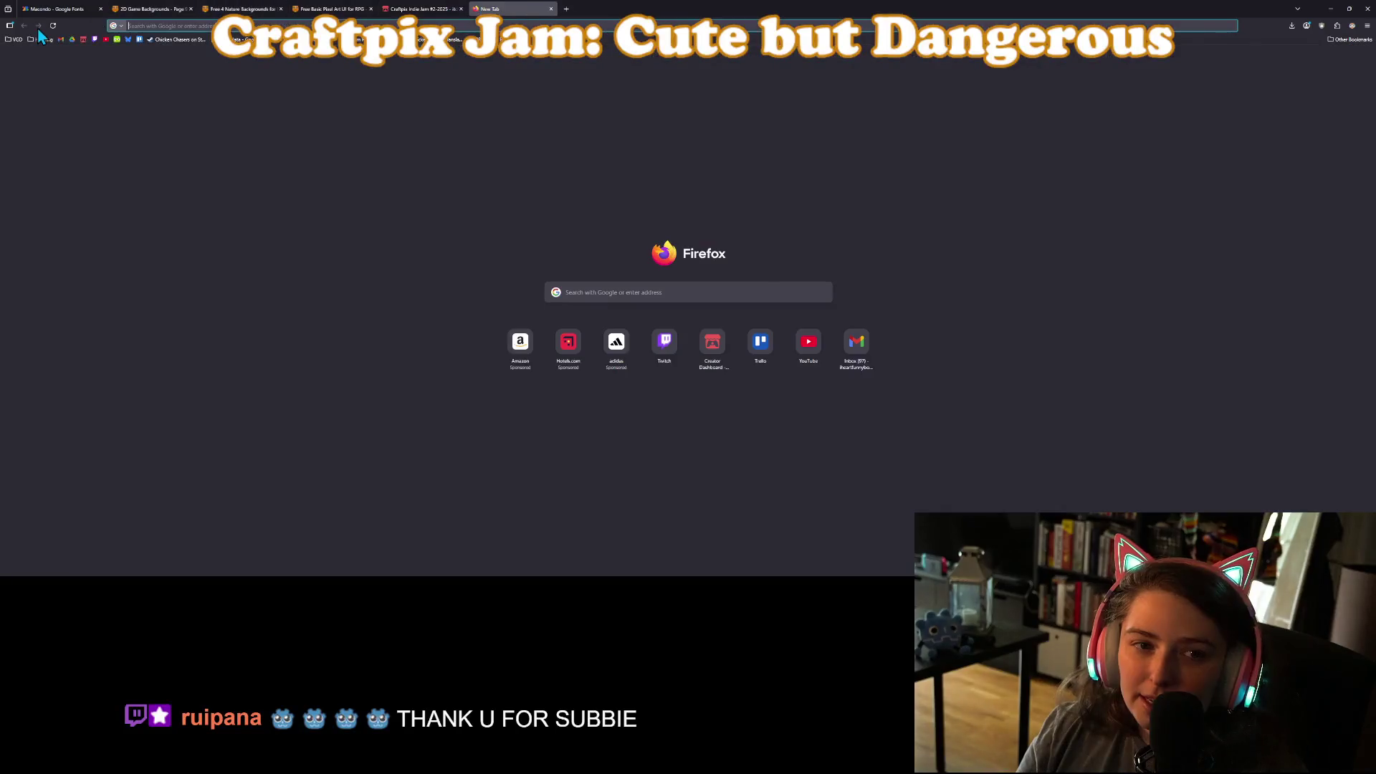
{"action": "left_click", "coordinate": [129, 41]}
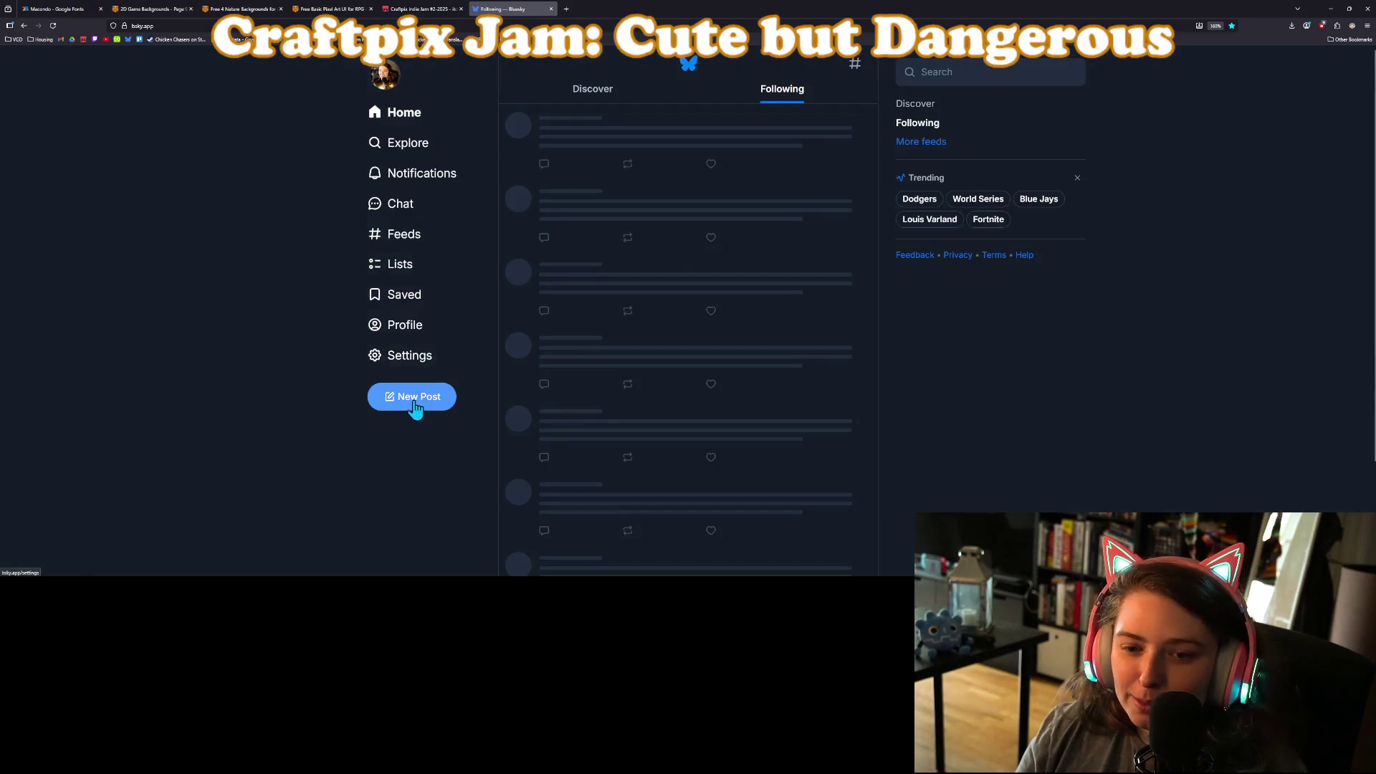
{"action": "left_click", "coordinate": [416, 407]}
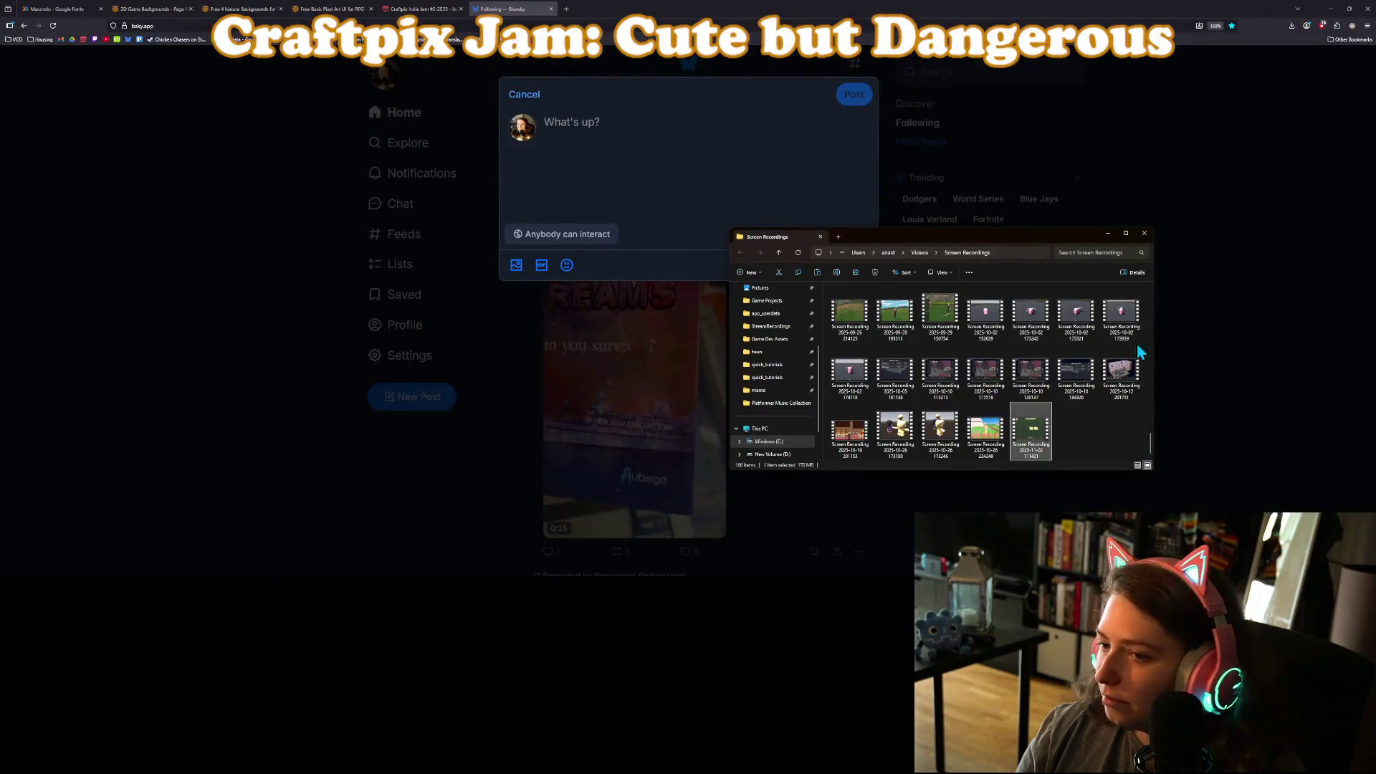
{"action": "scroll", "coordinate": [770, 387], "scroll_direction": "up", "scroll_amount": 3}
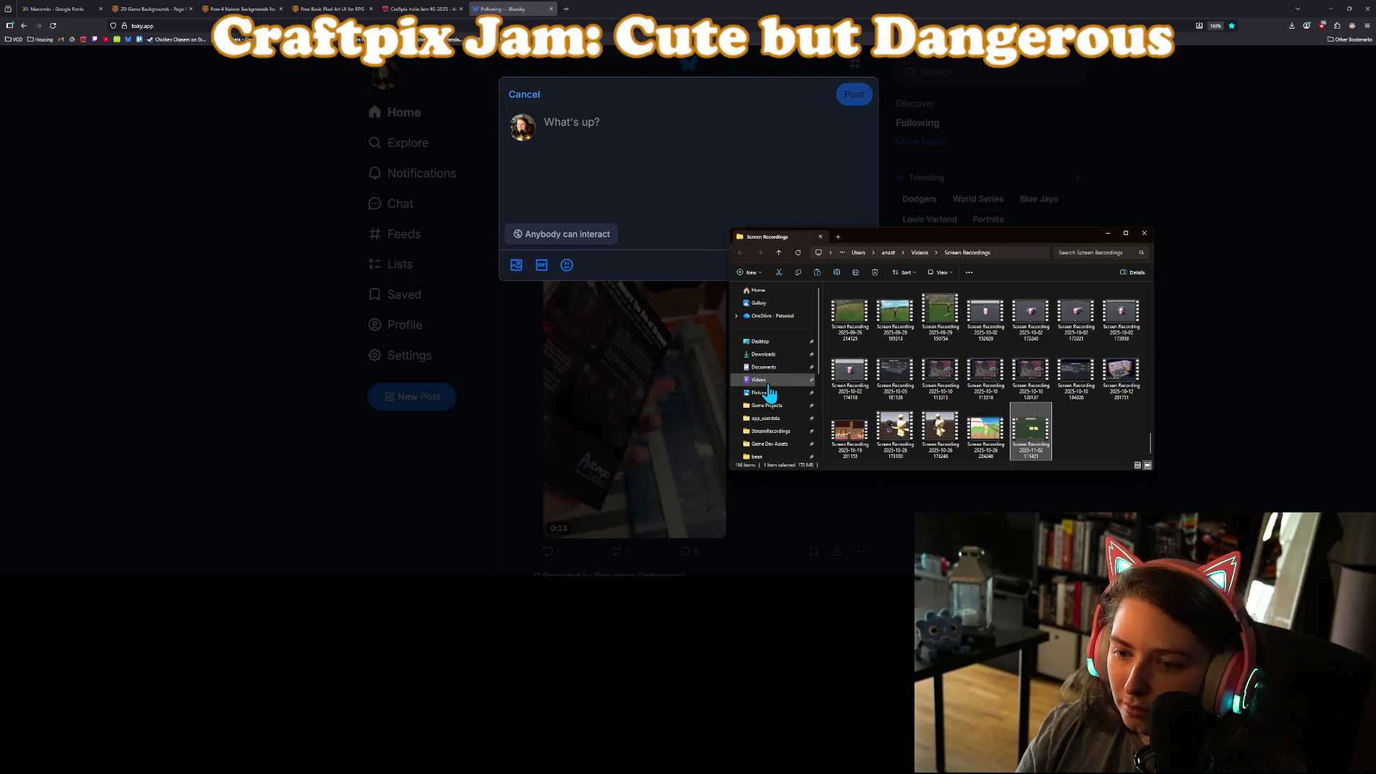
{"action": "left_click", "coordinate": [758, 379]}
{"action": "scroll", "coordinate": [1027, 410], "scroll_direction": "down", "scroll_amount": 2}
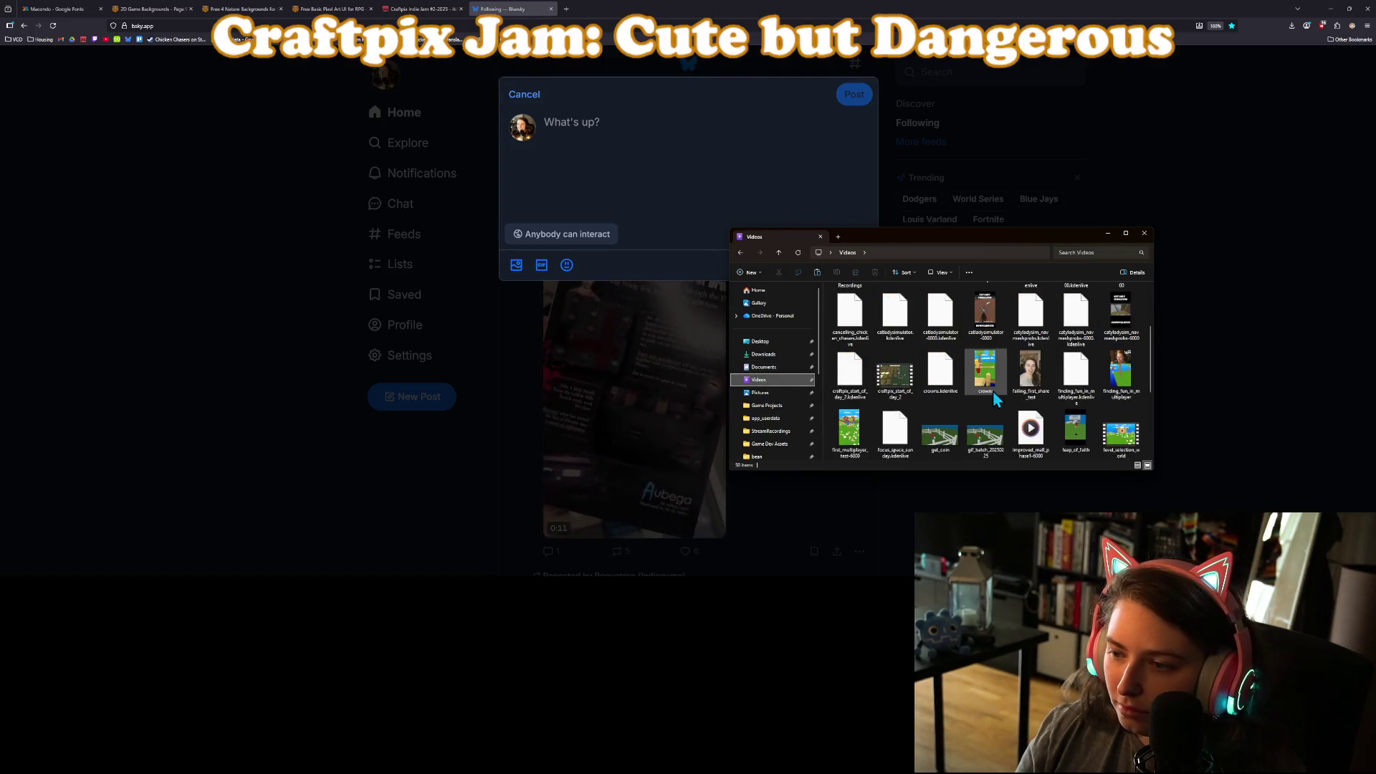
{"action": "scroll", "coordinate": [1025, 410], "scroll_direction": "up", "scroll_amount": 3}
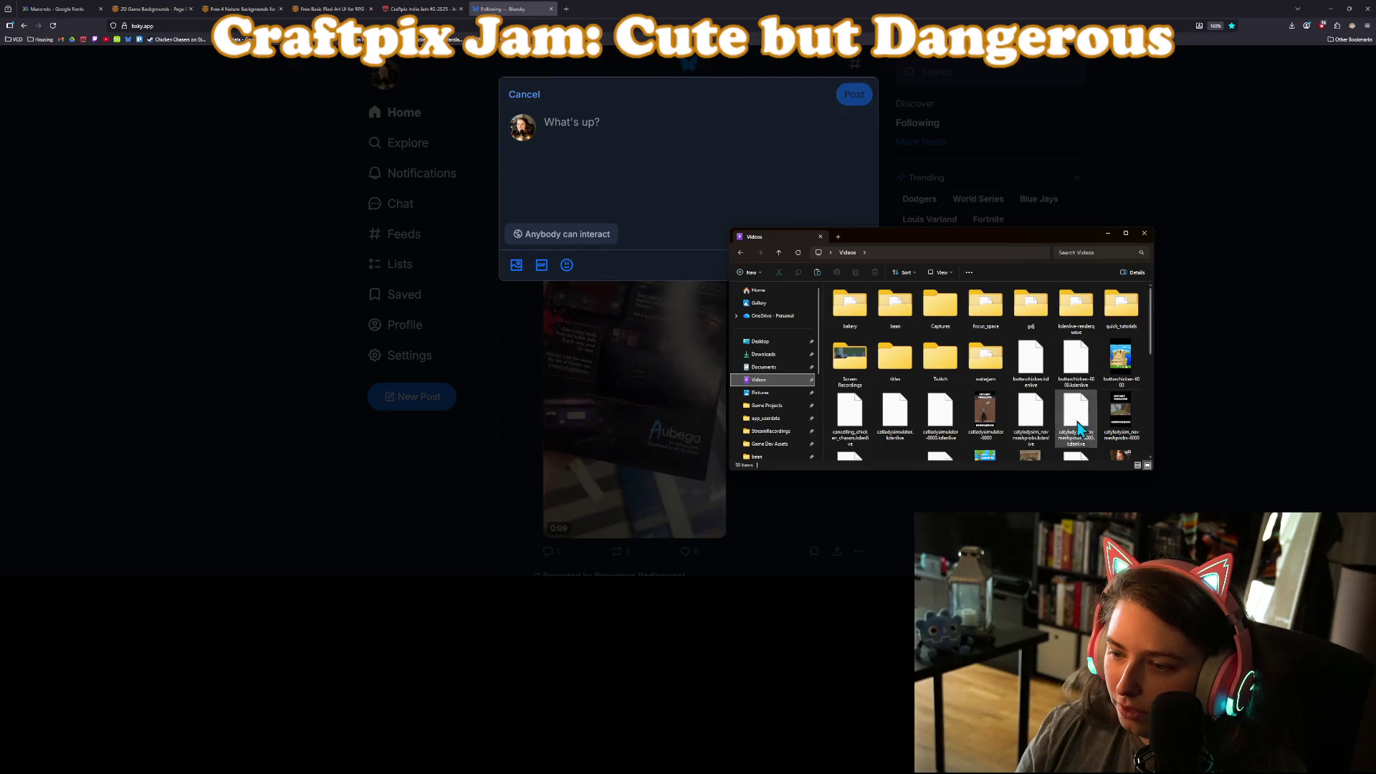
{"action": "scroll", "coordinate": [921, 414], "scroll_direction": "down", "scroll_amount": 3}
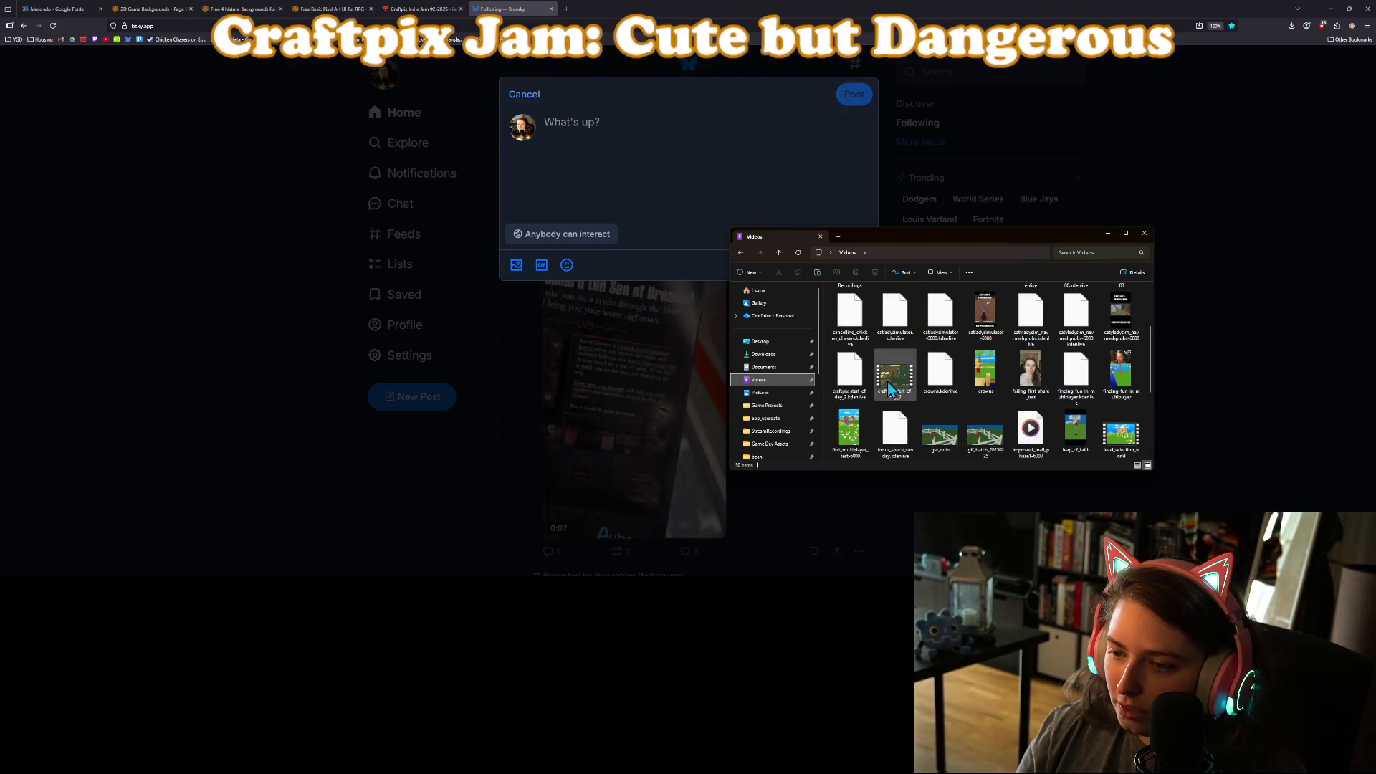
{"action": "left_click_drag", "start_coordinate": [901, 381], "coordinate": [652, 150]}
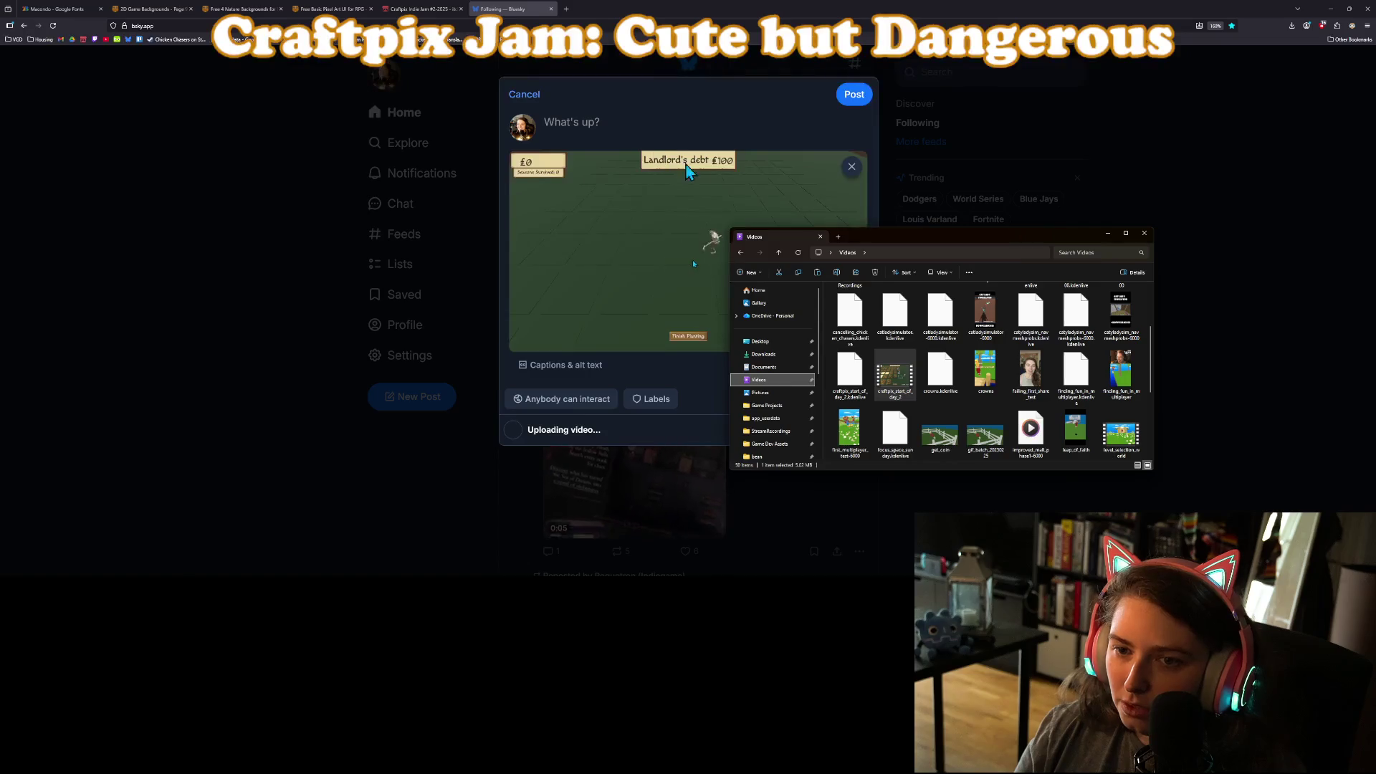
Write "I'm jamming this weekend for #CraftpixIndieJam on stream!" after confirming the jam hashtag.
{"action": "type", "text": "I'm jamming t"}
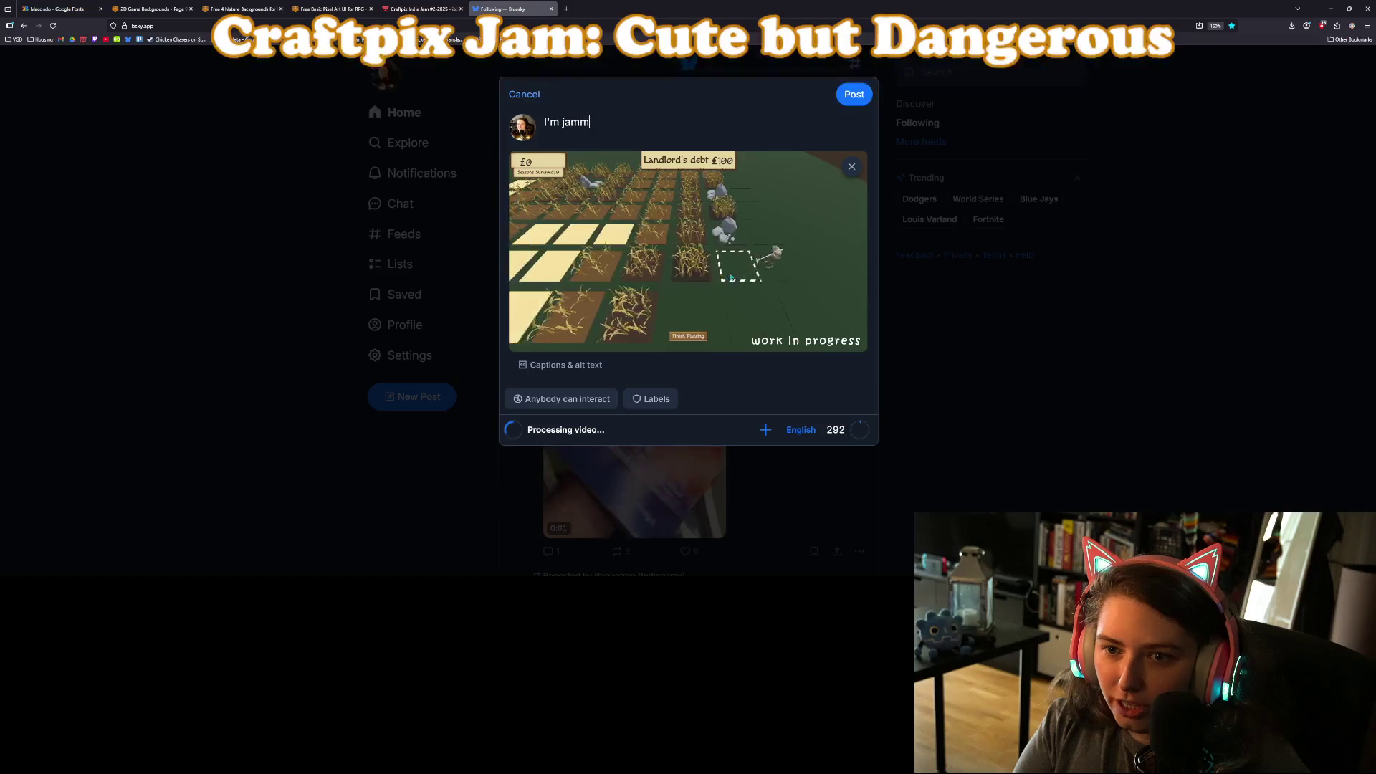
{"action": "type", "text": "his weekedn"}
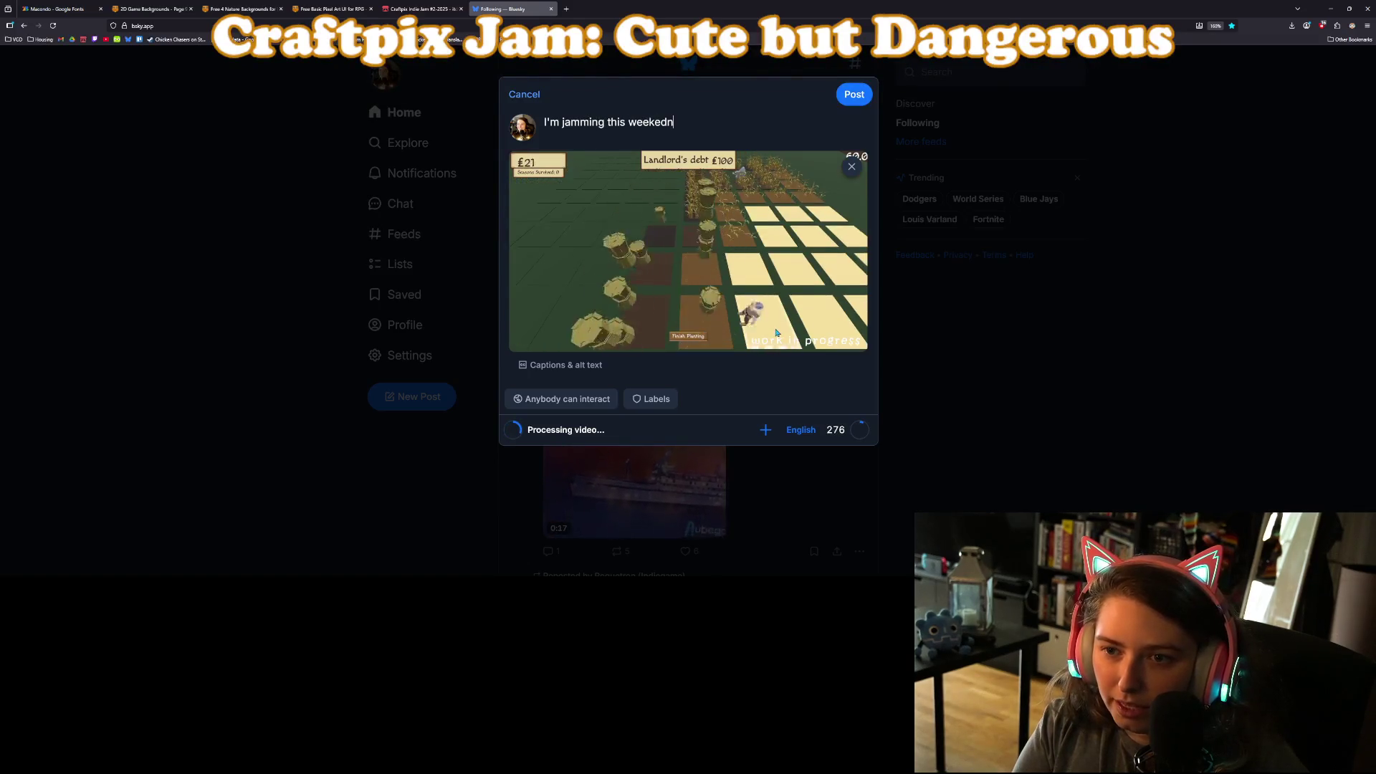
{"action": "key", "text": "BackSpace"}
{"action": "key", "text": "BackSpace"}
{"action": "type", "text": "nd for #C"}
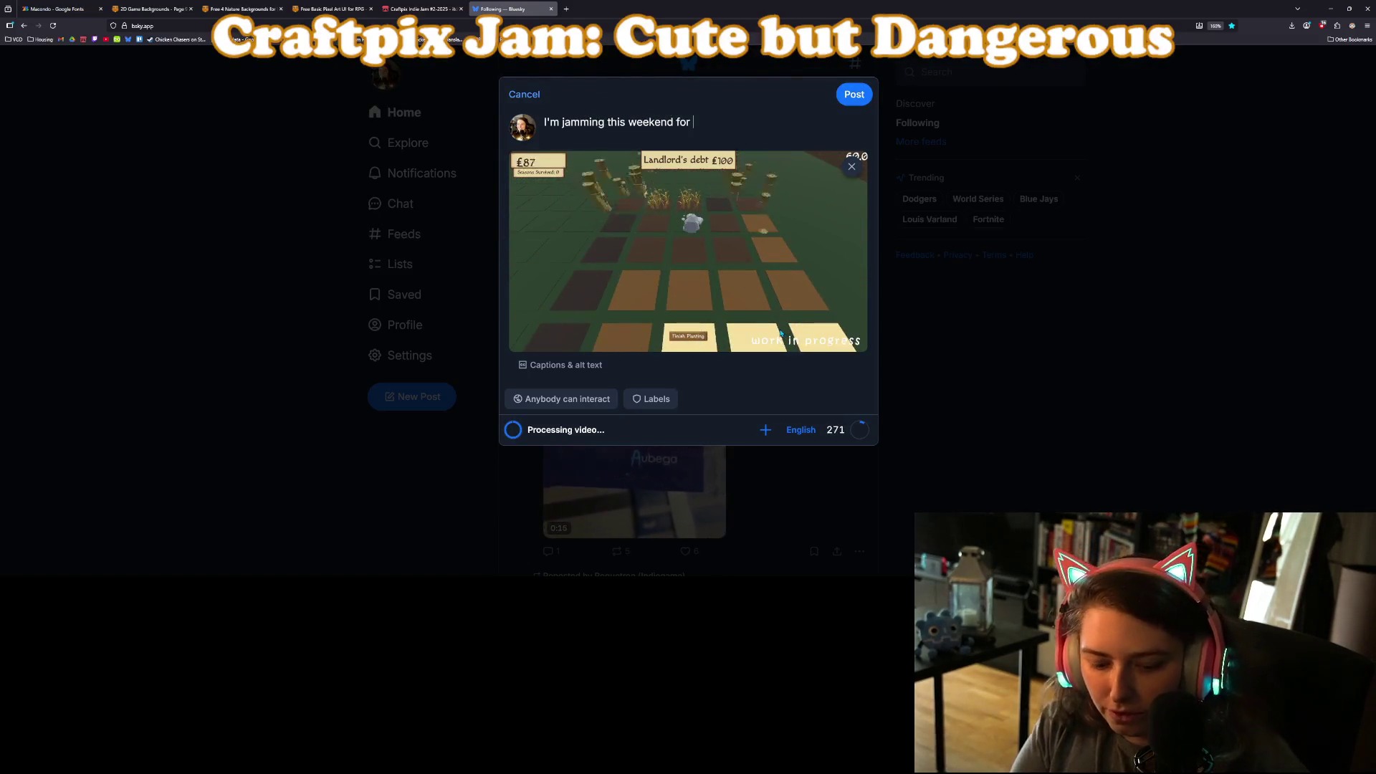
{"action": "type", "text": "raftp"}
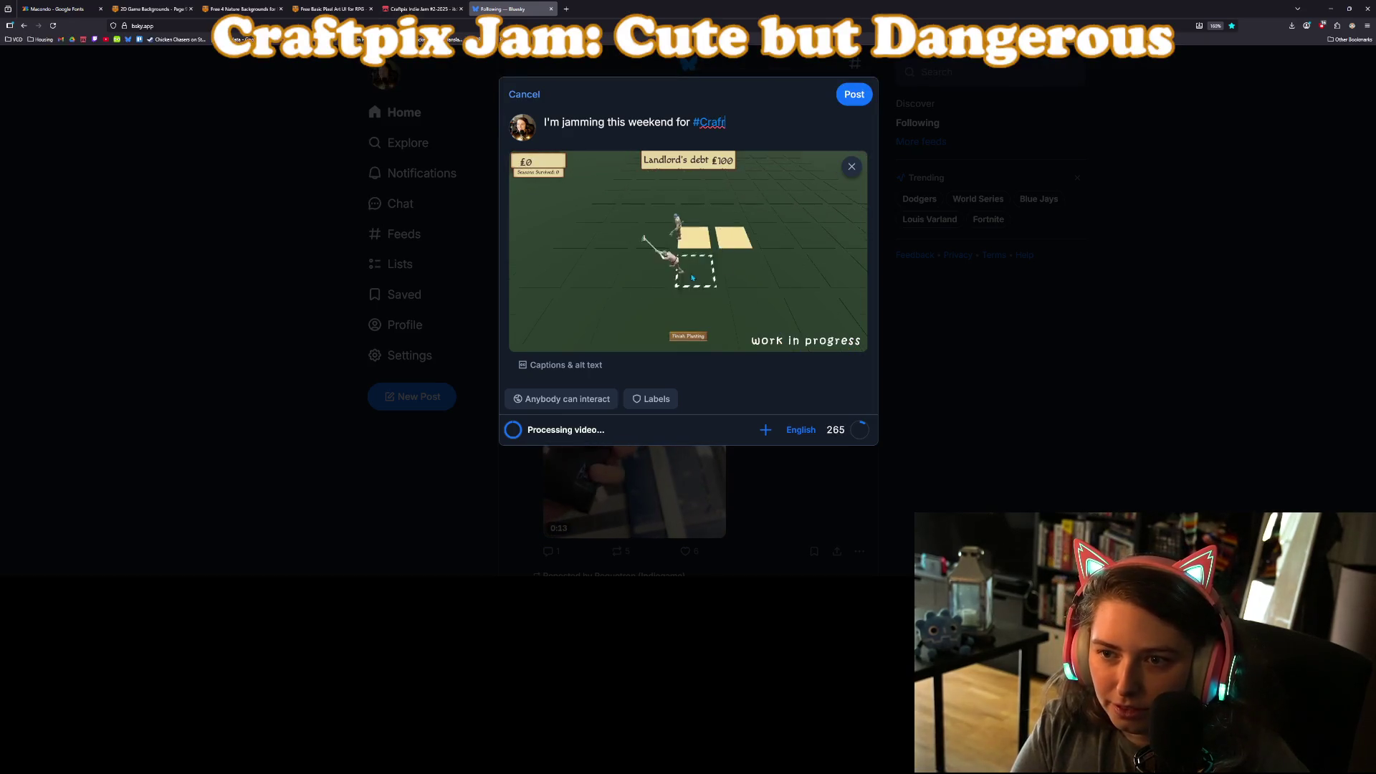
{"action": "type", "text": "ix"}
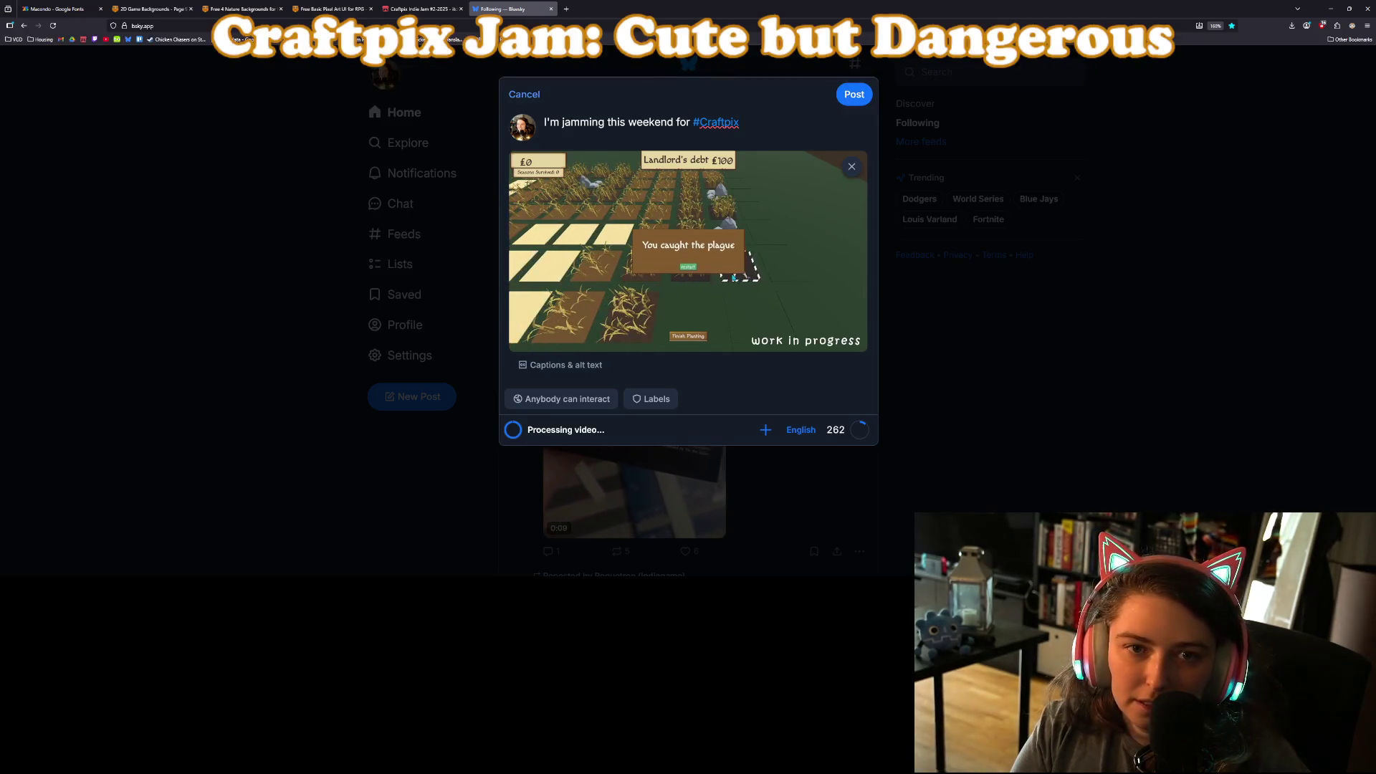
{"action": "left_click", "coordinate": [148, 9]}
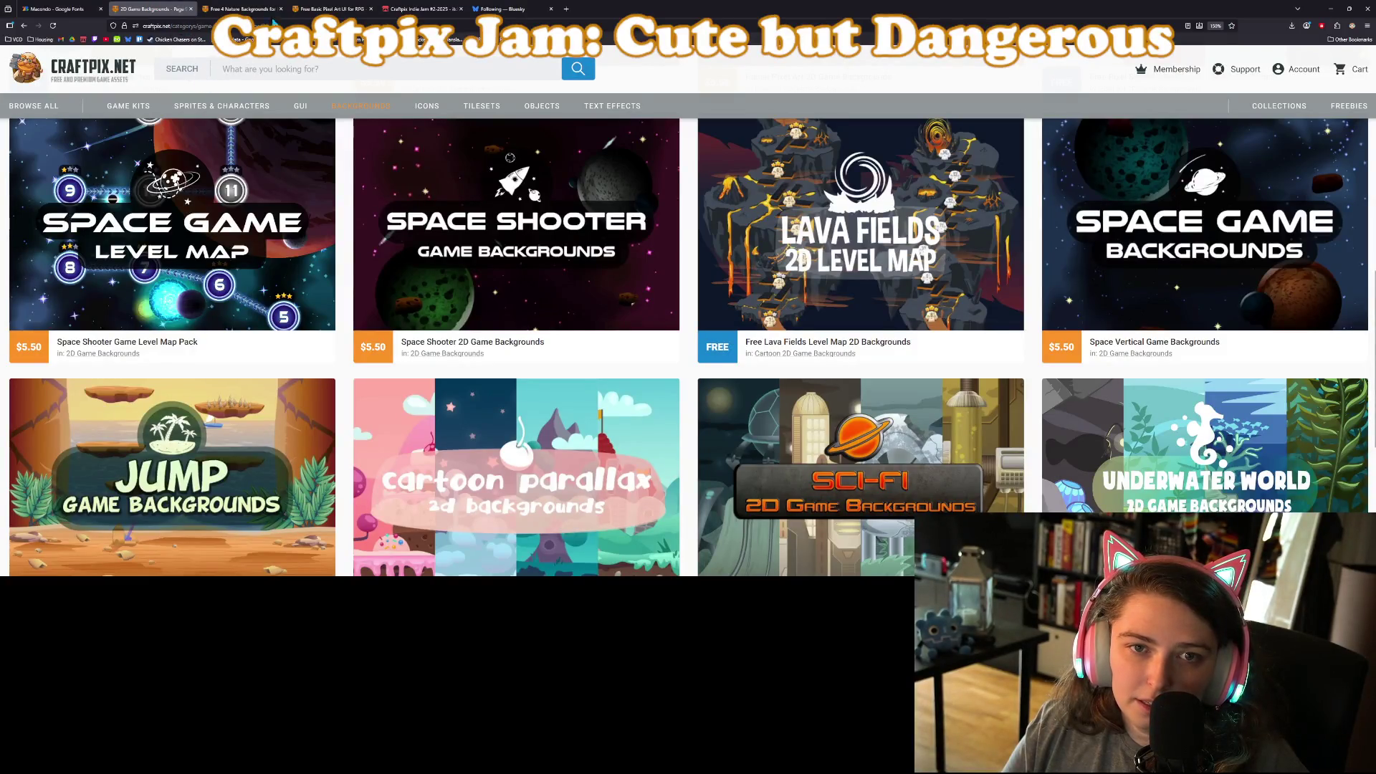
{"action": "left_click", "coordinate": [434, 10]}
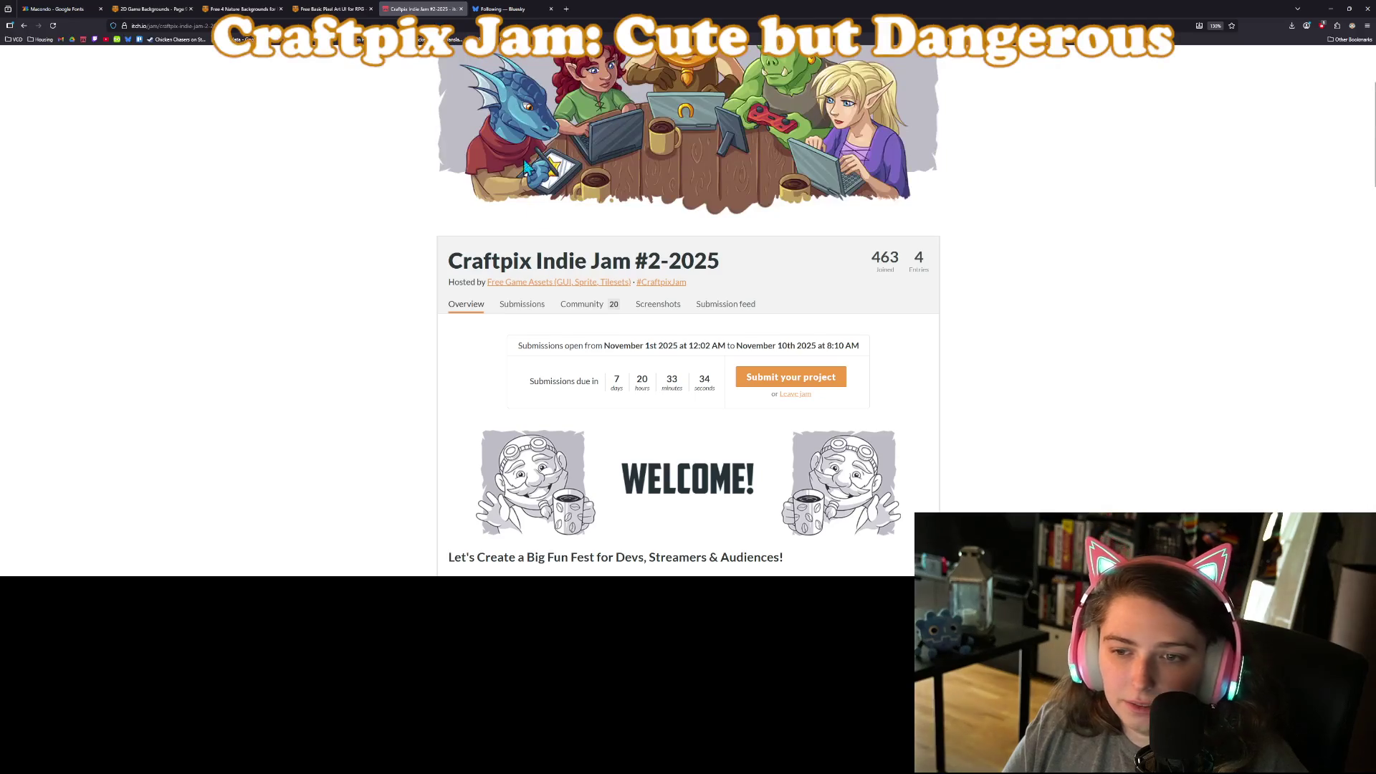
{"action": "left_click", "coordinate": [535, 9]}
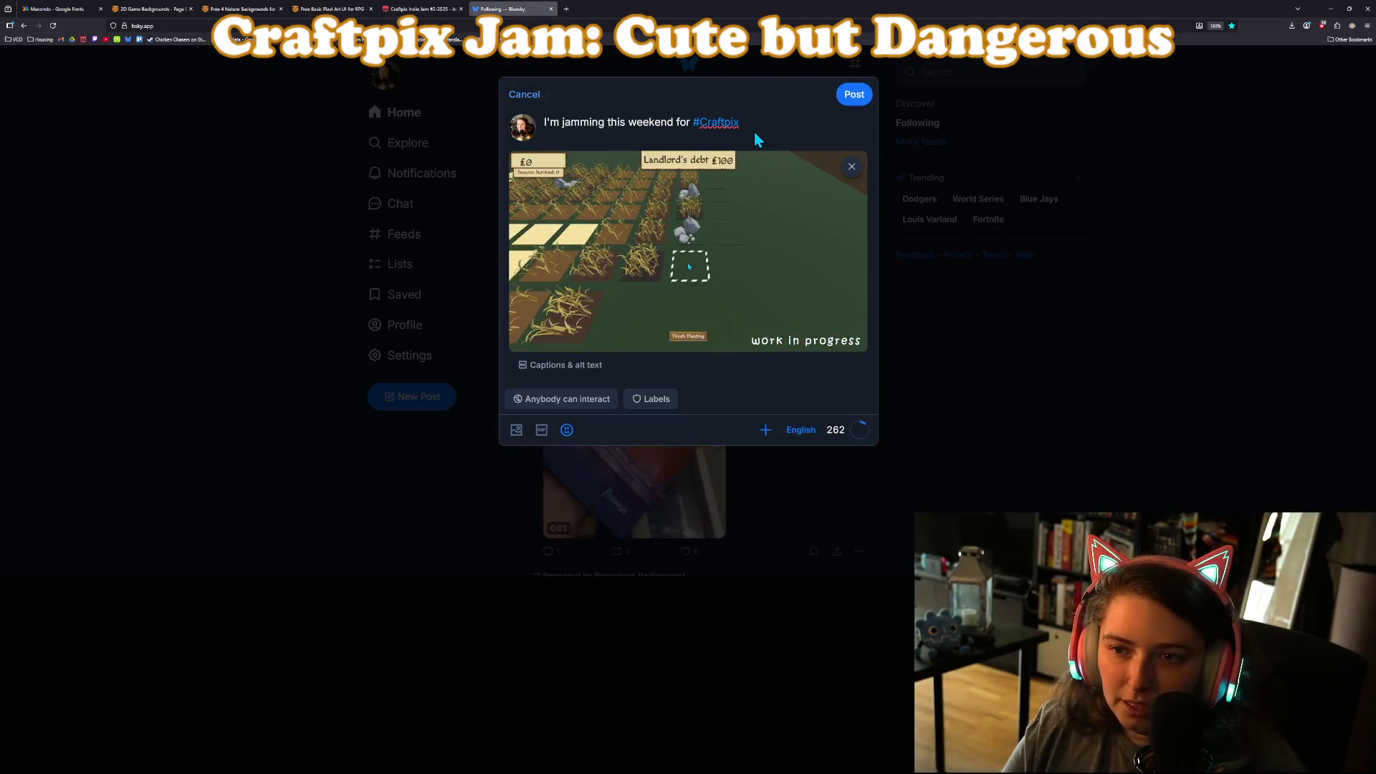
{"action": "type", "text": "IndieJam"}
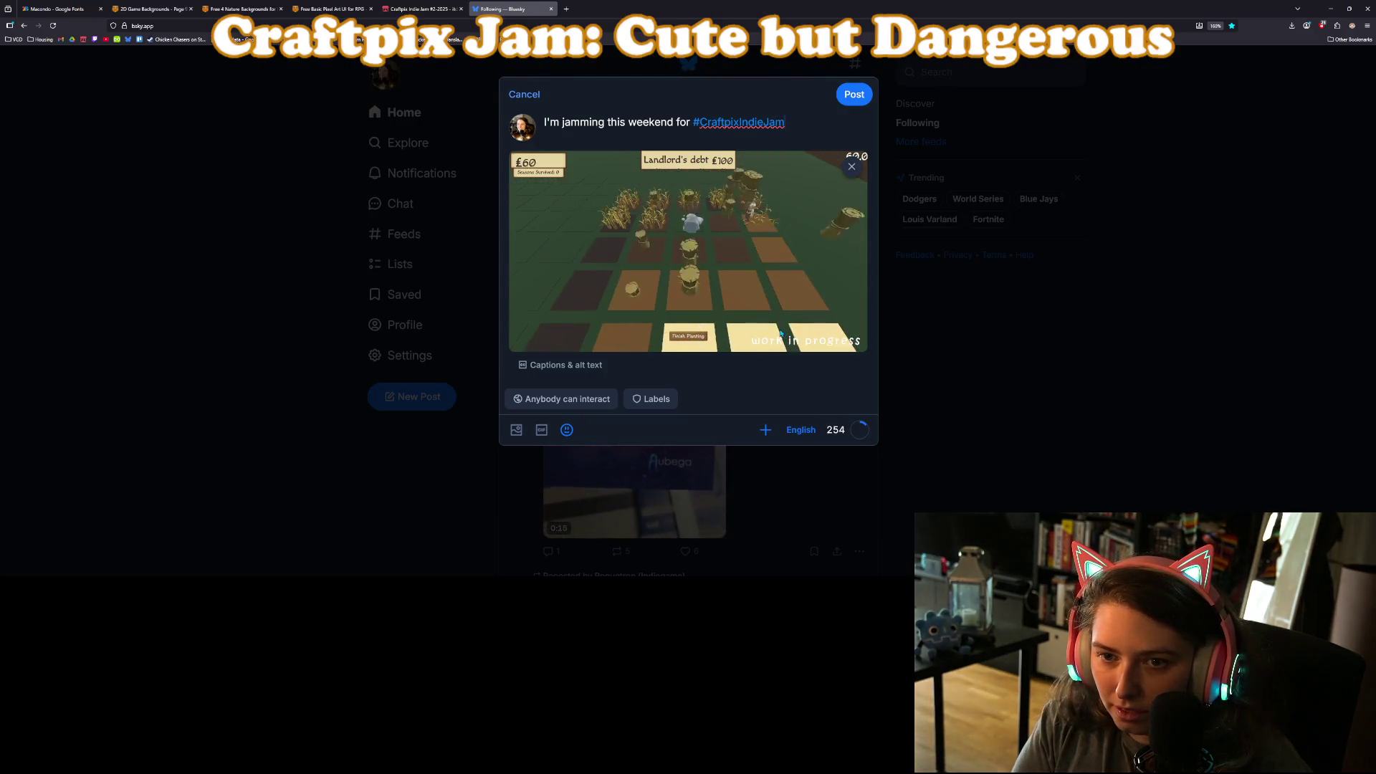
{"action": "type", "text": " on stream!"}
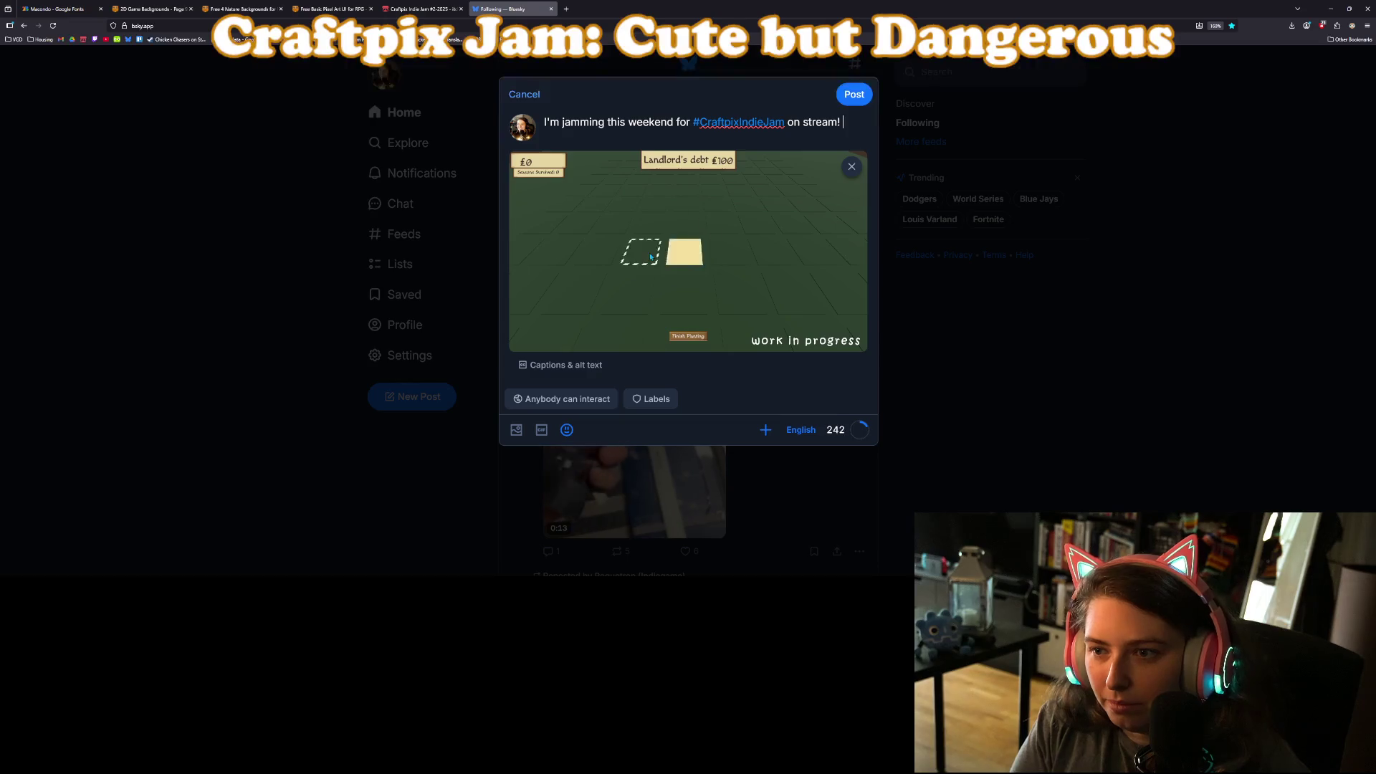
Add "This is my progress as of the start of day 2" and "Just went live so come say hi".
{"action": "key", "text": "Return"}
{"action": "type", "text": "This is "}
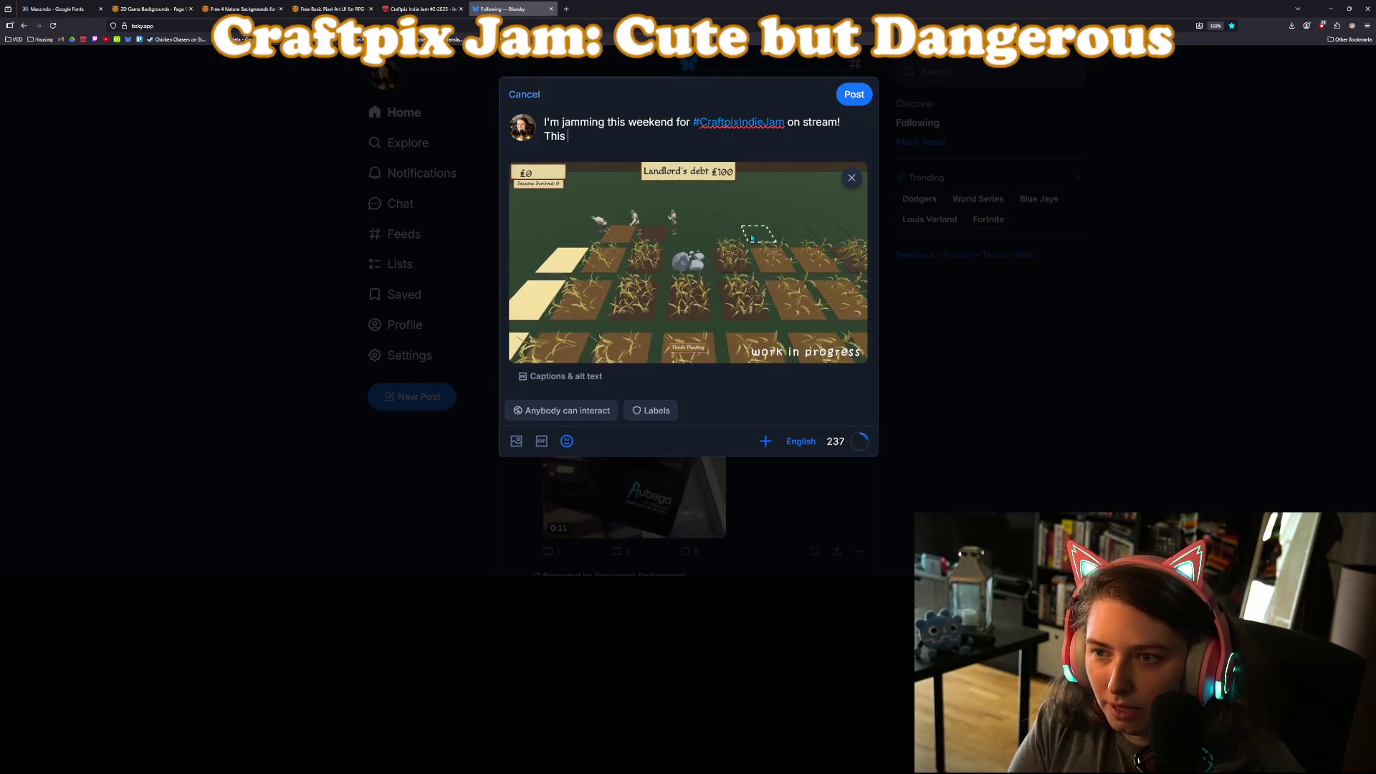
{"action": "type", "text": "my "}
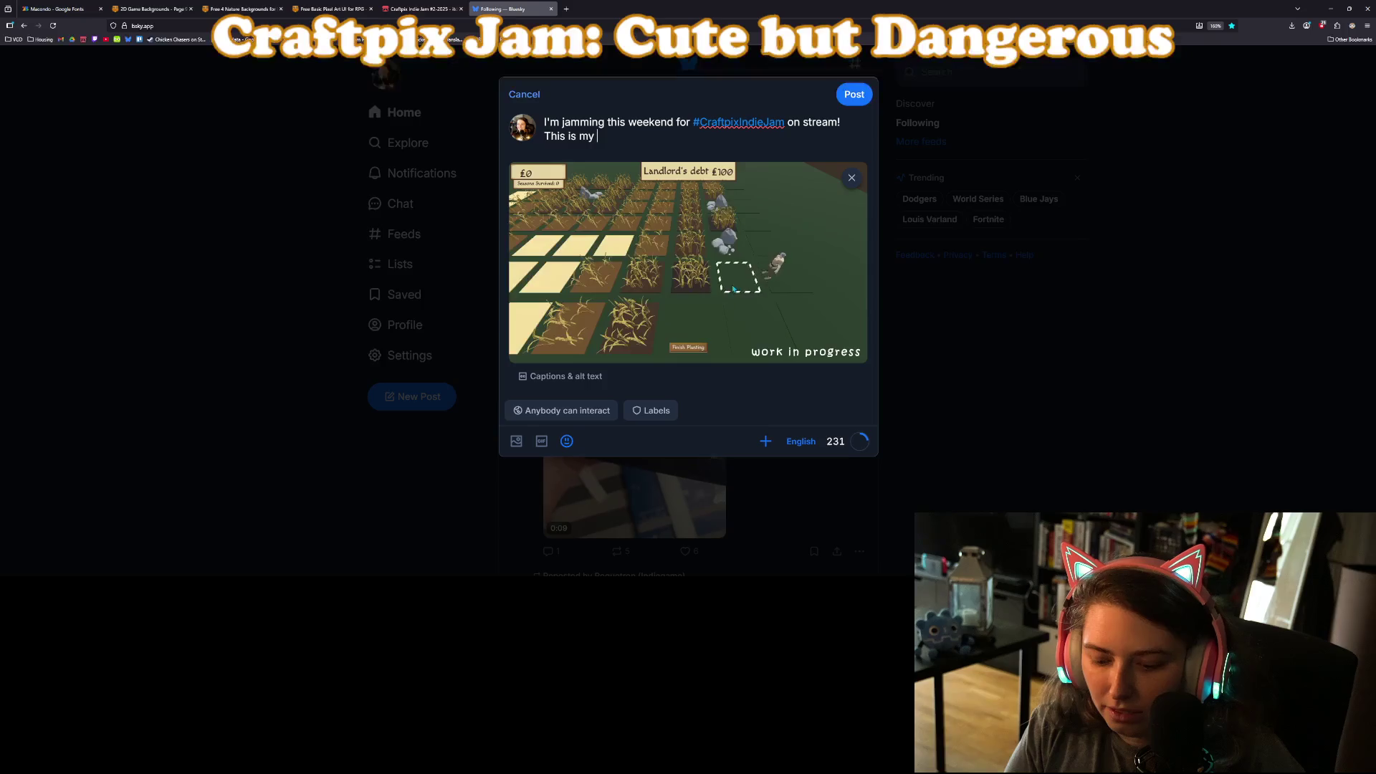
{"action": "type", "text": "progress "}
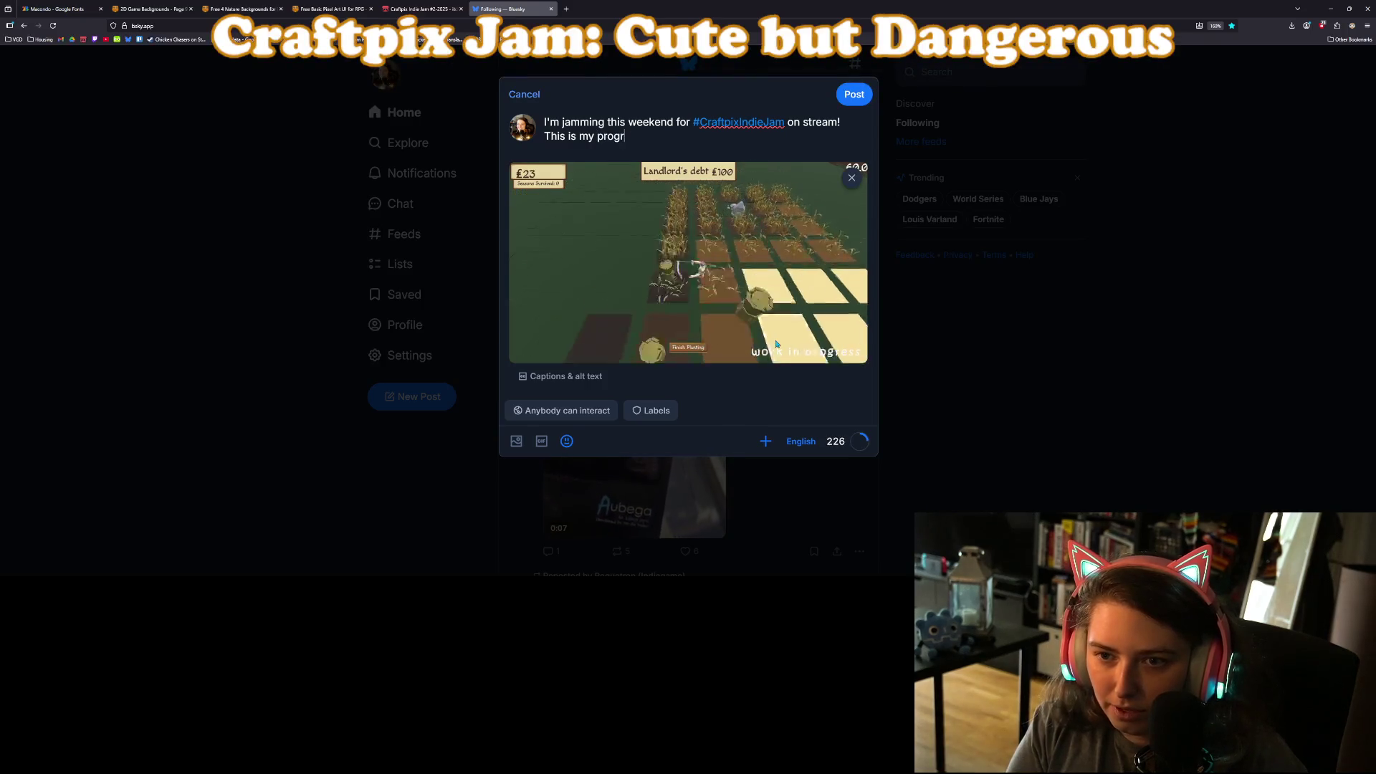
{"action": "type", "text": "as of th"}
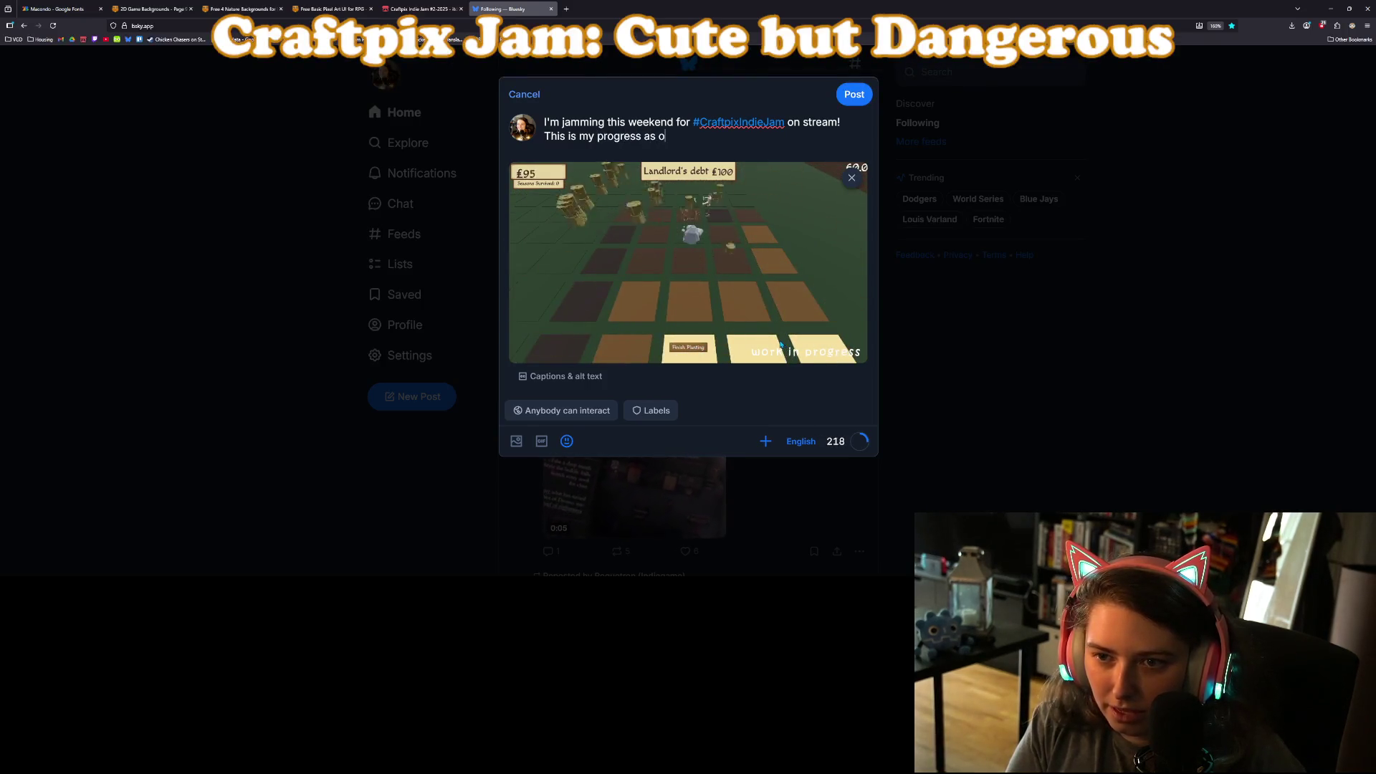
{"action": "type", "text": "e start of day "}
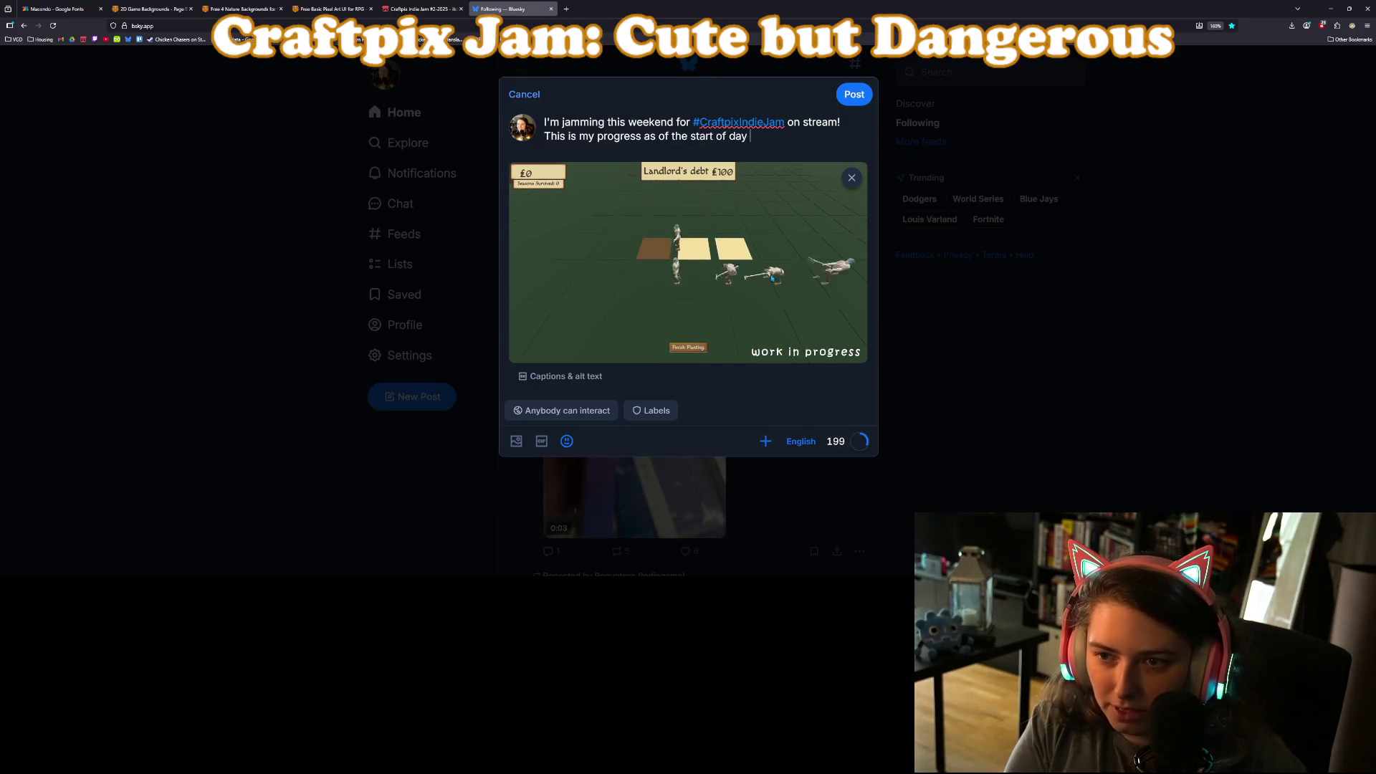
{"action": "type", "text": "2!"}
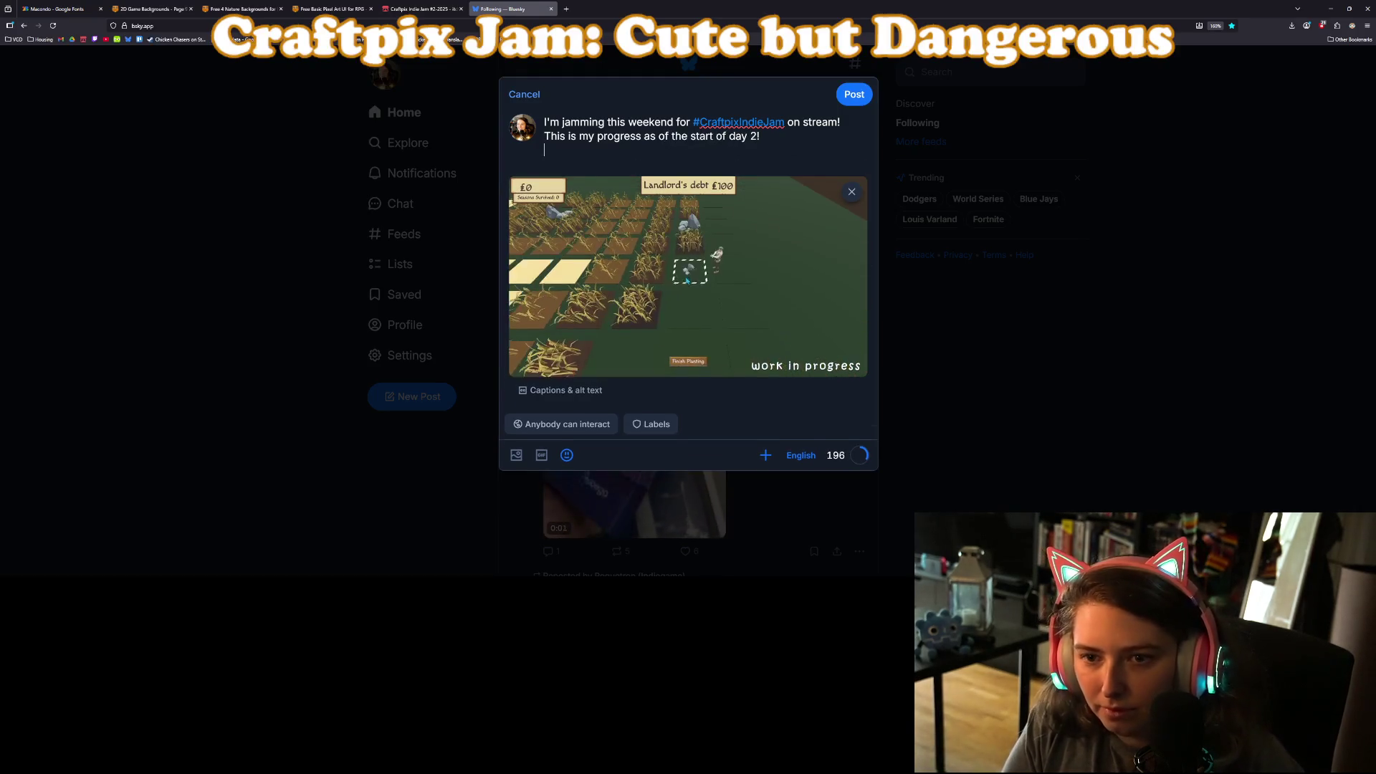
{"action": "key", "text": "Return"}
{"action": "key", "text": "Return"}
{"action": "type", "text": "Come say"}
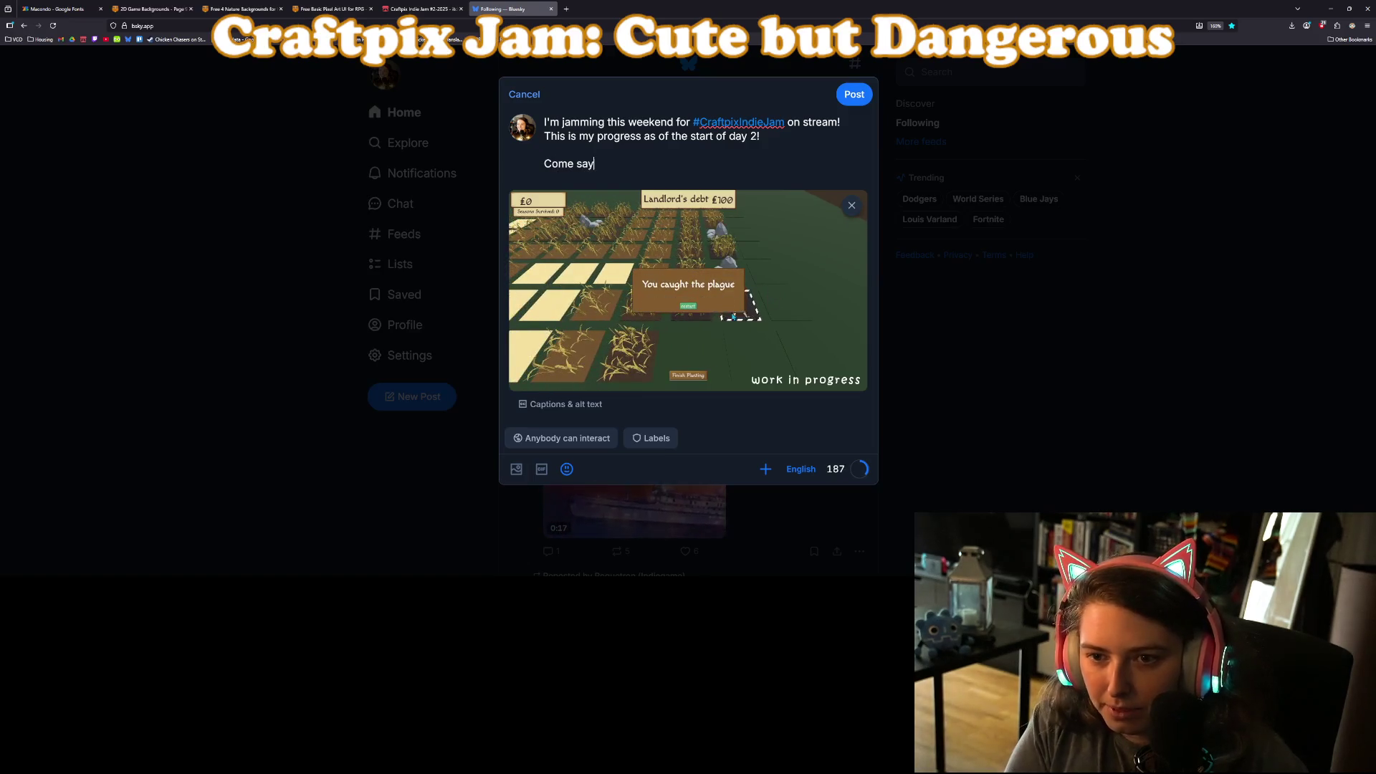
{"action": "type", "text": " h"}
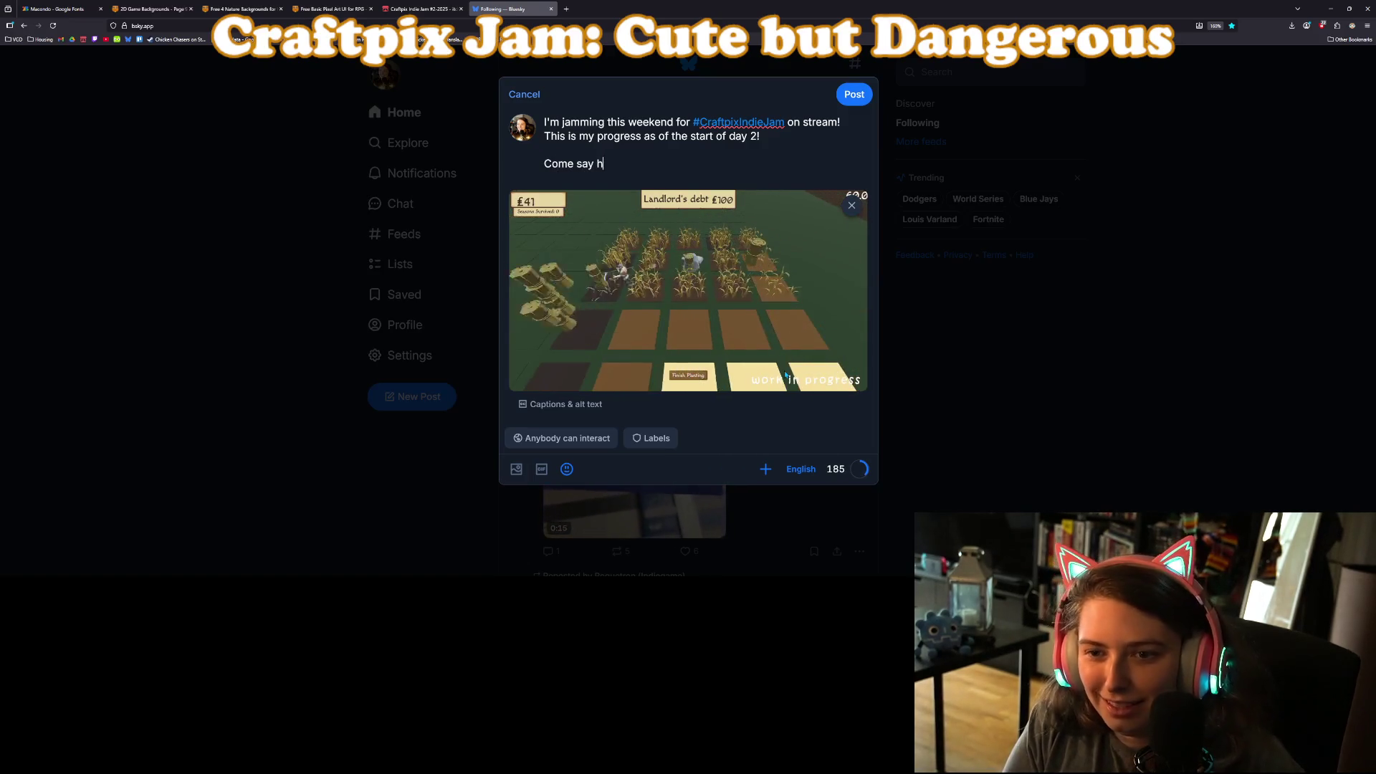
{"action": "key", "text": "BackSpace"}
{"action": "key", "text": "BackSpace"}
{"action": "key", "text": "BackSpace"}
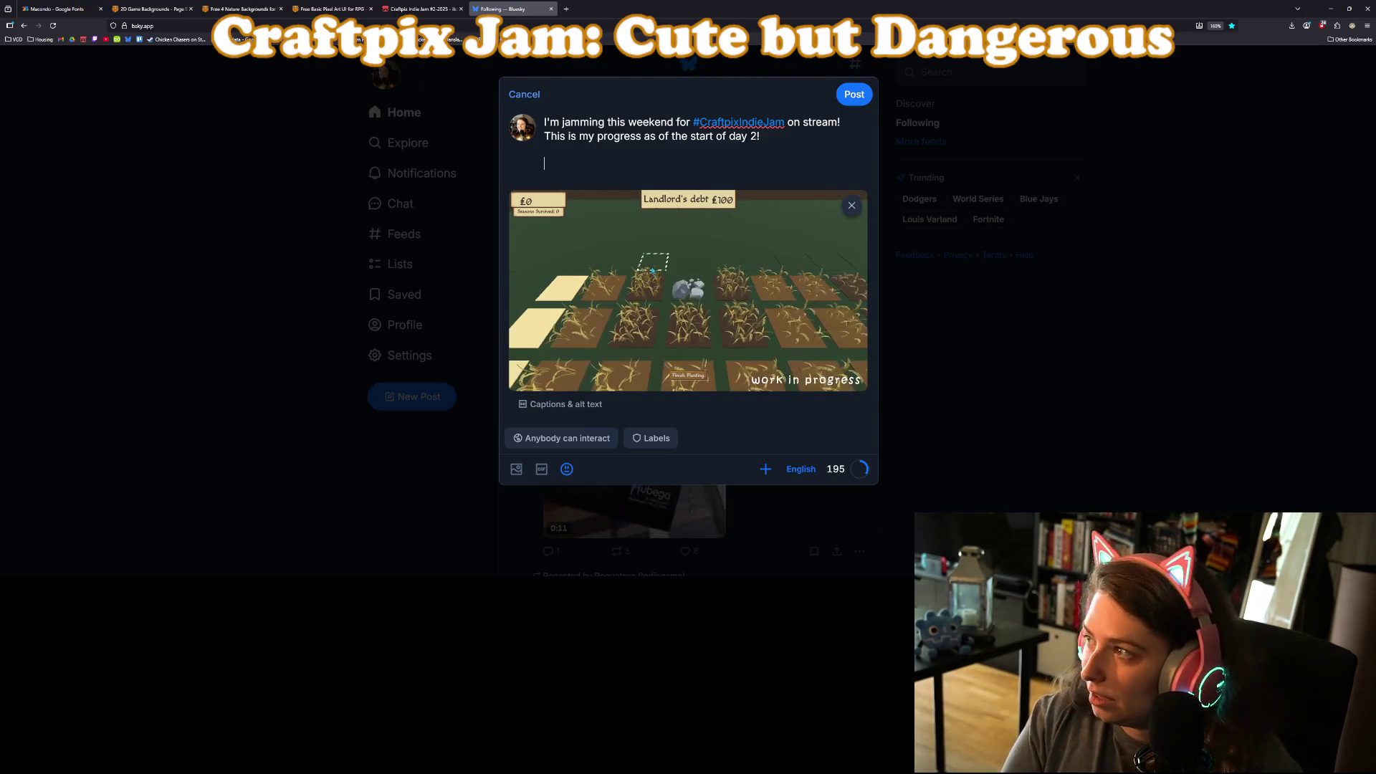
{"action": "type", "text": "ill be live for a f"}
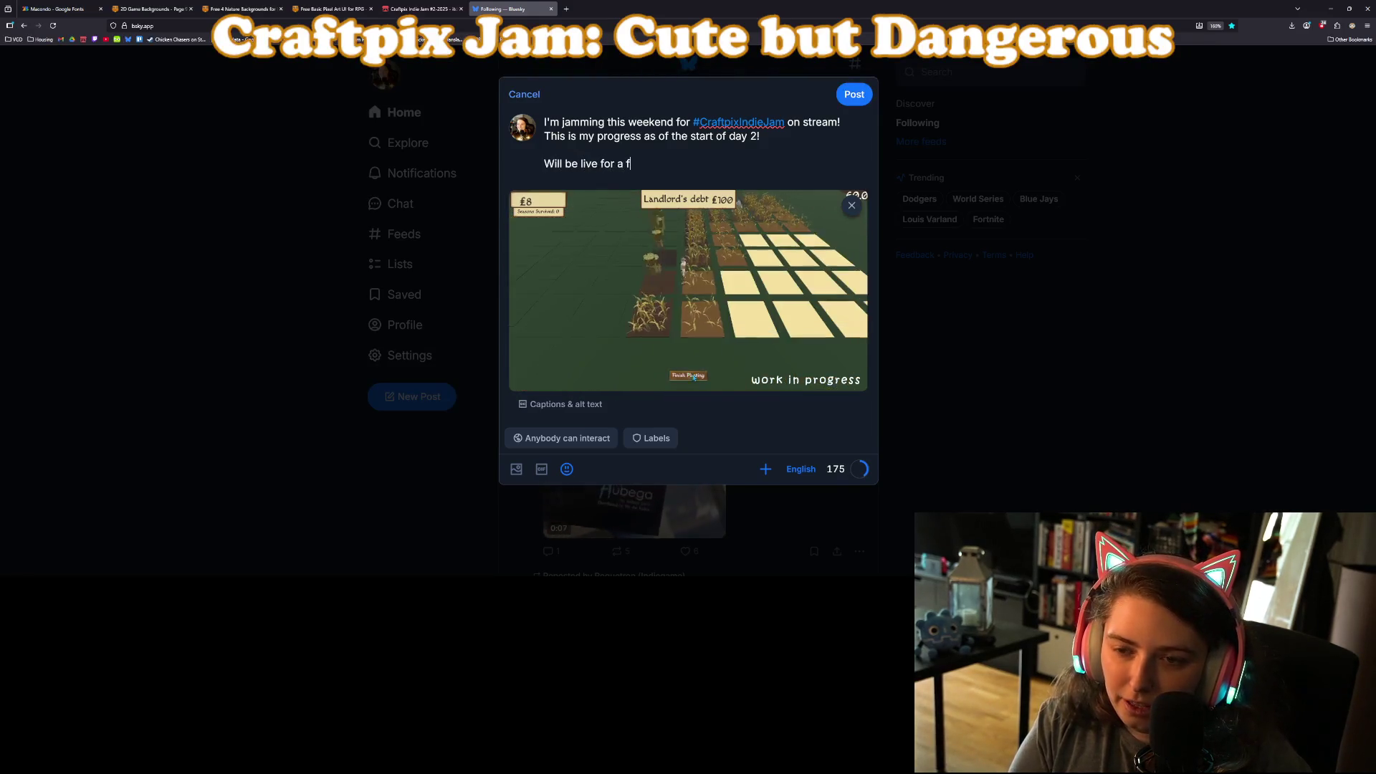
{"action": "key", "text": "BackSpace"}
{"action": "key", "text": "BackSpace"}
{"action": "key", "text": "BackSpace"}
{"action": "key", "text": "BackSpace"}
{"action": "key", "text": "BackSpace"}
{"action": "key", "text": "BackSpace"}
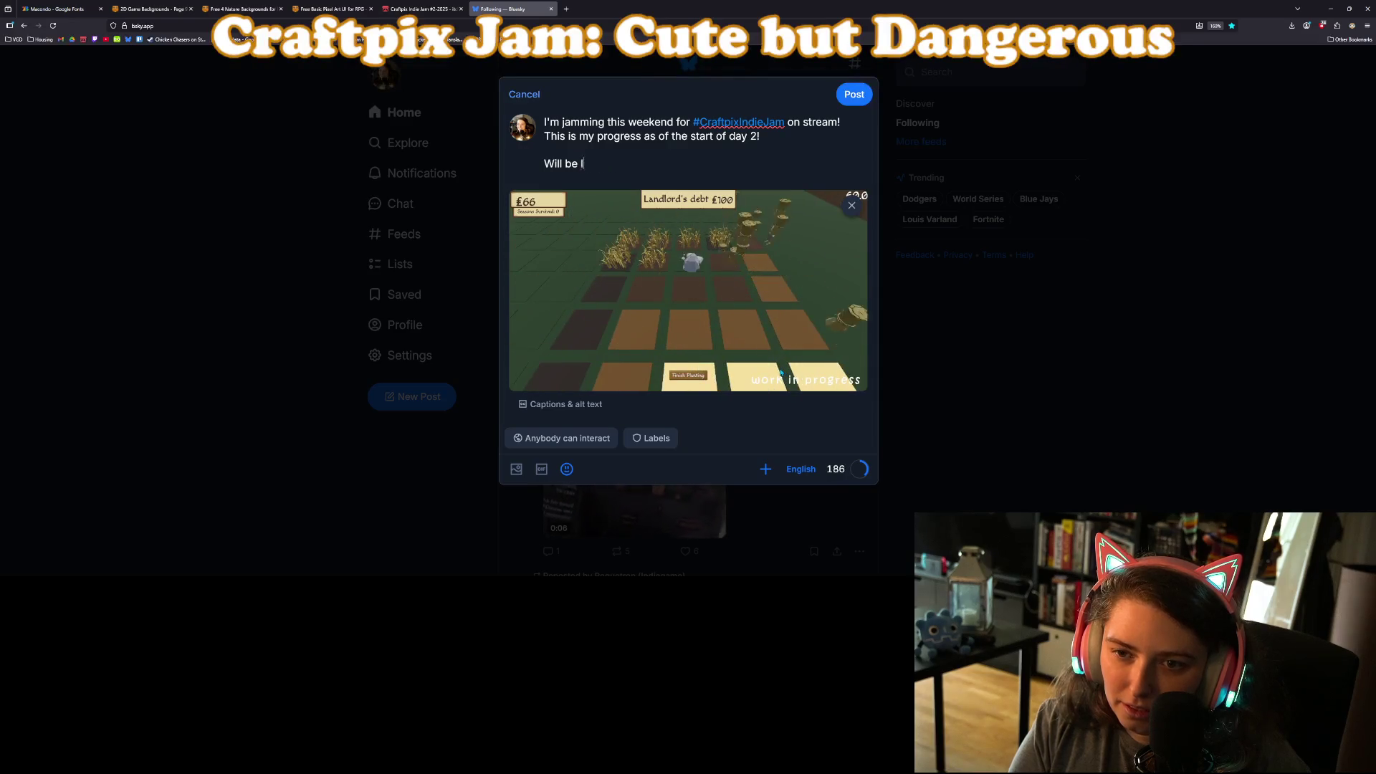
{"action": "key", "text": "BackSpace"}
{"action": "key", "text": "BackSpace"}
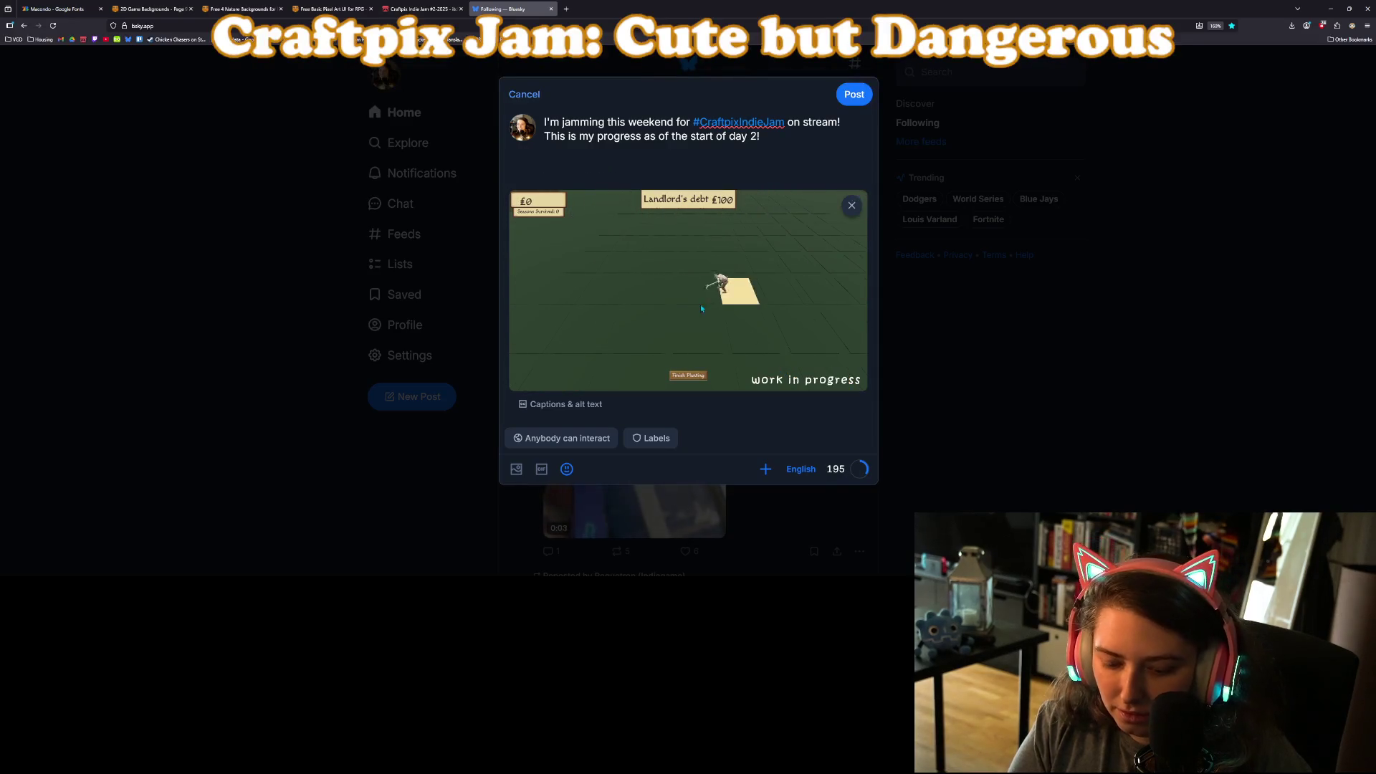
{"action": "type", "text": "t went live "}
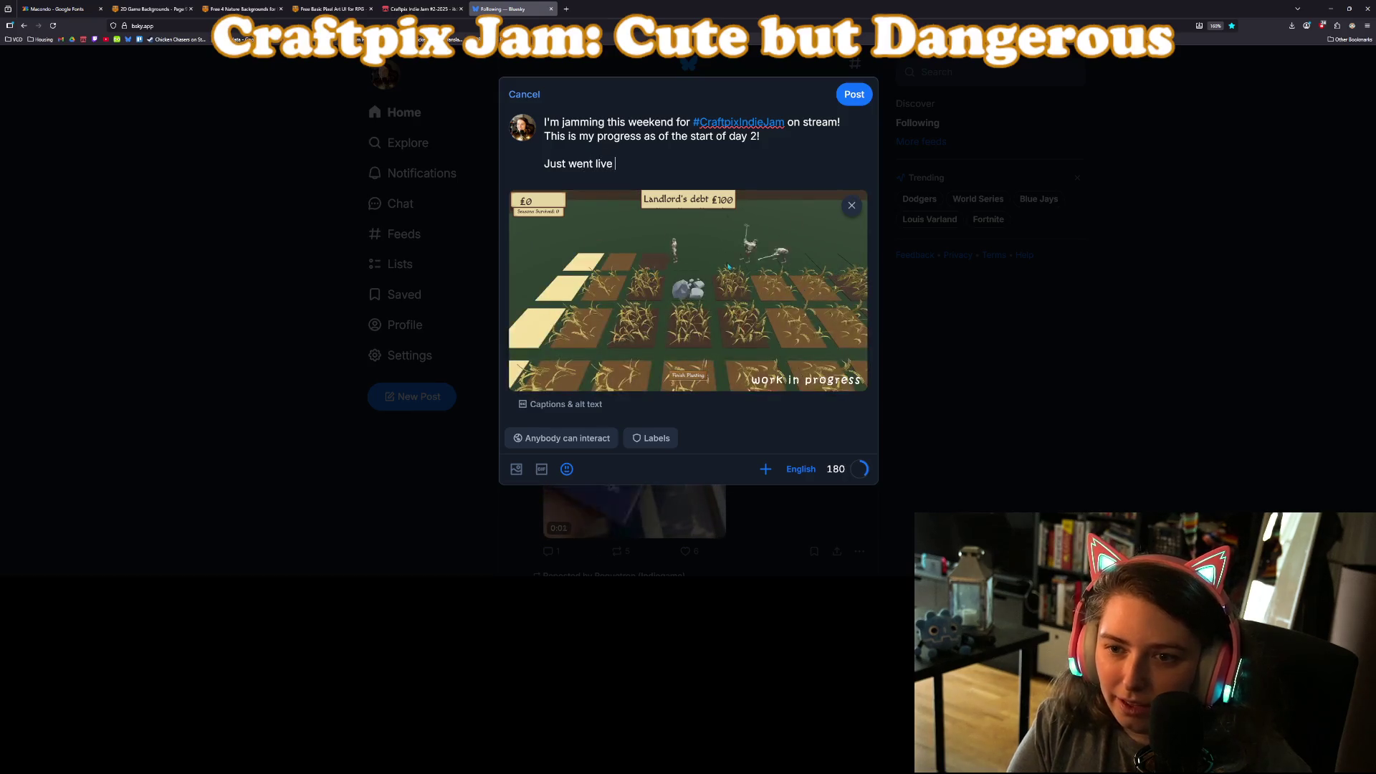
{"action": "type", "text": "so come say hi"}
{"action": "key", "text": "Return"}
{"action": "key", "text": "Return"}
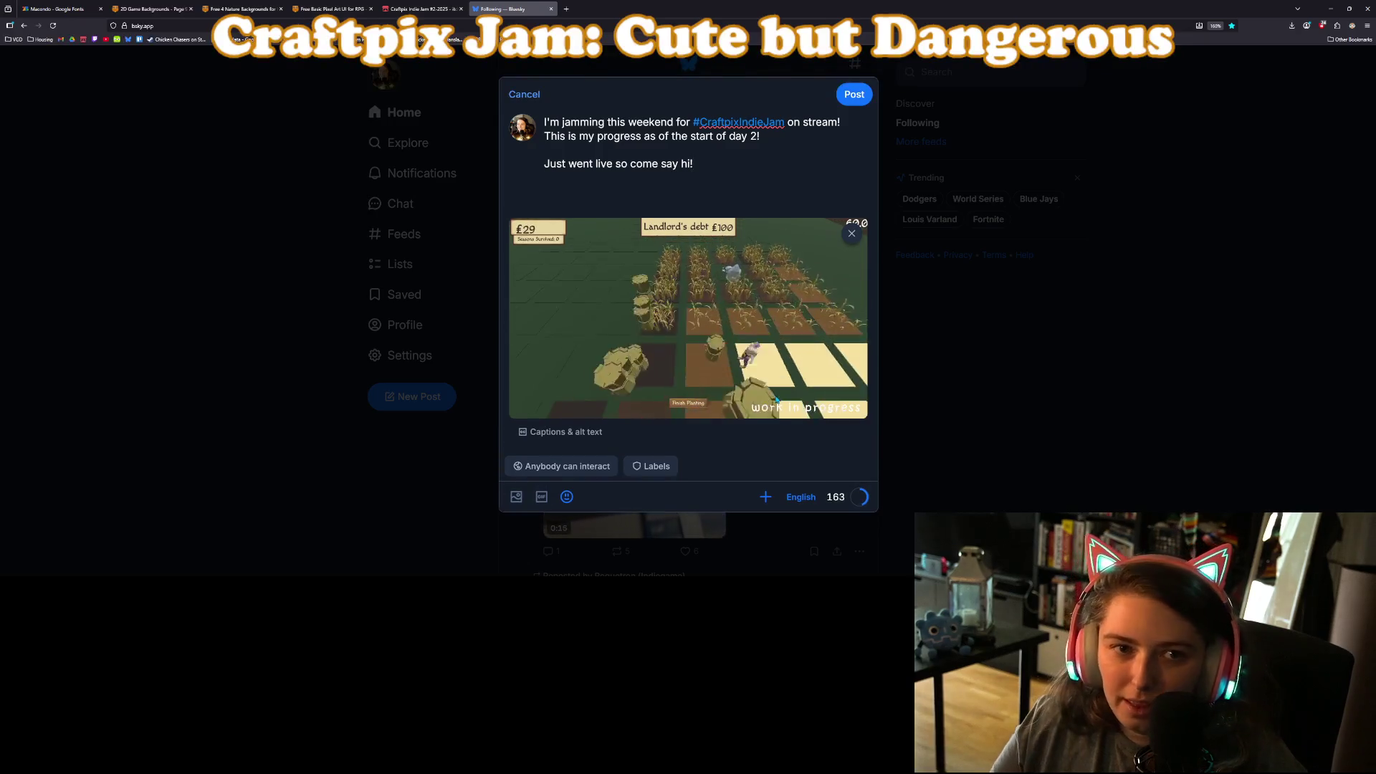
Copy your own Twitch channel page URL, then close the Twitch tab.
{"action": "left_click", "coordinate": [566, 9]}
{"action": "left_click", "coordinate": [94, 39]}
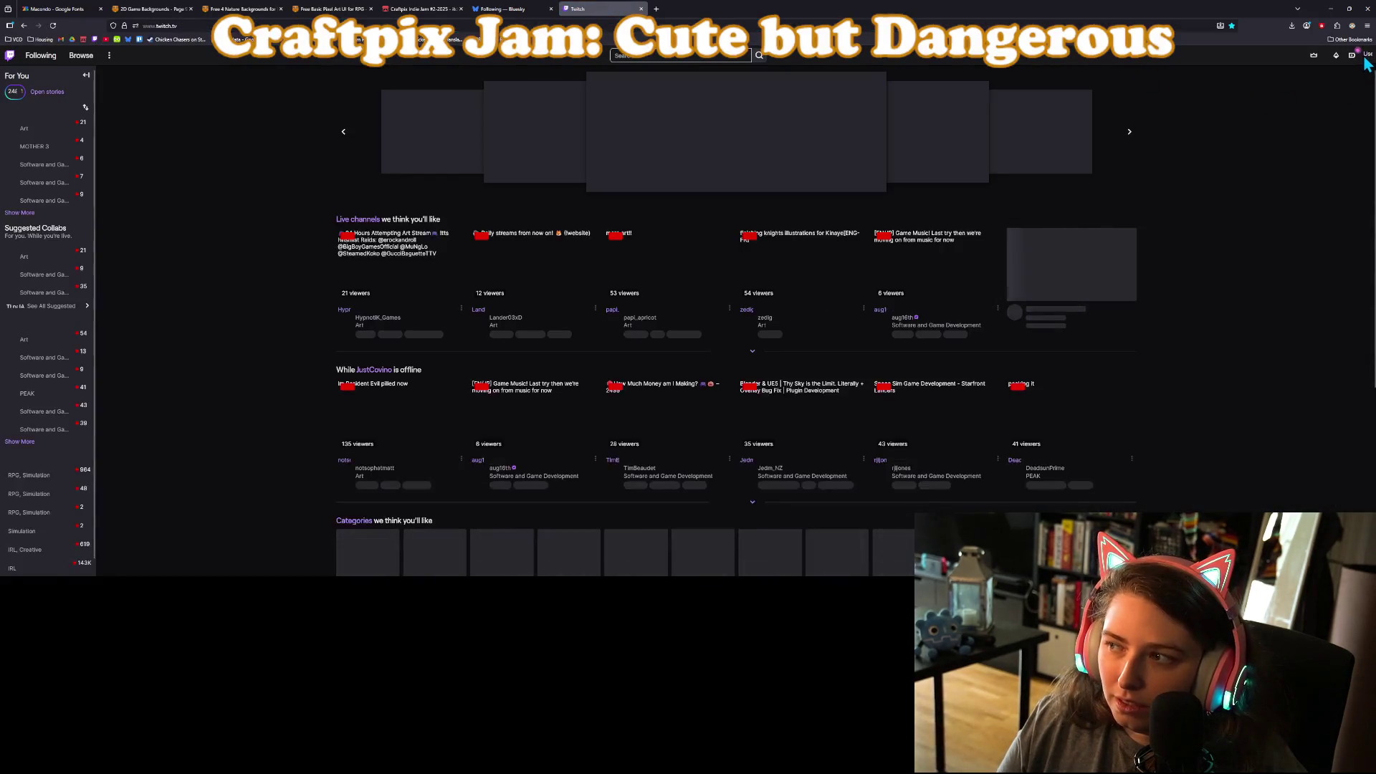
{"action": "left_click", "coordinate": [1367, 55]}
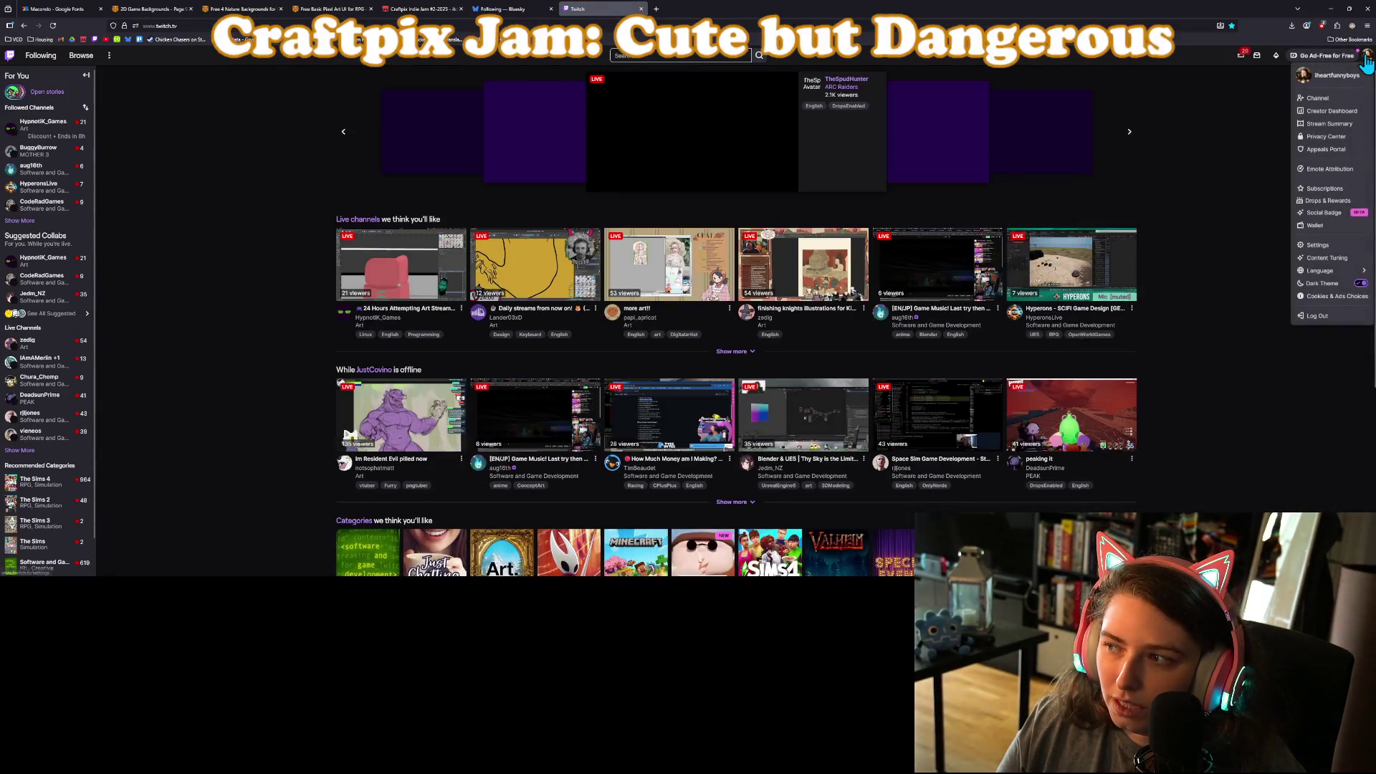
{"action": "left_click", "coordinate": [1318, 100]}
{"action": "left_click", "coordinate": [580, 25]}
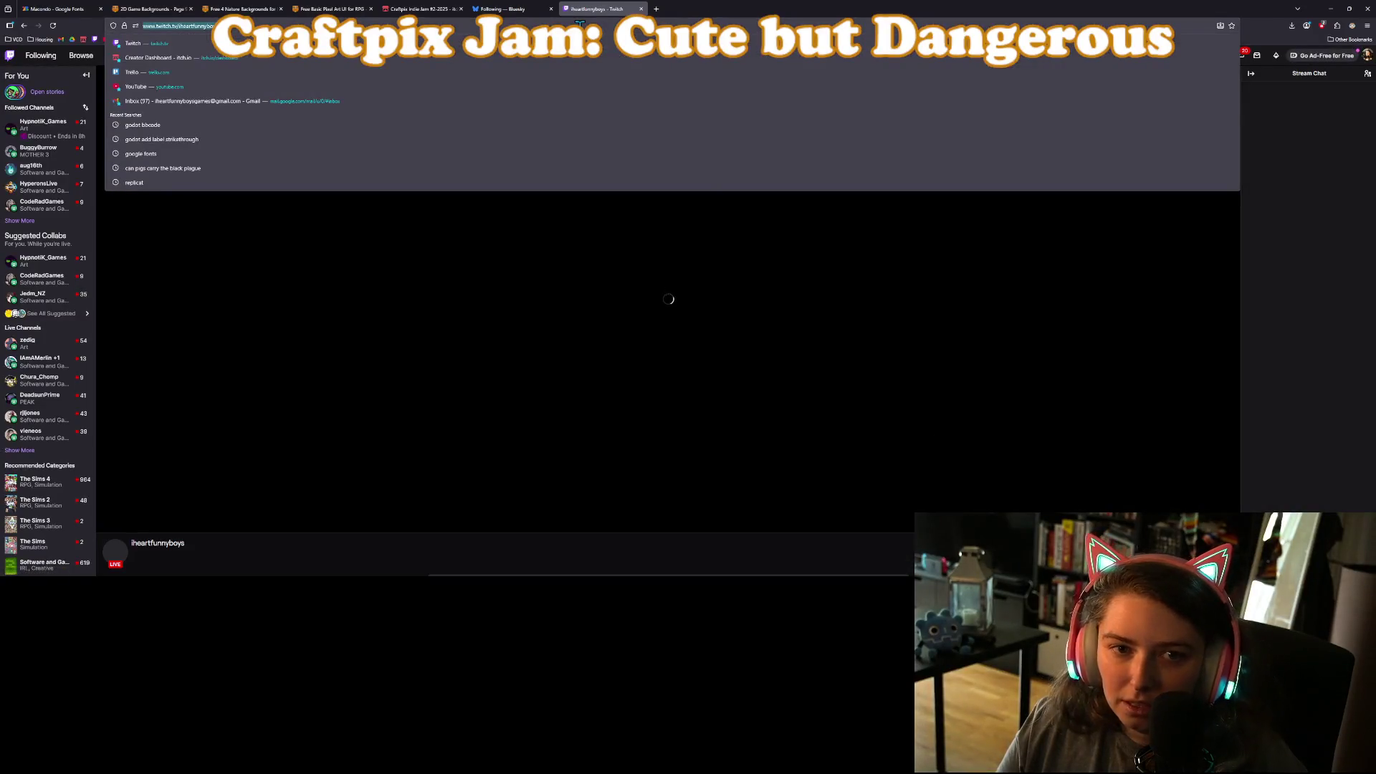
{"action": "left_click", "coordinate": [641, 9]}
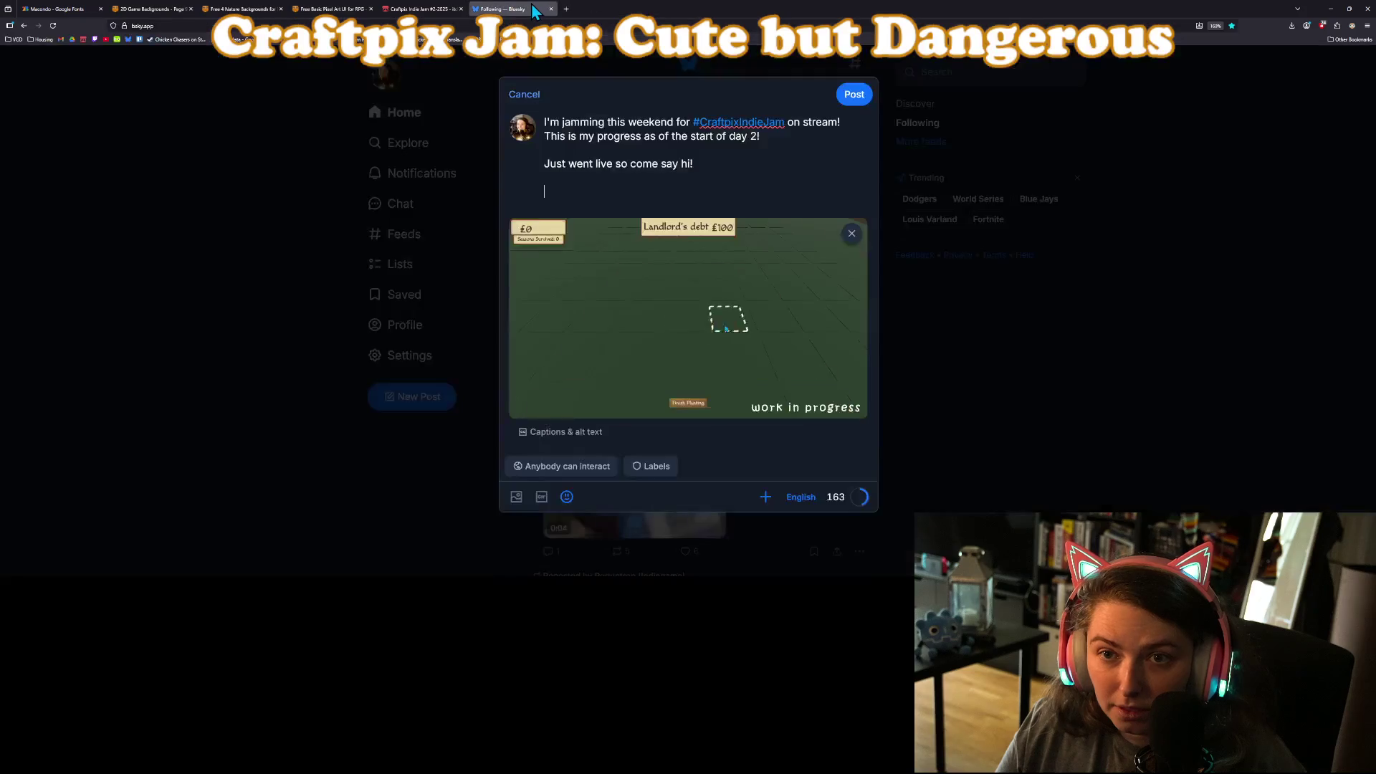
{"action": "key", "text": "Return"}
{"action": "key", "text": "Return"}
{"action": "type", "text": "https://www.twitch.tv/iheartfunnyboys"}
{"action": "key", "text": "Return"}
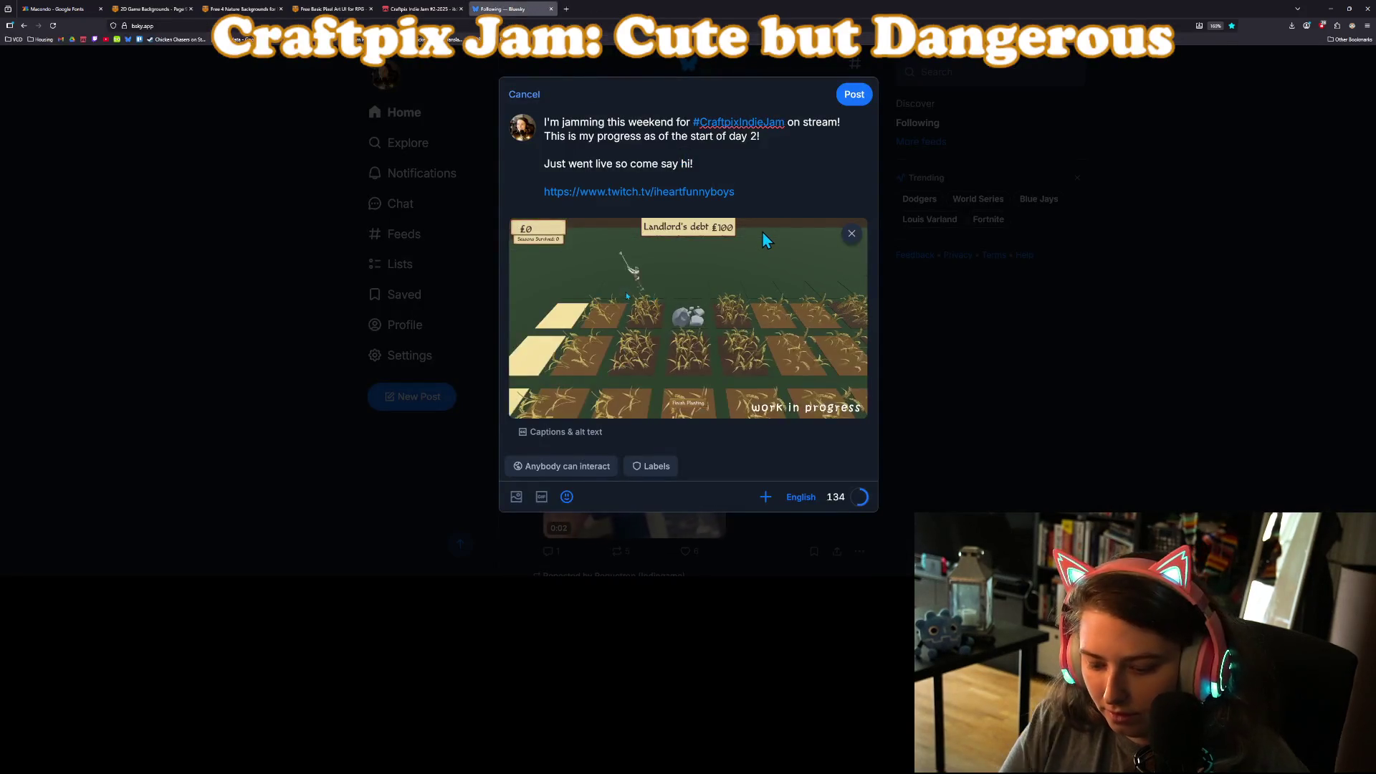
{"action": "key", "text": "Return"}
{"action": "type", "text": "#gamedev #"}
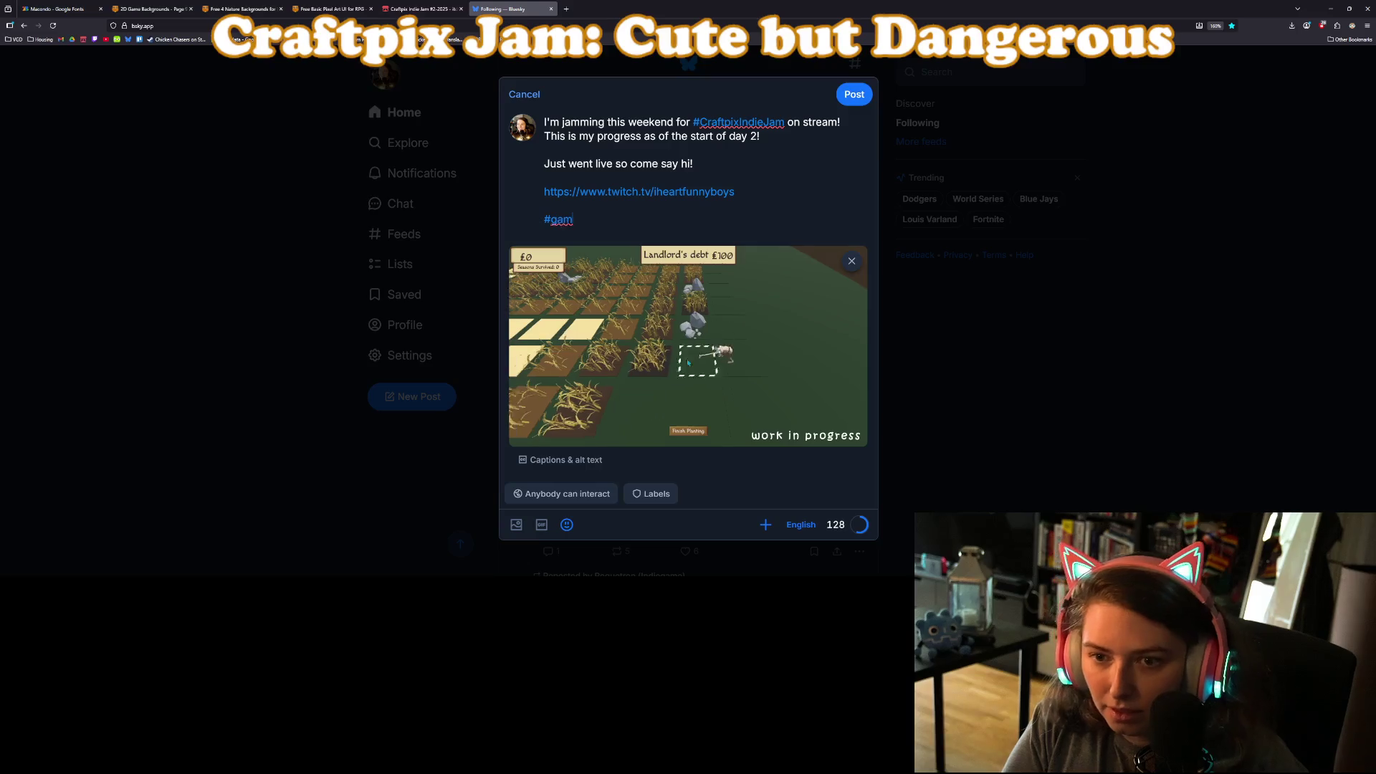
{"action": "type", "text": "twitch"}
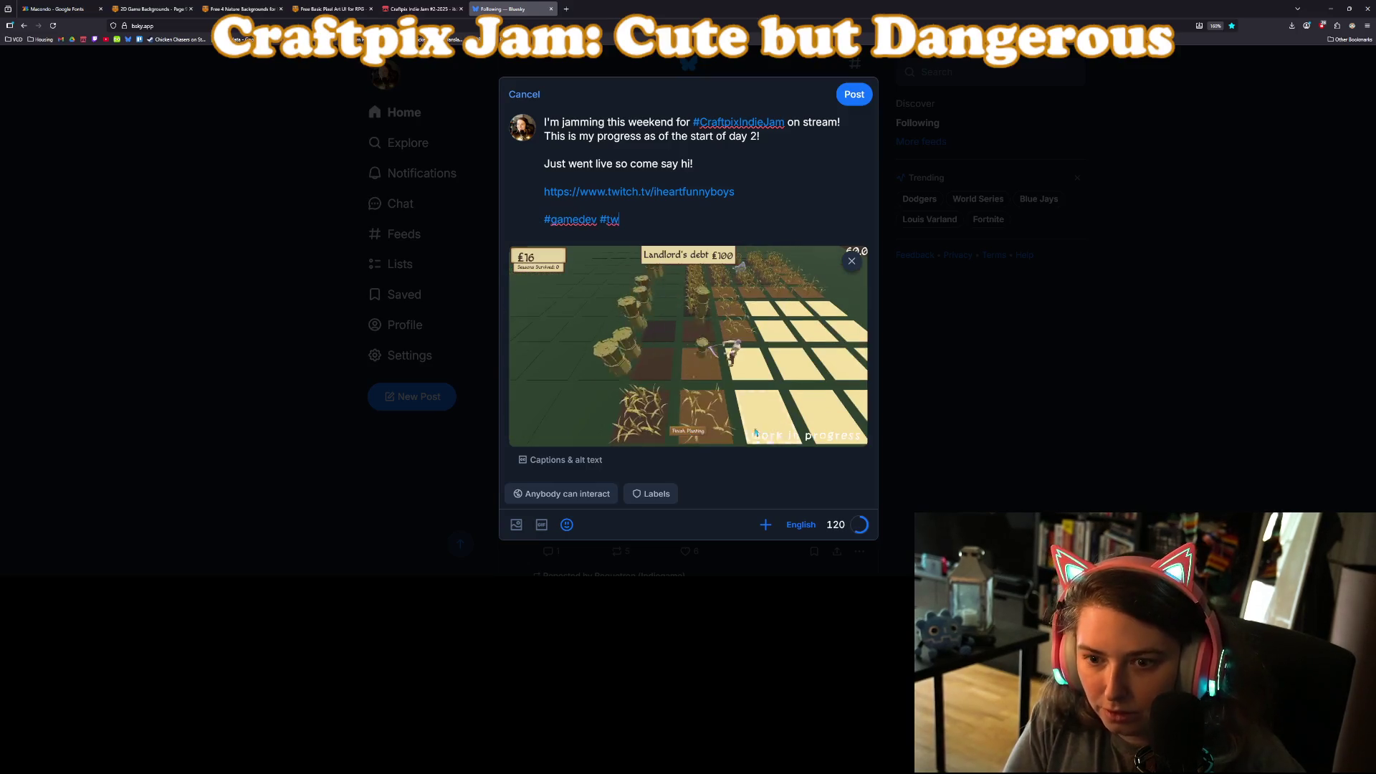
{"action": "type", "text": " #godo"}
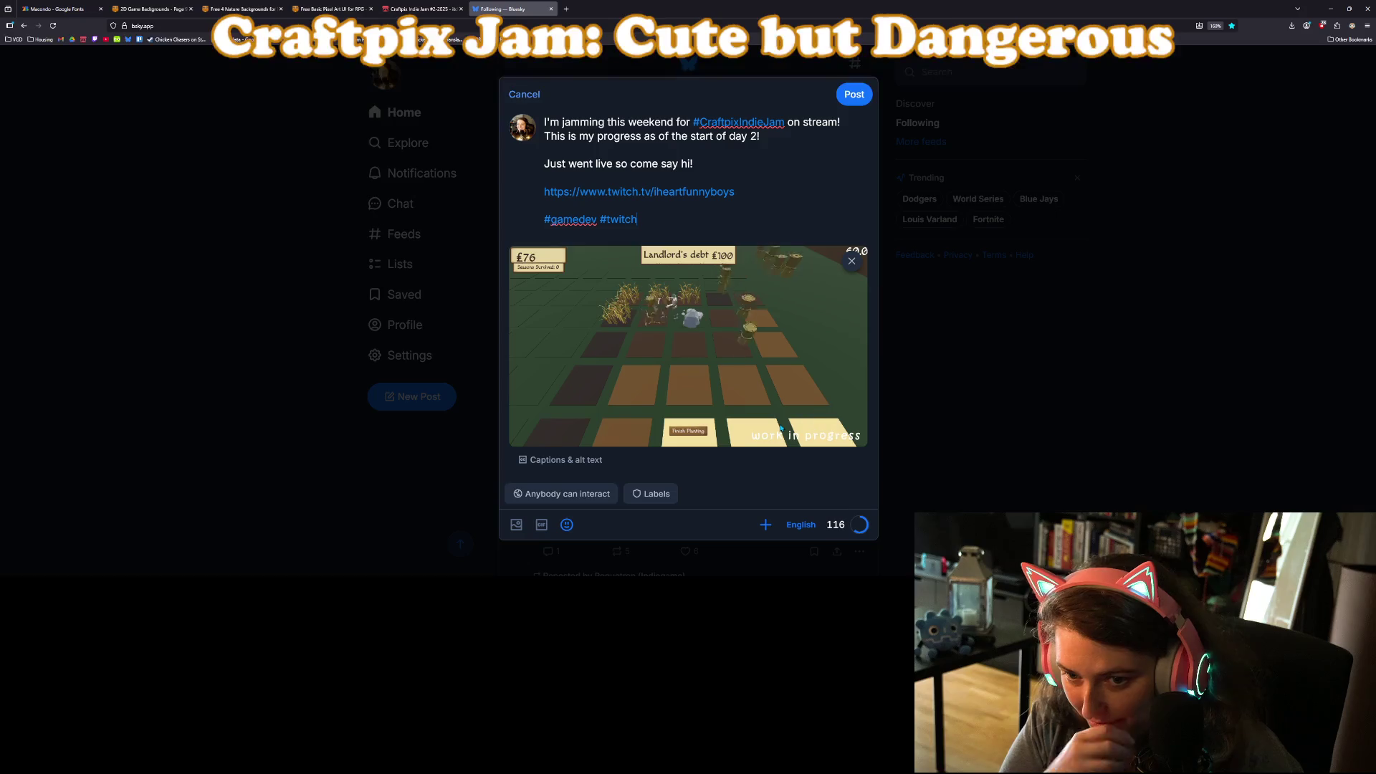
{"action": "type", "text": "t"}
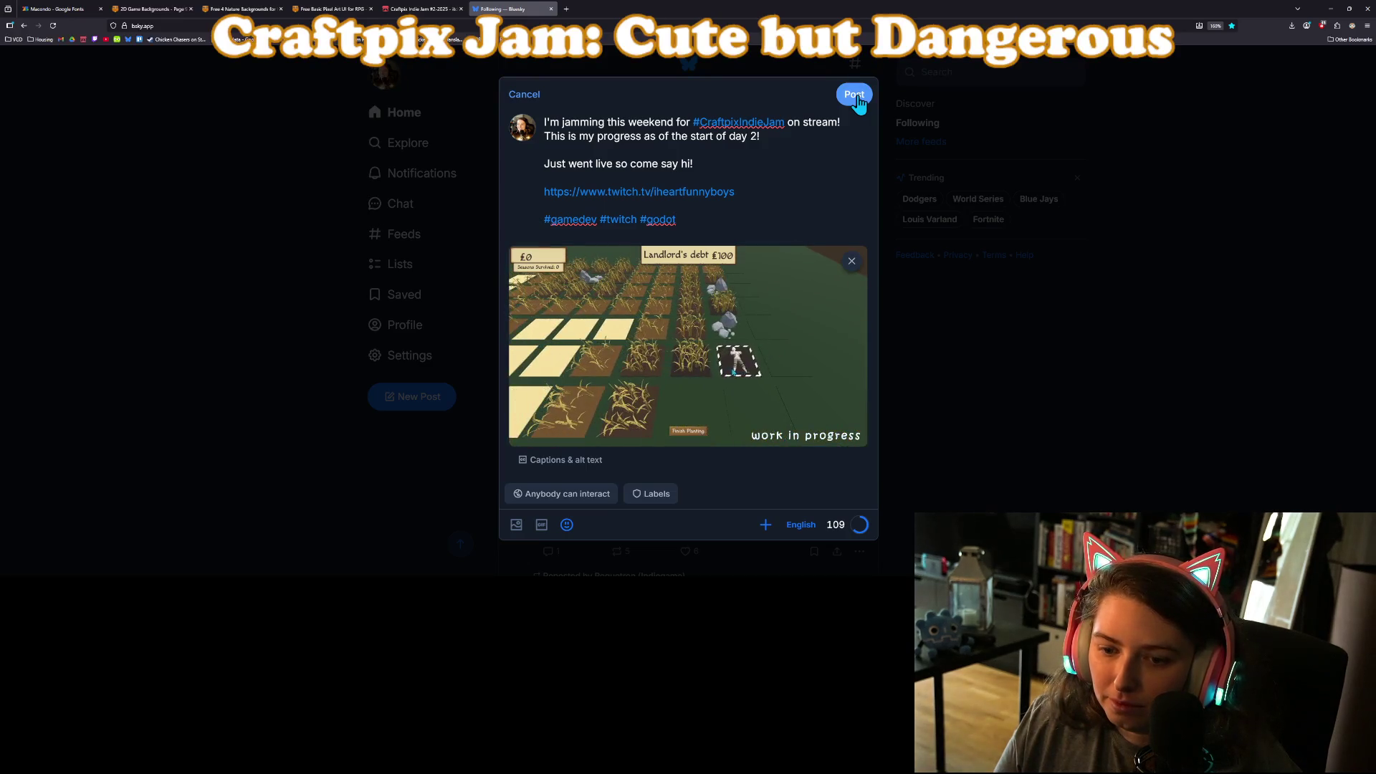
{"action": "type", "text": " #cra"}
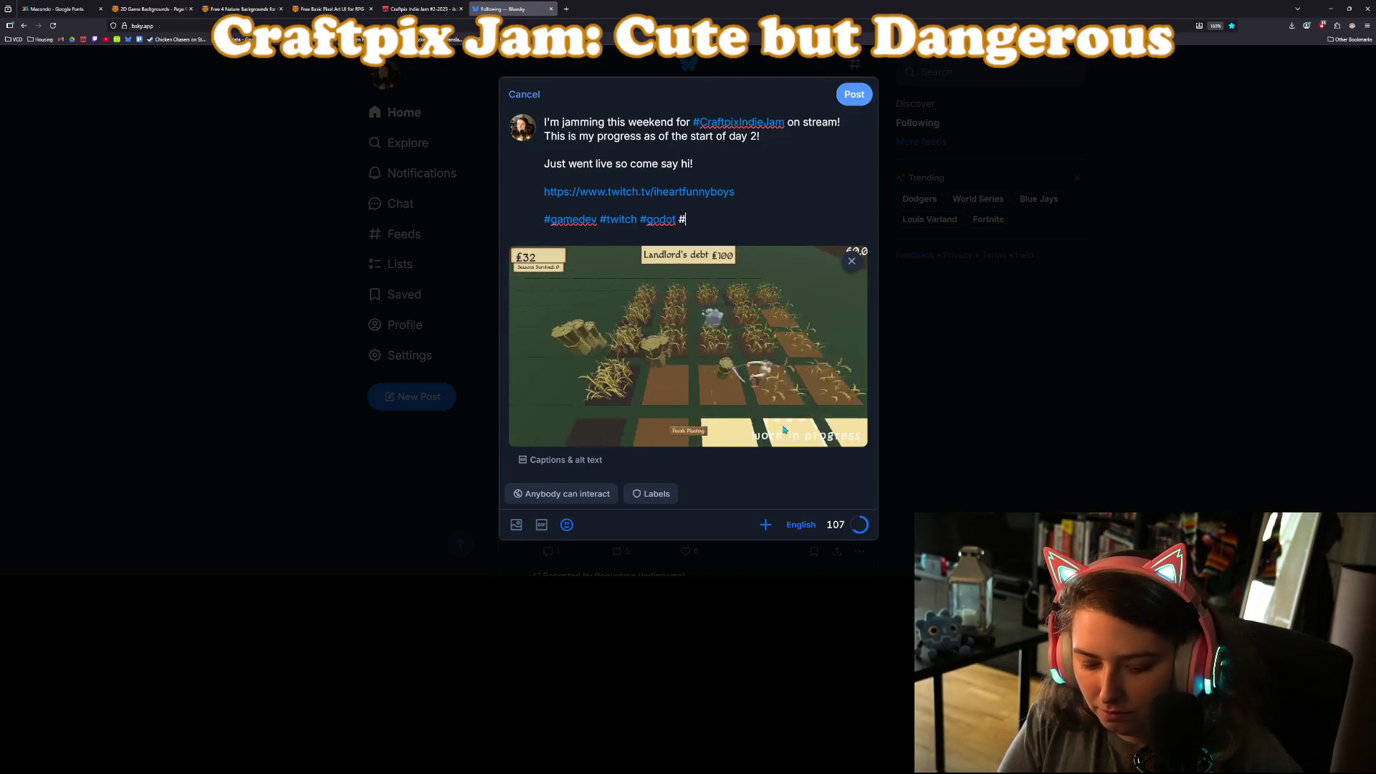
{"action": "type", "text": "ftpix"}
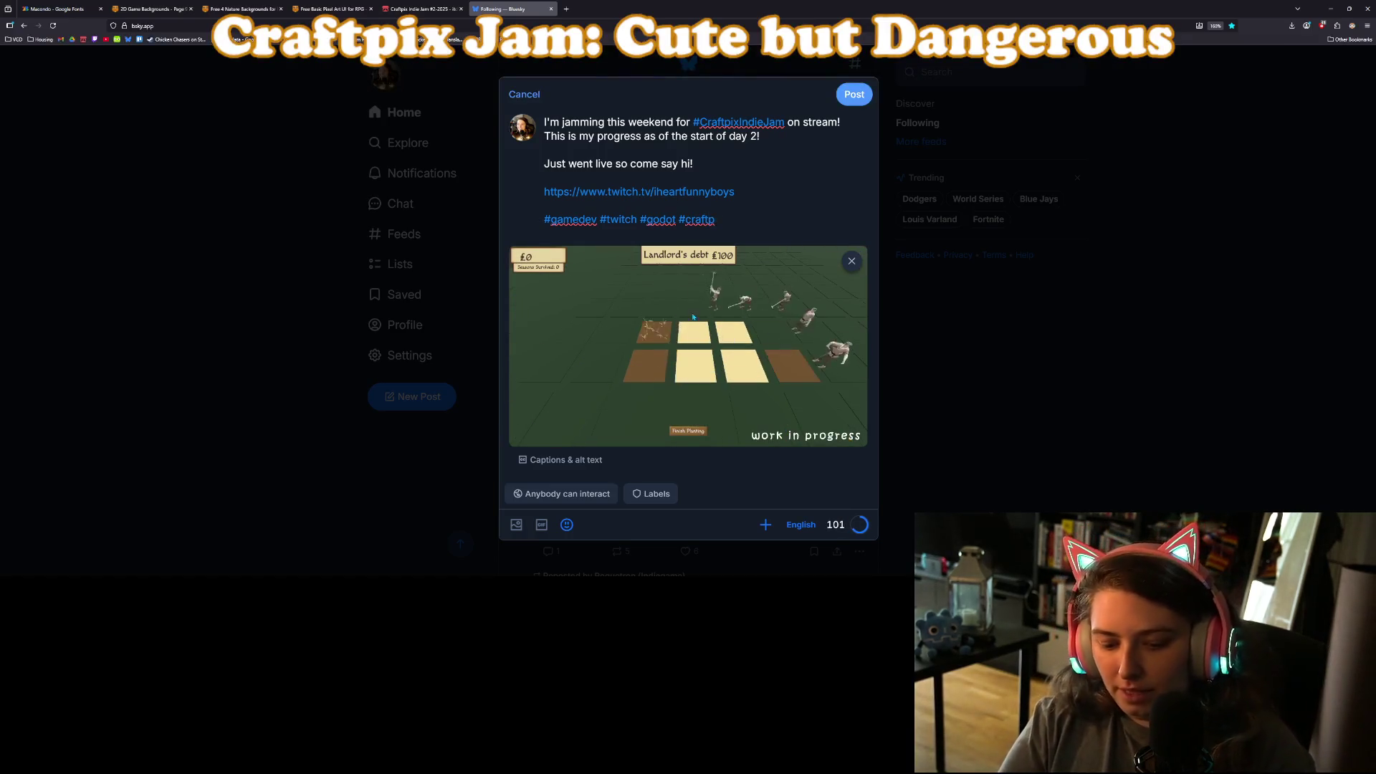
{"action": "key", "text": "BackSpace"}
{"action": "key", "text": "BackSpace"}
{"action": "key", "text": "BackSpace"}
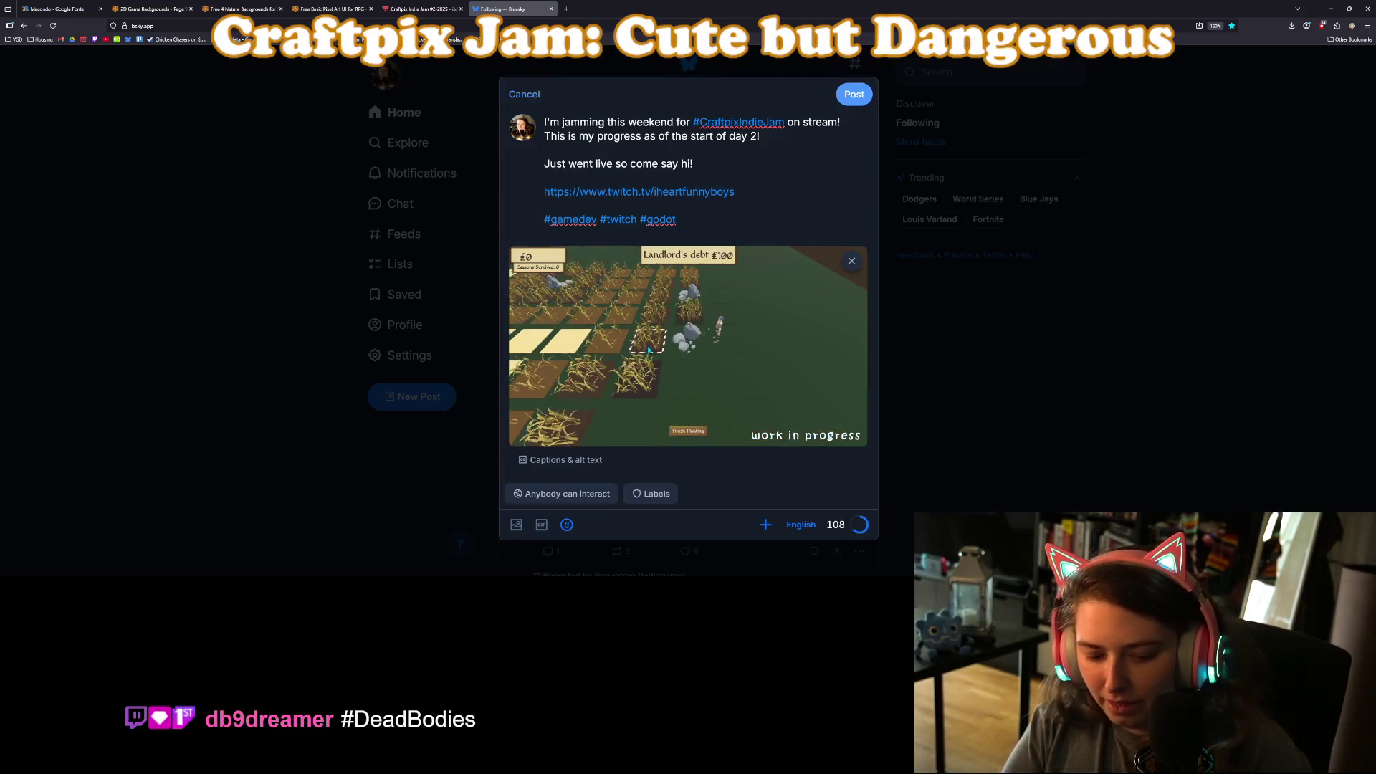
{"action": "type", "text": "@craftpix"}
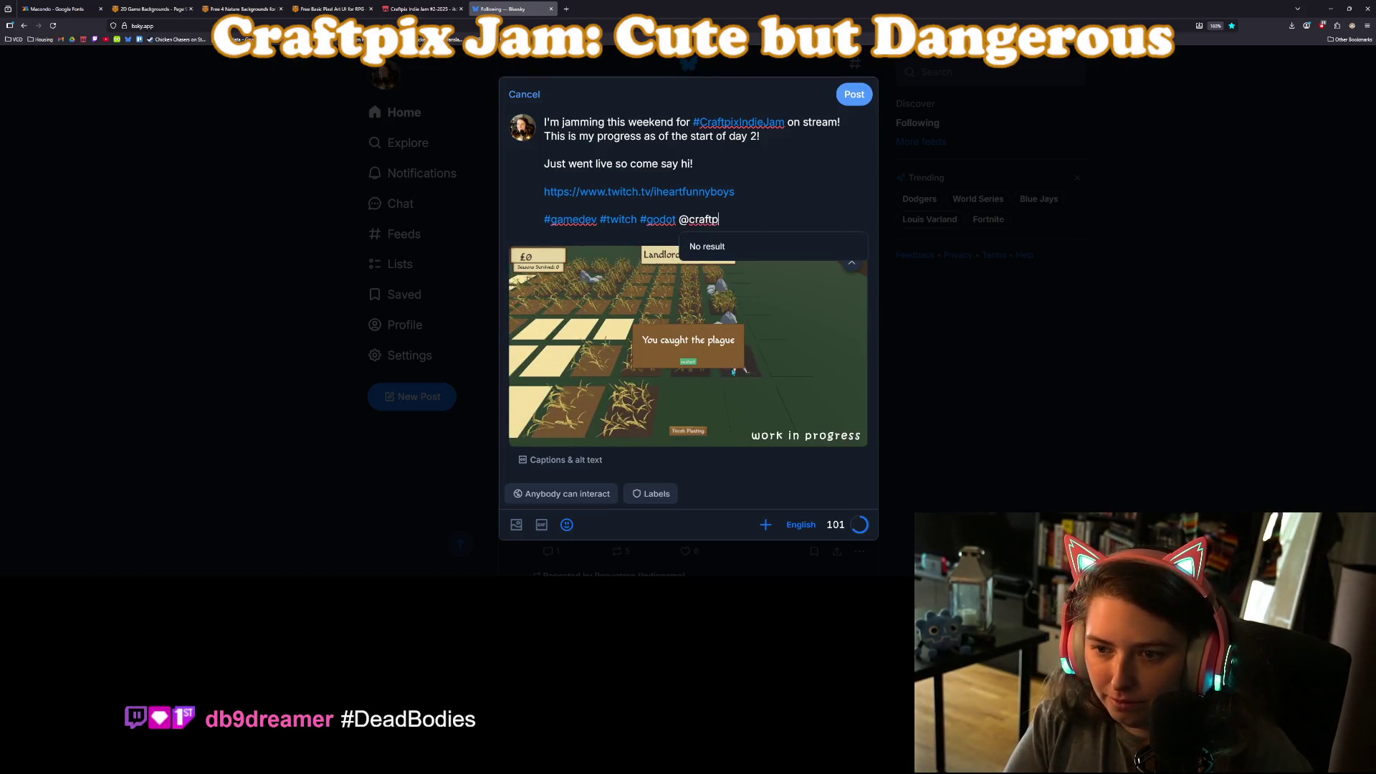
{"action": "key", "text": "Return"}
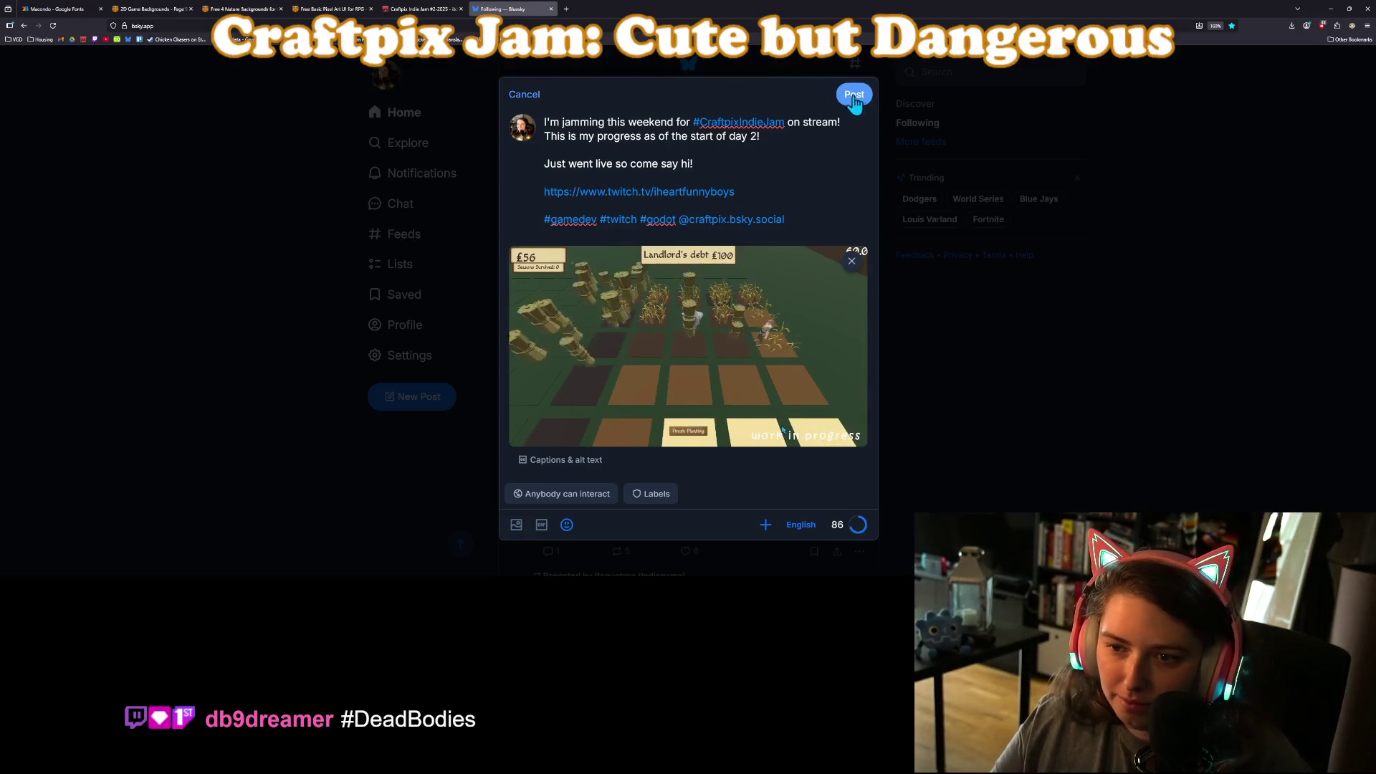
{"action": "left_click_drag", "start_coordinate": [679, 220], "coordinate": [802, 228]}
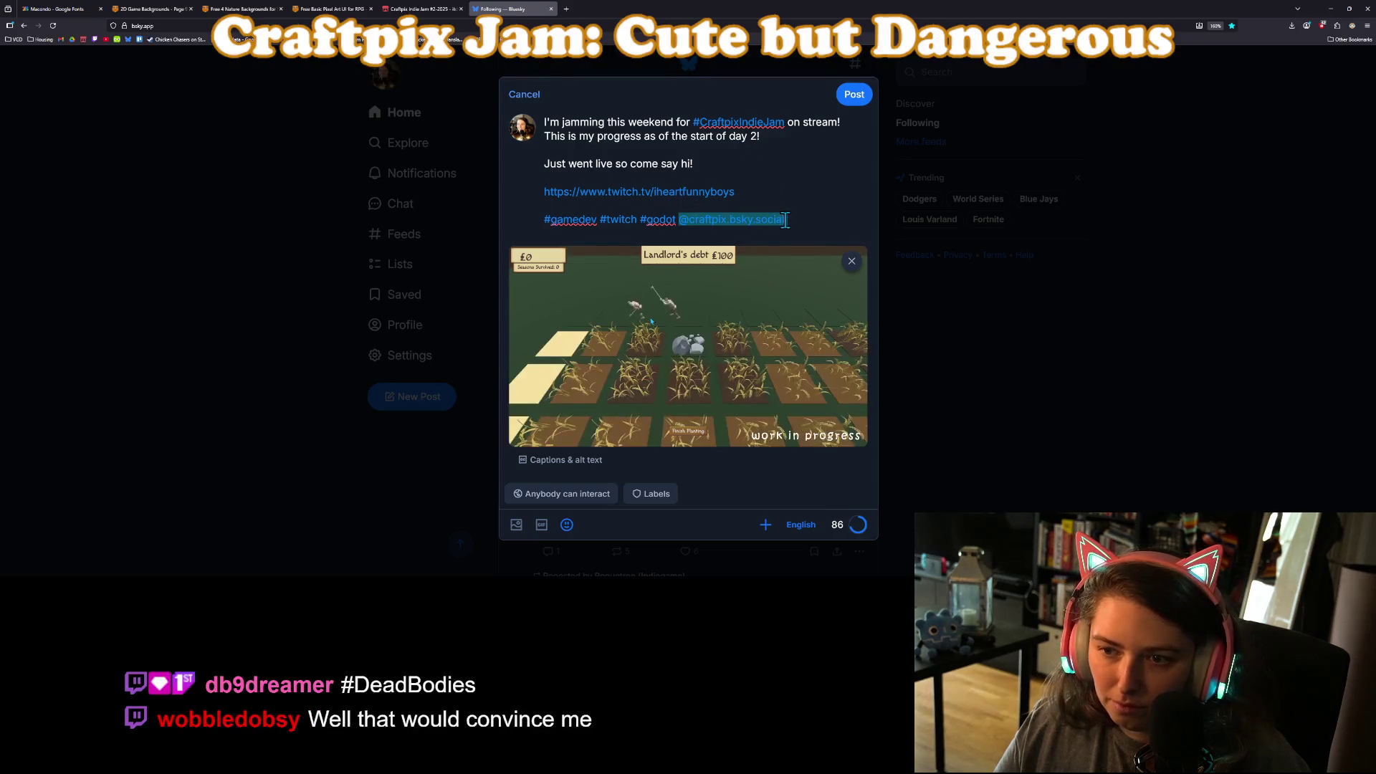
Publish the post, open it from your profile to grab its URL, then open itch.io.
{"action": "left_click", "coordinate": [854, 96]}
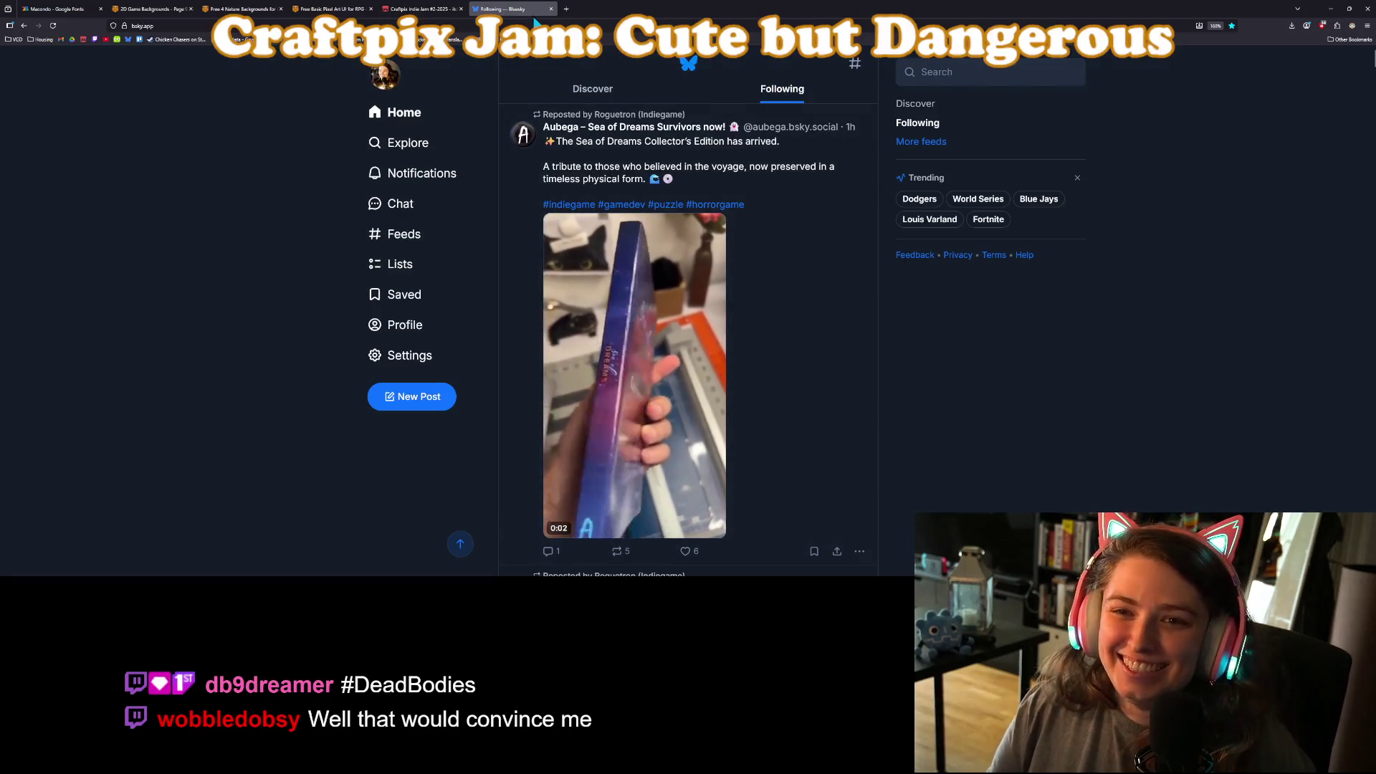
{"action": "left_click", "coordinate": [411, 334]}
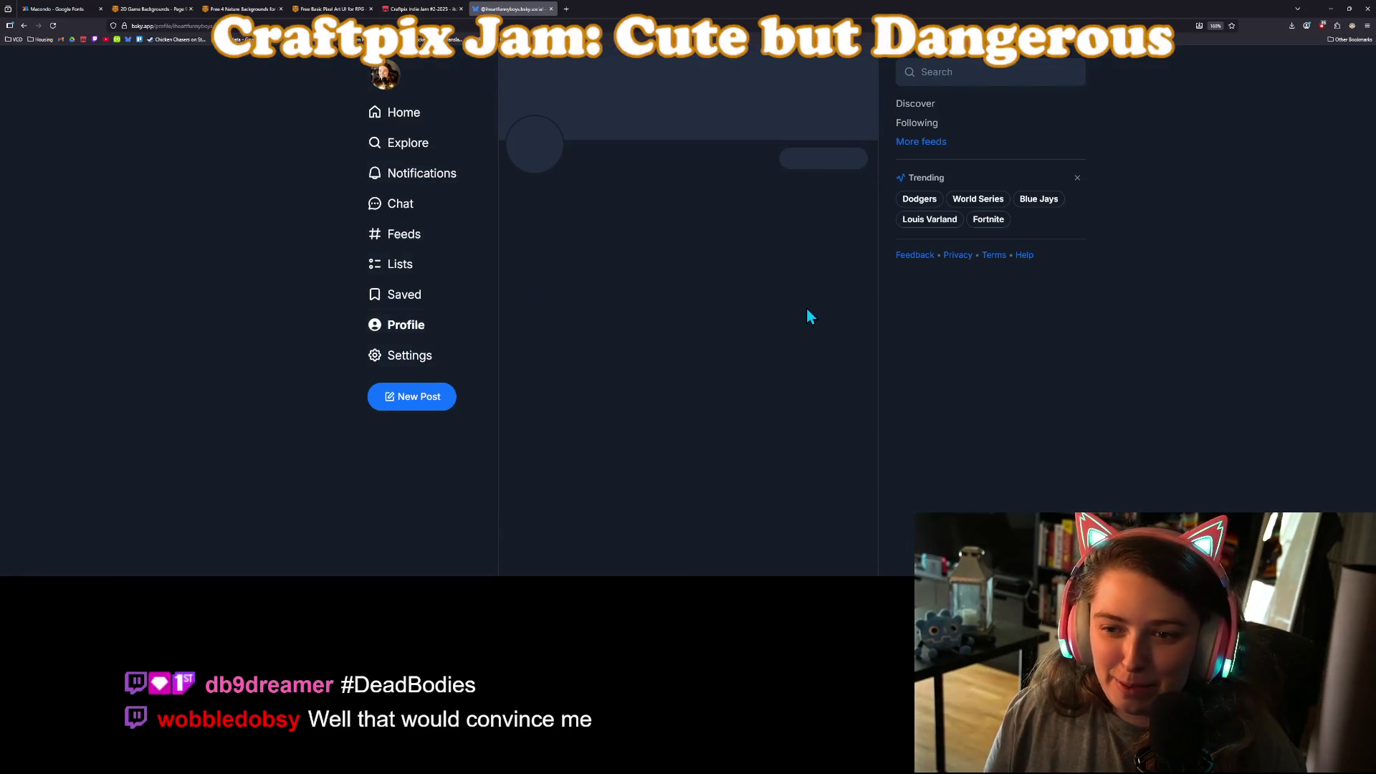
{"action": "left_click", "coordinate": [828, 370]}
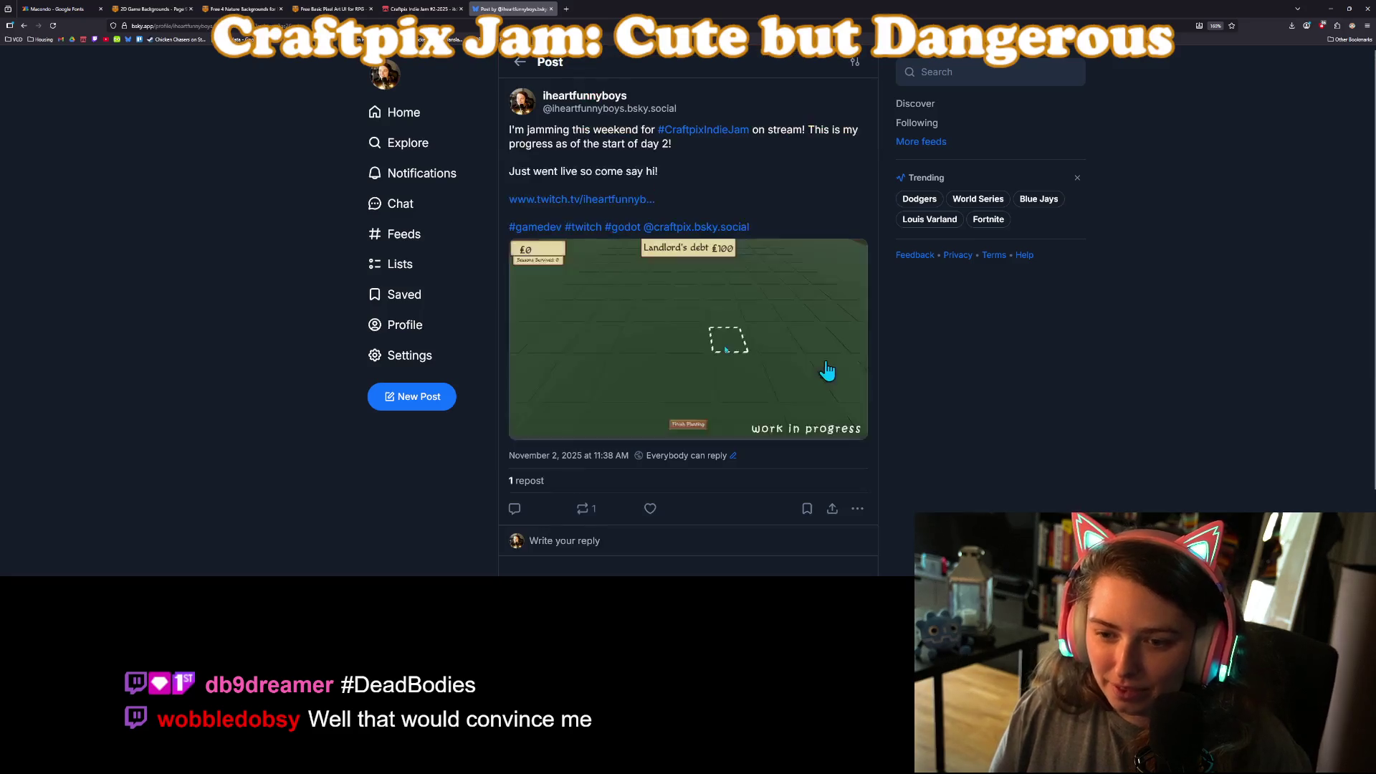
{"action": "left_click", "coordinate": [648, 16]}
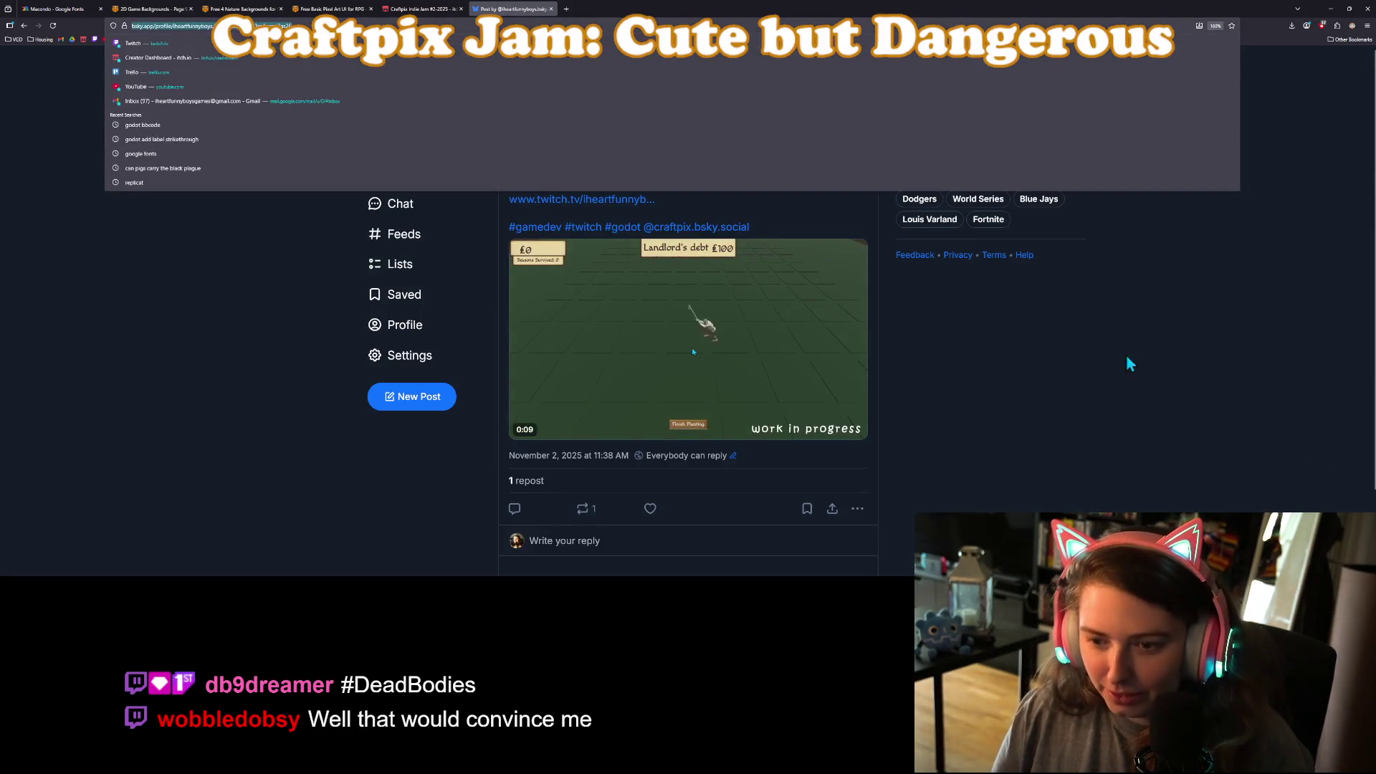
{"action": "left_click", "coordinate": [524, 428]}
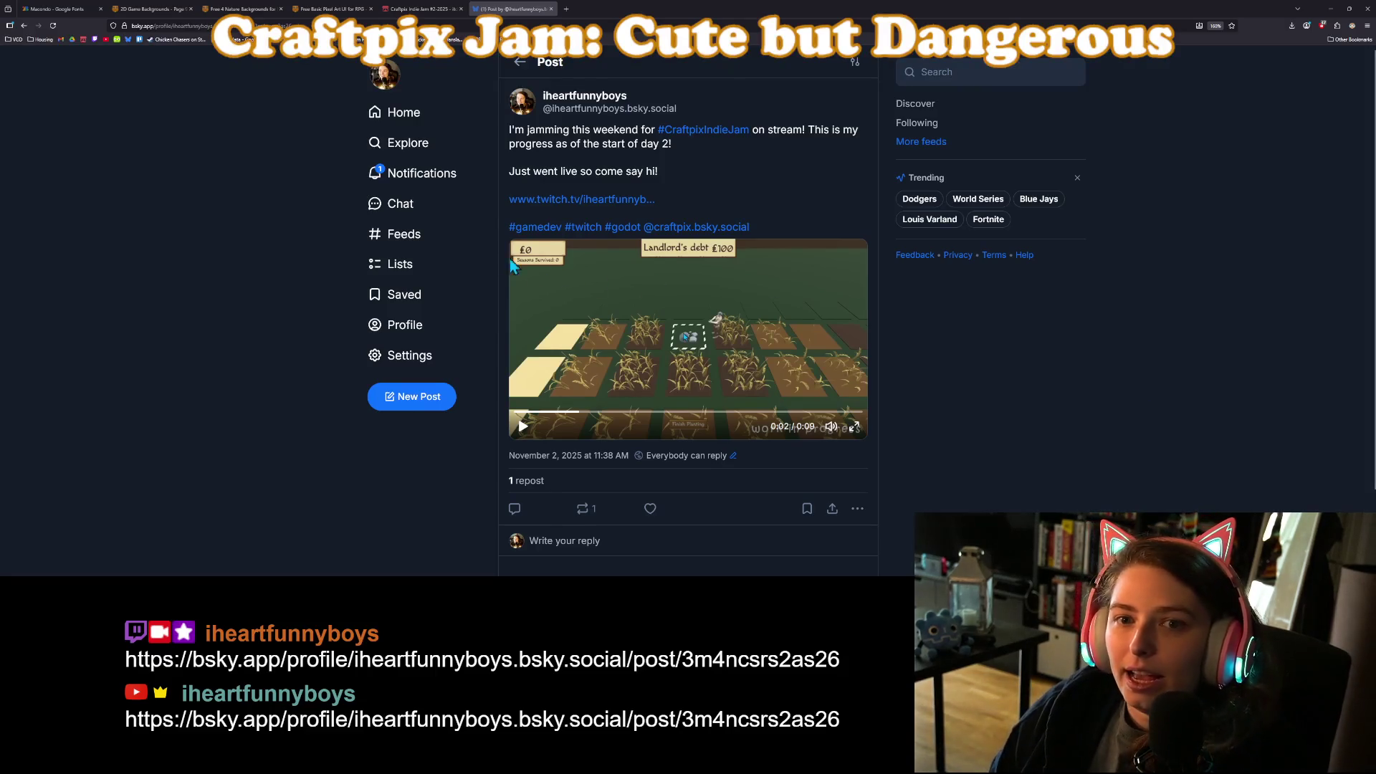
{"action": "left_click", "coordinate": [565, 9]}
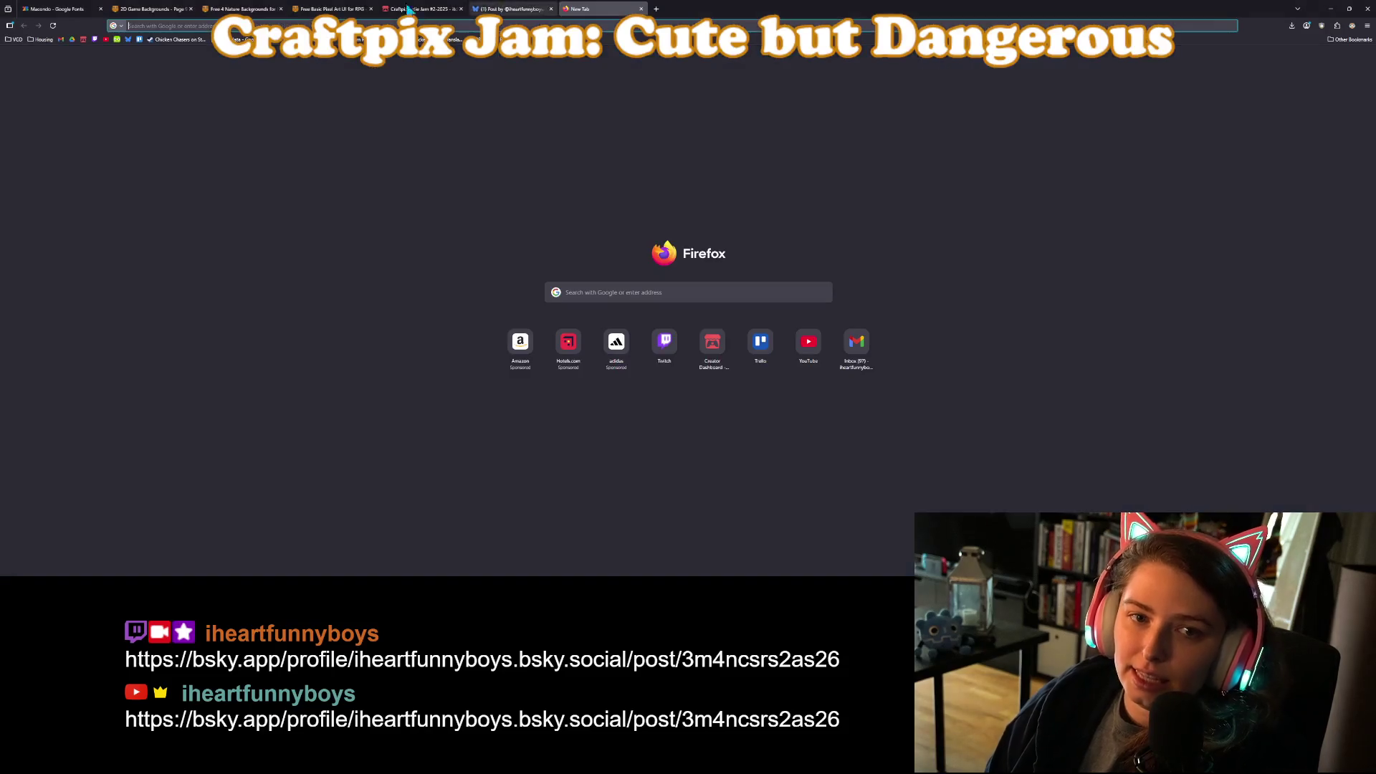
{"action": "left_click", "coordinate": [84, 40]}
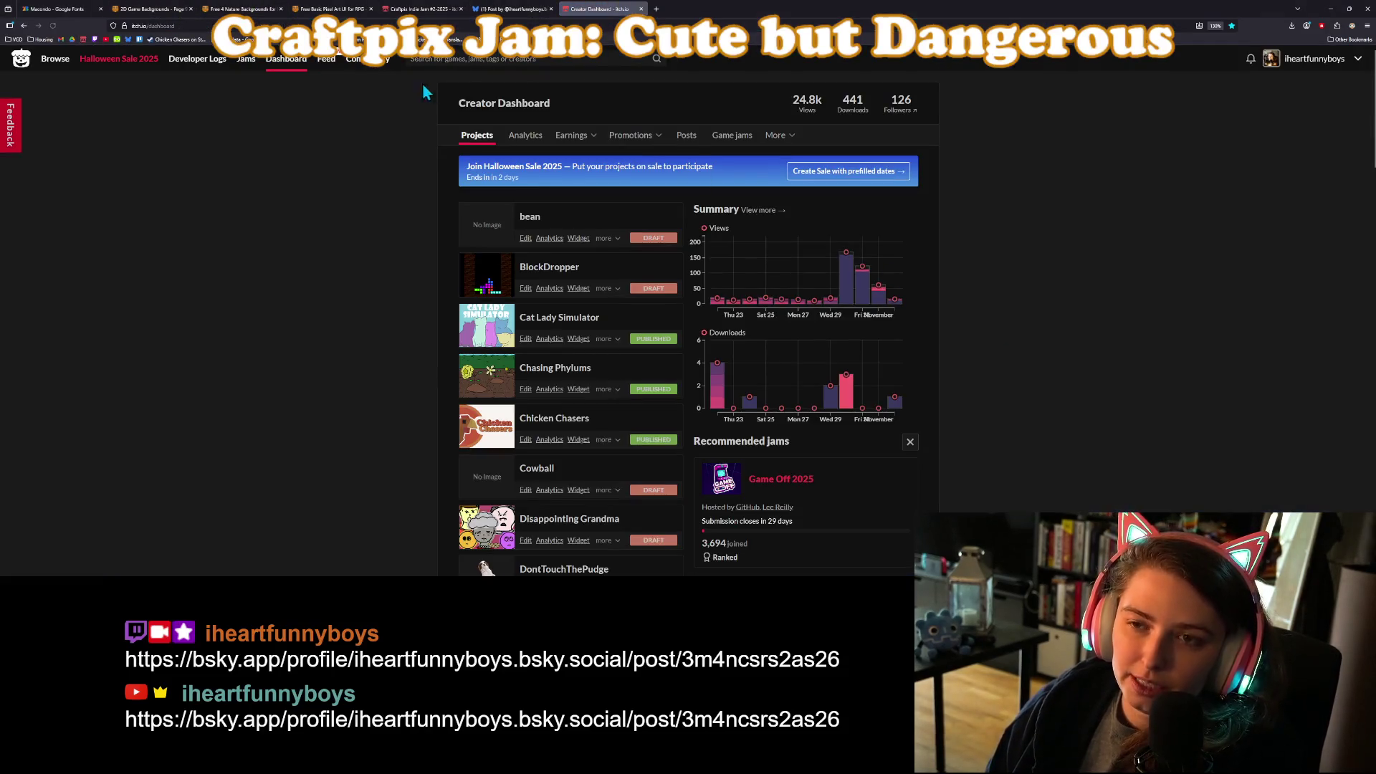
Find Plague Sweeper in the dashboard project list and launch its web build.
{"action": "scroll", "coordinate": [475, 340], "scroll_direction": "down", "scroll_amount": 2}
{"action": "scroll", "coordinate": [608, 307], "scroll_direction": "down", "scroll_amount": 18}
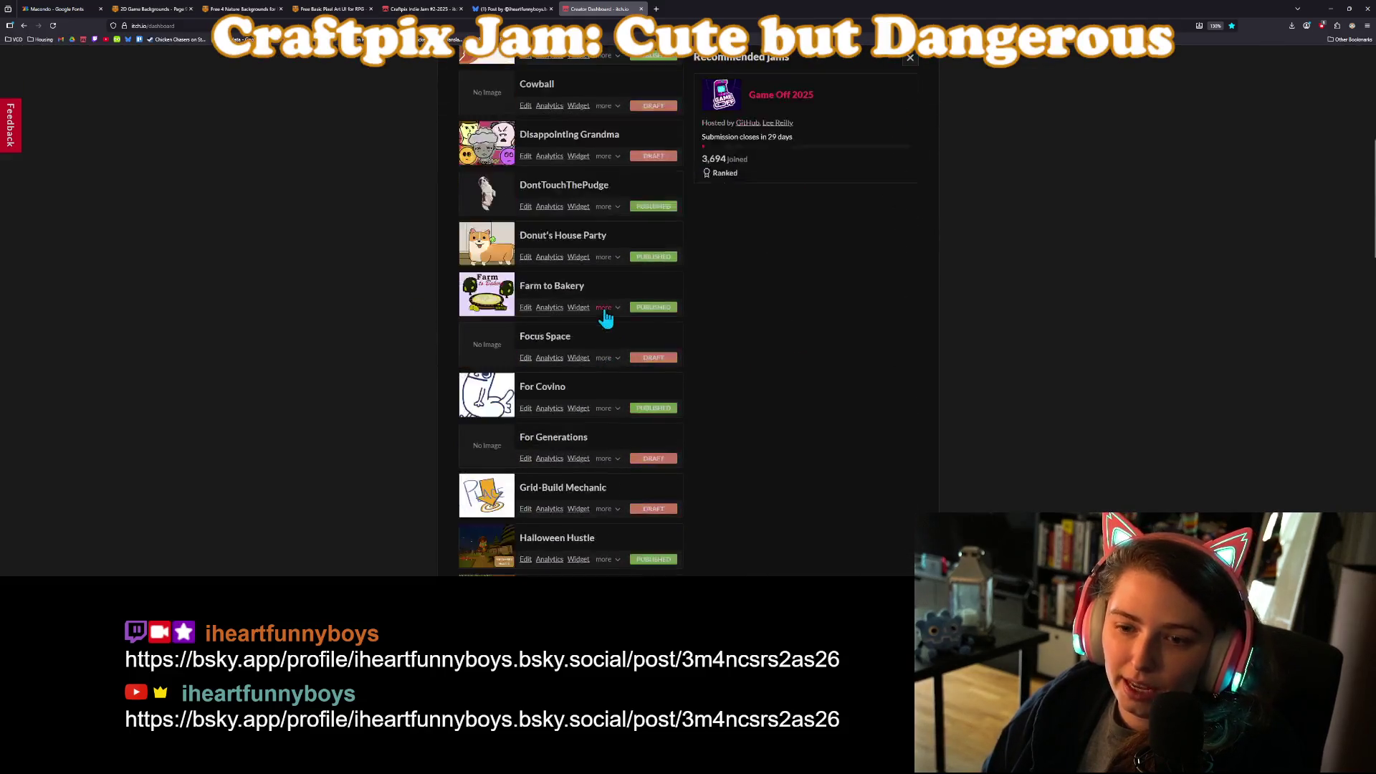
{"action": "scroll", "coordinate": [579, 448], "scroll_direction": "down", "scroll_amount": 6}
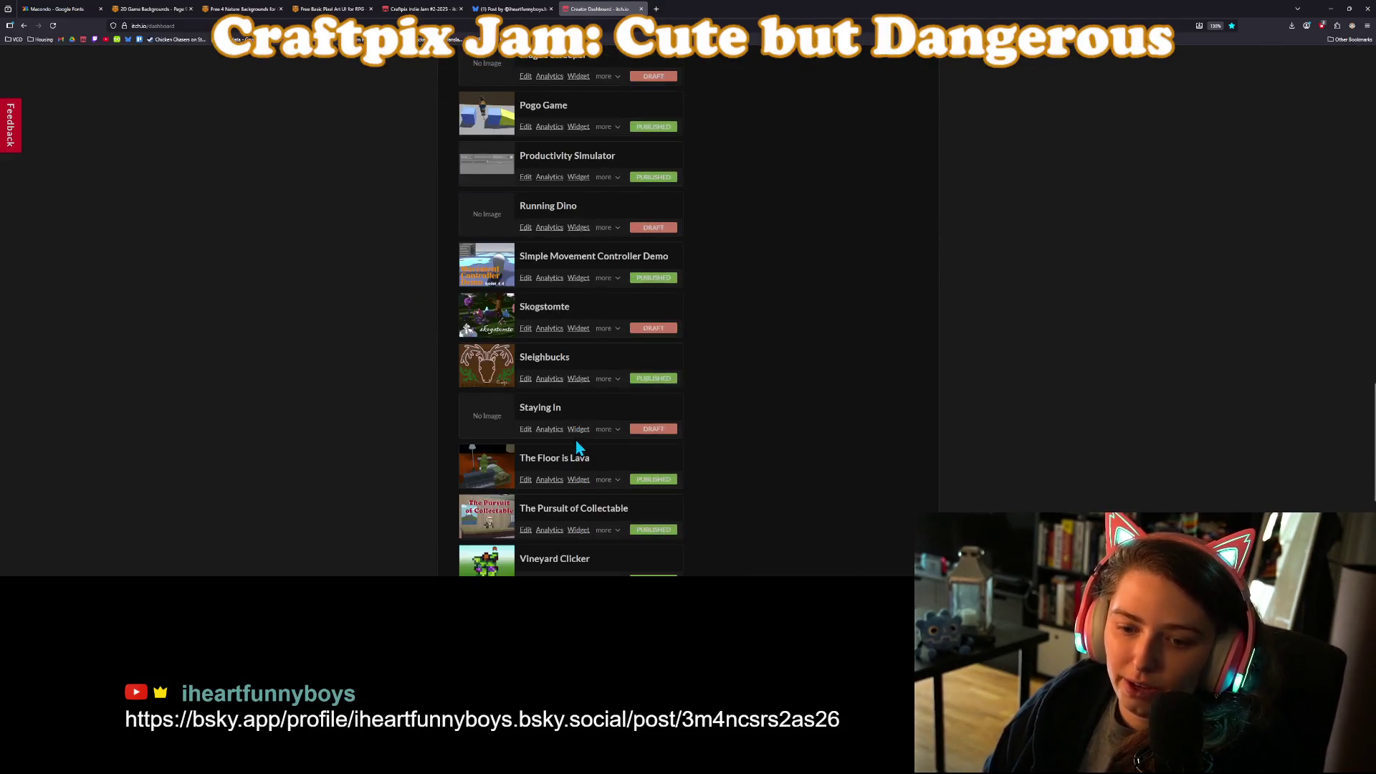
{"action": "scroll", "coordinate": [571, 440], "scroll_direction": "up", "scroll_amount": 2}
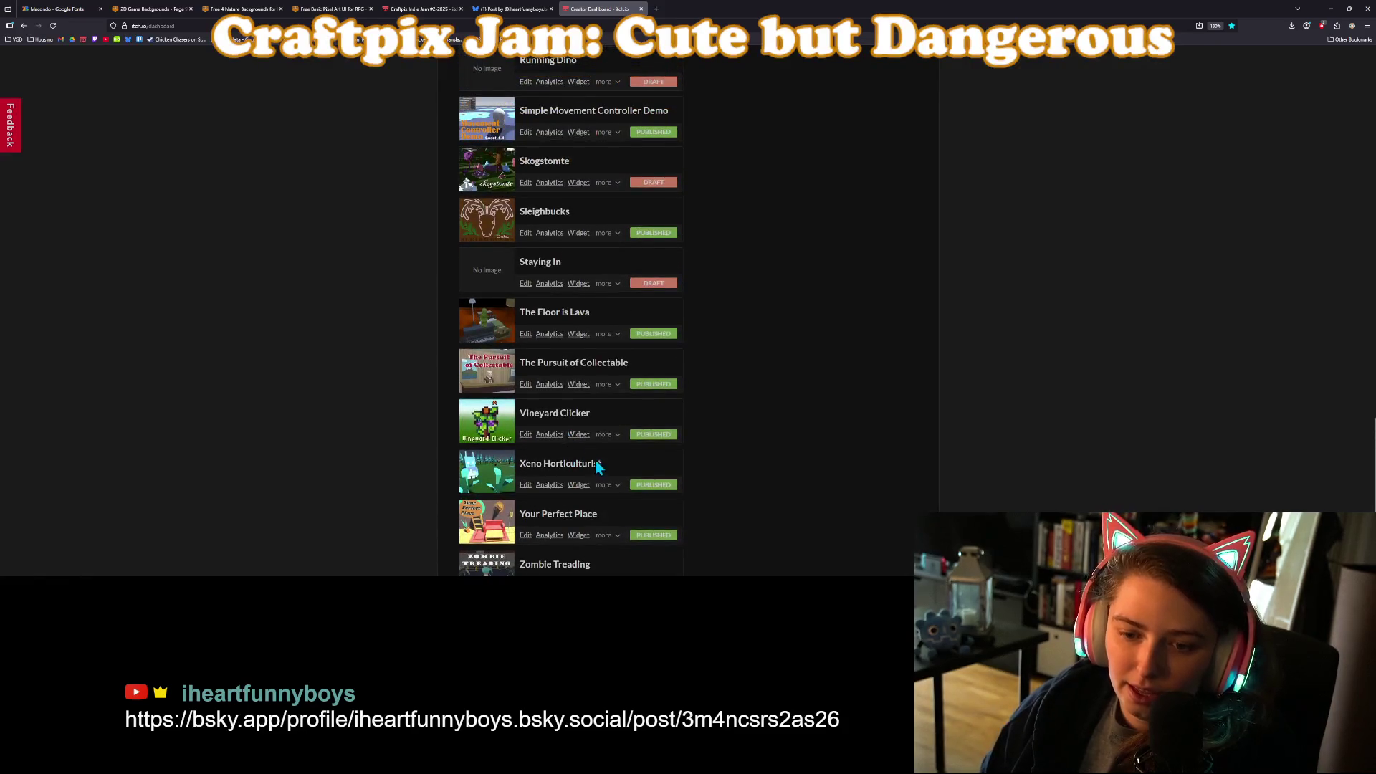
{"action": "scroll", "coordinate": [598, 461], "scroll_direction": "up", "scroll_amount": 7}
{"action": "scroll", "coordinate": [599, 469], "scroll_direction": "up", "scroll_amount": 1}
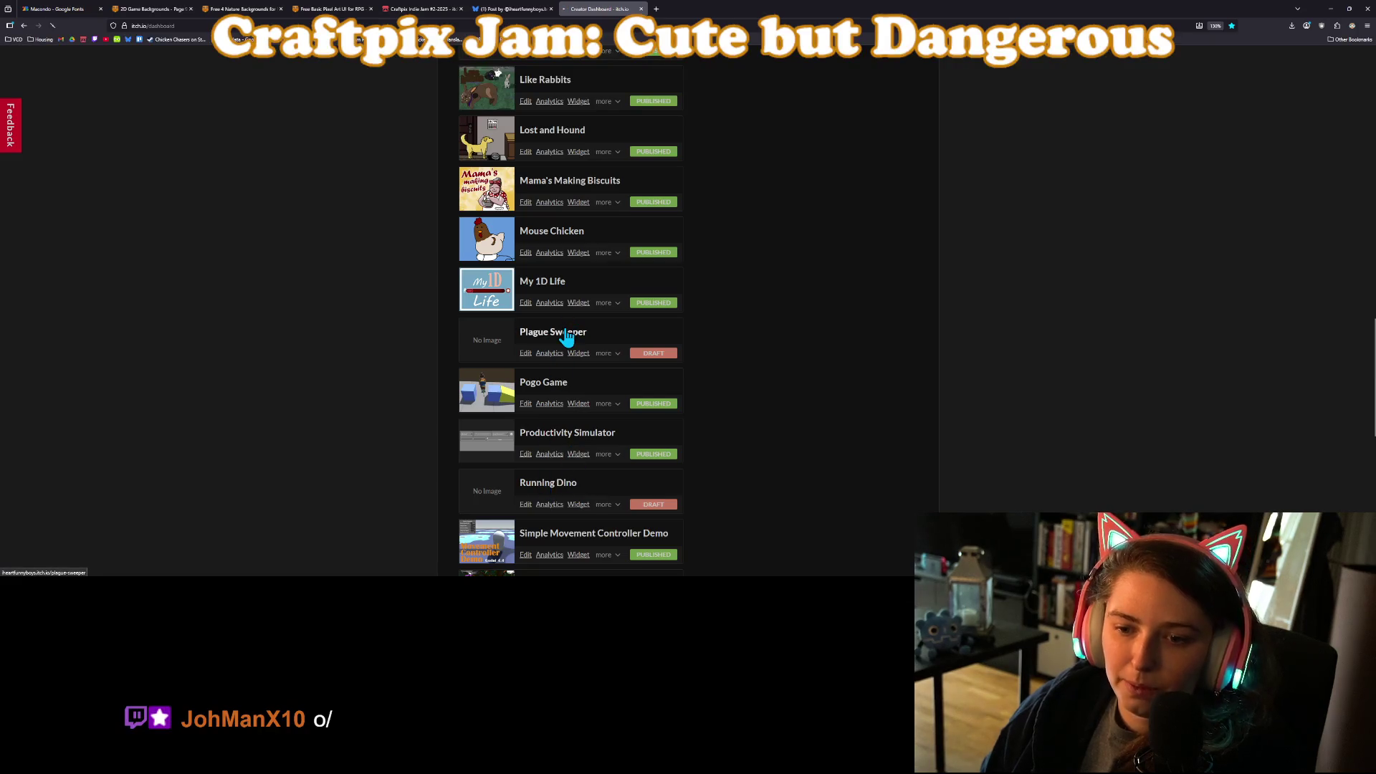
{"action": "left_click", "coordinate": [566, 334]}
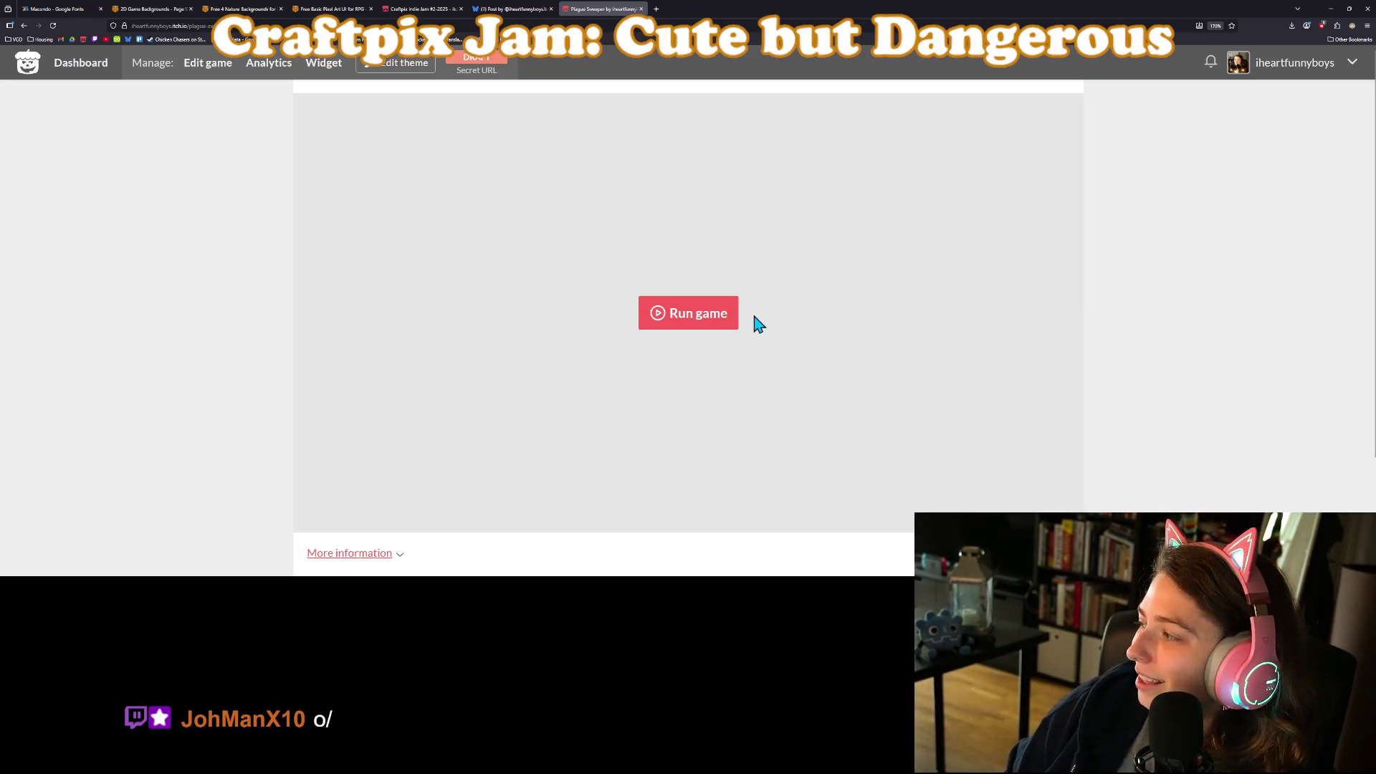
{"action": "left_click", "coordinate": [714, 313]}
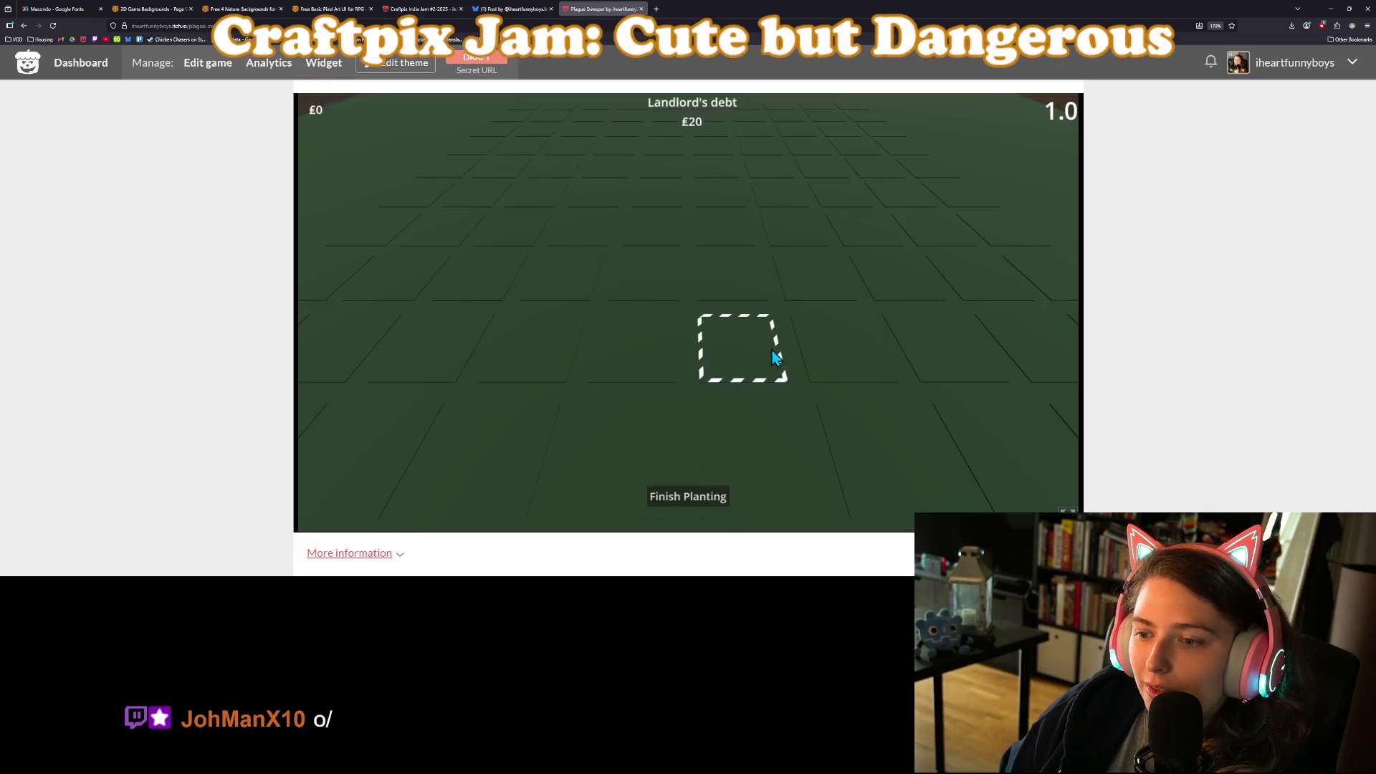
Till three field tiles in Plague Sweeper, then restart after catching the plague.
{"action": "left_click", "coordinate": [655, 294]}
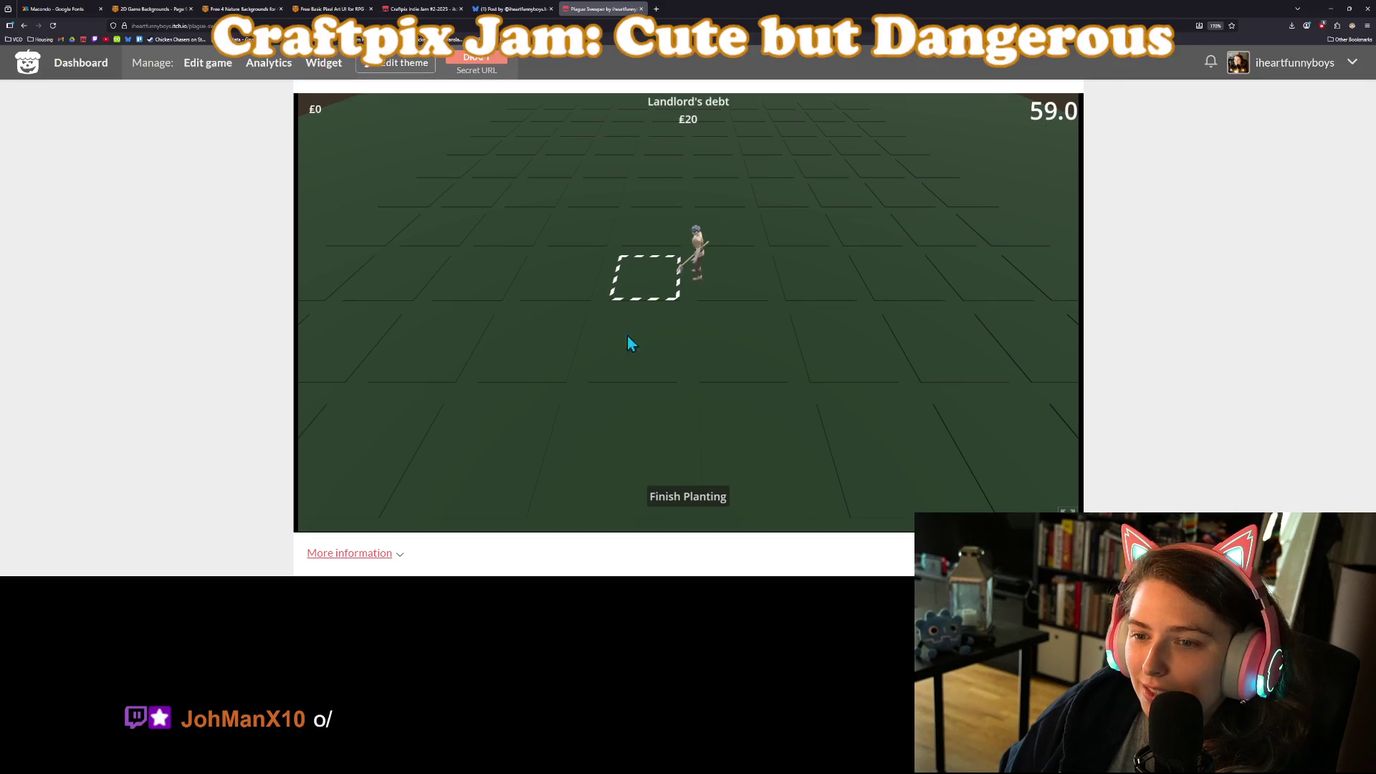
{"action": "left_click", "coordinate": [559, 284]}
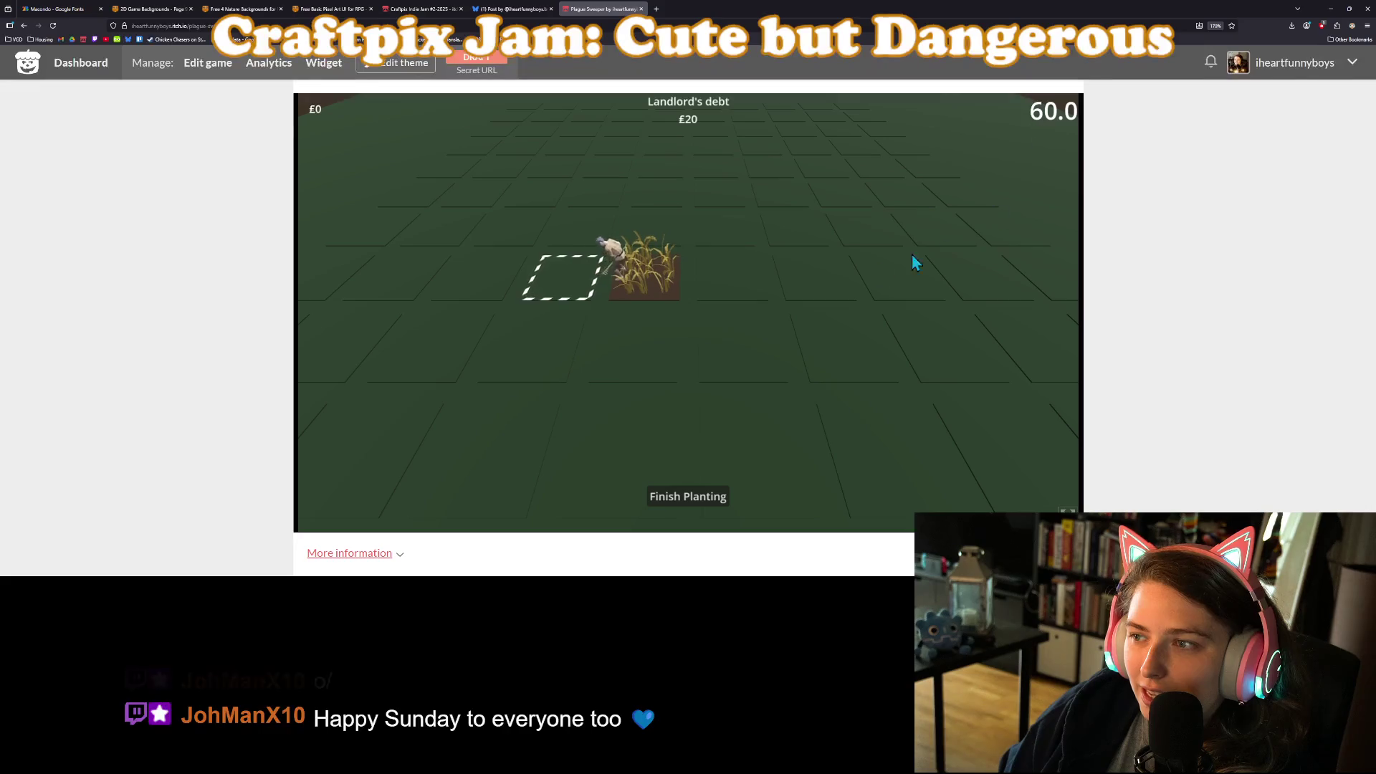
{"action": "left_click", "coordinate": [745, 336]}
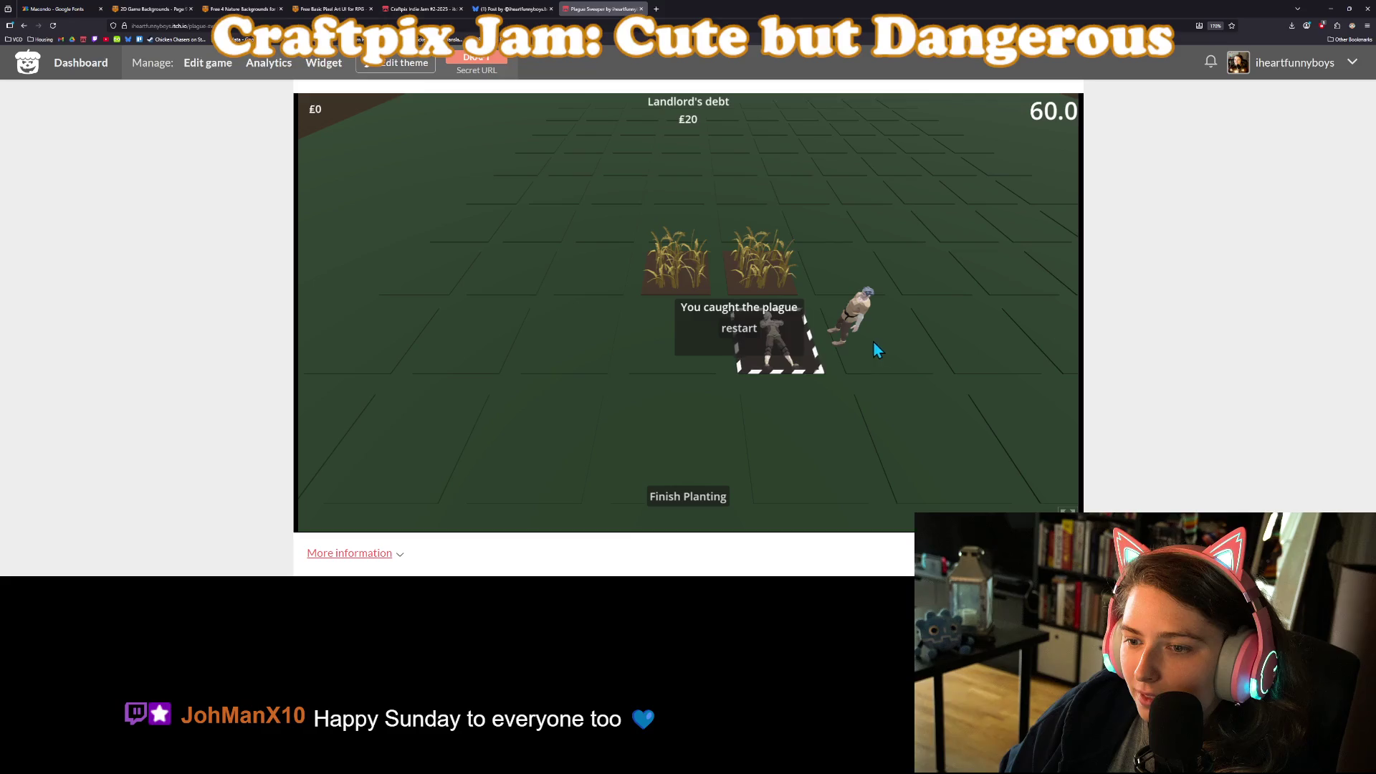
{"action": "left_click", "coordinate": [739, 334]}
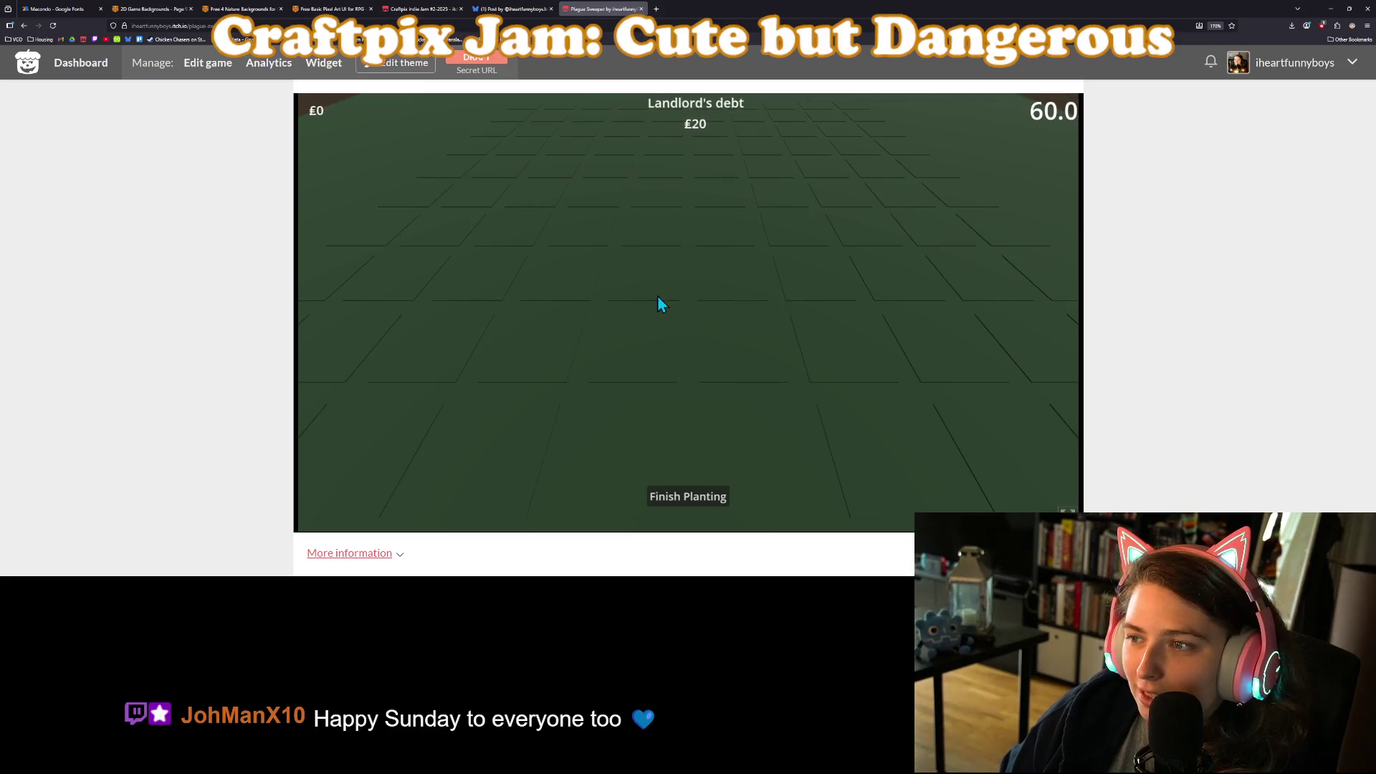
Mark three more tiles for planting, then open the game's itch.io edit page and minimize the browser.
{"action": "left_click", "coordinate": [630, 225]}
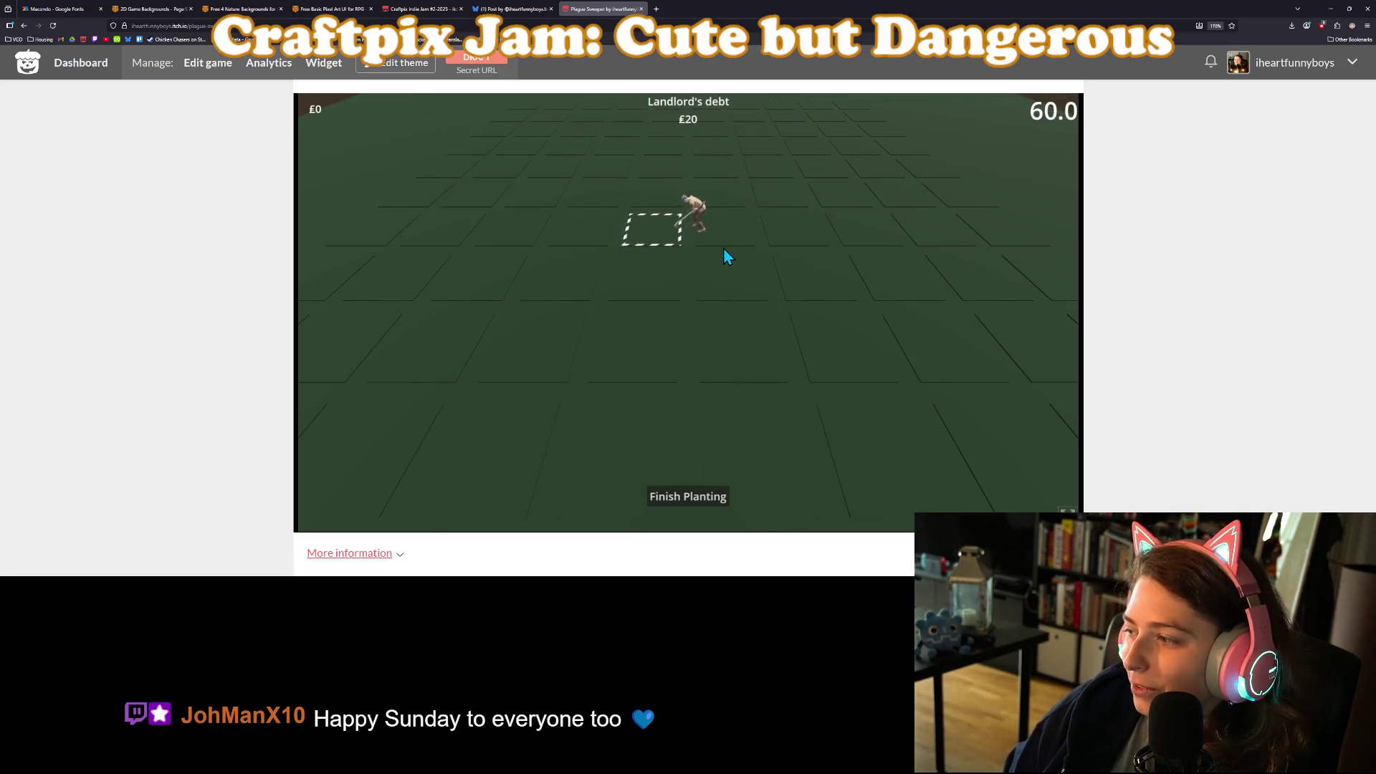
{"action": "left_click", "coordinate": [654, 207]}
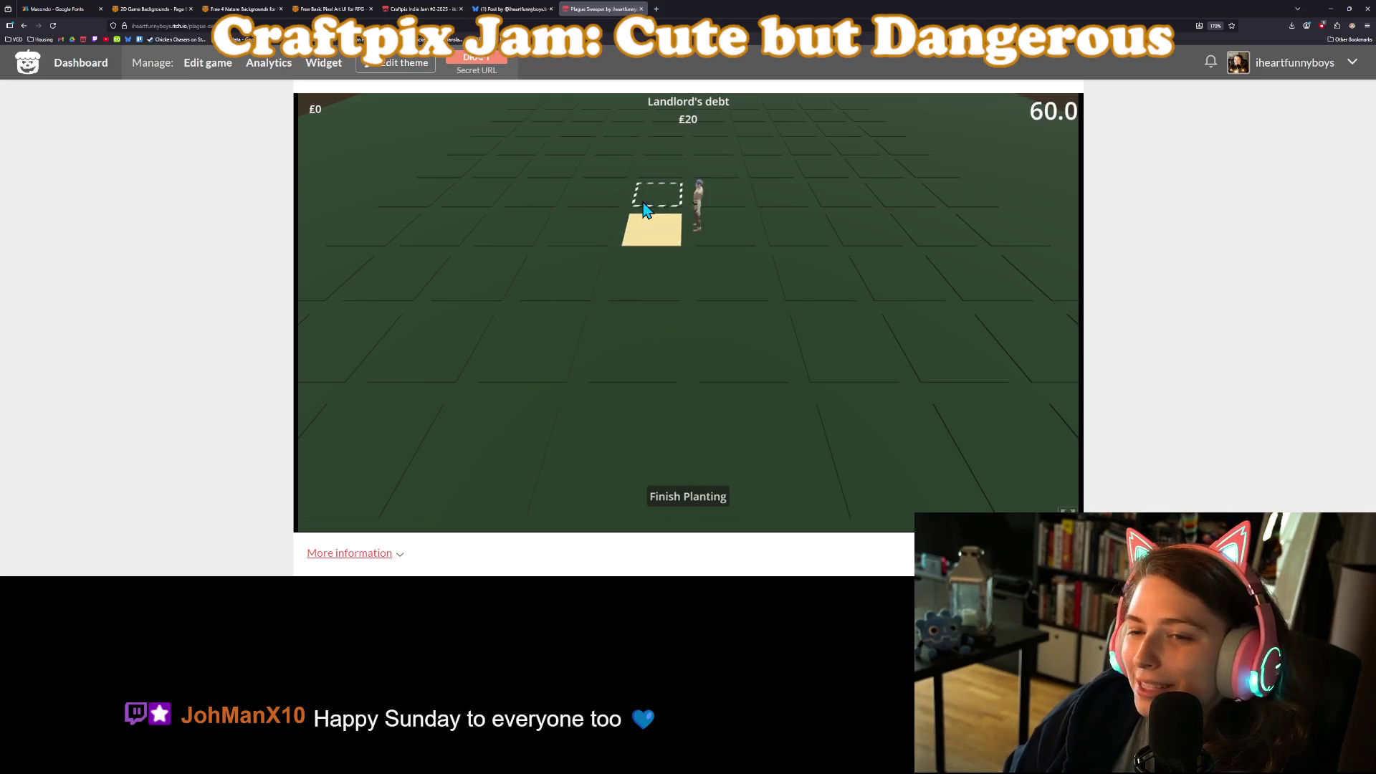
{"action": "left_click", "coordinate": [589, 221]}
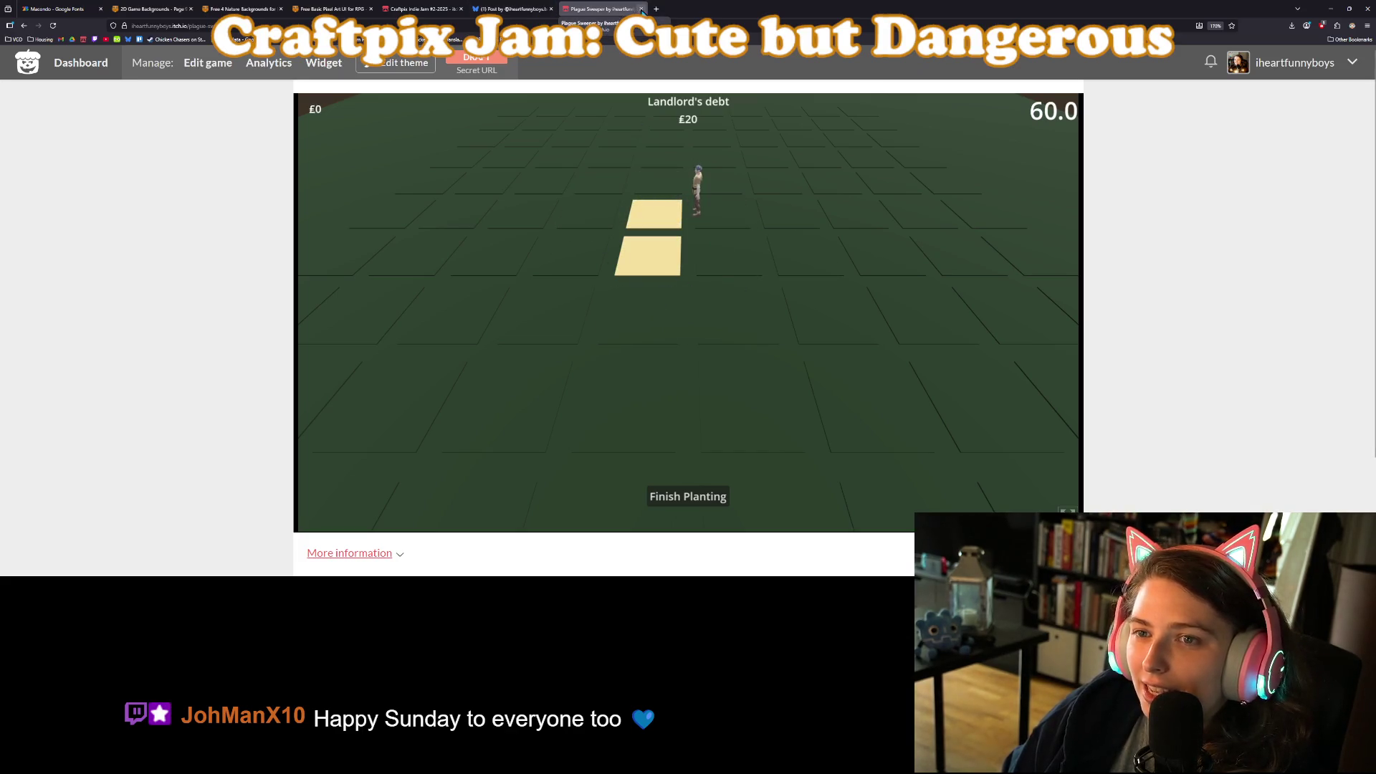
{"action": "left_click", "coordinate": [209, 65]}
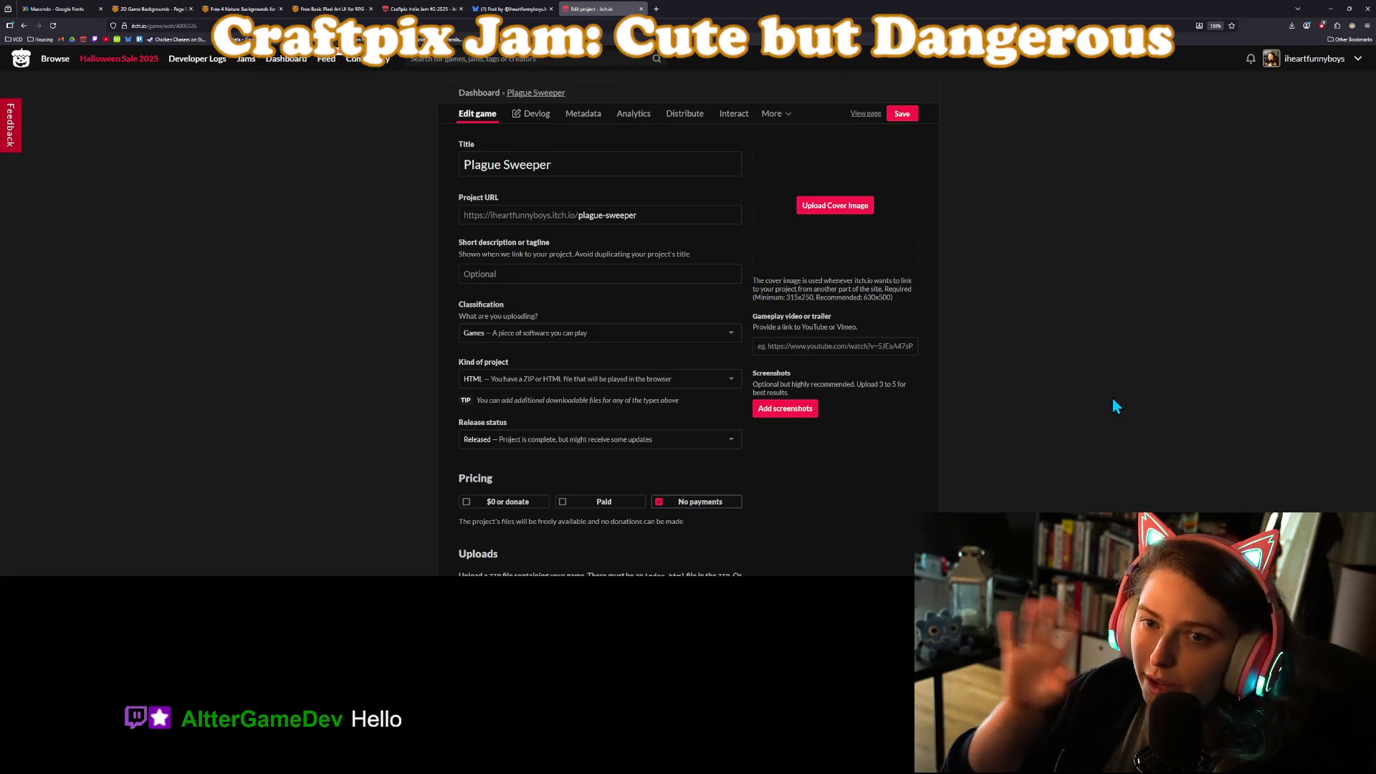
{"action": "left_click", "coordinate": [1335, 8]}
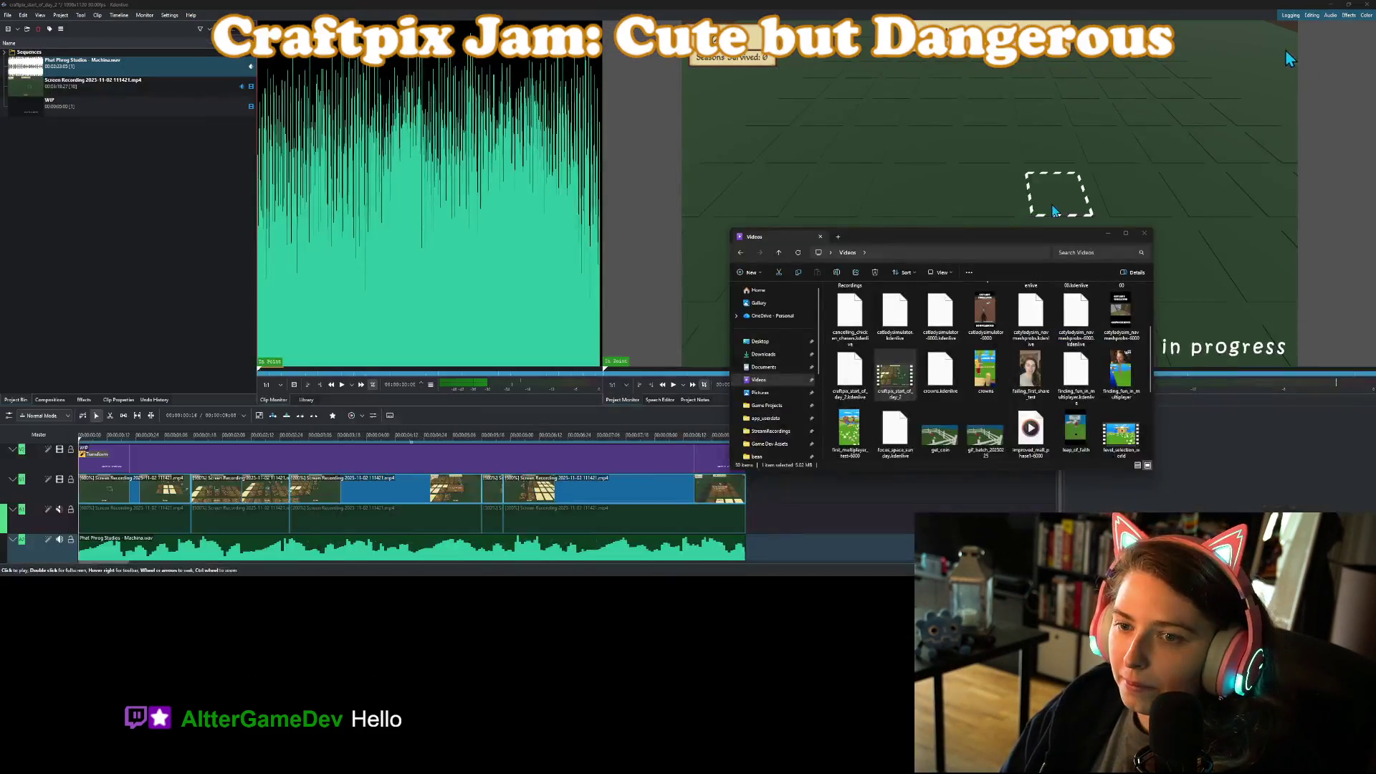
Close the Videos window and the video editor, then open Music > ineedmusic.
{"action": "left_click", "coordinate": [1143, 234]}
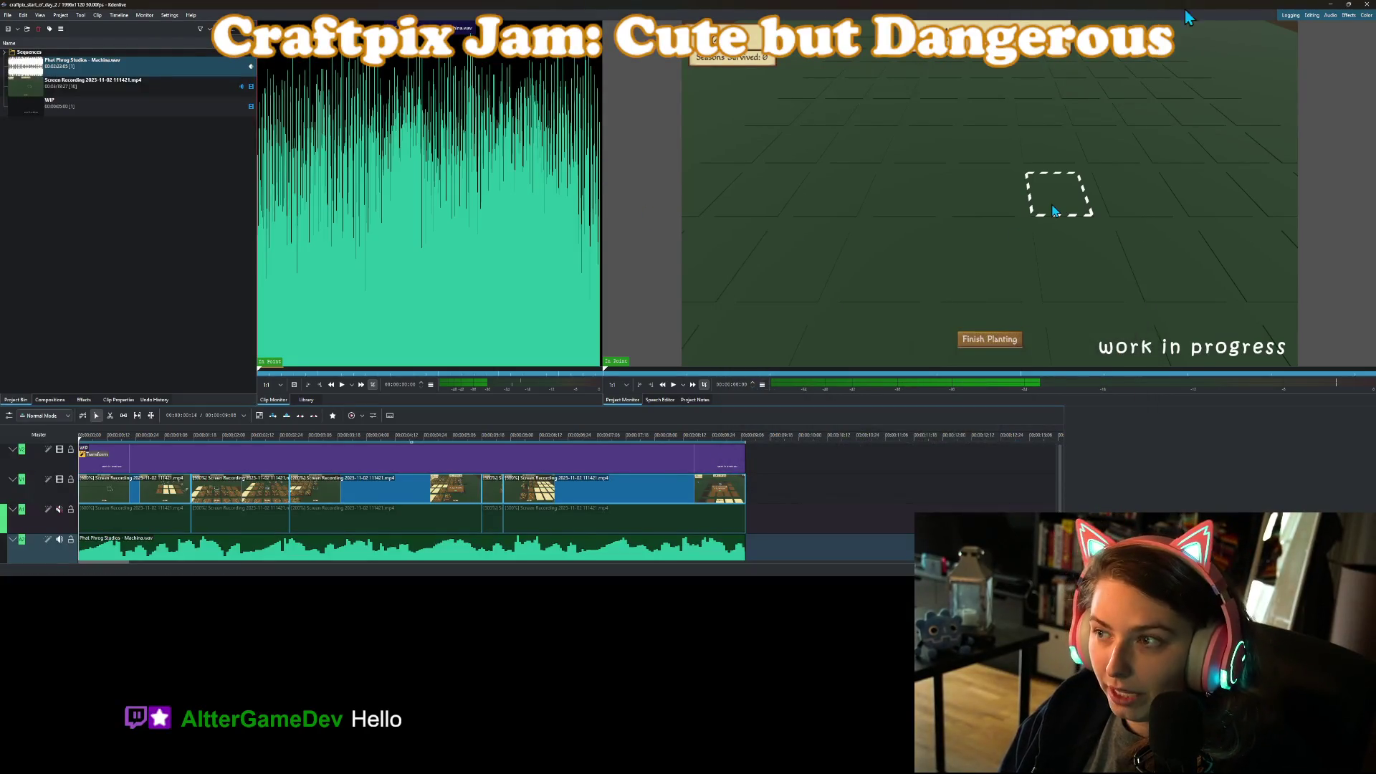
{"action": "left_click", "coordinate": [1366, 5]}
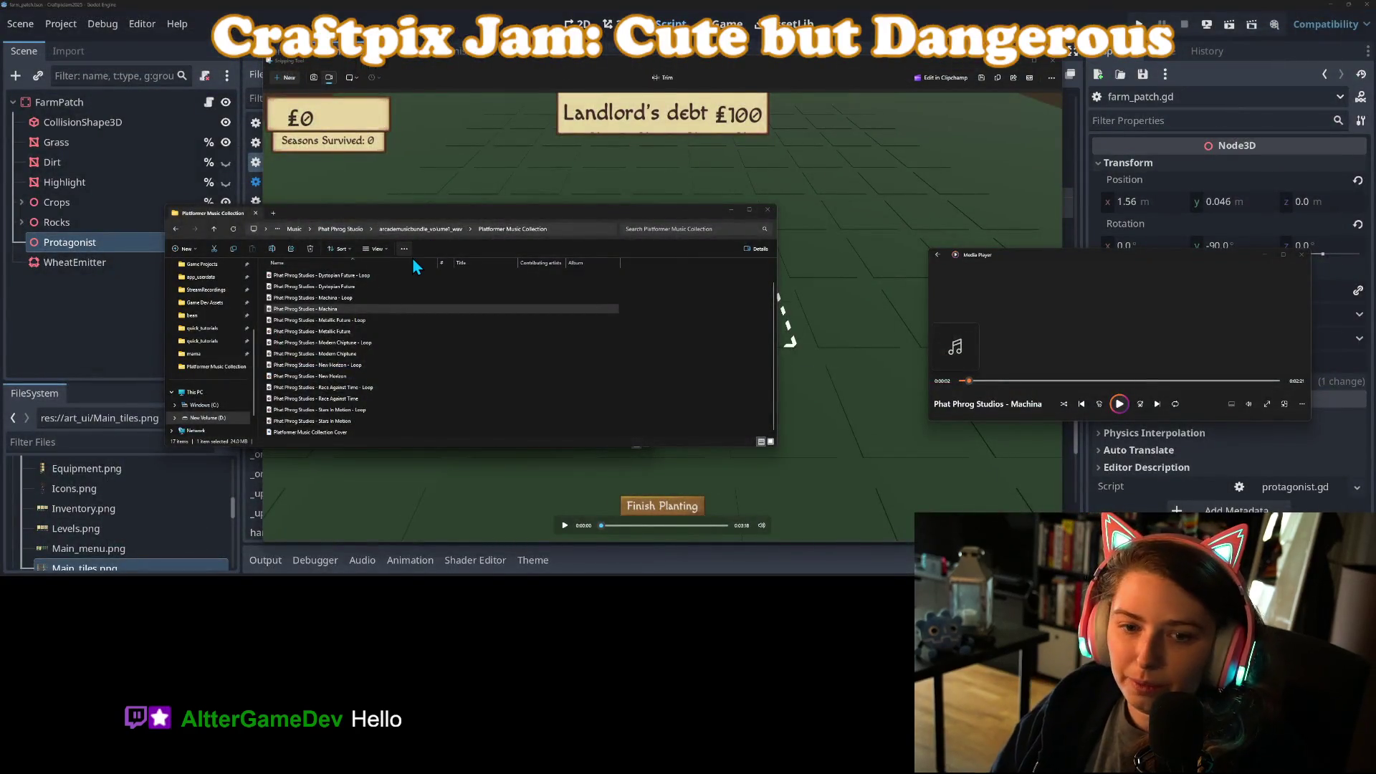
{"action": "left_click", "coordinate": [293, 230]}
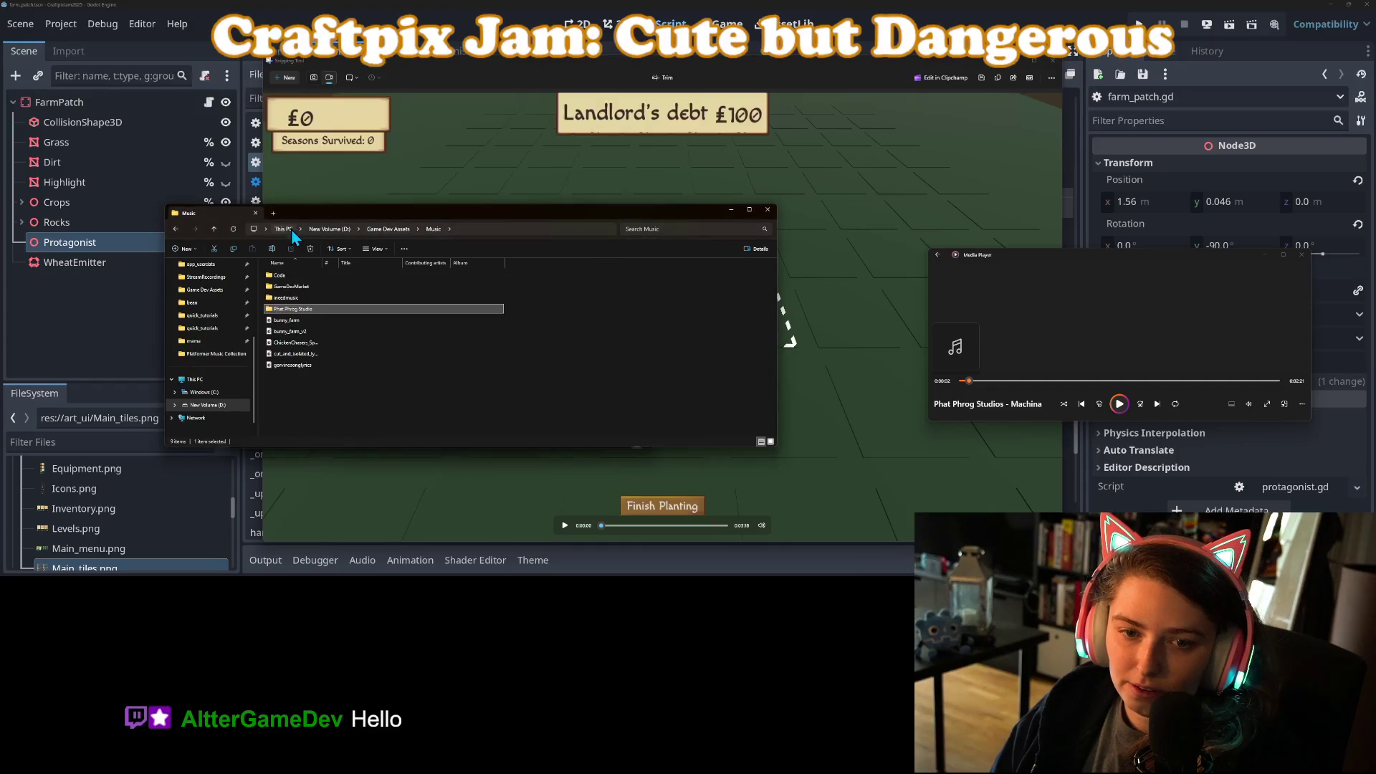
{"action": "double_click", "coordinate": [299, 300]}
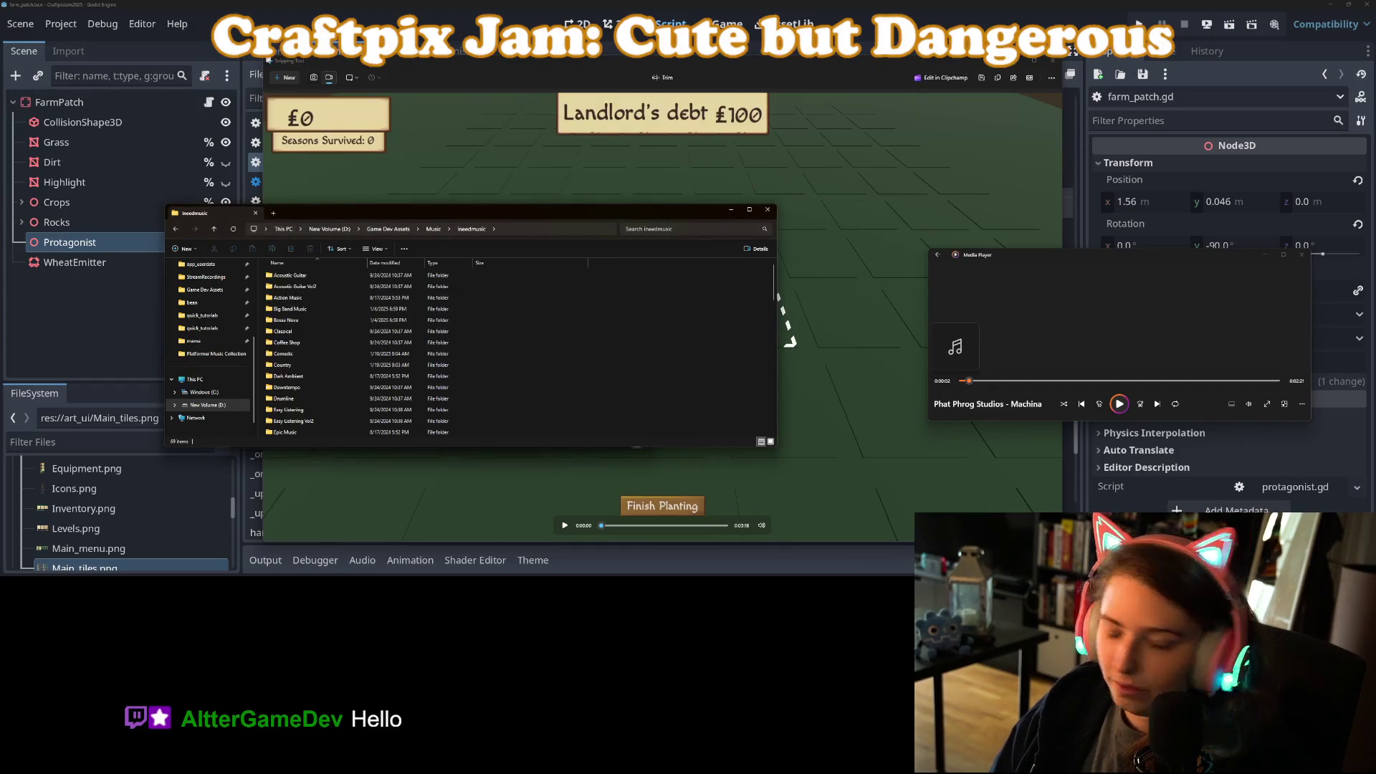
Play all 11 tracks from the Lo-Fi > Lo-Fi > Loop folder in Media Player.
{"action": "scroll", "coordinate": [287, 344], "scroll_direction": "down", "scroll_amount": 8}
{"action": "scroll", "coordinate": [293, 309], "scroll_direction": "up", "scroll_amount": 2}
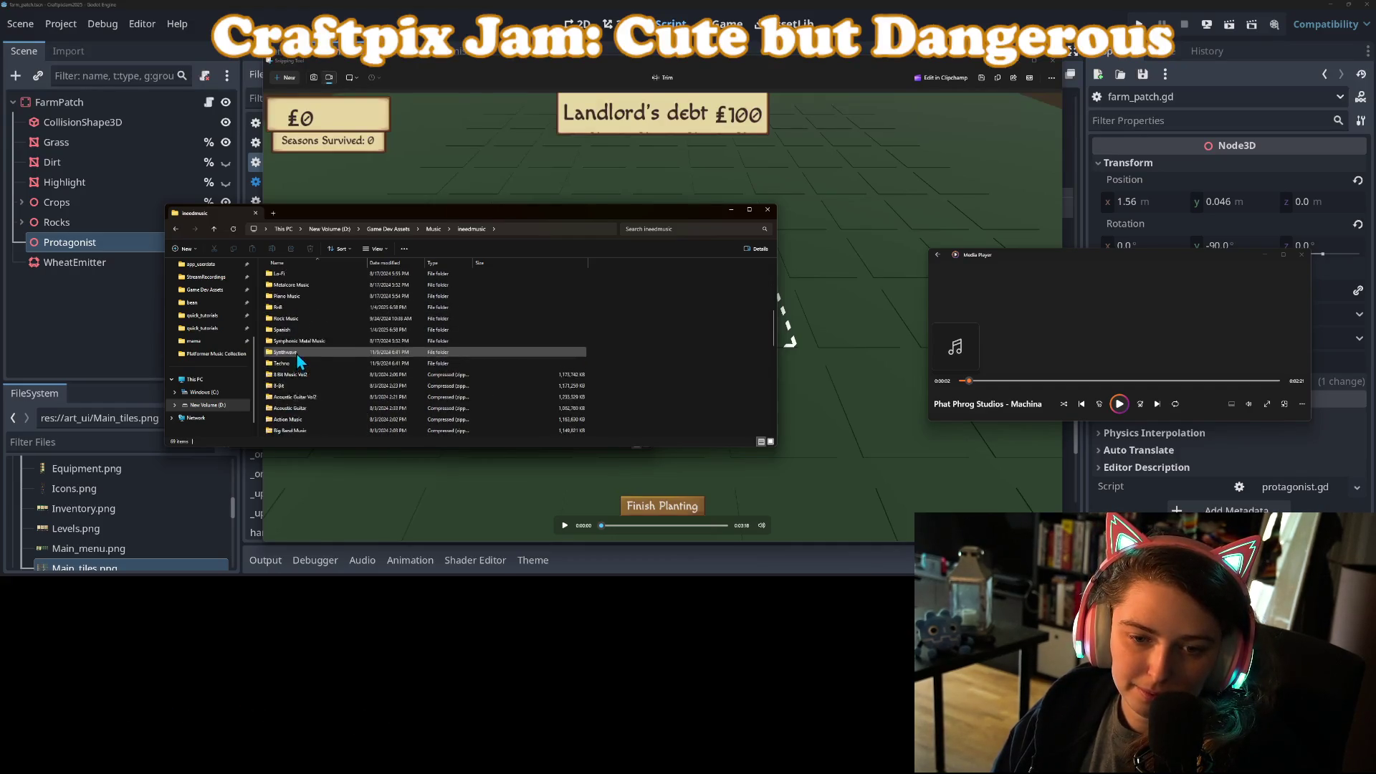
{"action": "double_click", "coordinate": [295, 298]}
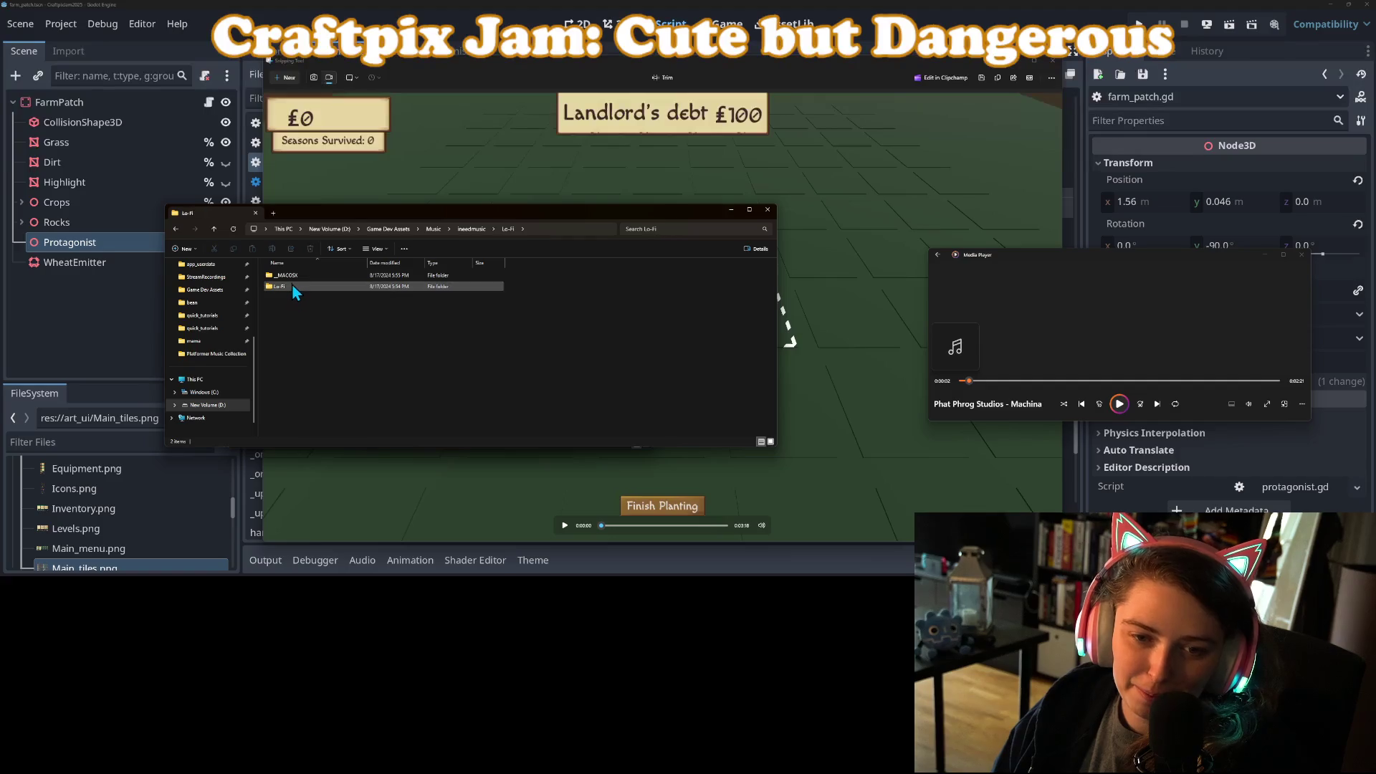
{"action": "double_click", "coordinate": [293, 285]}
{"action": "double_click", "coordinate": [283, 275]}
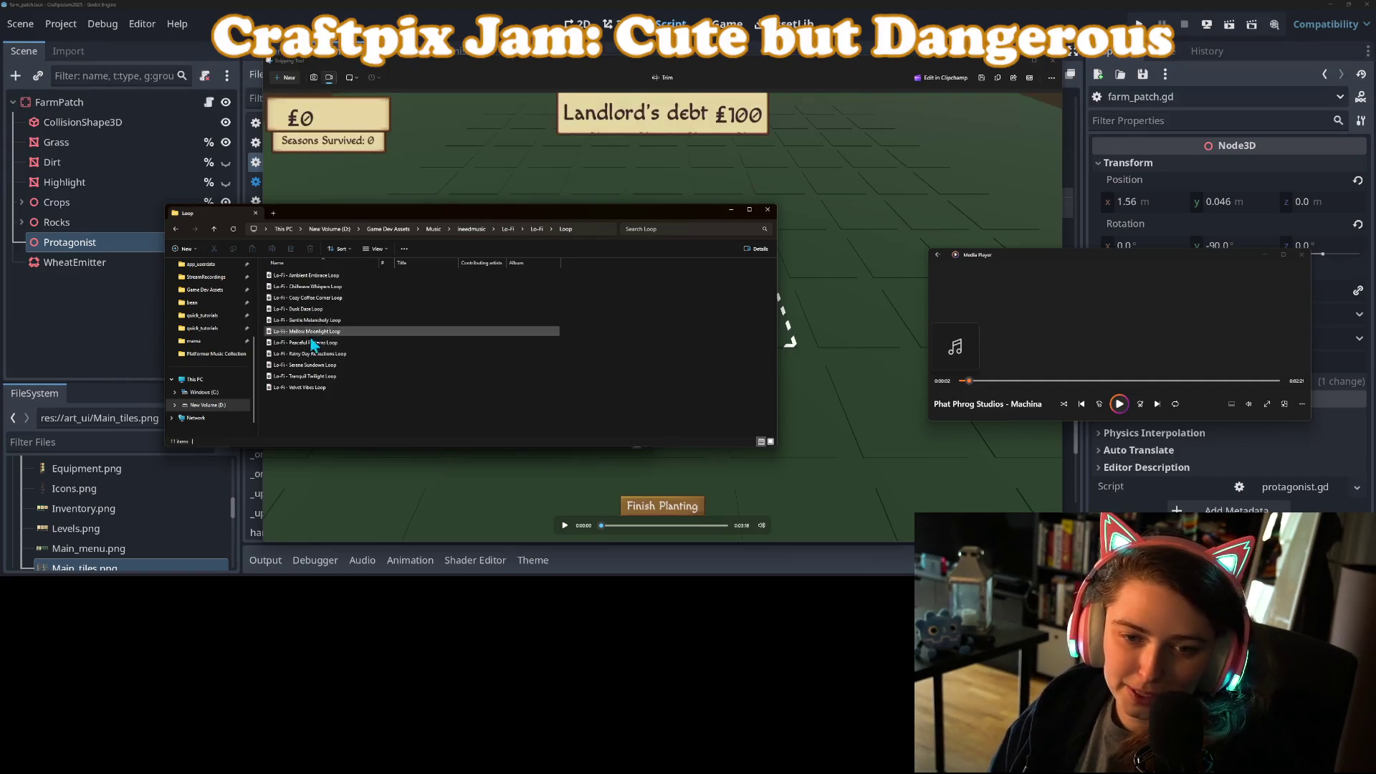
{"action": "left_click_drag", "start_coordinate": [312, 400], "coordinate": [322, 279]}
{"action": "key", "text": "Return"}
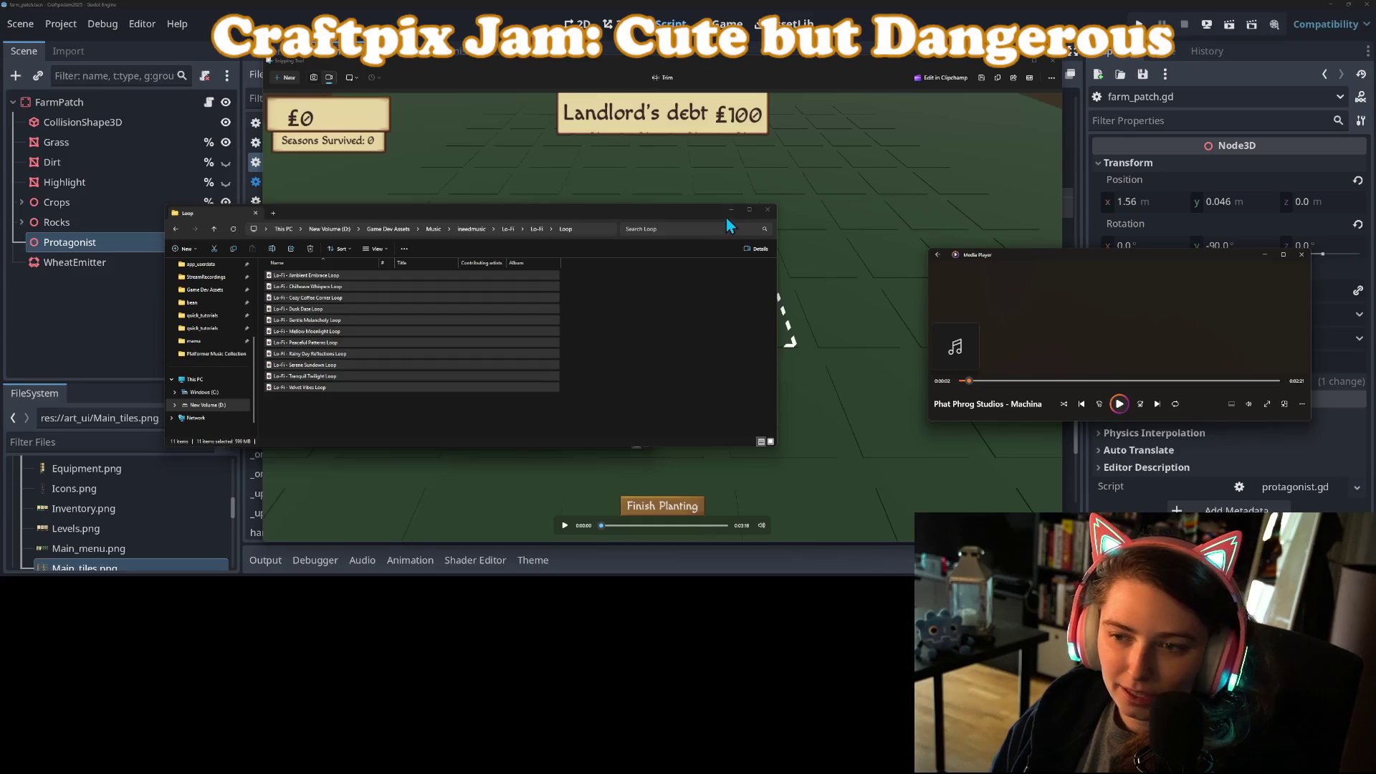
Set Media Player volume to 33 and put away the Loop folder, player and recording windows.
{"action": "left_click", "coordinate": [730, 210]}
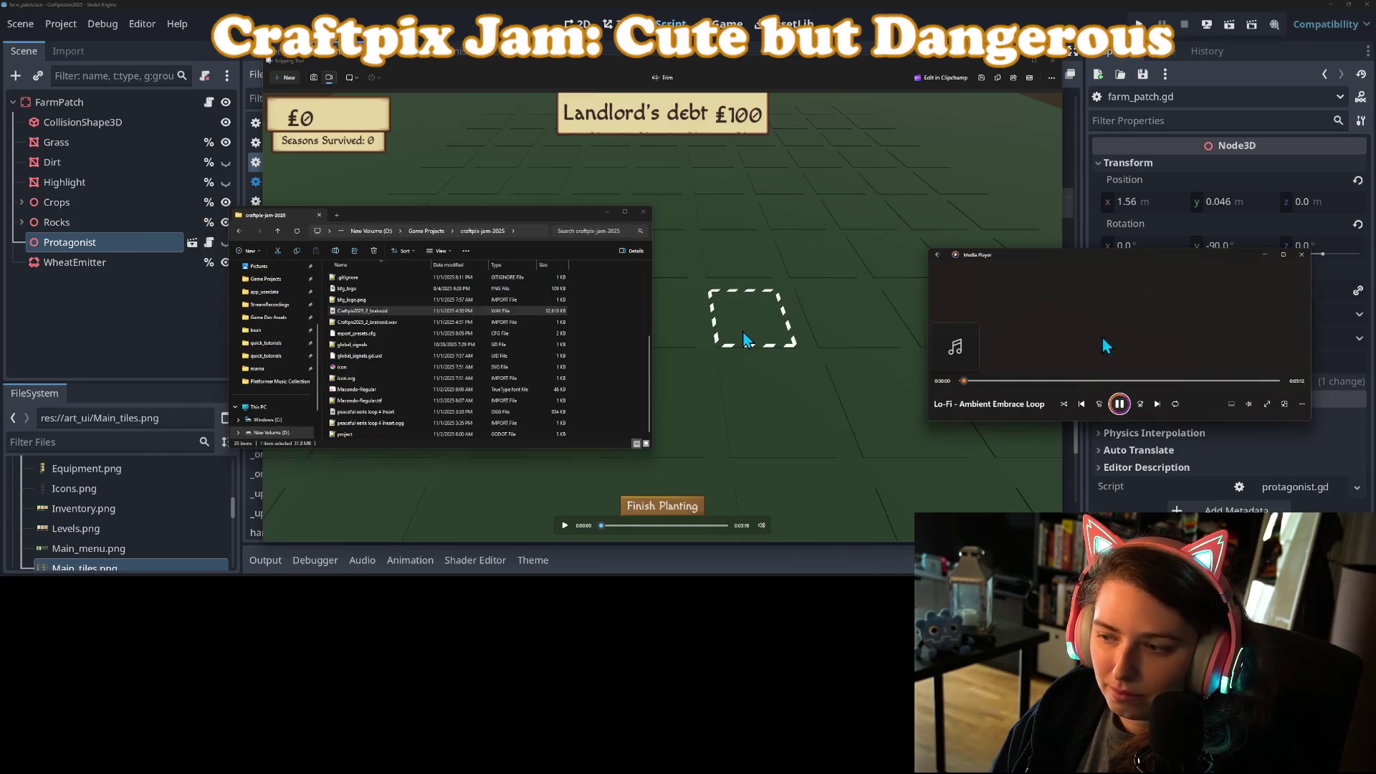
{"action": "left_click", "coordinate": [1249, 403]}
{"action": "left_click", "coordinate": [1241, 385]}
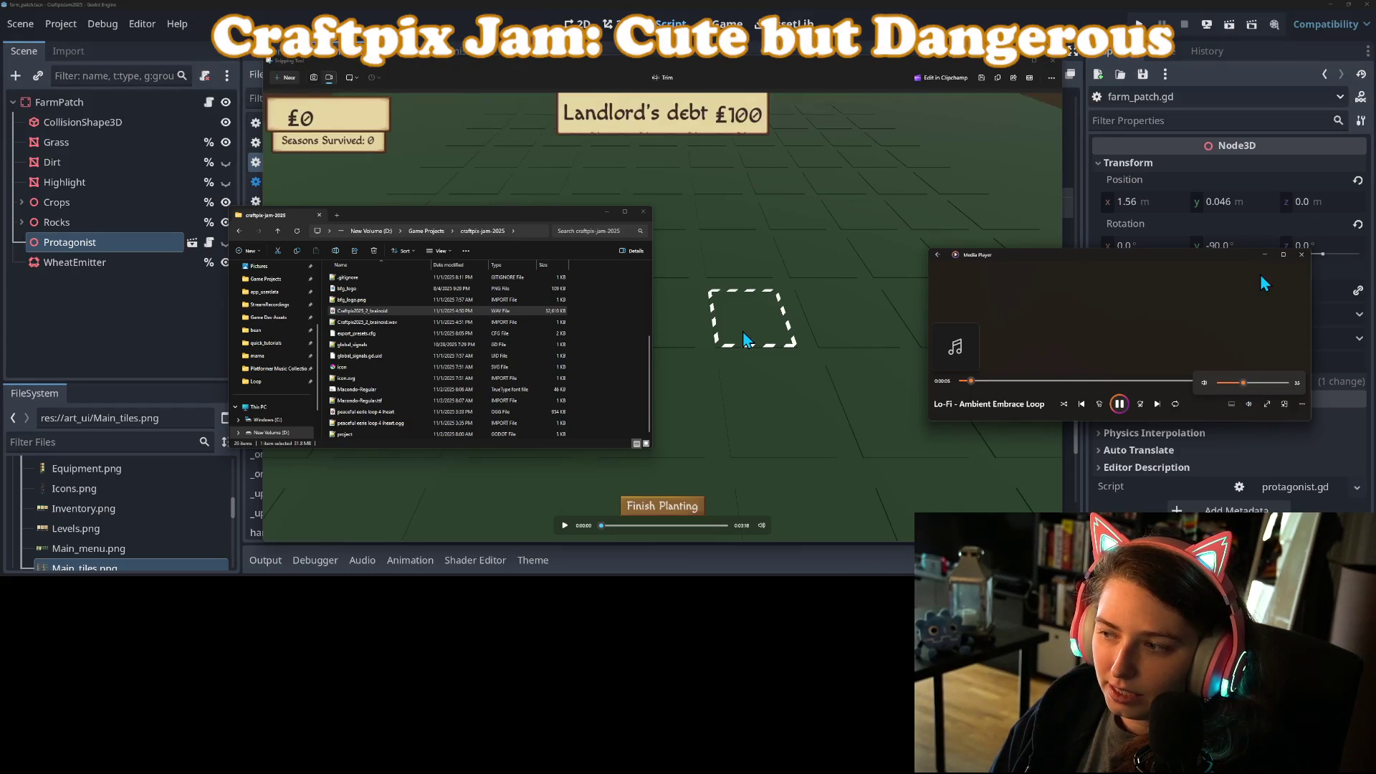
{"action": "left_click", "coordinate": [1265, 255]}
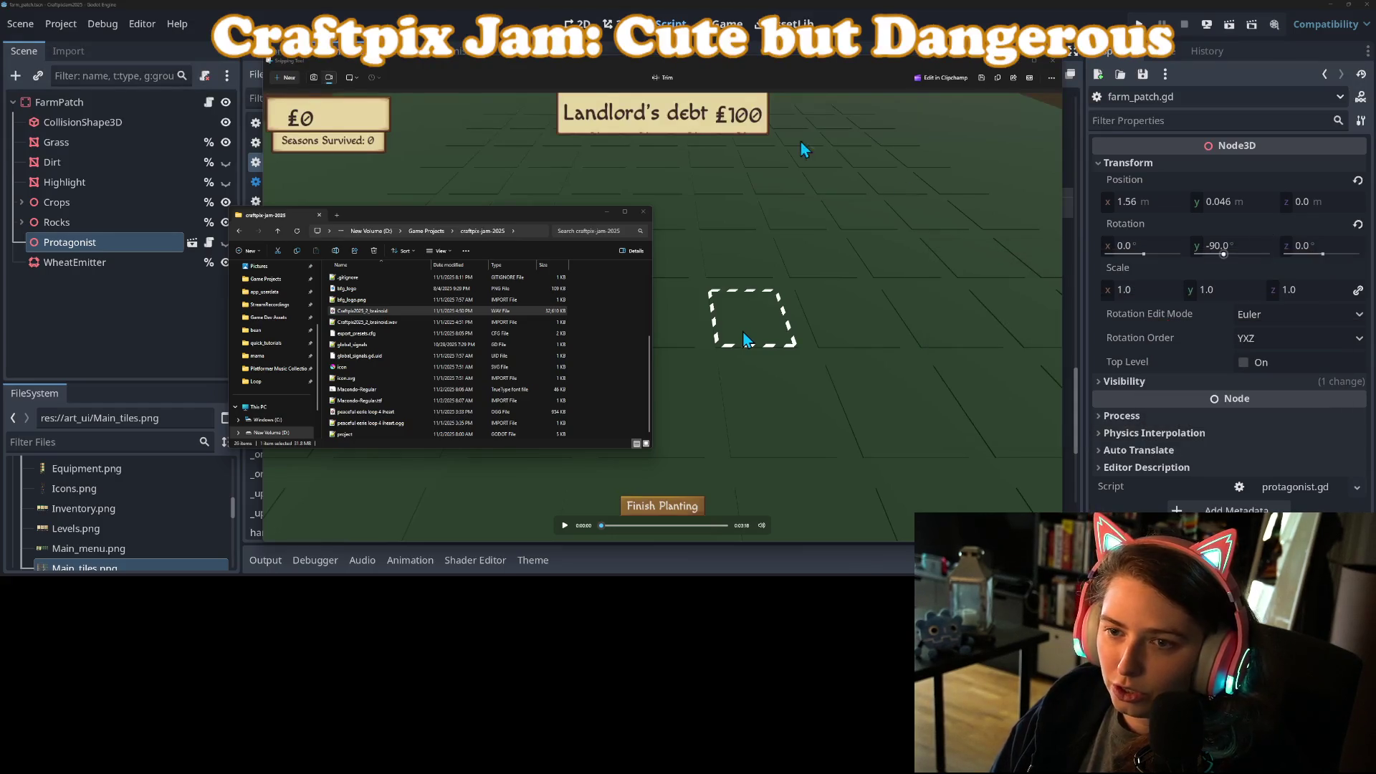
{"action": "left_click", "coordinate": [1053, 61]}
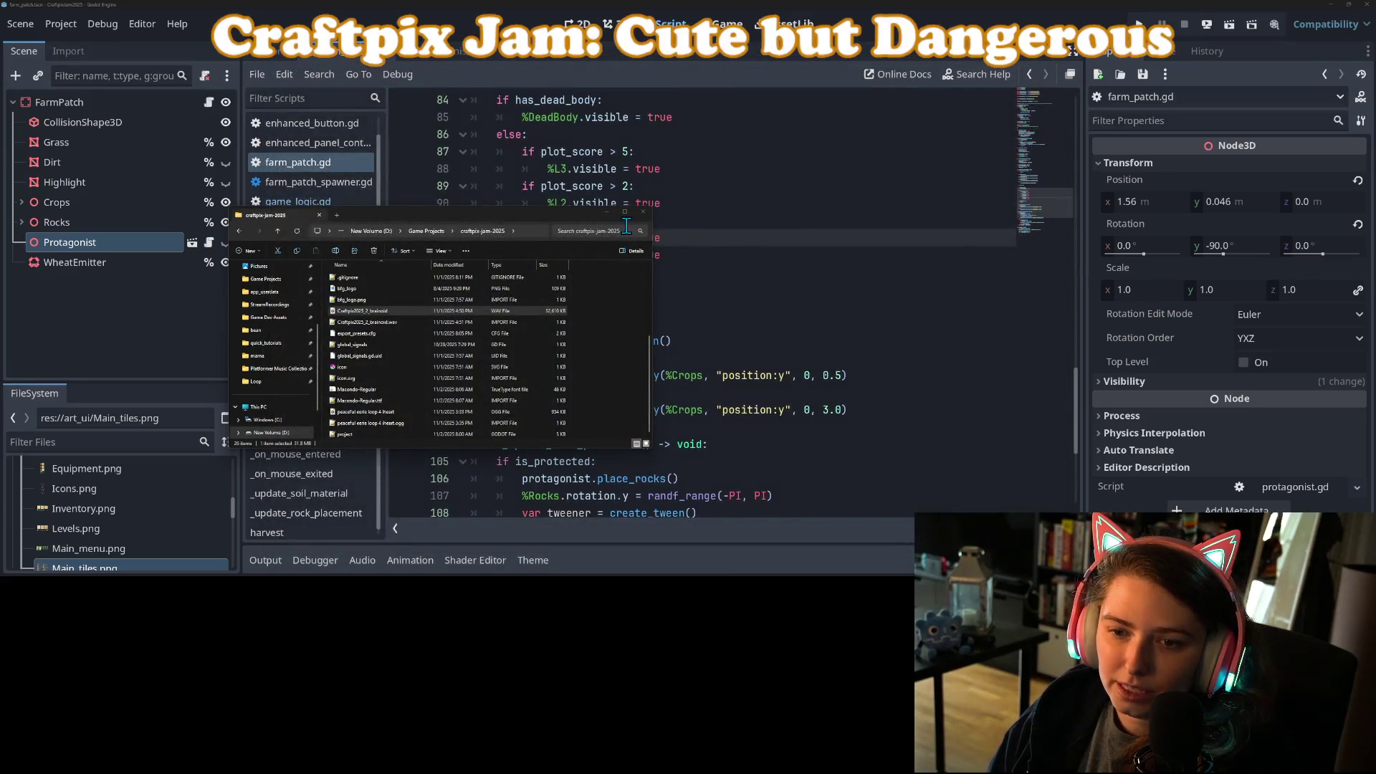
Clear File Explorer away and open game_logic.gd, inspecting the scene path on line 131.
{"action": "left_click", "coordinate": [607, 212]}
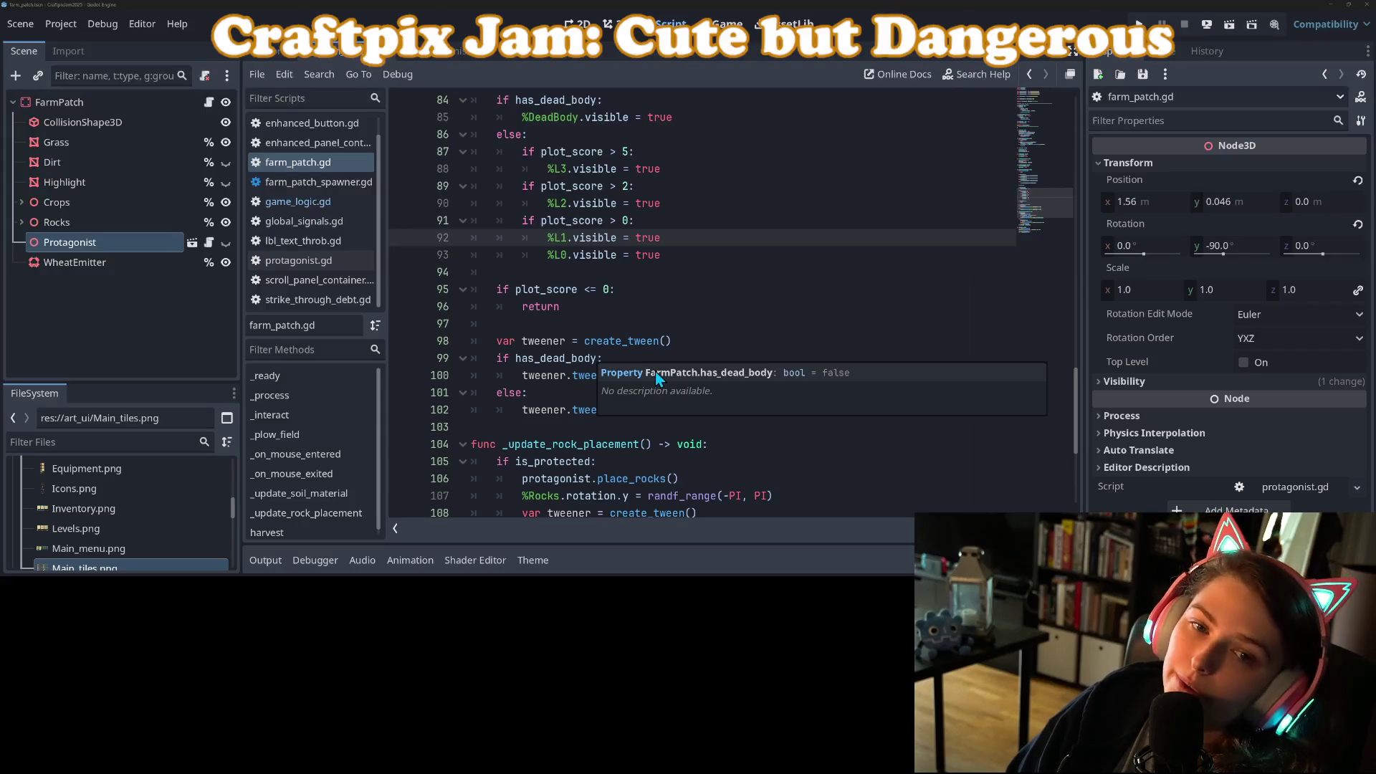
{"action": "left_click", "coordinate": [663, 255]}
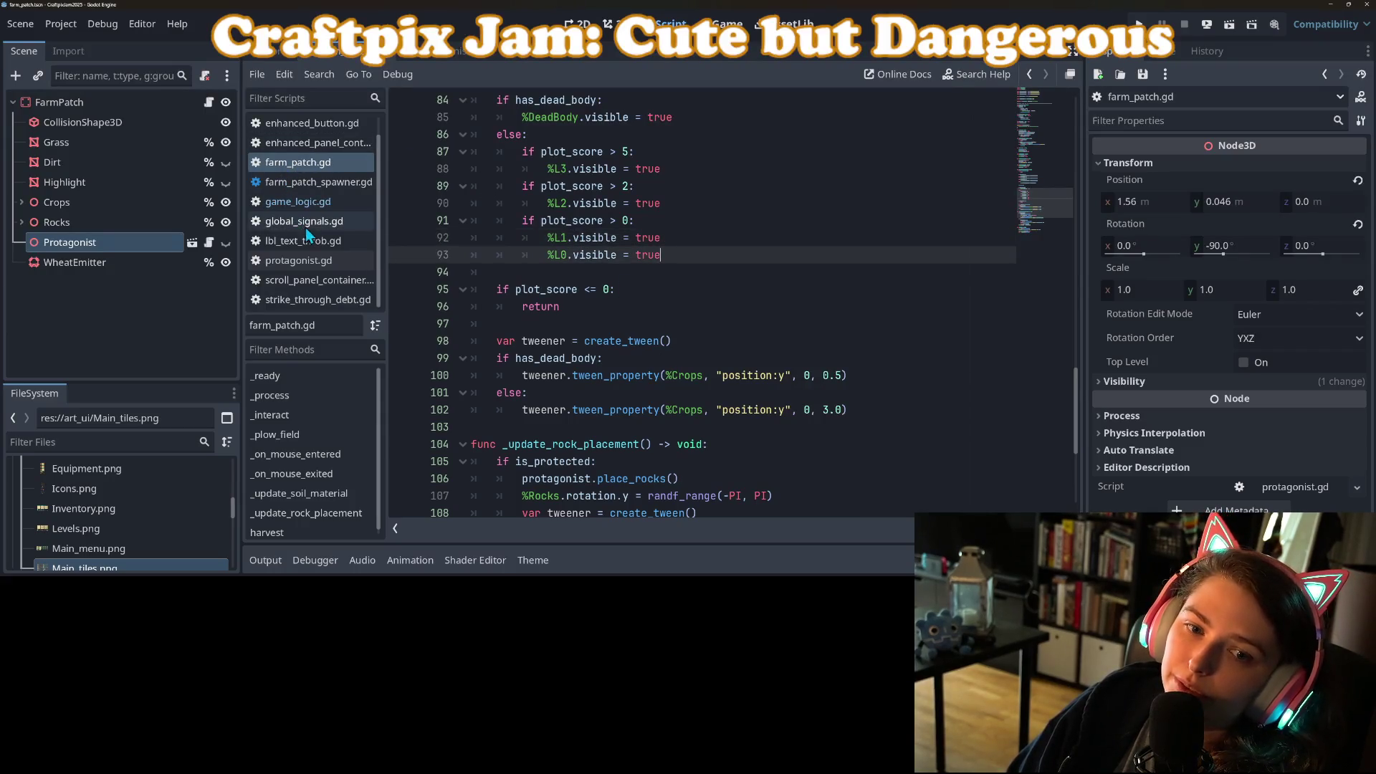
{"action": "left_click", "coordinate": [316, 206]}
{"action": "scroll", "coordinate": [670, 409], "scroll_direction": "down", "scroll_amount": 10}
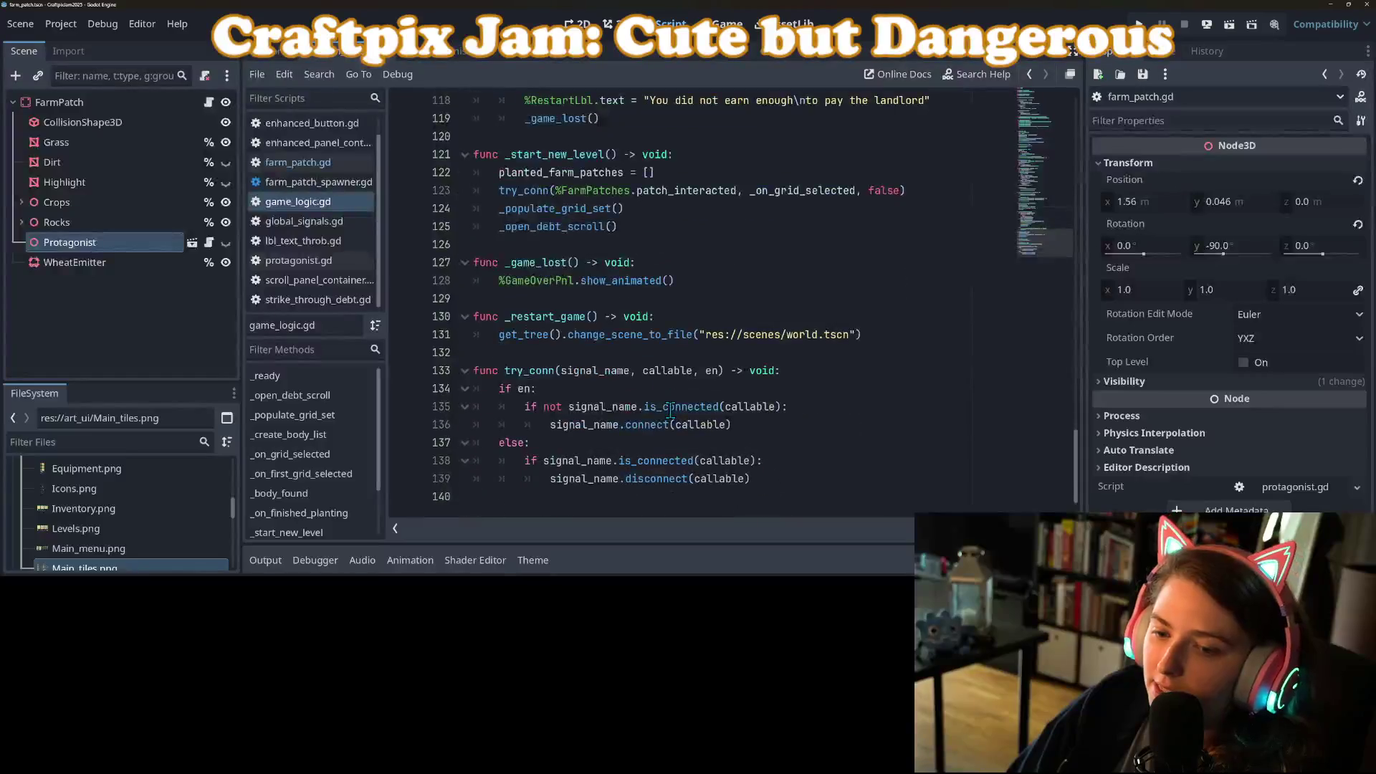
{"action": "left_click", "coordinate": [571, 335]}
{"action": "left_click_drag", "start_coordinate": [908, 333], "coordinate": [483, 332]}
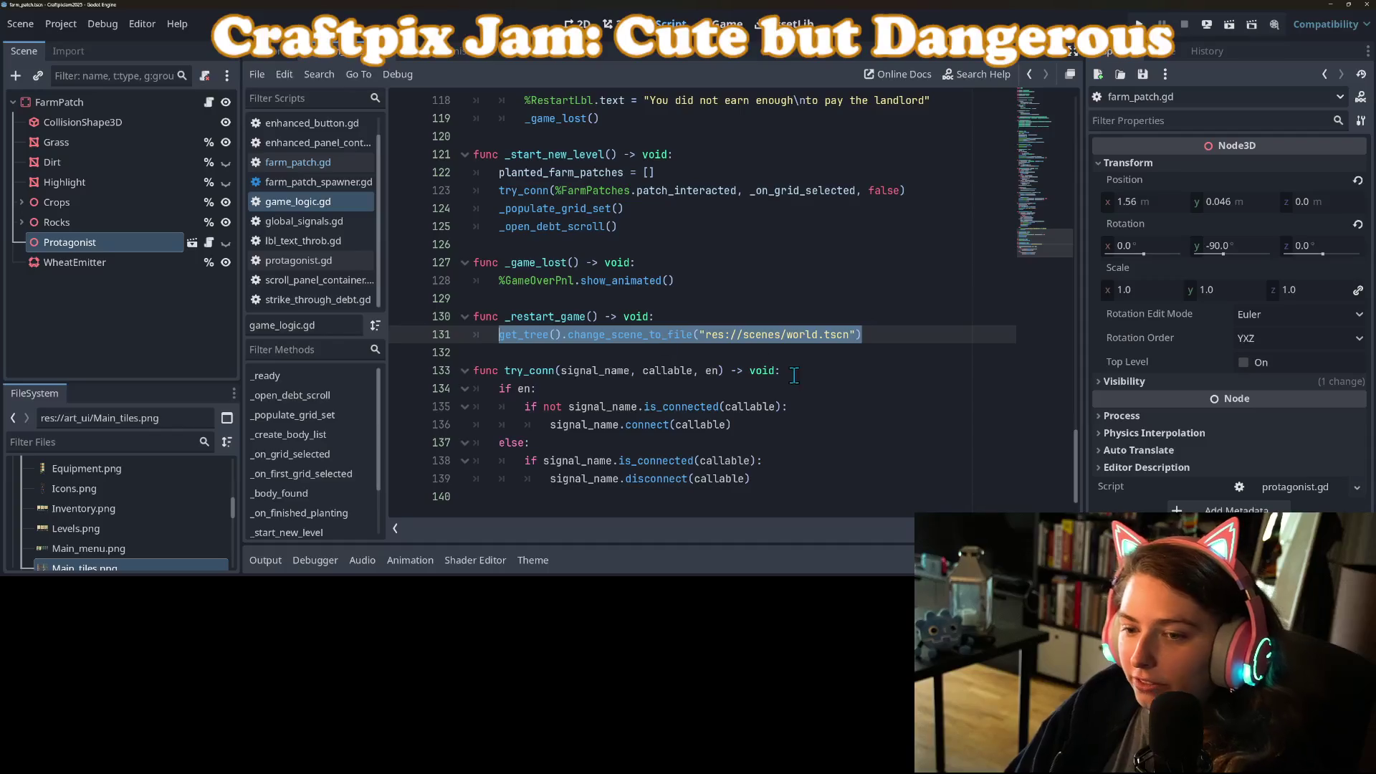
{"action": "left_click", "coordinate": [706, 337]}
{"action": "double_click", "coordinate": [709, 340]}
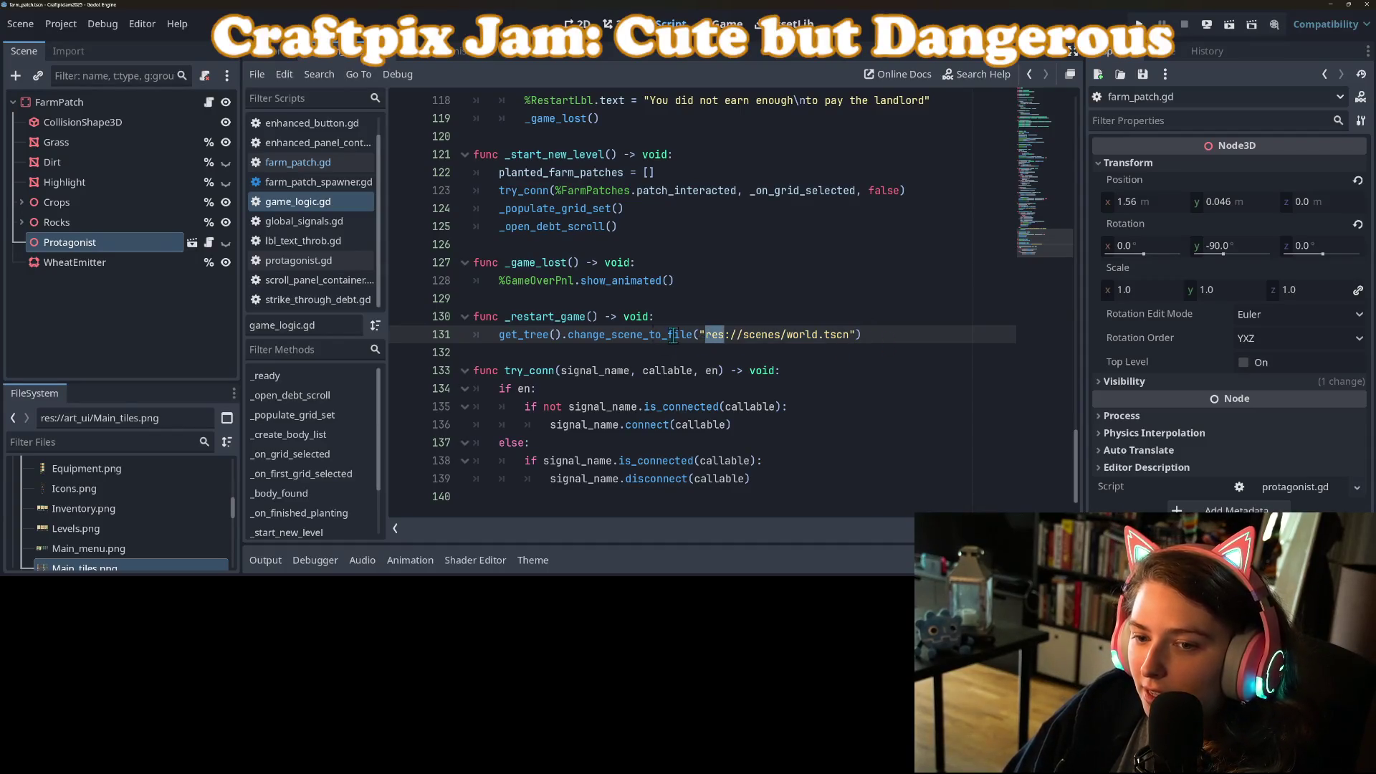
Review the _start_new_level and _populate_grid_set code around lines 125–130.
{"action": "scroll", "coordinate": [569, 327], "scroll_direction": "up", "scroll_amount": 2}
{"action": "double_click", "coordinate": [580, 264]}
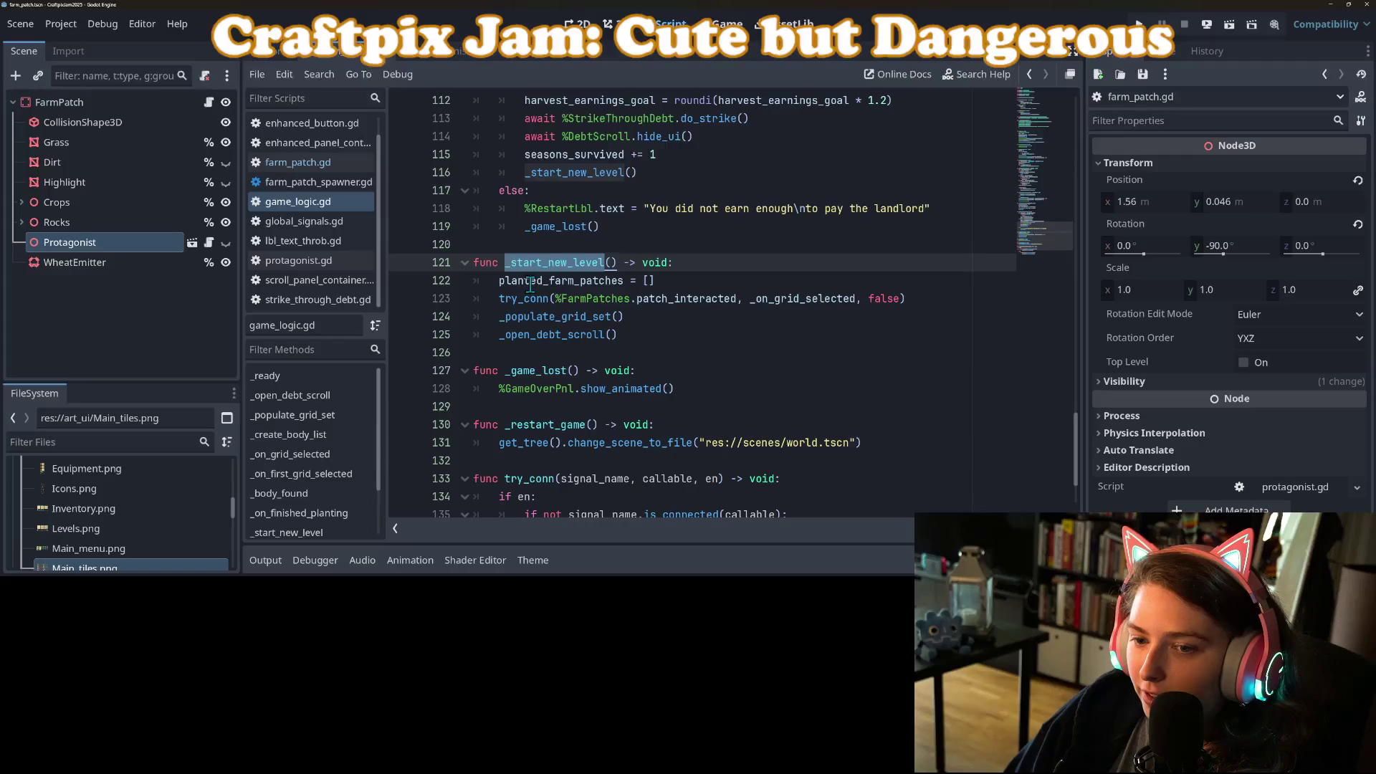
{"action": "left_click", "coordinate": [559, 290]}
{"action": "double_click", "coordinate": [583, 316]}
{"action": "left_click", "coordinate": [595, 341]}
{"action": "left_click", "coordinate": [591, 426]}
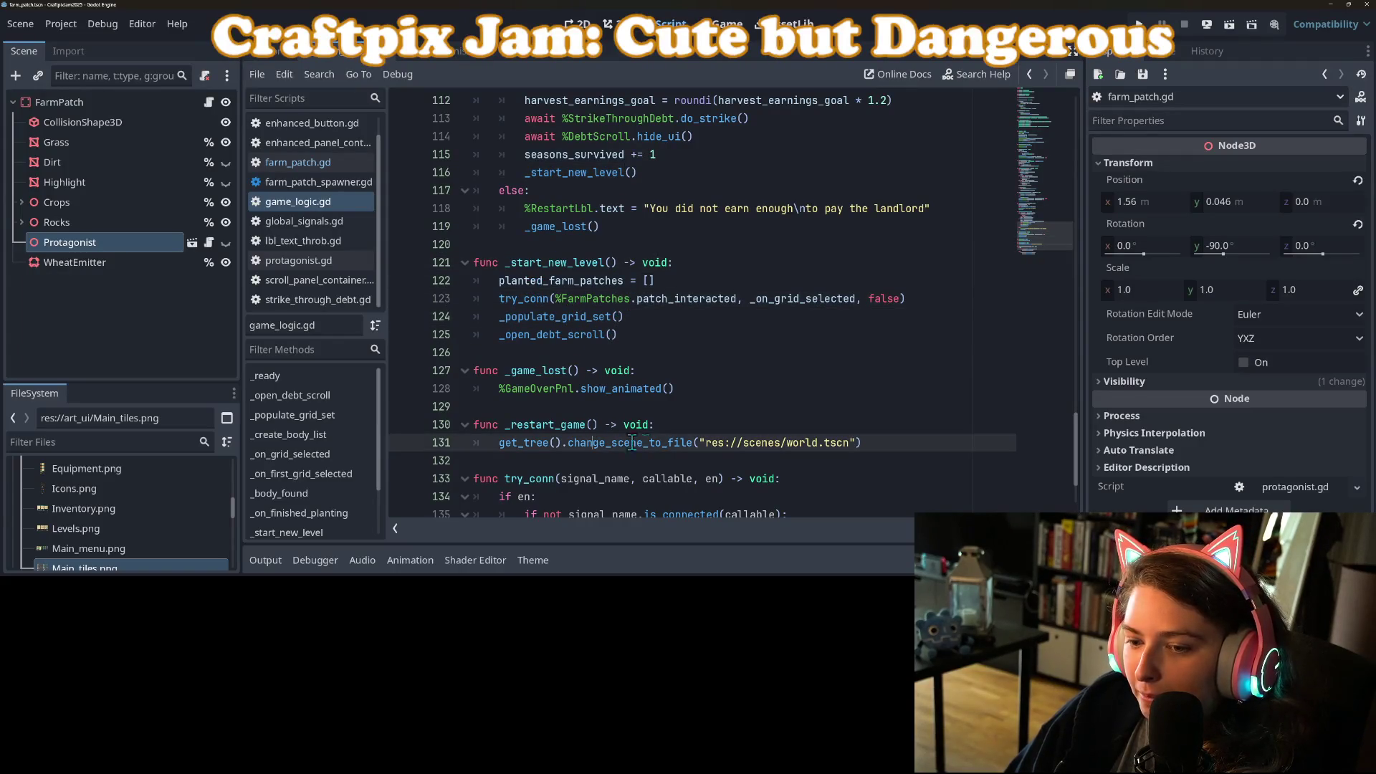
{"action": "scroll", "coordinate": [790, 444], "scroll_direction": "down", "scroll_amount": 2}
{"action": "scroll", "coordinate": [790, 443], "scroll_direction": "up", "scroll_amount": 20}
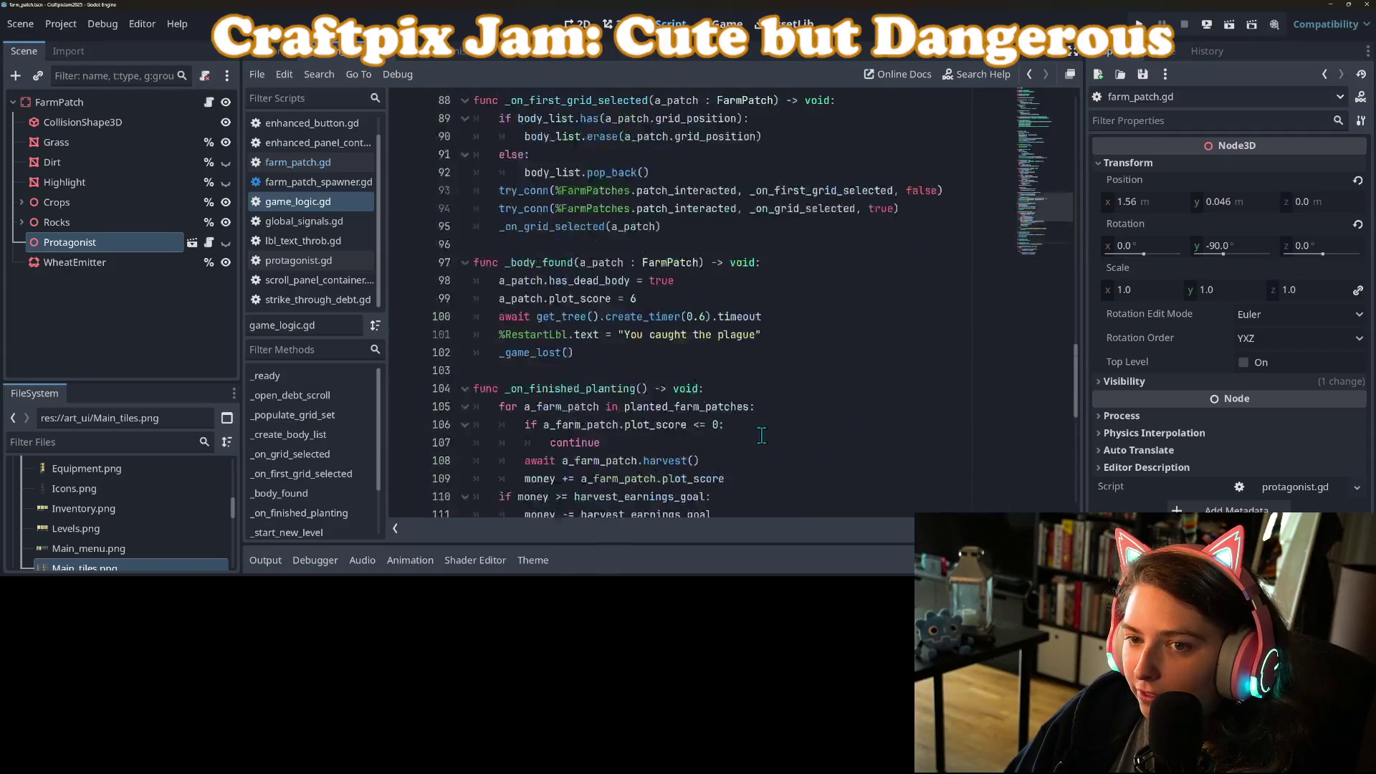
{"action": "scroll", "coordinate": [755, 436], "scroll_direction": "up", "scroll_amount": 3}
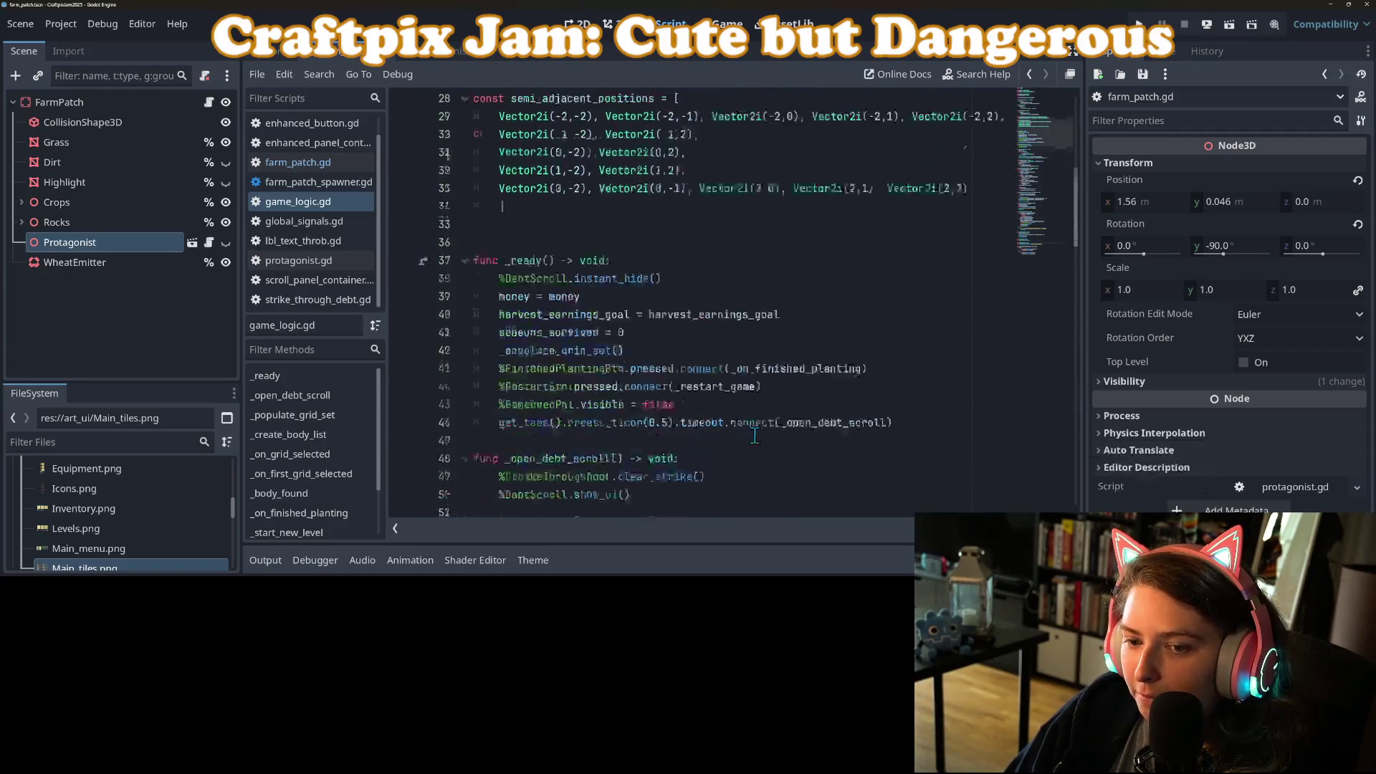
Read the instant_hide setup on lines 38–42 and scroll up to the script's top.
{"action": "left_click", "coordinate": [579, 262]}
{"action": "left_click", "coordinate": [635, 301]}
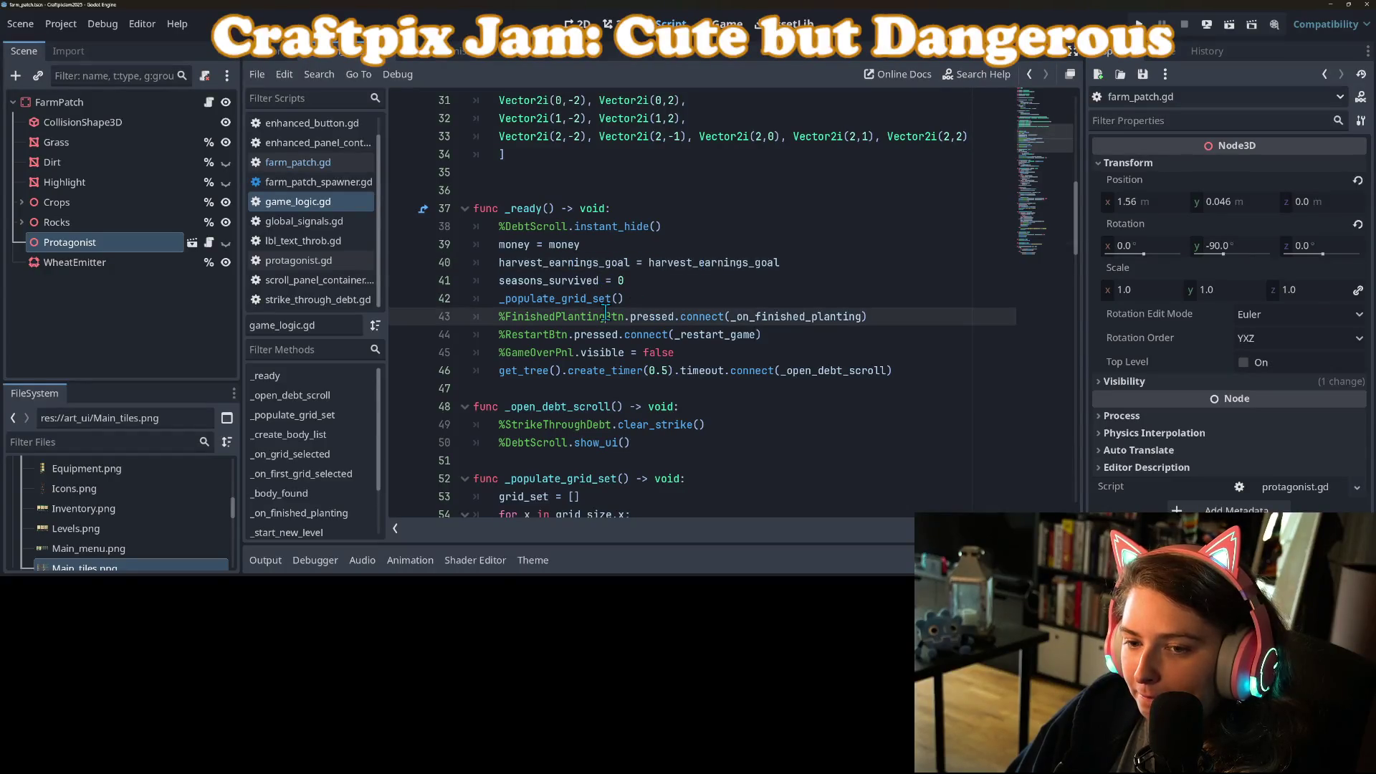
{"action": "left_click", "coordinate": [668, 283]}
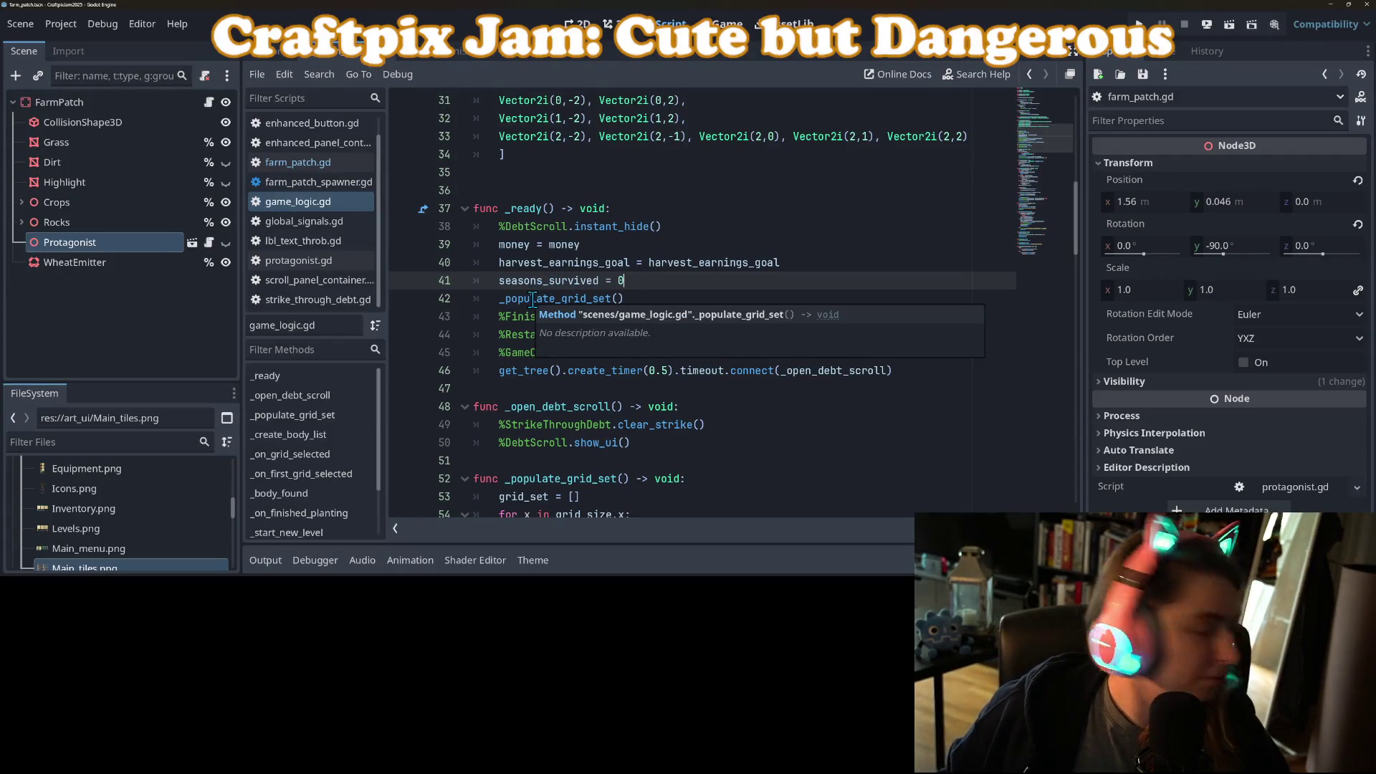
{"action": "double_click", "coordinate": [638, 228]}
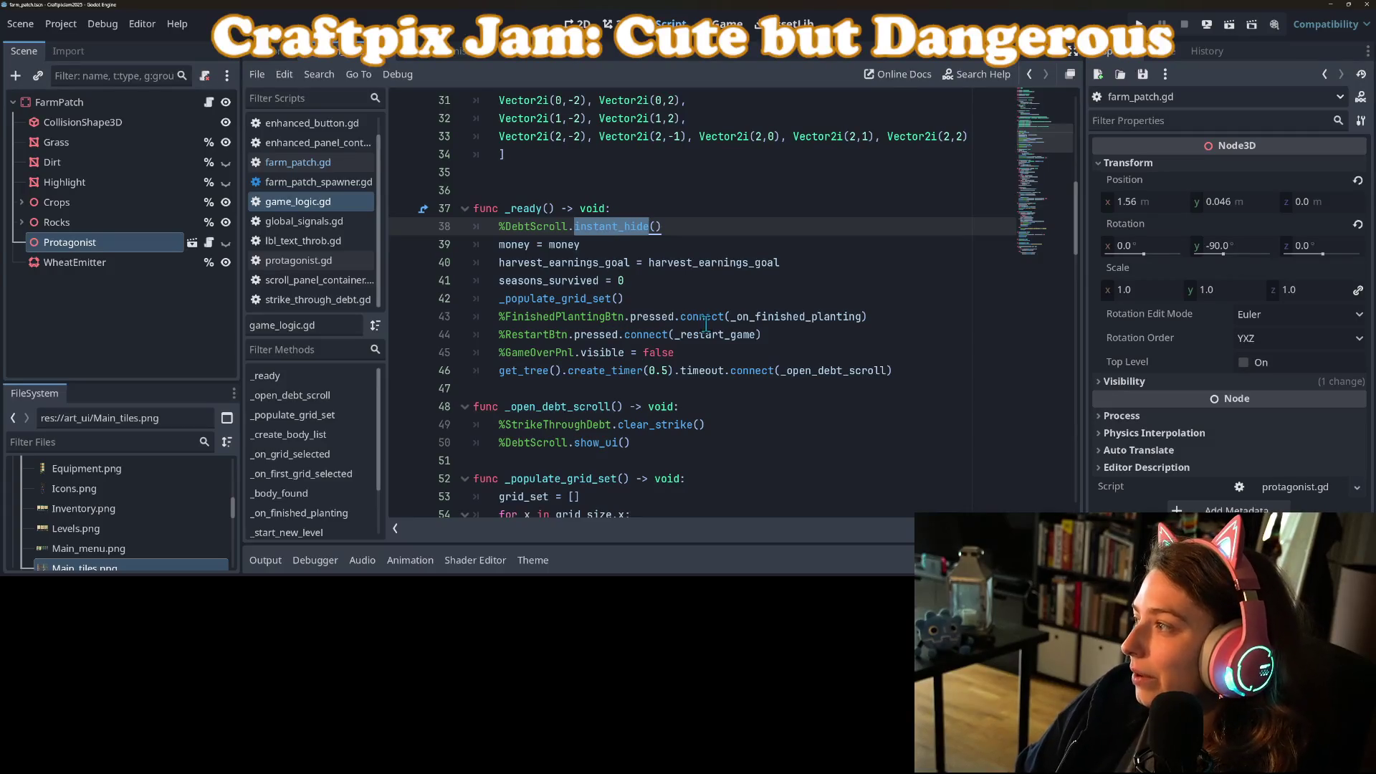
{"action": "left_click", "coordinate": [833, 283]}
{"action": "scroll", "coordinate": [674, 313], "scroll_direction": "up", "scroll_amount": 6}
{"action": "scroll", "coordinate": [674, 313], "scroll_direction": "up", "scroll_amount": 4}
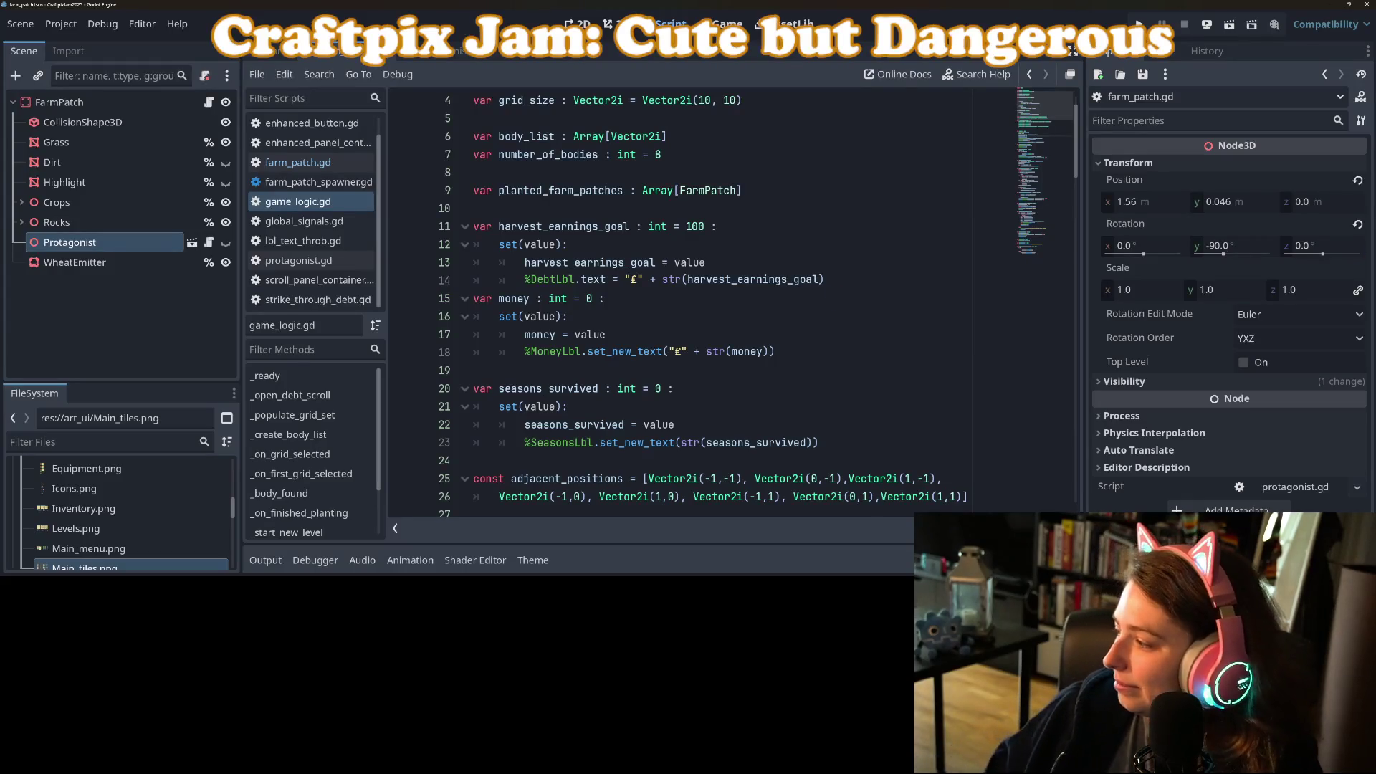
{"action": "key", "text": "alt+Tab"}
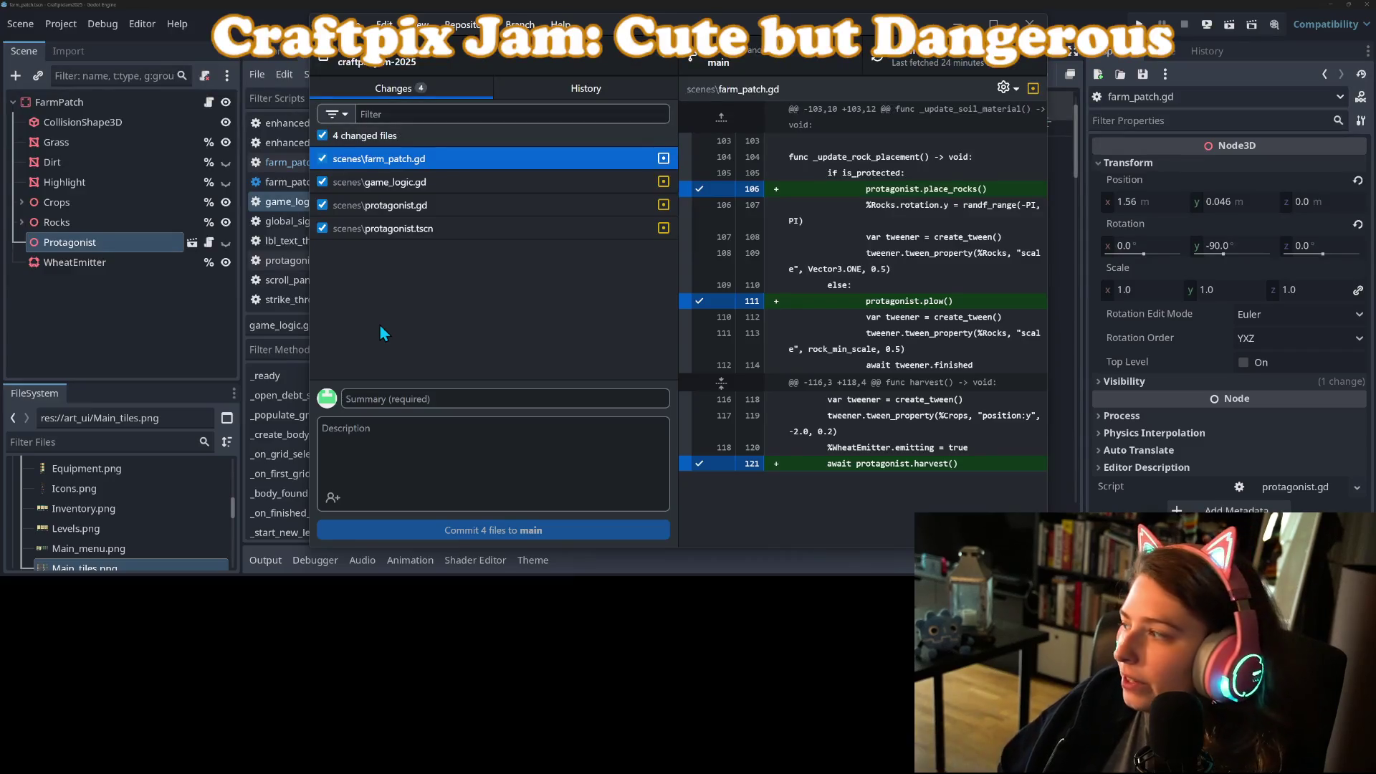
Review the diffs of protagonist.gd, game_logic.gd, protagonist.tscn and farm_patch.gd.
{"action": "left_click", "coordinate": [433, 198]}
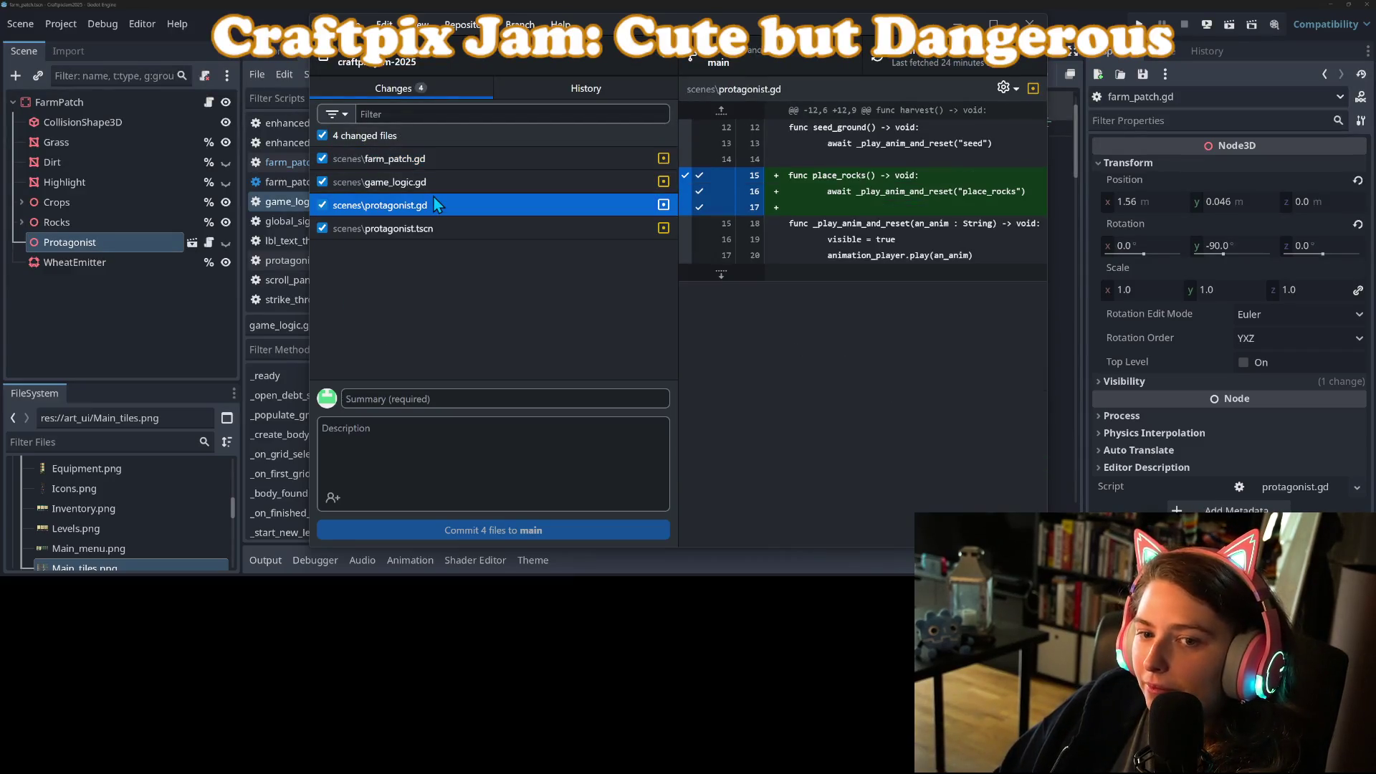
{"action": "left_click", "coordinate": [440, 181]}
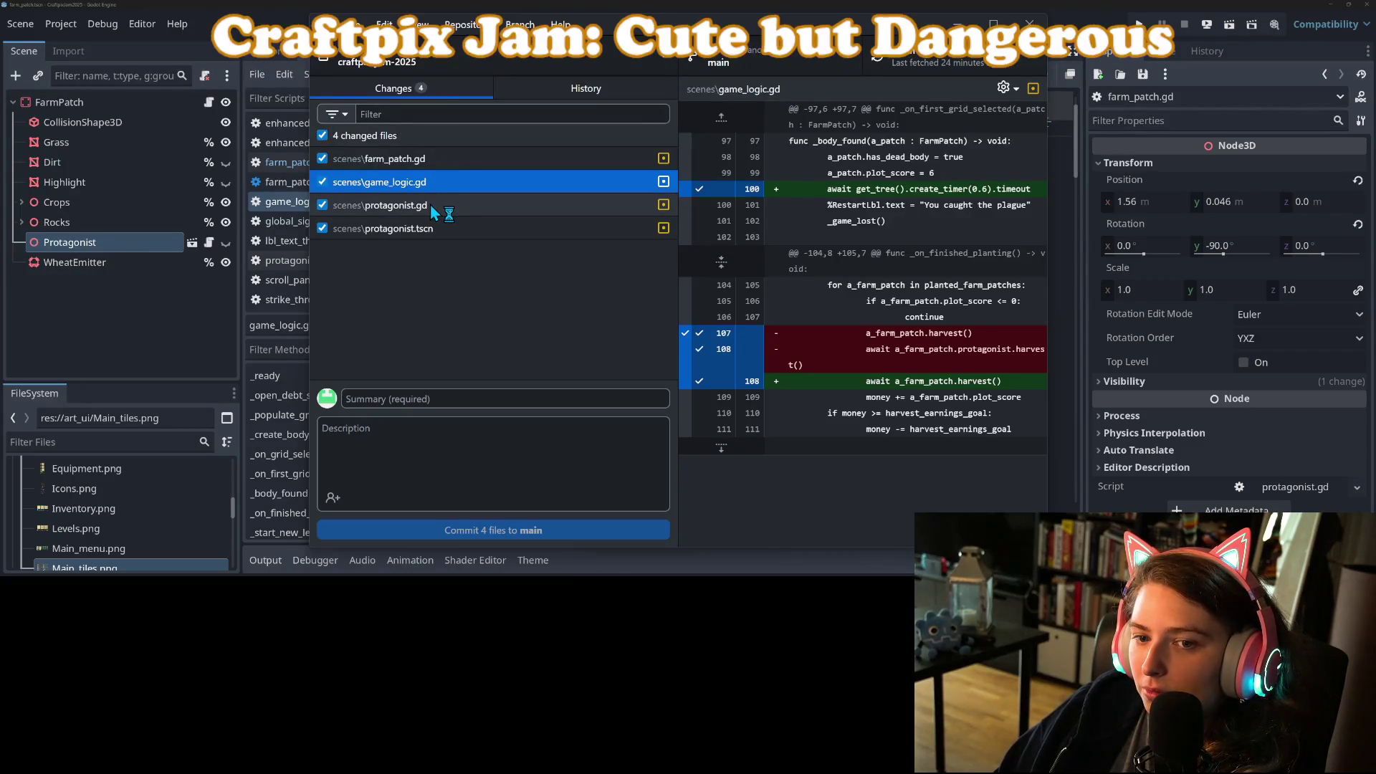
{"action": "left_click", "coordinate": [431, 204]}
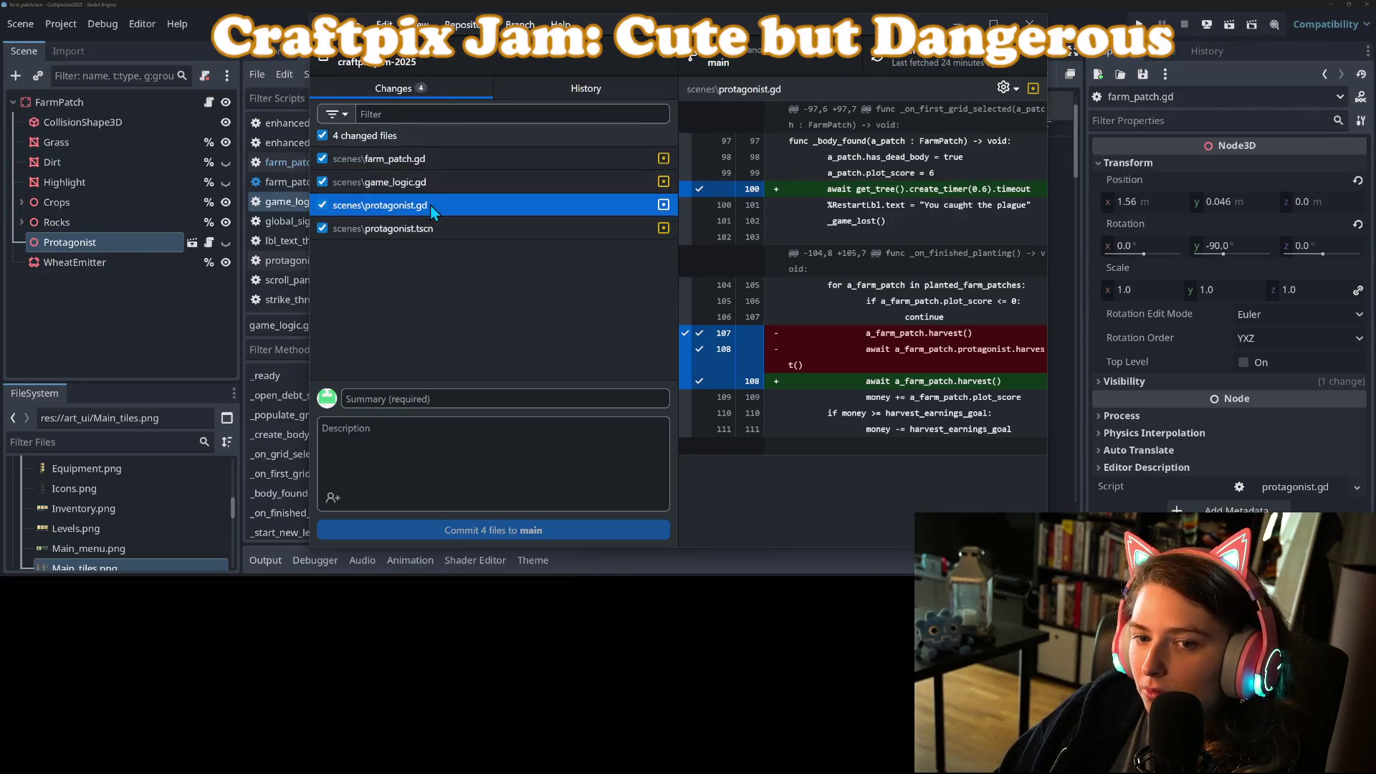
{"action": "left_click", "coordinate": [470, 228]}
{"action": "left_click", "coordinate": [530, 206]}
{"action": "left_click", "coordinate": [478, 180]}
{"action": "left_click", "coordinate": [479, 158]}
Commit the 4 files to main as 'adds animation to place rocks', push to origin, and minimize.
{"action": "left_click", "coordinate": [502, 400]}
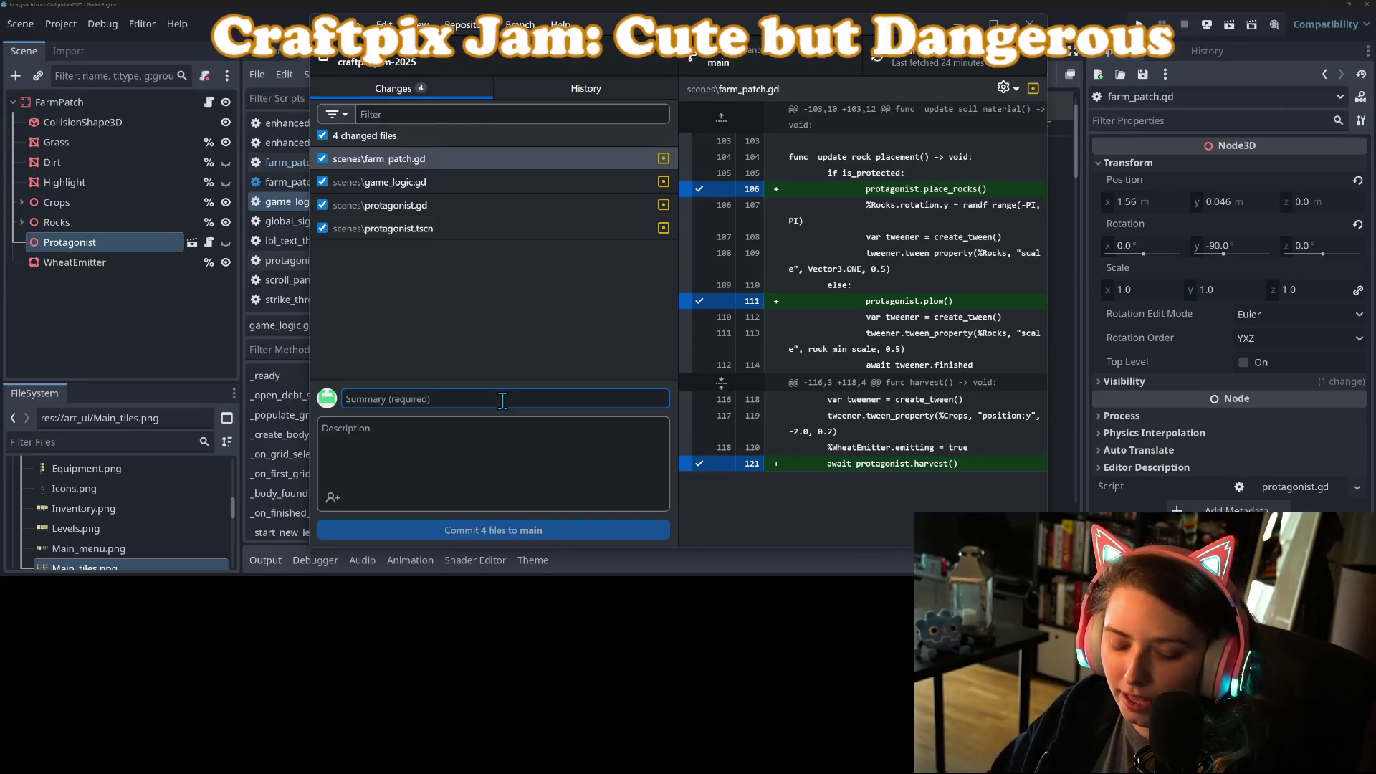
{"action": "type", "text": "adds animation to place rocks"}
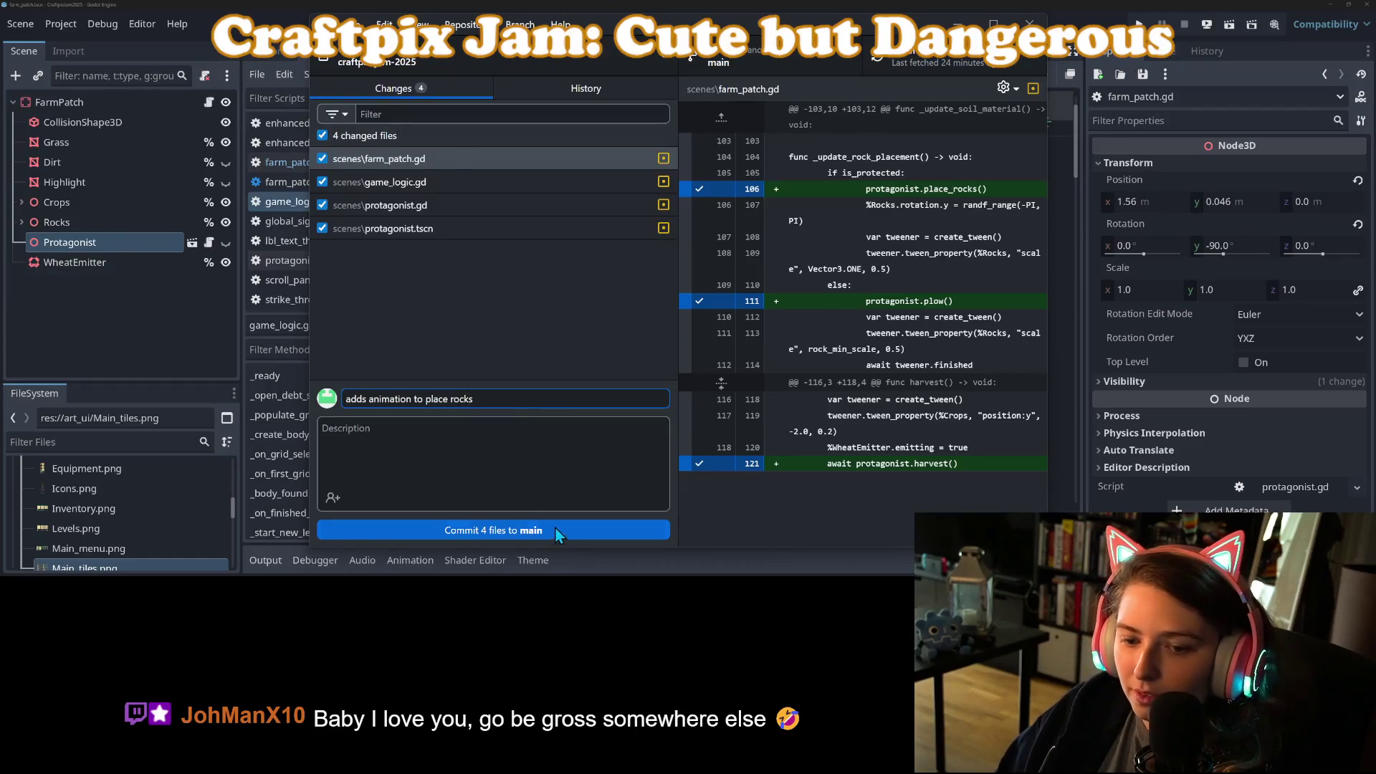
{"action": "left_click", "coordinate": [556, 529]}
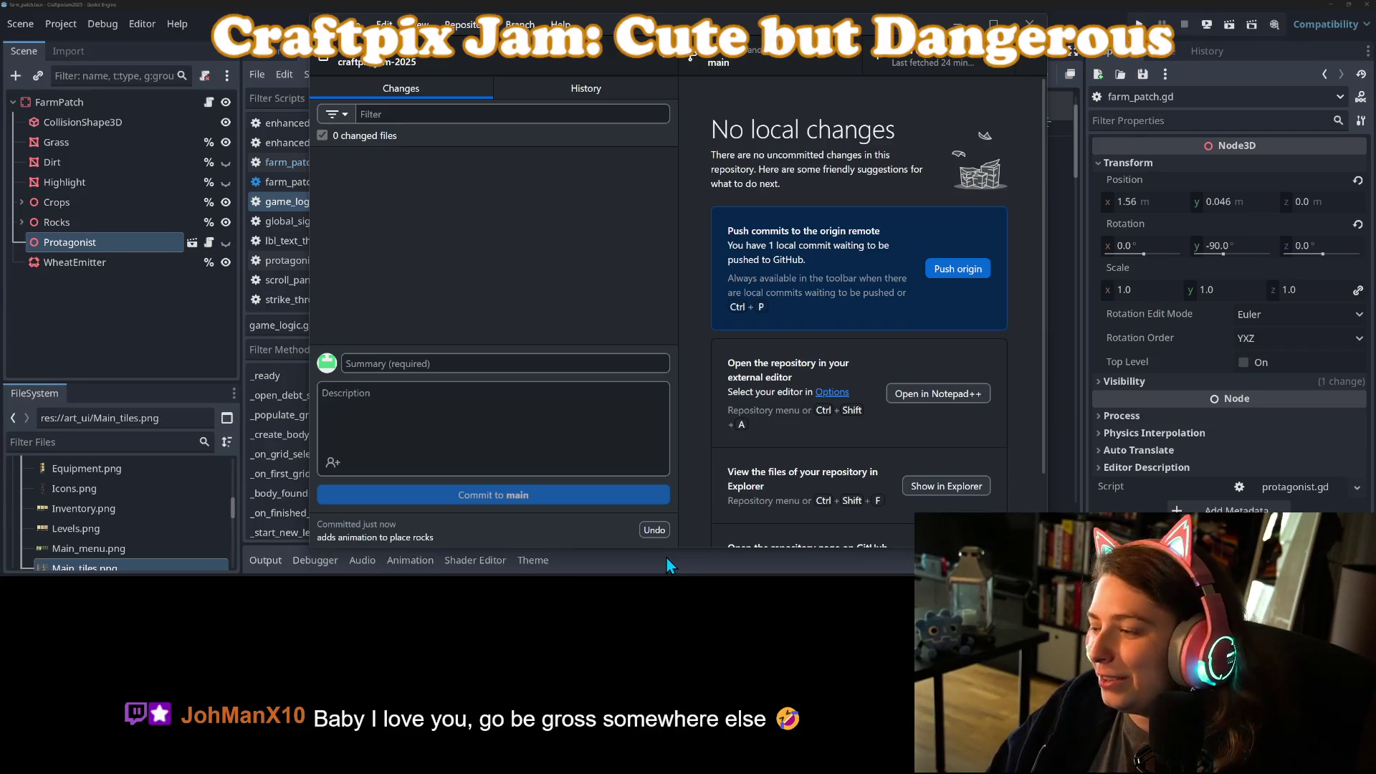
{"action": "left_click", "coordinate": [978, 63]}
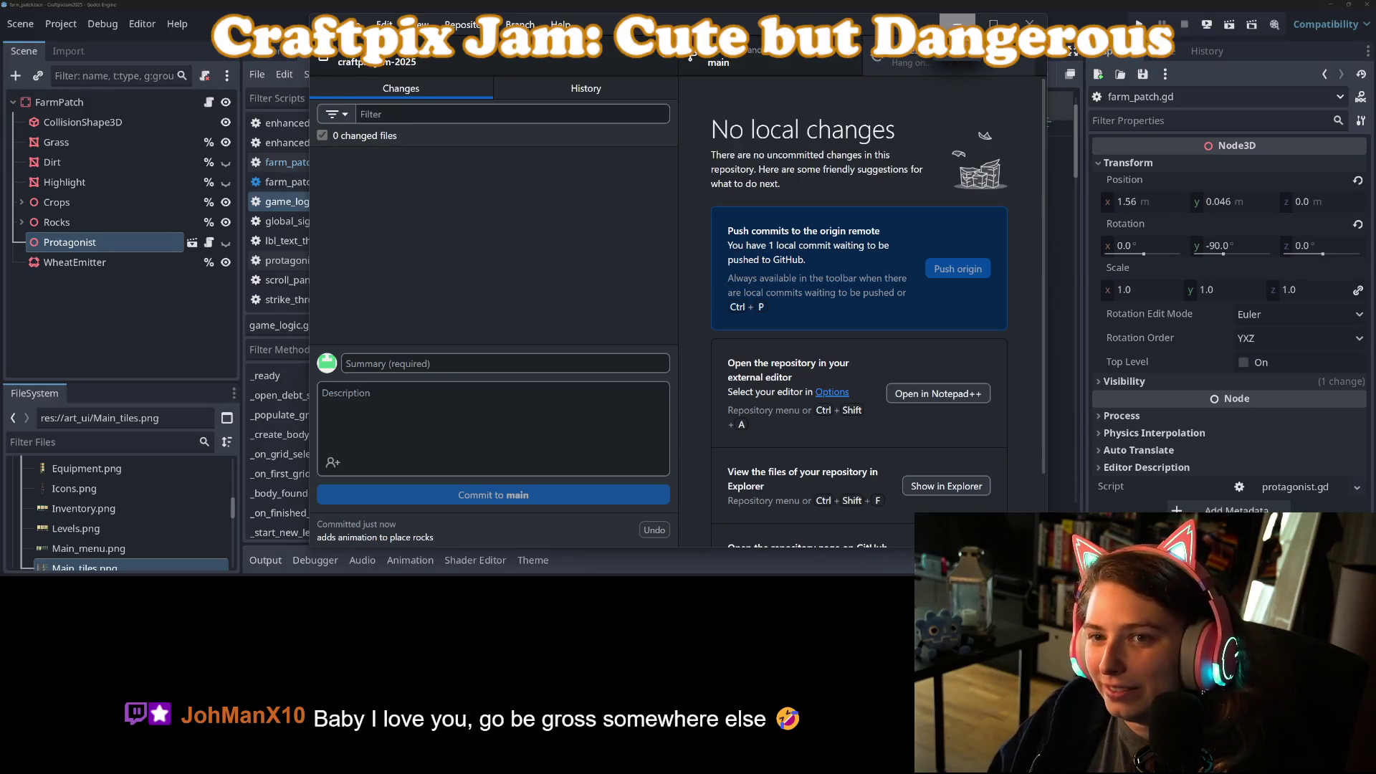
{"action": "left_click", "coordinate": [958, 23]}
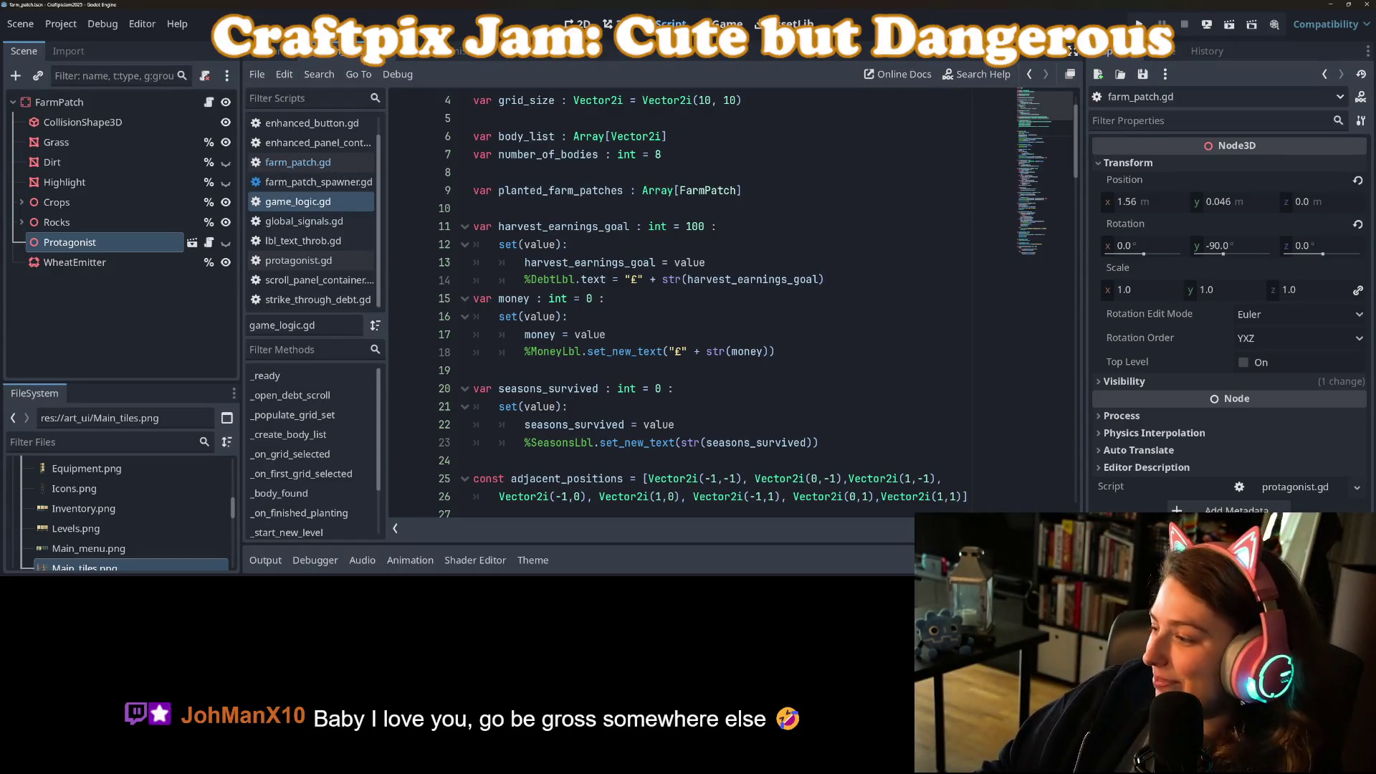
Back in game_logic.gd, close the protagonist.tscn tab and switch to the world.tscn scene.
{"action": "key", "text": "alt+Tab"}
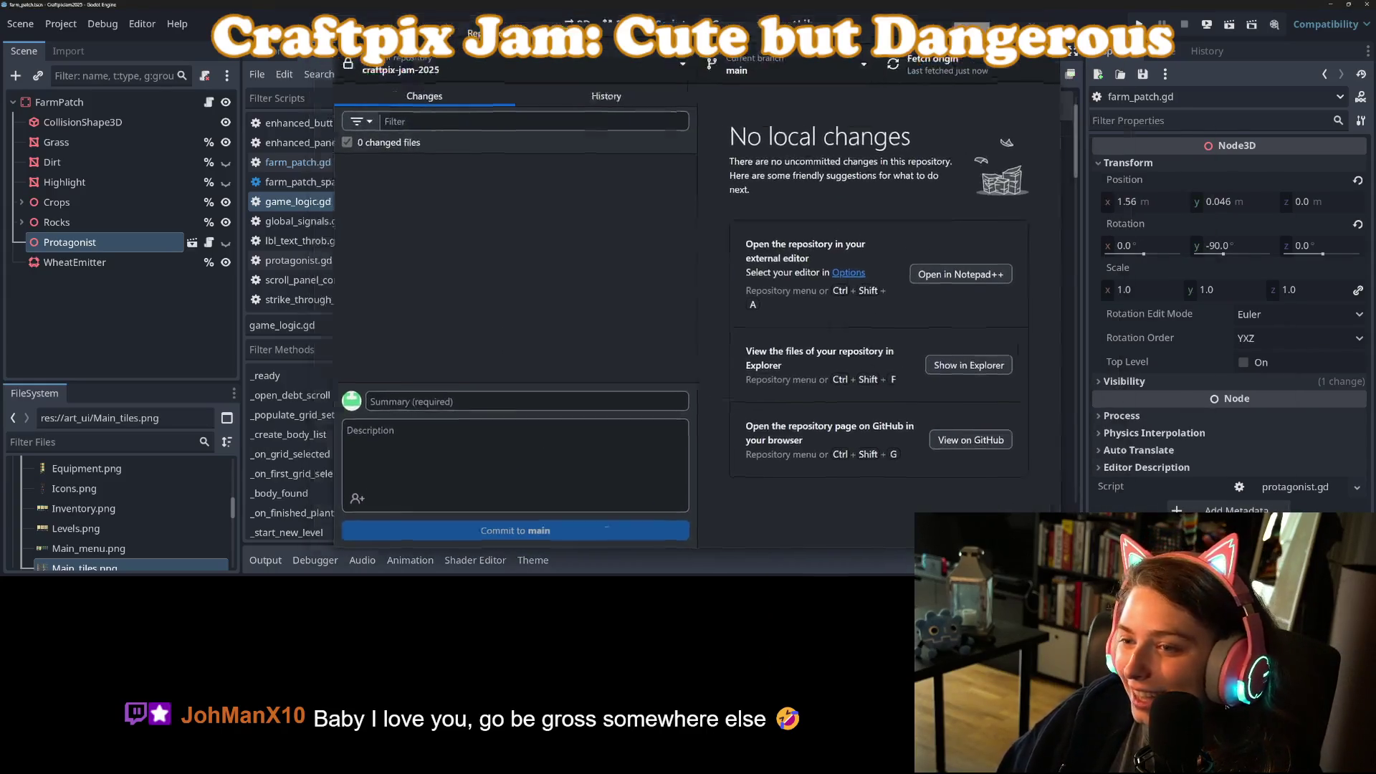
{"action": "key", "text": "alt+Tab"}
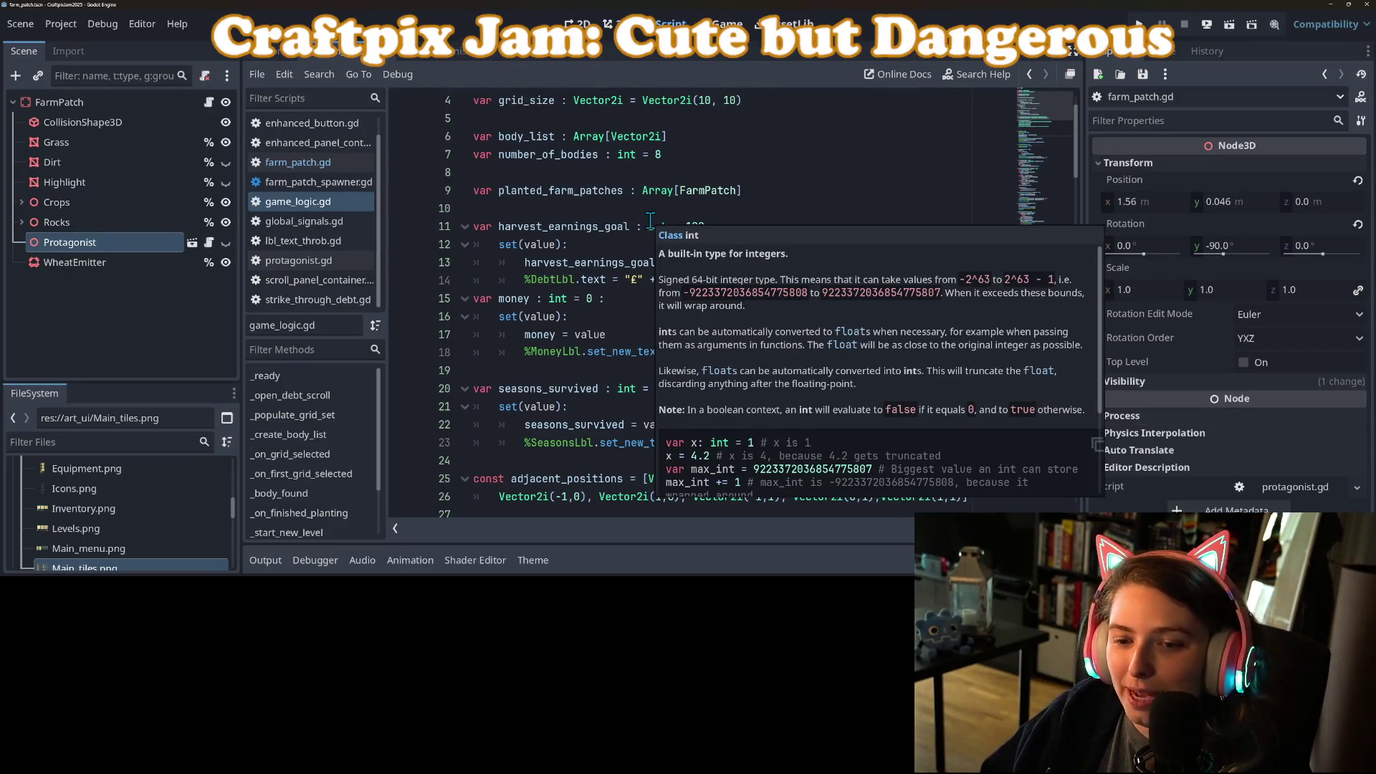
{"action": "left_click", "coordinate": [532, 316]}
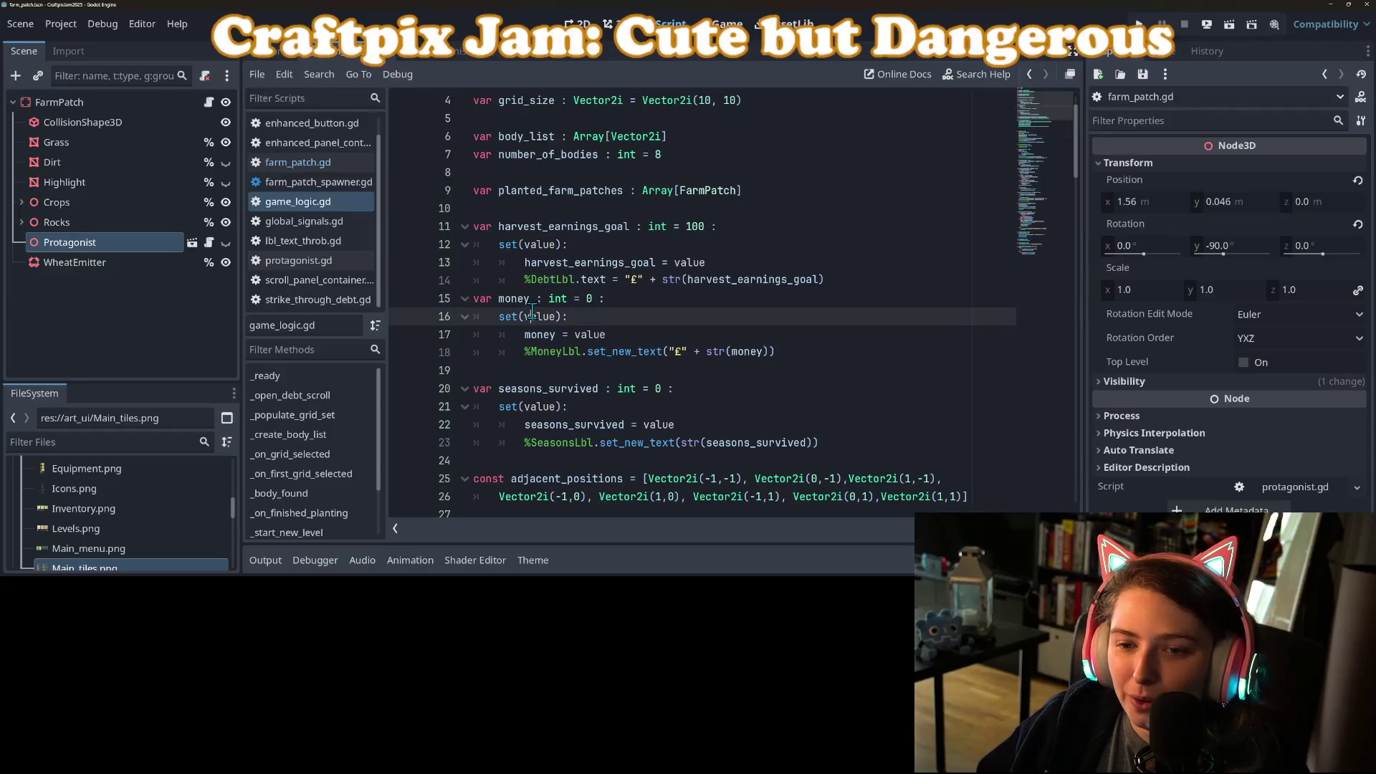
{"action": "left_click", "coordinate": [743, 334]}
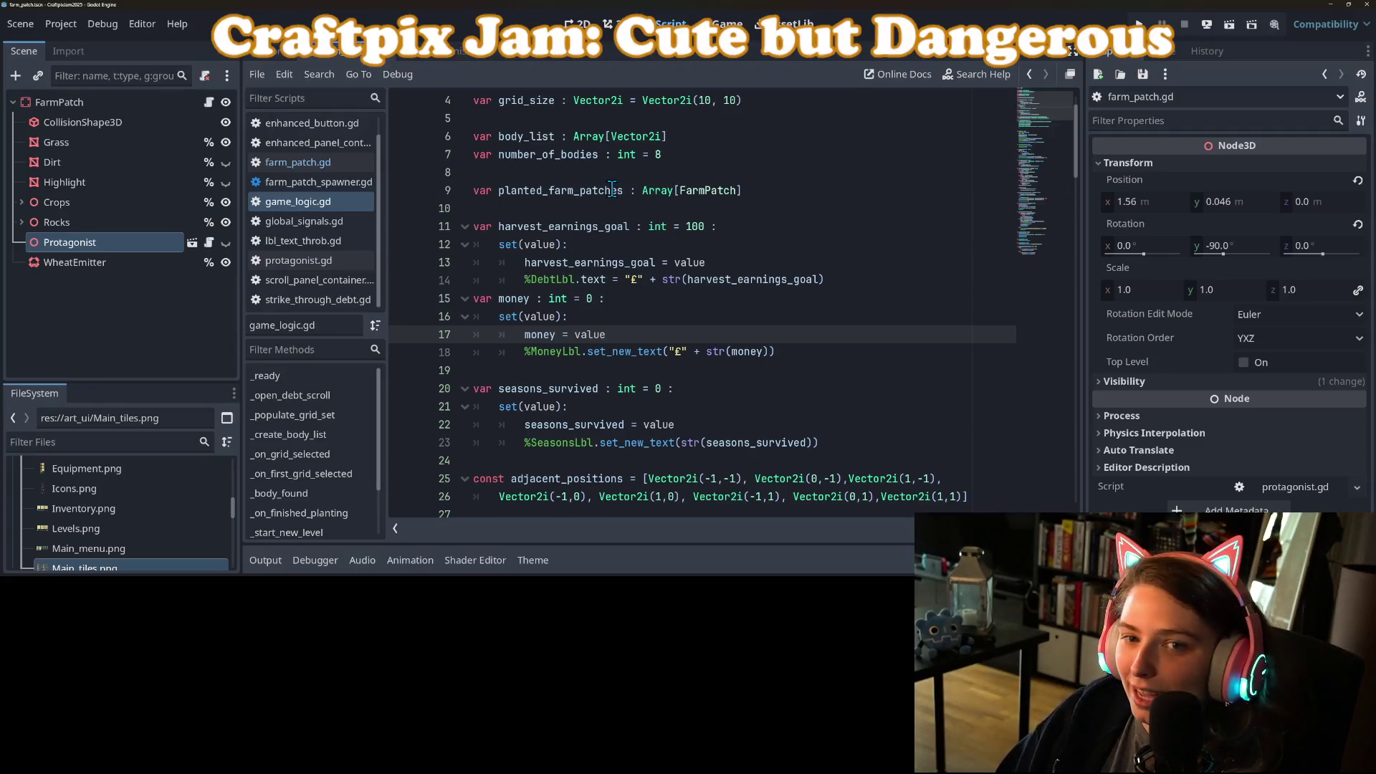
{"action": "left_click", "coordinate": [439, 55]}
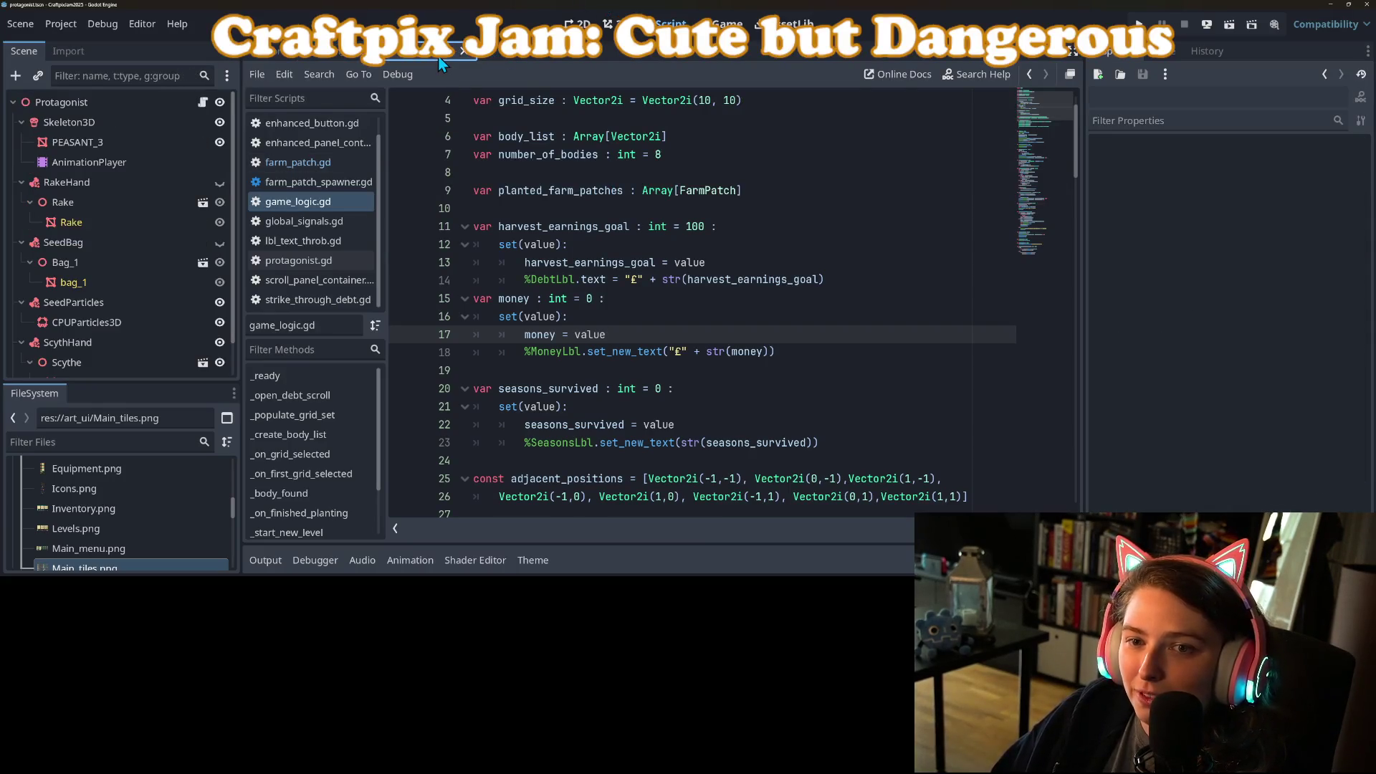
{"action": "left_click", "coordinate": [462, 51]}
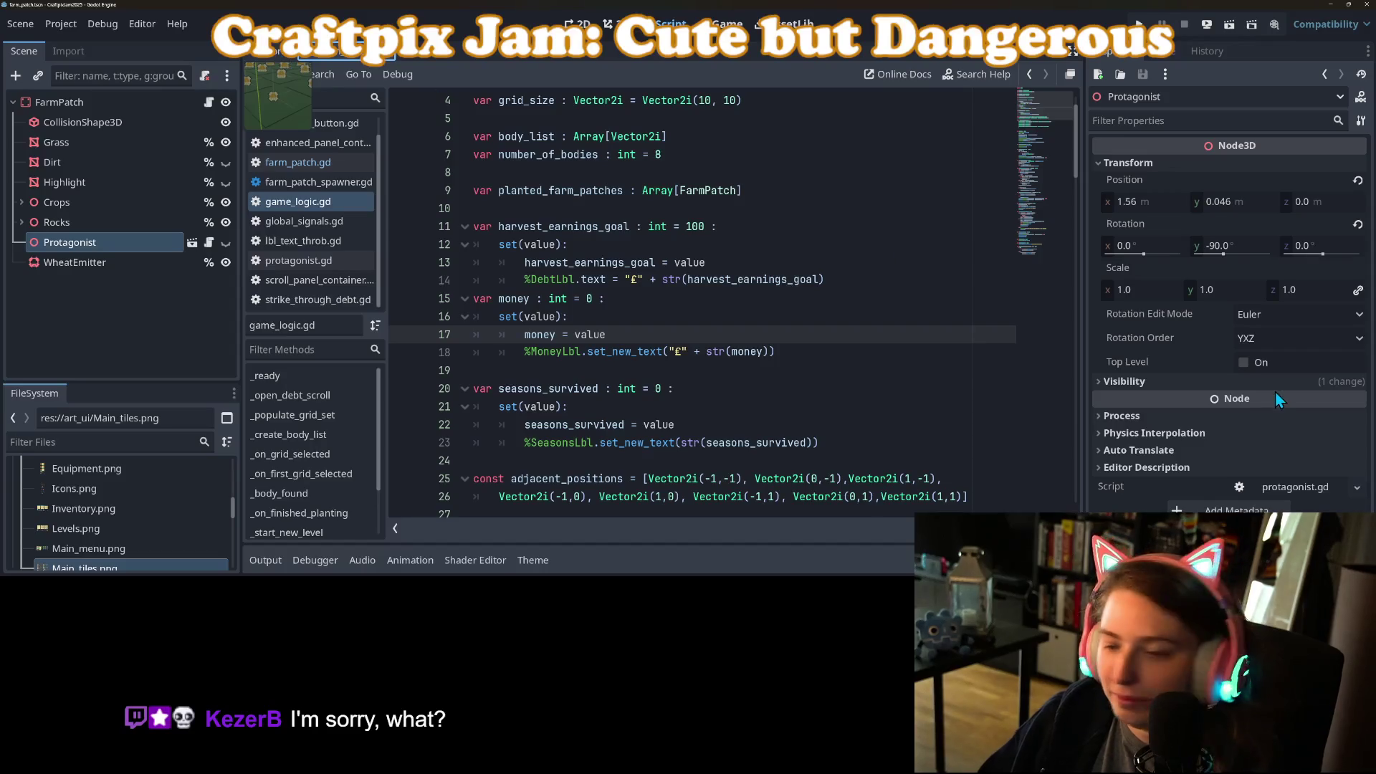
{"action": "left_click", "coordinate": [351, 53]}
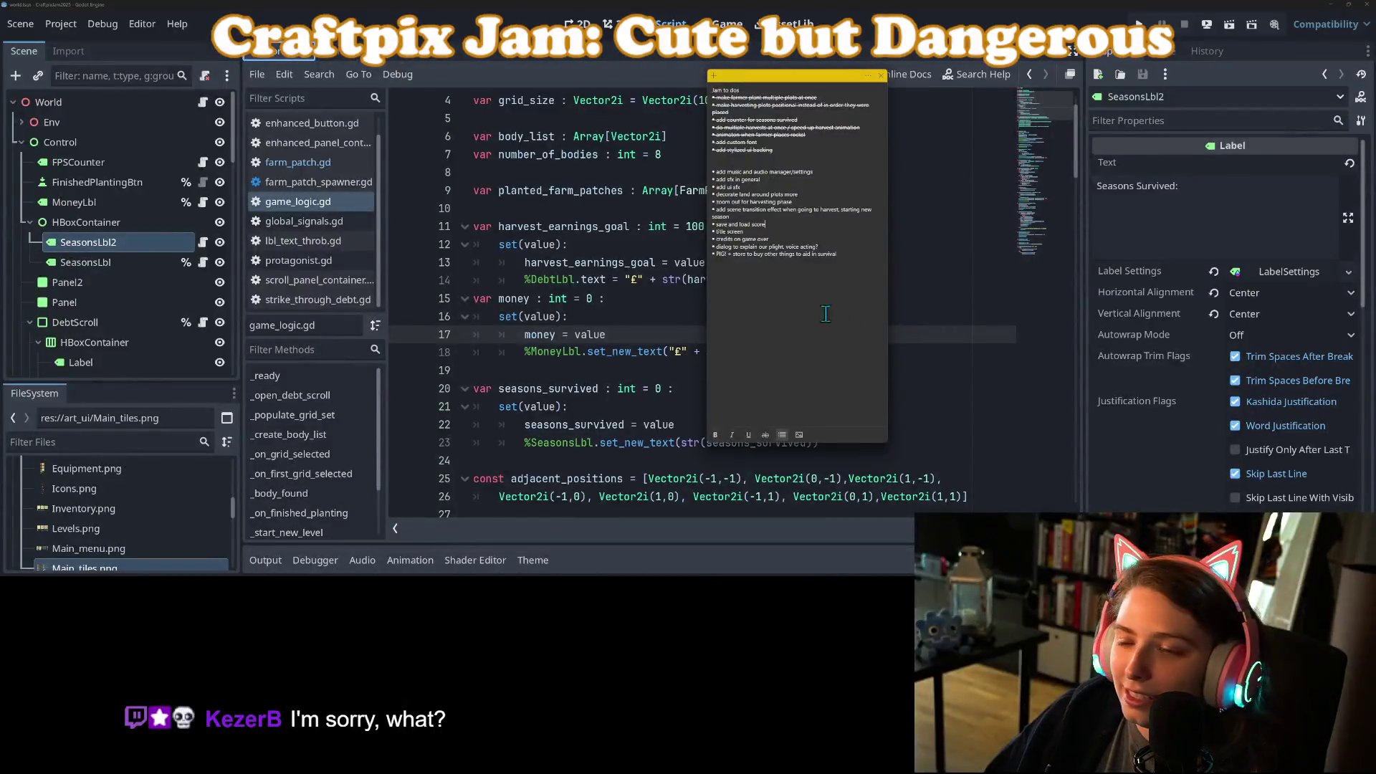
Go over the add ui sfx, music and audio manager, add sfx and decorate land items, then return to Godot.
{"action": "left_click", "coordinate": [748, 164]}
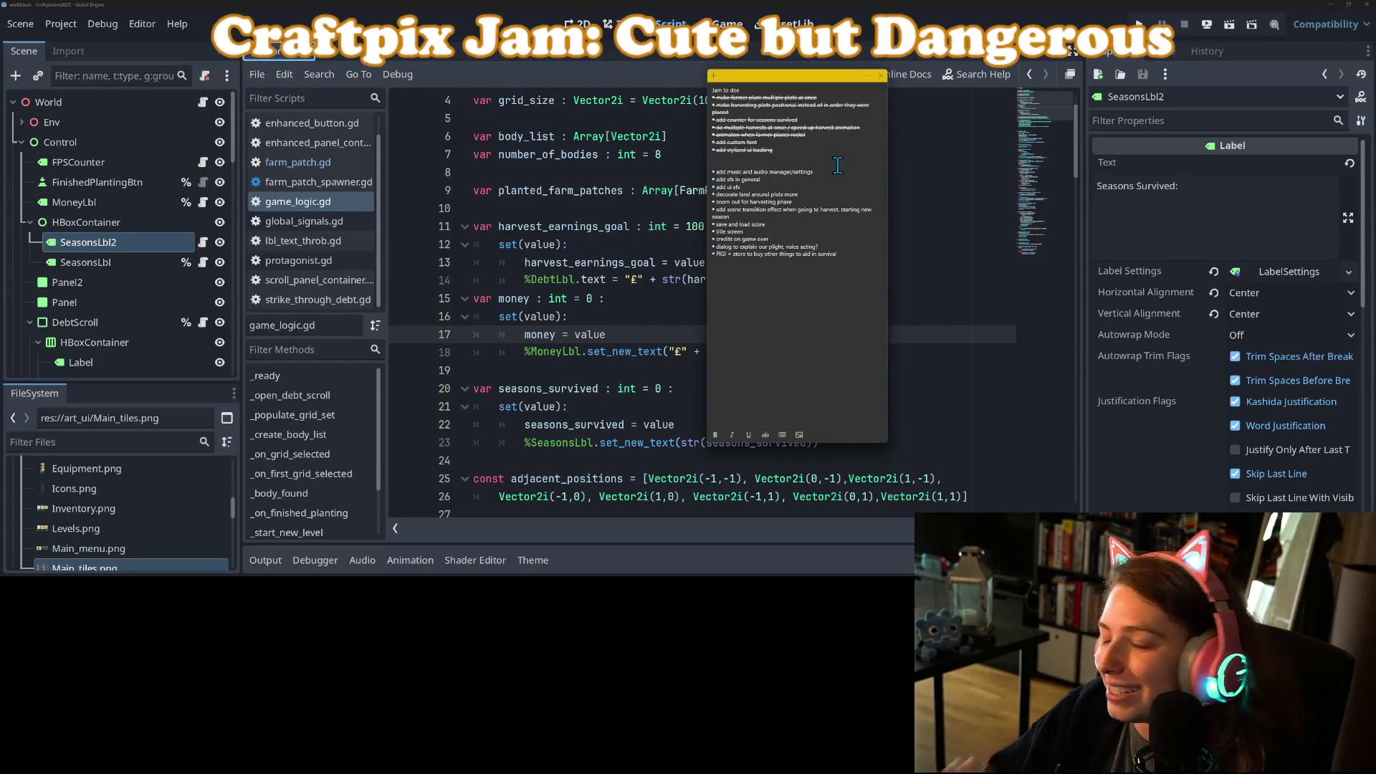
{"action": "left_click", "coordinate": [813, 188]}
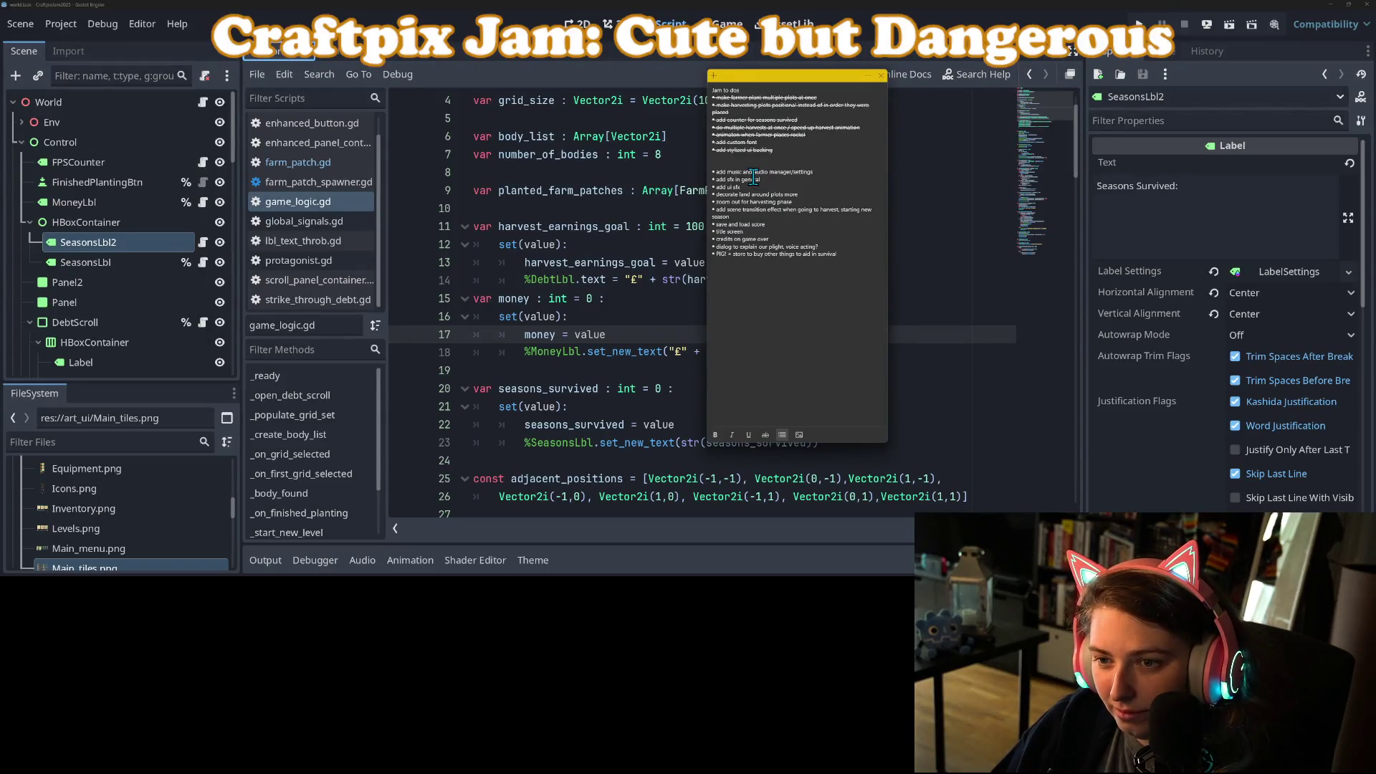
{"action": "left_click", "coordinate": [838, 174]}
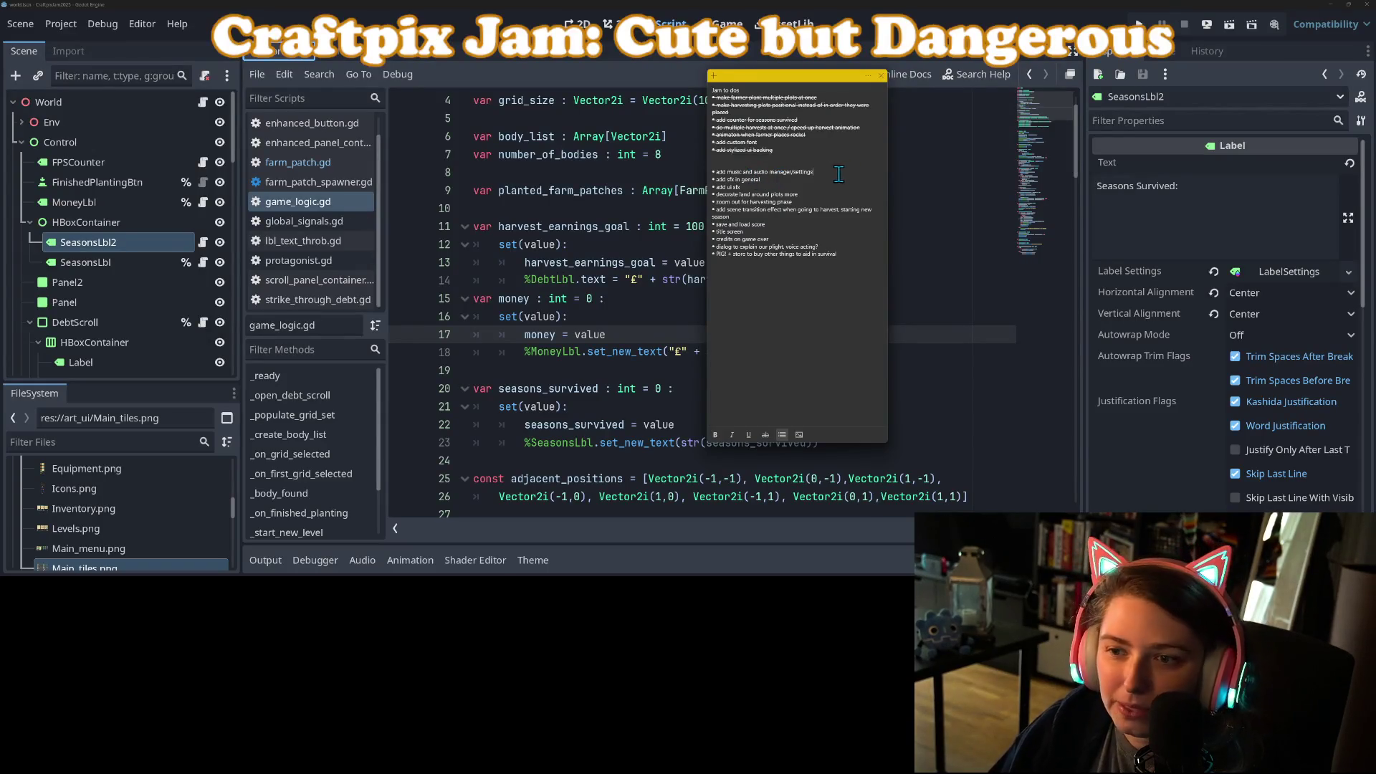
{"action": "left_click", "coordinate": [769, 181]}
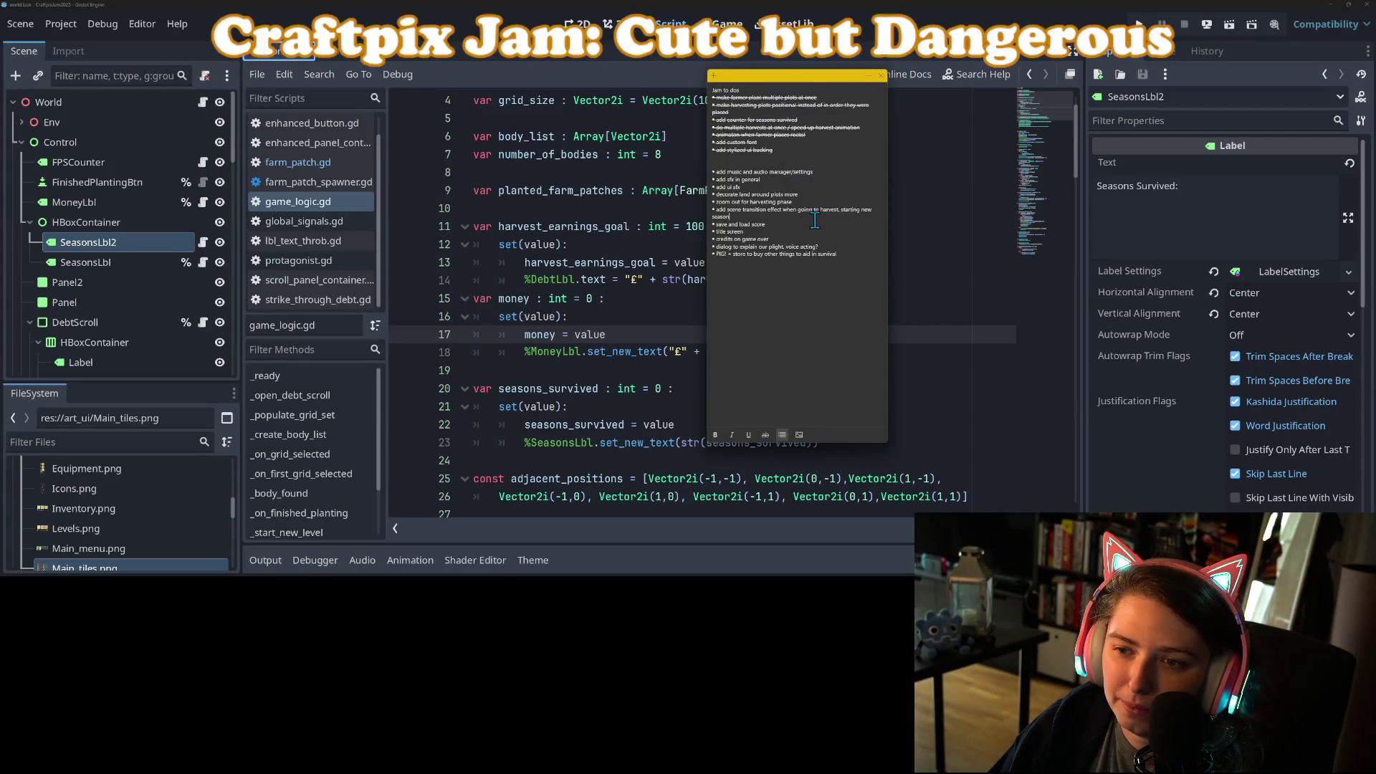
{"action": "left_click", "coordinate": [832, 195]}
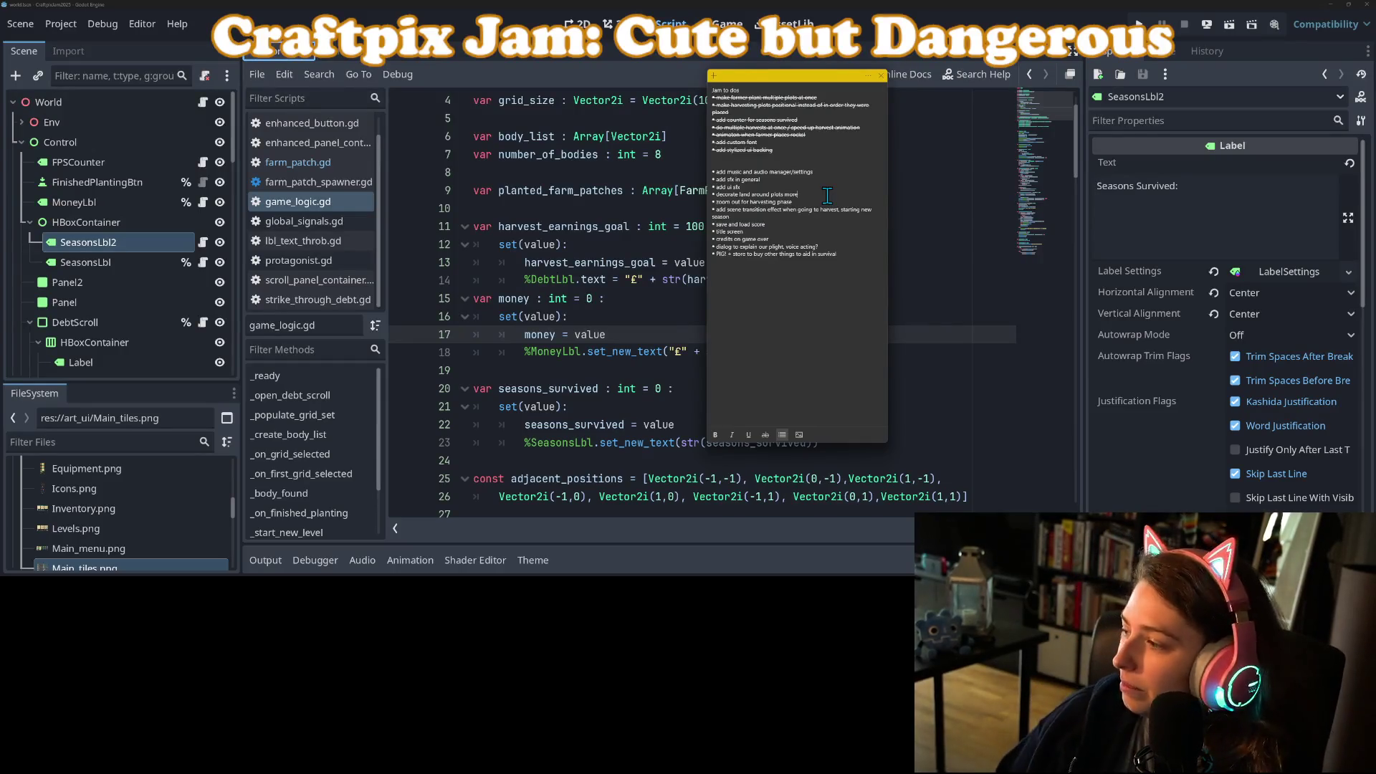
{"action": "left_click", "coordinate": [104, 9]}
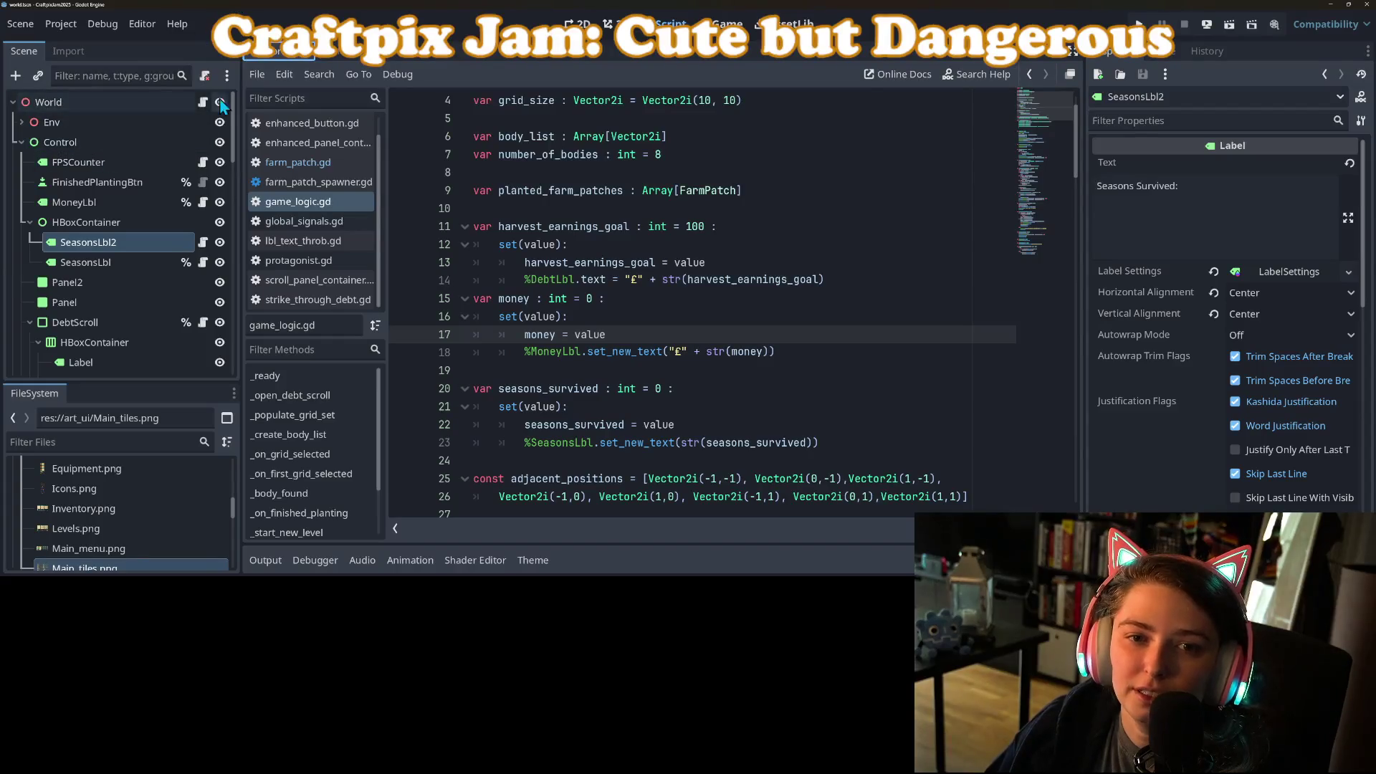
Start a new scene with an AudioStreamPlayer as its root node.
{"action": "left_click", "coordinate": [88, 32]}
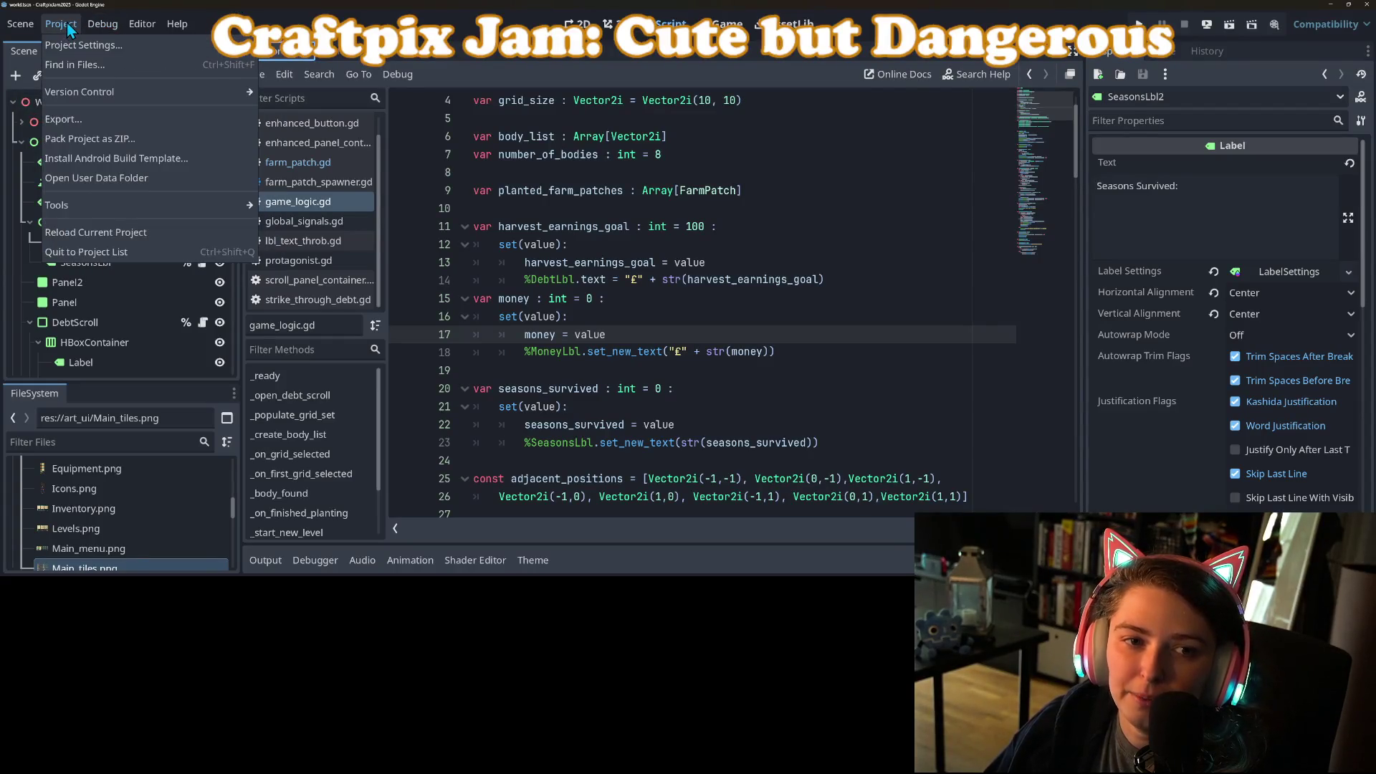
{"action": "left_click", "coordinate": [68, 35]}
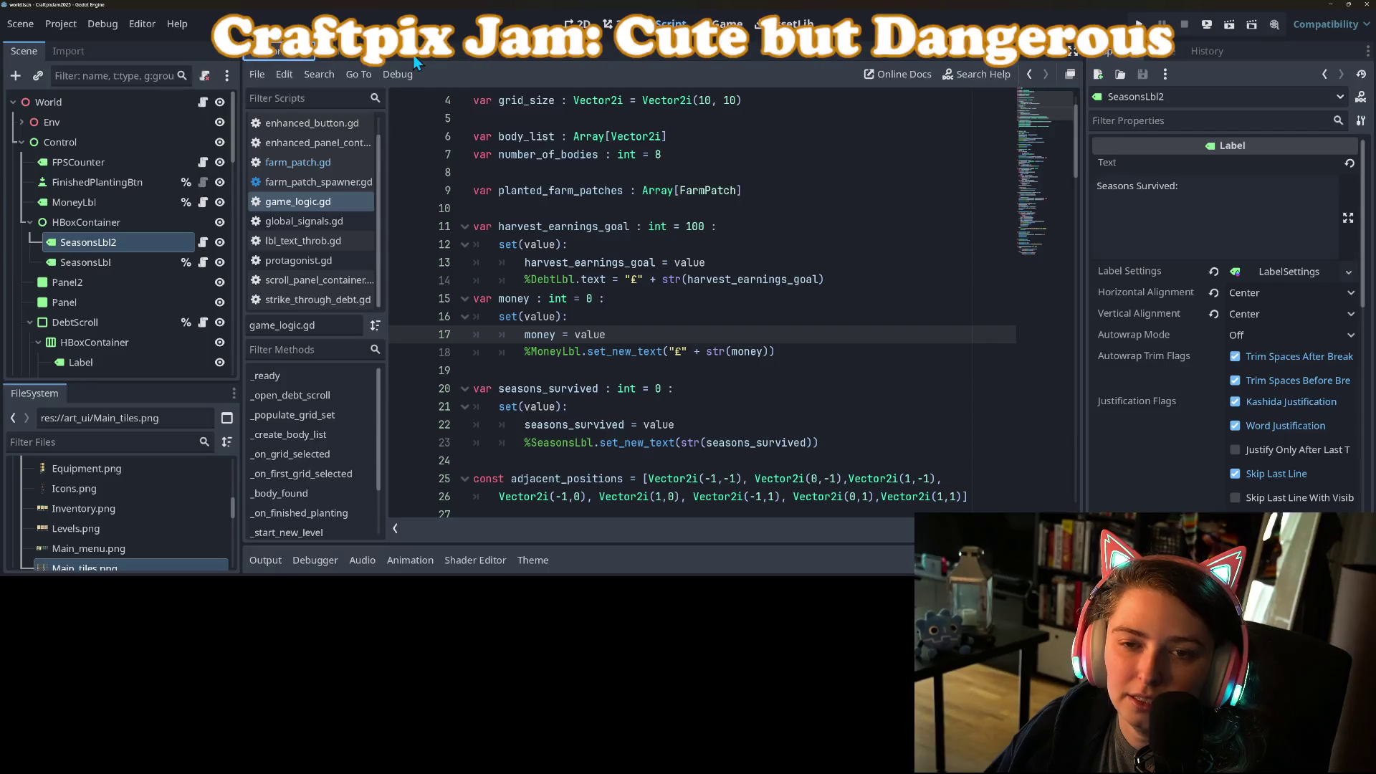
{"action": "left_click", "coordinate": [459, 51]}
{"action": "left_click", "coordinate": [113, 195]}
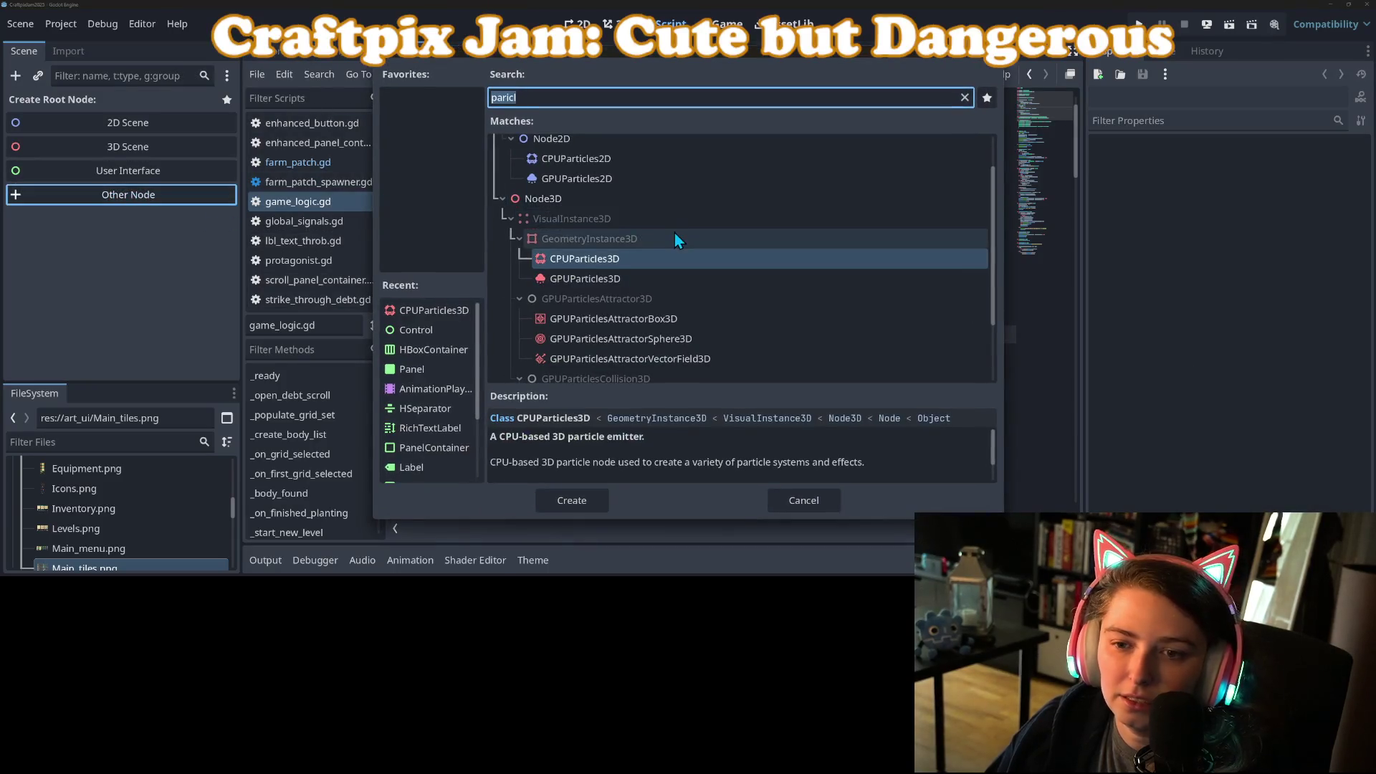
{"action": "type", "text": "m"}
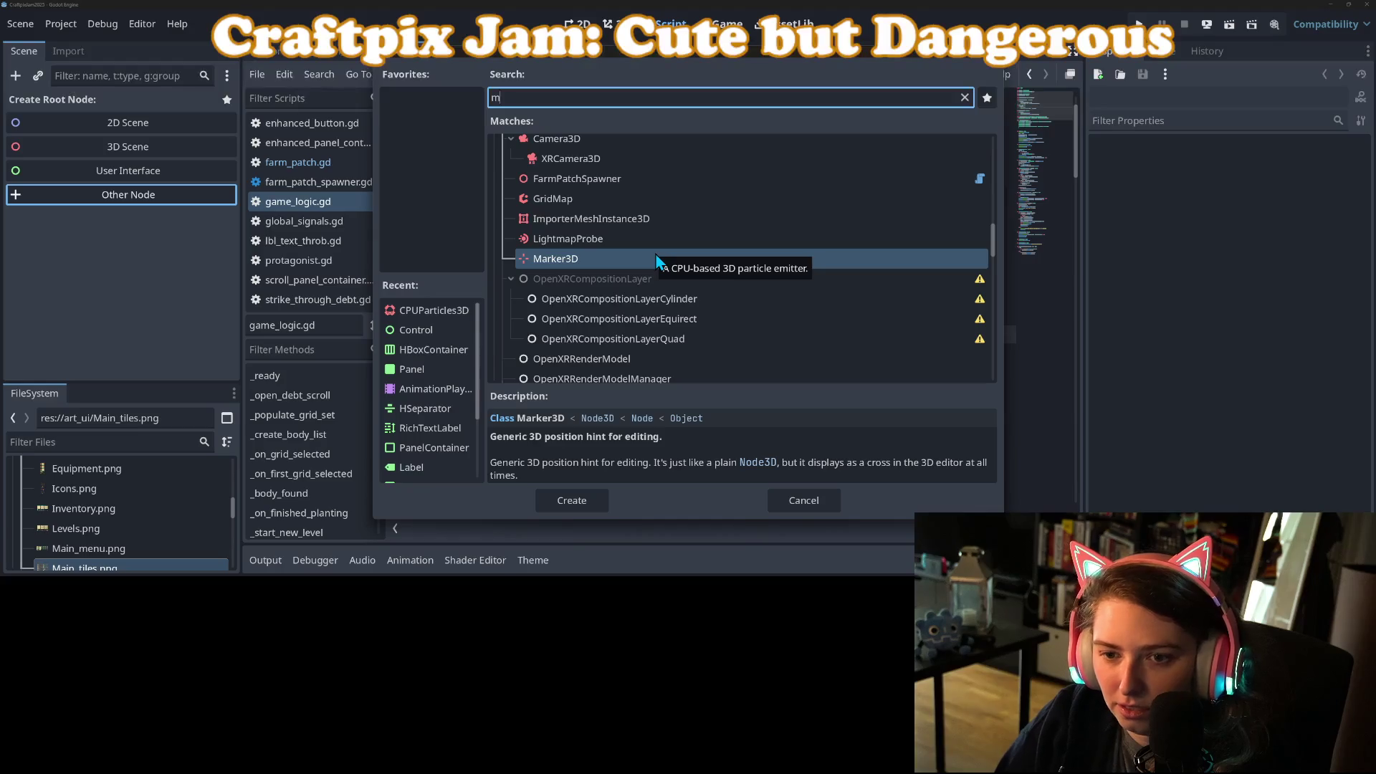
{"action": "key", "text": "BackSpace"}
{"action": "type", "text": "audi"}
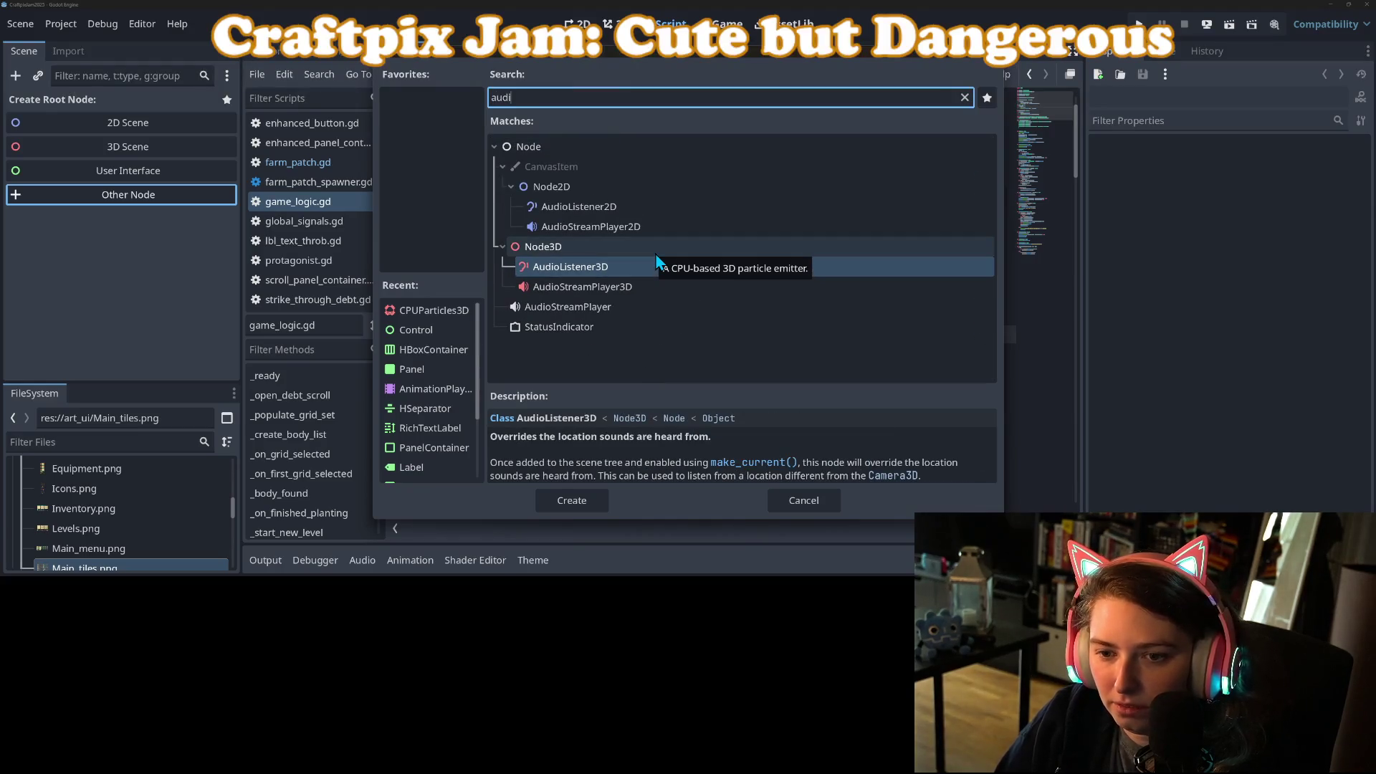
{"action": "key", "text": "Down"}
{"action": "key", "text": "Down"}
{"action": "key", "text": "Return"}
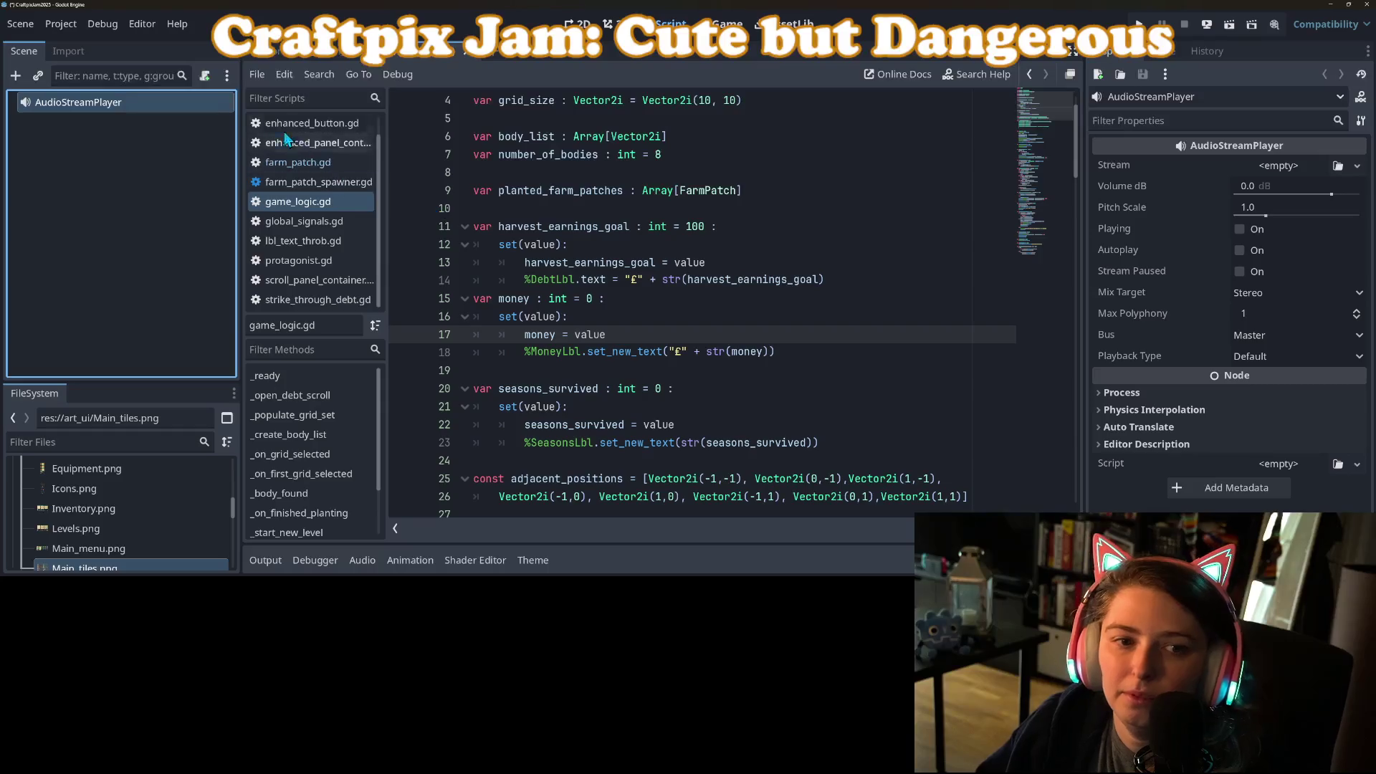
Rename the root node to Music and save the scene as scenes/music_player.tscn.
{"action": "right_click", "coordinate": [209, 106]}
{"action": "left_click", "coordinate": [258, 252]}
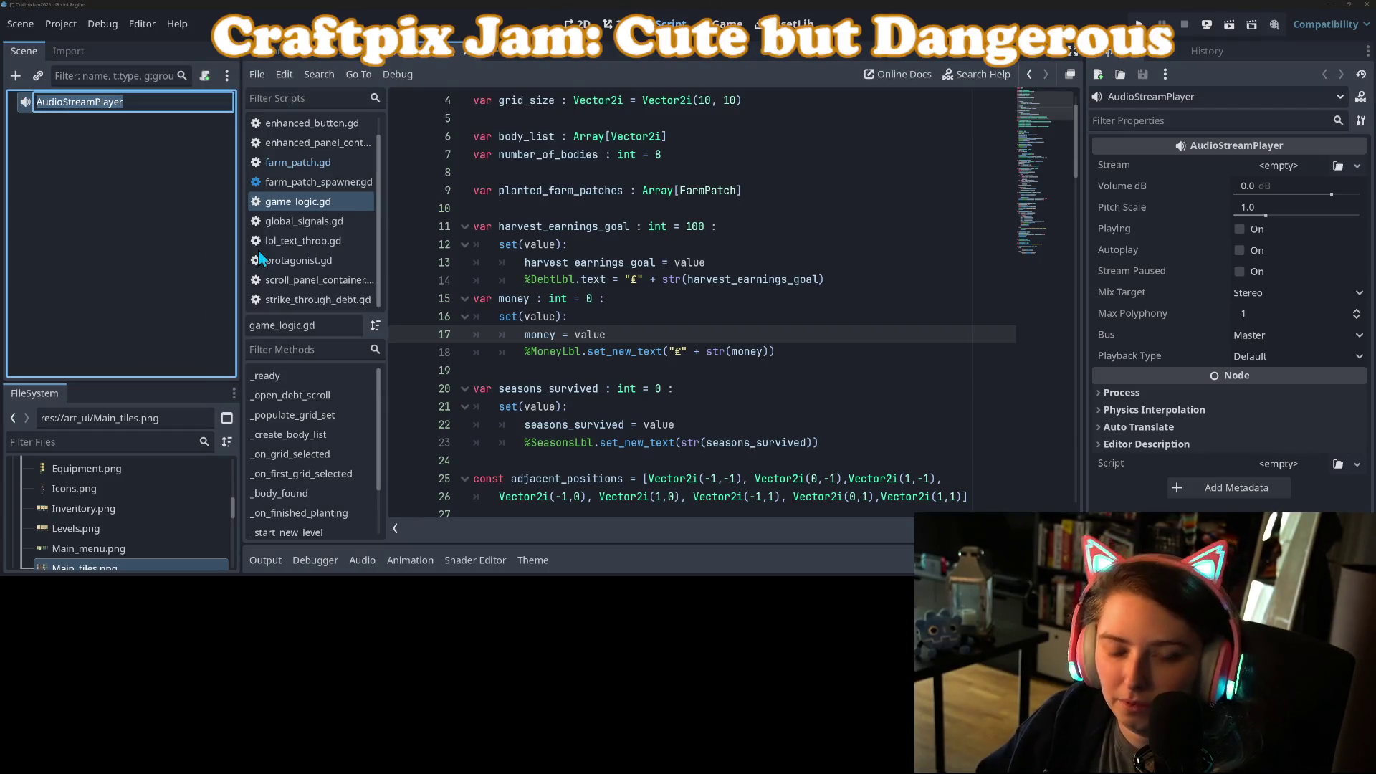
{"action": "type", "text": "Music"}
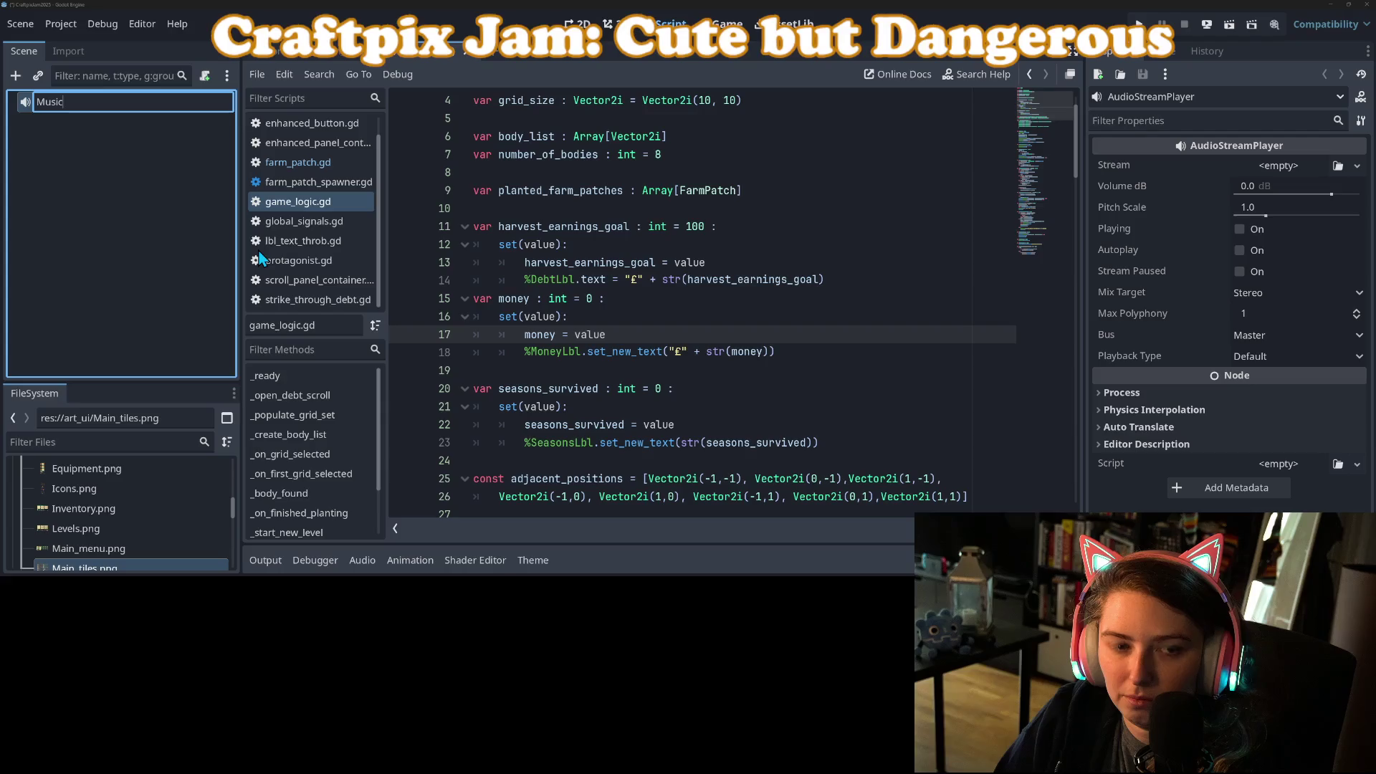
{"action": "key", "text": "Return"}
{"action": "key", "text": "ctrl+s"}
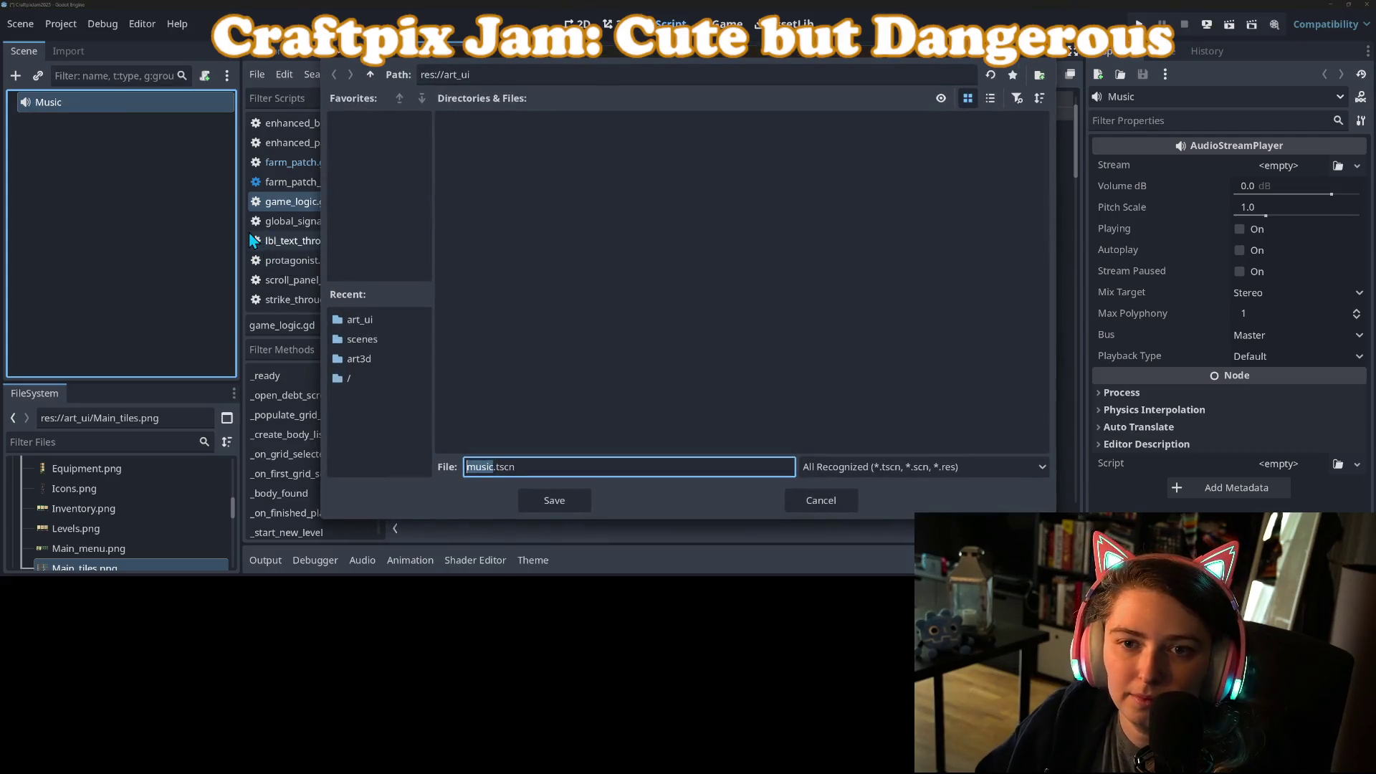
{"action": "left_click", "coordinate": [370, 73]}
{"action": "left_click", "coordinate": [374, 339]}
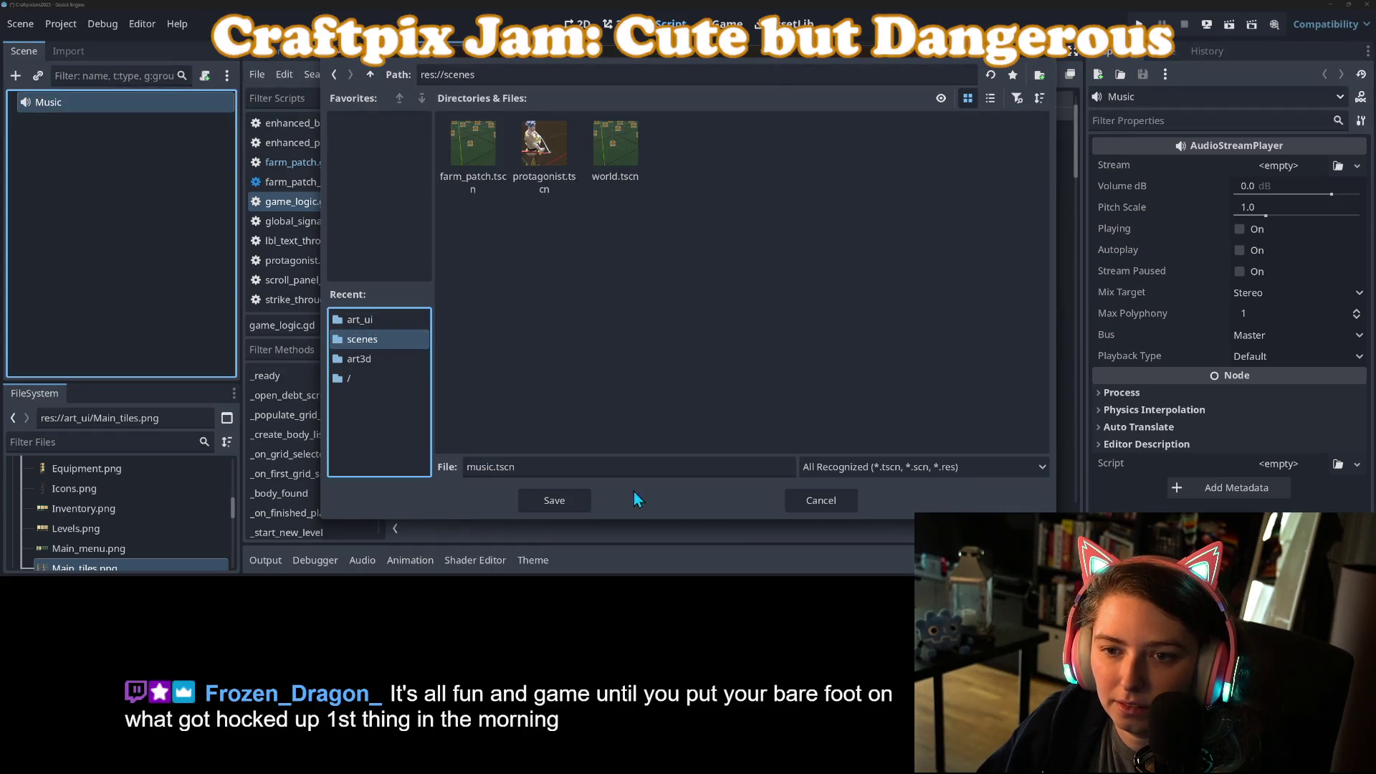
{"action": "left_click", "coordinate": [489, 468]}
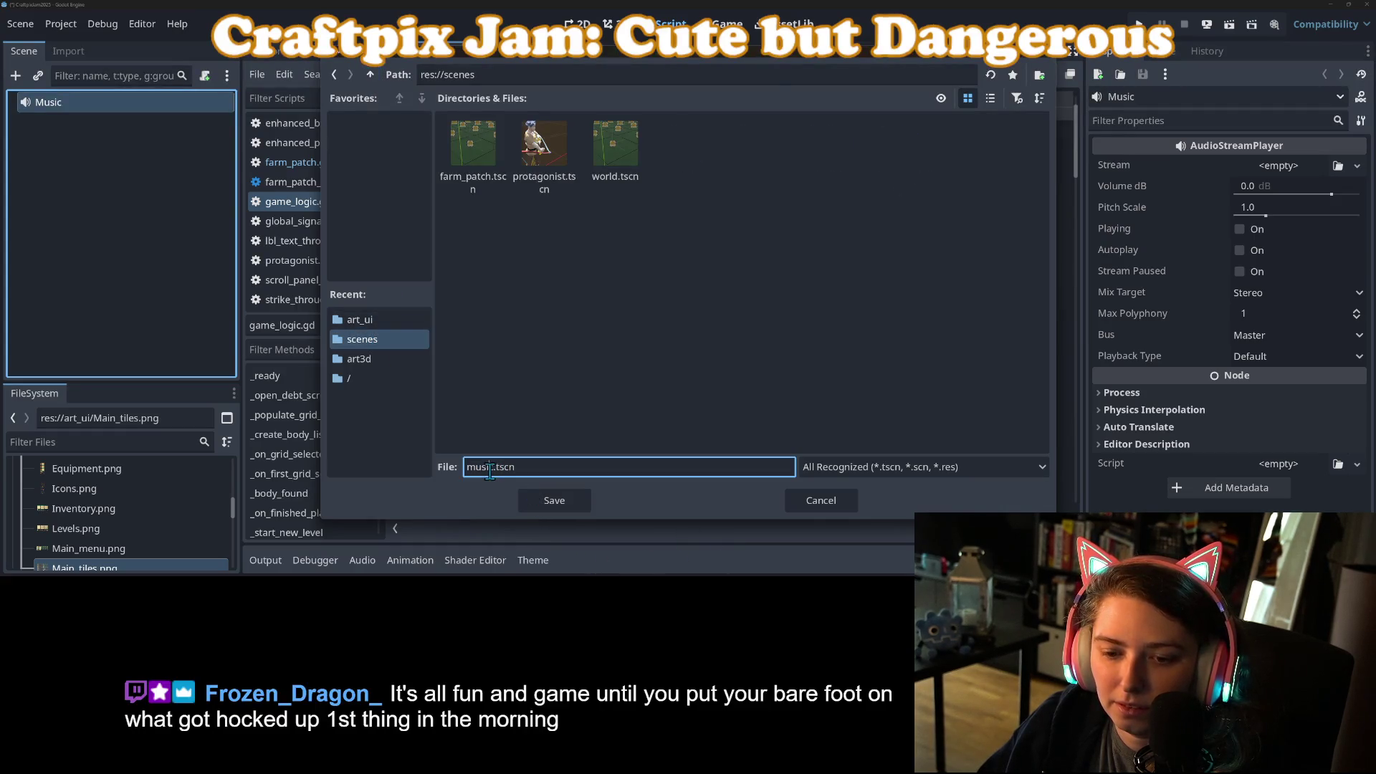
{"action": "type", "text": "_player"}
{"action": "key", "text": "Return"}
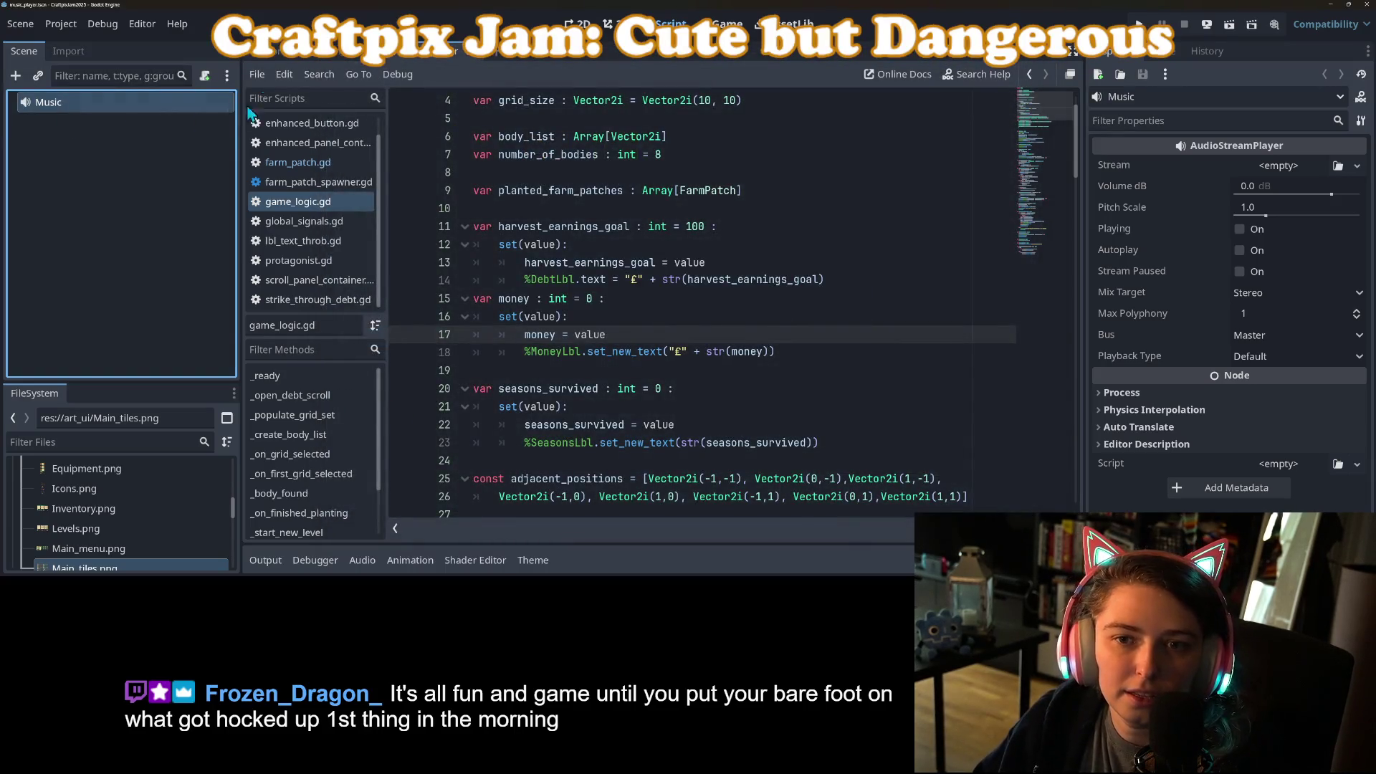
Create a new scene with an AudioStreamPlayer root renamed to SfxPlayer.
{"action": "left_click", "coordinate": [511, 60]}
{"action": "left_click", "coordinate": [132, 194]}
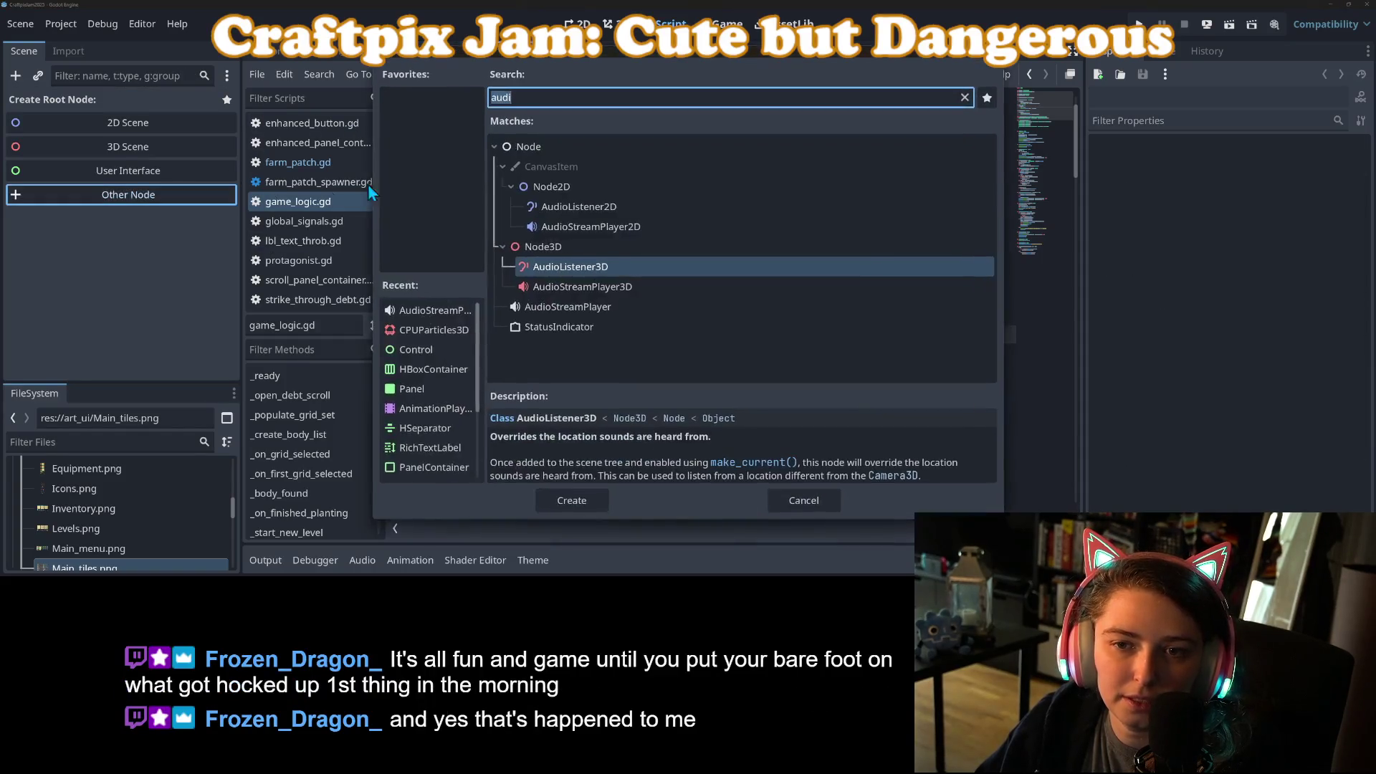
{"action": "left_click", "coordinate": [444, 311]}
{"action": "left_click", "coordinate": [572, 500]}
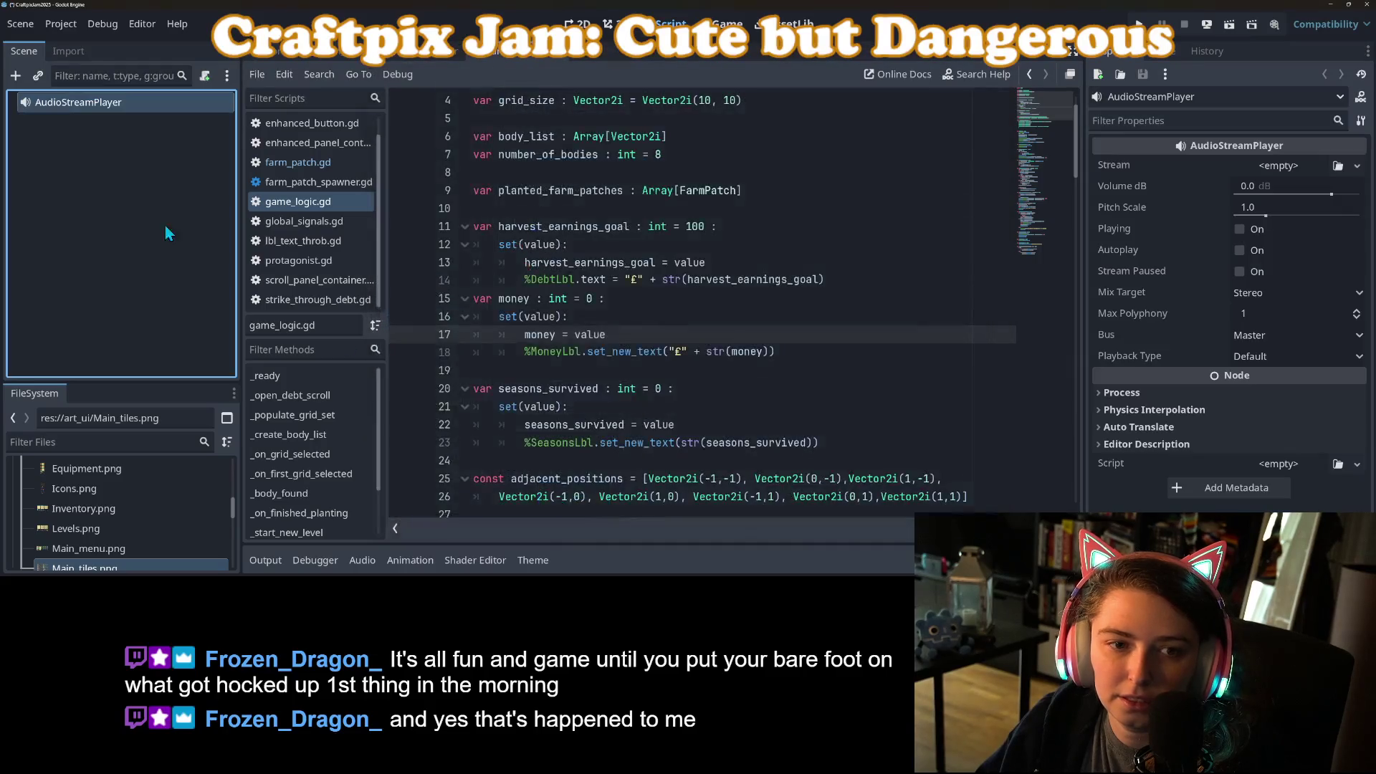
{"action": "right_click", "coordinate": [89, 109]}
{"action": "left_click", "coordinate": [140, 262]}
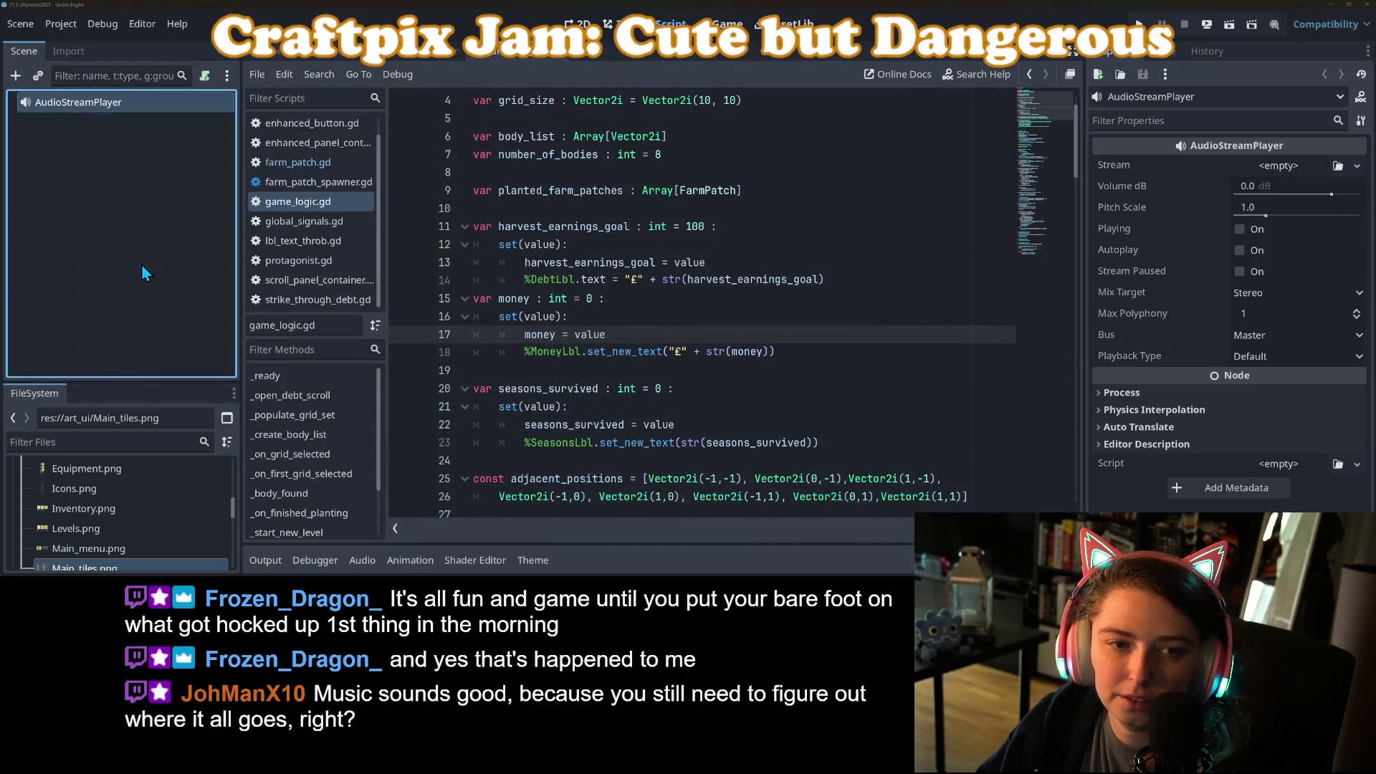
{"action": "type", "text": "Sfx"}
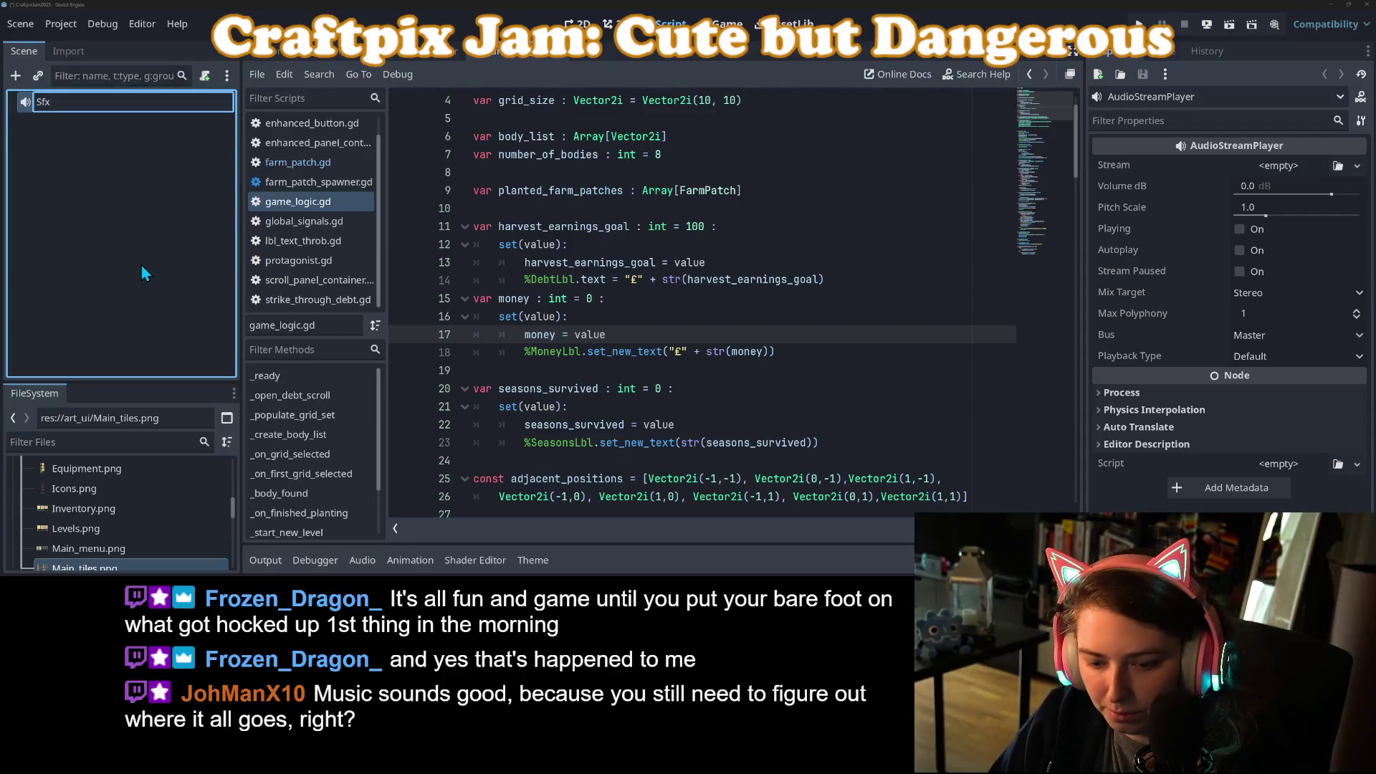
{"action": "type", "text": "Player"}
{"action": "key", "text": "Return"}
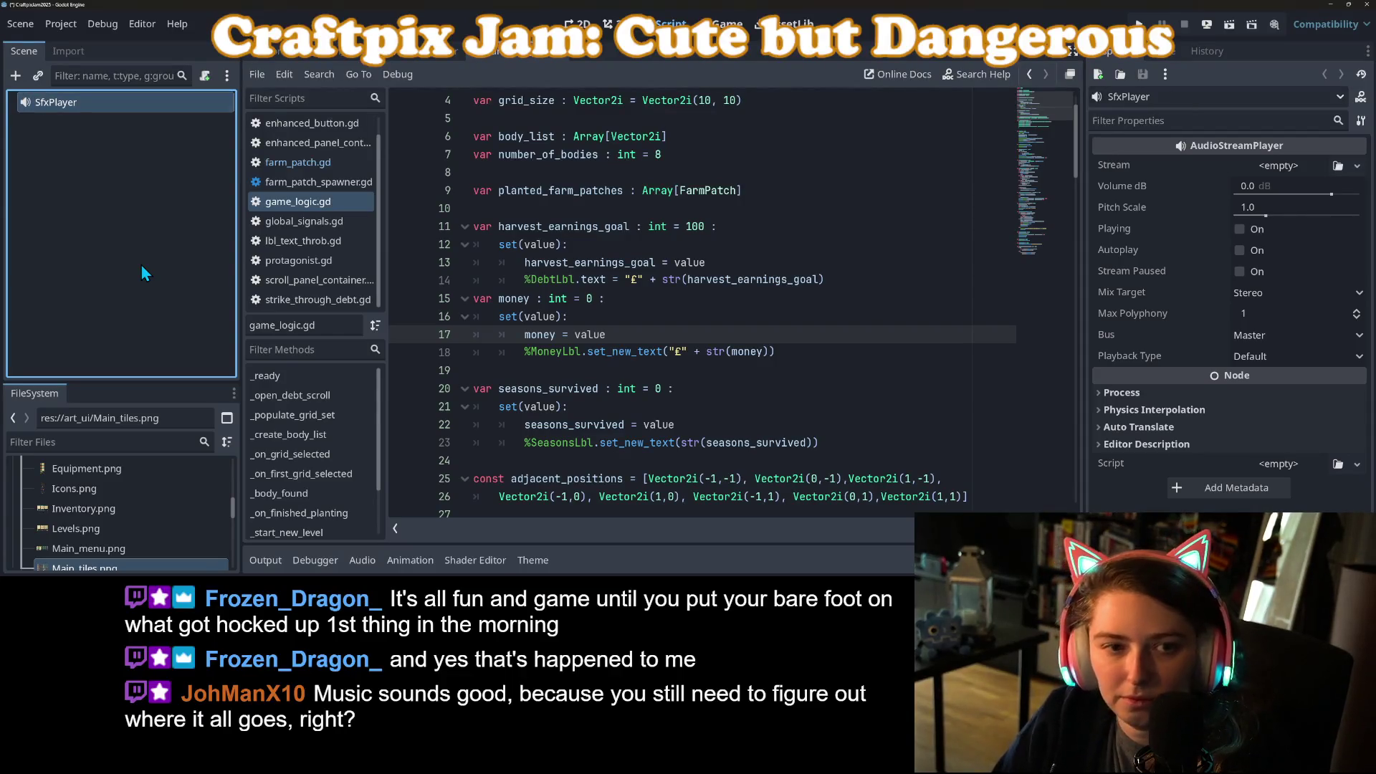
Save it as sfx_player.tscn and return to the music_player scene.
{"action": "key", "text": "ctrl+s"}
{"action": "left_click", "coordinate": [549, 501]}
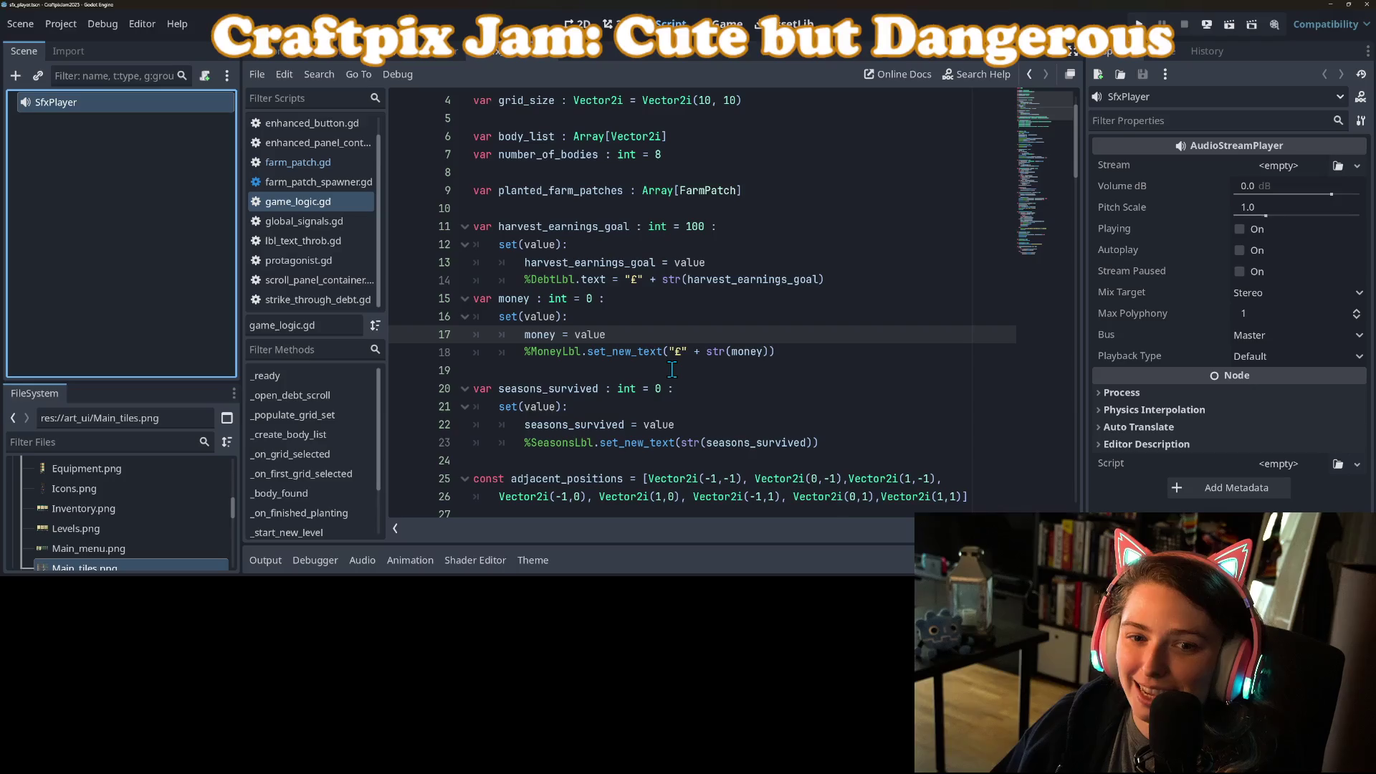
{"action": "left_click", "coordinate": [419, 56]}
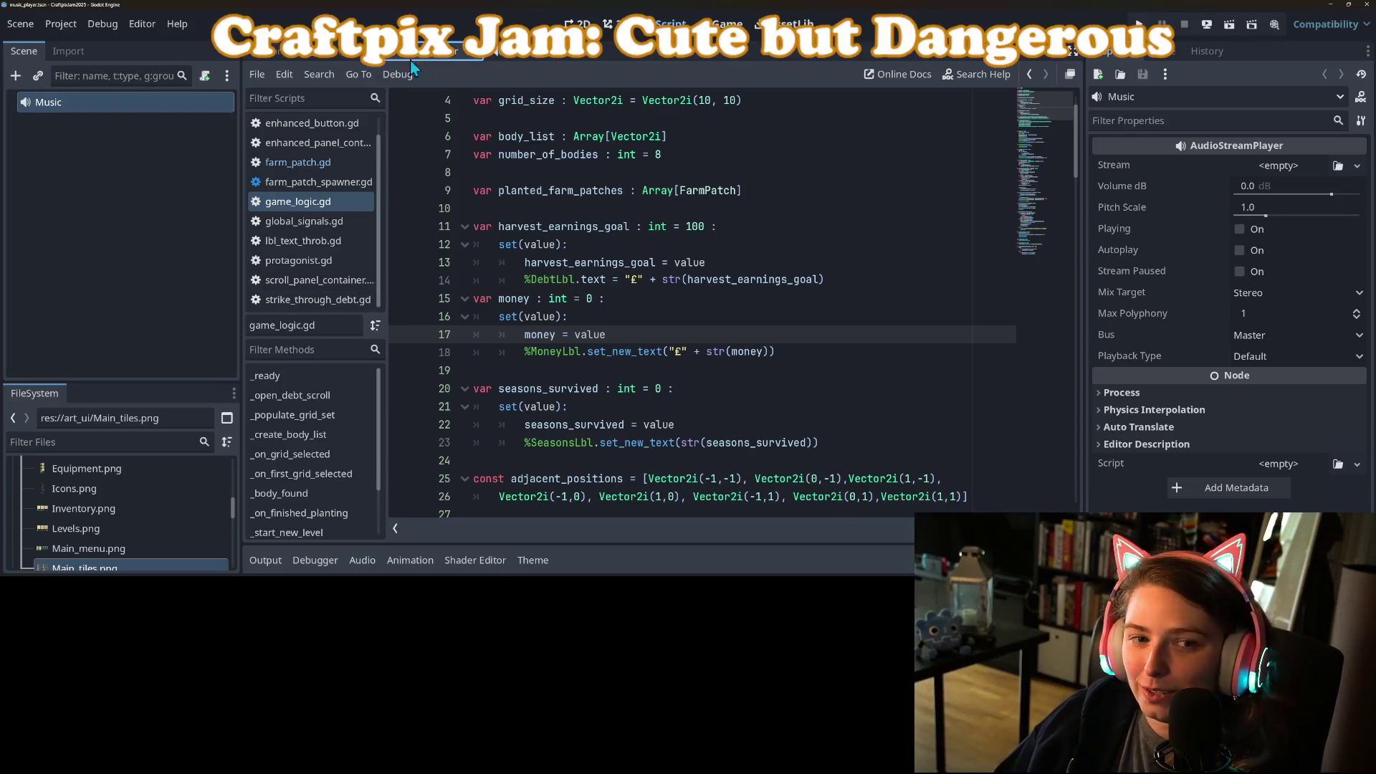
Begin attaching a script to the Music node, then cancel it.
{"action": "right_click", "coordinate": [145, 109]}
{"action": "left_click", "coordinate": [279, 234]}
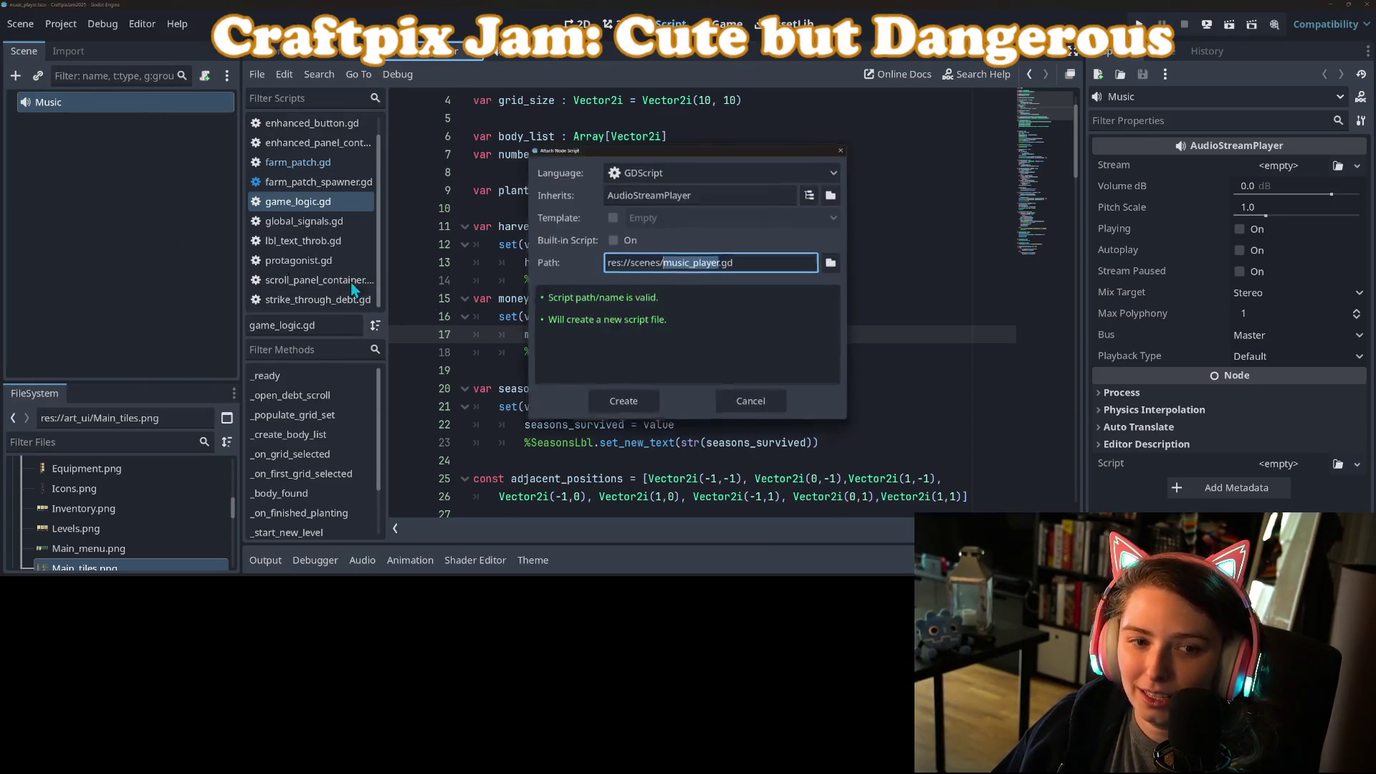
{"action": "left_click", "coordinate": [734, 406]}
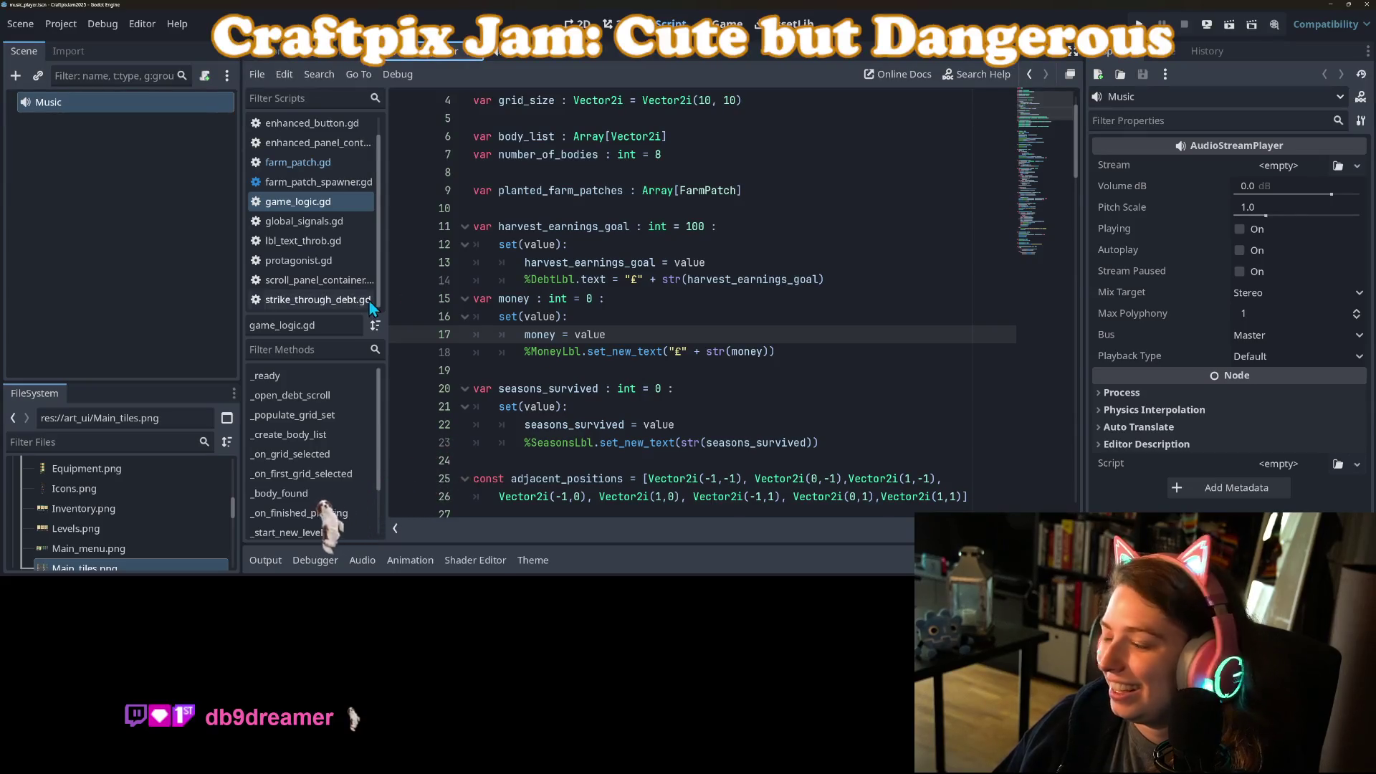
{"action": "right_click", "coordinate": [139, 104]}
{"action": "key", "text": "Escape"}
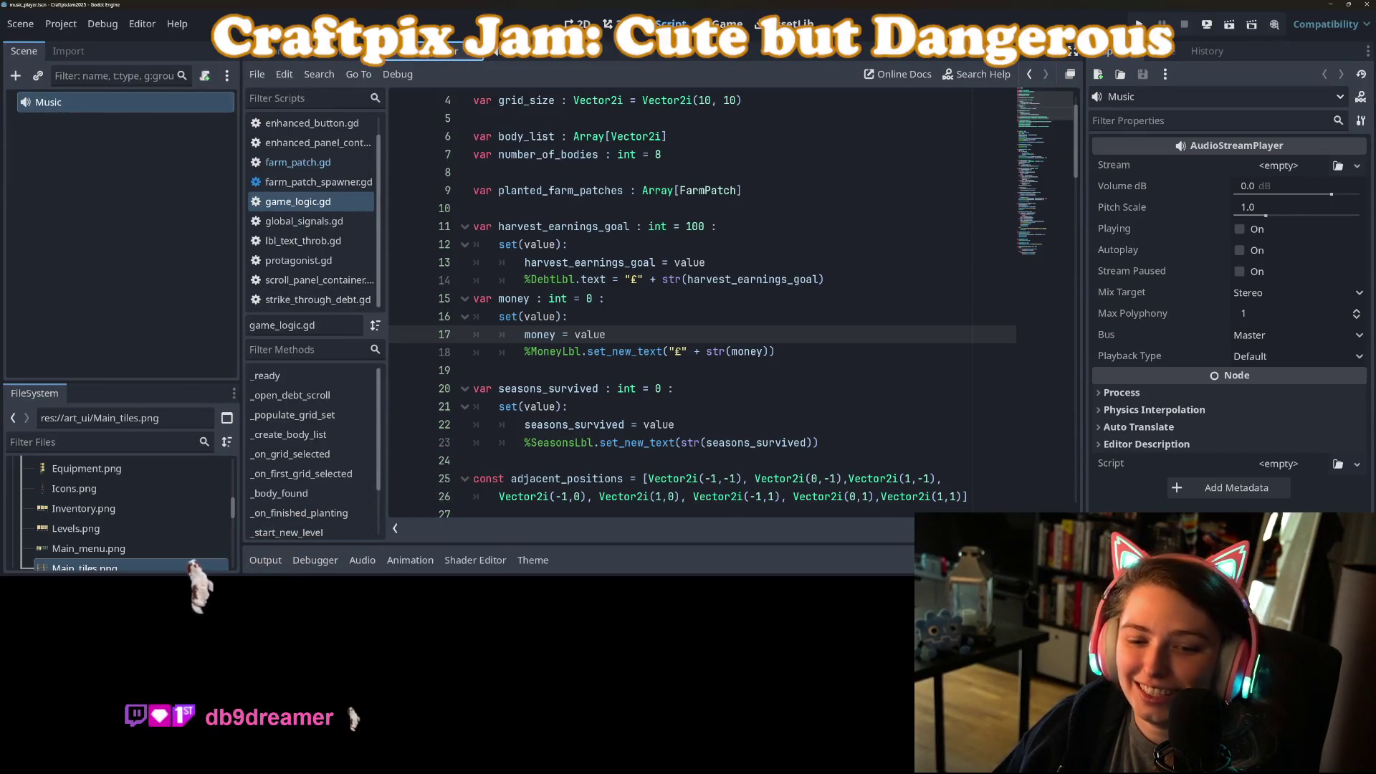
In the Audio panel, add buses named Music and Sound Effects.
{"action": "left_click", "coordinate": [362, 559]}
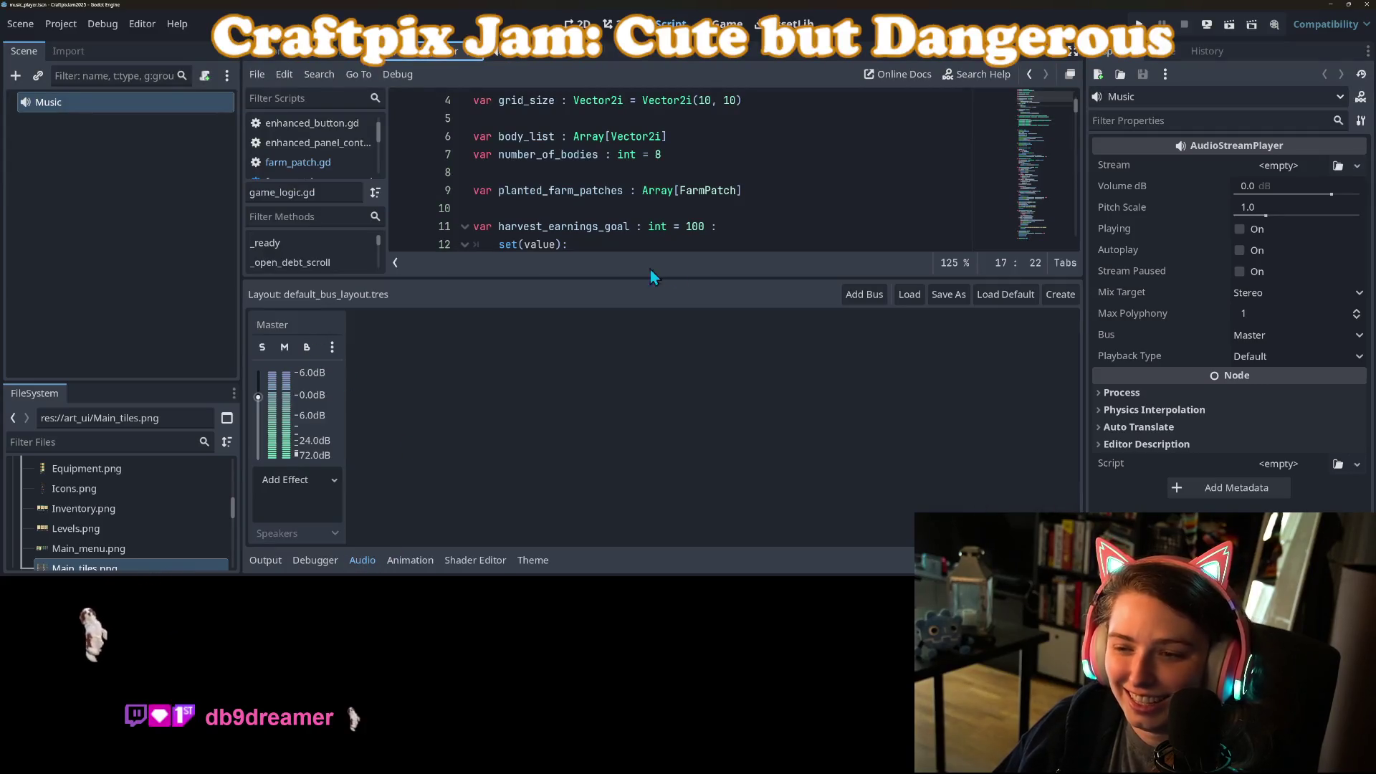
{"action": "left_click", "coordinate": [856, 294]}
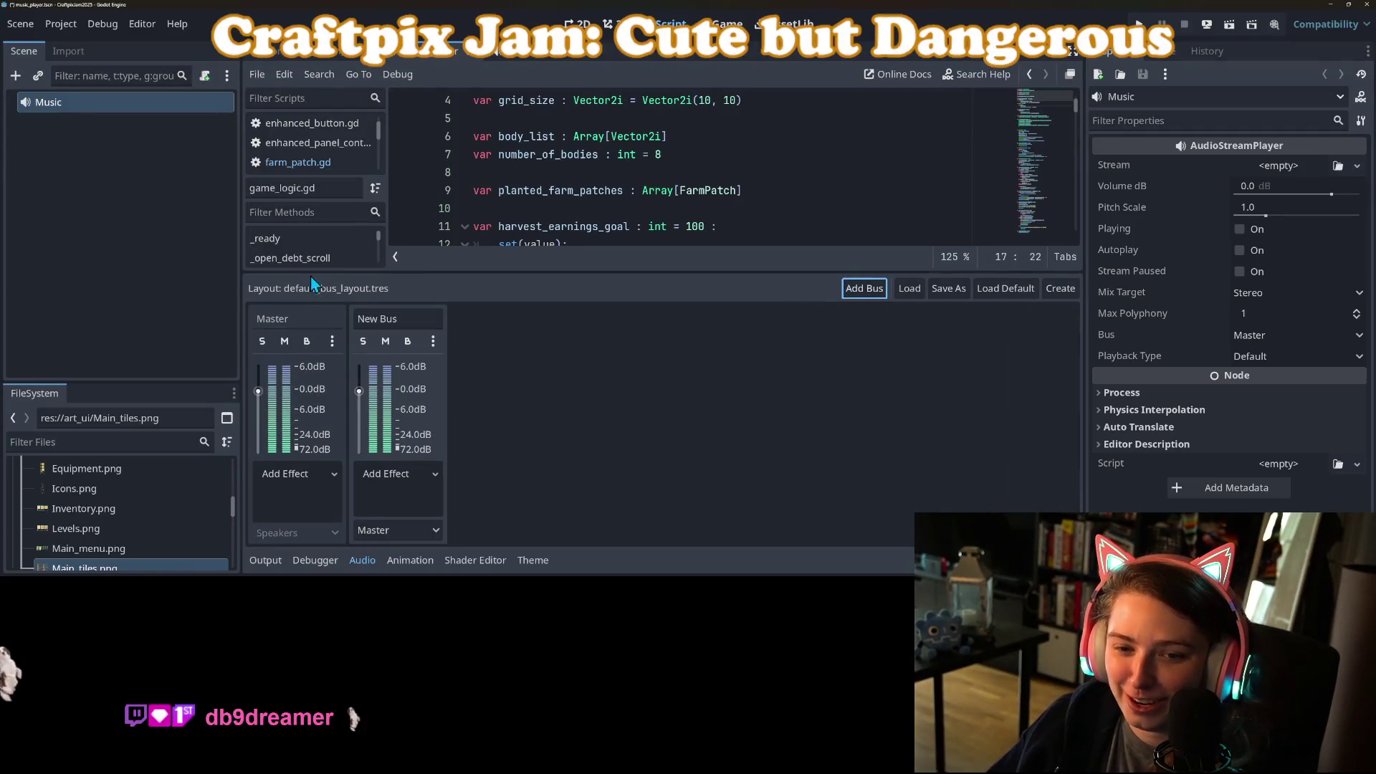
{"action": "double_click", "coordinate": [431, 320]}
{"action": "type", "text": "Music"}
{"action": "key", "text": "Return"}
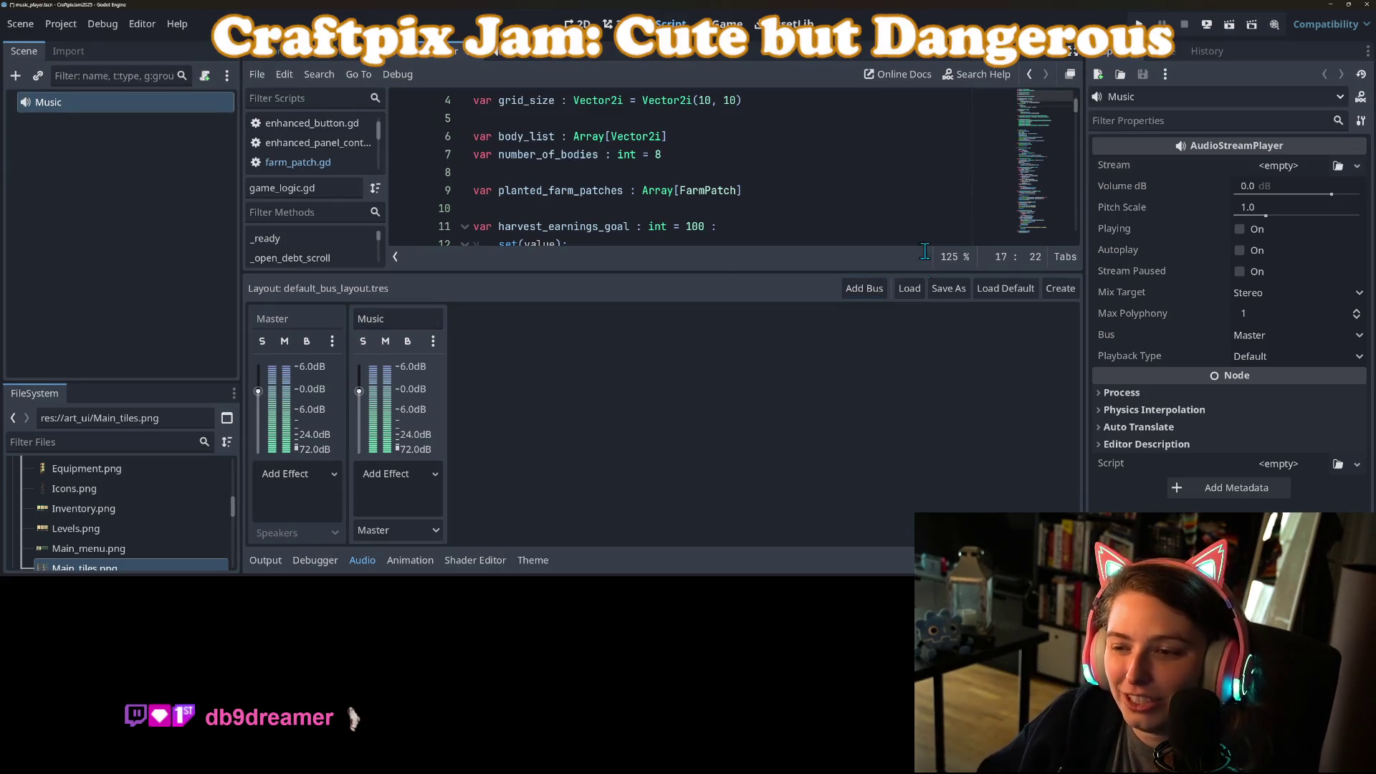
{"action": "left_click", "coordinate": [864, 291]}
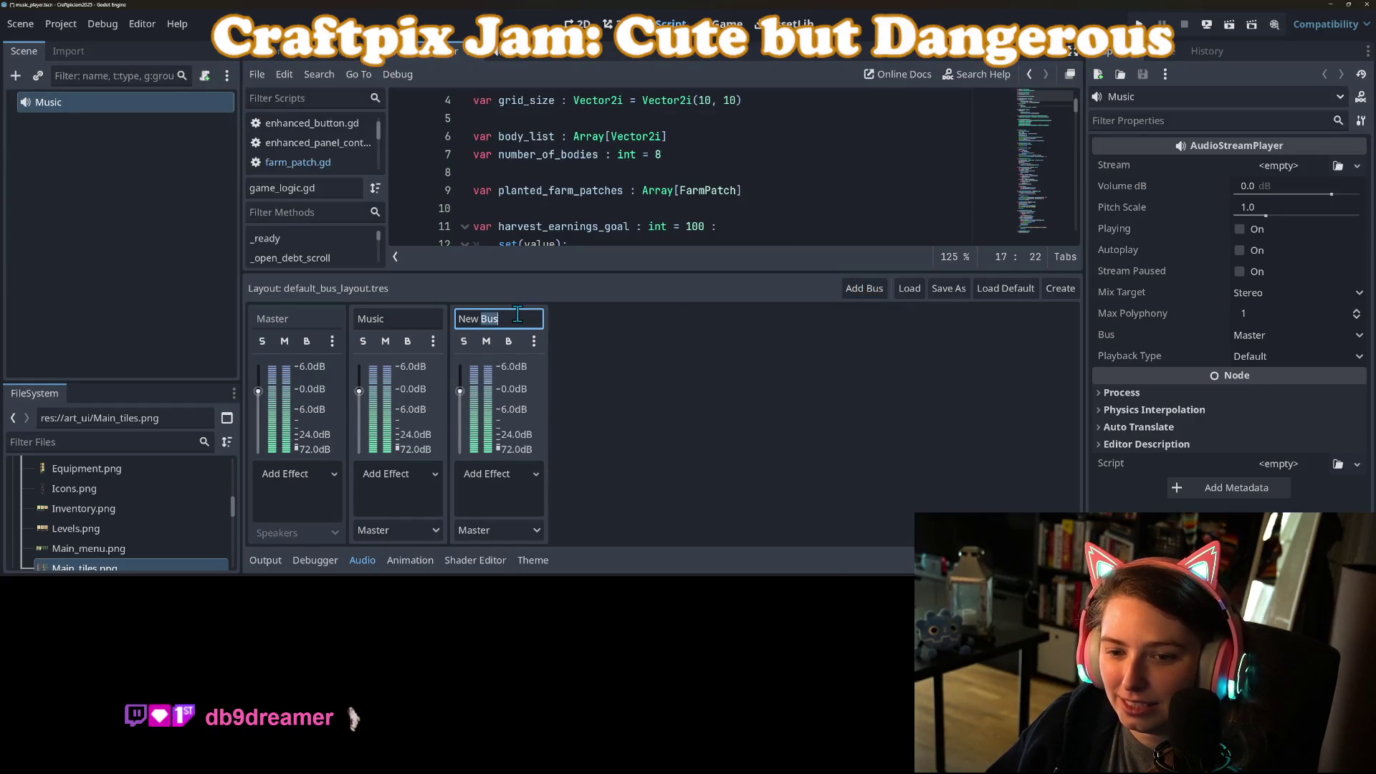
{"action": "type", "text": "Sound Effect"}
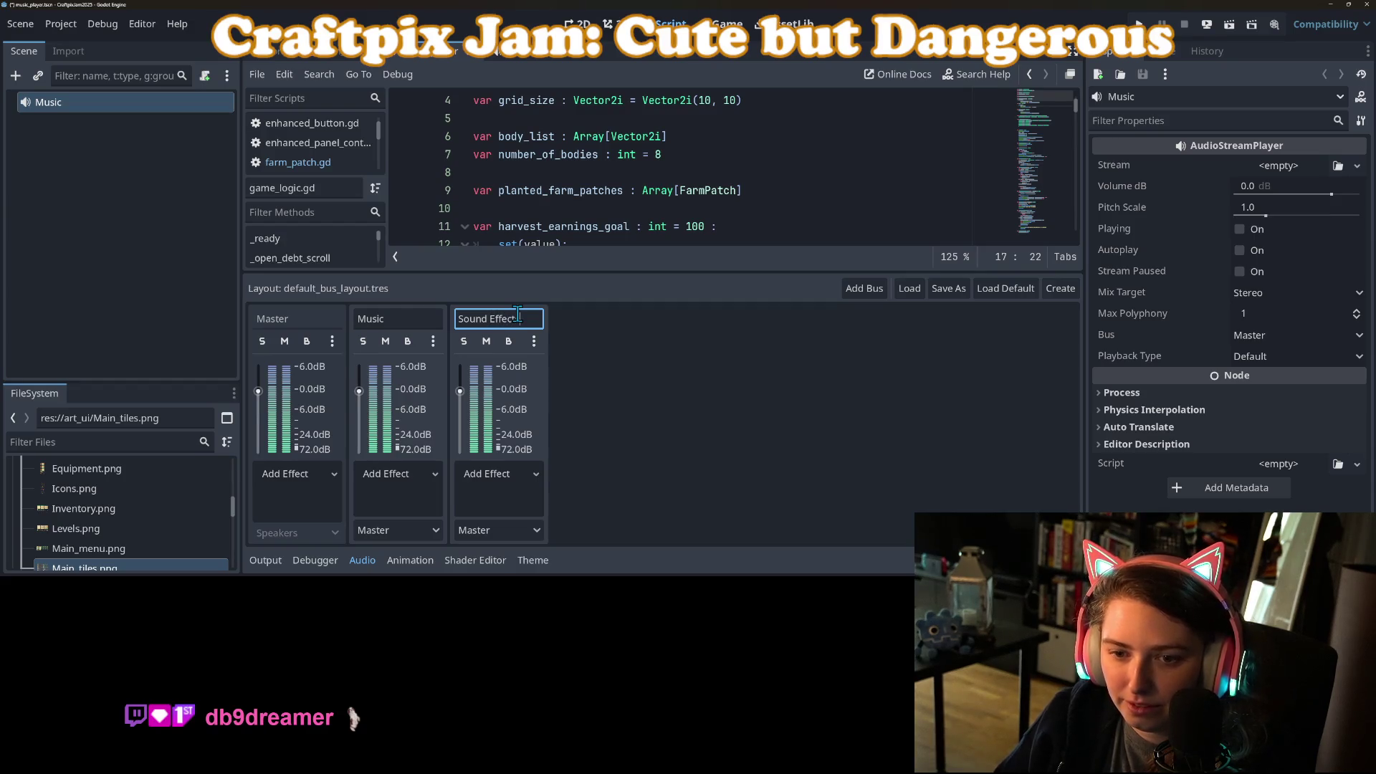
{"action": "key", "text": "Return"}
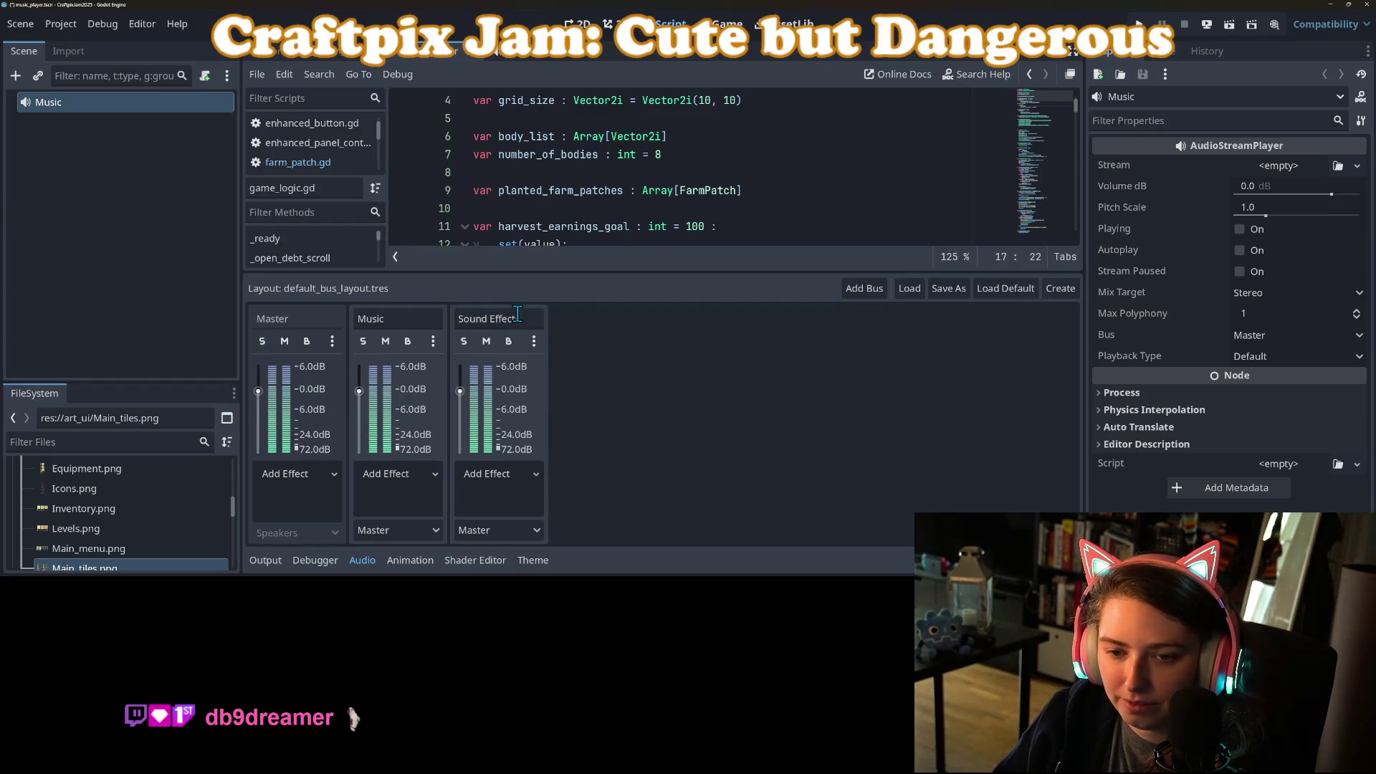
Add two more buses named UI and Voices.
{"action": "left_click", "coordinate": [866, 289]}
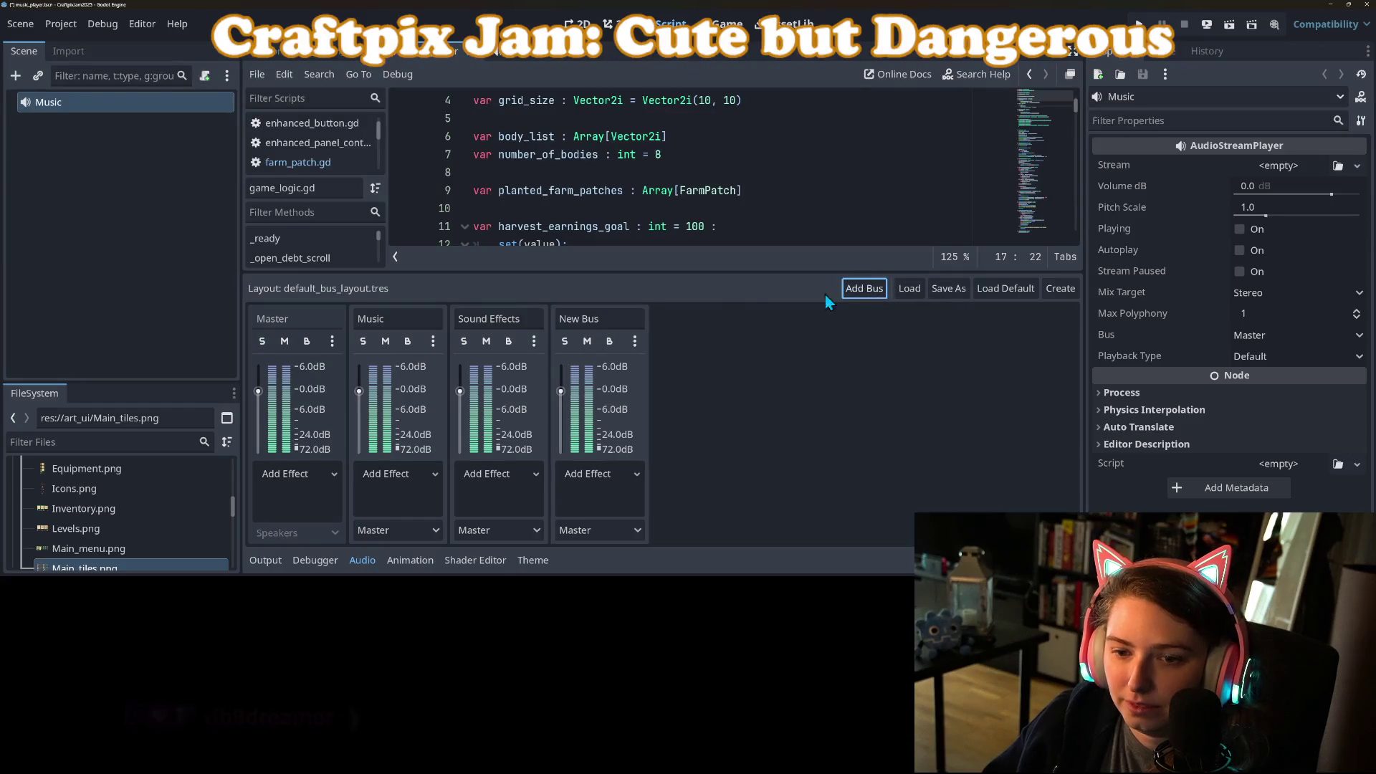
{"action": "double_click", "coordinate": [638, 319]}
{"action": "type", "text": "UI"}
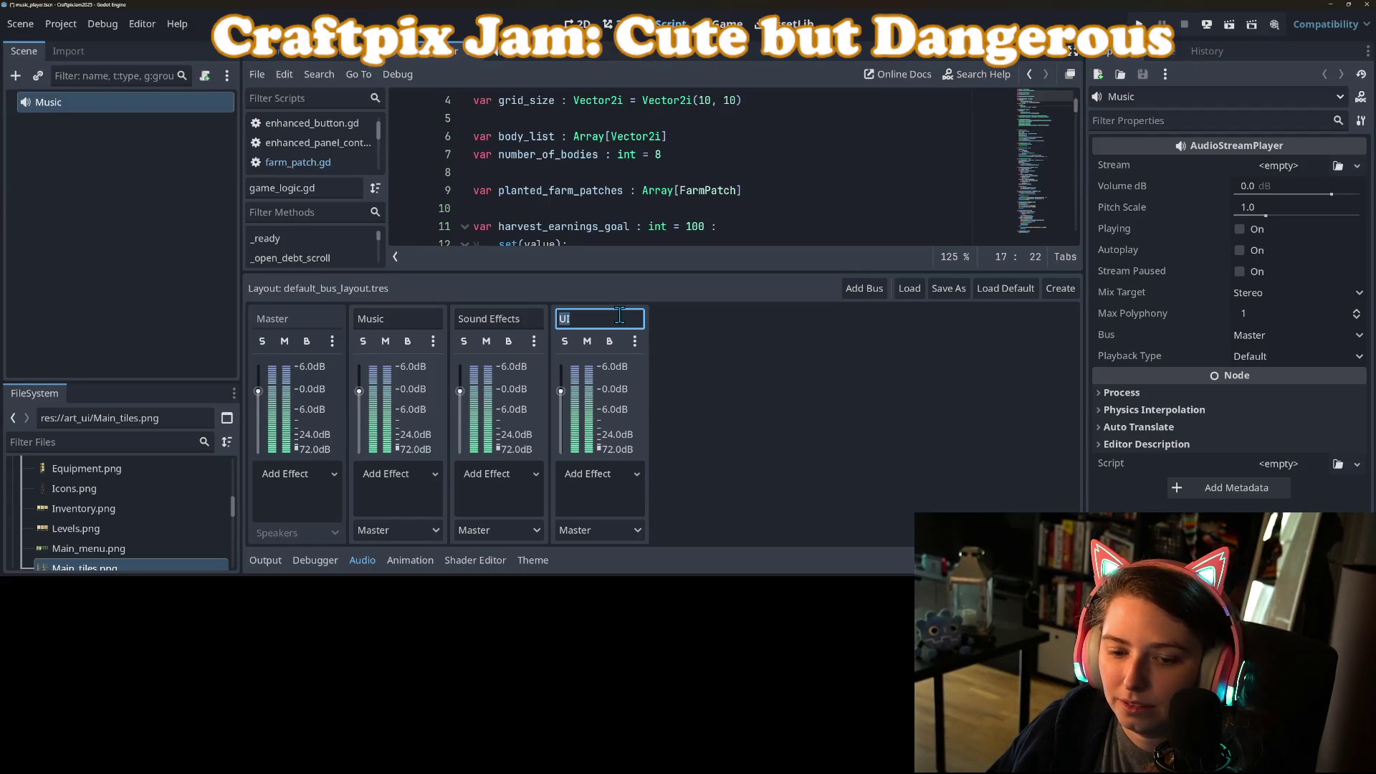
{"action": "left_click", "coordinate": [642, 319]}
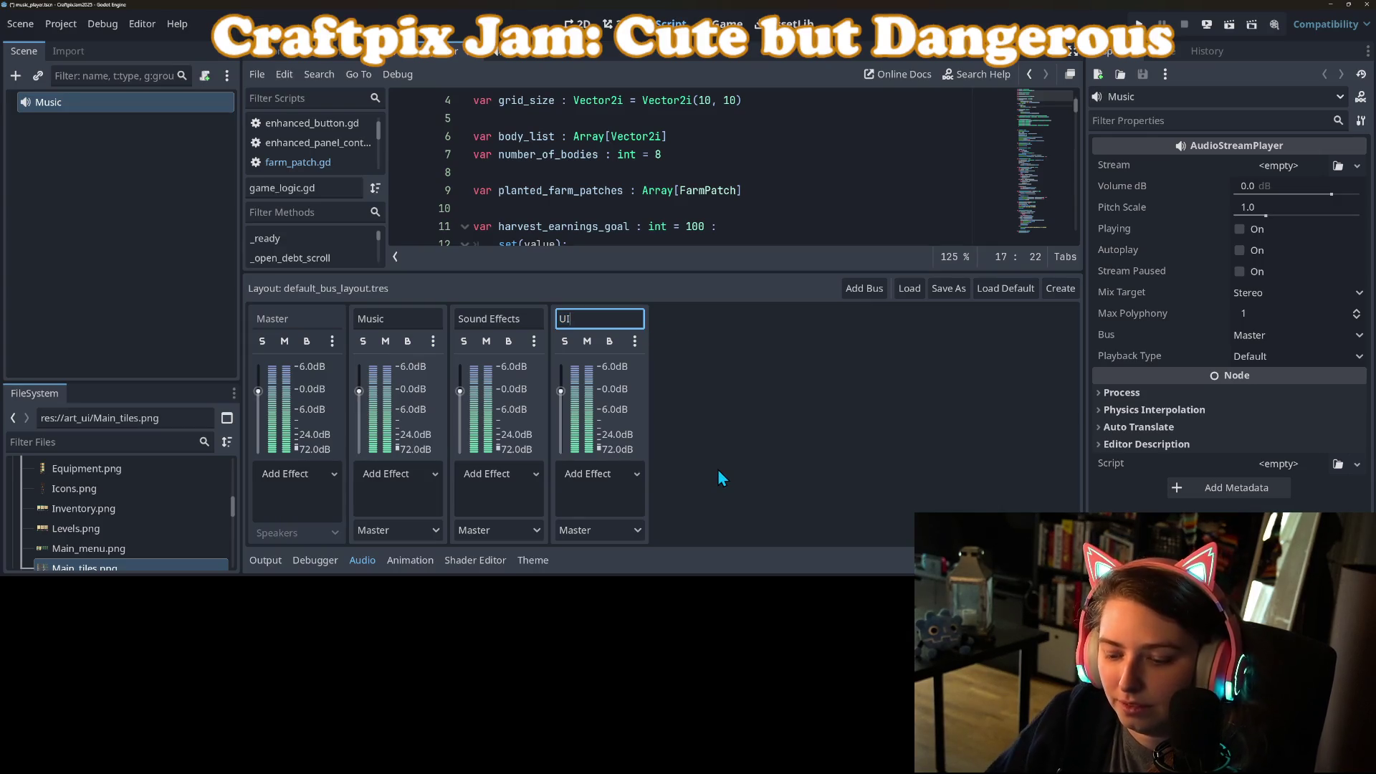
{"action": "key", "text": "Return"}
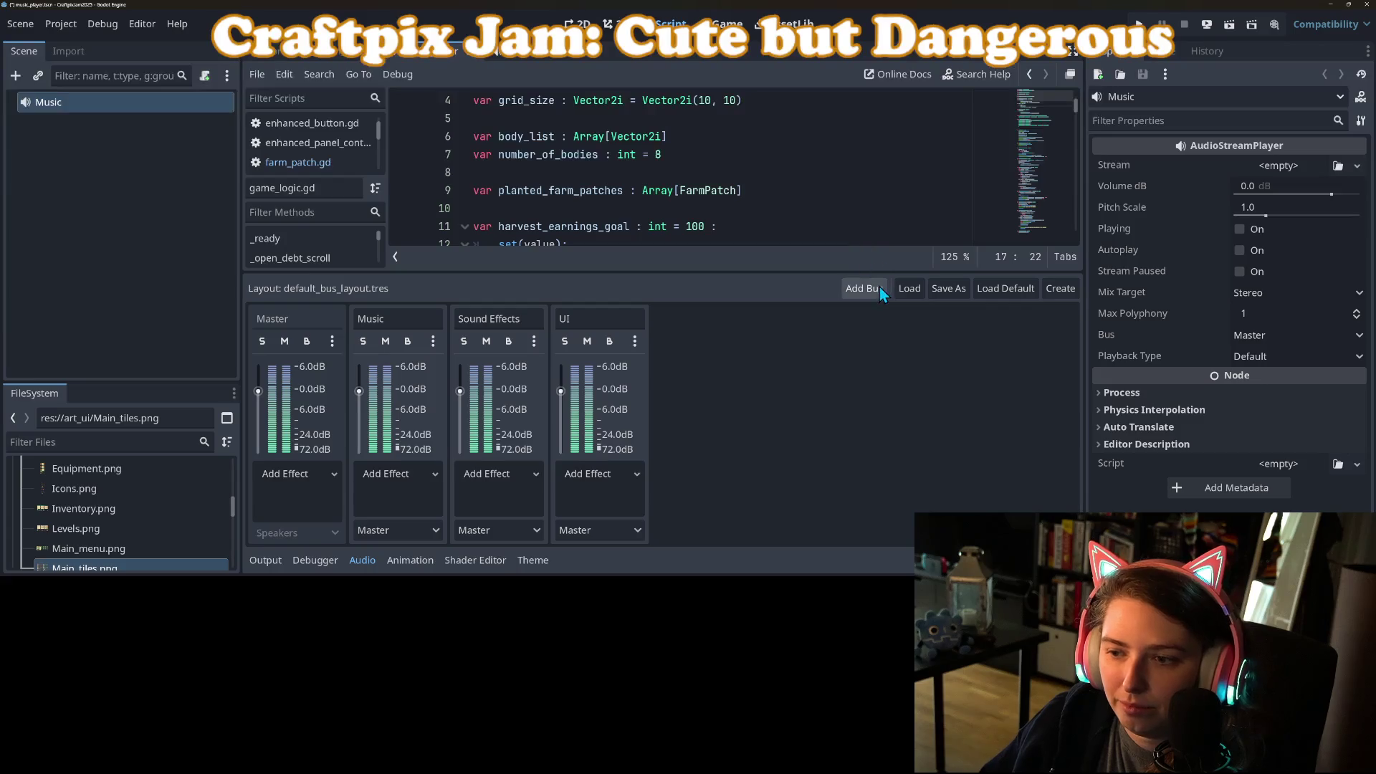
{"action": "left_click", "coordinate": [879, 288]}
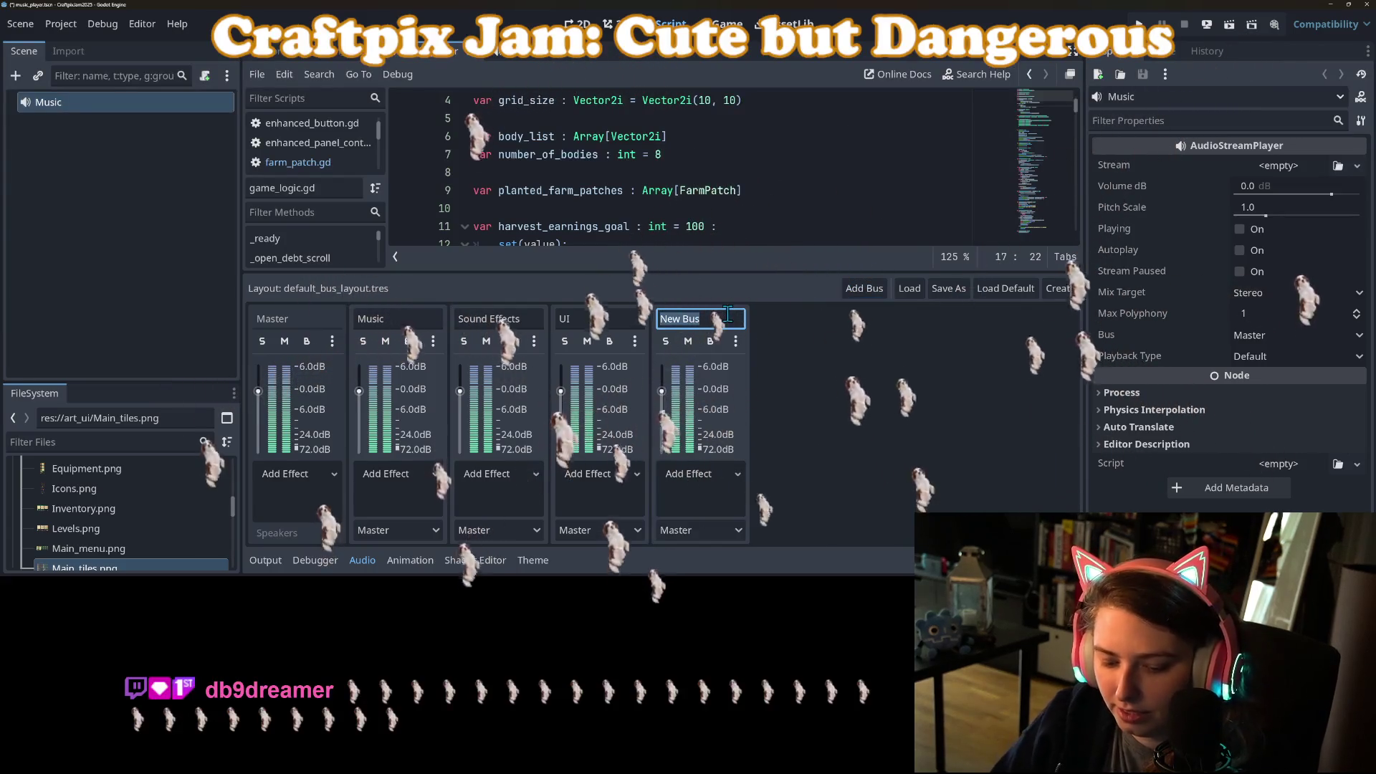
{"action": "type", "text": "Voices"}
{"action": "key", "text": "Return"}
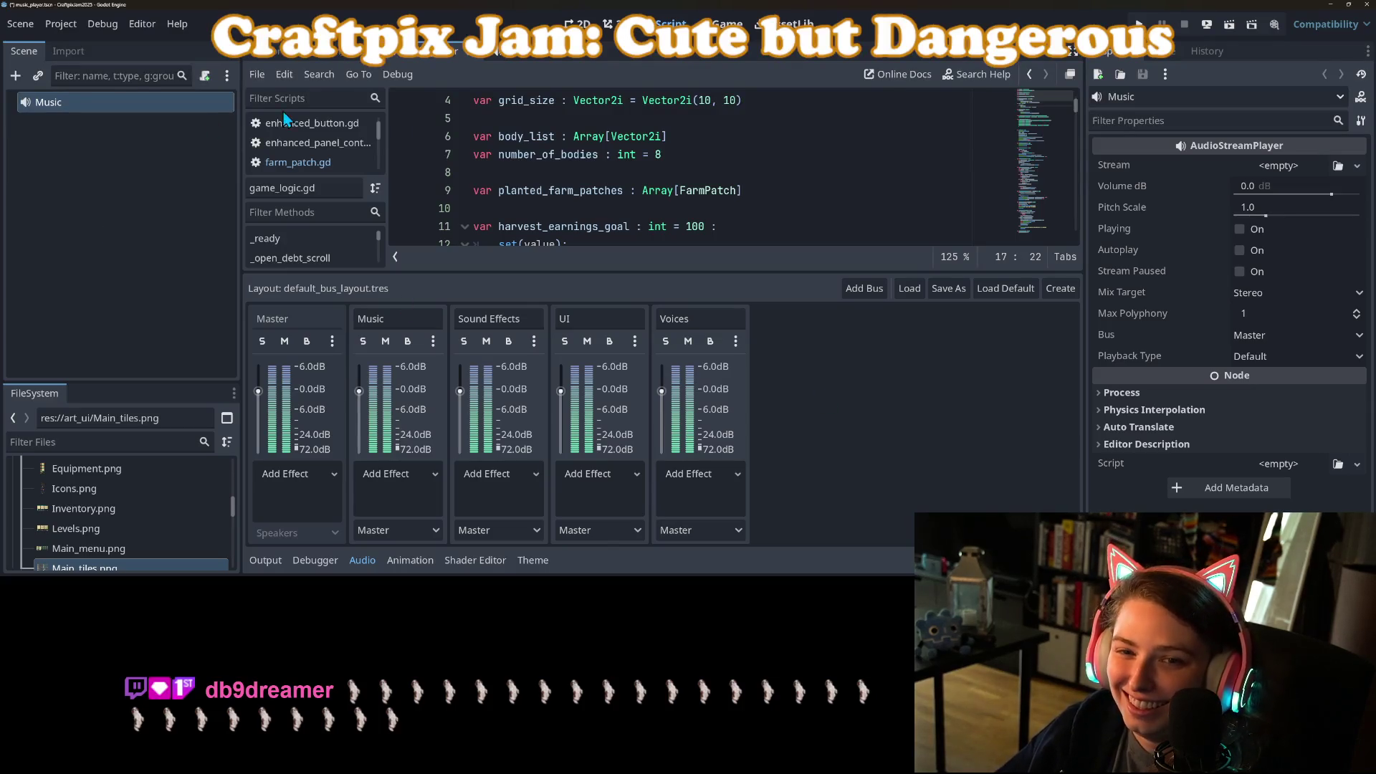
Route the Music player to the Music bus and SfxPlayer to the Sound Effects bus.
{"action": "left_click", "coordinate": [1280, 335]}
{"action": "left_click", "coordinate": [1273, 378]}
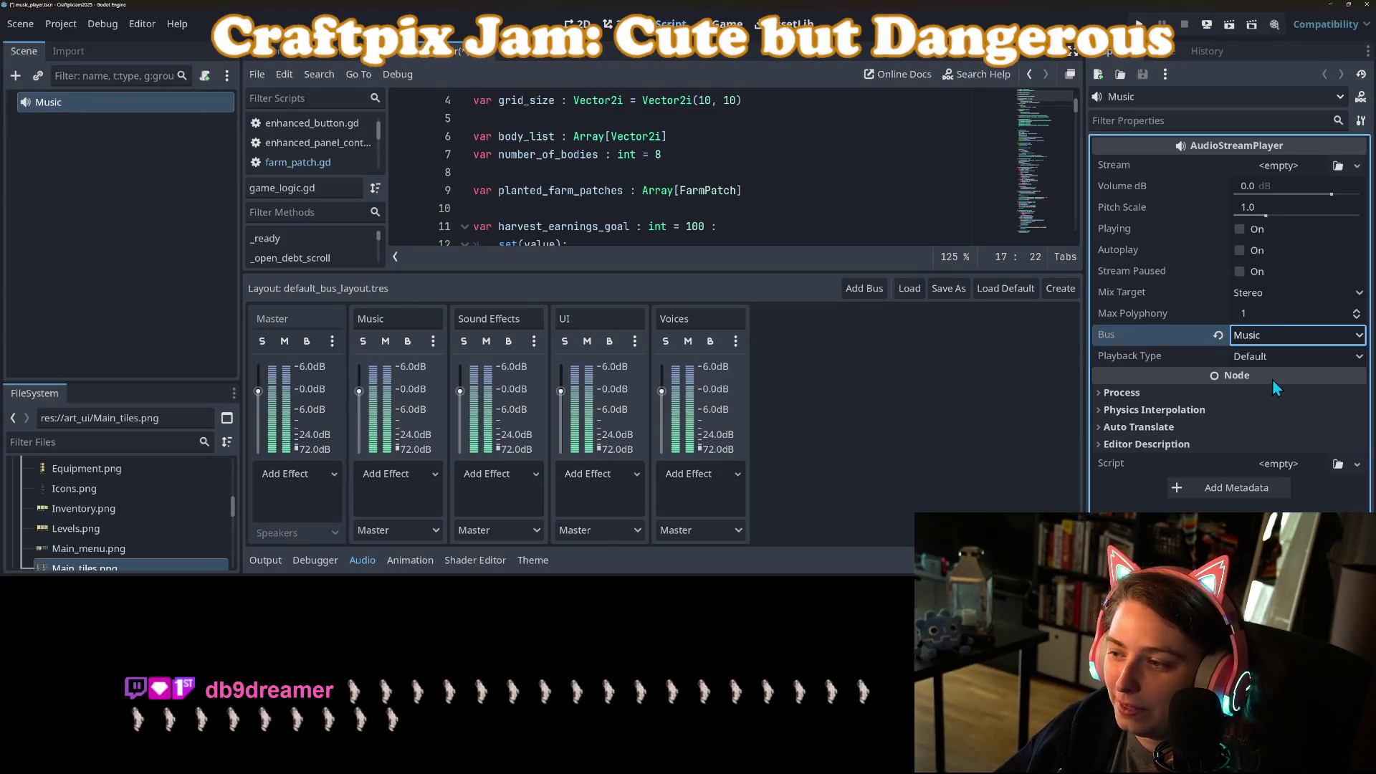
{"action": "left_click", "coordinate": [536, 54]}
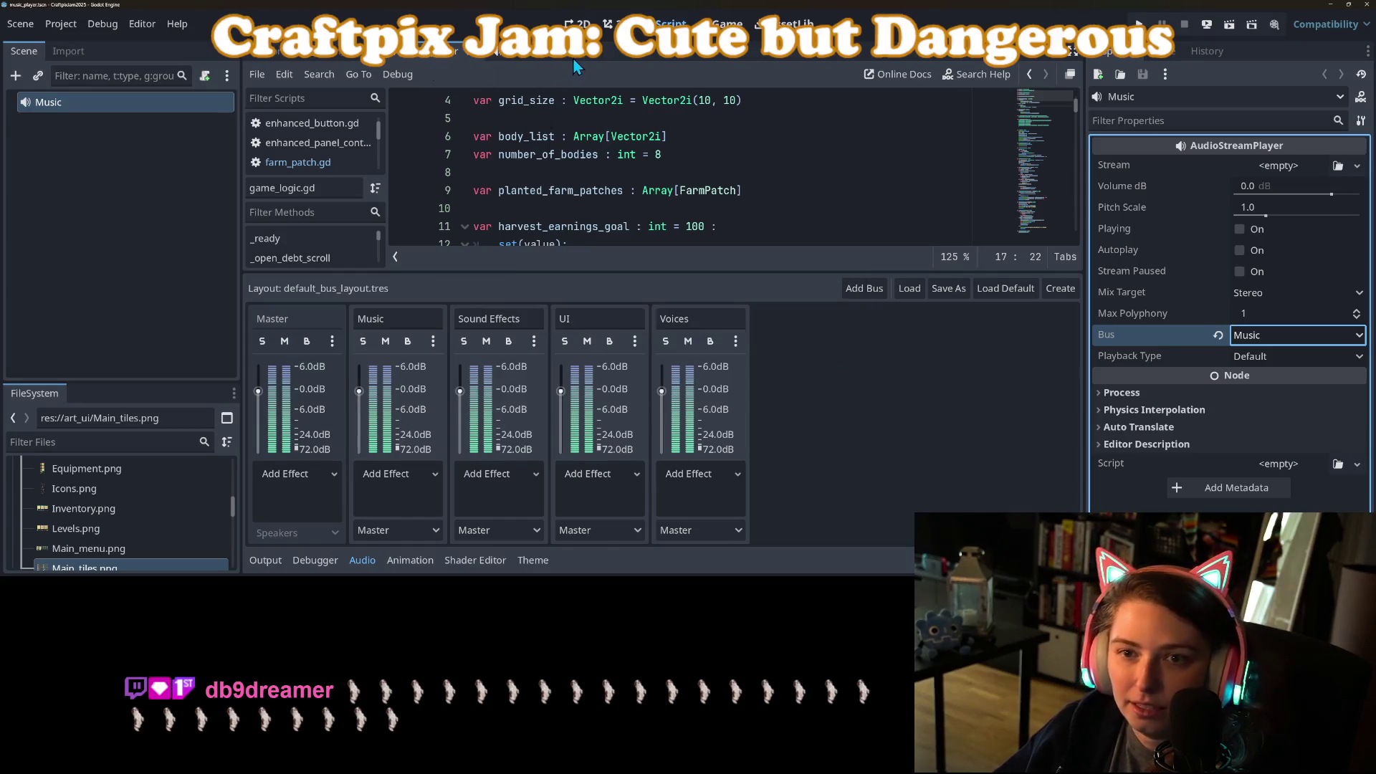
{"action": "left_click", "coordinate": [1276, 336]}
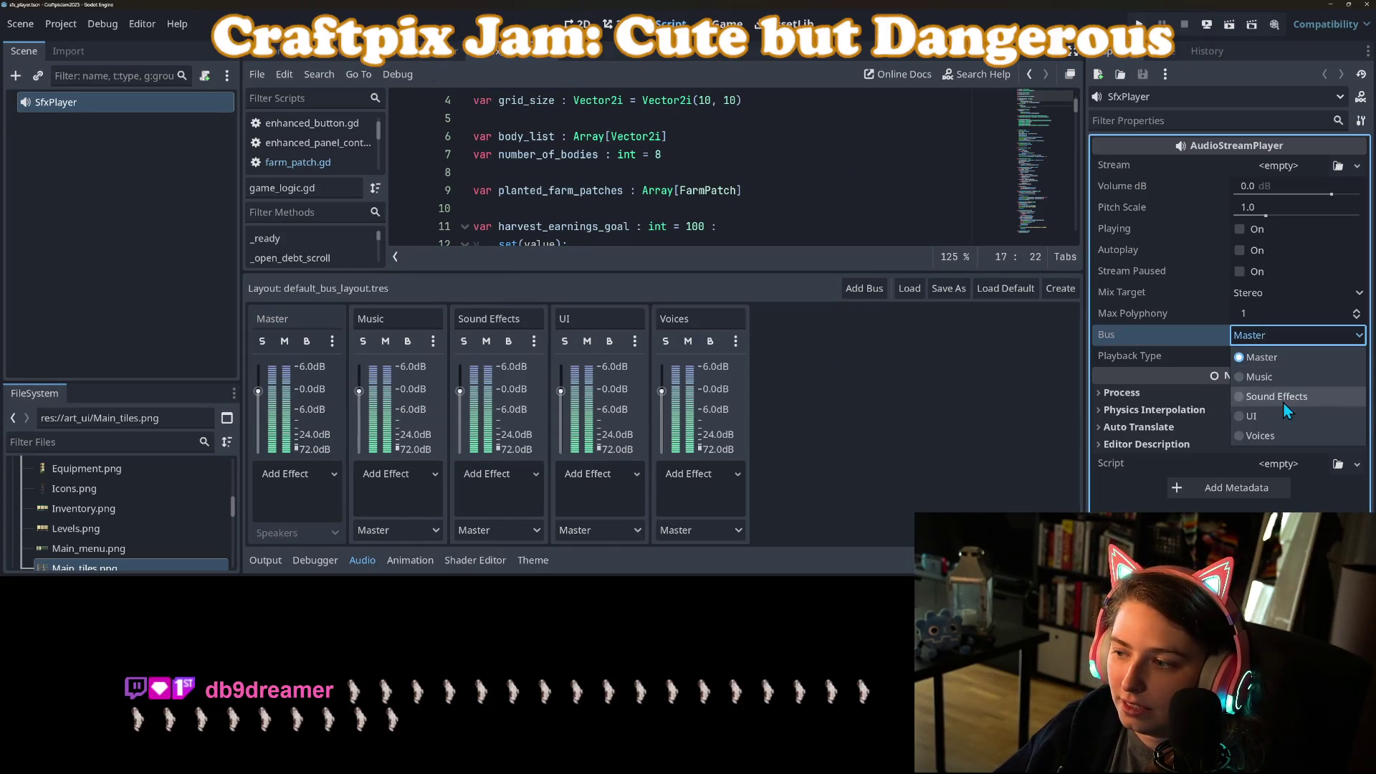
{"action": "left_click", "coordinate": [1289, 397]}
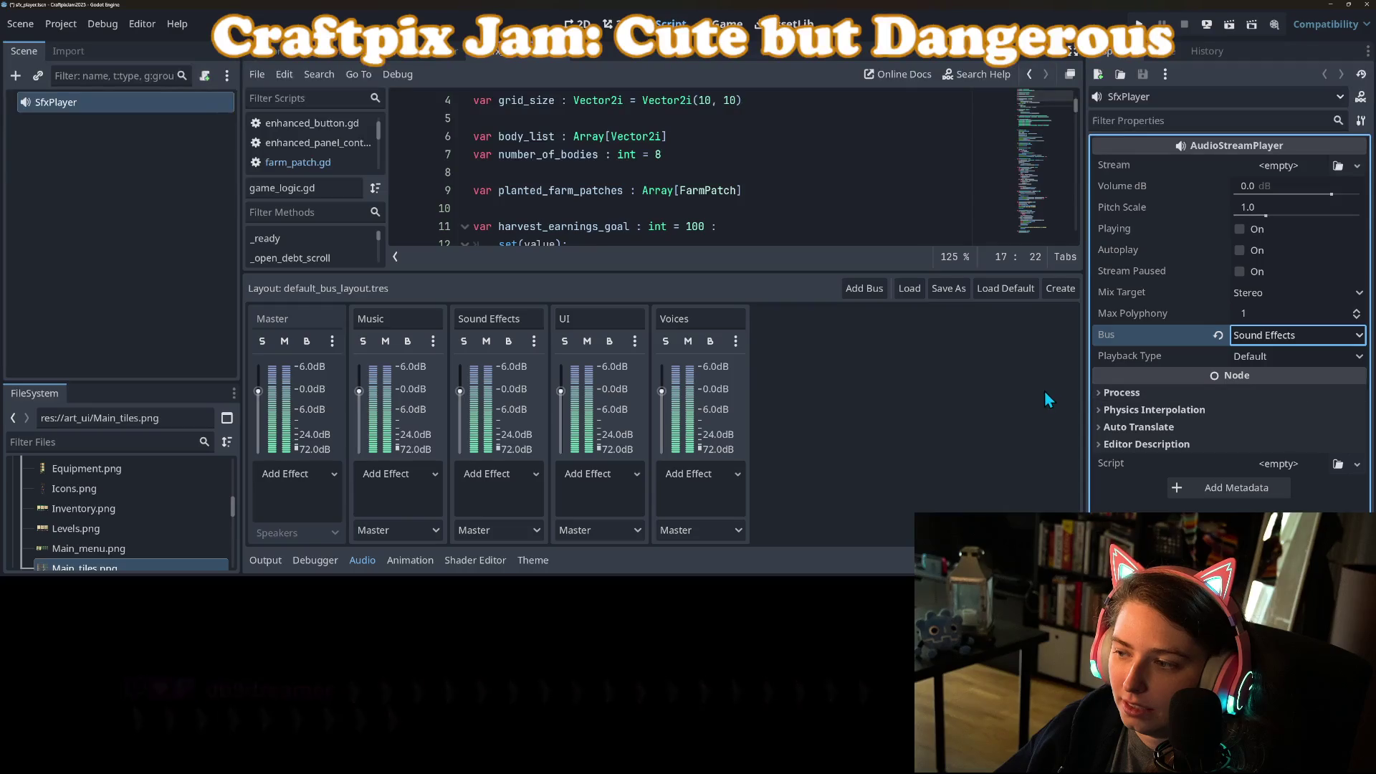
Create a new scene with an AudioStreamPlayer root node named UISfx.
{"action": "left_click", "coordinate": [566, 60]}
{"action": "left_click", "coordinate": [149, 190]}
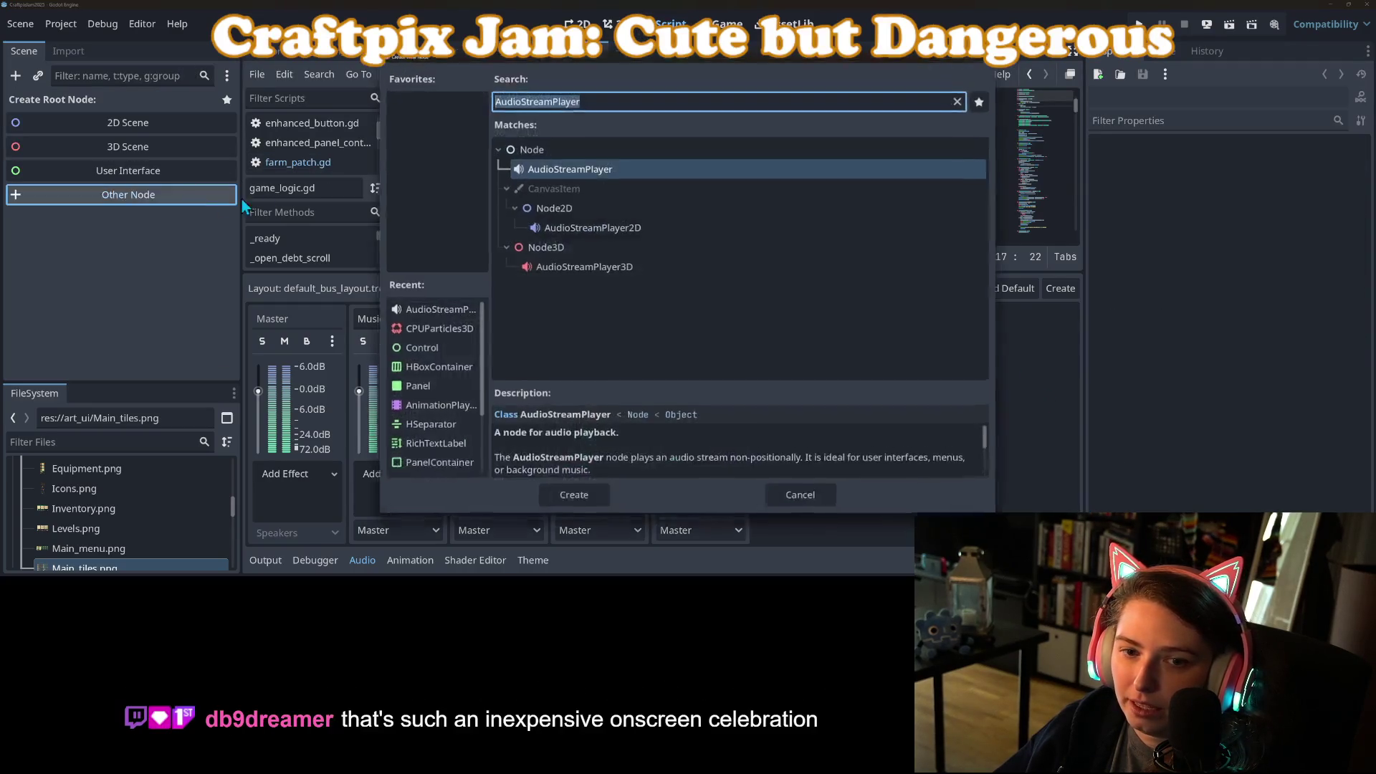
{"action": "double_click", "coordinate": [591, 171]}
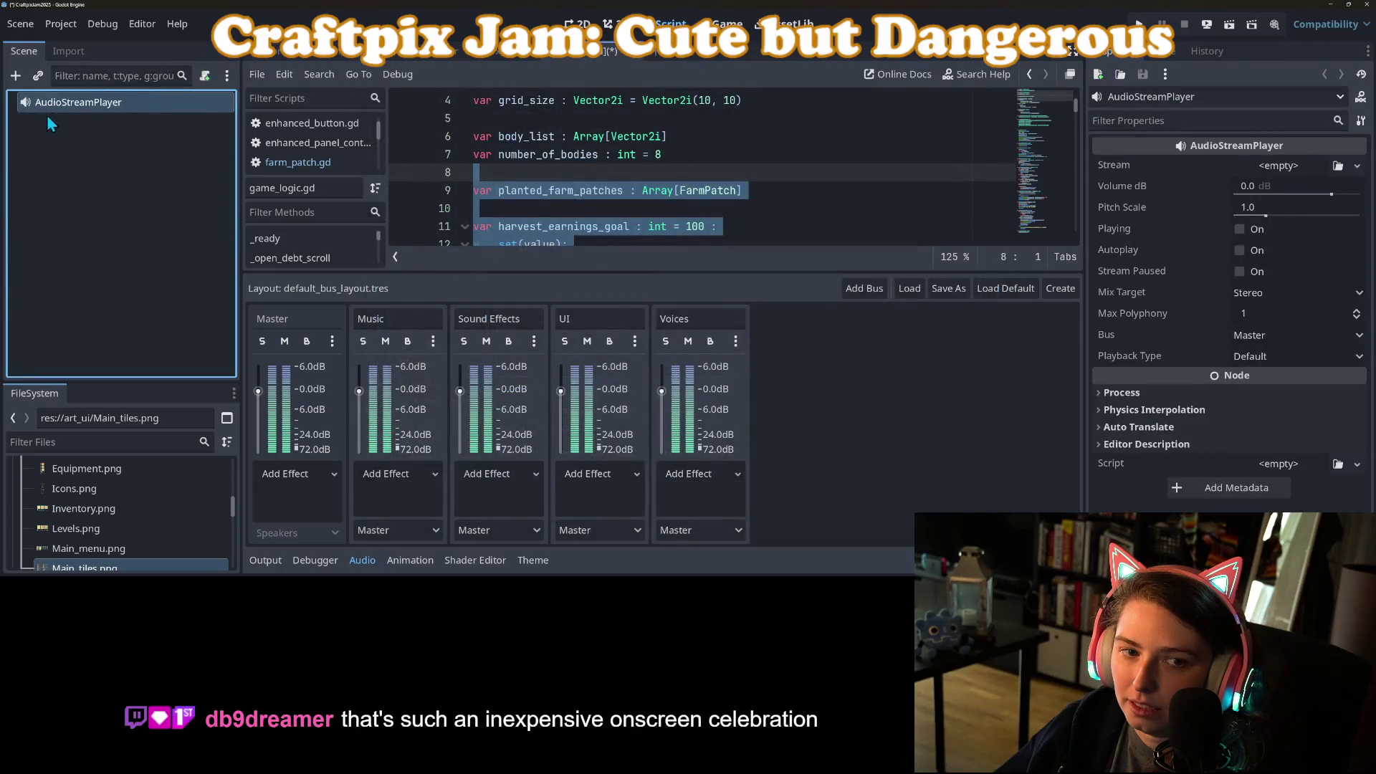
{"action": "right_click", "coordinate": [77, 105]}
{"action": "left_click", "coordinate": [139, 252]}
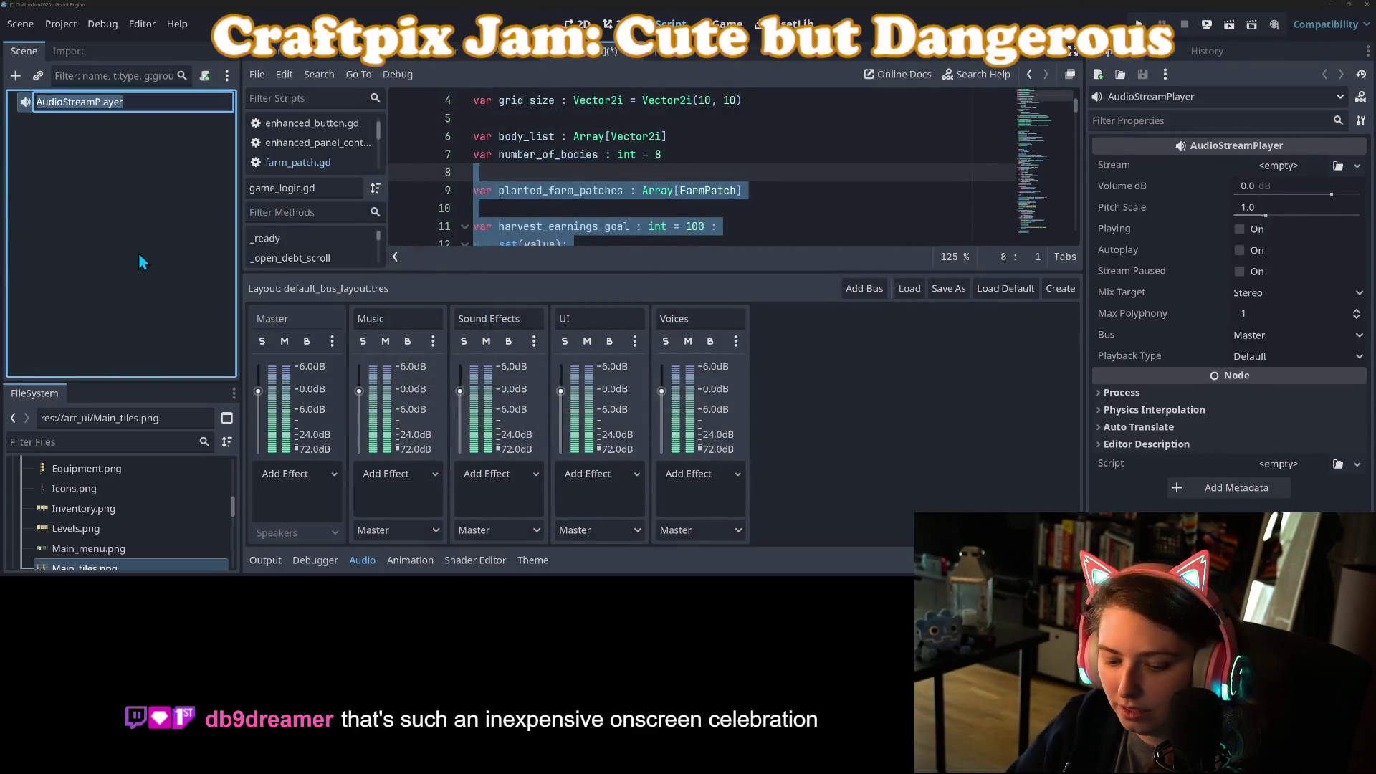
{"action": "type", "text": "UISfx"}
{"action": "key", "text": "Return"}
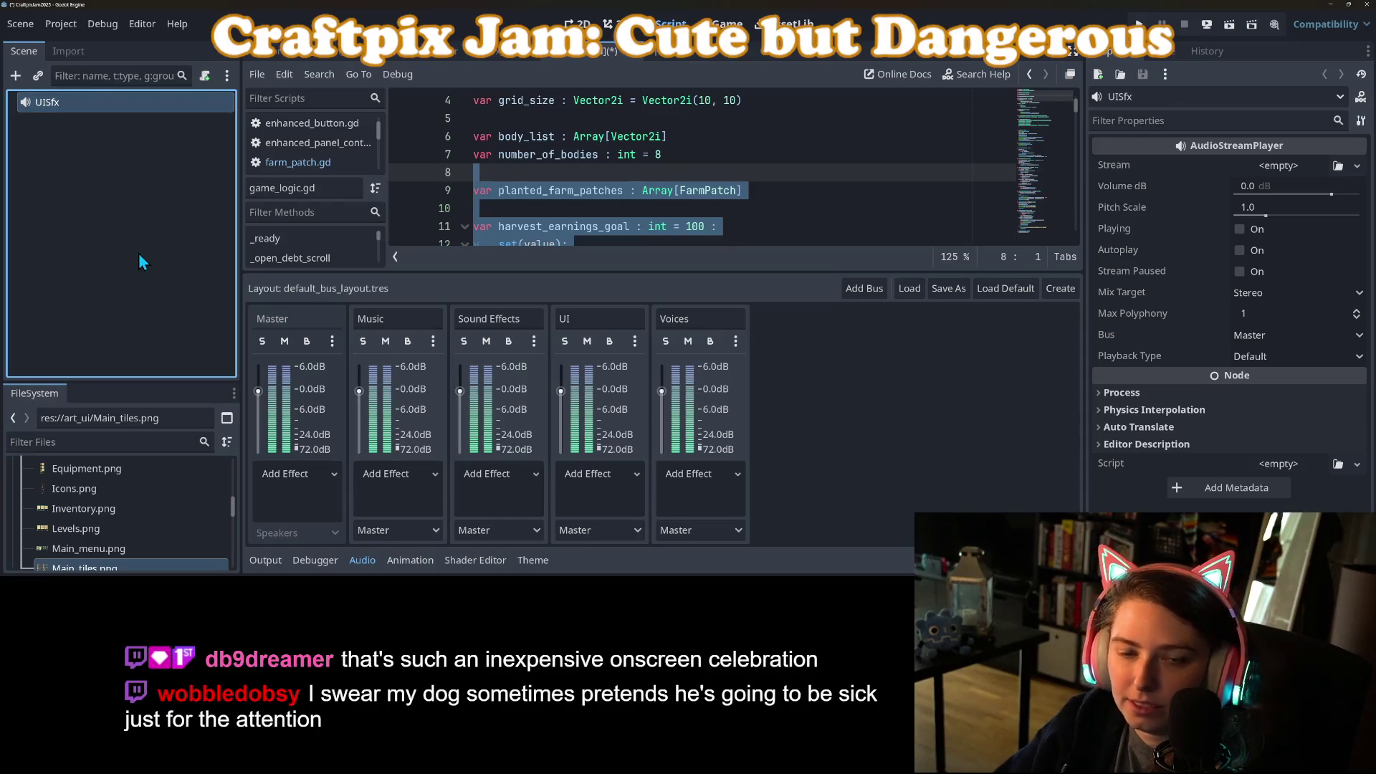
Save it as ui_sfx.tscn on the Sound Effects bus, then close the ui_sfx tab.
{"action": "key", "text": "ctrl+s"}
{"action": "left_click", "coordinate": [555, 500]}
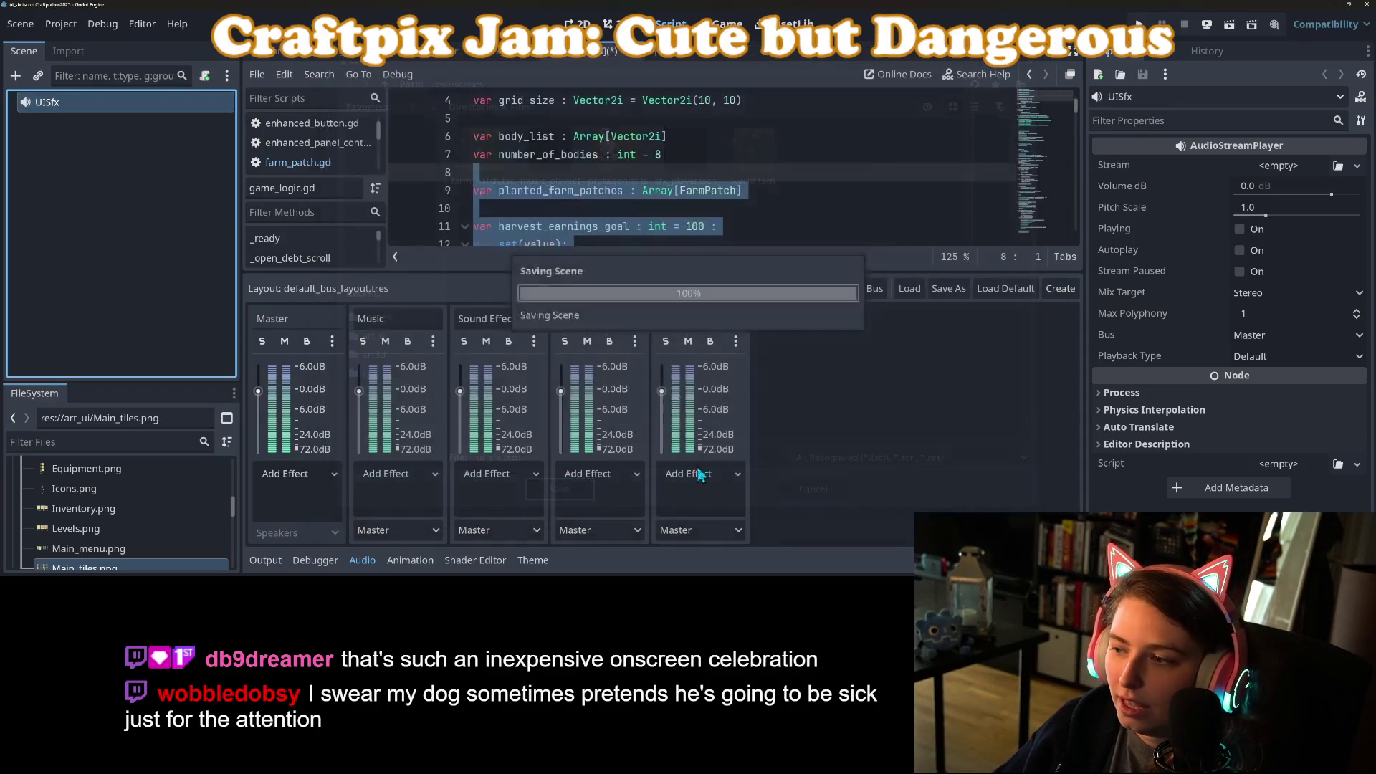
{"action": "left_click", "coordinate": [1272, 335]}
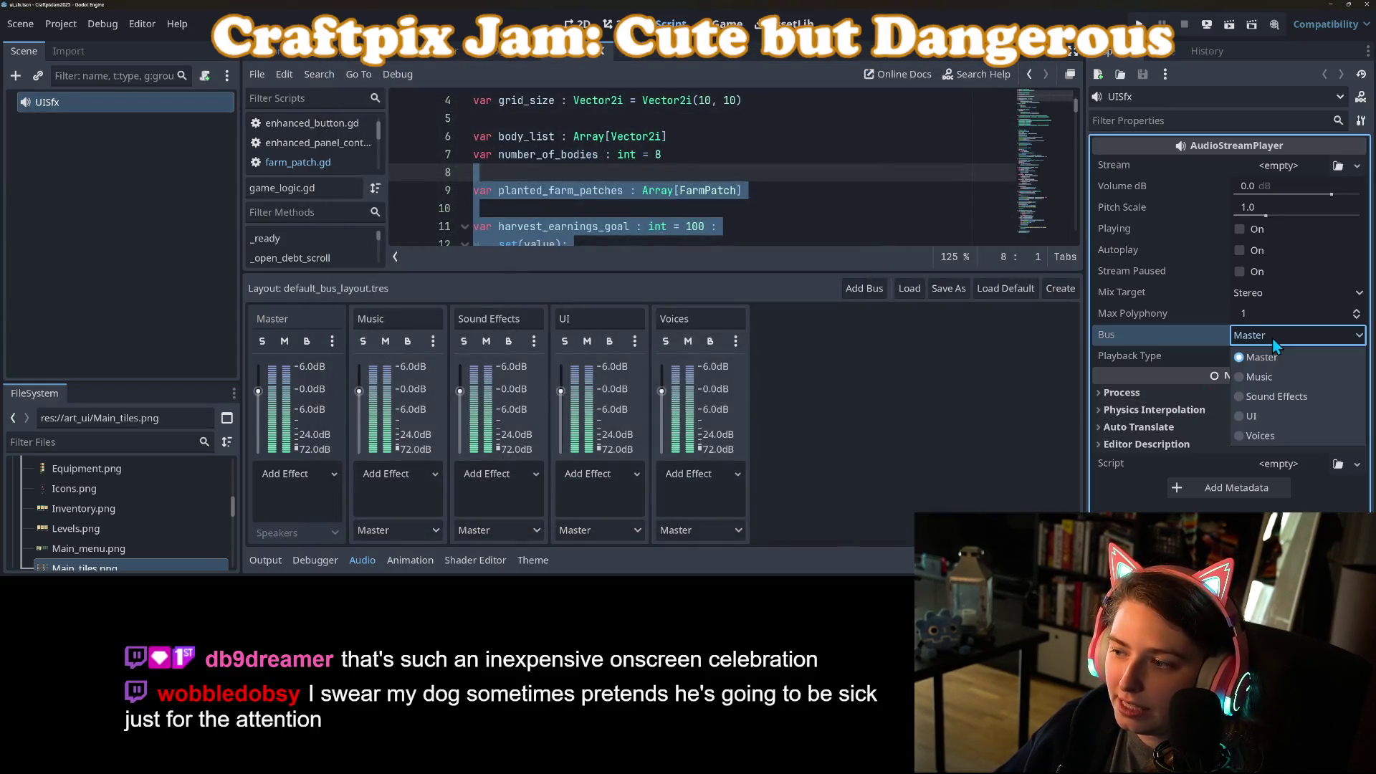
{"action": "left_click", "coordinate": [1282, 397]}
{"action": "left_click", "coordinate": [783, 161]}
{"action": "key", "text": "ctrl+s"}
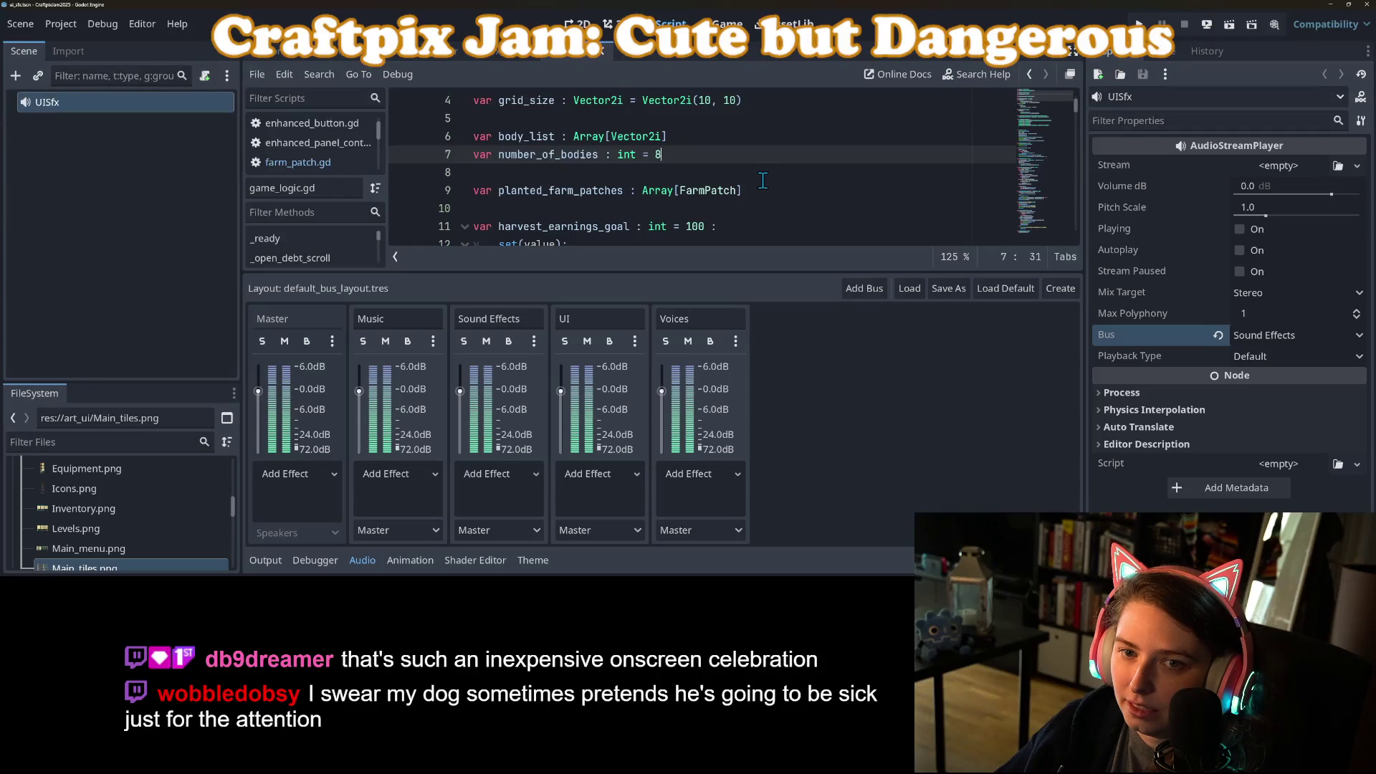
{"action": "left_click", "coordinate": [602, 52]}
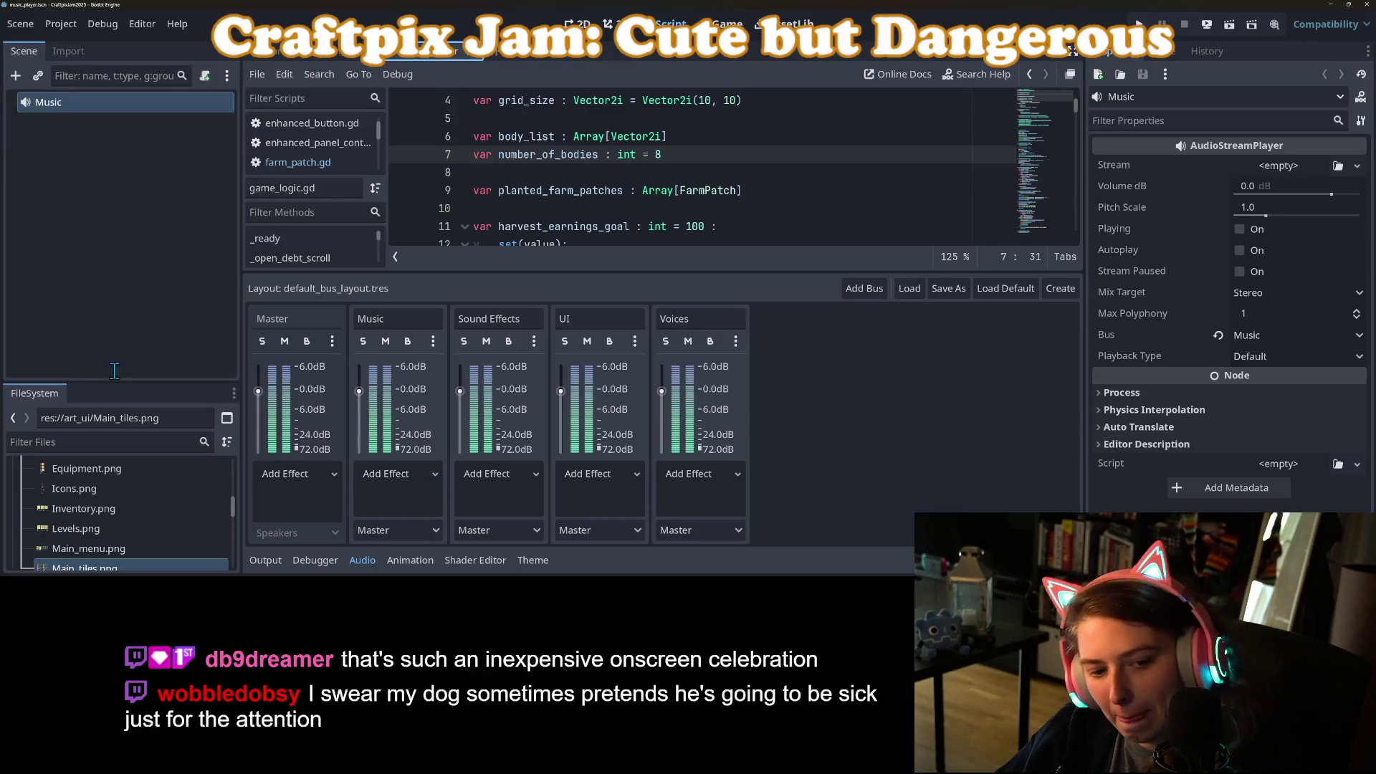
Change the Music root node's type to a plain Node.
{"action": "right_click", "coordinate": [75, 105]}
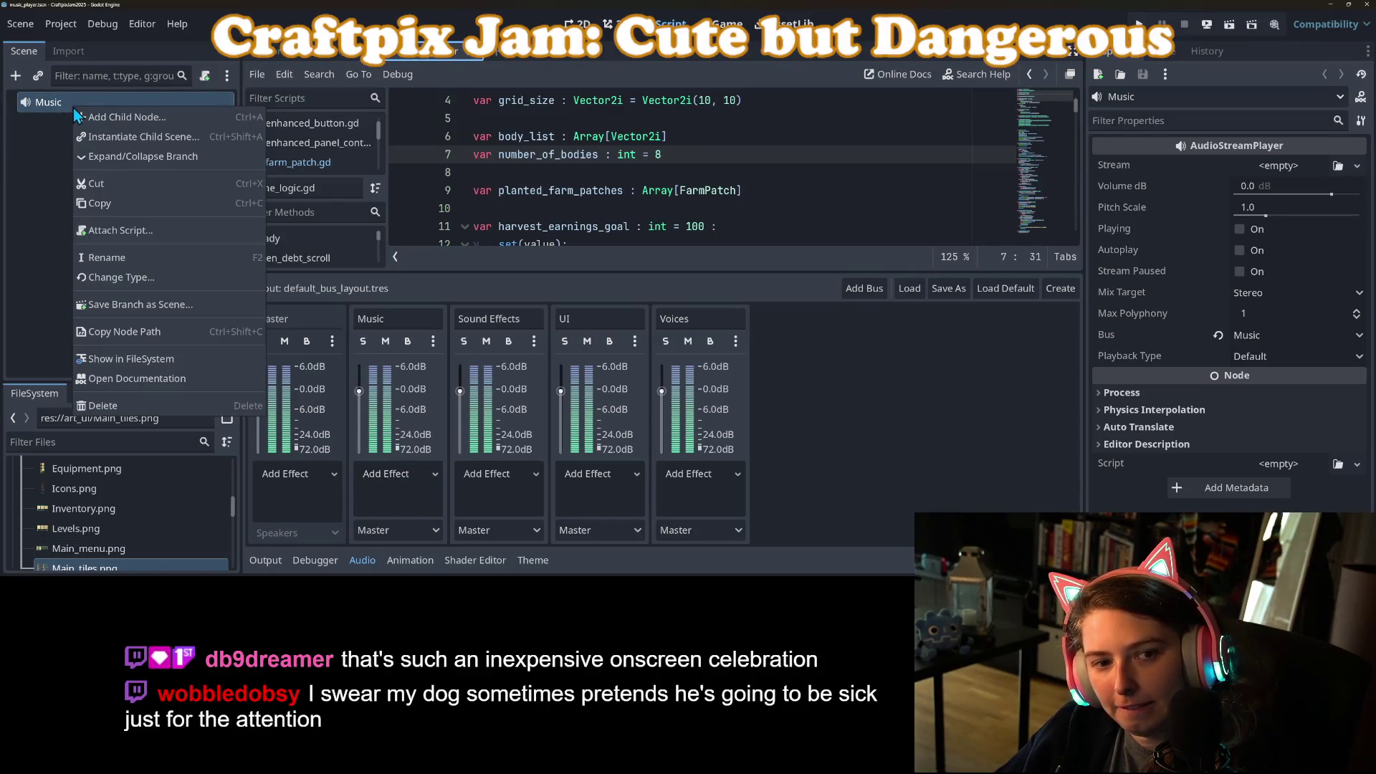
{"action": "left_click", "coordinate": [173, 285]}
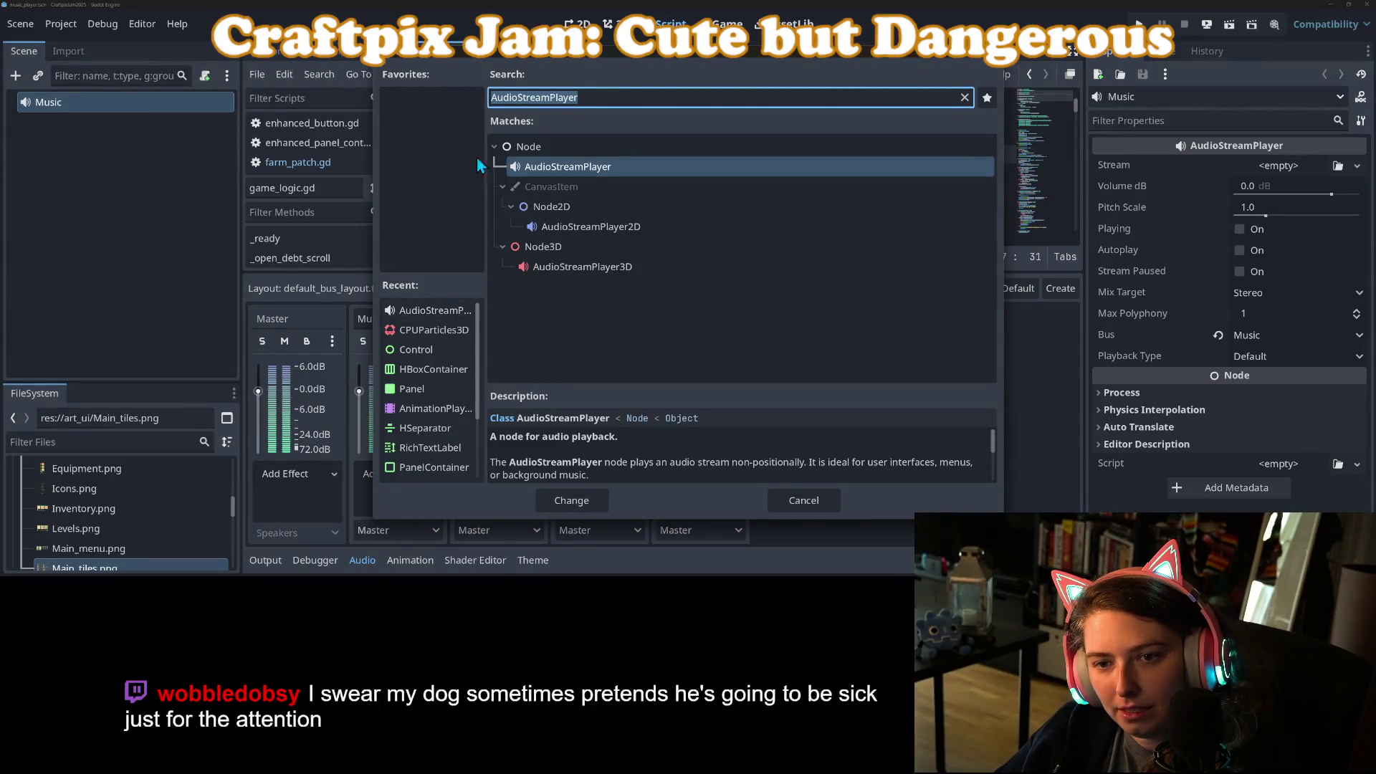
{"action": "left_click", "coordinate": [527, 147]}
{"action": "left_click", "coordinate": [588, 502]}
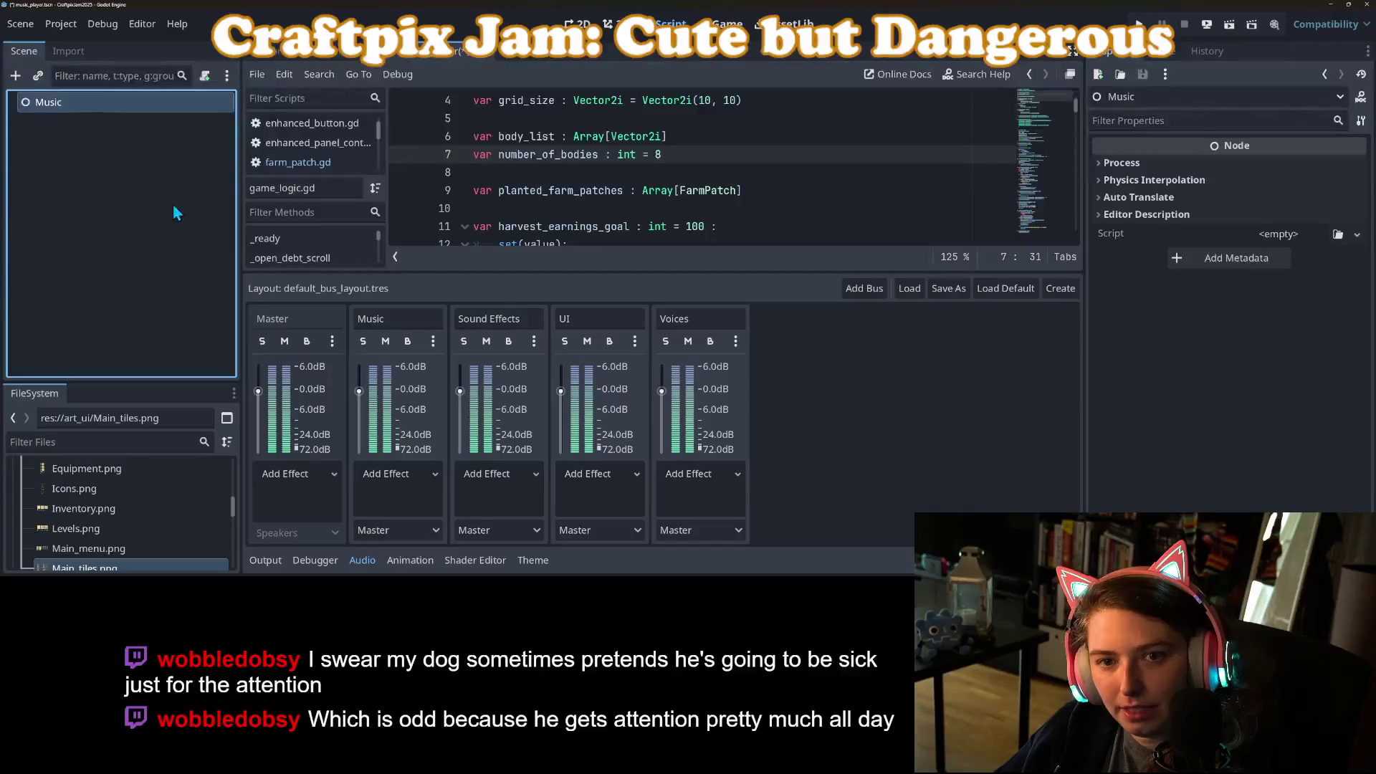
Rename the root node to AudioPlayers.
{"action": "right_click", "coordinate": [57, 102]}
{"action": "left_click", "coordinate": [136, 255]}
{"action": "type", "text": "AudioPlay"}
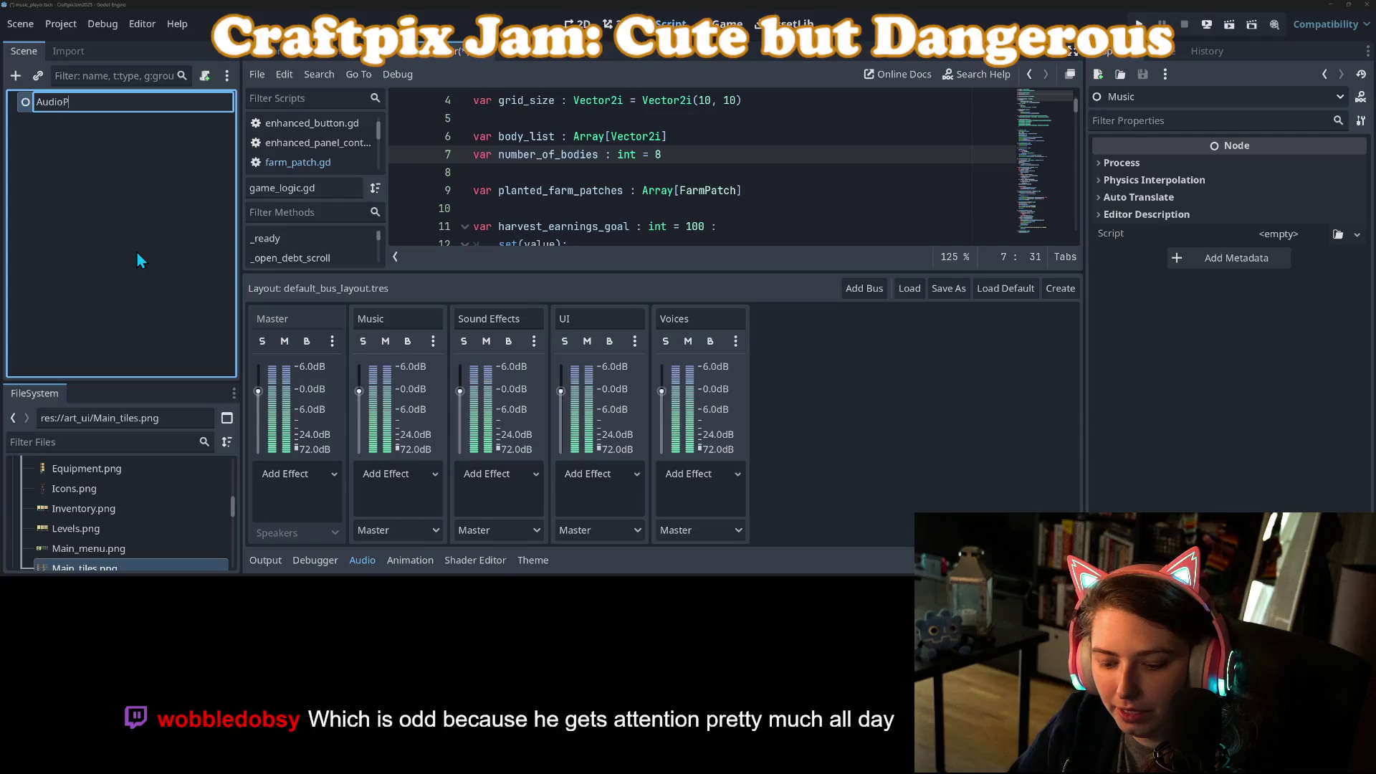
{"action": "type", "text": "er"}
{"action": "type", "text": "rs"}
{"action": "key", "text": "Return"}
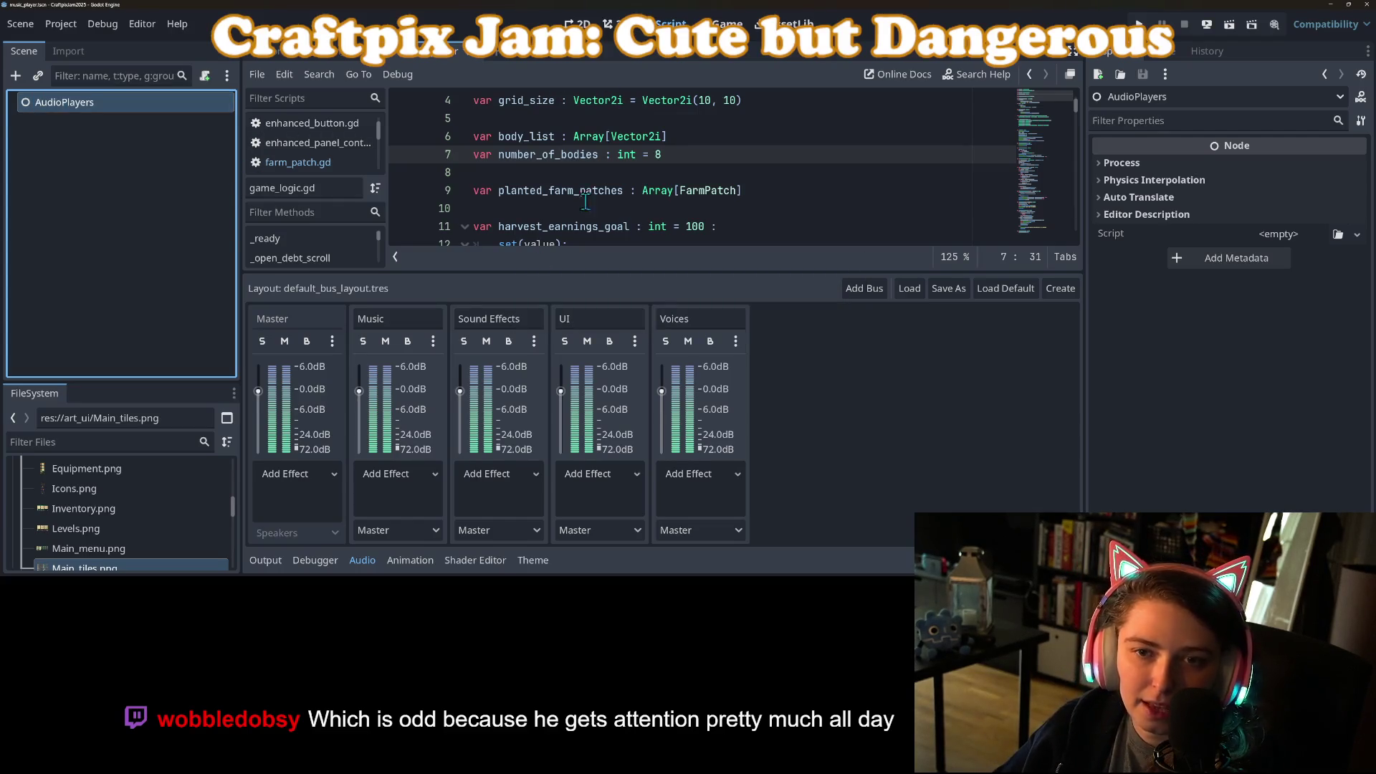
{"action": "scroll", "coordinate": [79, 545], "scroll_direction": "down", "scroll_amount": 3}
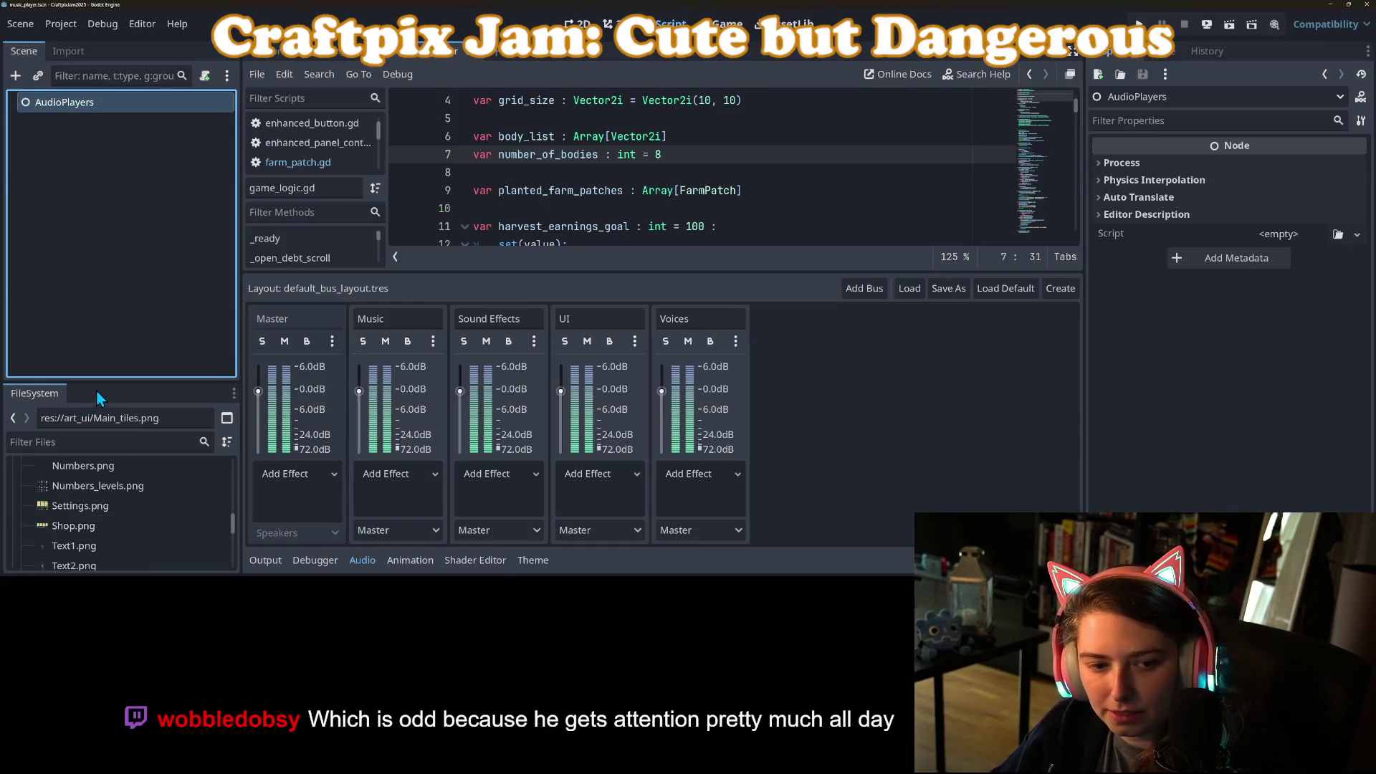
Rename music_player.tscn in the scenes folder to audio_player.tscn.
{"action": "left_click_drag", "start_coordinate": [96, 393], "coordinate": [97, 212]}
{"action": "scroll", "coordinate": [120, 494], "scroll_direction": "down", "scroll_amount": 2}
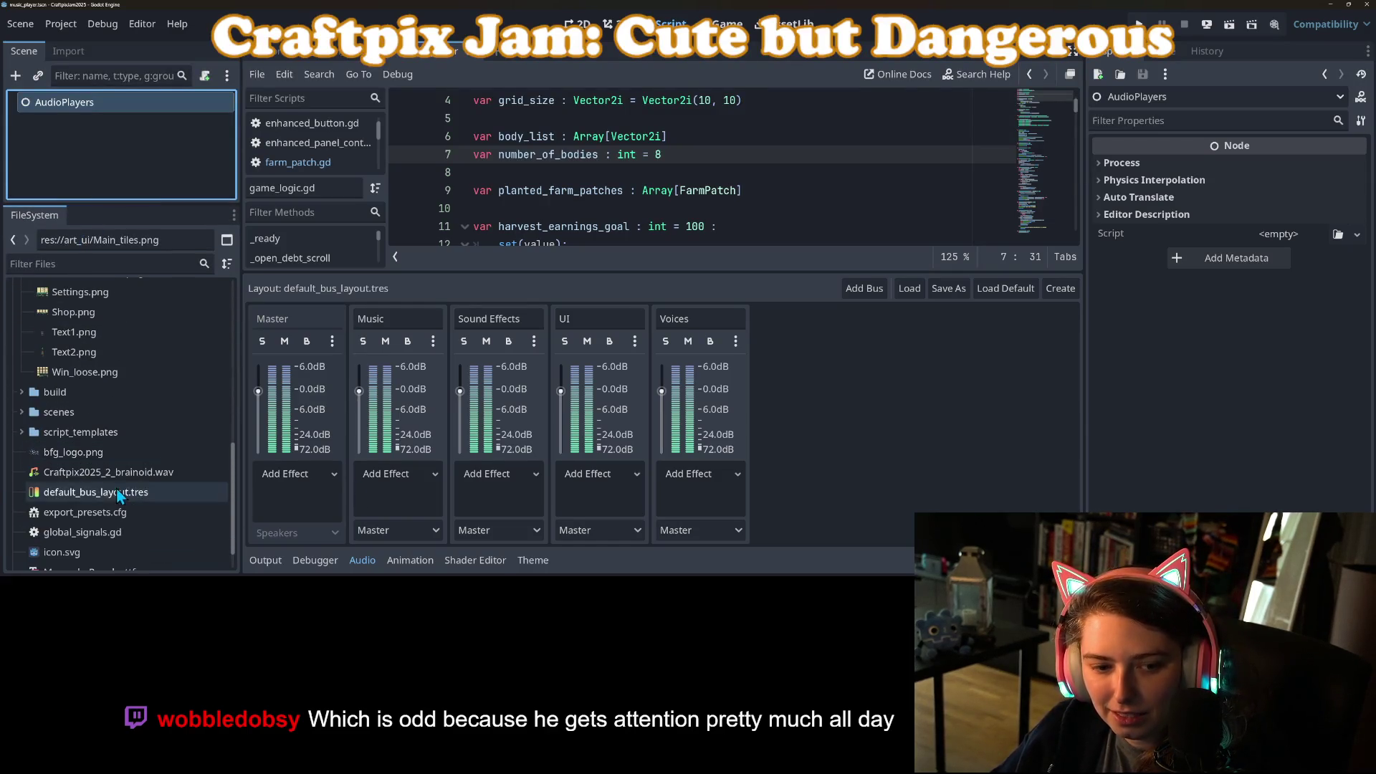
{"action": "left_click", "coordinate": [22, 413]}
{"action": "scroll", "coordinate": [129, 502], "scroll_direction": "down", "scroll_amount": 3}
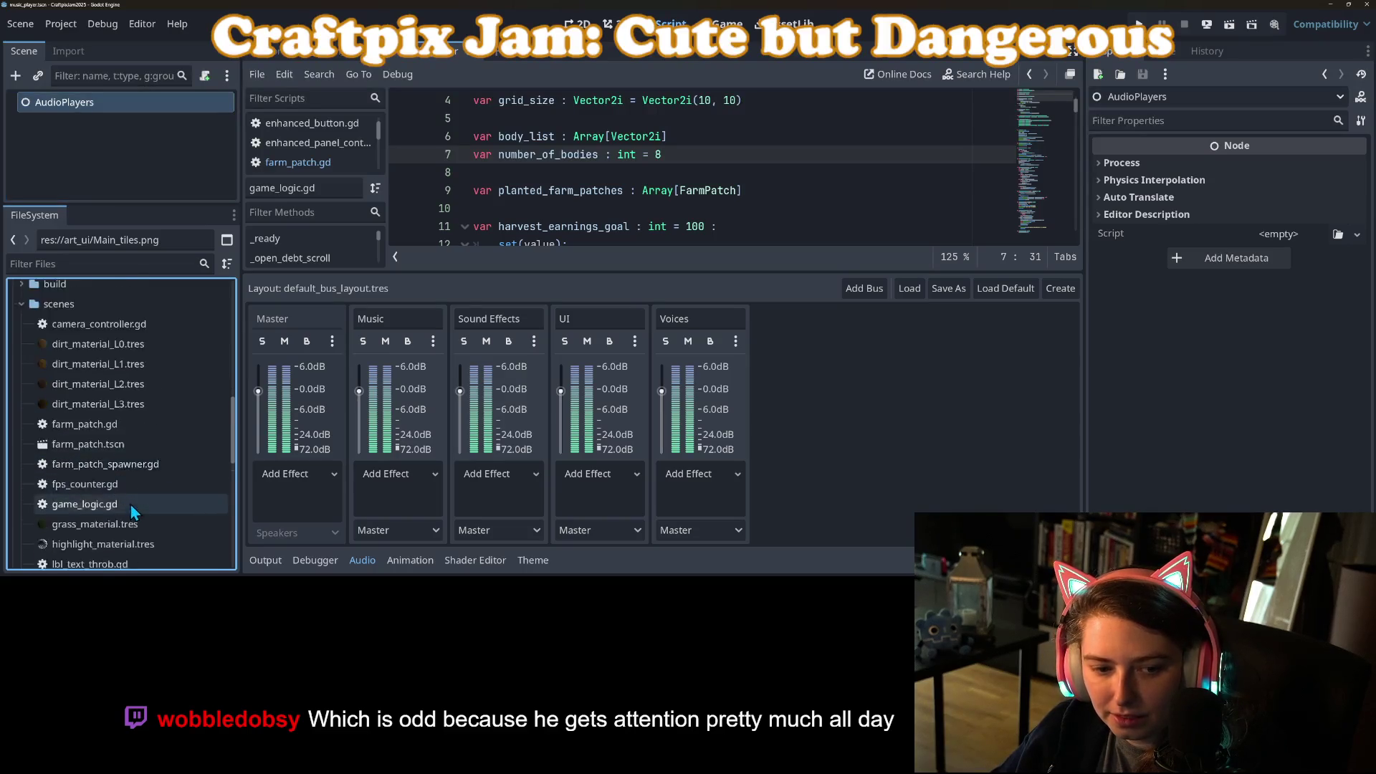
{"action": "scroll", "coordinate": [132, 510], "scroll_direction": "down", "scroll_amount": 4}
{"action": "left_click", "coordinate": [98, 441]}
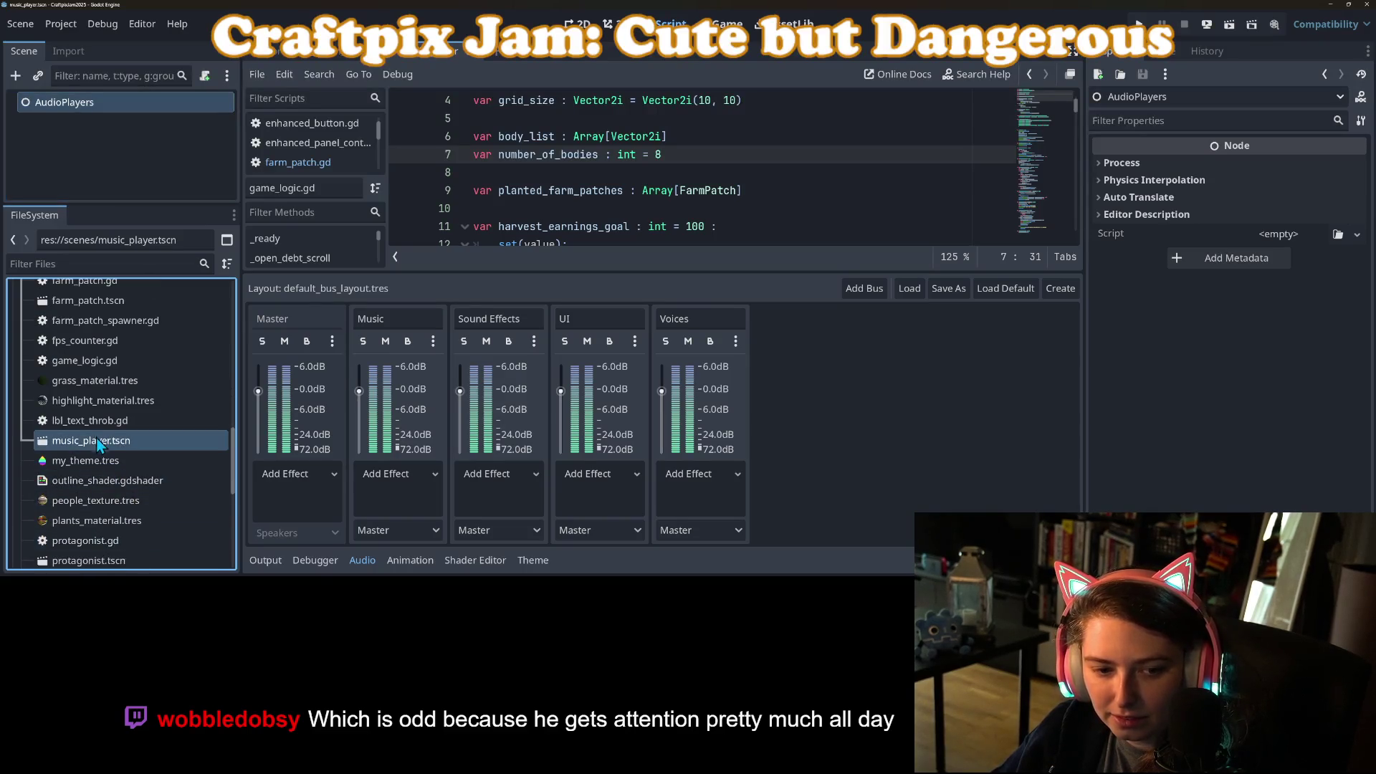
{"action": "right_click", "coordinate": [99, 440]}
{"action": "left_click", "coordinate": [148, 419]}
{"action": "type", "text": "audio"}
{"action": "type", "text": "_pl"}
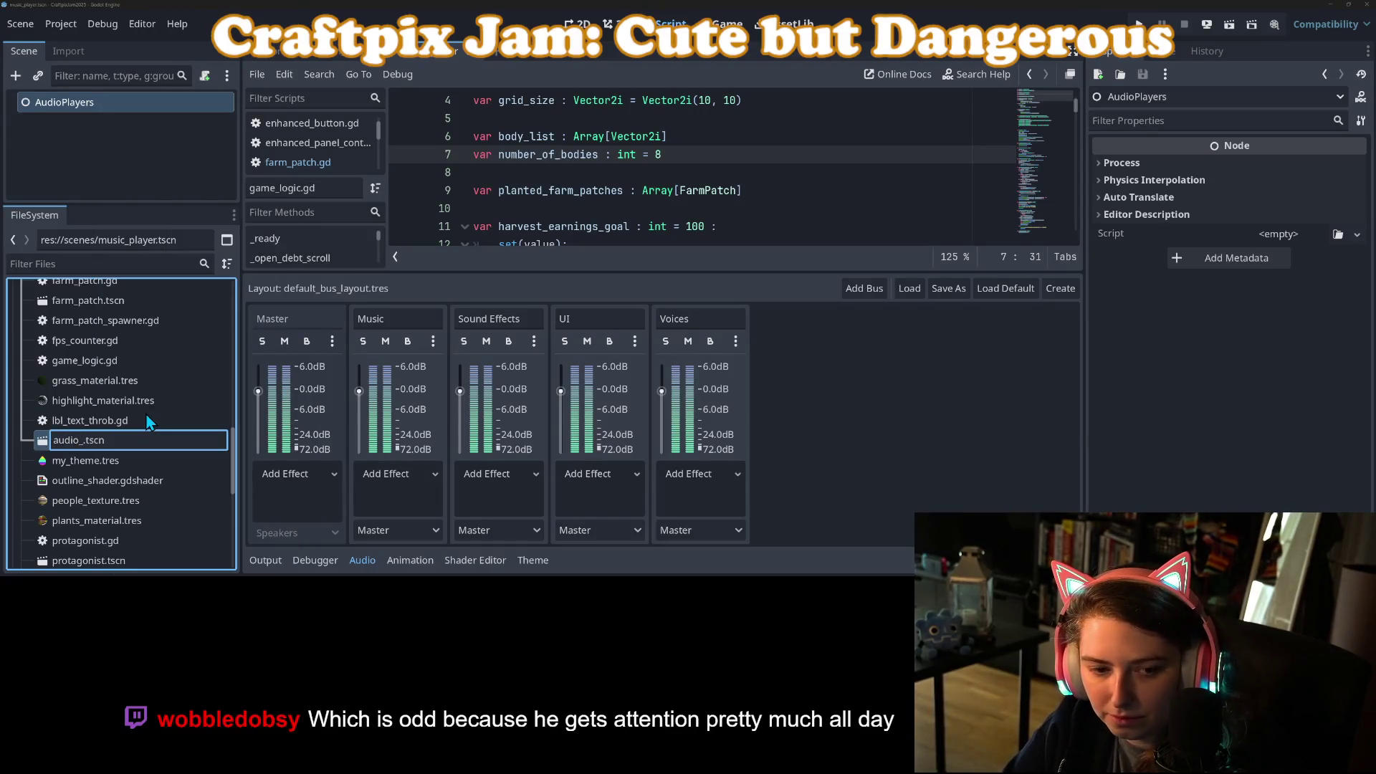
{"action": "type", "text": "ayer"}
{"action": "key", "text": "Return"}
Delete the old sfx_player.tscn and ui_sfx.tscn scene files.
{"action": "scroll", "coordinate": [119, 479], "scroll_direction": "down", "scroll_amount": 5}
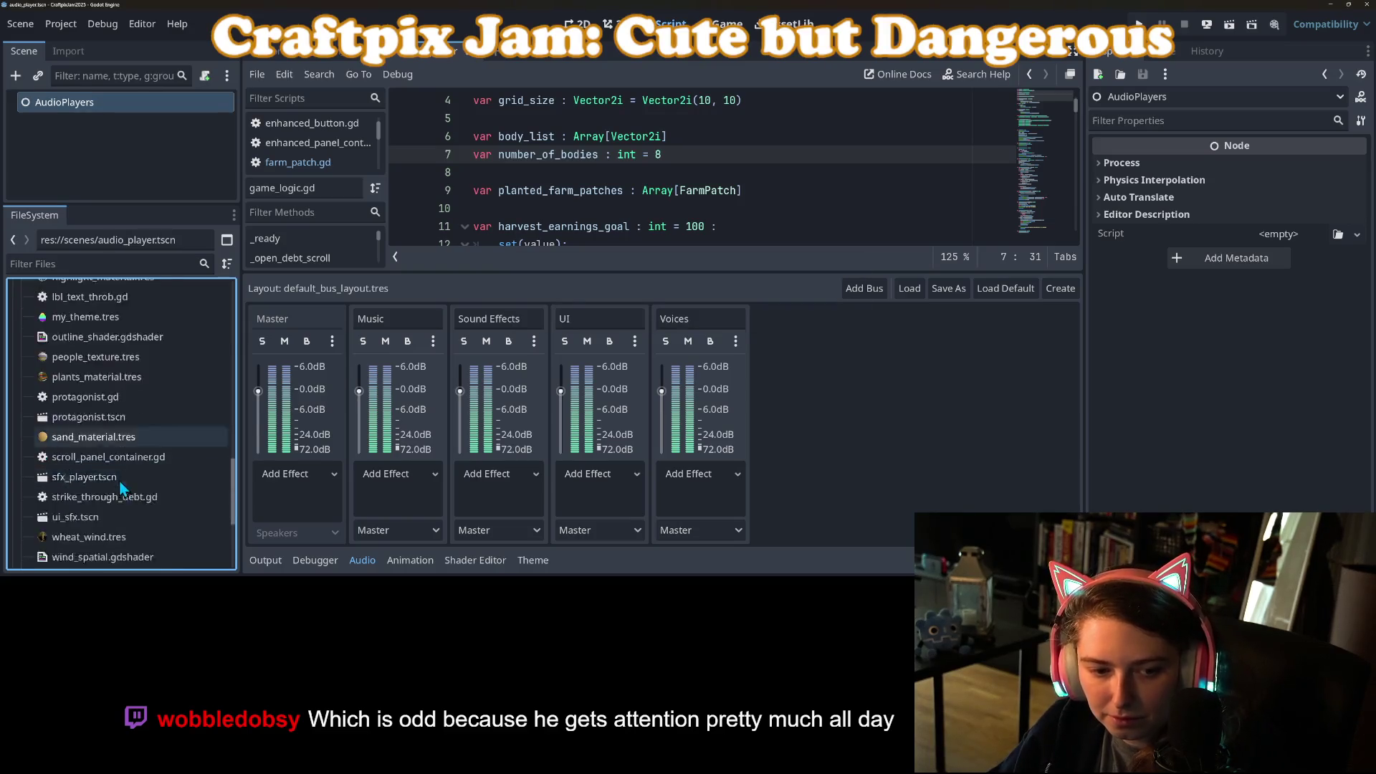
{"action": "left_click", "coordinate": [111, 479]}
{"action": "left_click", "coordinate": [99, 445], "text": "ctrl"}
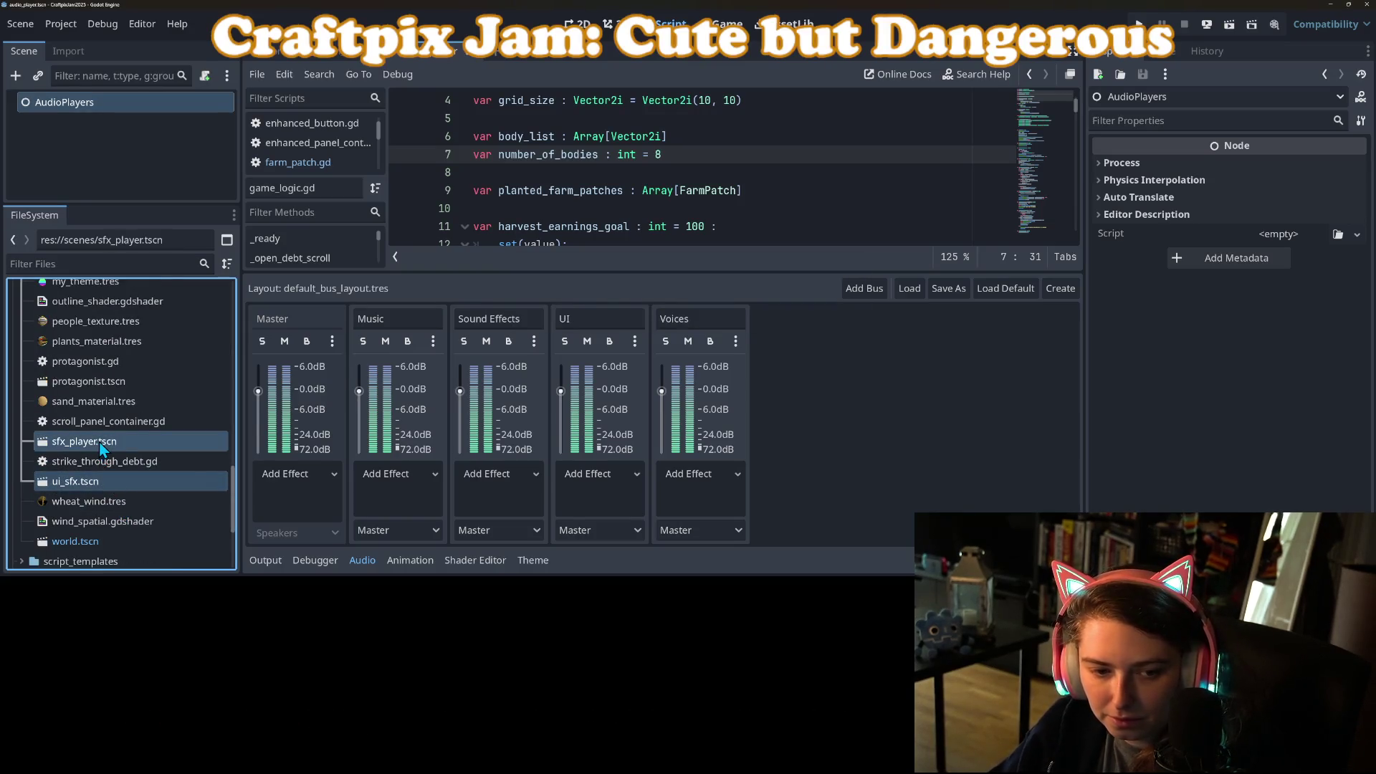
{"action": "key", "text": "Delete"}
{"action": "key", "text": "Return"}
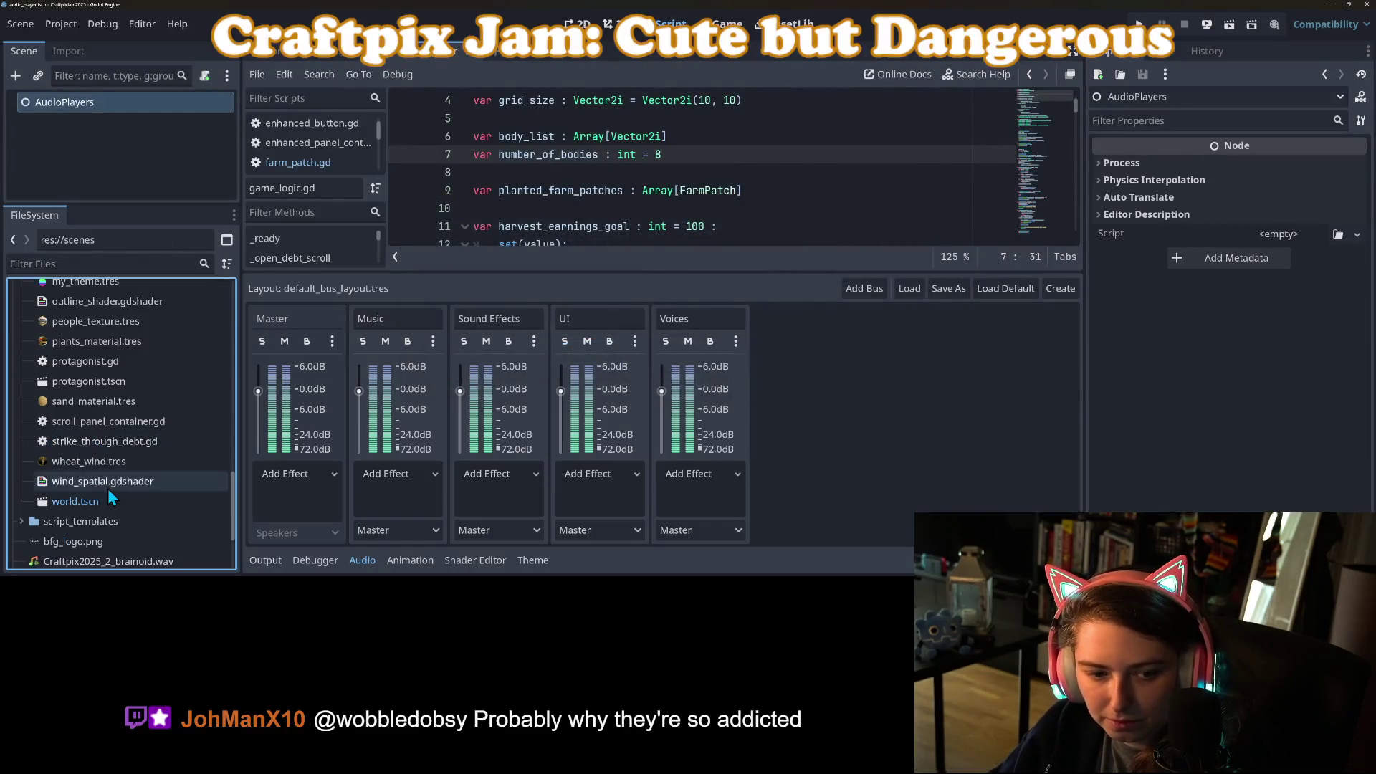
{"action": "scroll", "coordinate": [107, 488], "scroll_direction": "up", "scroll_amount": 4}
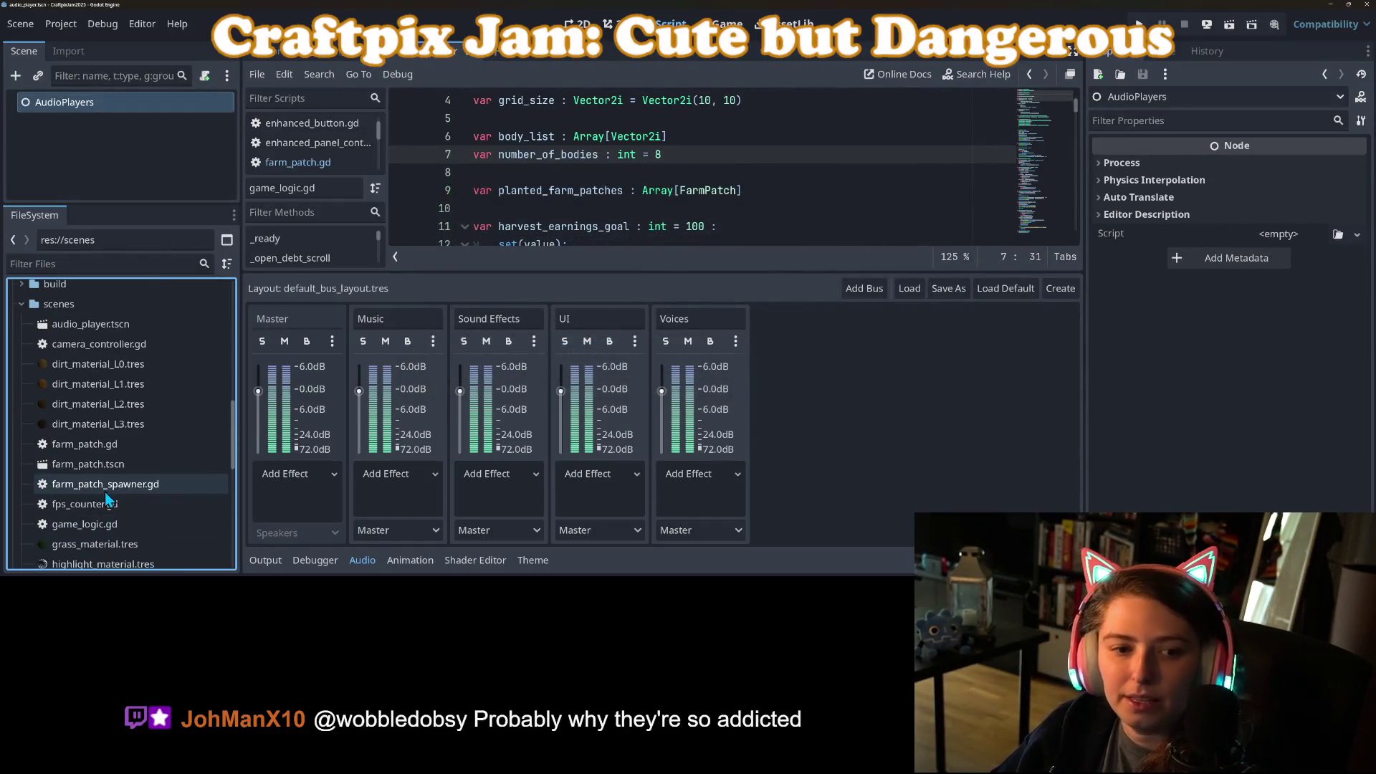
{"action": "left_click", "coordinate": [118, 182]}
{"action": "right_click", "coordinate": [105, 104]}
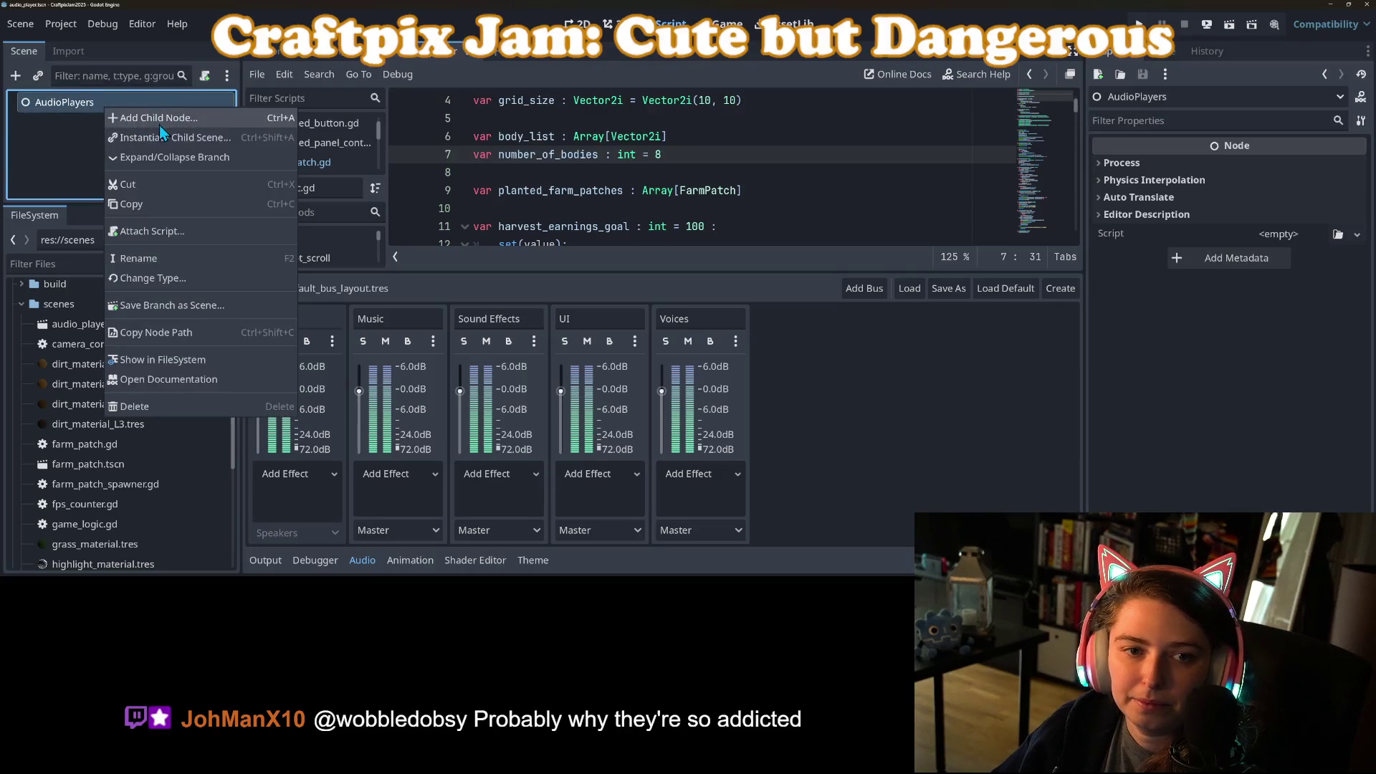
Add an AudioStreamPlayer child to AudioPlayers, save, and duplicate it up to AudioStreamPlayer4.
{"action": "left_click", "coordinate": [157, 115]}
{"action": "left_click", "coordinate": [584, 500]}
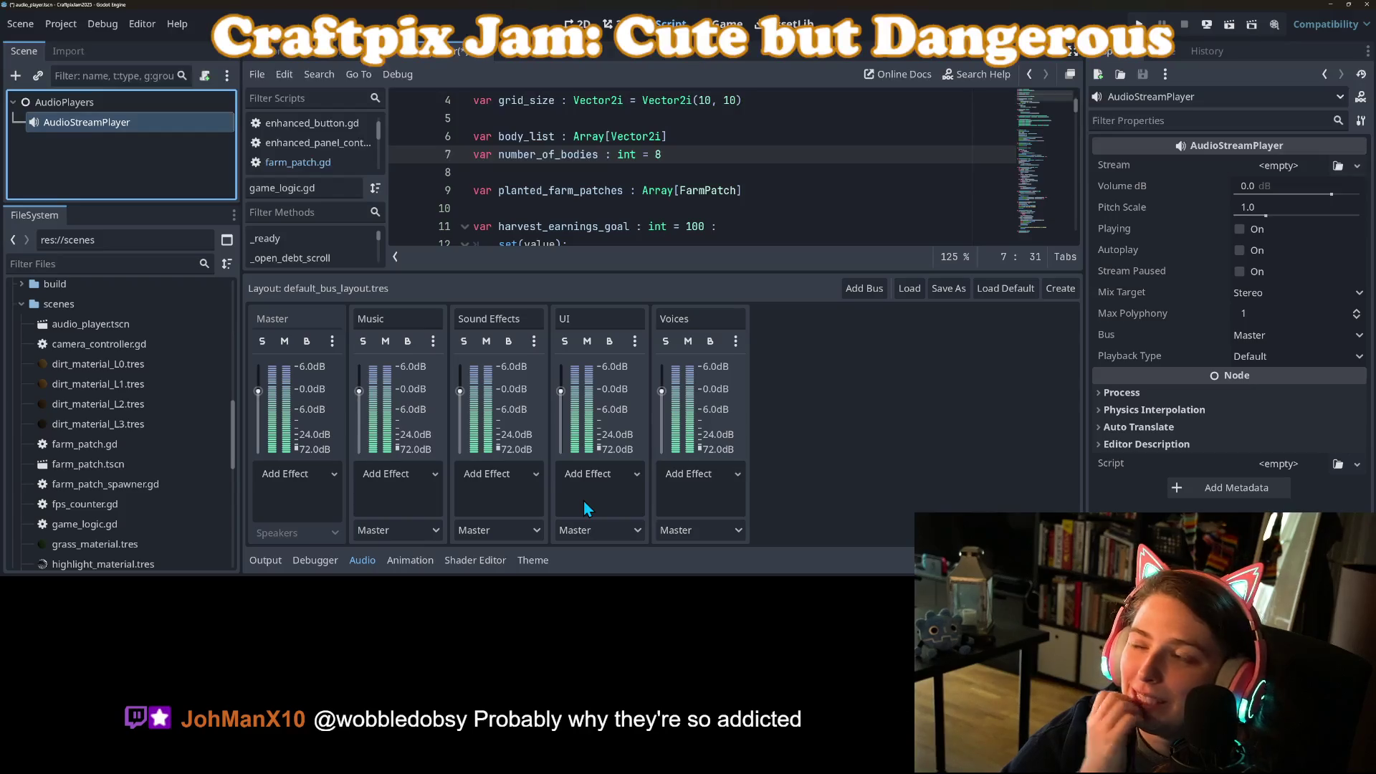
{"action": "key", "text": "ctrl+s"}
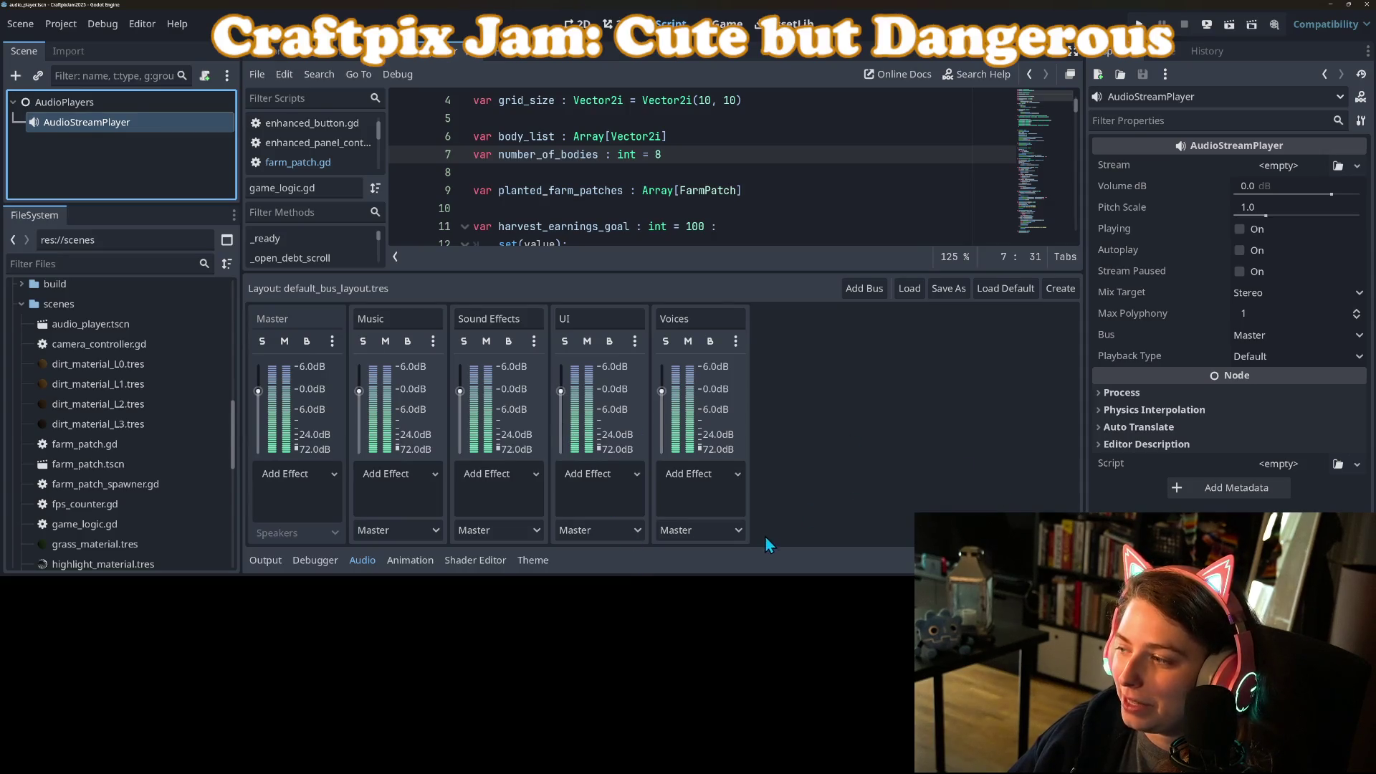
{"action": "right_click", "coordinate": [88, 122]}
{"action": "left_click", "coordinate": [35, 145]}
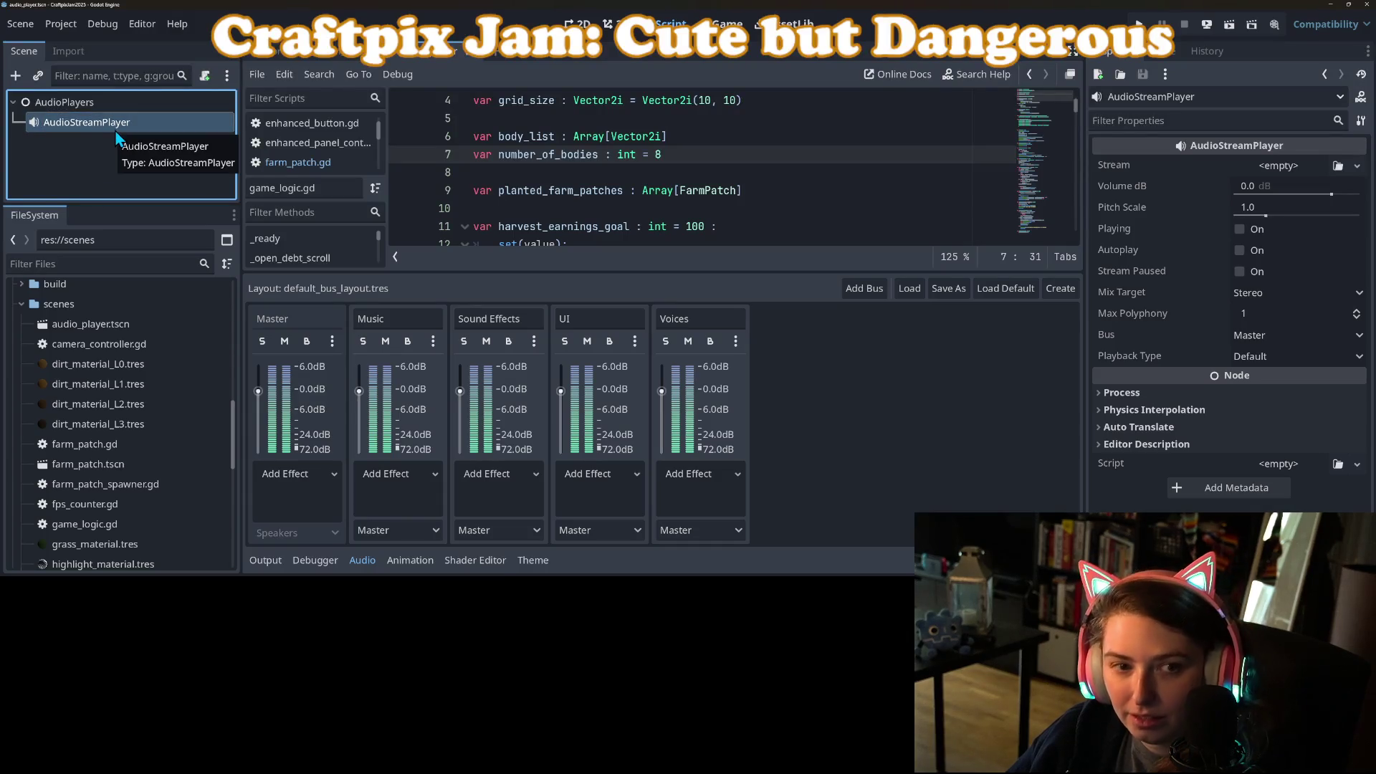
{"action": "key", "text": "ctrl+d"}
{"action": "key", "text": "ctrl+d"}
{"action": "key", "text": "ctrl+d"}
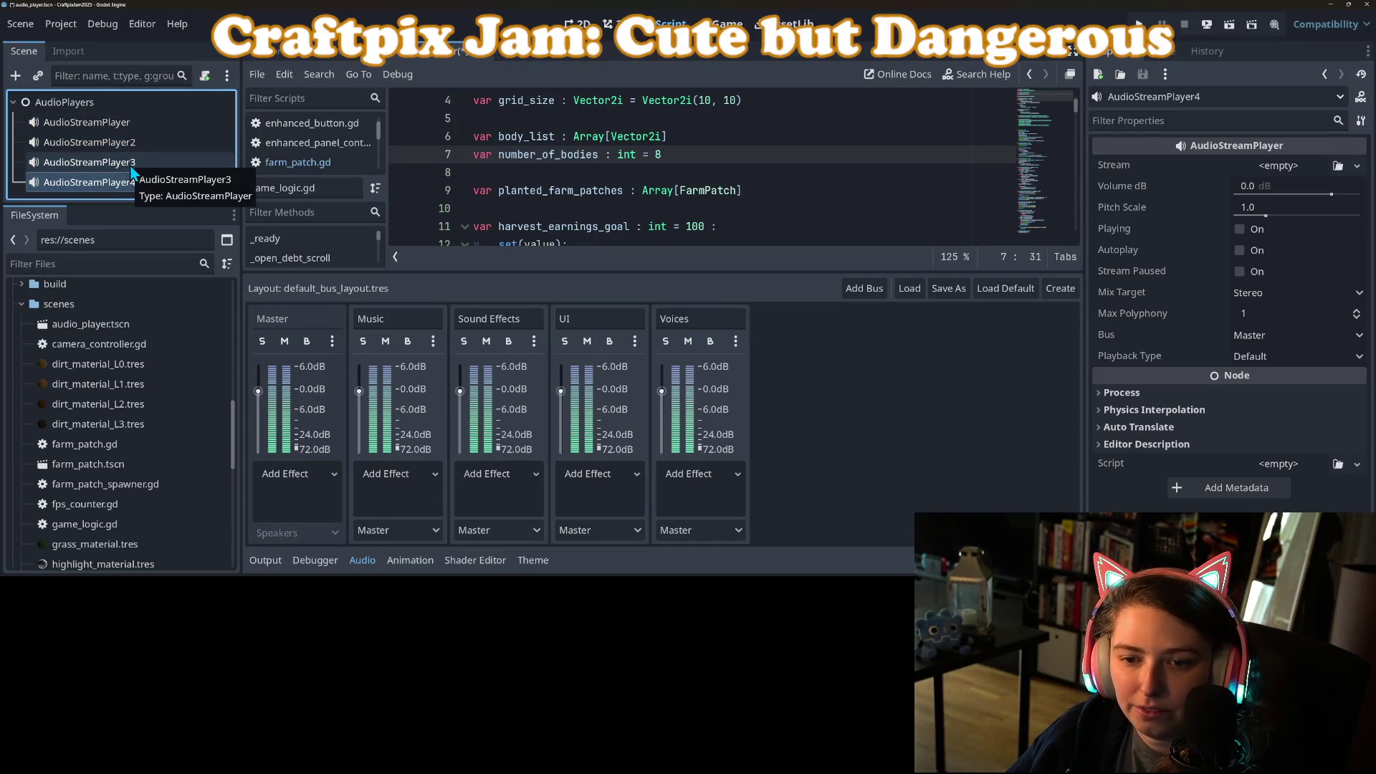
{"action": "right_click", "coordinate": [112, 123]}
Rename the first two audio players Music and Sfx.
{"action": "left_click", "coordinate": [180, 274]}
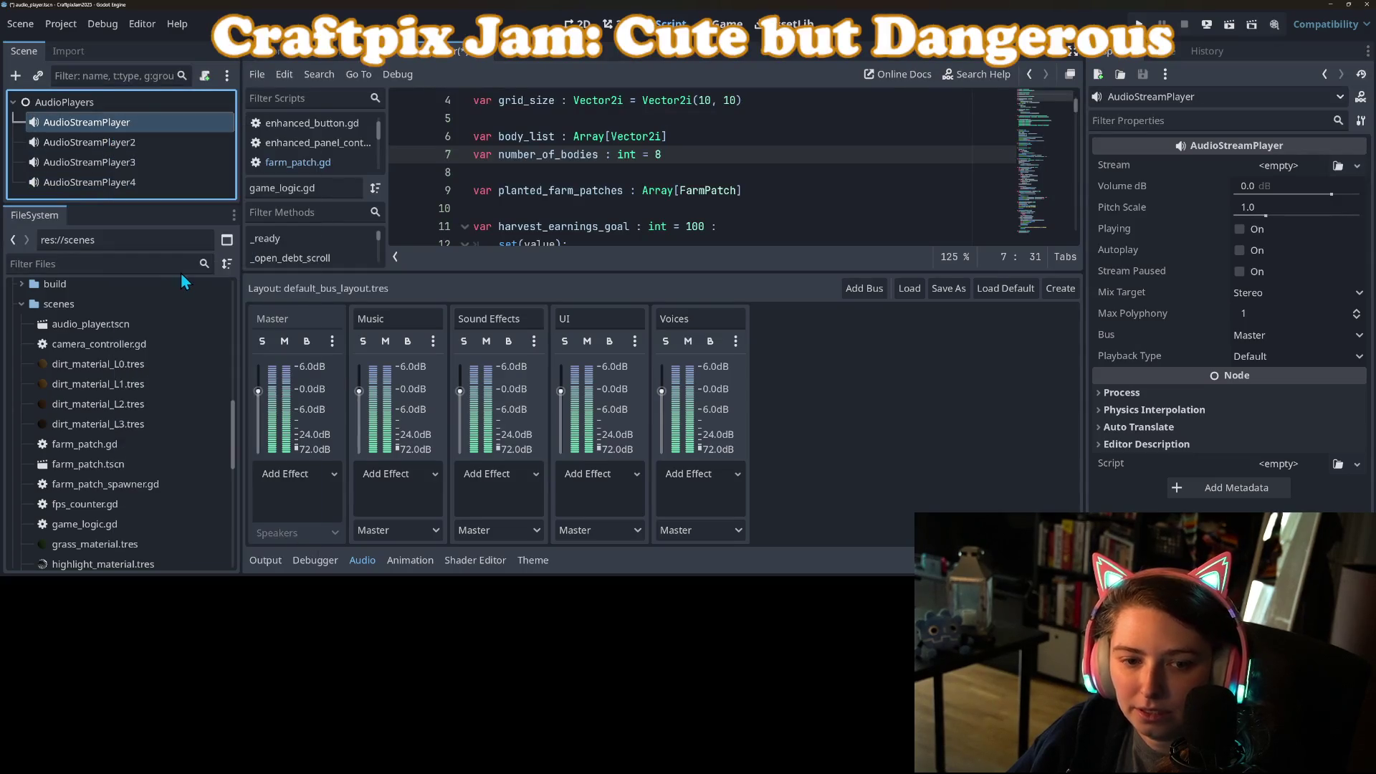
{"action": "type", "text": "Music"}
{"action": "key", "text": "Return"}
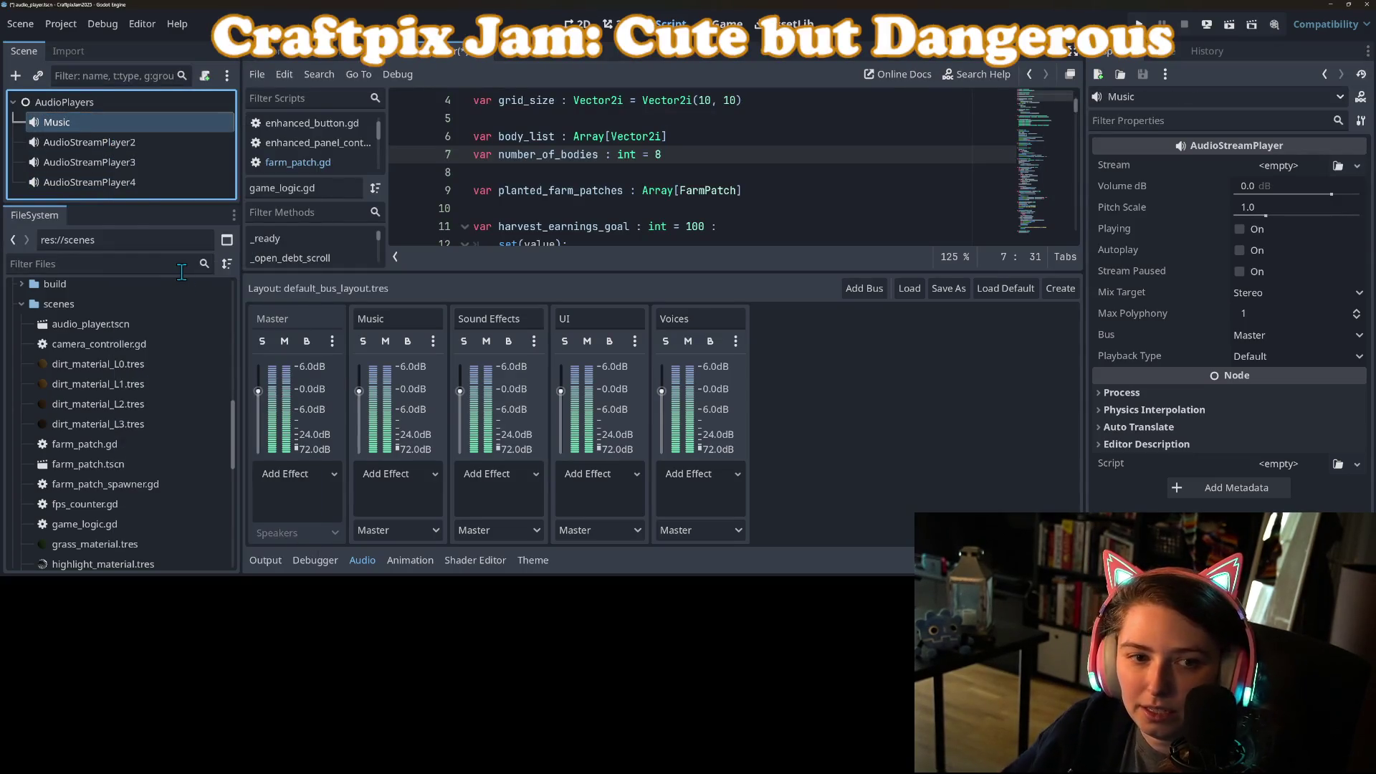
{"action": "right_click", "coordinate": [132, 142]}
{"action": "left_click", "coordinate": [197, 291]}
{"action": "type", "text": "Sfx"}
{"action": "key", "text": "Return"}
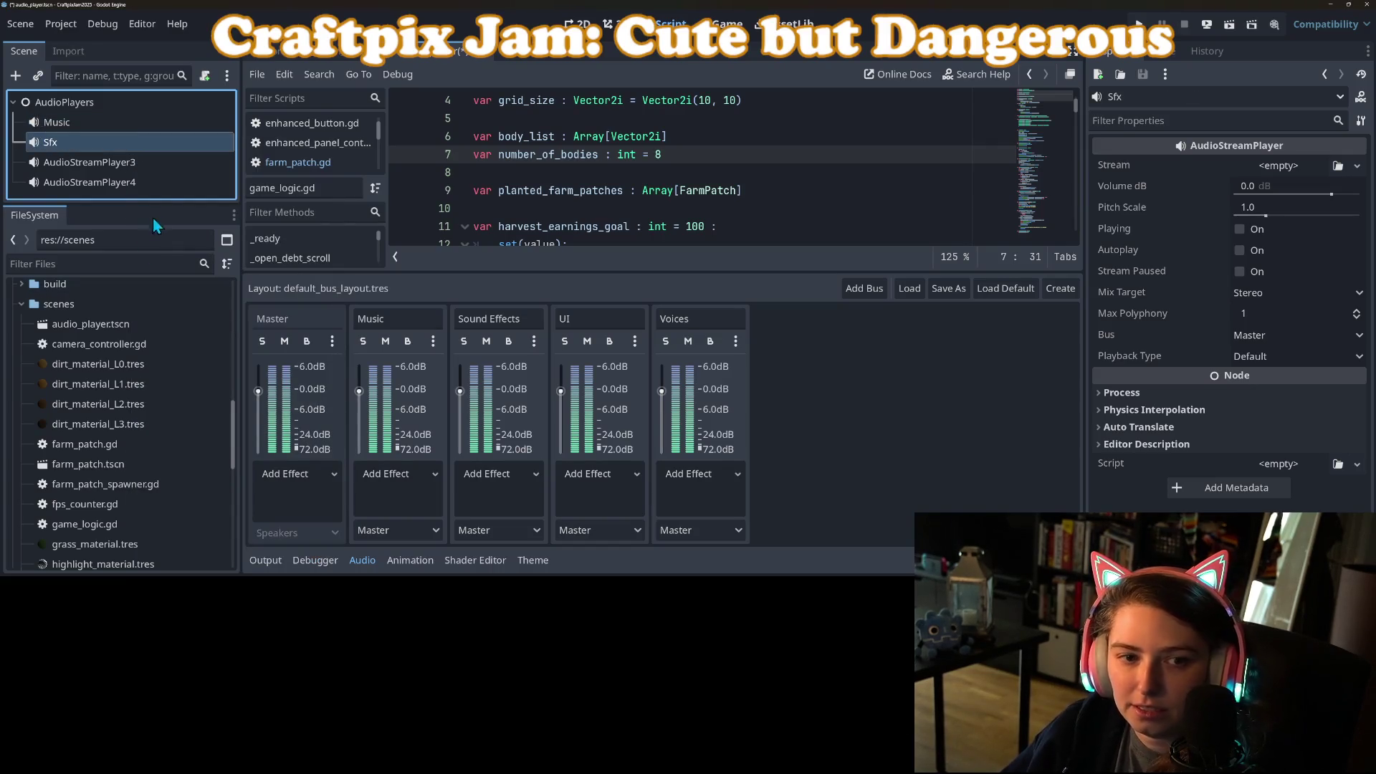
Rename the other two players UI and Voices, and save the scene.
{"action": "right_click", "coordinate": [153, 163]}
{"action": "left_click", "coordinate": [225, 290]}
{"action": "type", "text": "UI"}
{"action": "key", "text": "Return"}
{"action": "right_click", "coordinate": [127, 188]}
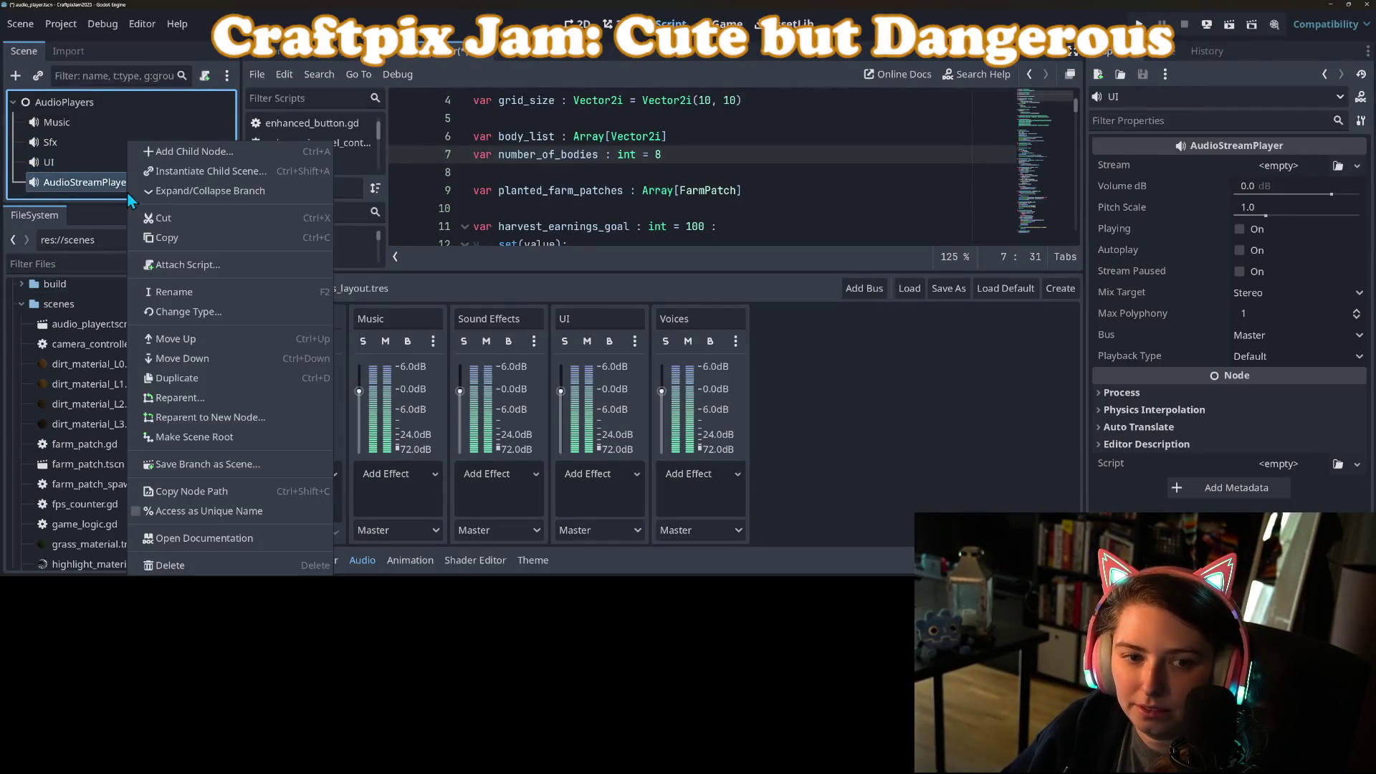
{"action": "left_click", "coordinate": [195, 298]}
{"action": "type", "text": "Voices"}
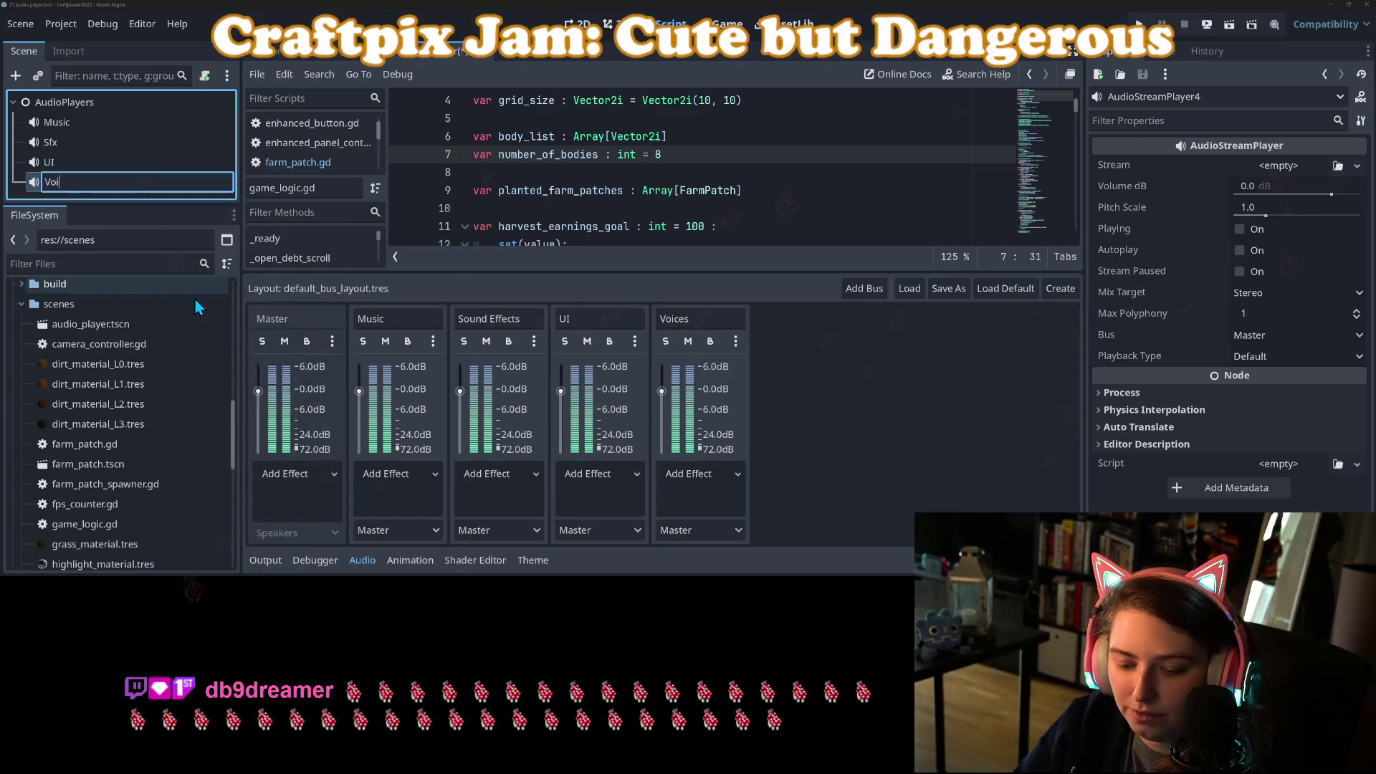
{"action": "key", "text": "Return"}
{"action": "key", "text": "ctrl+s"}
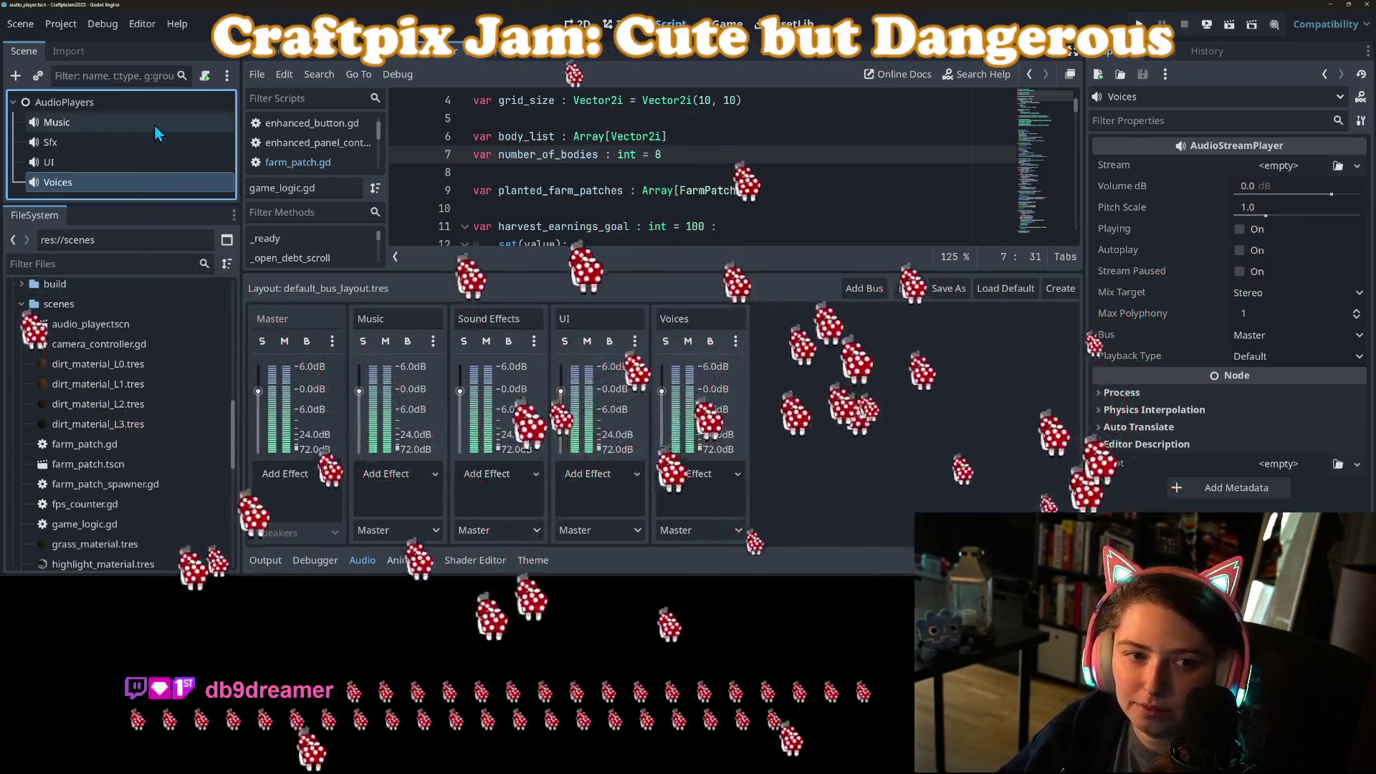
{"action": "left_click", "coordinate": [153, 125]}
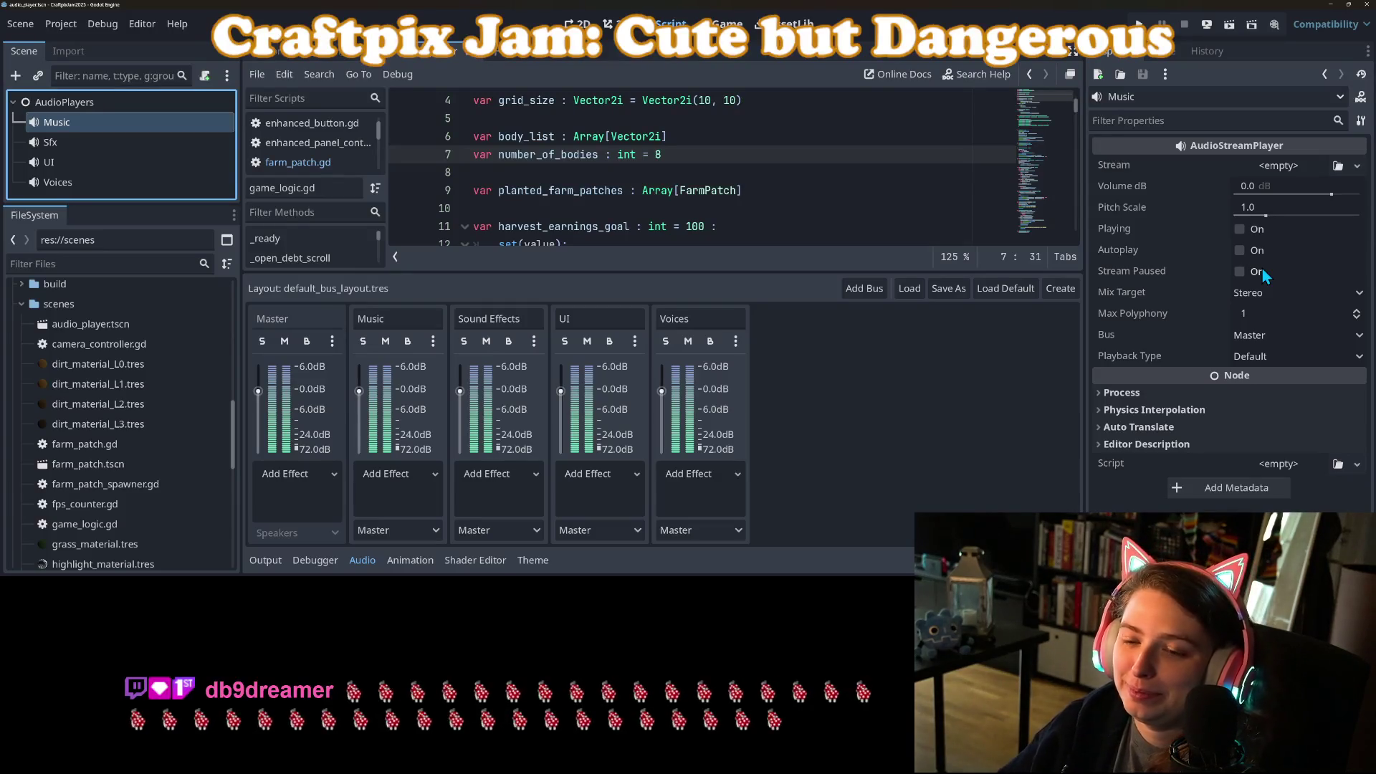
Route the Music player to the Music bus and Sfx to Sound Effects.
{"action": "left_click_drag", "start_coordinate": [118, 206], "coordinate": [117, 311]}
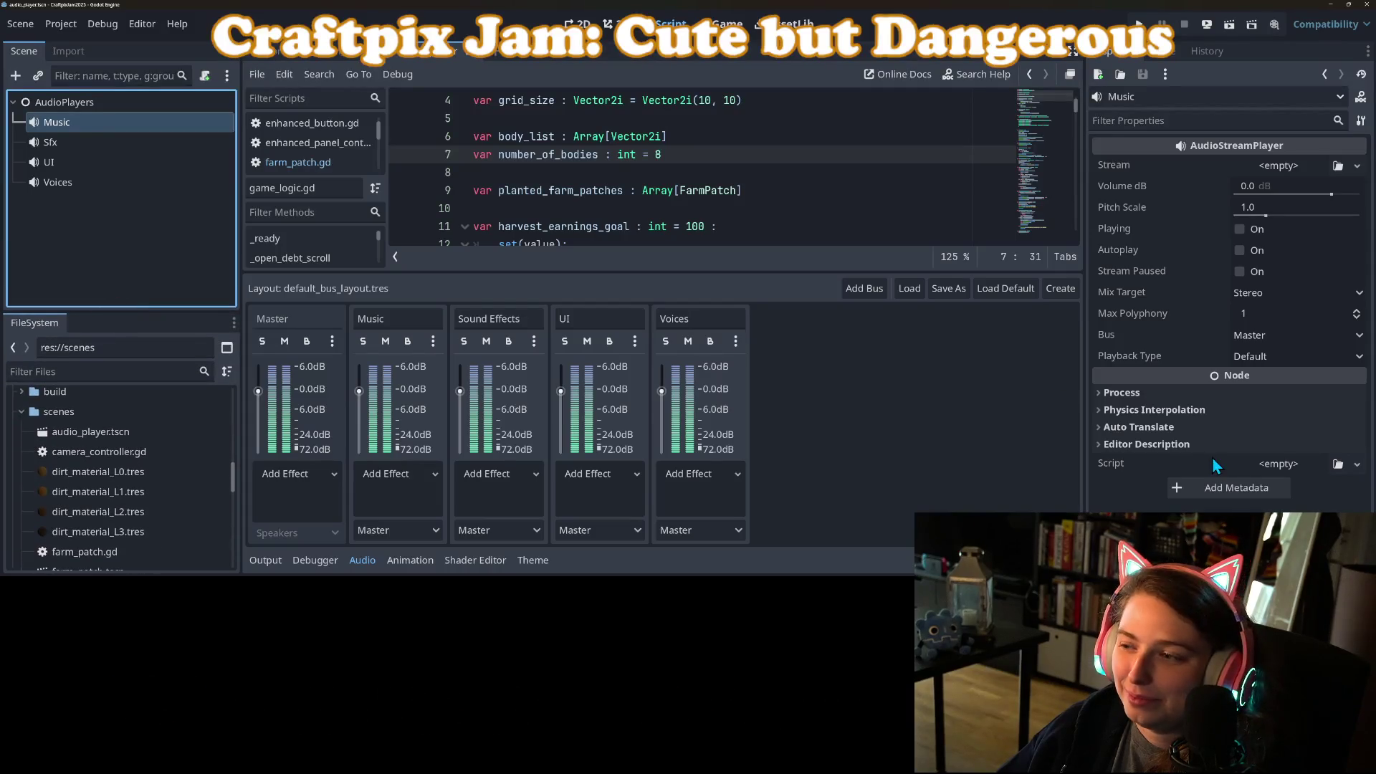
{"action": "left_click", "coordinate": [1311, 337]}
{"action": "left_click", "coordinate": [1299, 377]}
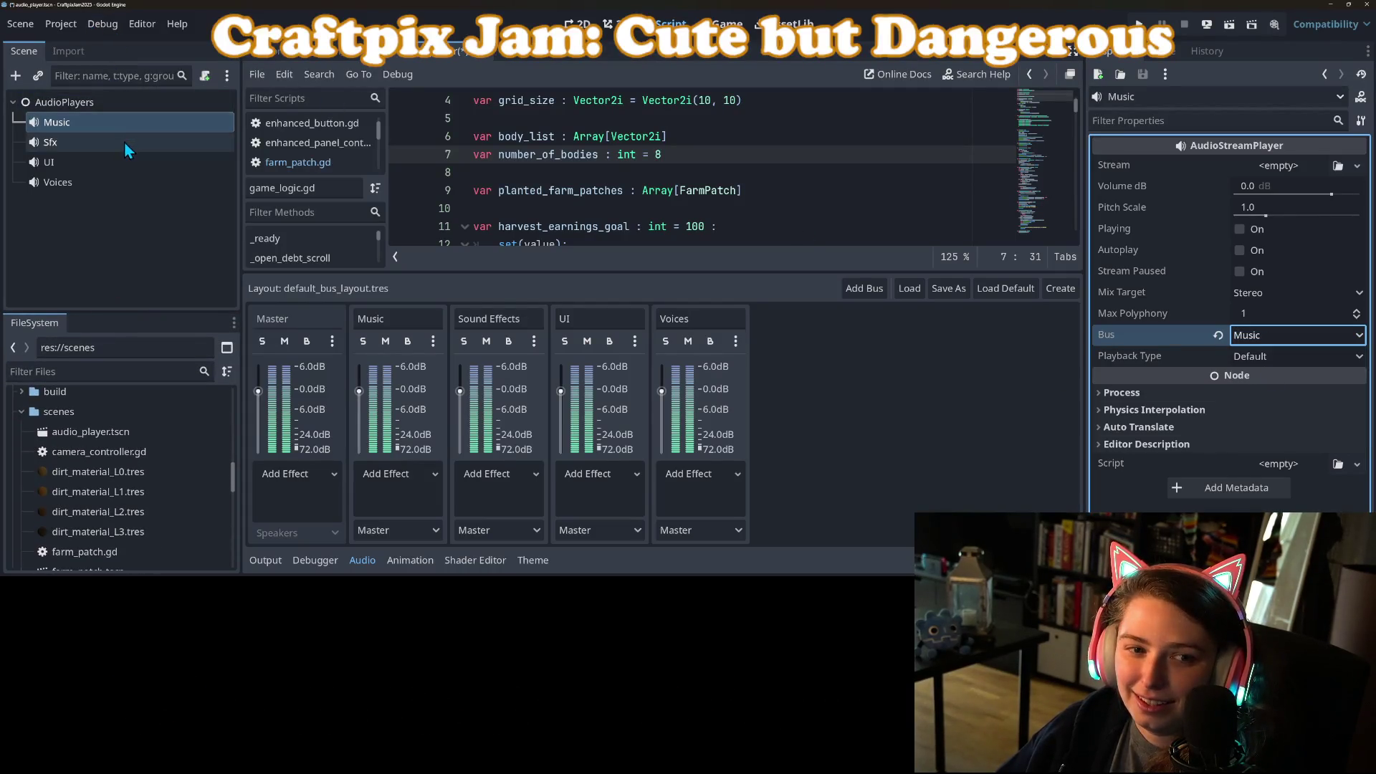
{"action": "left_click", "coordinate": [50, 142]}
{"action": "left_click", "coordinate": [1252, 337]}
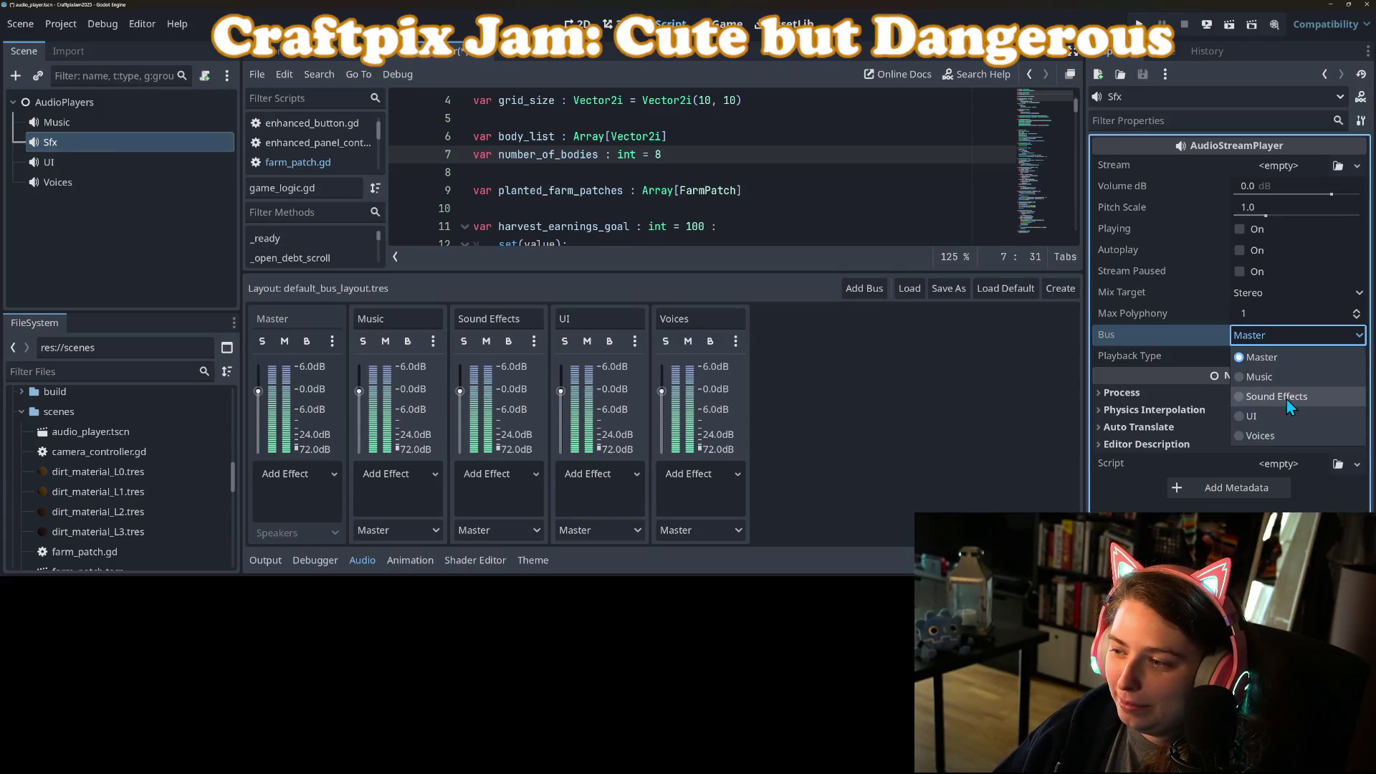
{"action": "left_click", "coordinate": [1265, 394]}
Route the UI player to the UI bus and Voices to the Voices bus.
{"action": "left_click", "coordinate": [48, 162]}
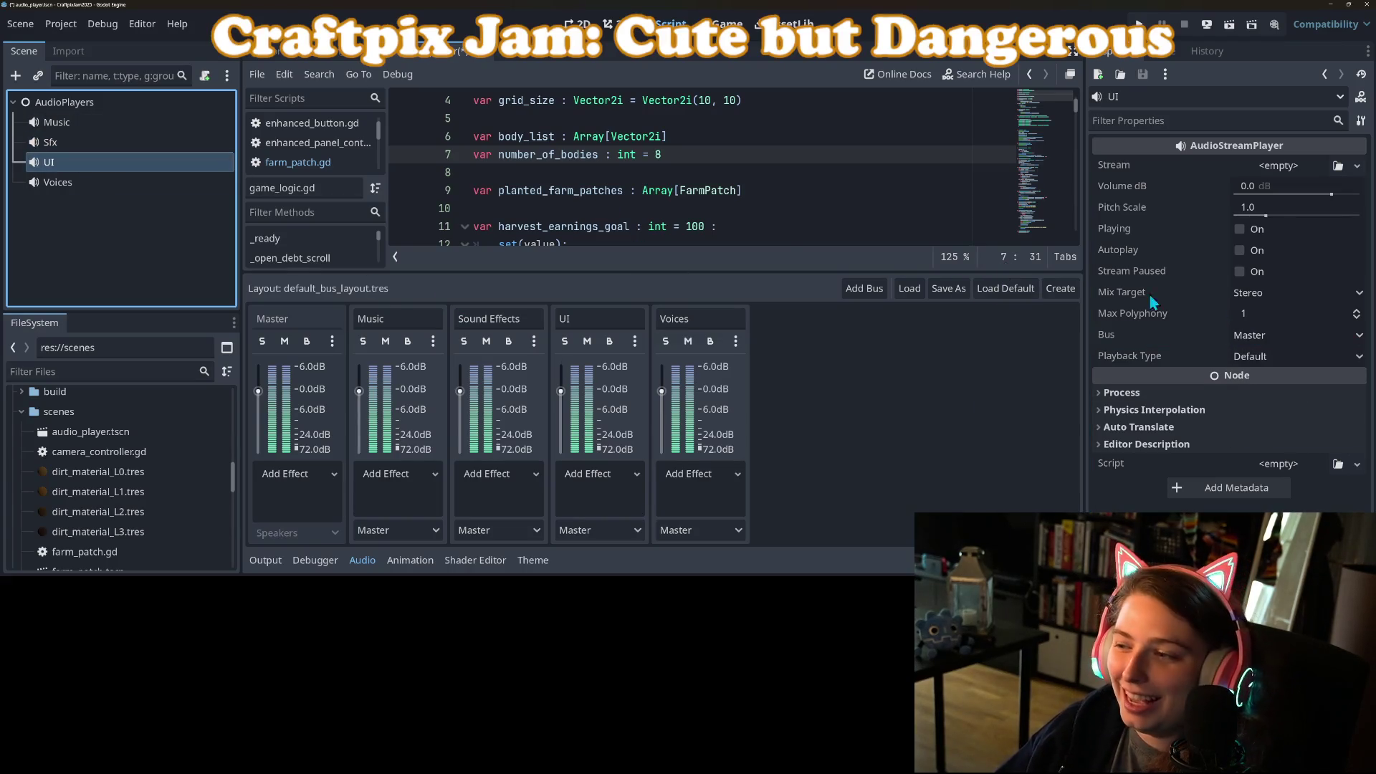
{"action": "left_click", "coordinate": [1309, 337]}
{"action": "left_click", "coordinate": [1252, 416]}
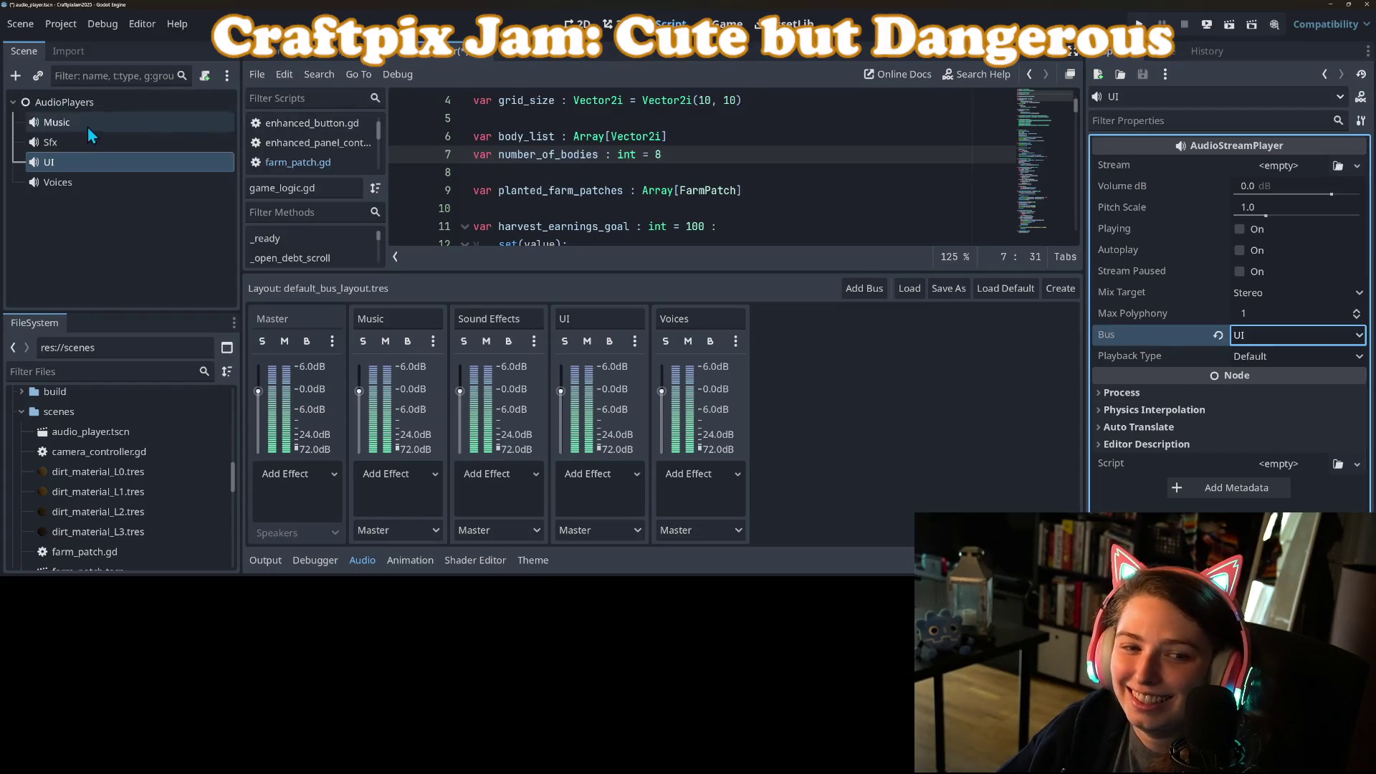
{"action": "left_click", "coordinate": [83, 183]}
{"action": "left_click", "coordinate": [1261, 337]}
{"action": "left_click", "coordinate": [1260, 438]}
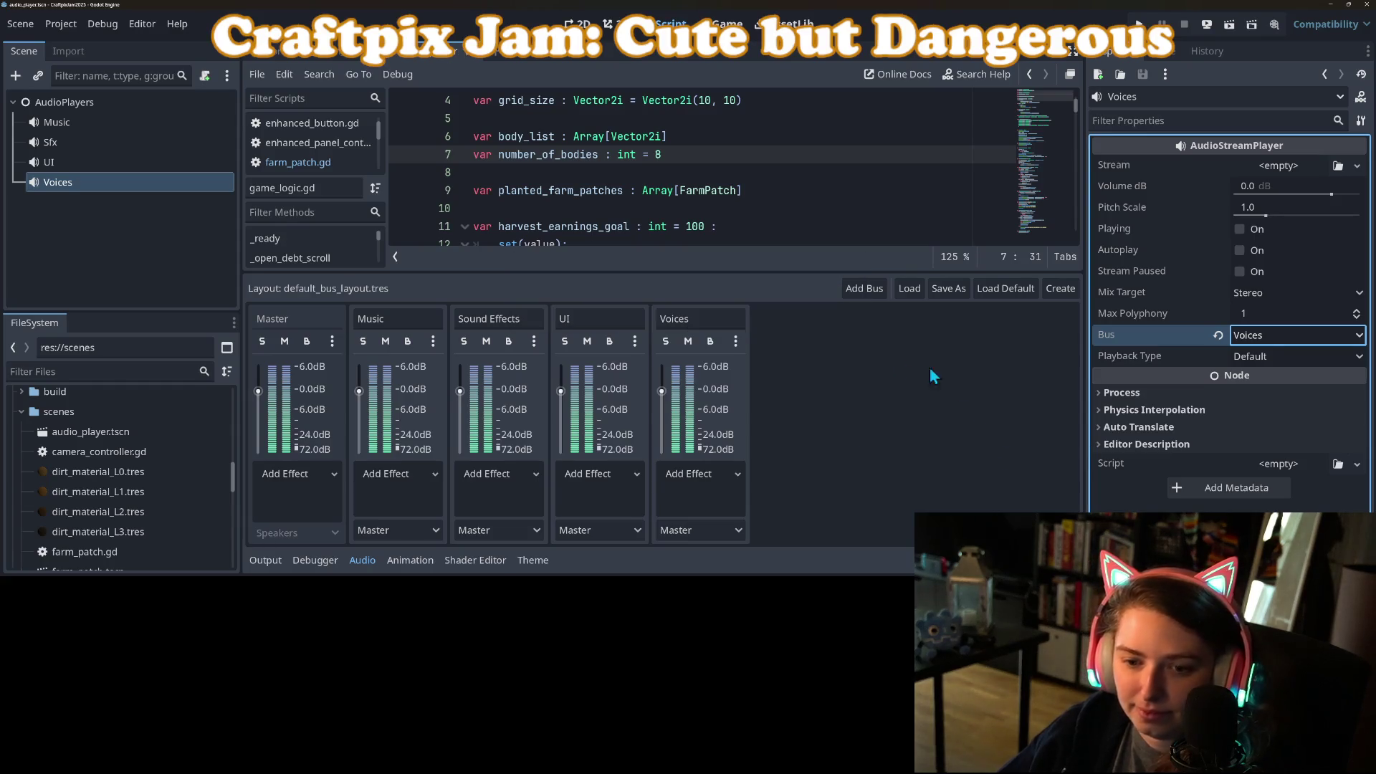
{"action": "left_click", "coordinate": [123, 129]}
{"action": "left_click", "coordinate": [141, 104]}
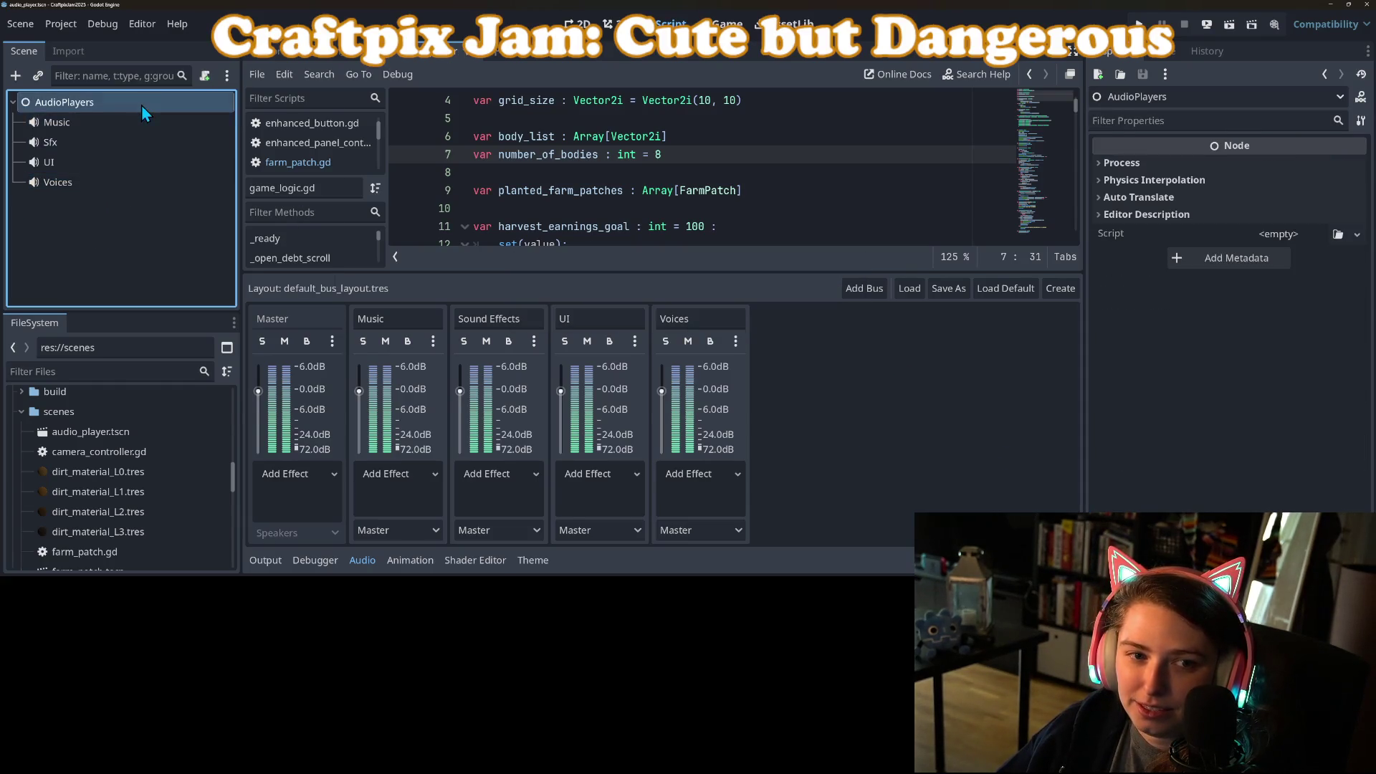
Attach a new audio_player.gd script to the AudioPlayers node.
{"action": "right_click", "coordinate": [141, 105]}
{"action": "left_click", "coordinate": [198, 225]}
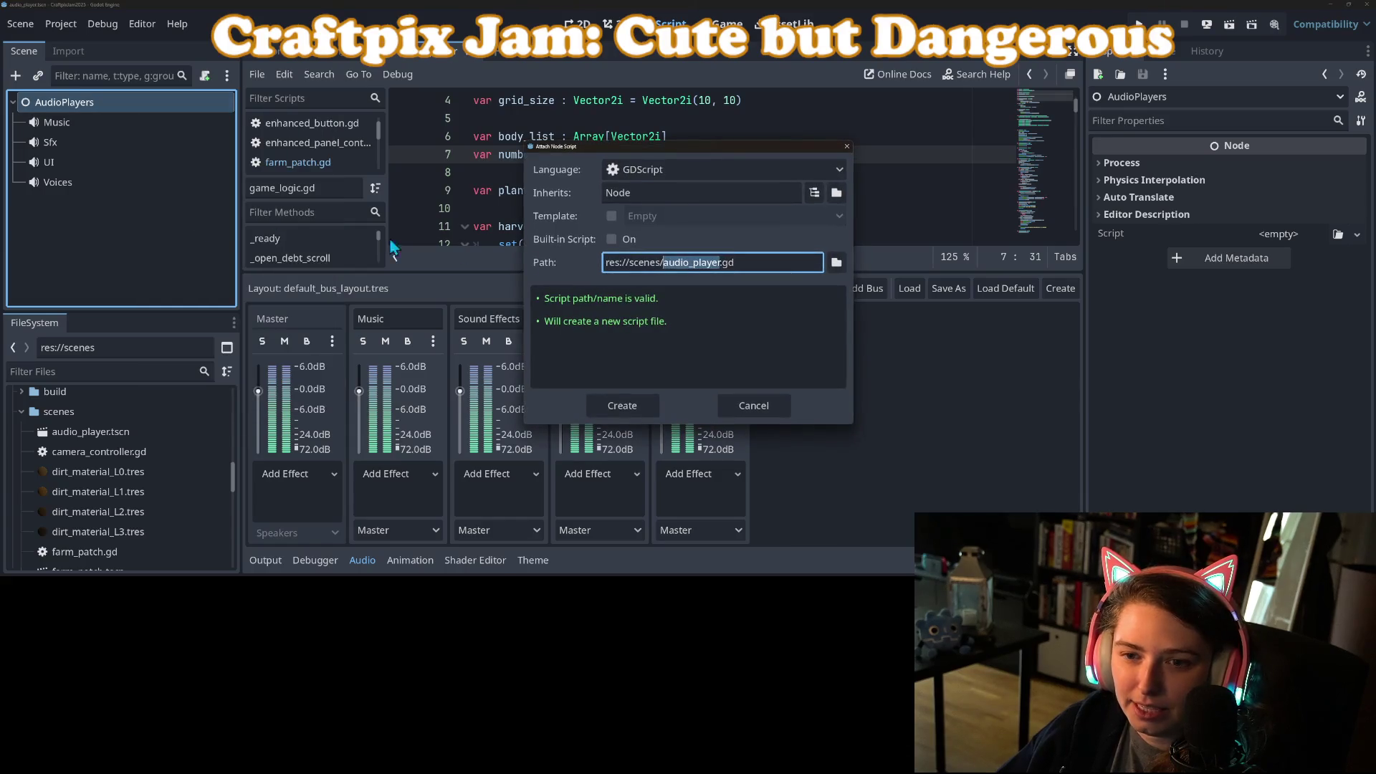
{"action": "left_click", "coordinate": [624, 400]}
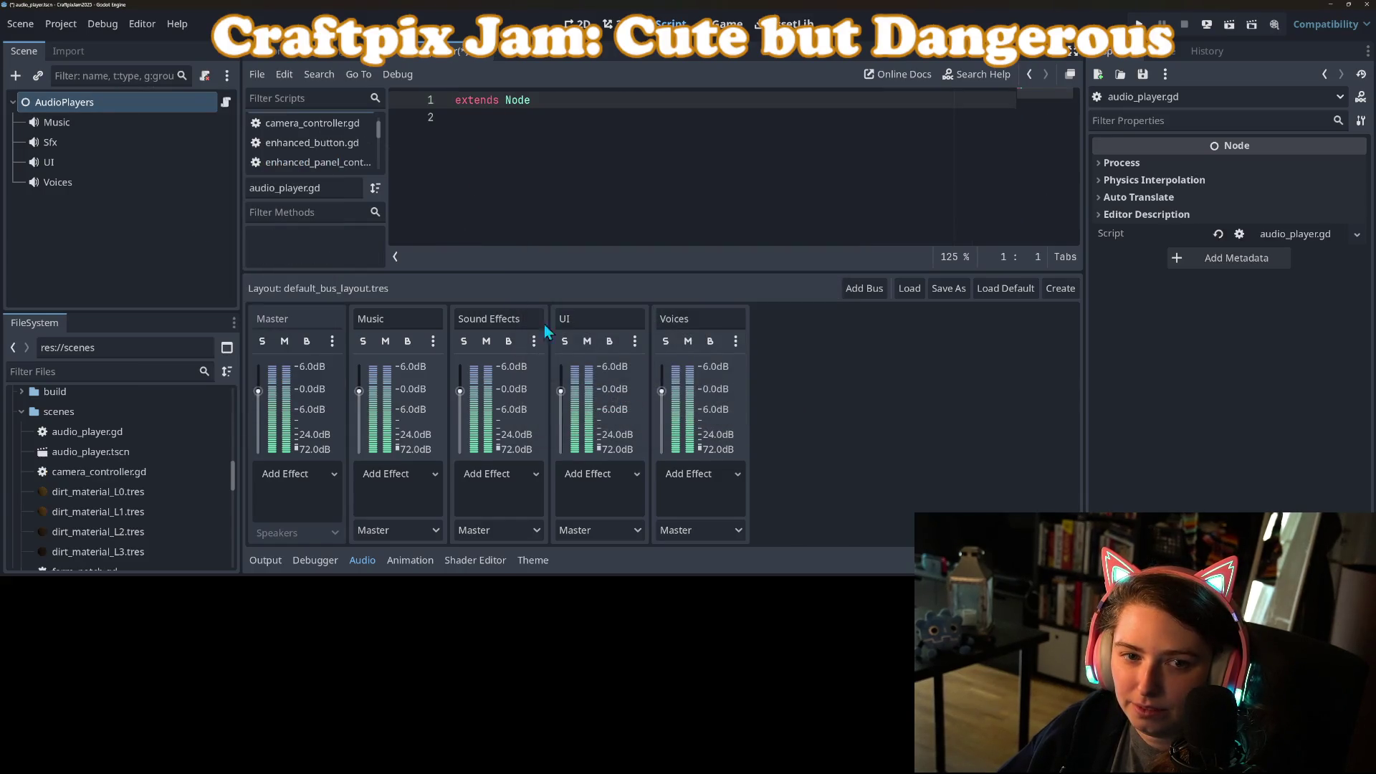
{"action": "left_click", "coordinate": [601, 212]}
{"action": "key", "text": "Return"}
Drag the player nodes into the script as onready references, then save.
{"action": "mouse_move", "coordinate": [68, 122]}
{"action": "left_mouse_down"}
{"action": "mouse_move", "coordinate": [555, 129]}
{"action": "mouse_move", "coordinate": [79, 136]}
{"action": "mouse_move", "coordinate": [539, 152]}
{"action": "left_mouse_up"}
{"action": "left_click_drag", "start_coordinate": [114, 162], "coordinate": [545, 172]}
{"action": "left_click", "coordinate": [146, 183]}
{"action": "left_click_drag", "start_coordinate": [147, 185], "coordinate": [554, 187]}
{"action": "key", "text": "ctrl+s"}
Add an empty _ready() function containing pass and save the script.
{"action": "key", "text": "Return"}
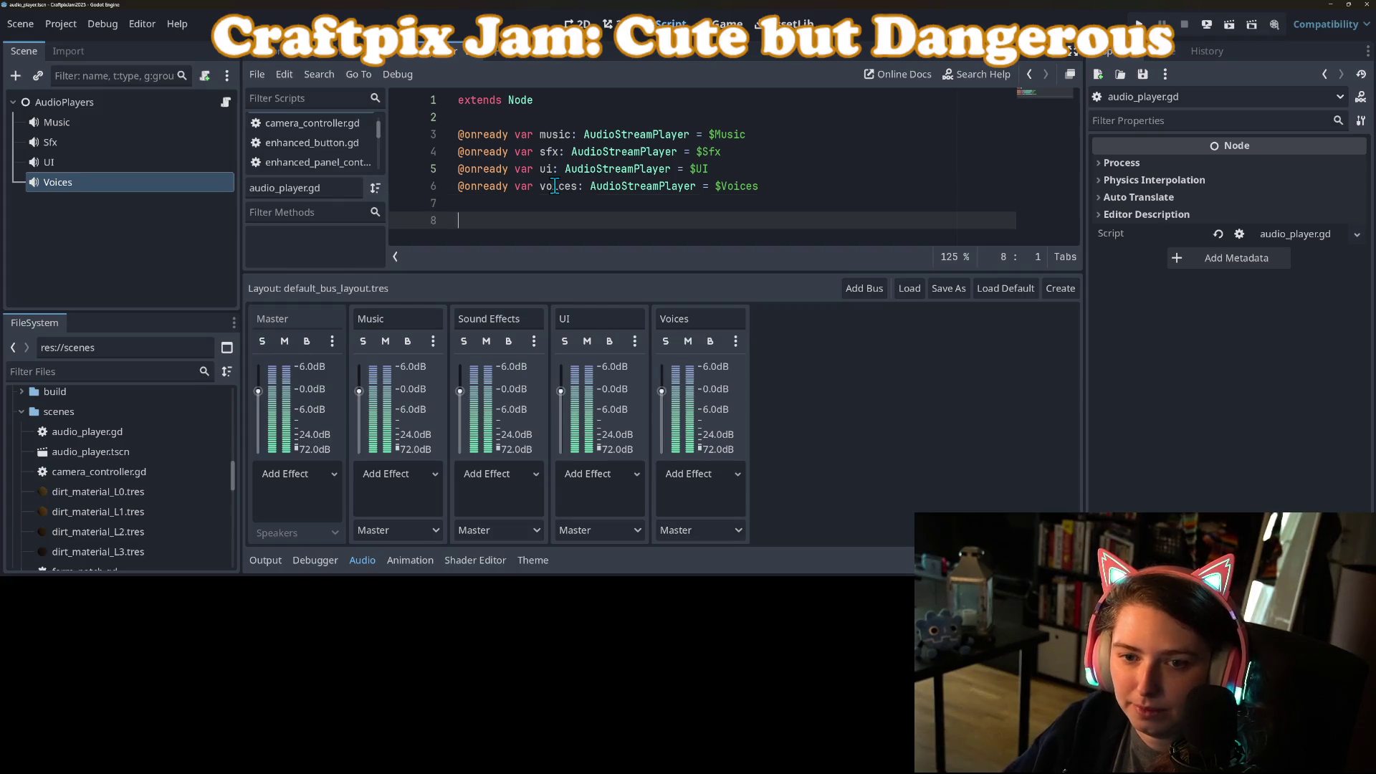
{"action": "left_click", "coordinate": [358, 565]}
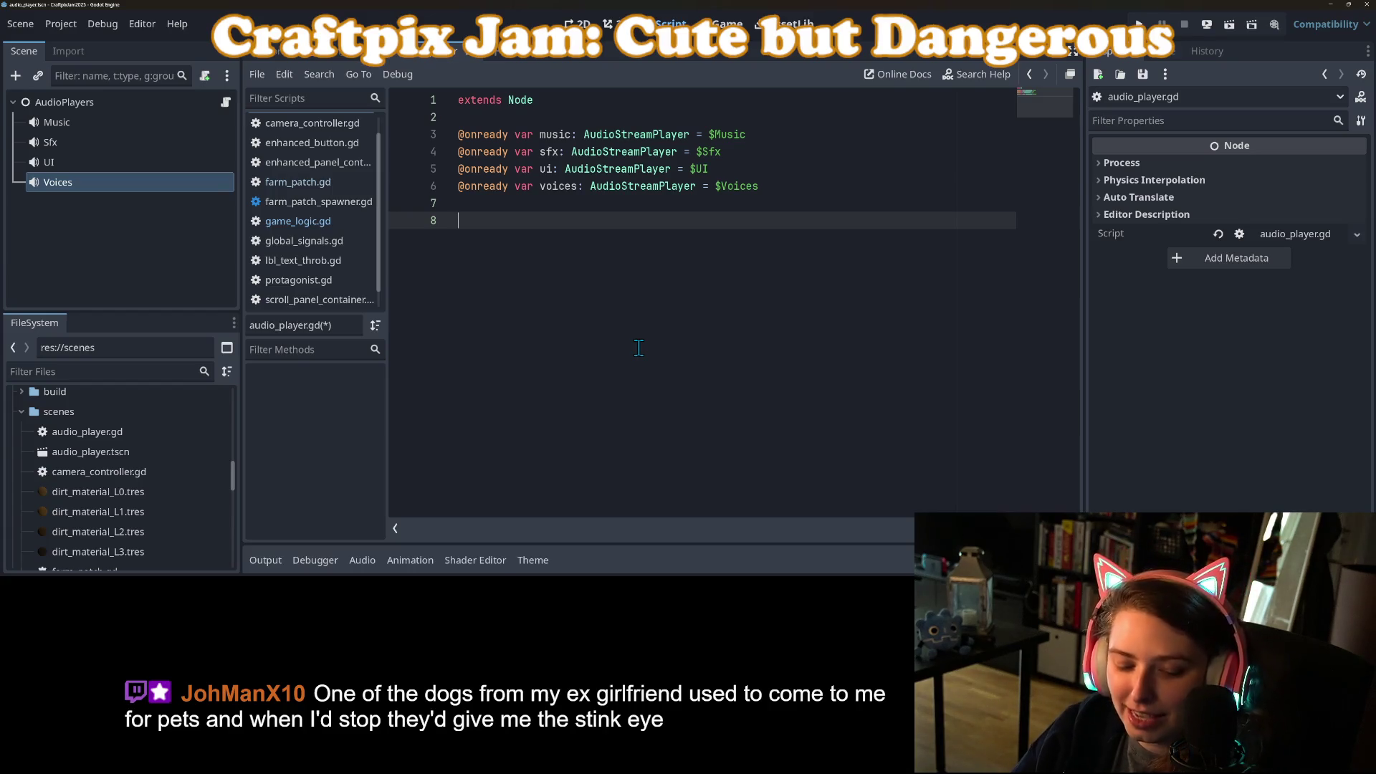
{"action": "key", "text": "BackSpace"}
{"action": "key", "text": "Return"}
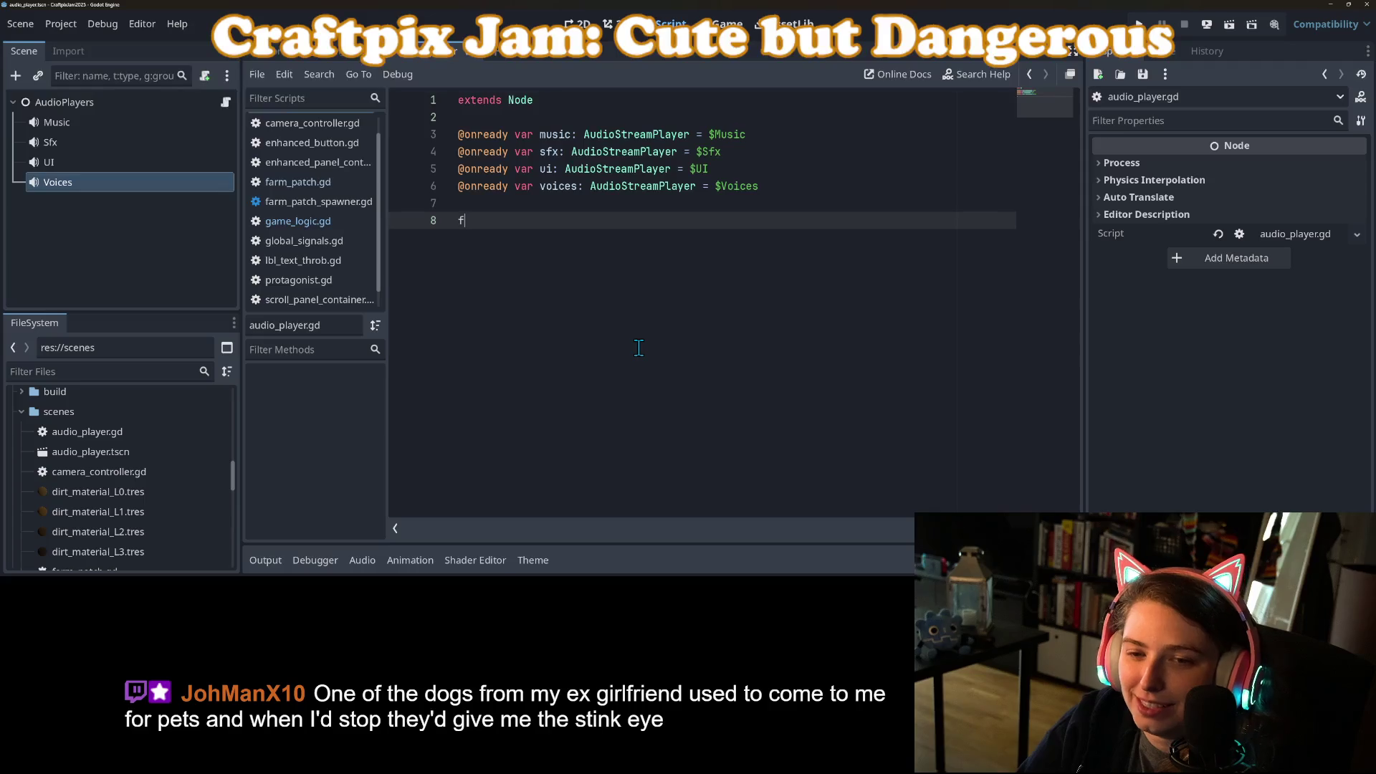
{"action": "type", "text": "a"}
{"action": "key", "text": "Return"}
{"action": "key", "text": "Return"}
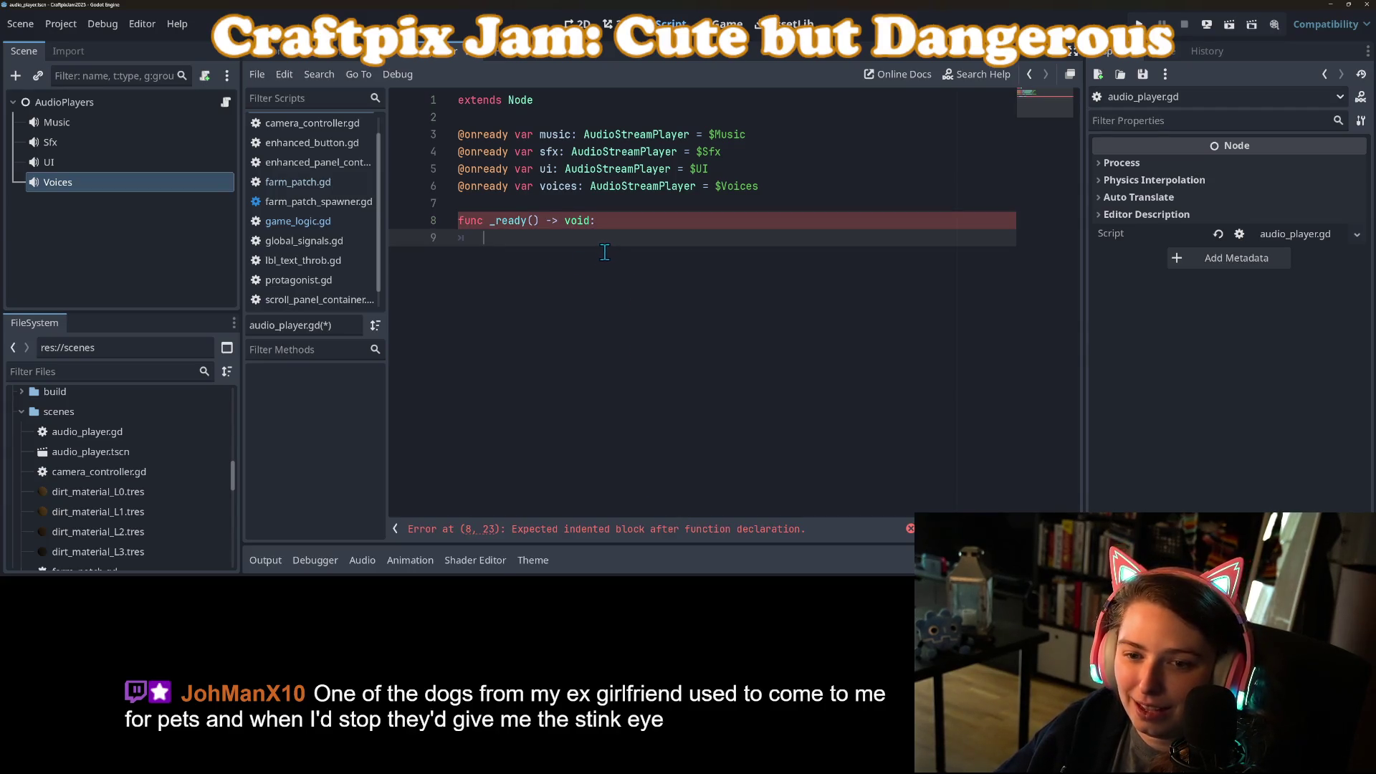
{"action": "type", "text": "p"}
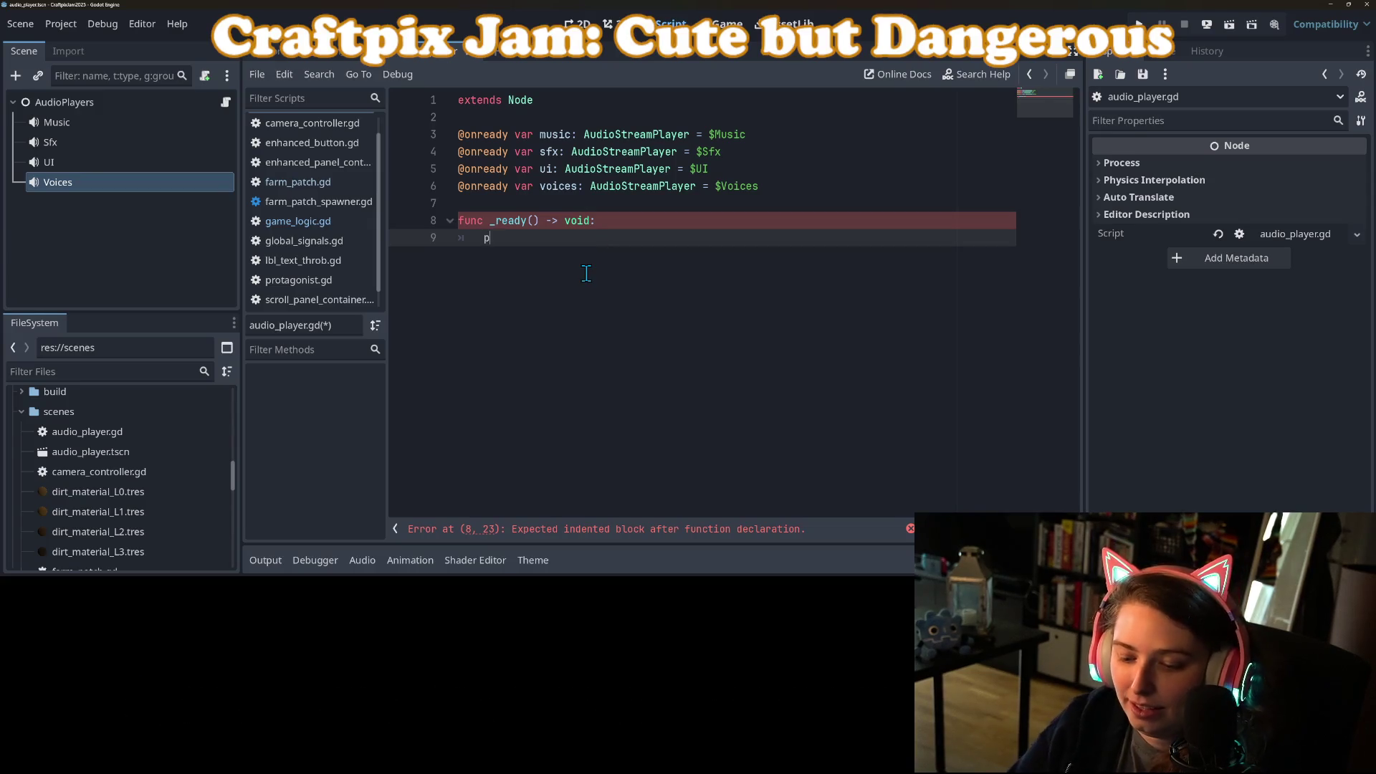
{"action": "type", "text": "ass"}
{"action": "key", "text": "ctrl+s"}
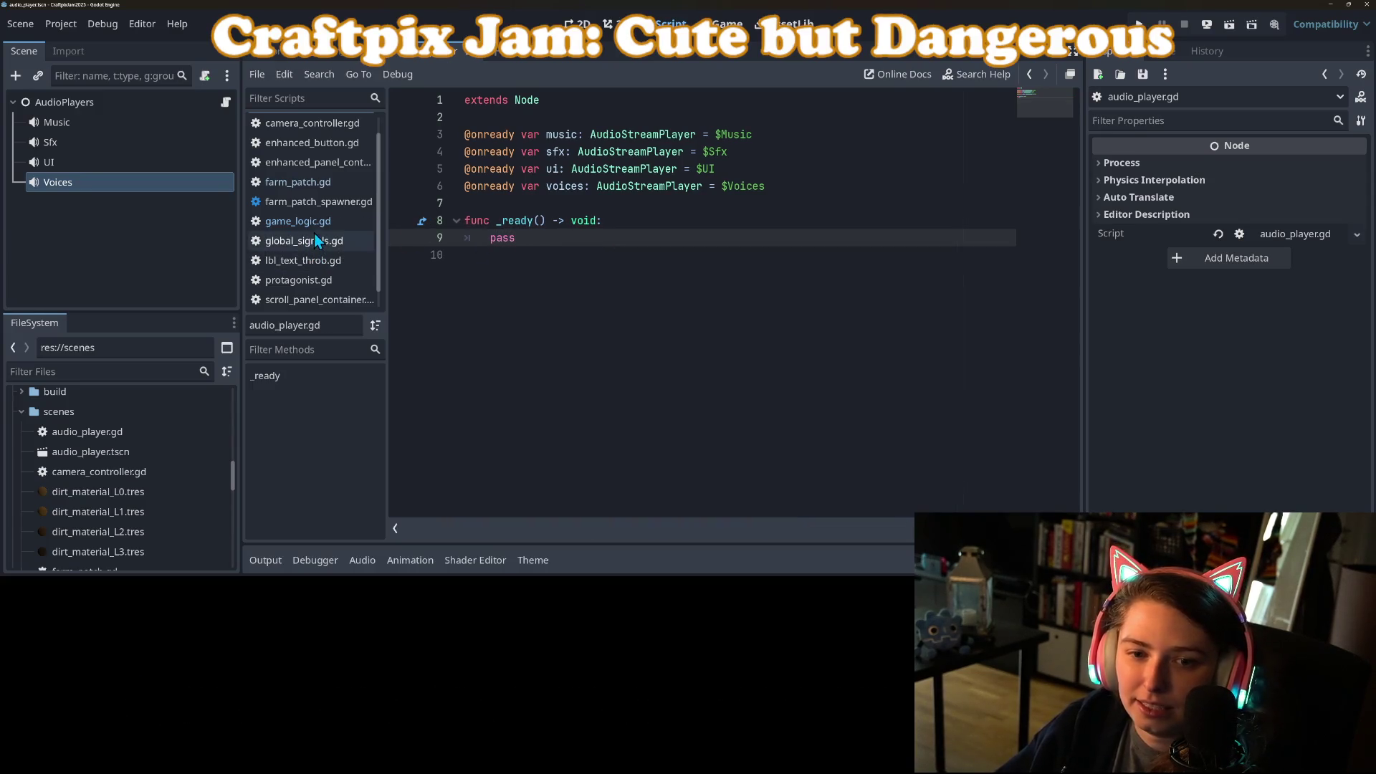
{"action": "left_click", "coordinate": [317, 241]}
{"action": "left_click", "coordinate": [601, 222]}
Rename the region comment to '#region : UI Sound Effects' and save.
{"action": "left_click", "coordinate": [846, 208]}
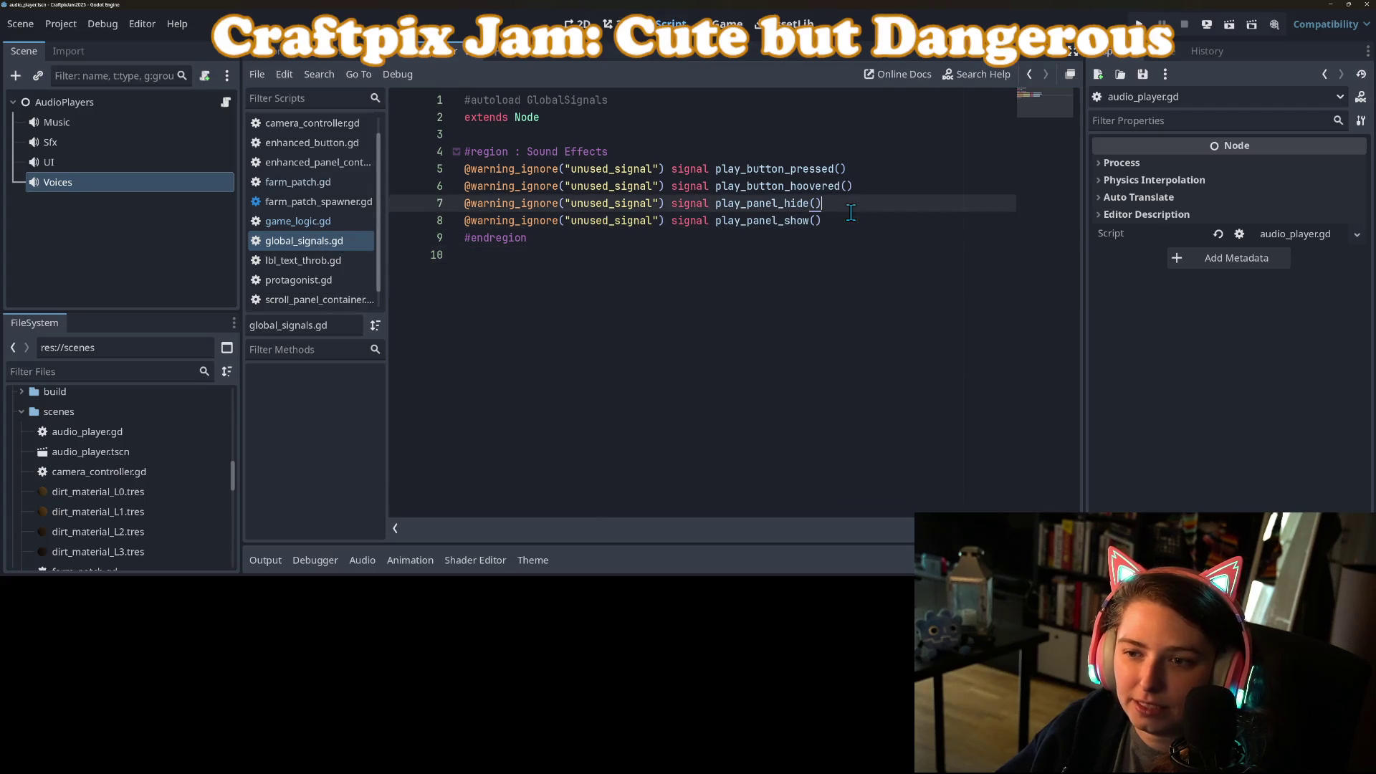
{"action": "left_click", "coordinate": [845, 171]}
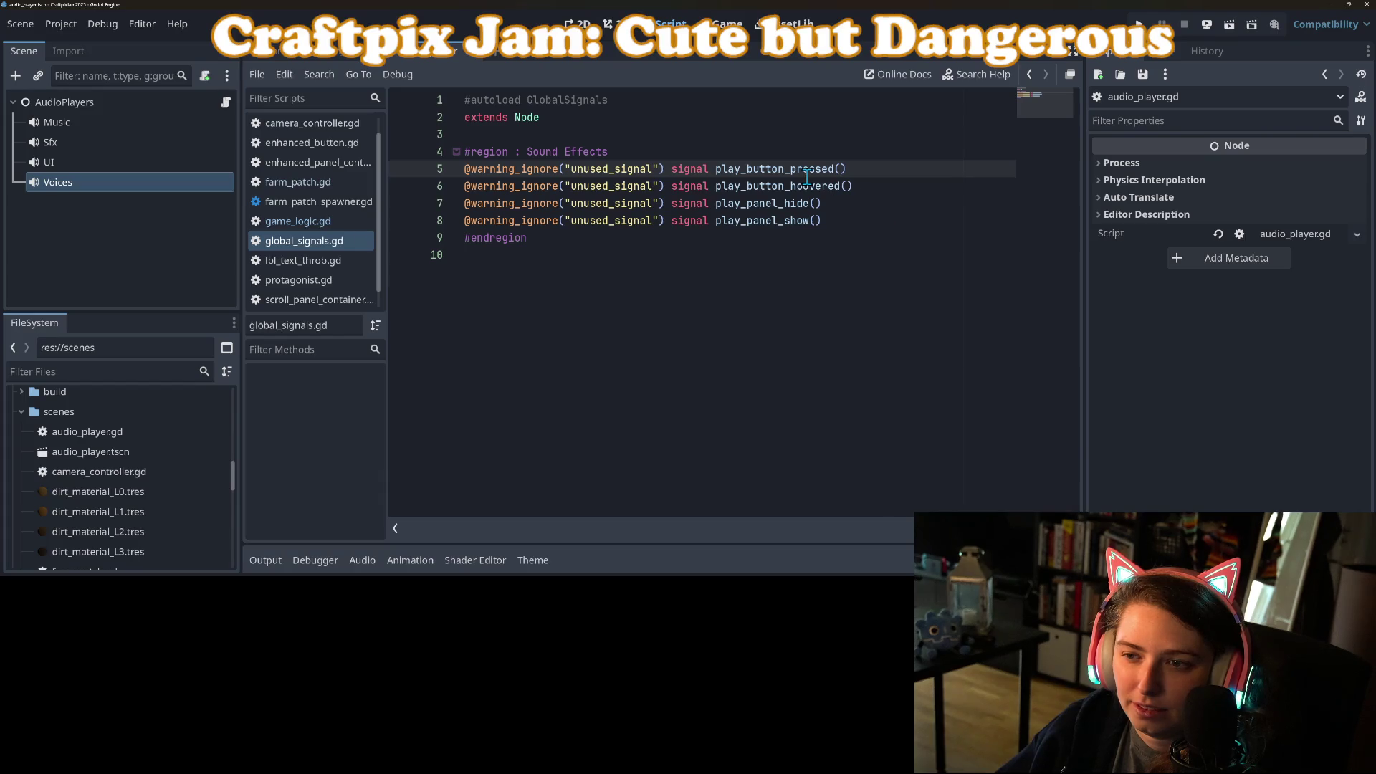
{"action": "left_click", "coordinate": [724, 184]}
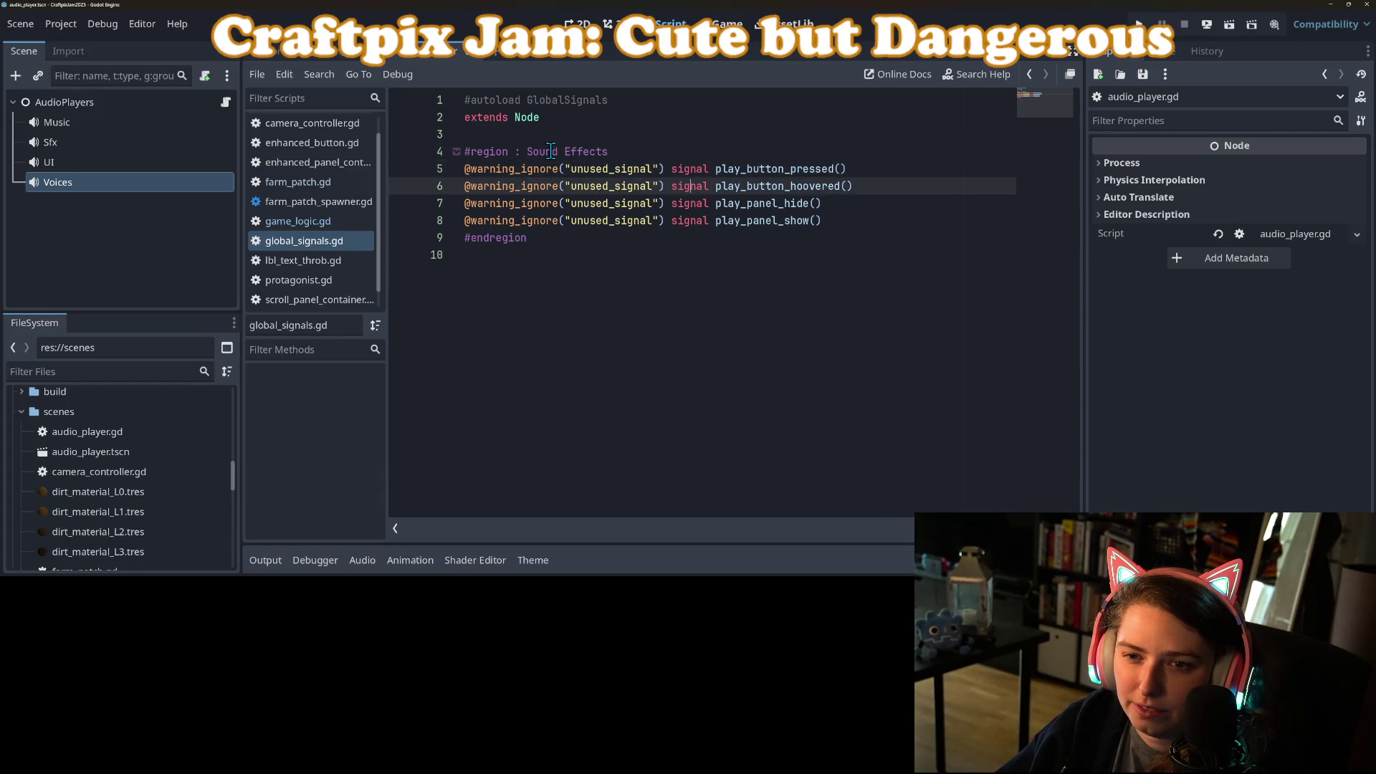
{"action": "left_click", "coordinate": [523, 151]}
{"action": "type", "text": "UI"}
{"action": "key", "text": "ctrl+s"}
Review the play_button_pressed, play_button_hoovered, play_panel_hide and play_panel_show signal lines.
{"action": "left_click", "coordinate": [847, 219]}
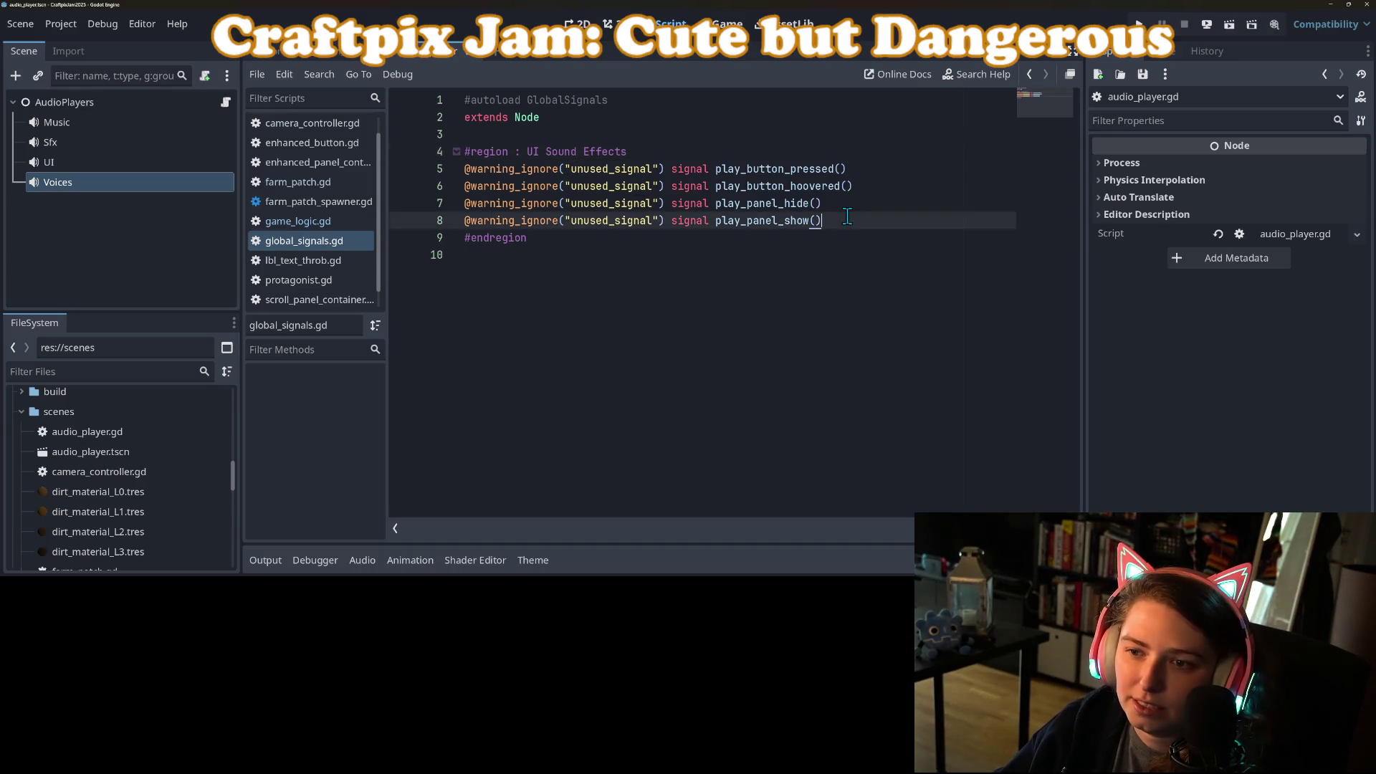
{"action": "left_click", "coordinate": [845, 240]}
{"action": "left_click", "coordinate": [831, 284]}
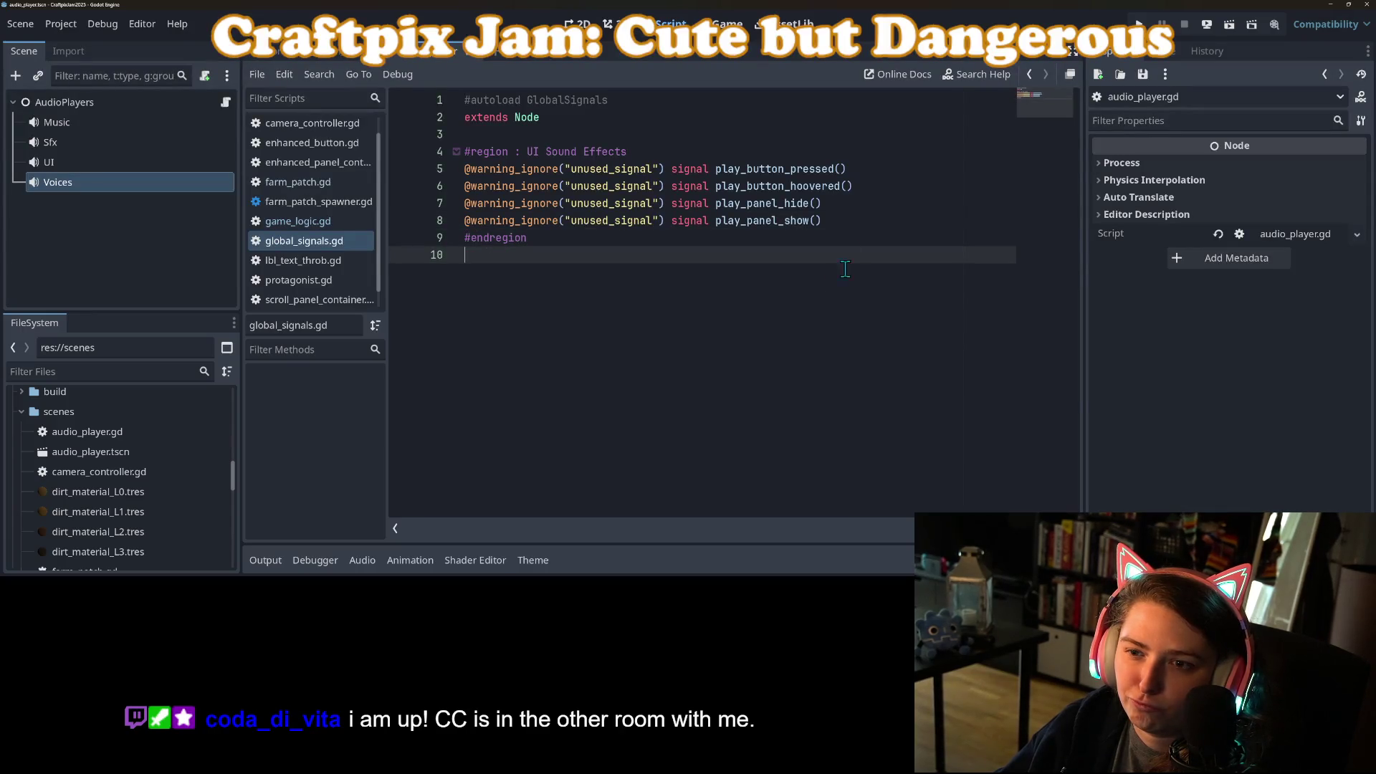
{"action": "left_click", "coordinate": [863, 205]}
{"action": "left_click", "coordinate": [862, 219]}
{"action": "left_click", "coordinate": [874, 205]}
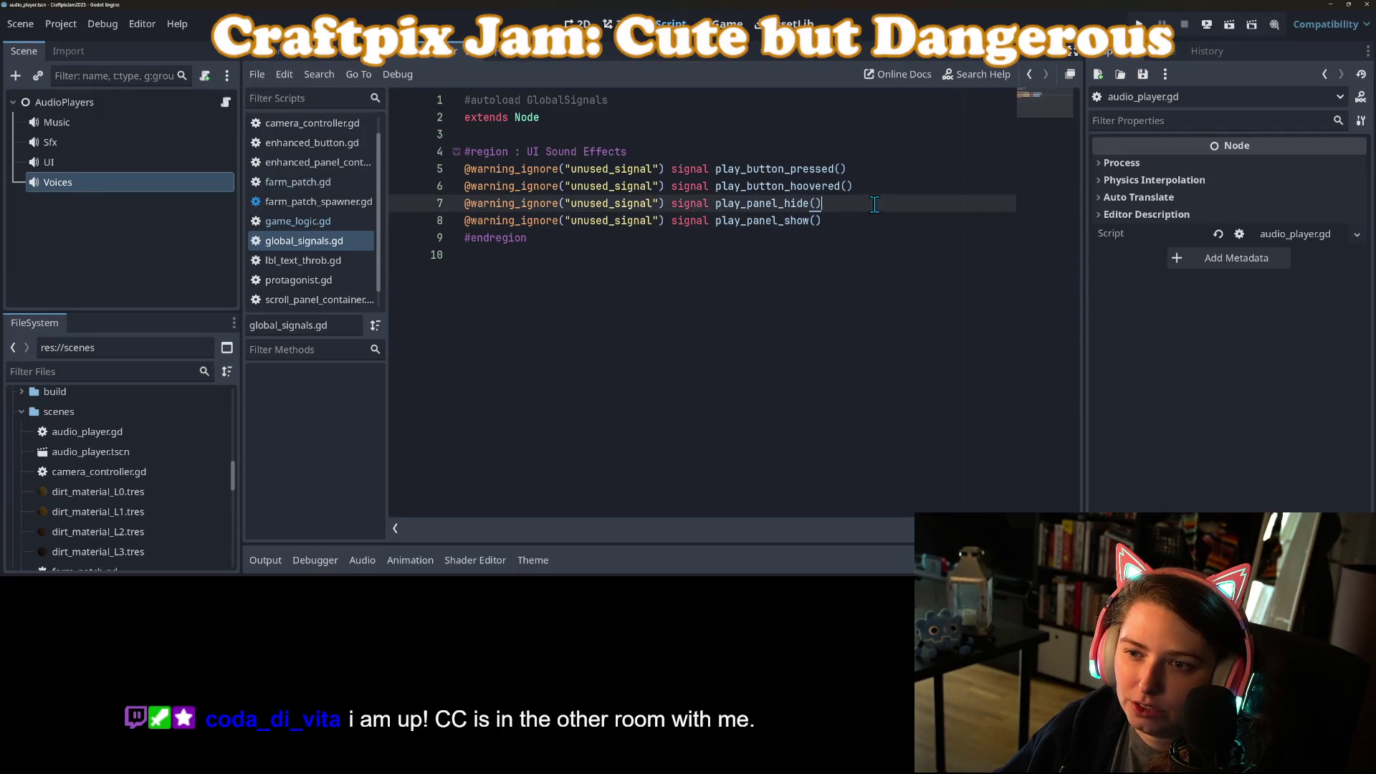
{"action": "left_click", "coordinate": [867, 187]}
{"action": "left_click", "coordinate": [900, 174]}
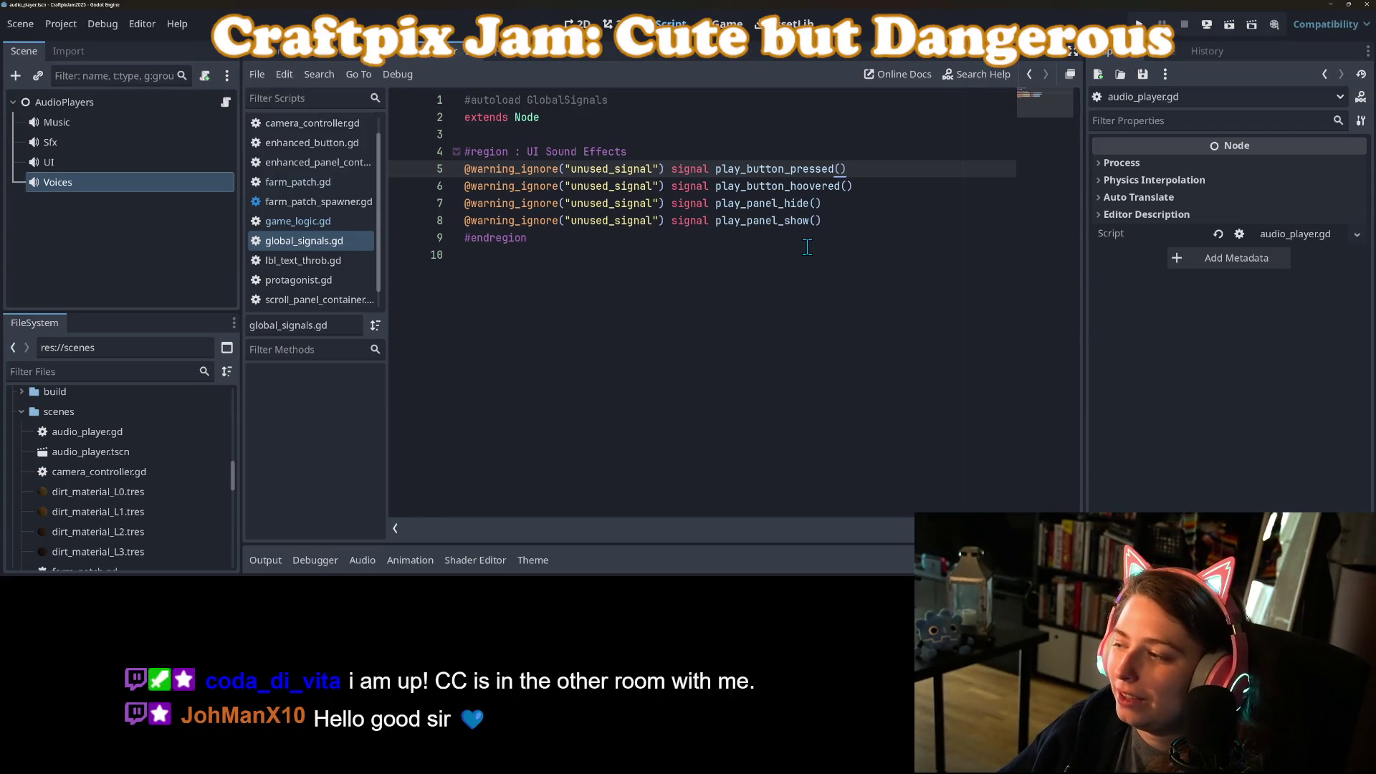
{"action": "left_click", "coordinate": [808, 277]}
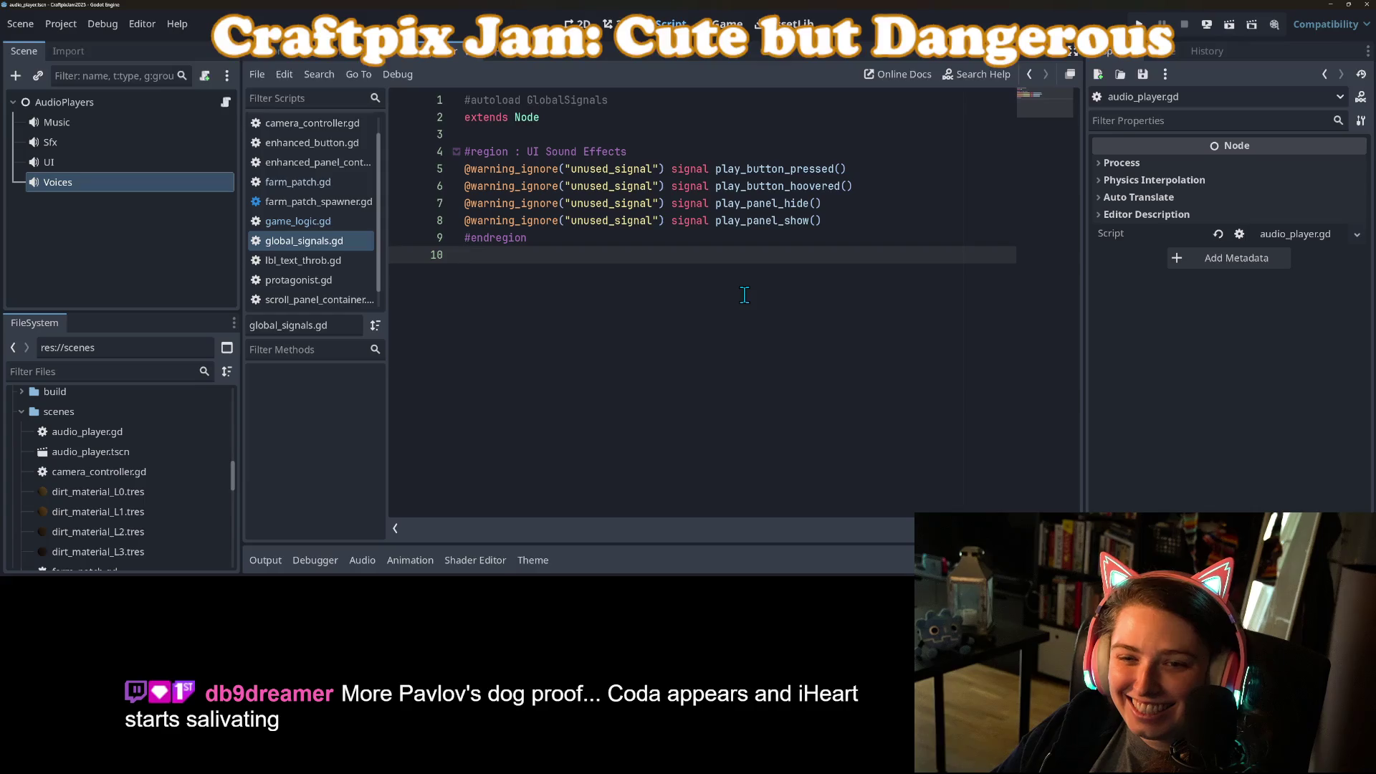
{"action": "left_click", "coordinate": [130, 168]}
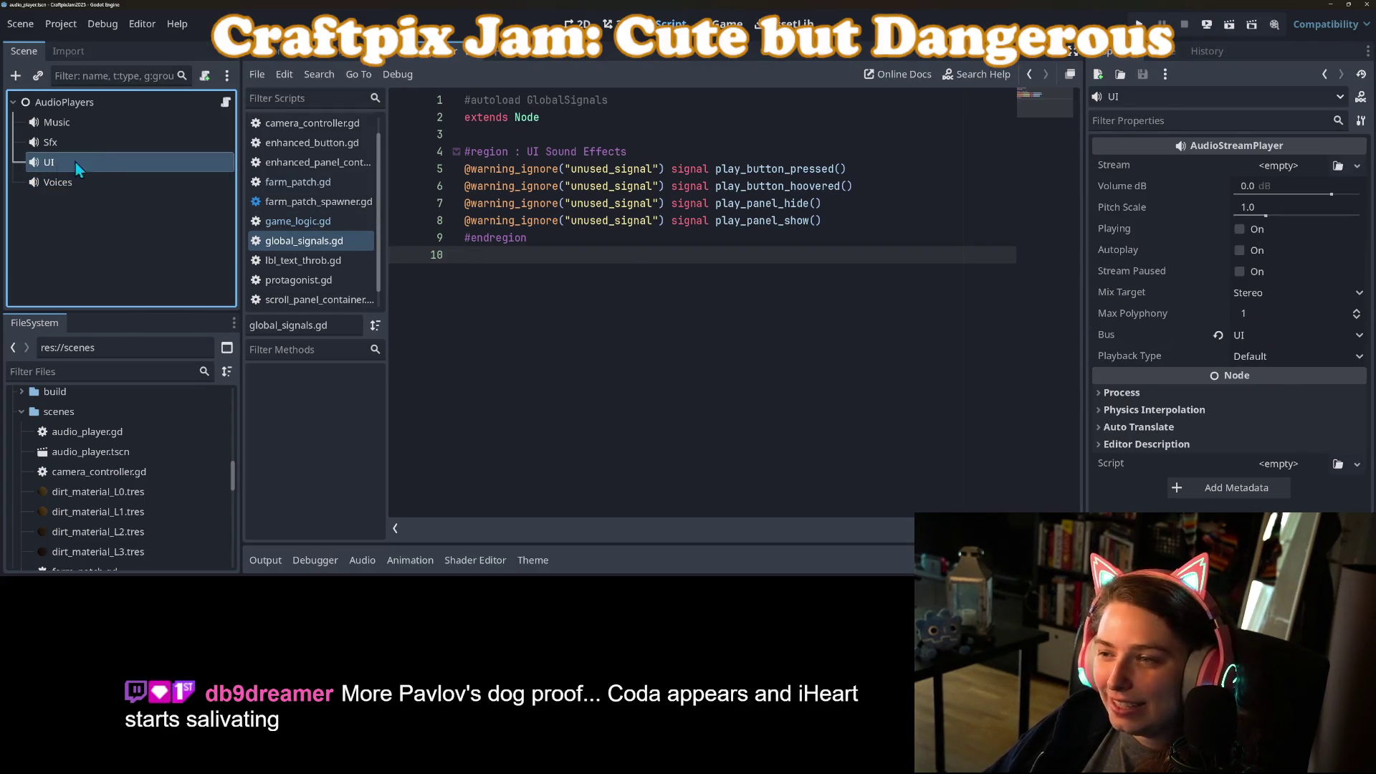
{"action": "key", "text": "ctrl+d"}
{"action": "key", "text": "ctrl+d"}
{"action": "key", "text": "ctrl+d"}
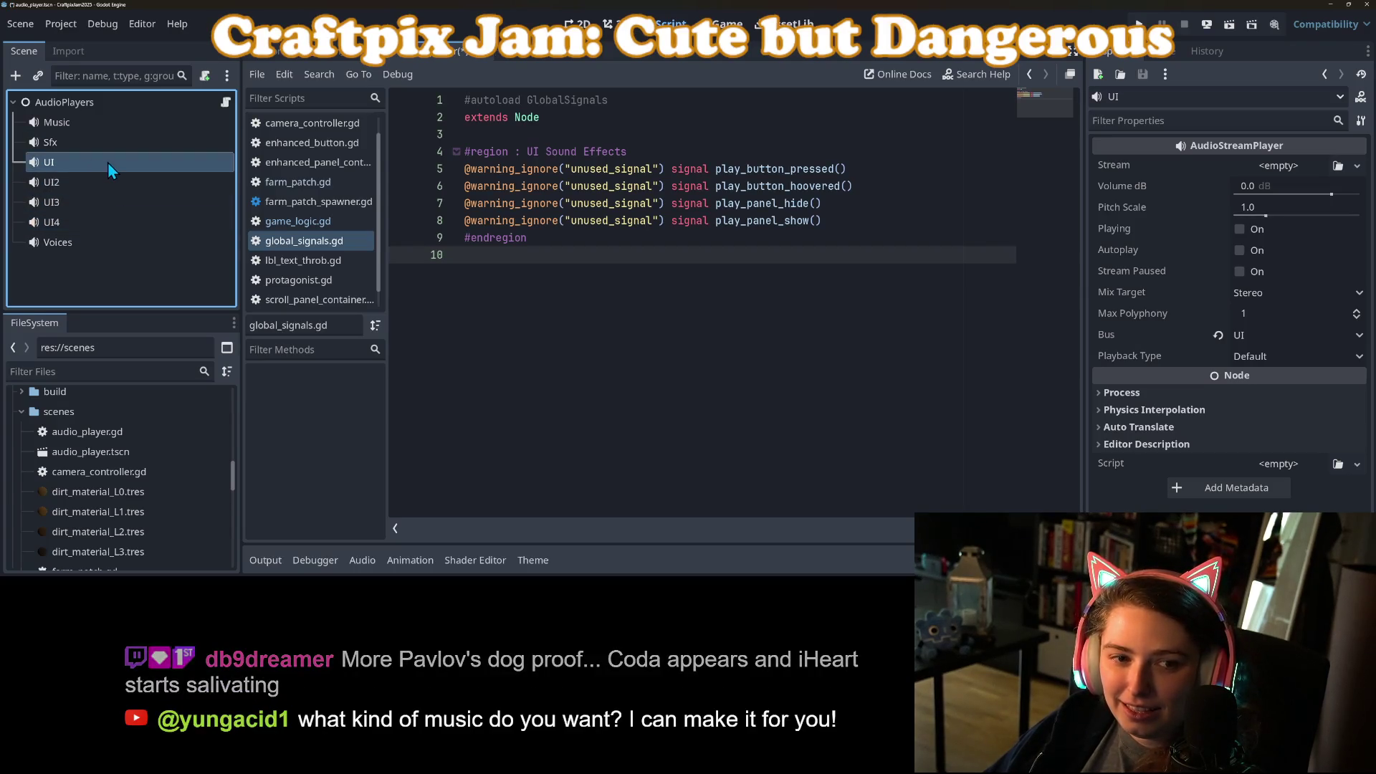
{"action": "left_click", "coordinate": [108, 162]}
{"action": "left_click", "coordinate": [106, 184]}
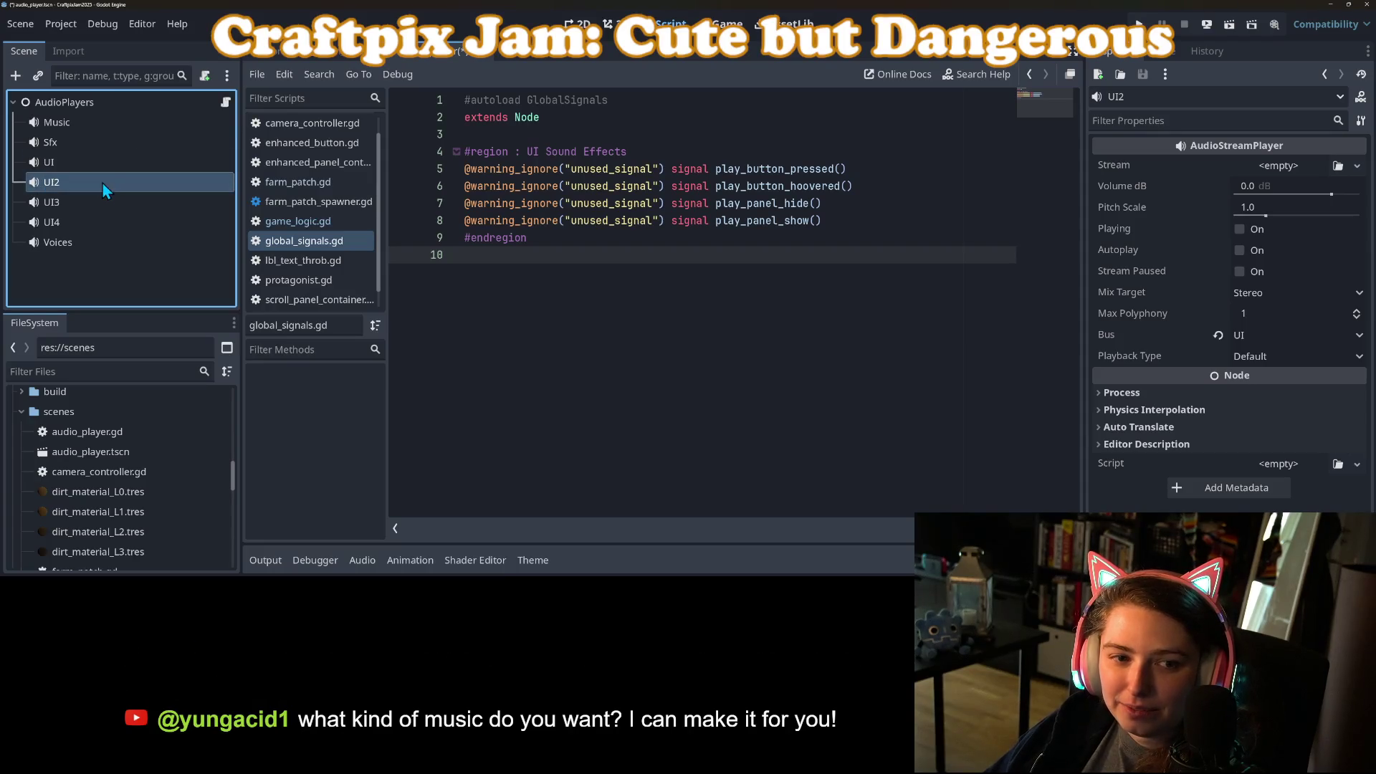
{"action": "left_click", "coordinate": [86, 221], "text": "shift"}
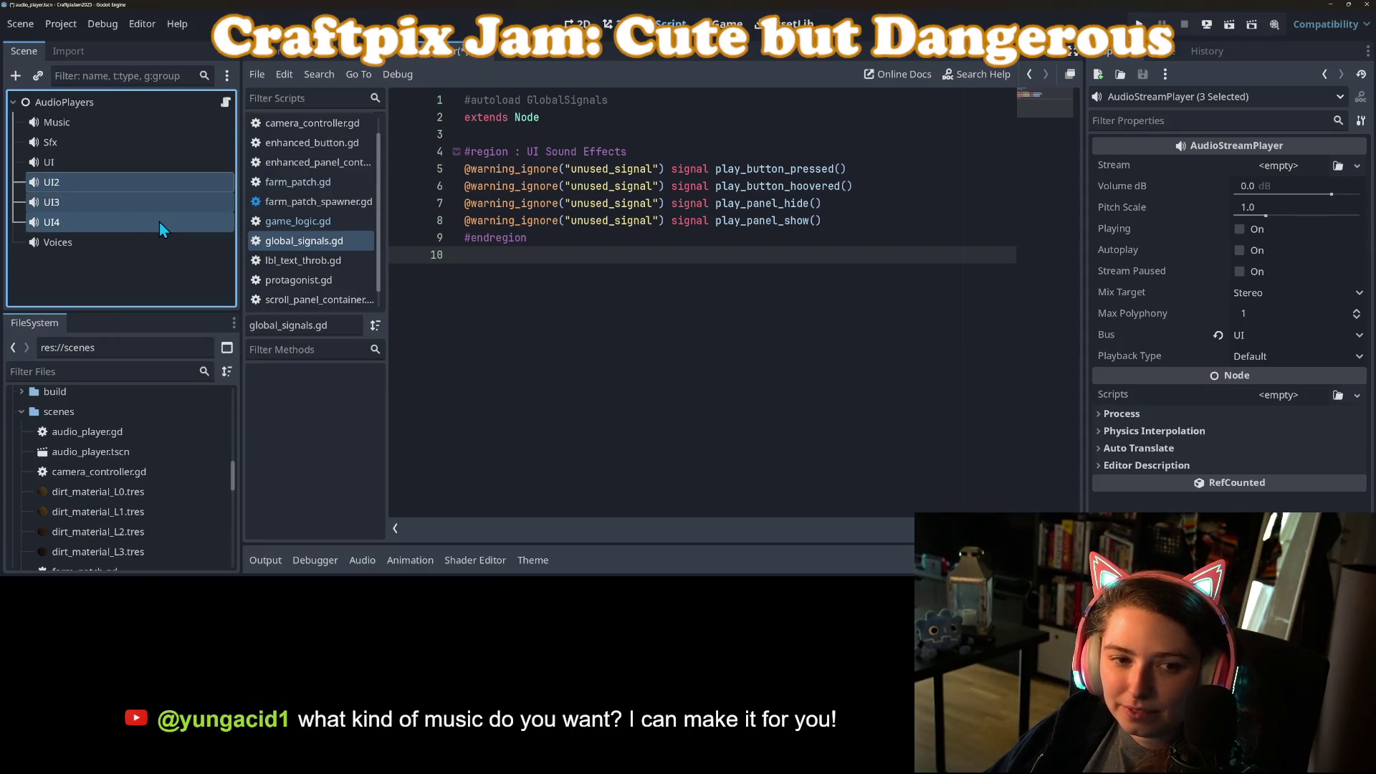
{"action": "key", "text": "Delete"}
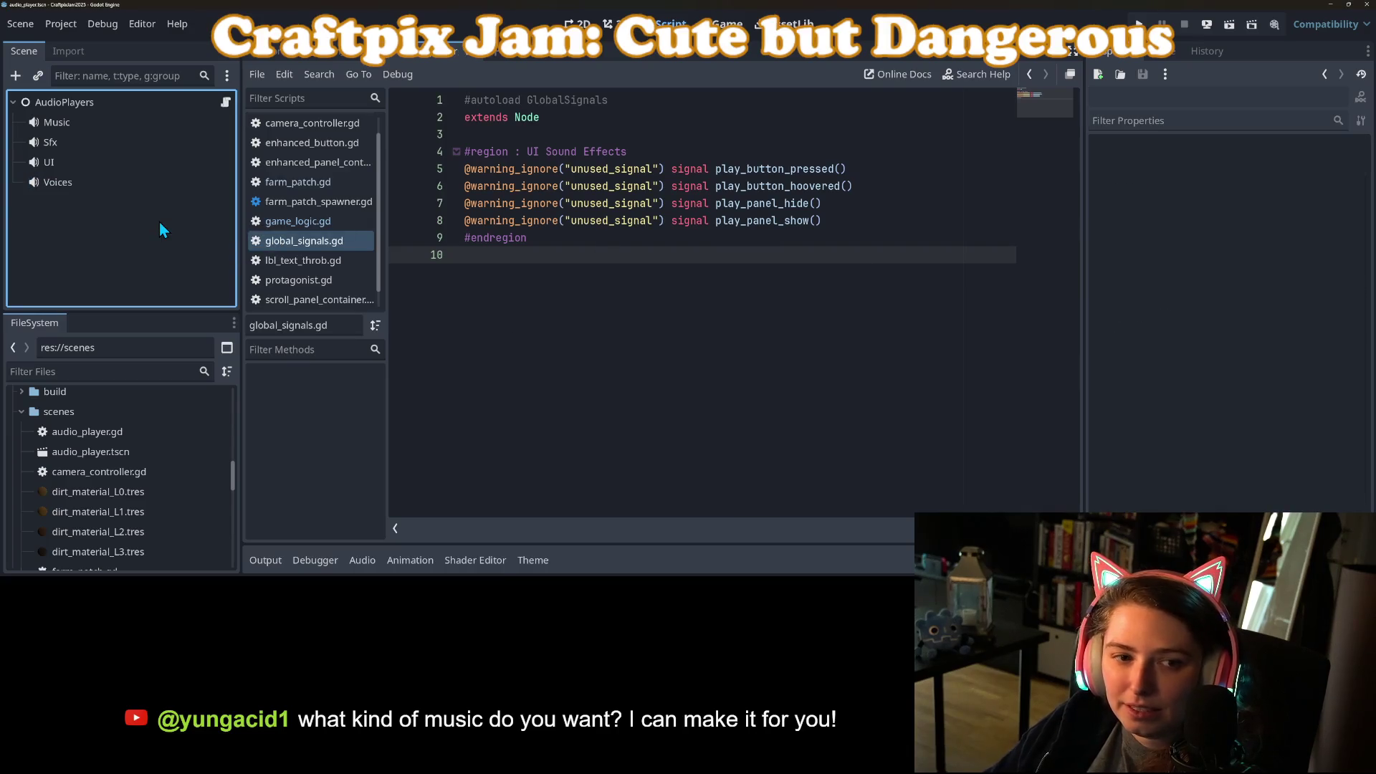
{"action": "left_click", "coordinate": [706, 237]}
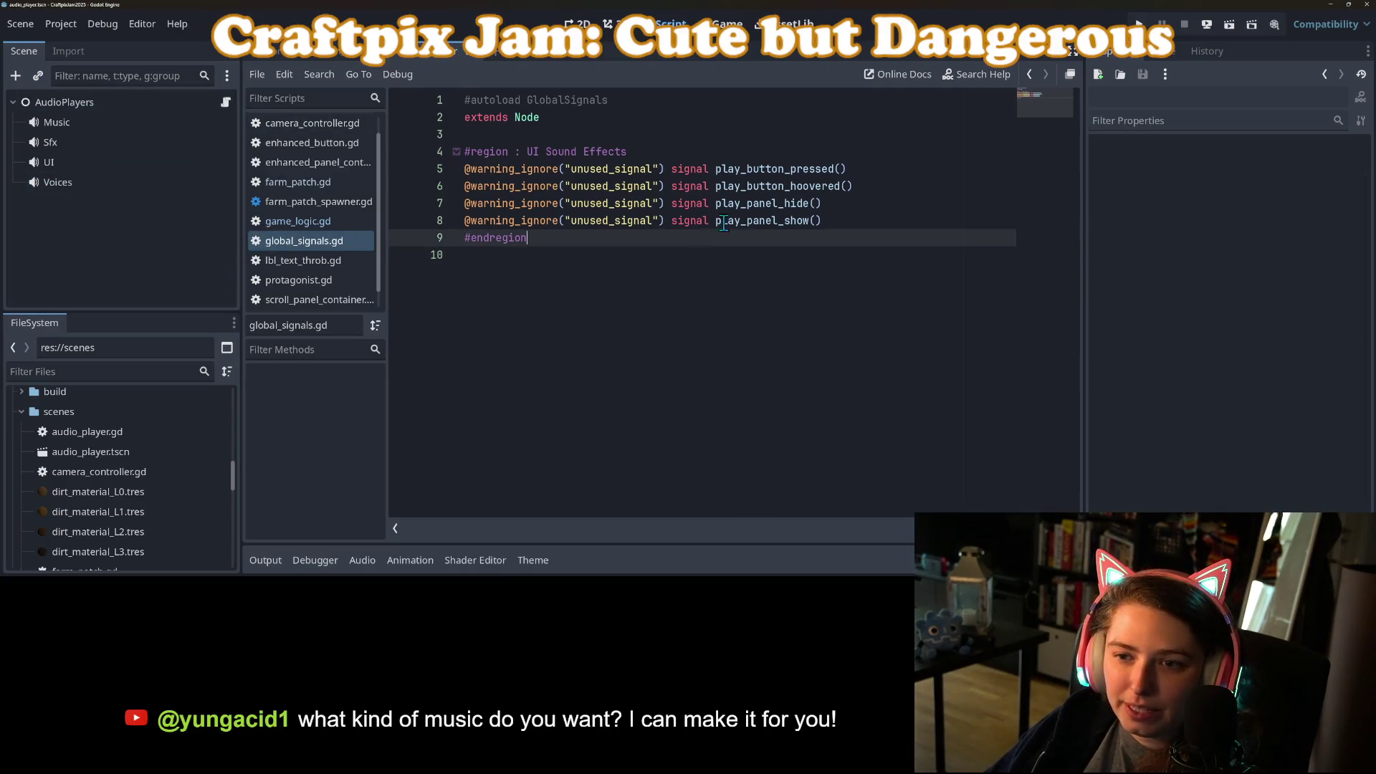
{"action": "left_click", "coordinate": [745, 220]}
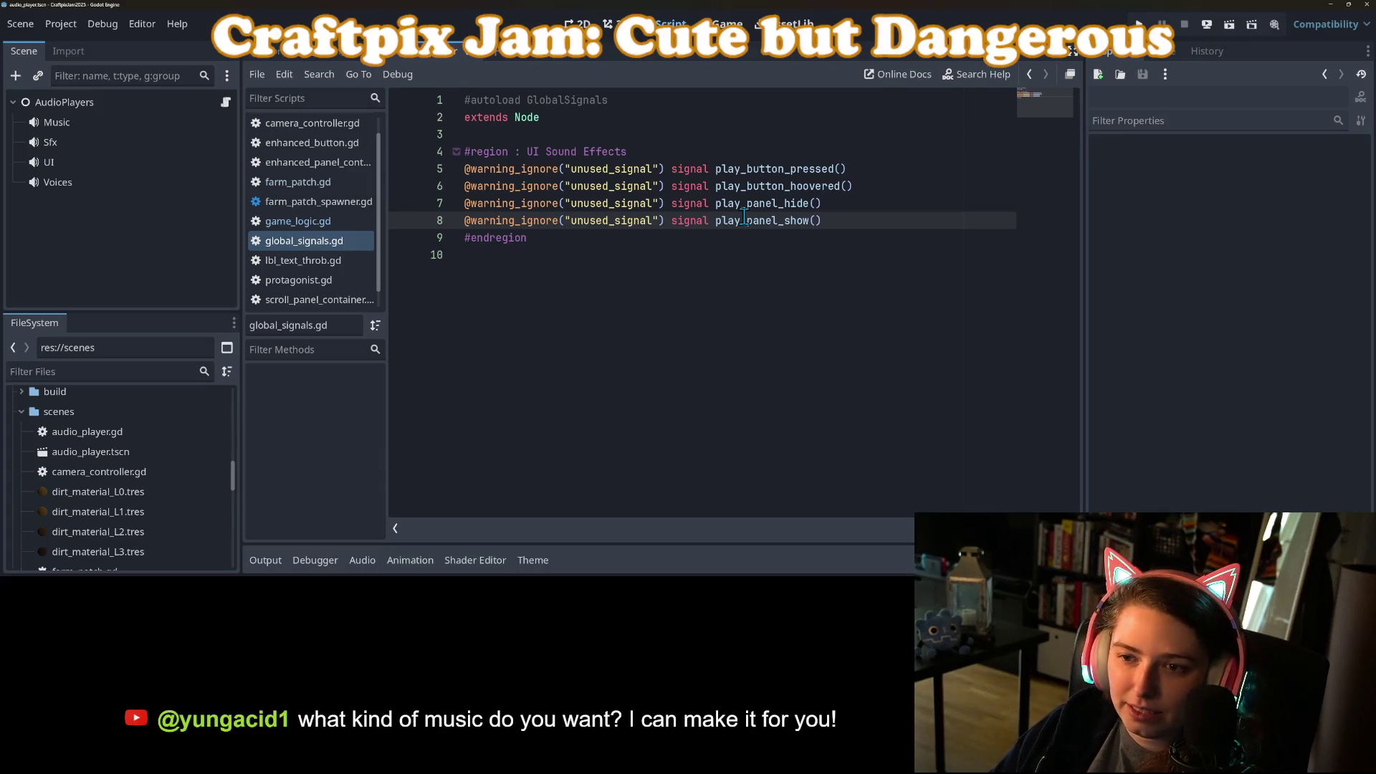
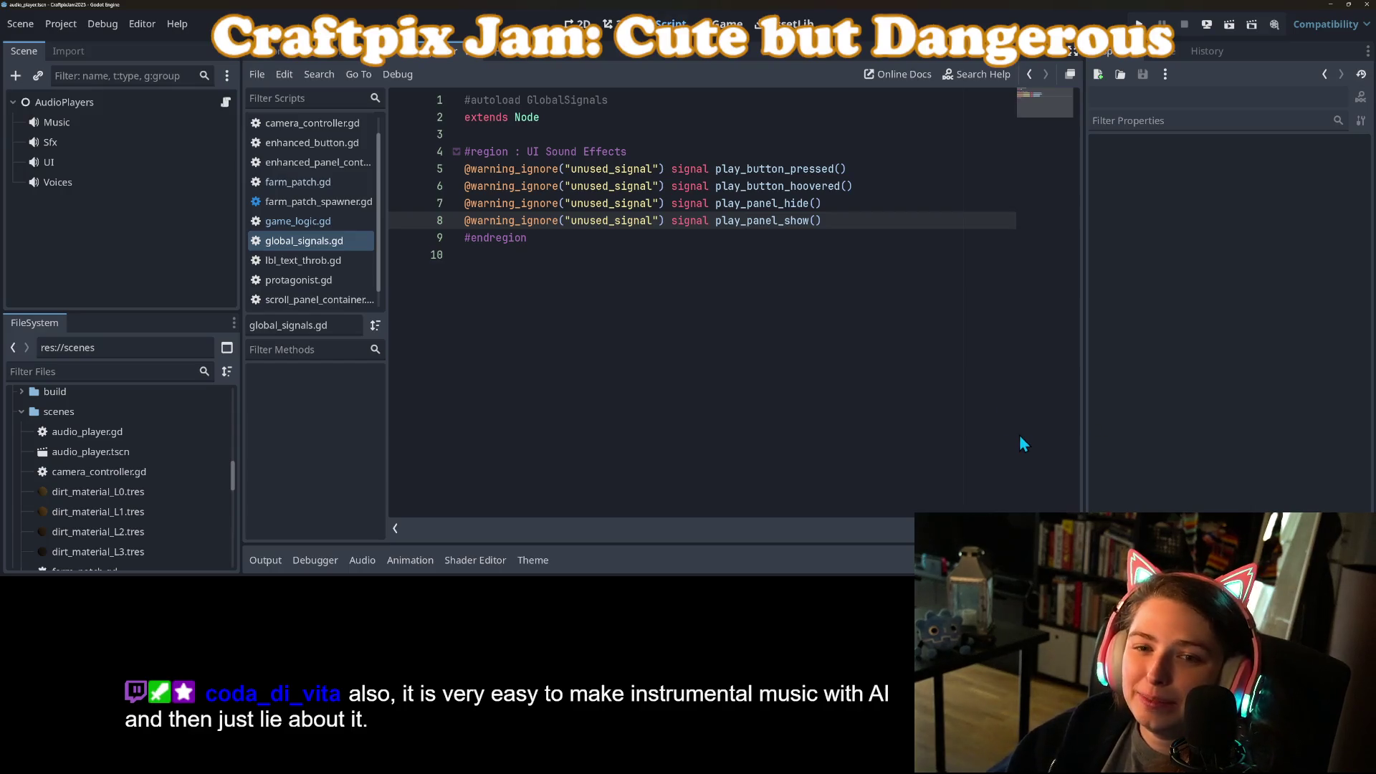
Duplicate the UI audio player node and rename the original UI_btn_pressed.
{"action": "left_click", "coordinate": [638, 316]}
{"action": "left_click", "coordinate": [111, 171]}
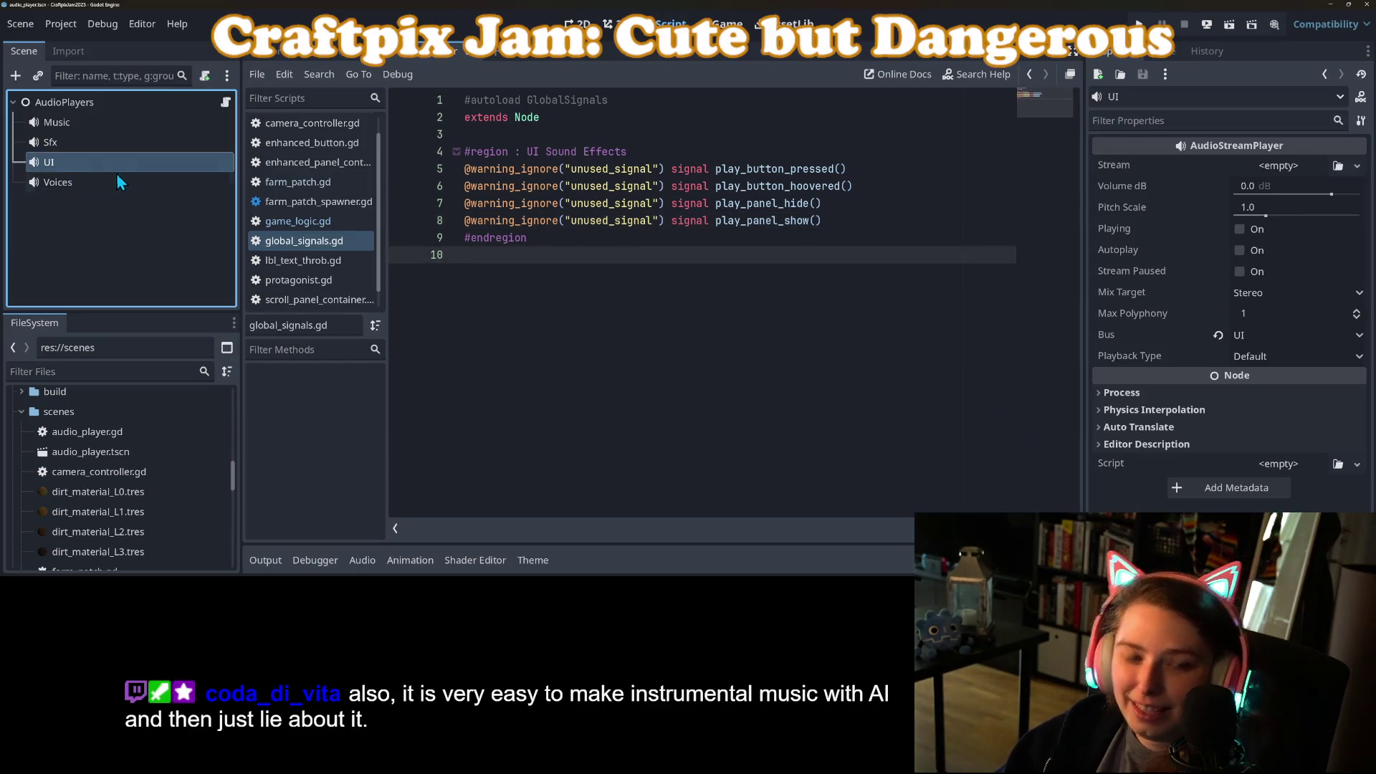
{"action": "key", "text": "ctrl+d"}
{"action": "key", "text": "ctrl+d"}
{"action": "key", "text": "ctrl+d"}
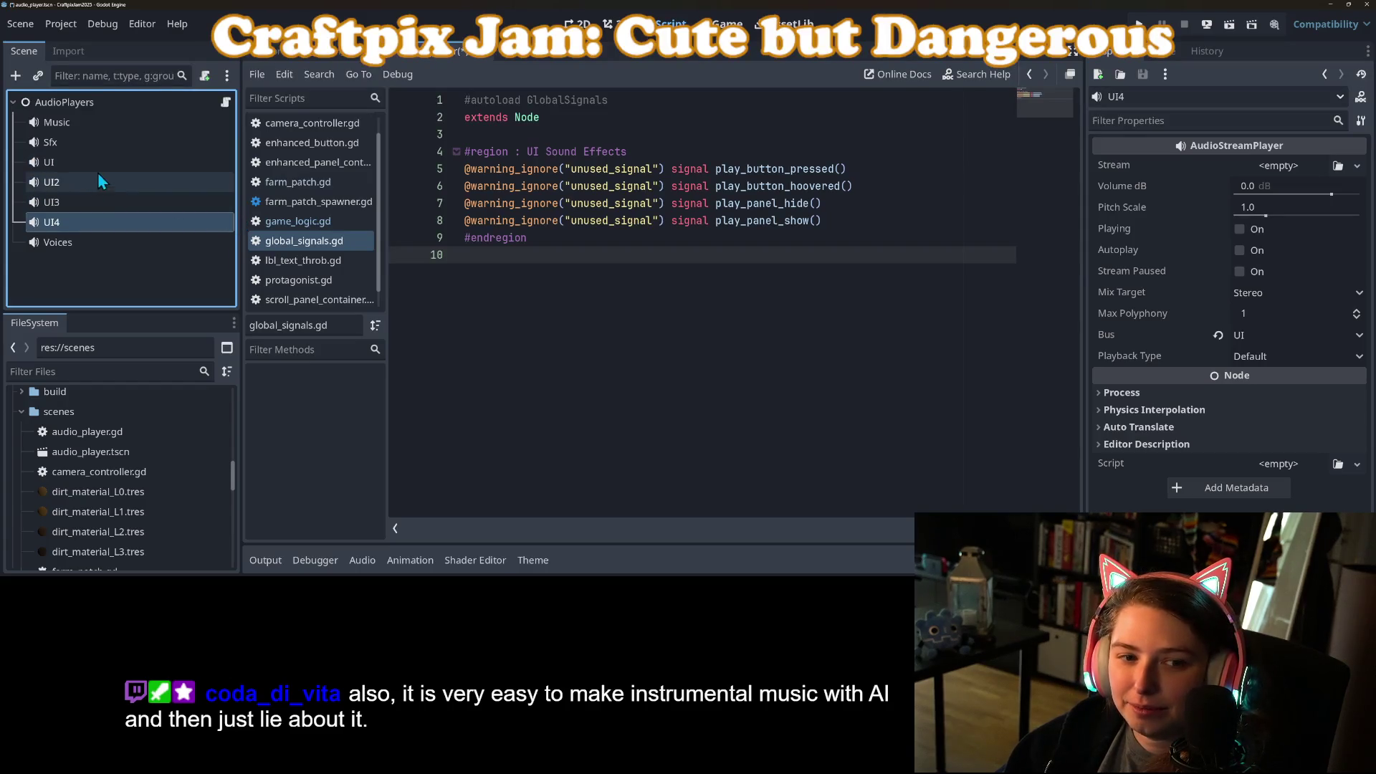
{"action": "right_click", "coordinate": [98, 172]}
{"action": "left_click", "coordinate": [179, 294]}
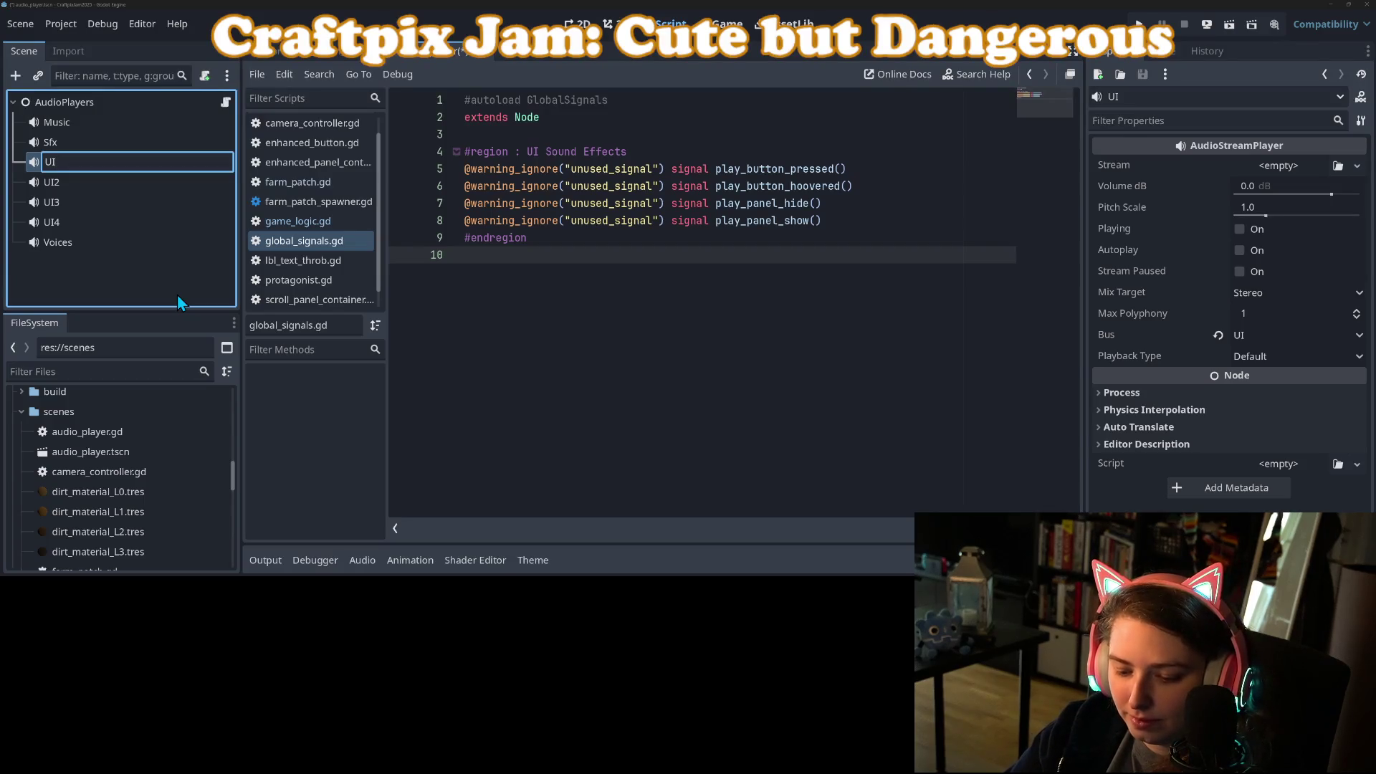
{"action": "type", "text": "_pressed"}
{"action": "key", "text": "Return"}
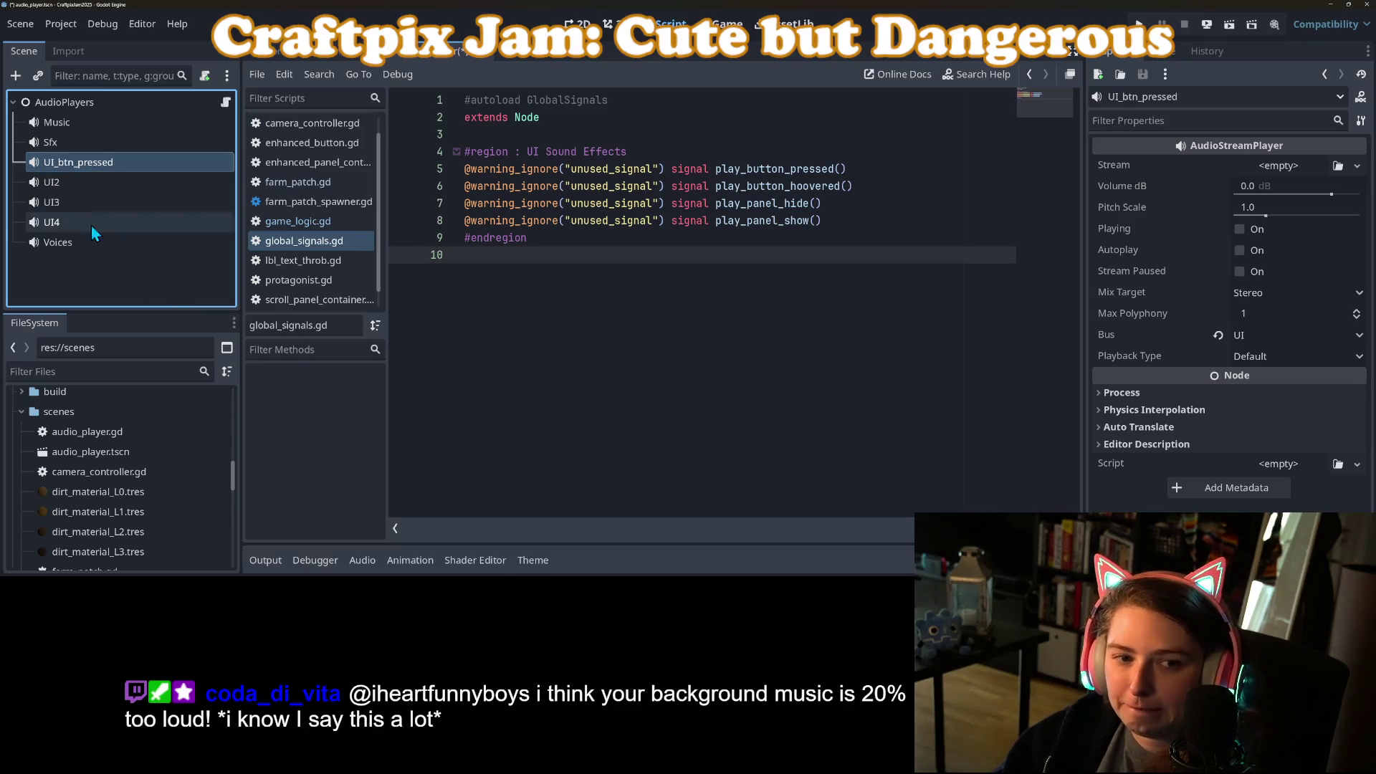
Fix the name's prefix to lowercase so it reads ui_btn_pressed.
{"action": "left_click_drag", "start_coordinate": [101, 178], "coordinate": [56, 163]}
{"action": "double_click", "coordinate": [56, 163]}
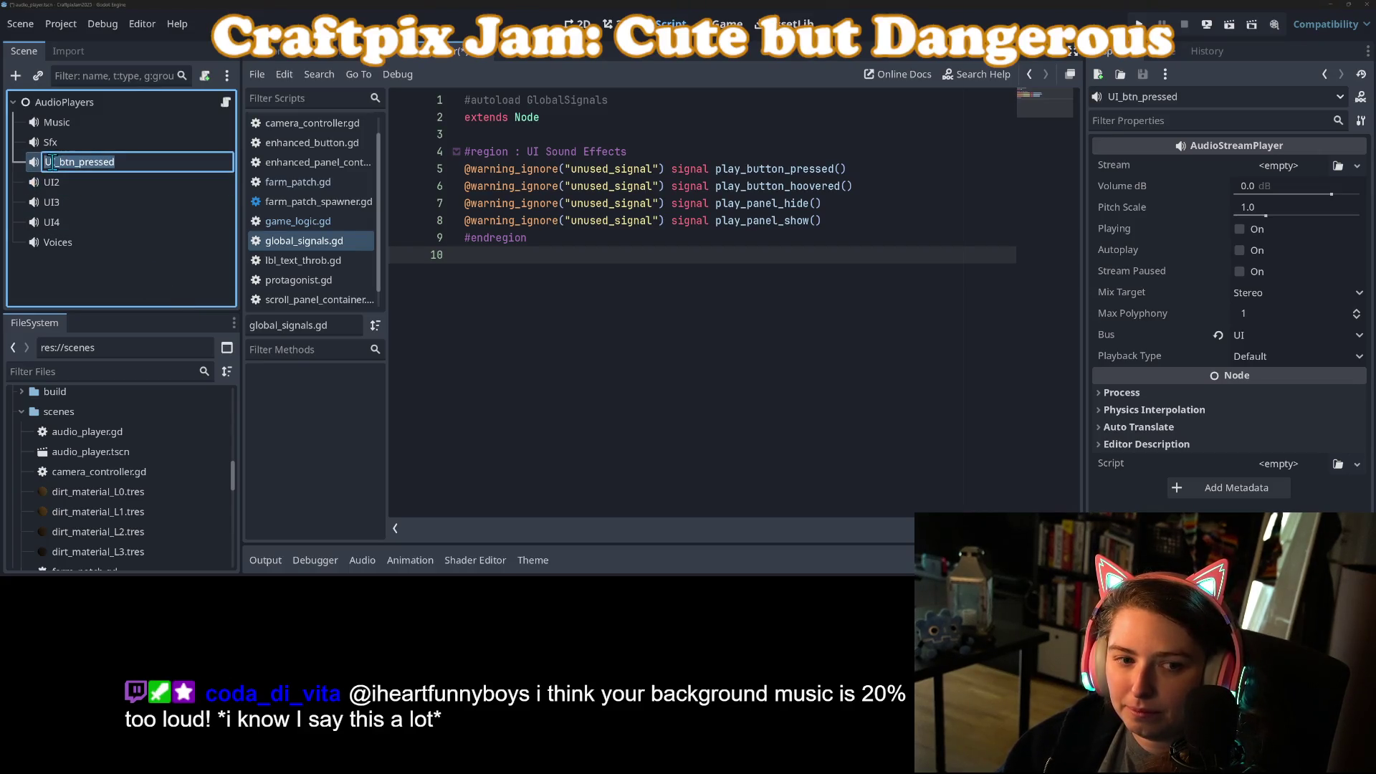
{"action": "left_click", "coordinate": [56, 164]}
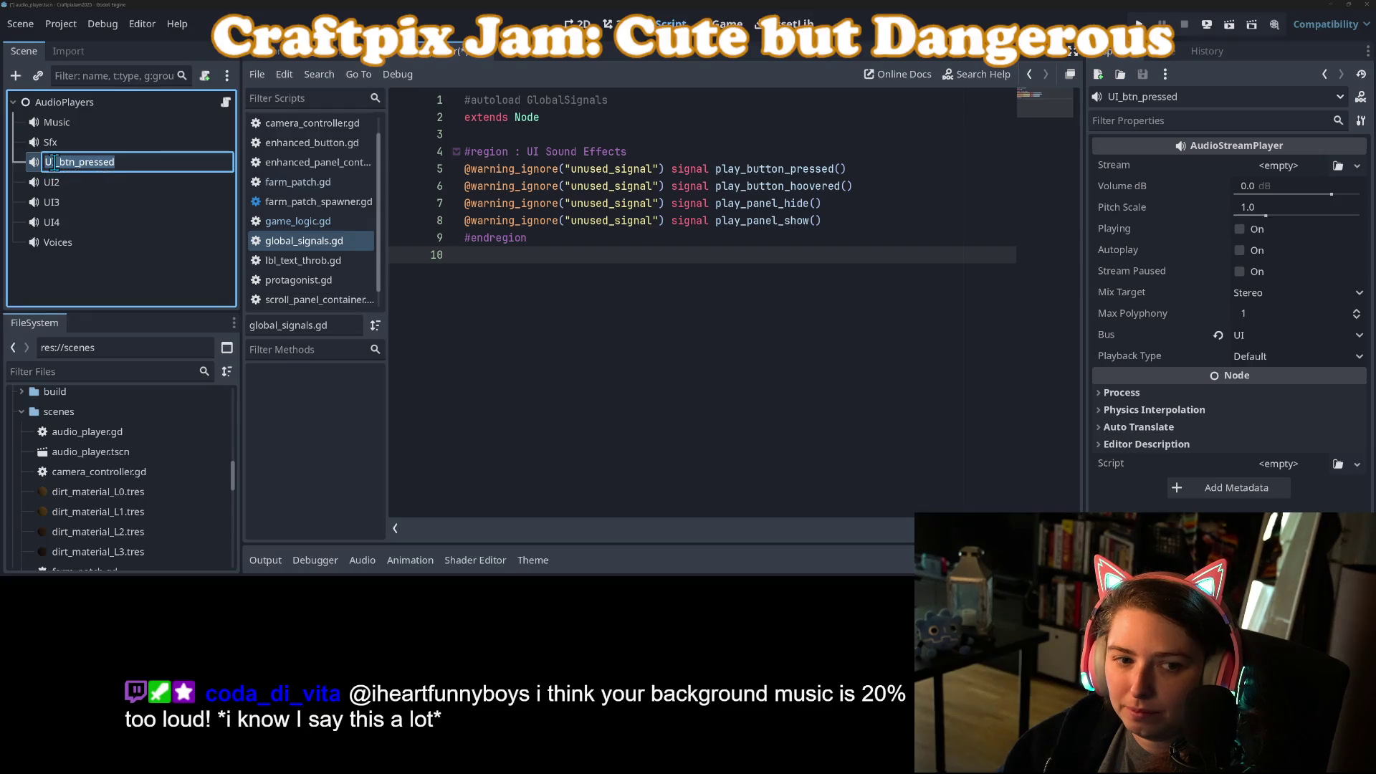
{"action": "key", "text": "BackSpace"}
{"action": "key", "text": "BackSpace"}
{"action": "key", "text": "Delete"}
{"action": "type", "text": "ui_"}
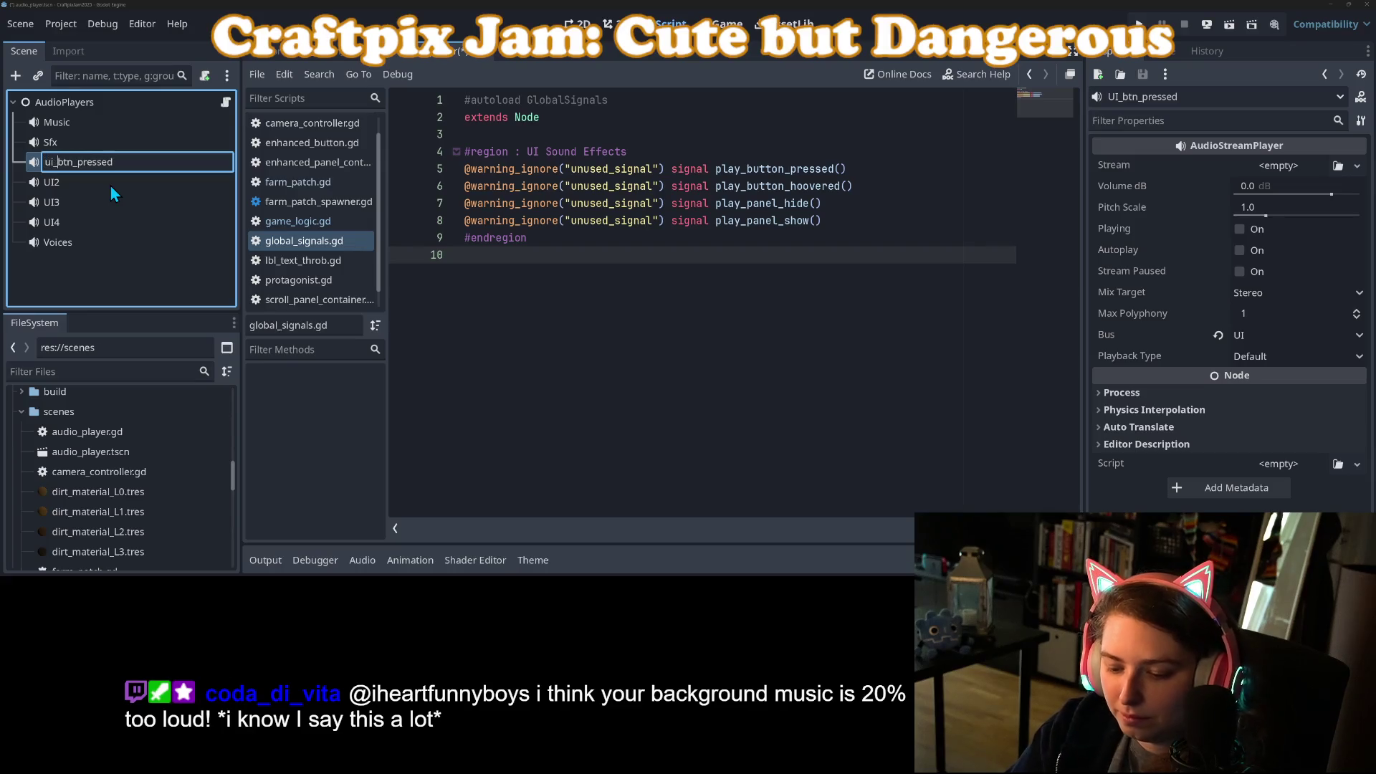
{"action": "key", "text": "Return"}
Rename UI2 to ui_btn_hovered and UI3 to ui_panel_hide.
{"action": "left_click", "coordinate": [111, 187]}
{"action": "left_click", "coordinate": [110, 185]}
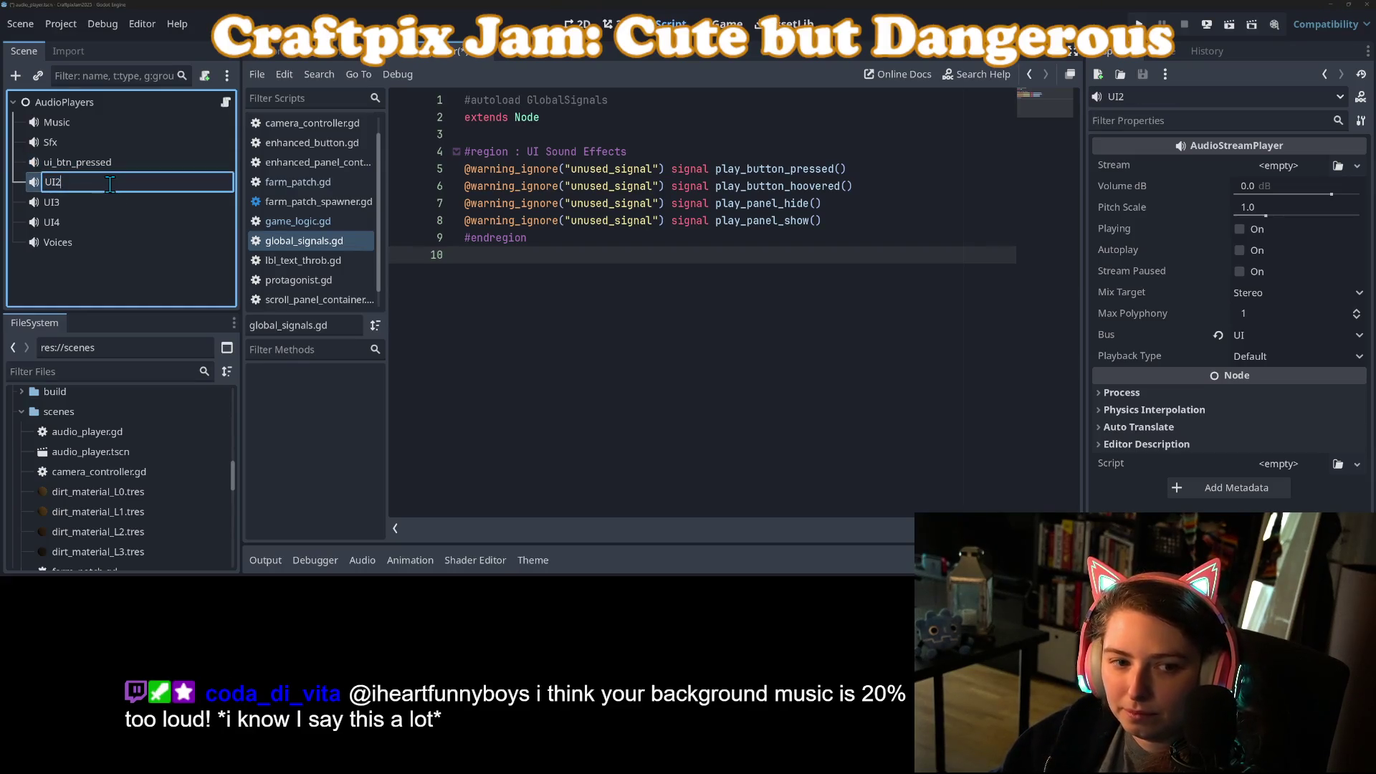
{"action": "key", "text": "BackSpace"}
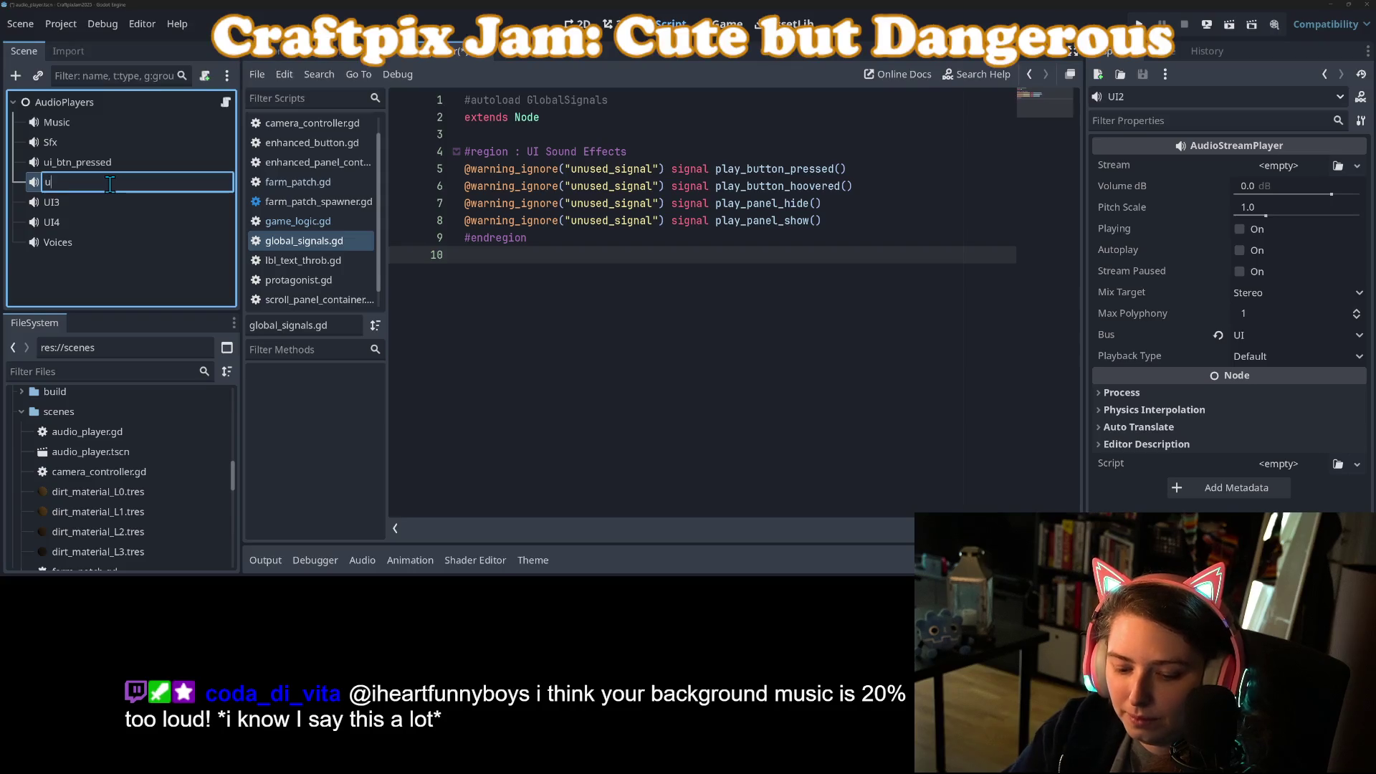
{"action": "type", "text": "_hovered"}
{"action": "key", "text": "Return"}
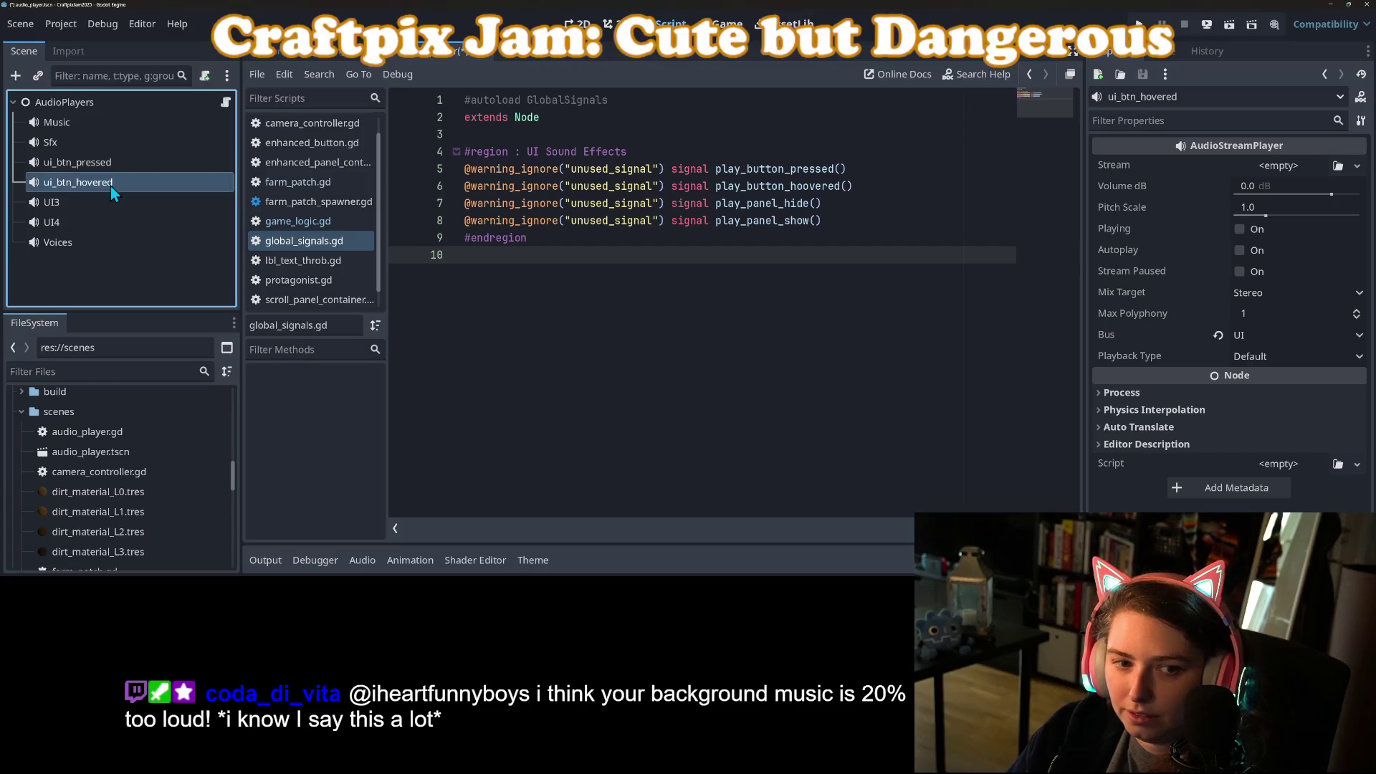
{"action": "right_click", "coordinate": [104, 201]}
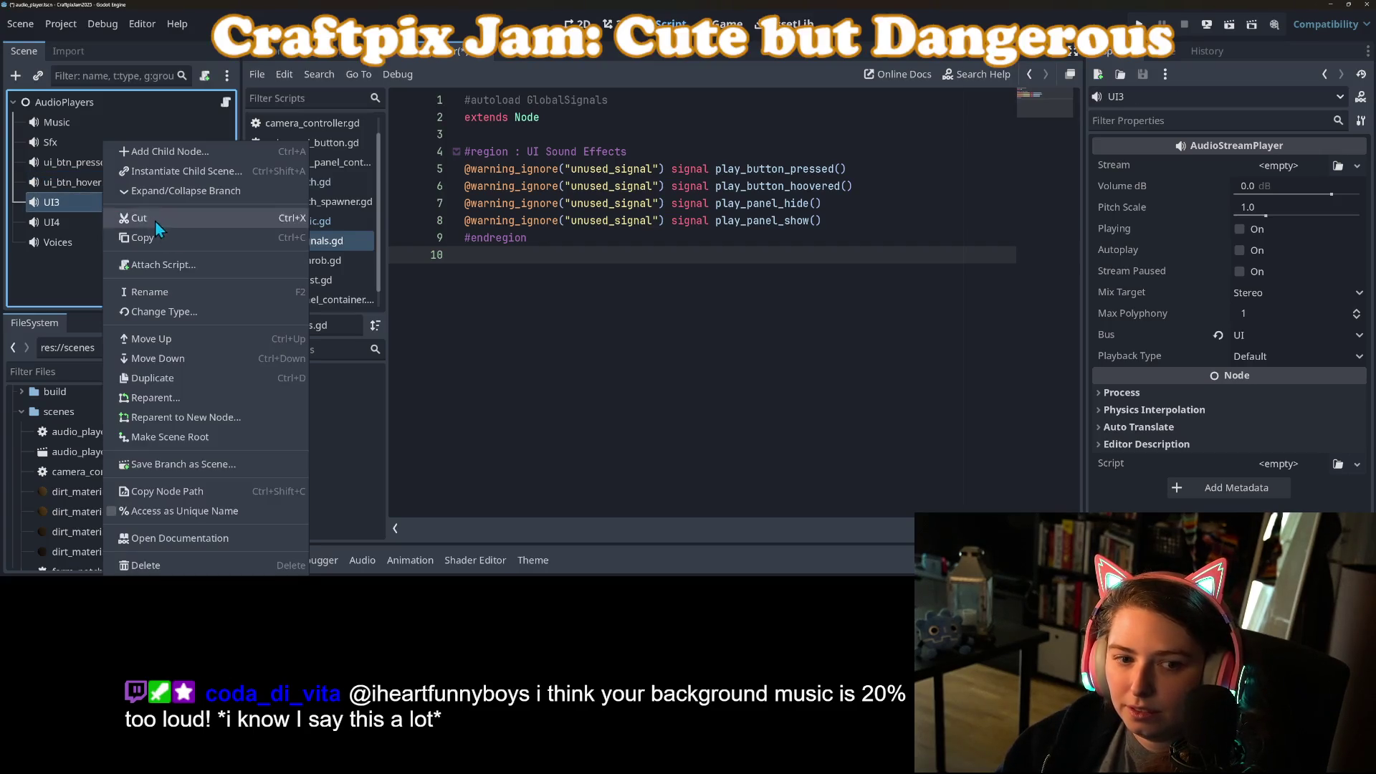
{"action": "left_click", "coordinate": [178, 299]}
{"action": "type", "text": "ui_"}
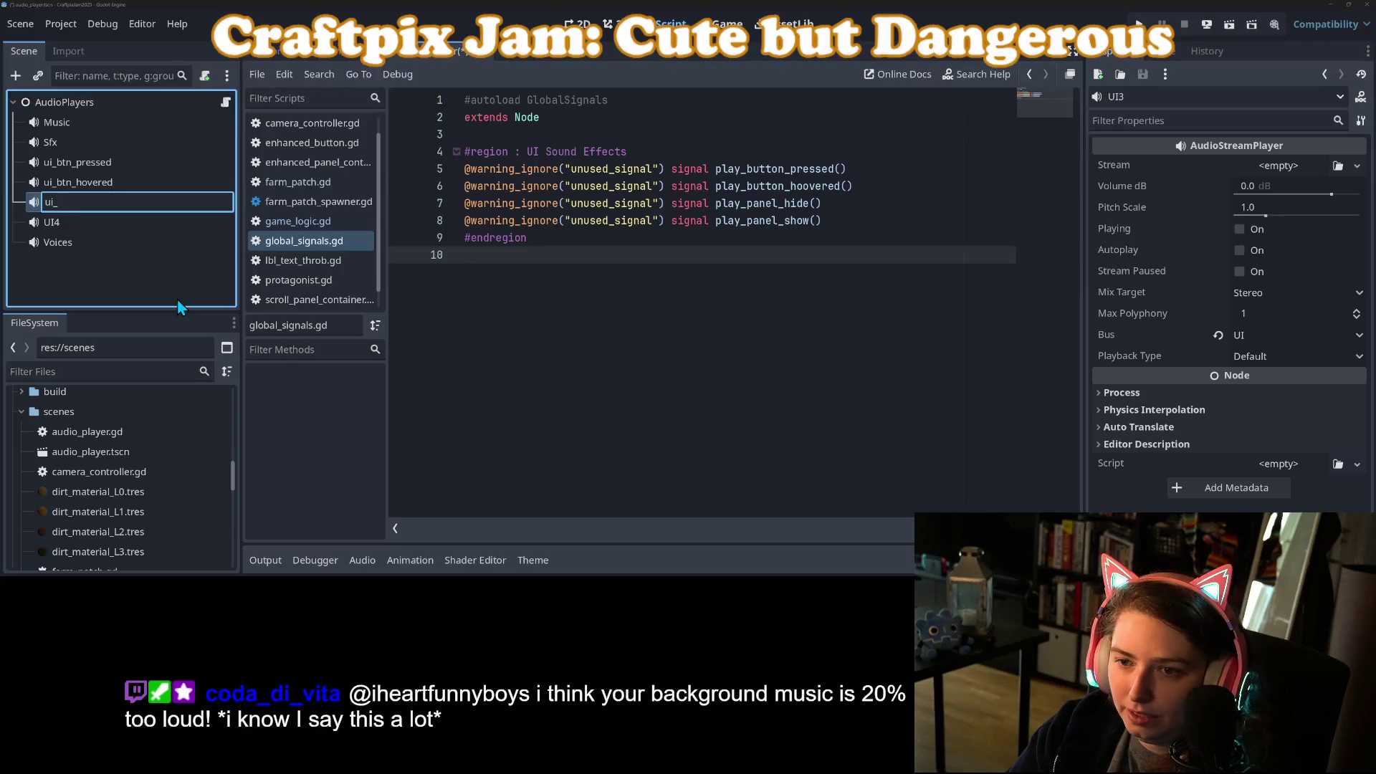
{"action": "type", "text": "panel_hid"}
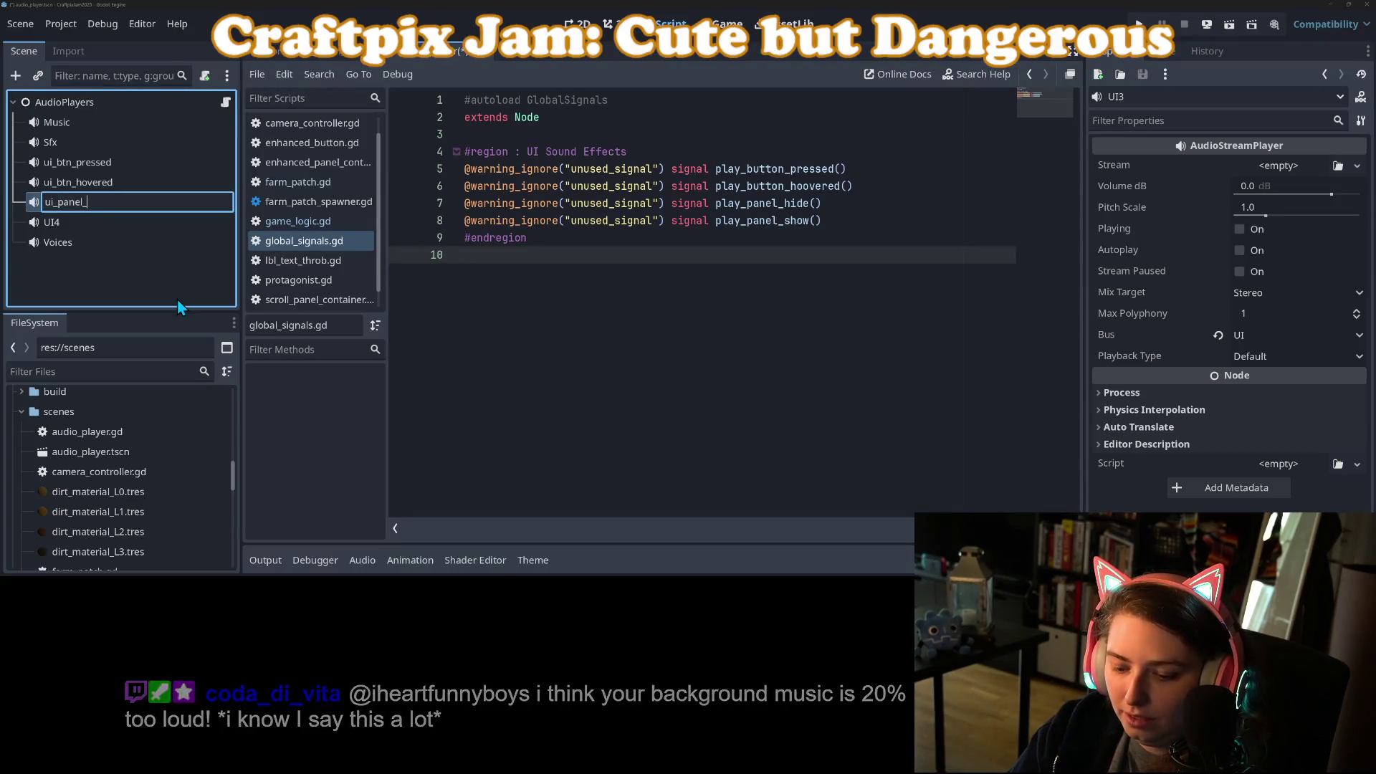
{"action": "type", "text": "e"}
{"action": "key", "text": "Return"}
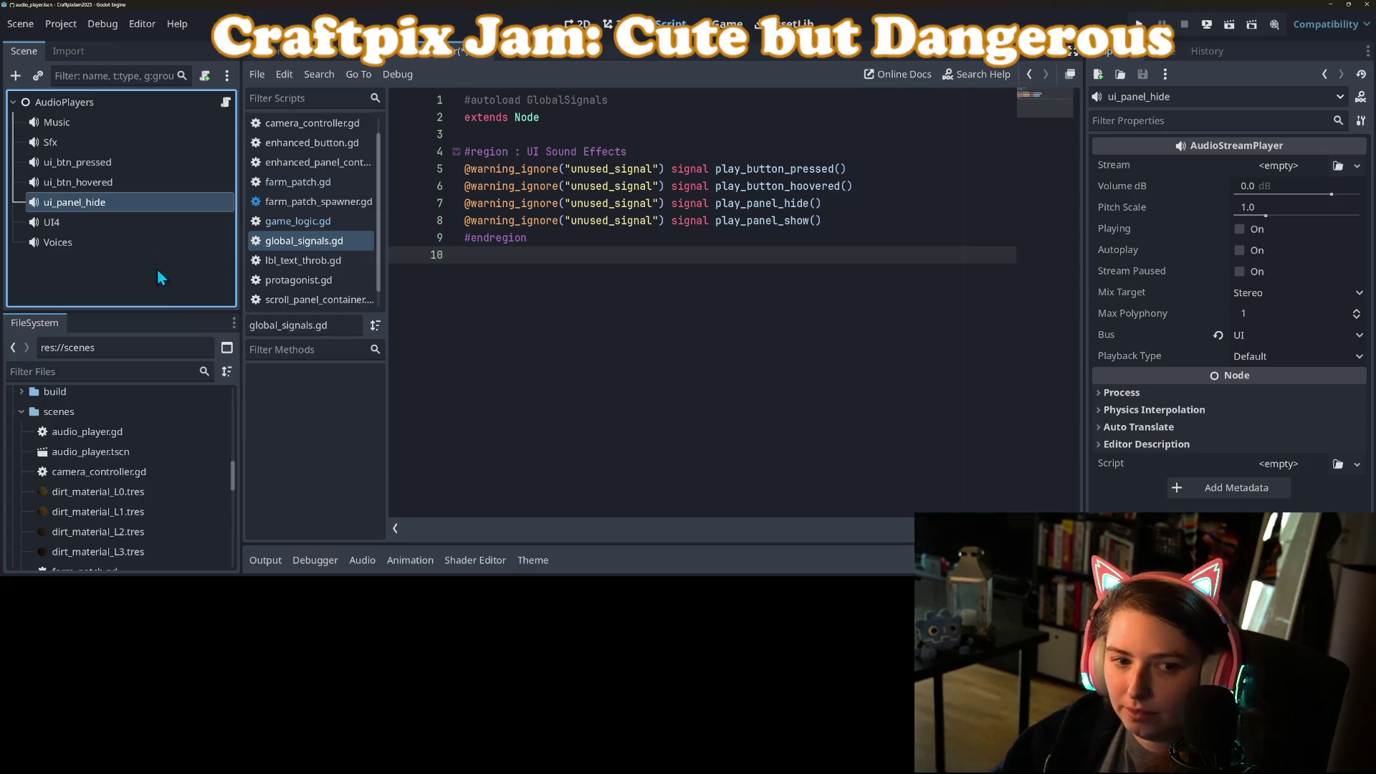
Rename UI4 to ui_panel_show and select the four UI signal declarations in global_signals.gd.
{"action": "left_click", "coordinate": [131, 224]}
{"action": "right_click", "coordinate": [130, 223]}
{"action": "left_click", "coordinate": [188, 302]}
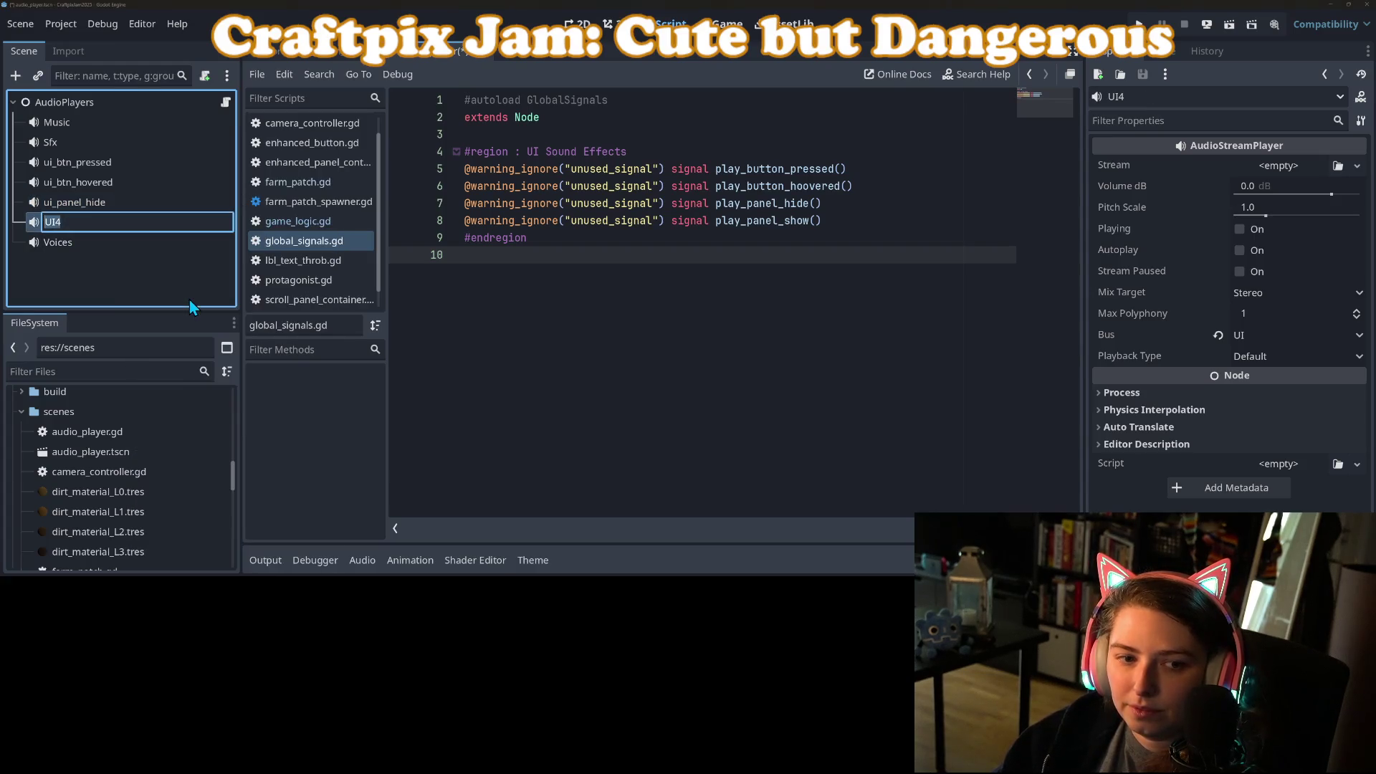
{"action": "type", "text": "ui_panel"}
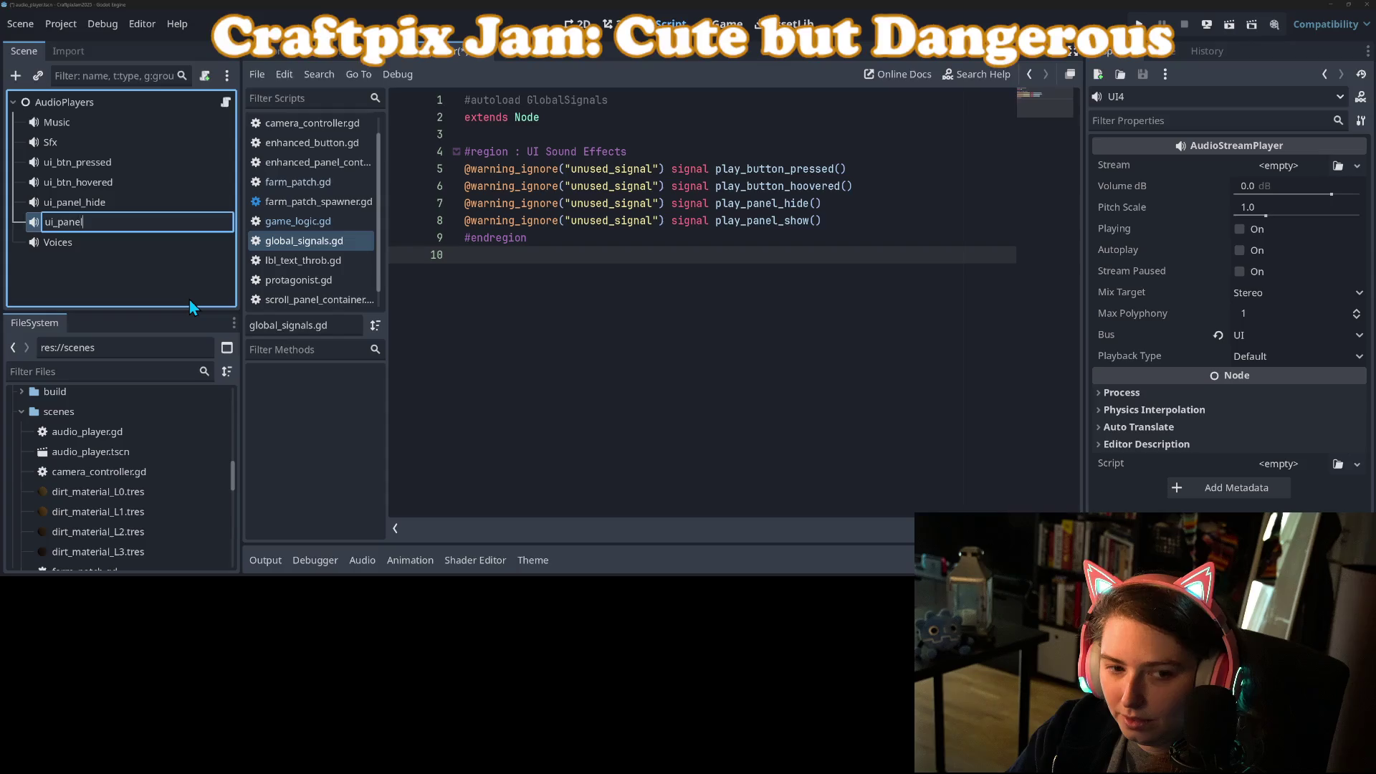
{"action": "type", "text": "_show"}
{"action": "key", "text": "Return"}
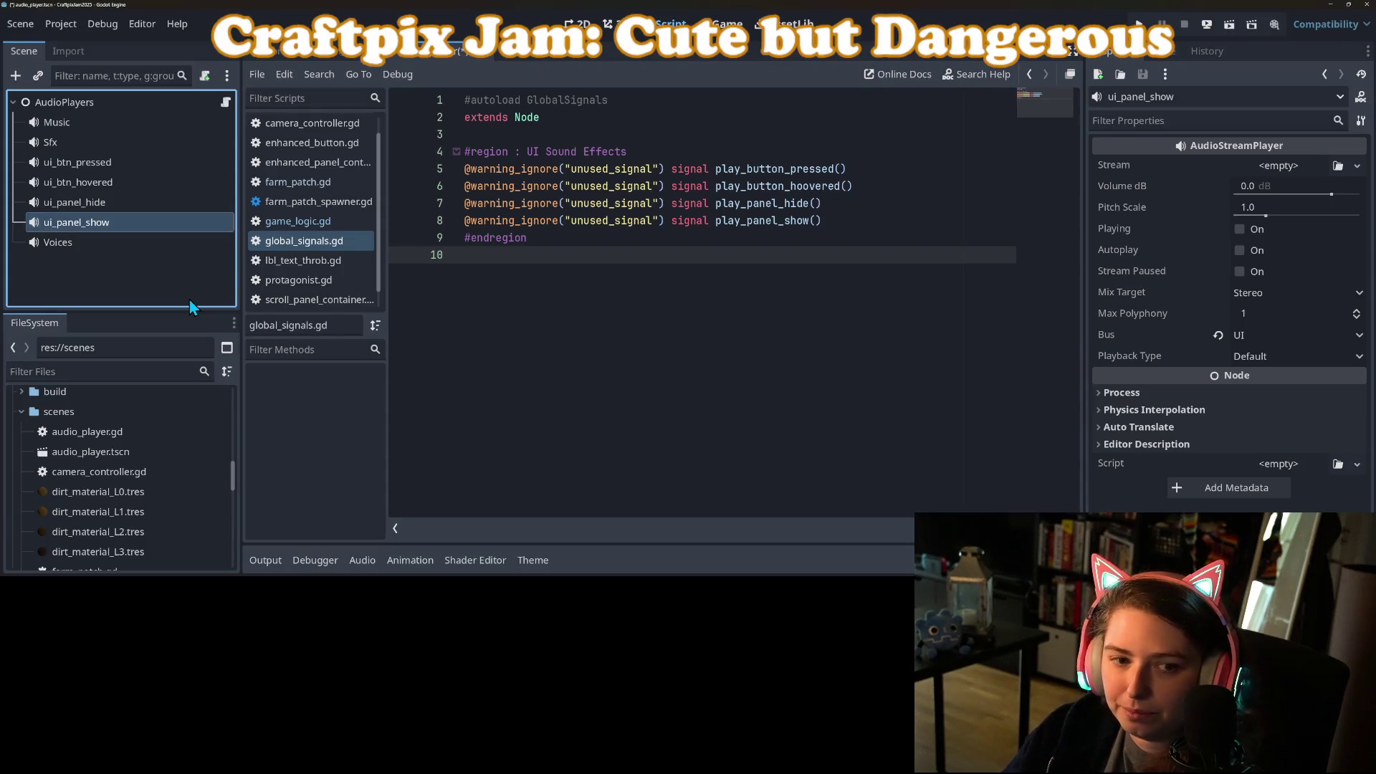
{"action": "left_click_drag", "start_coordinate": [831, 222], "coordinate": [459, 172]}
{"action": "key", "text": "ctrl+c"}
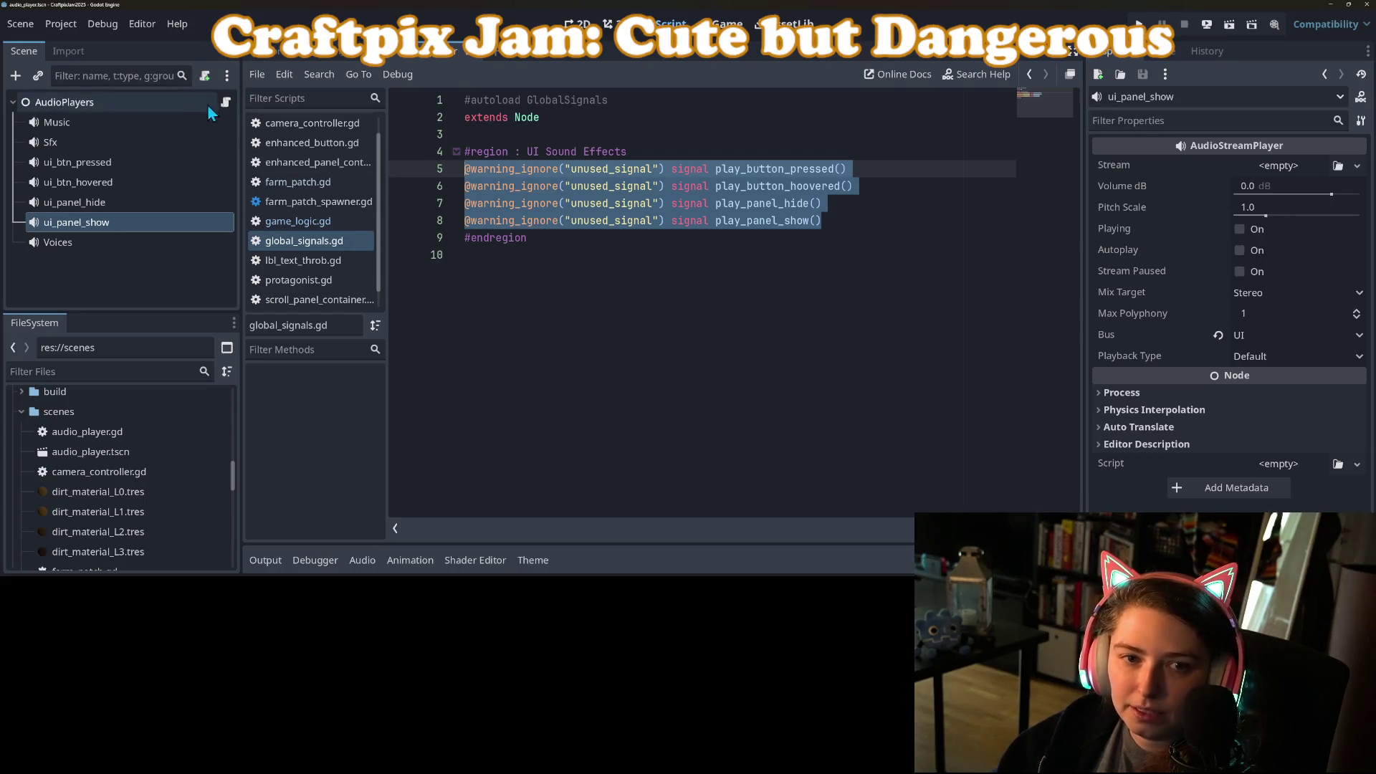
In audio_player.gd, delete the ui player variable line.
{"action": "left_click", "coordinate": [226, 102]}
{"action": "left_click_drag", "start_coordinate": [715, 169], "coordinate": [426, 155]}
{"action": "key", "text": "shift+End"}
{"action": "key", "text": "BackSpace"}
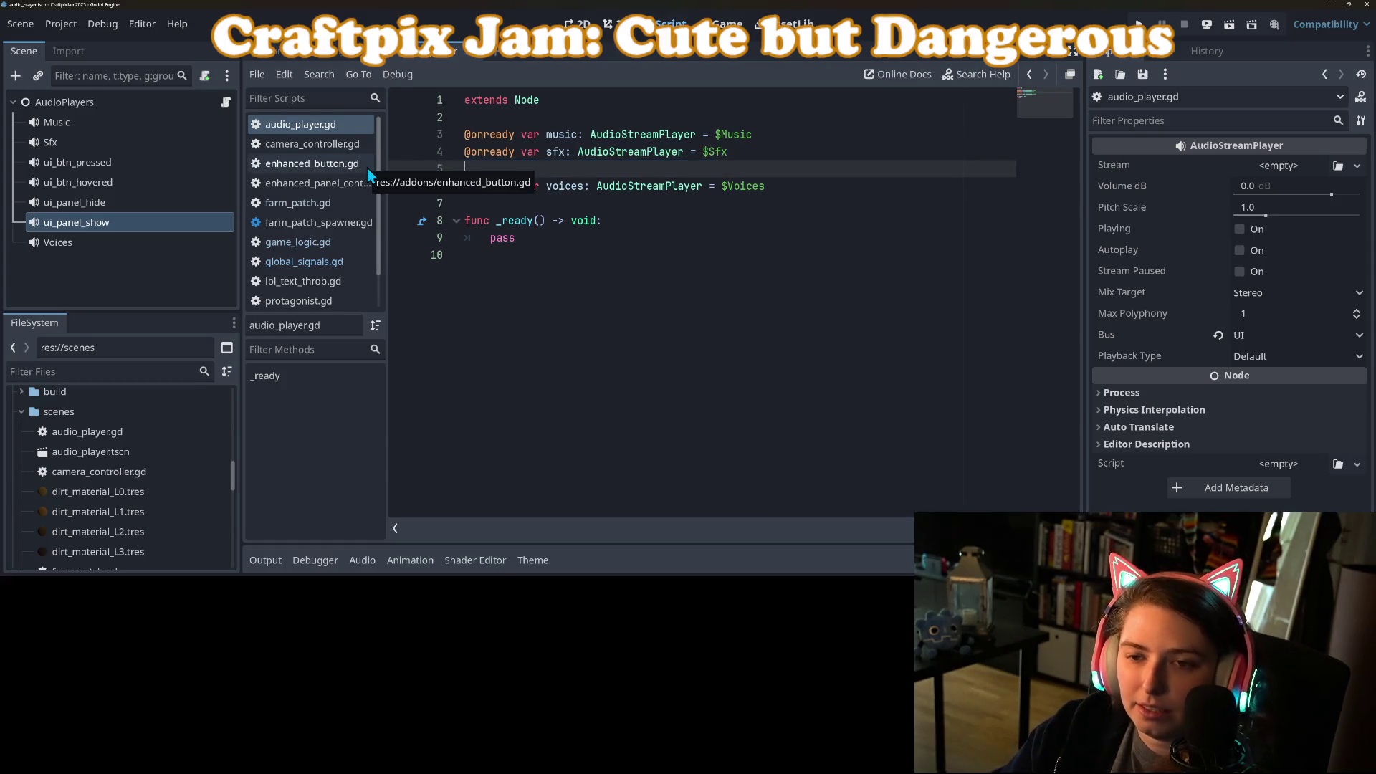
{"action": "left_click", "coordinate": [678, 323]}
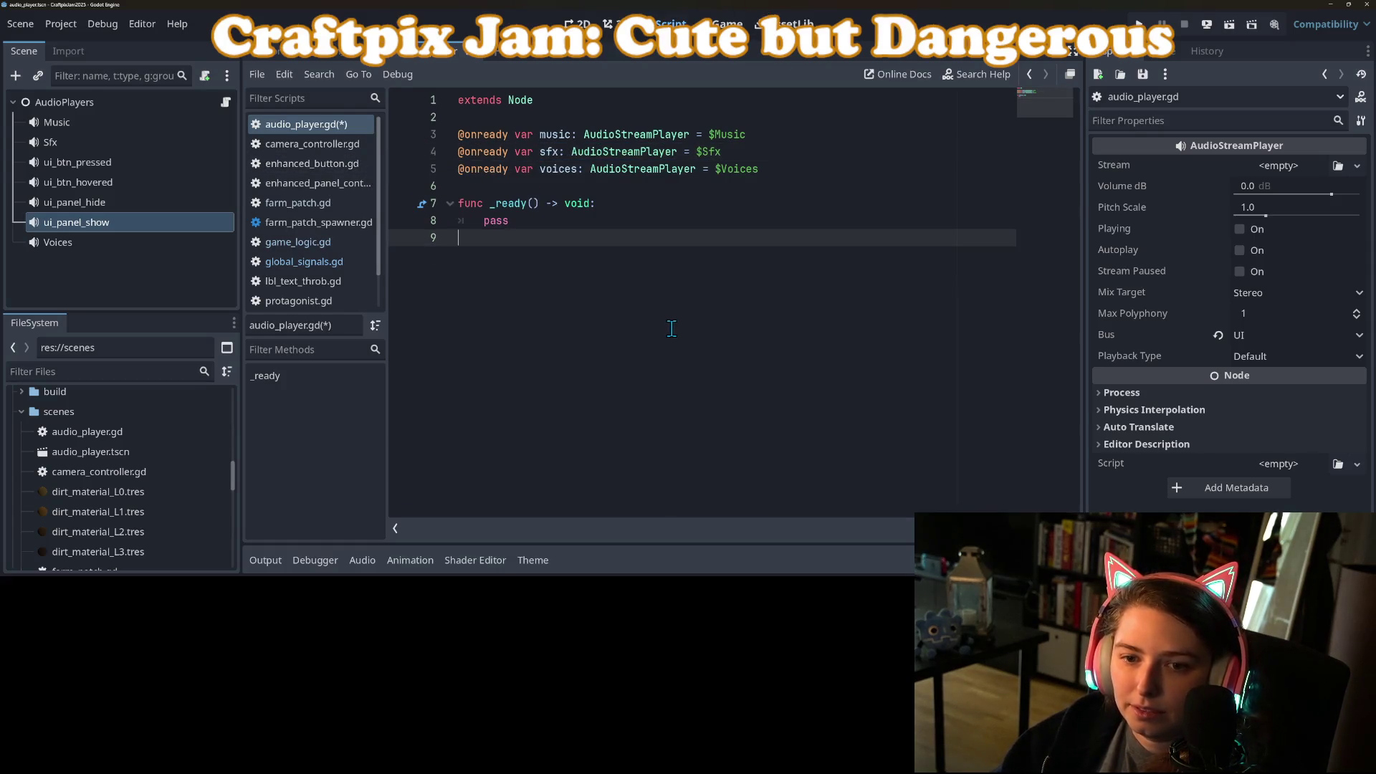
{"action": "left_click", "coordinate": [531, 225]}
{"action": "left_click", "coordinate": [496, 261]}
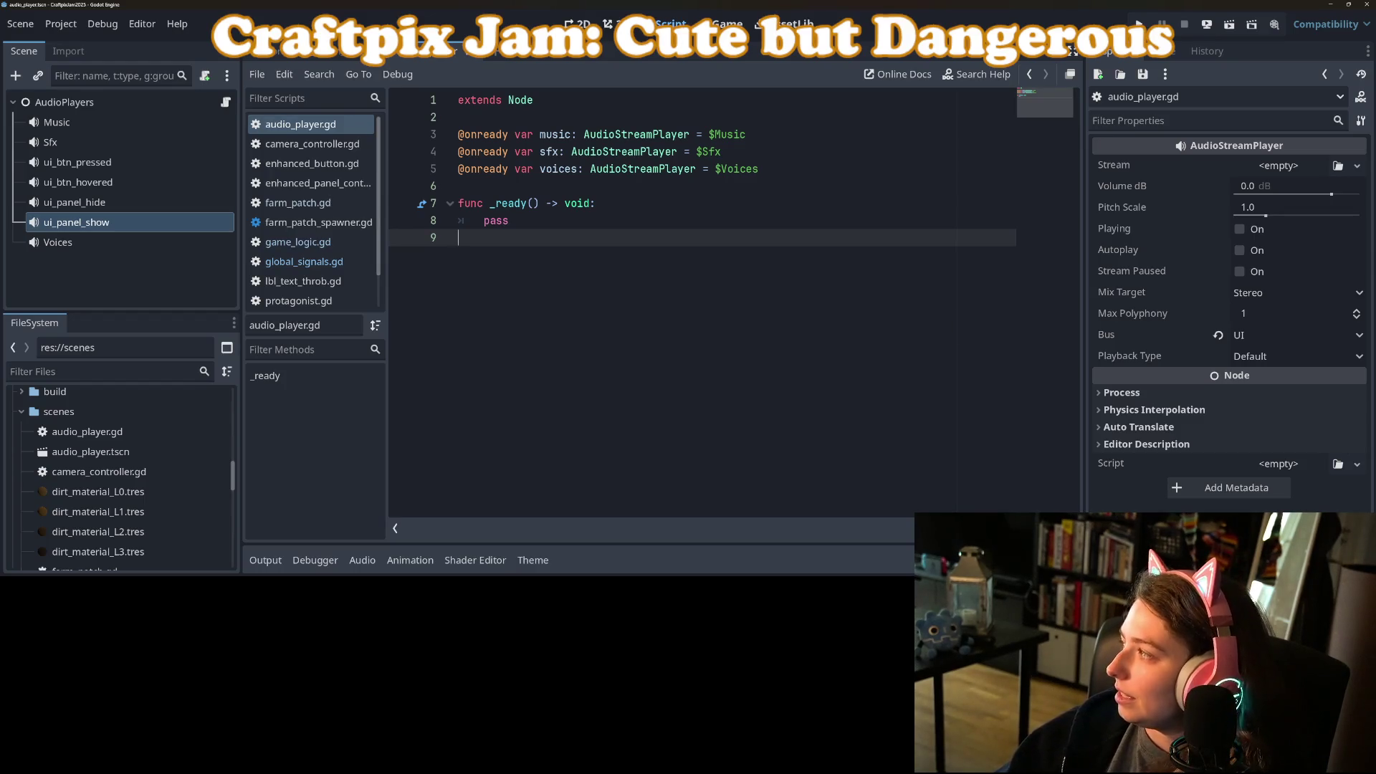
Lower the background music volume in the media player and minimize it.
{"action": "key", "text": "alt+Tab"}
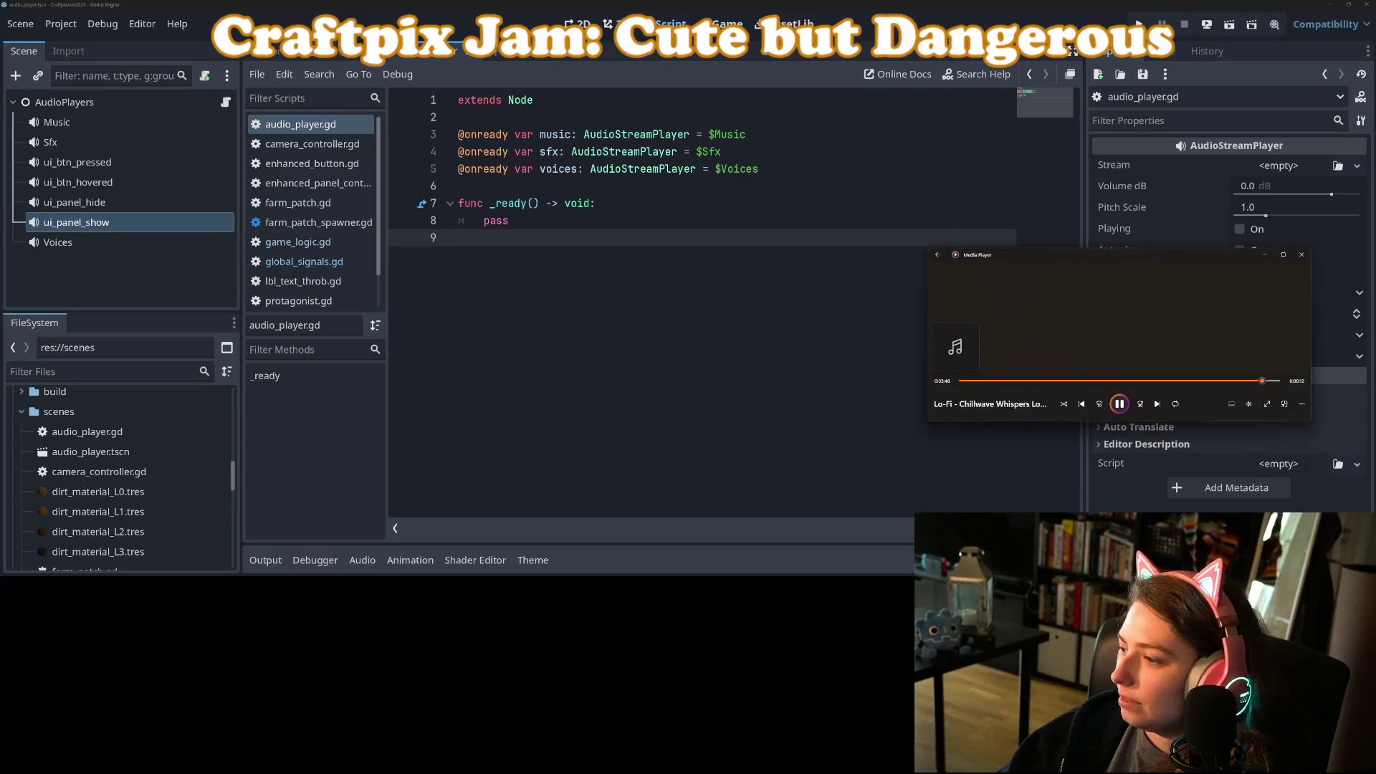
{"action": "left_click", "coordinate": [1233, 383]}
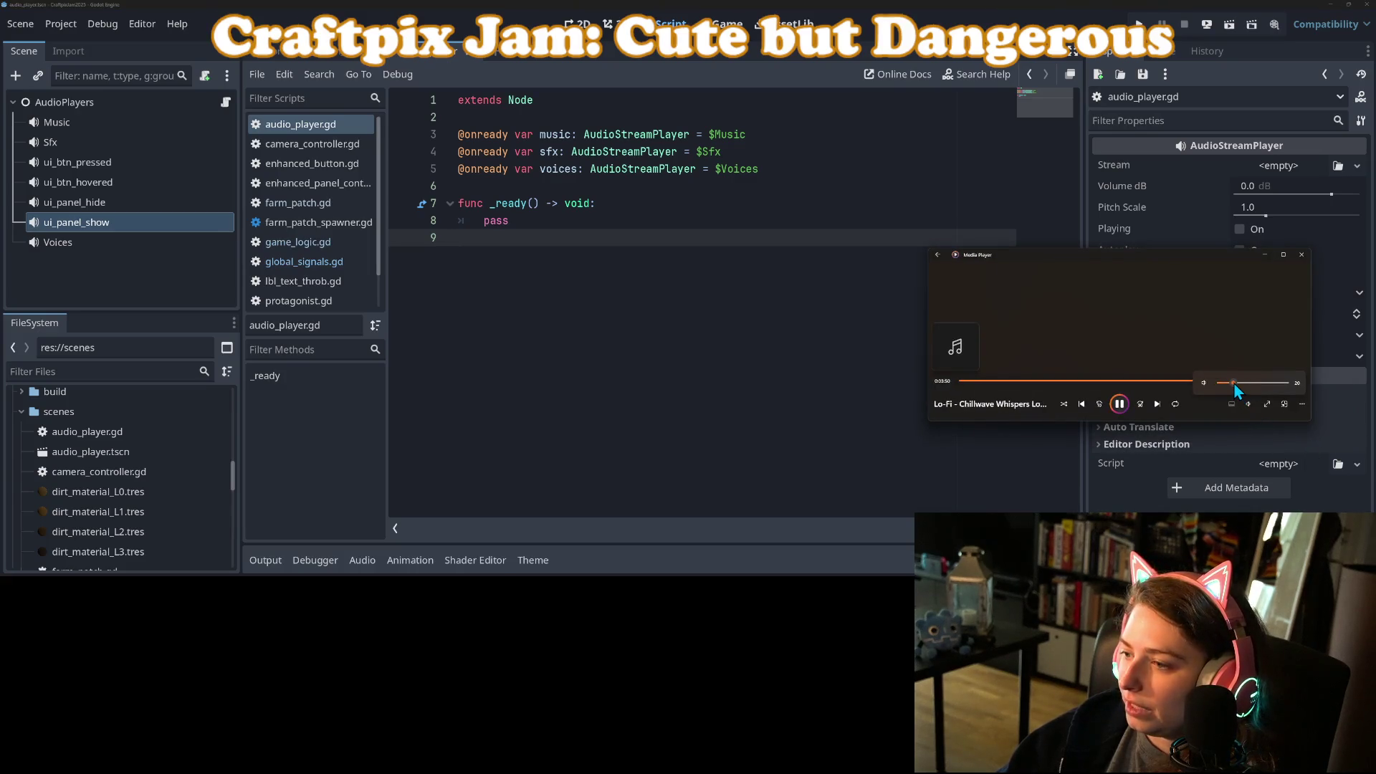
{"action": "left_click", "coordinate": [1266, 255]}
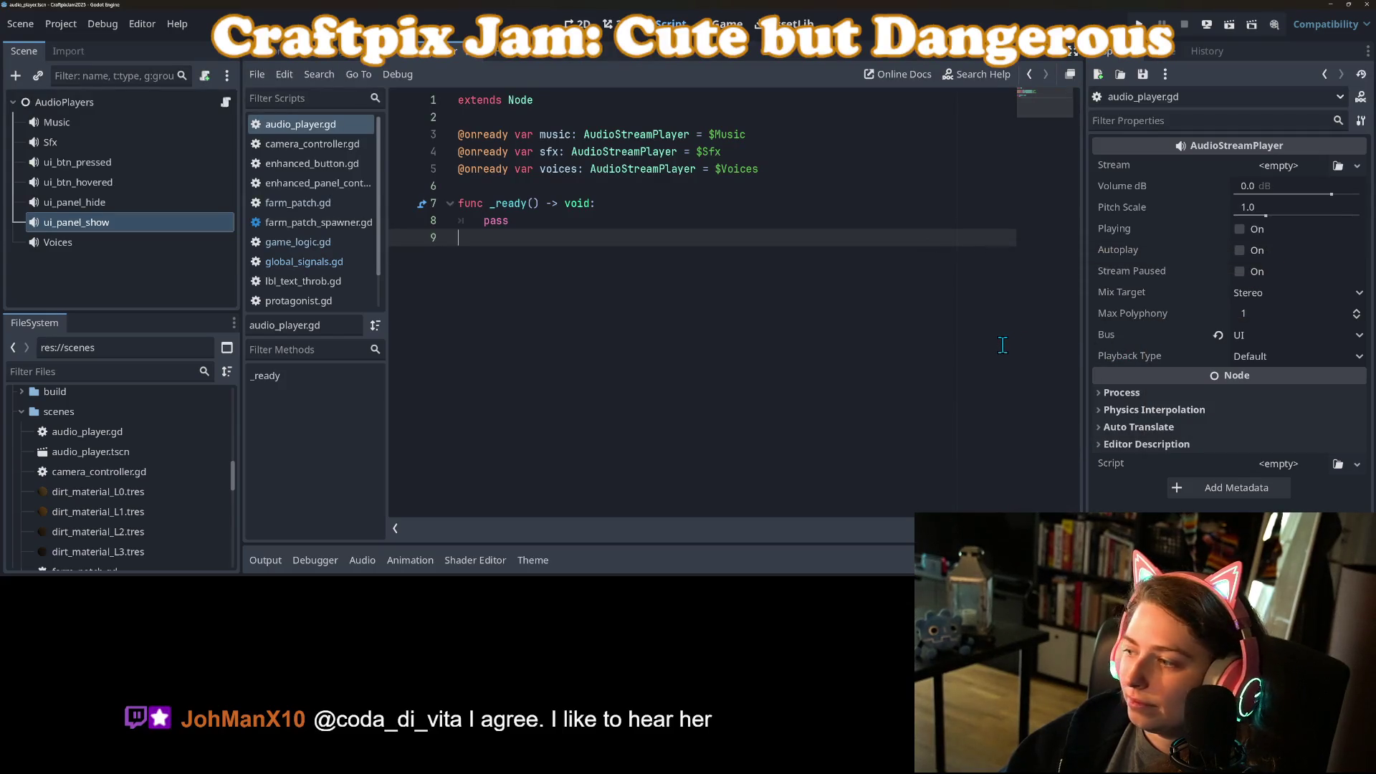
Paste the four signal declarations into _ready and strip their prefixes, leaving play_ calls.
{"action": "left_click", "coordinate": [588, 203]}
{"action": "left_click", "coordinate": [645, 204]}
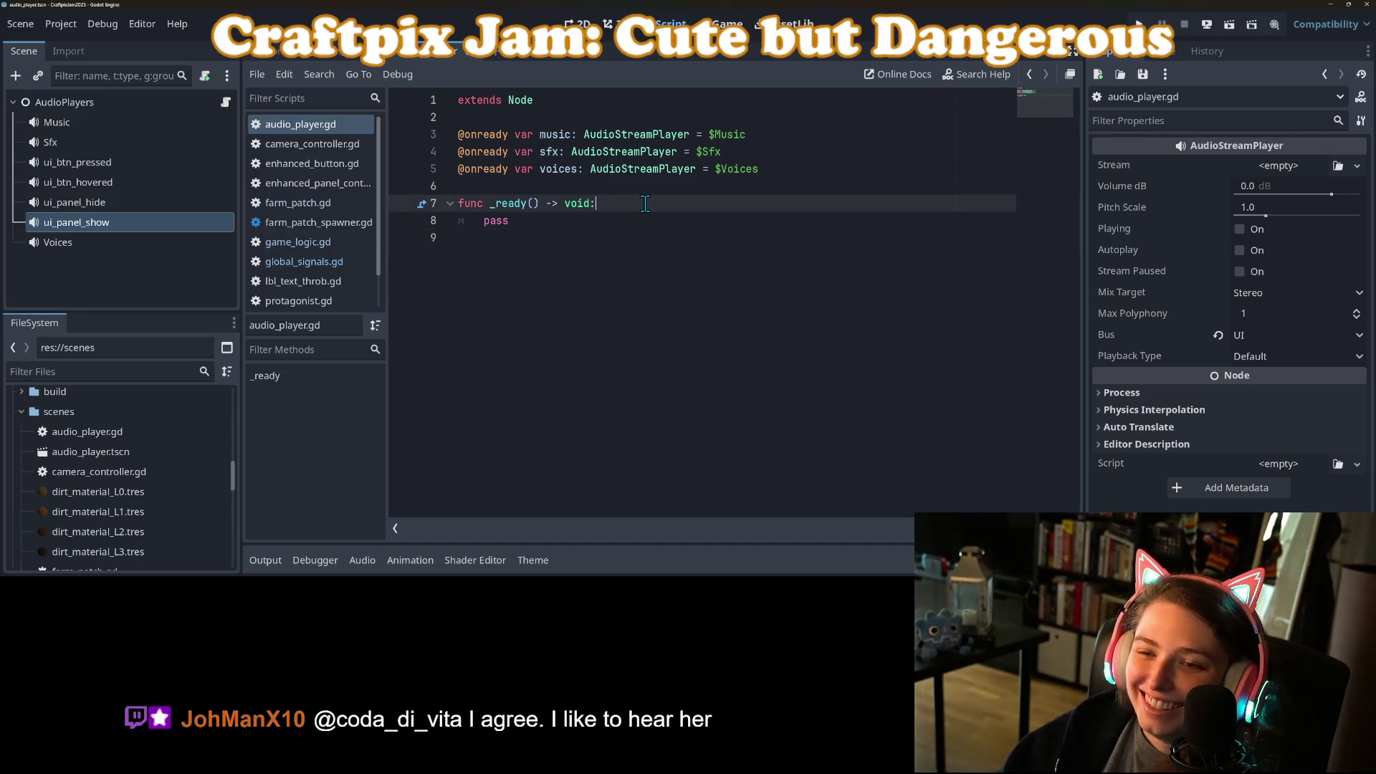
{"action": "key", "text": "Return"}
{"action": "key", "text": "ctrl+v"}
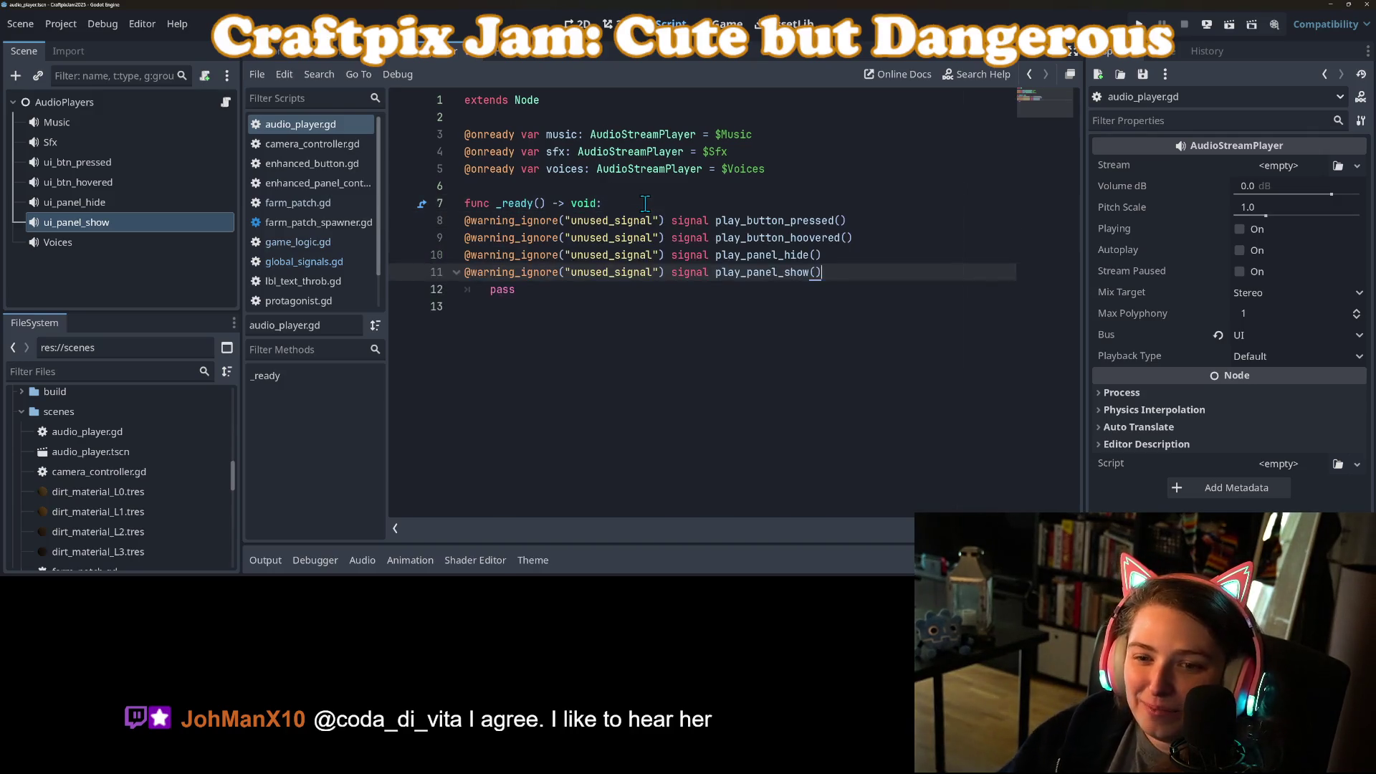
{"action": "mouse_move", "coordinate": [714, 220]}
{"action": "left_mouse_down"}
{"action": "mouse_move", "coordinate": [465, 220]}
{"action": "mouse_move", "coordinate": [502, 237]}
{"action": "mouse_move", "coordinate": [715, 237]}
{"action": "left_mouse_up"}
{"action": "key", "text": "BackSpace"}
{"action": "key", "text": "BackSpace"}
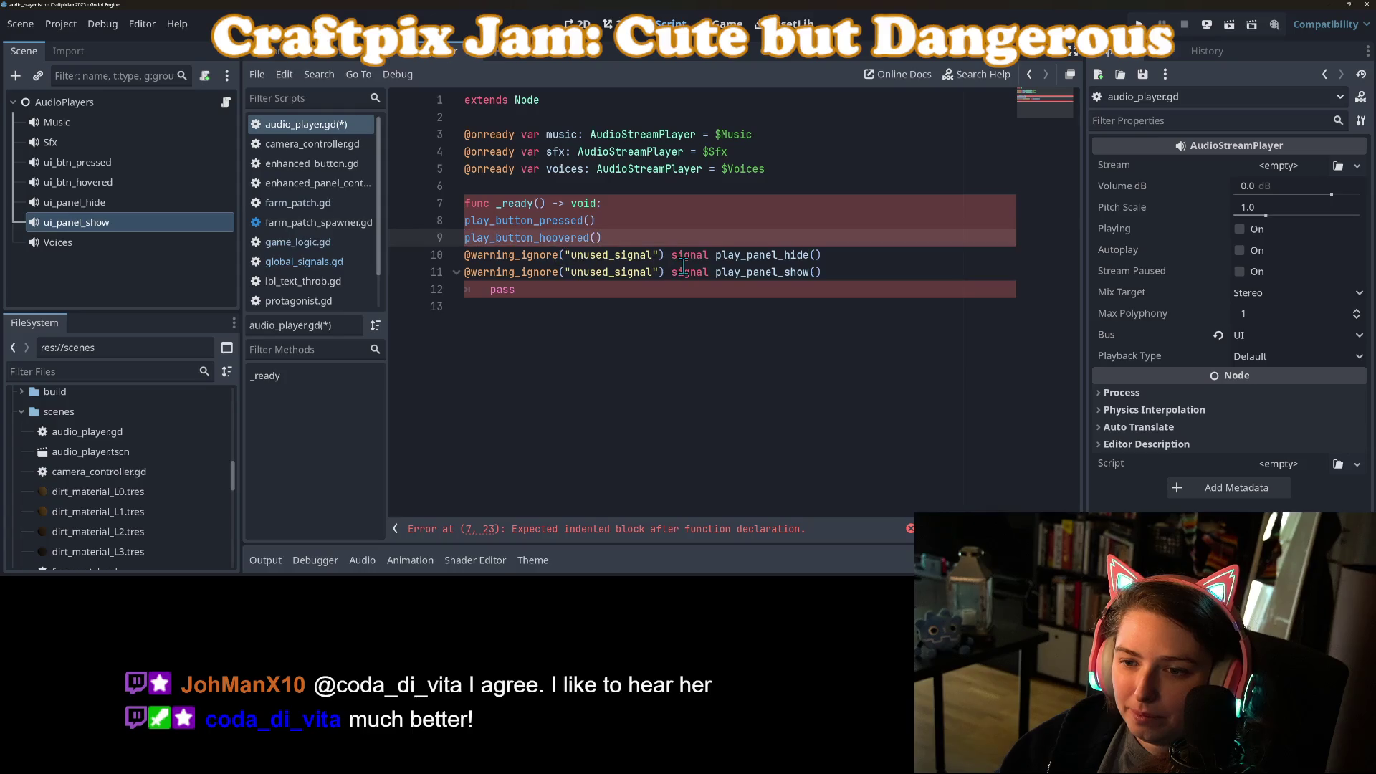
{"action": "left_click", "coordinate": [715, 254]}
{"action": "left_click_drag", "start_coordinate": [715, 254], "coordinate": [464, 254]}
{"action": "key", "text": "BackSpace"}
{"action": "left_click", "coordinate": [715, 272]}
{"action": "left_click_drag", "start_coordinate": [715, 272], "coordinate": [464, 272]}
{"action": "key", "text": "BackSpace"}
Indent the four play_ lines into the _ready body.
{"action": "left_click", "coordinate": [467, 221]}
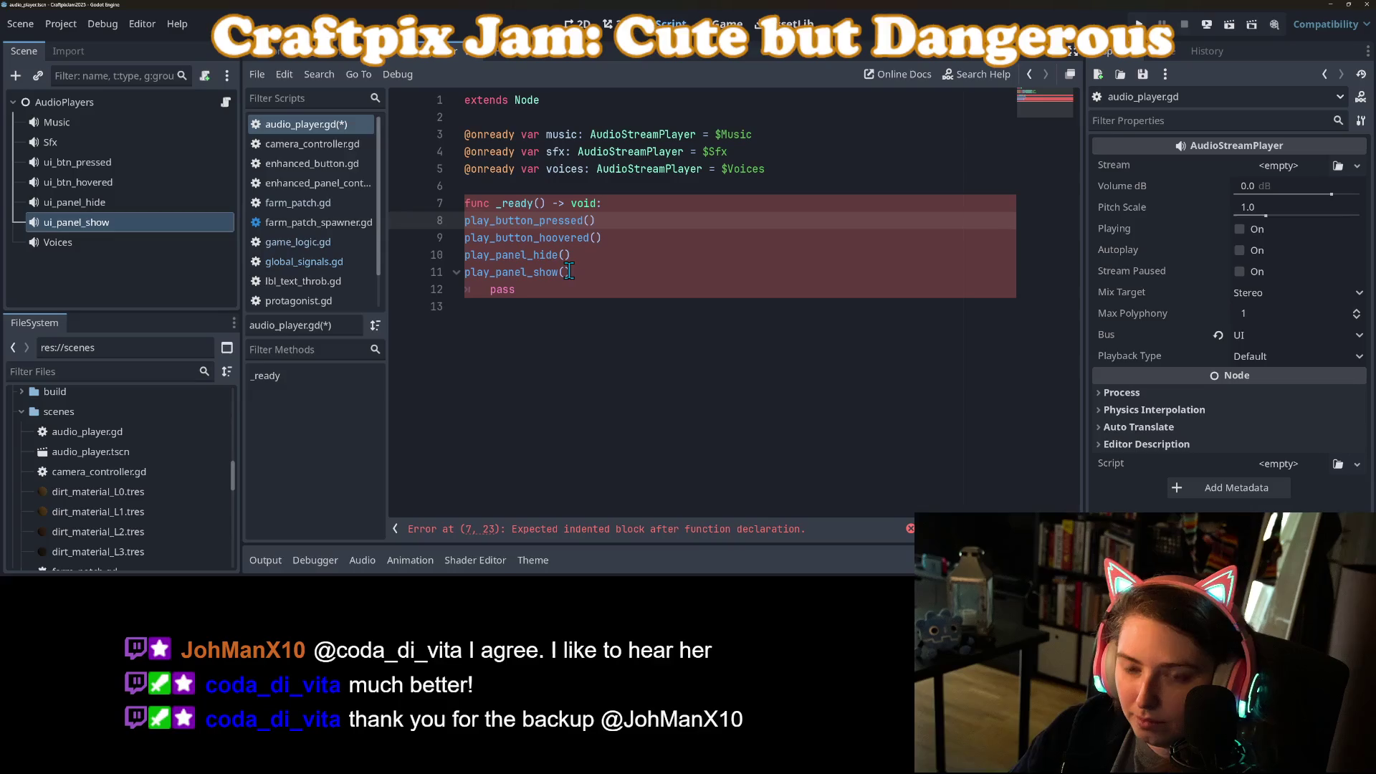
{"action": "left_click_drag", "start_coordinate": [509, 221], "coordinate": [563, 273]}
{"action": "key", "text": "Tab"}
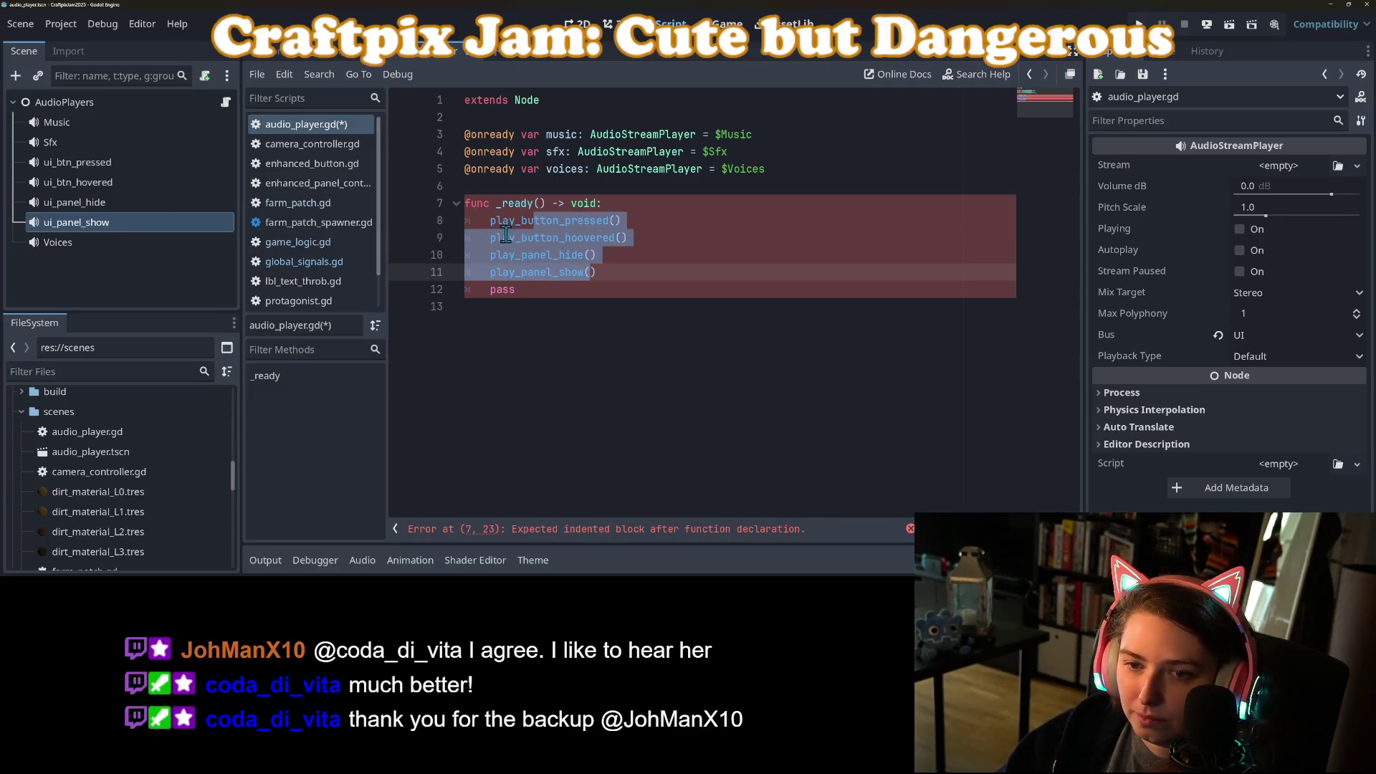
Prefix each of lines 8–11 with GlobalSignals.
{"action": "type", "text": "GlobalSign"}
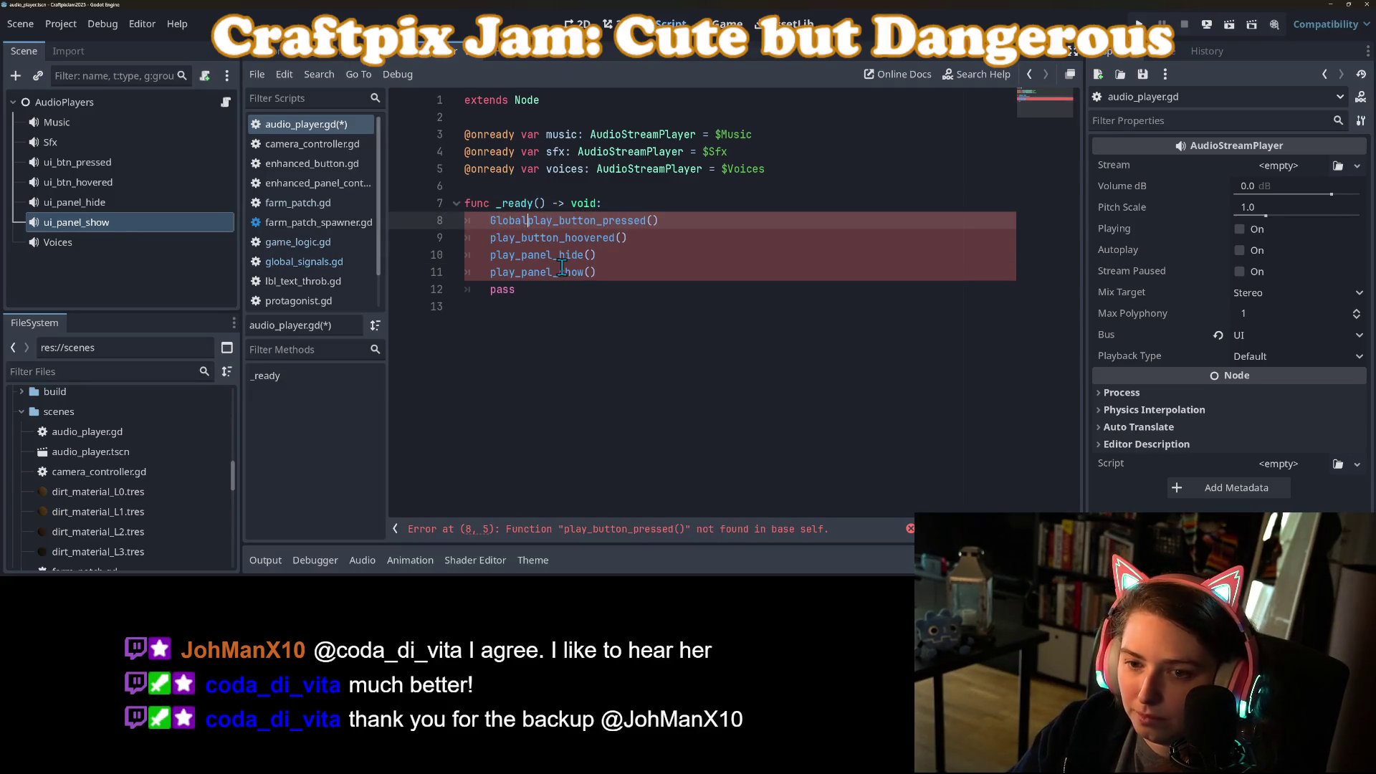
{"action": "type", "text": "s."}
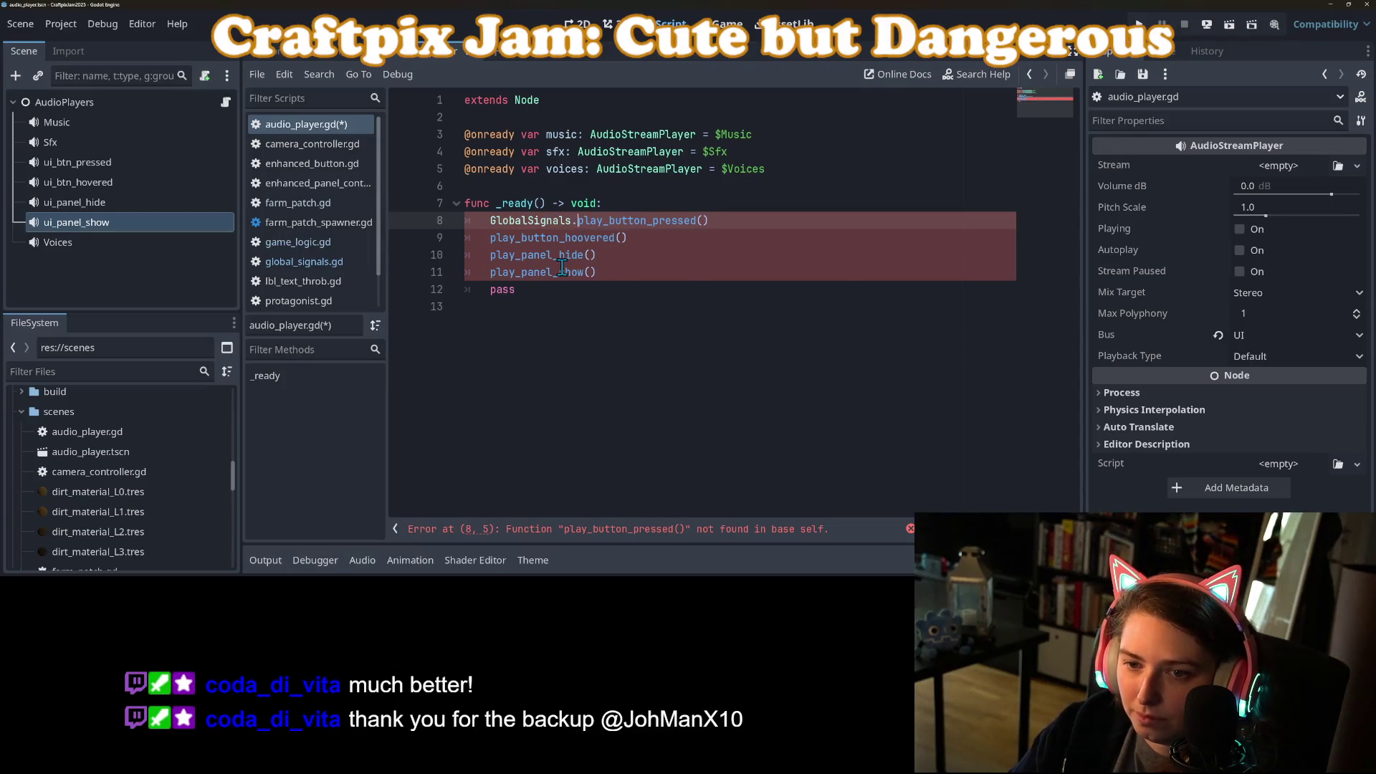
{"action": "left_click", "coordinate": [493, 221]}
{"action": "left_click_drag", "start_coordinate": [494, 221], "coordinate": [578, 221]}
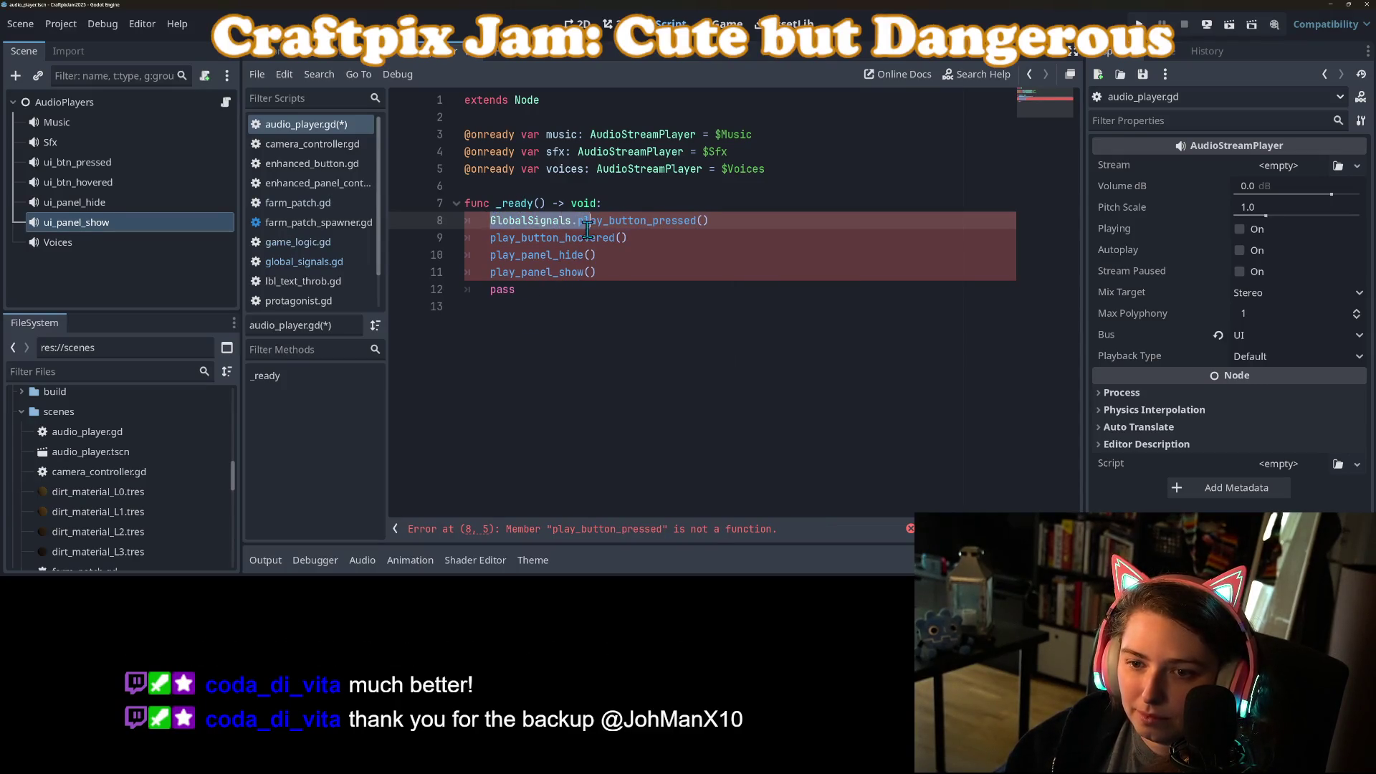
{"action": "key", "text": "ctrl+c"}
{"action": "left_click", "coordinate": [490, 237]}
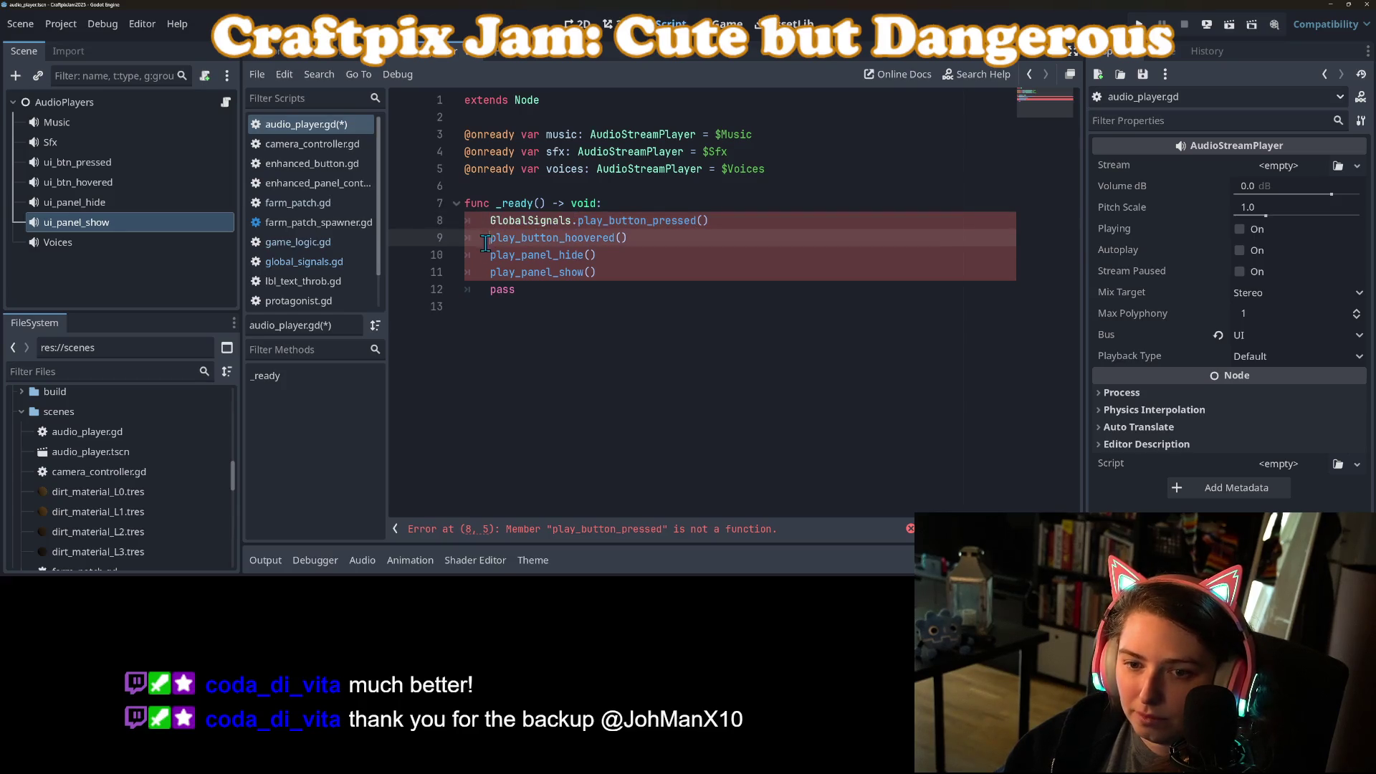
{"action": "key", "text": "ctrl+v"}
{"action": "left_click", "coordinate": [491, 254]}
{"action": "key", "text": "ctrl+v"}
{"action": "left_click", "coordinate": [490, 272]}
{"action": "key", "text": "ctrl+v"}
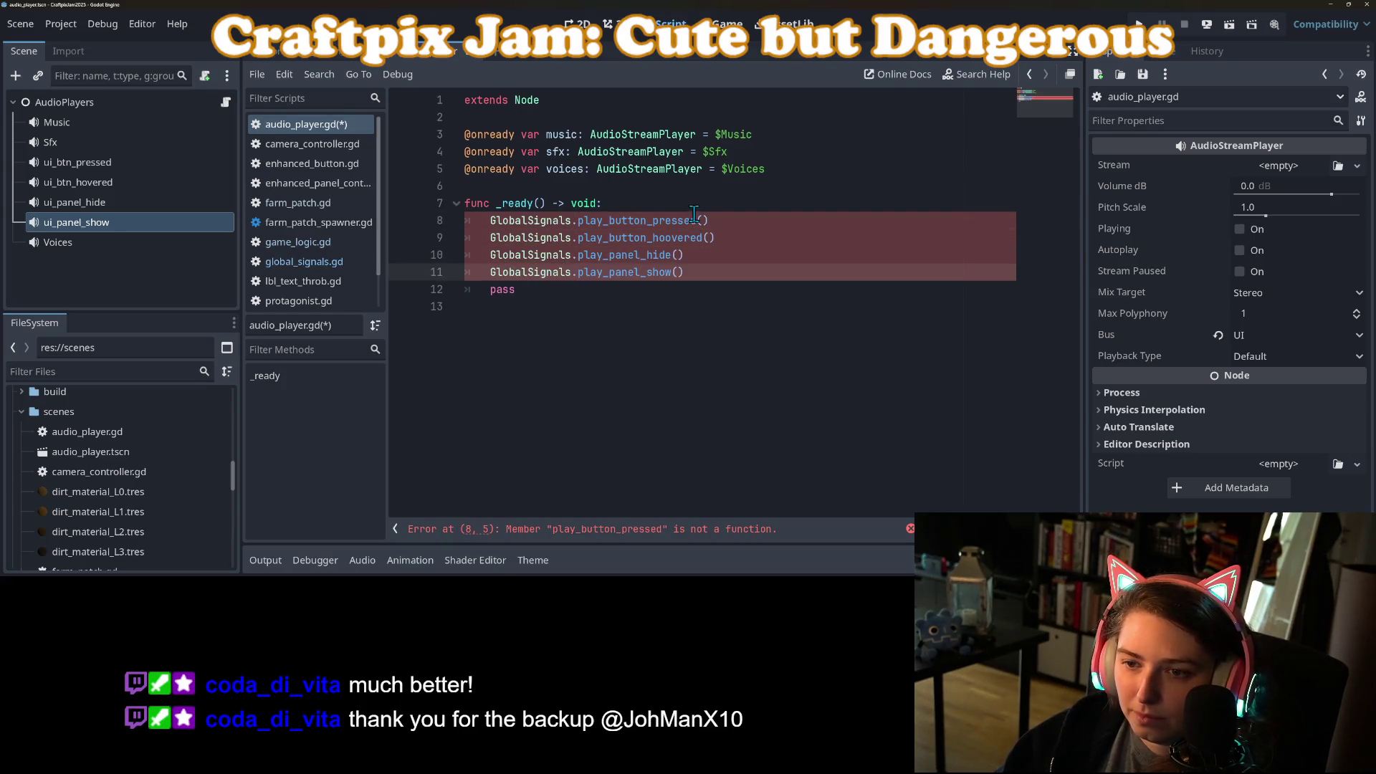
Append .connect to each of the four GlobalSignals signal names.
{"action": "left_click", "coordinate": [697, 221]}
{"action": "type", "text": ".connect"}
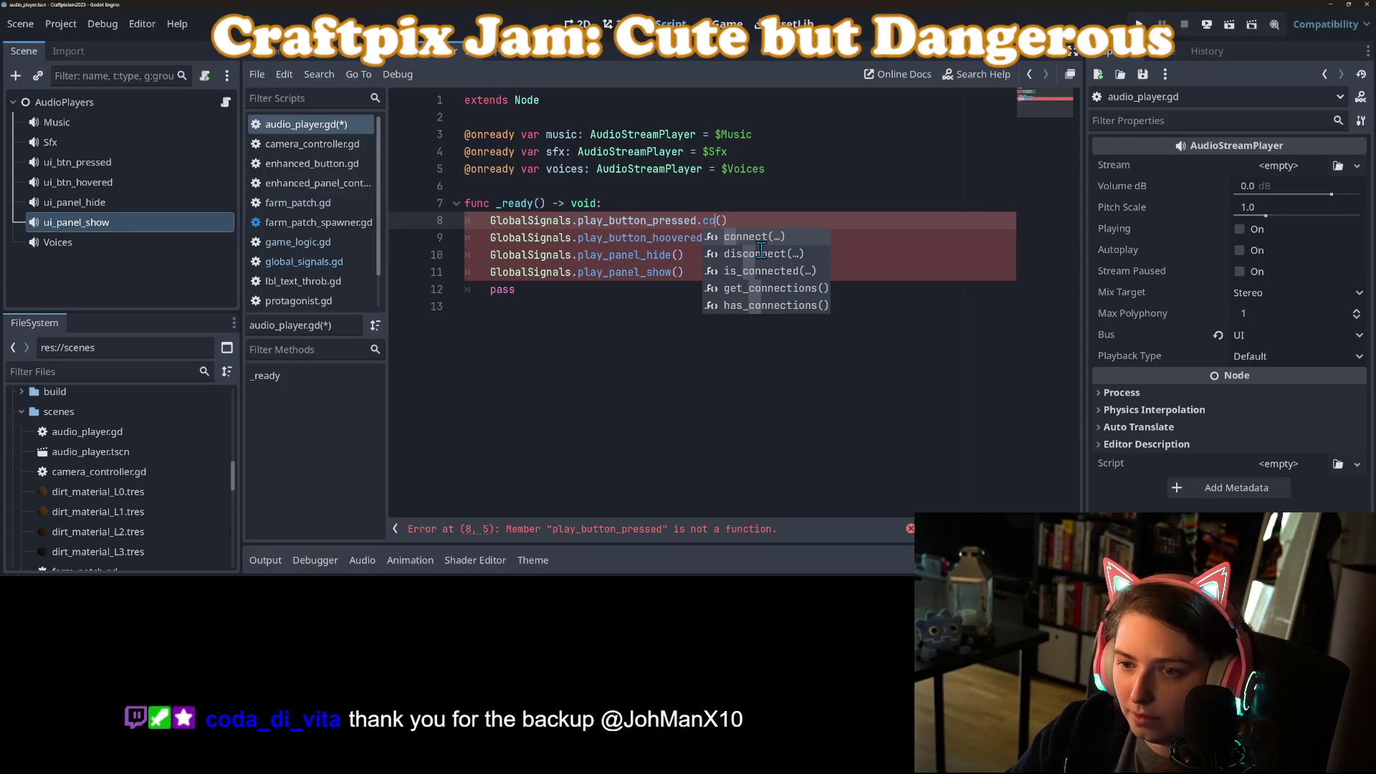
{"action": "left_click_drag", "start_coordinate": [697, 221], "coordinate": [745, 224]}
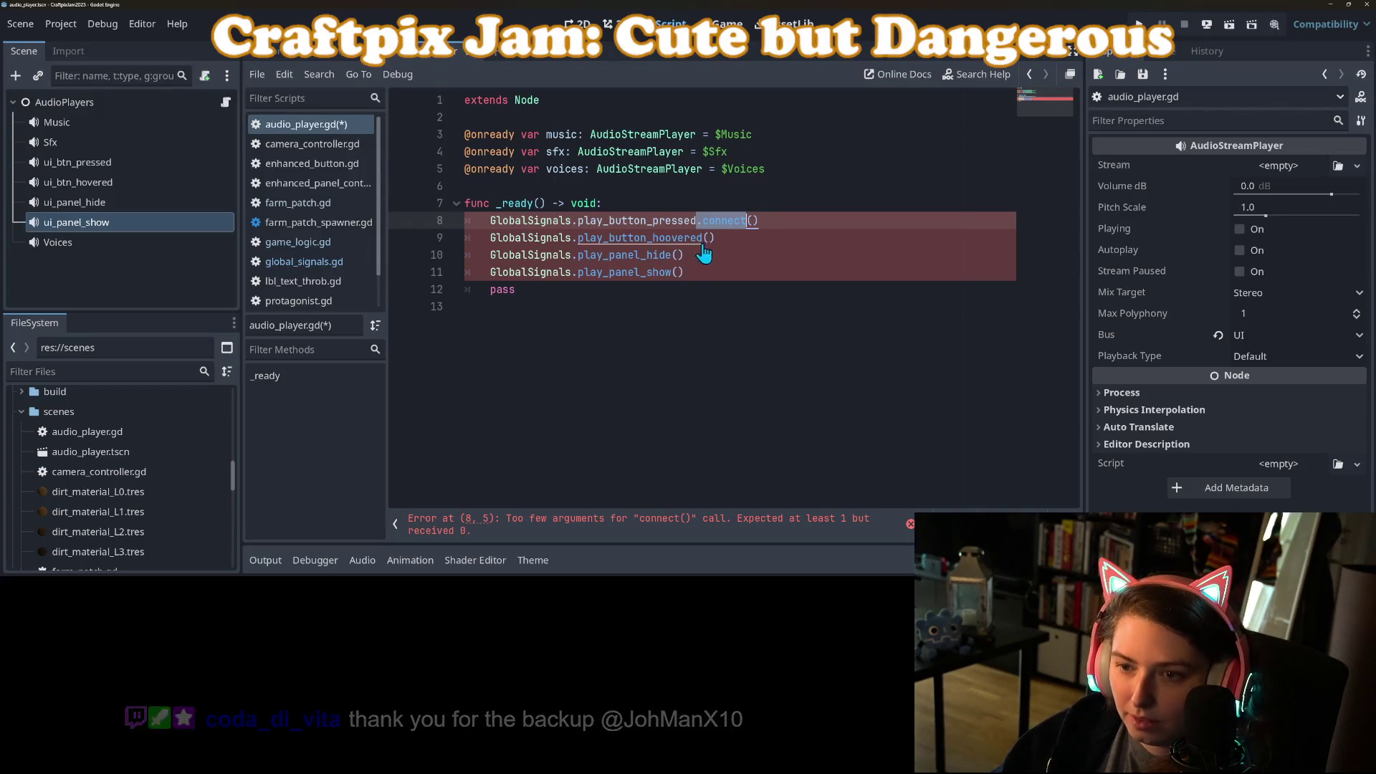
{"action": "left_click", "coordinate": [746, 236]}
{"action": "key", "text": "Left"}
{"action": "key", "text": "Left"}
{"action": "key", "text": "ctrl+v"}
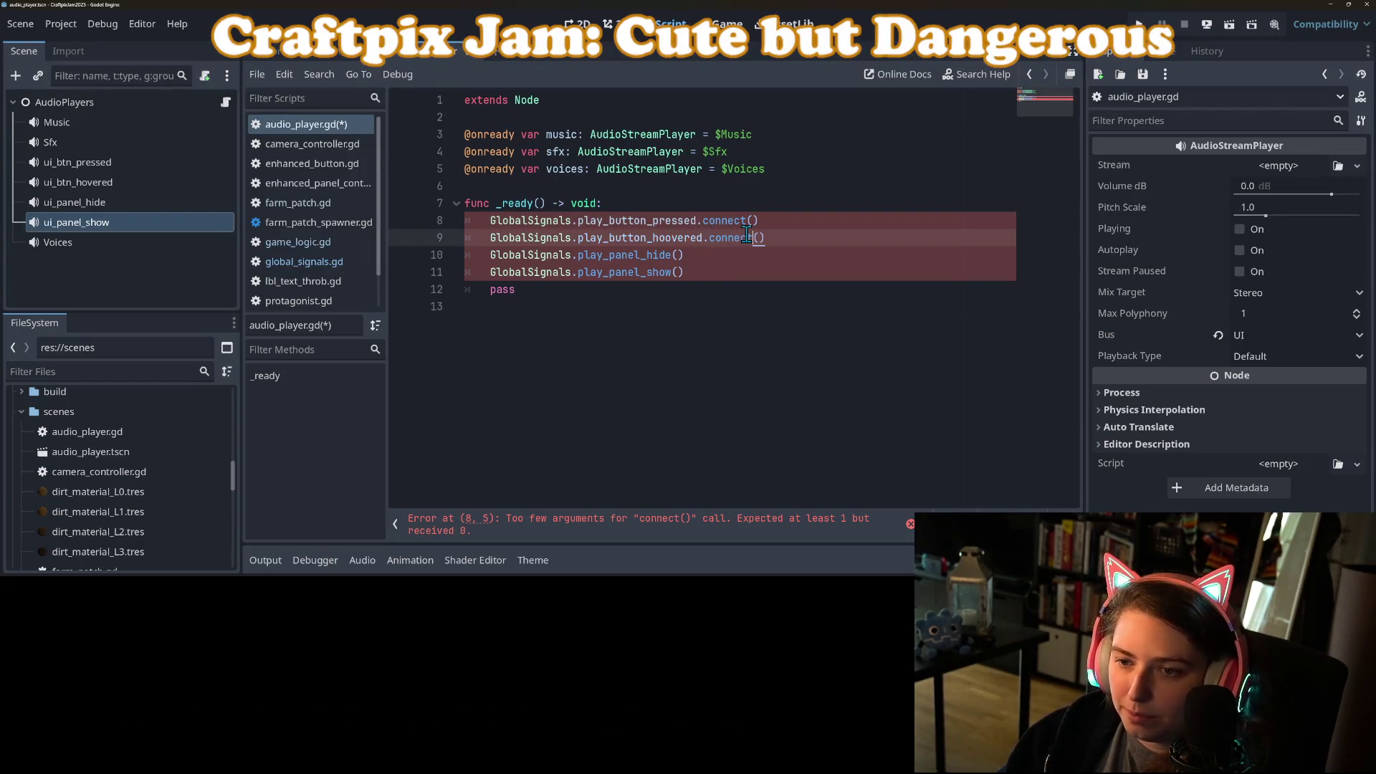
{"action": "left_click", "coordinate": [673, 255]}
{"action": "key", "text": "ctrl+v"}
{"action": "left_click", "coordinate": [672, 272]}
{"action": "key", "text": "ctrl+v"}
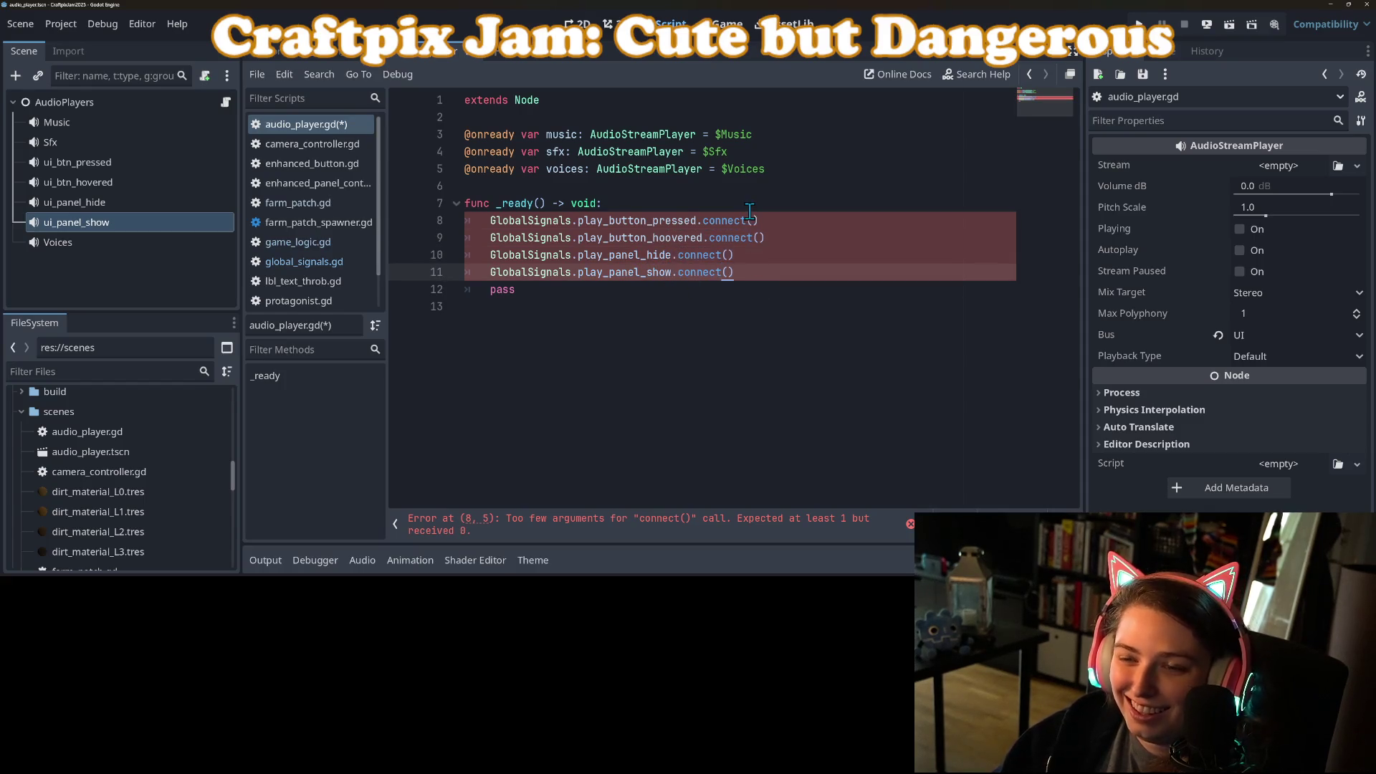
{"action": "left_click", "coordinate": [753, 221]}
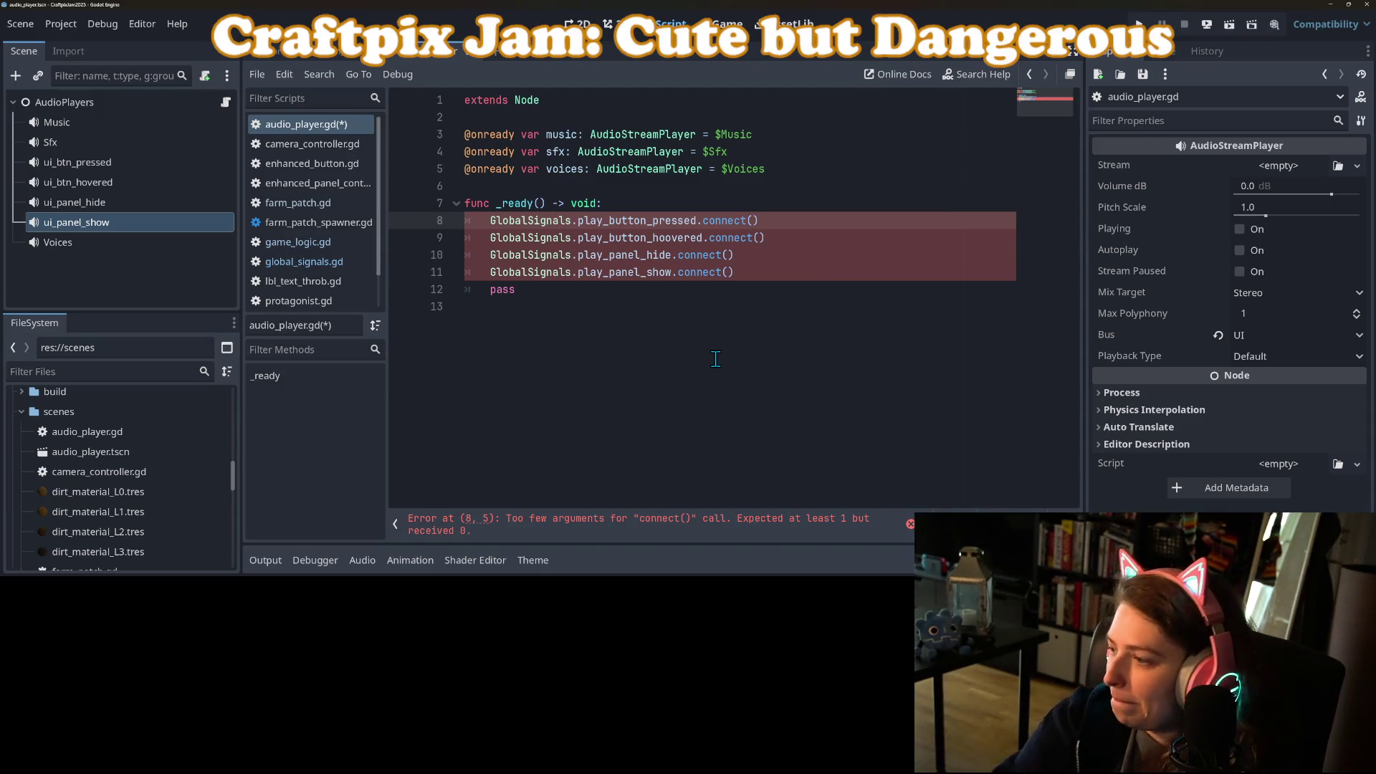
{"action": "left_click", "coordinate": [642, 392]}
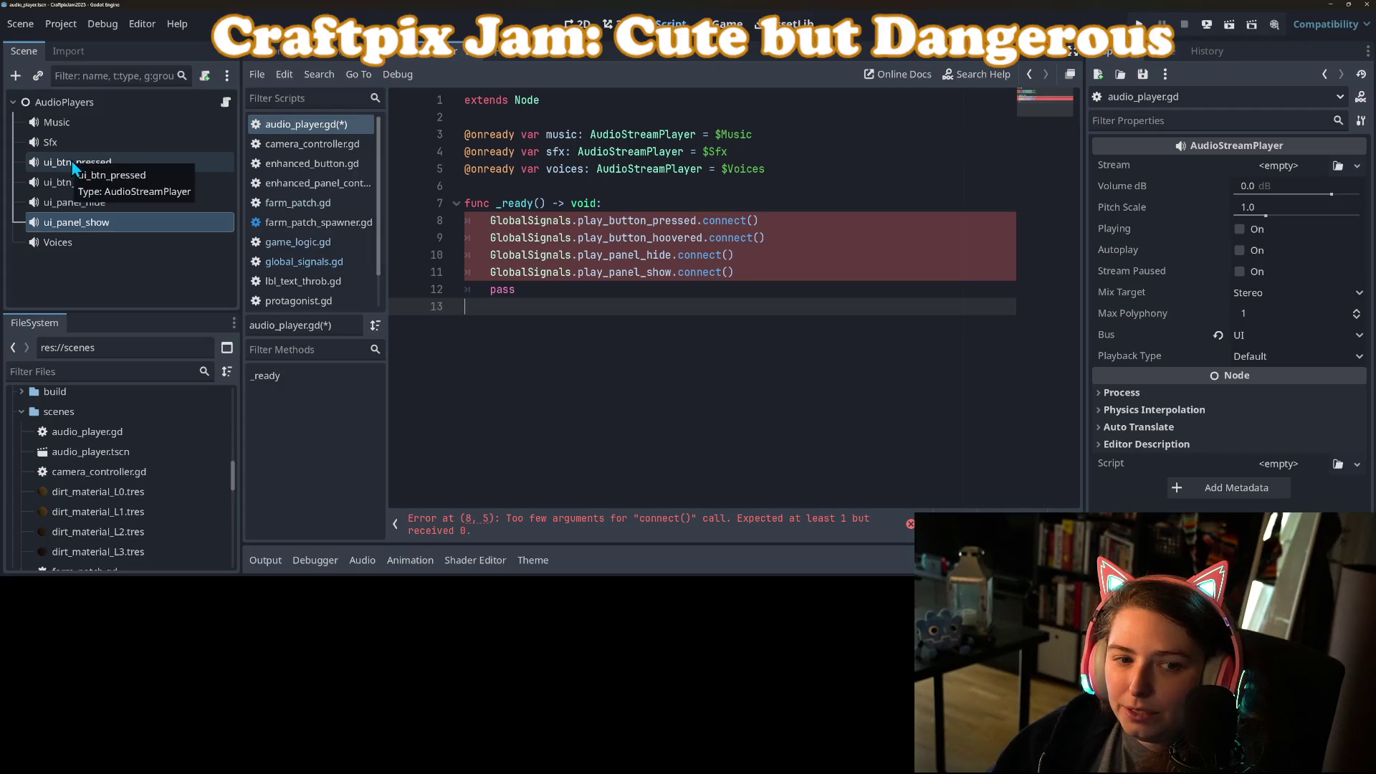
Write func _play_from_player(a_player : AudioStreamPlayer) -> void: with body a_player.play(), and save.
{"action": "key", "text": "Return"}
{"action": "type", "text": "nc _play_from_p"}
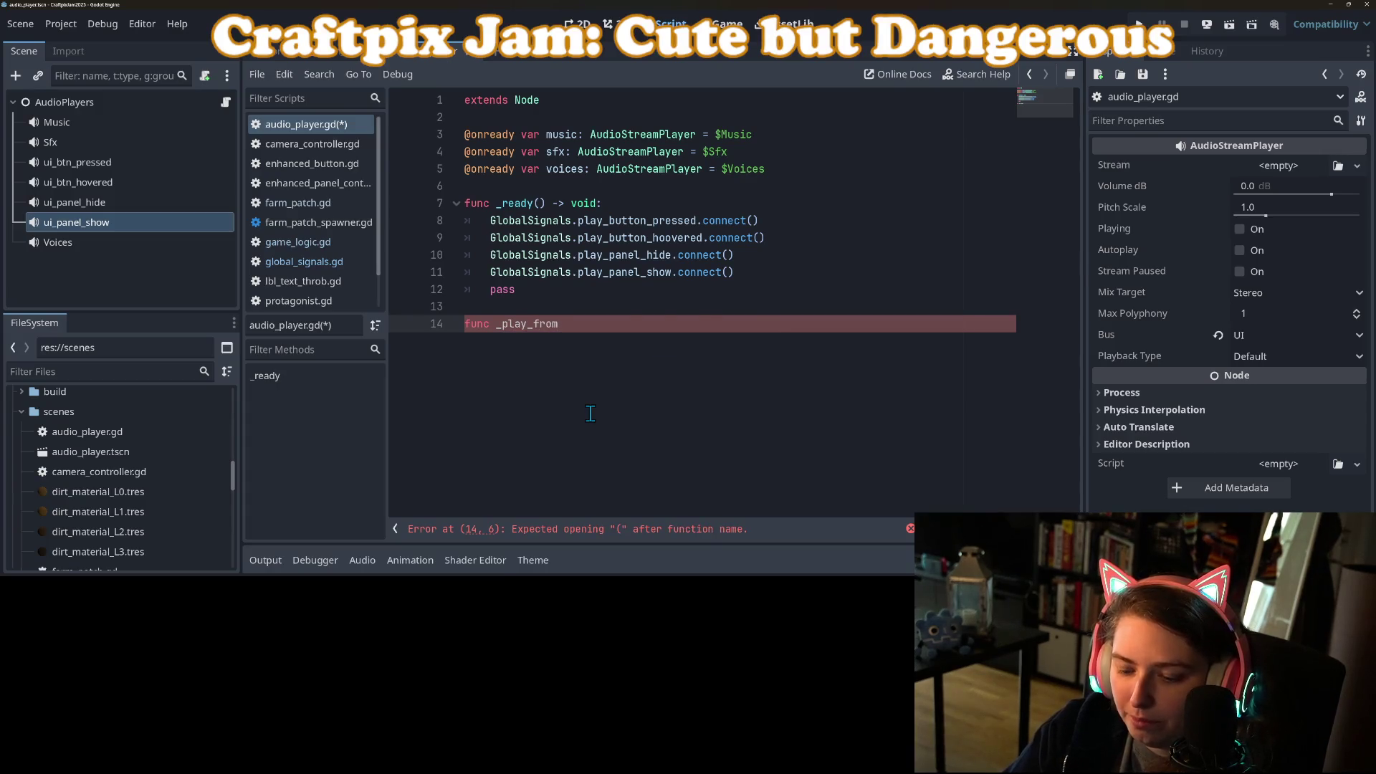
{"action": "type", "text": "layer("}
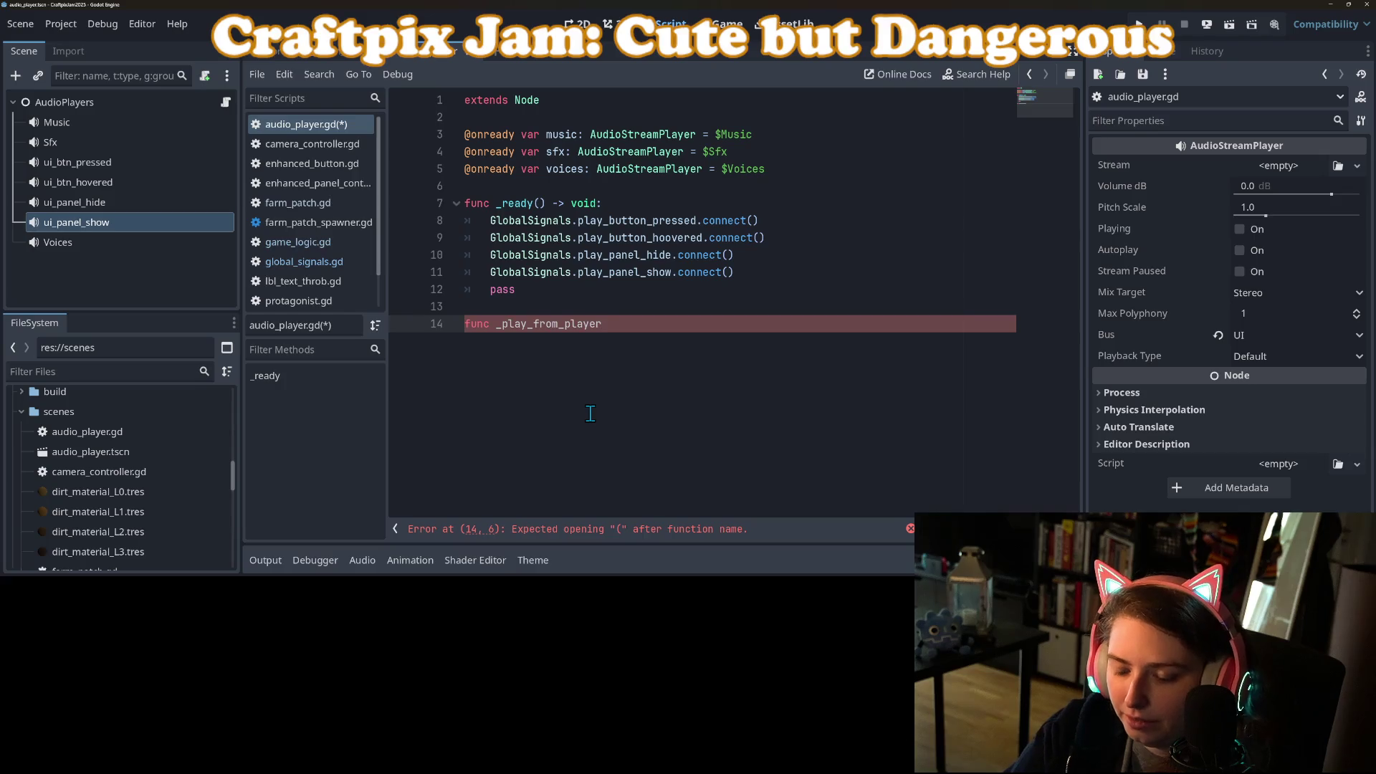
{"action": "type", "text": "a_player"}
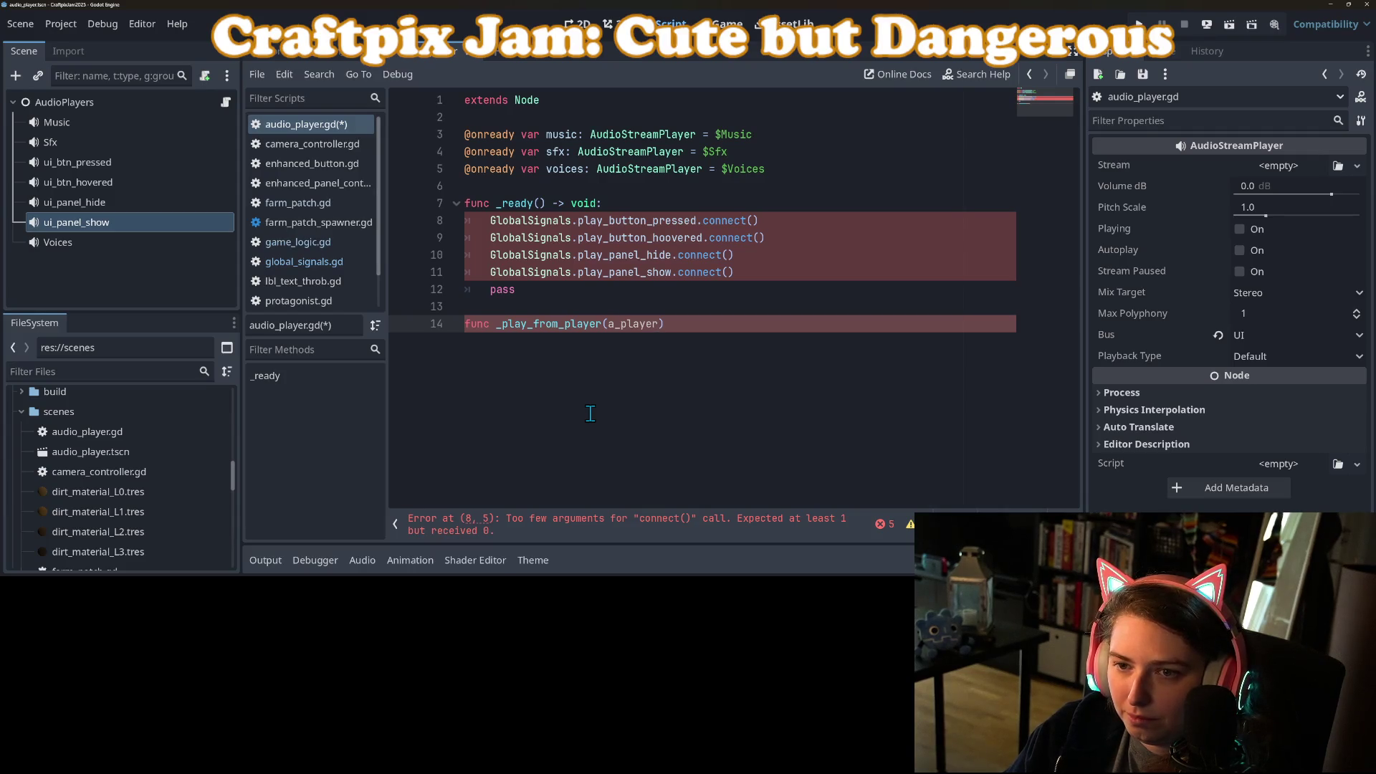
{"action": "type", "text": "> void:"}
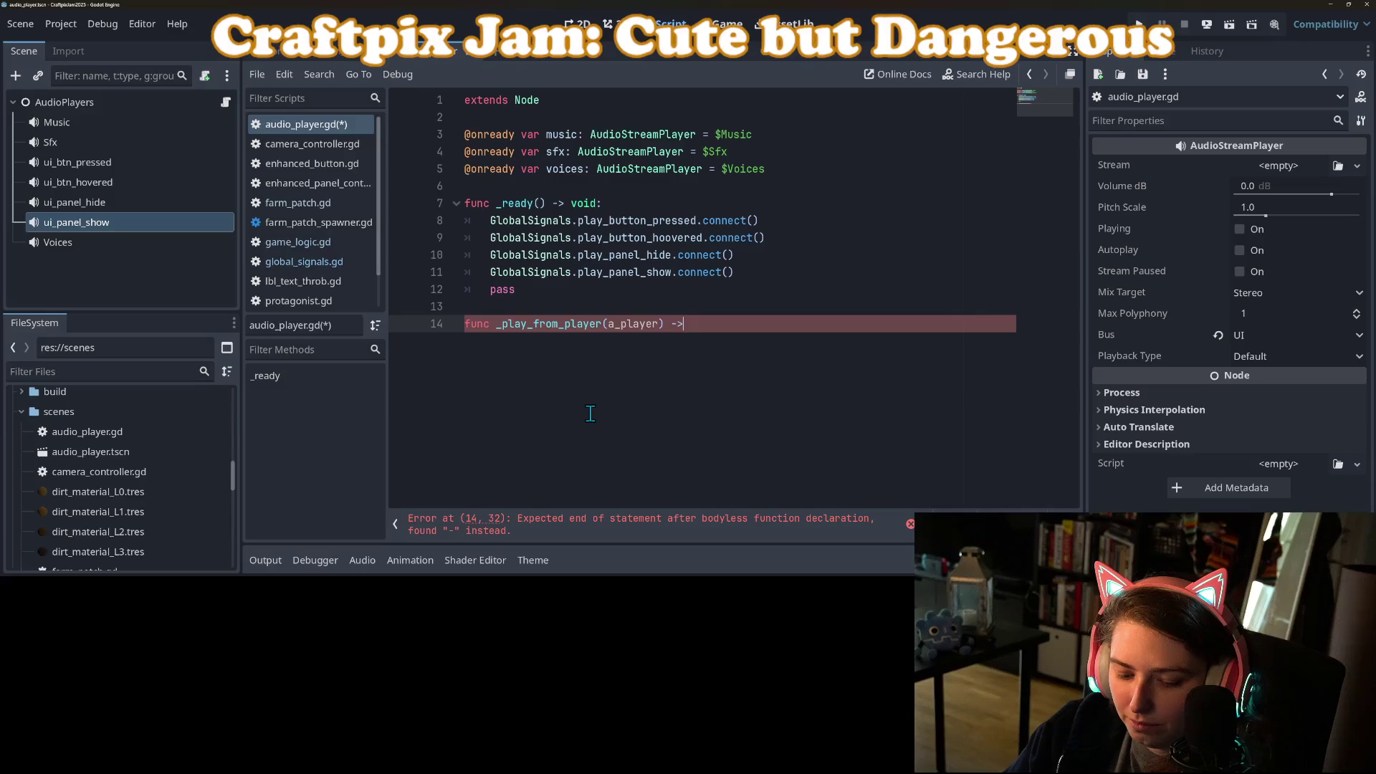
{"action": "key", "text": "Return"}
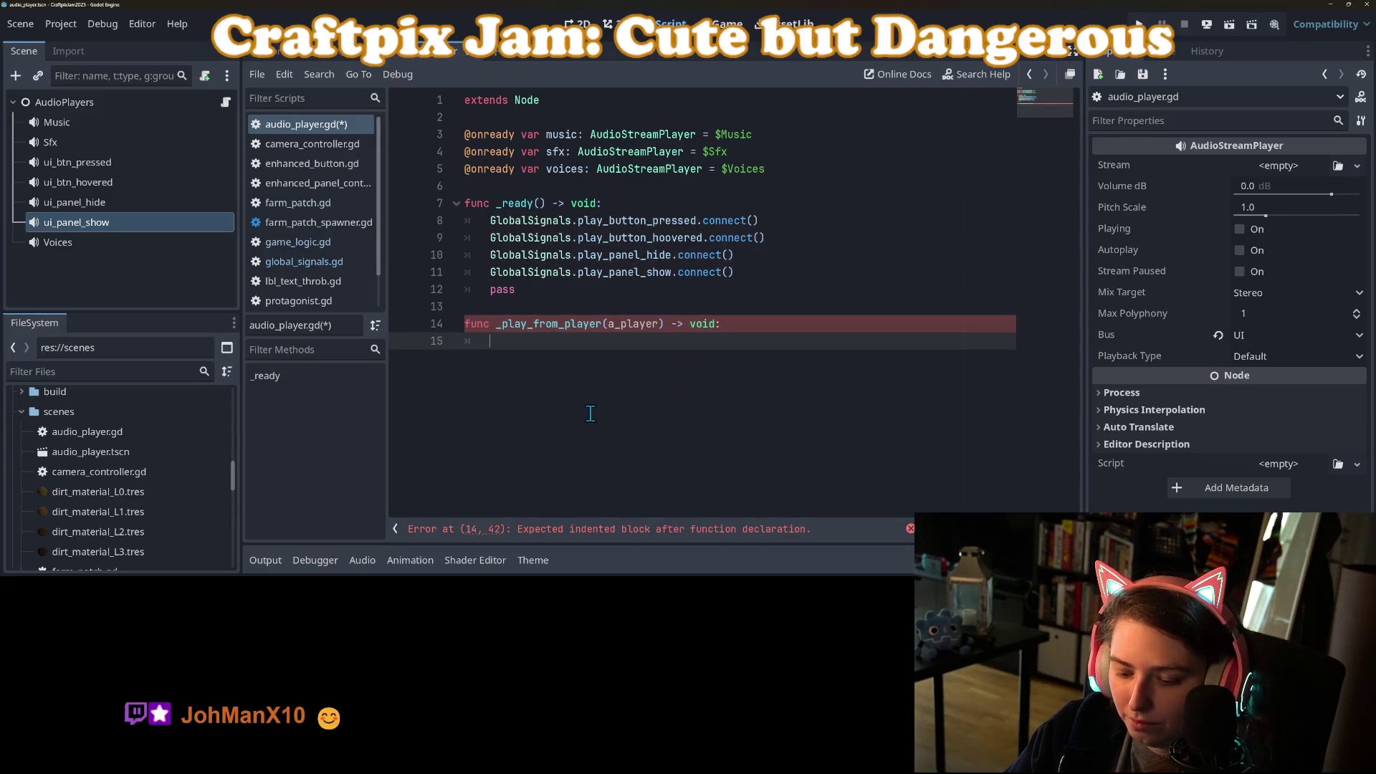
{"action": "type", "text": "_player.play"}
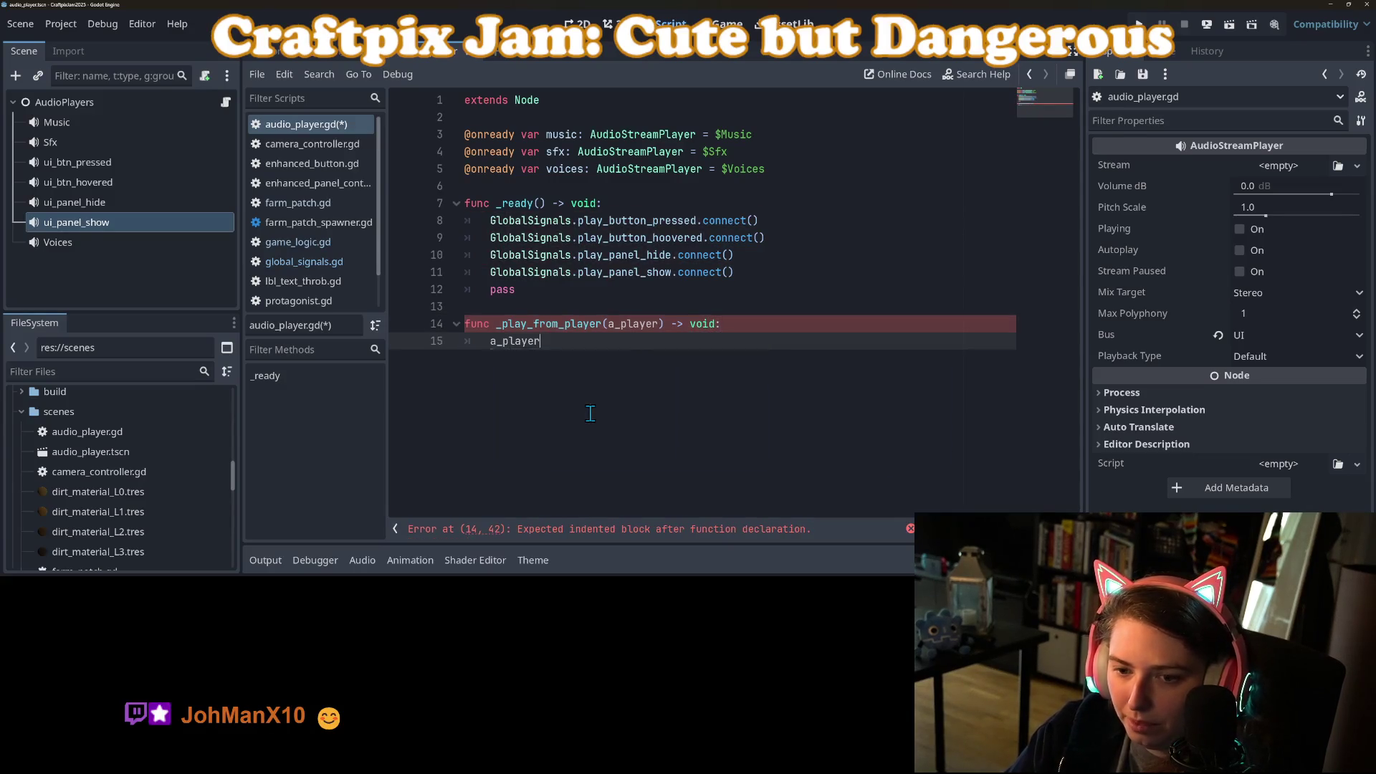
{"action": "type", "text": "()"}
{"action": "left_click", "coordinate": [657, 324]}
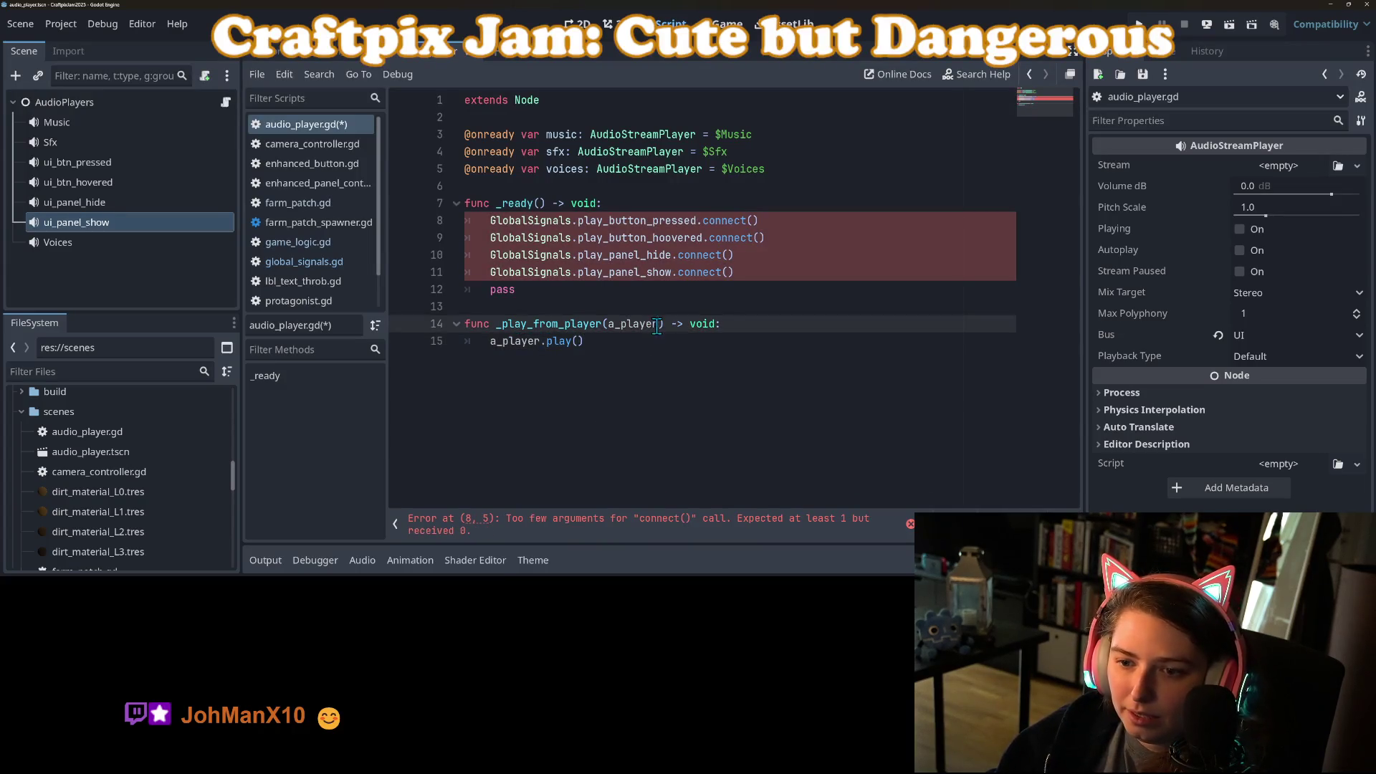
{"action": "type", "text": ": Audiost"}
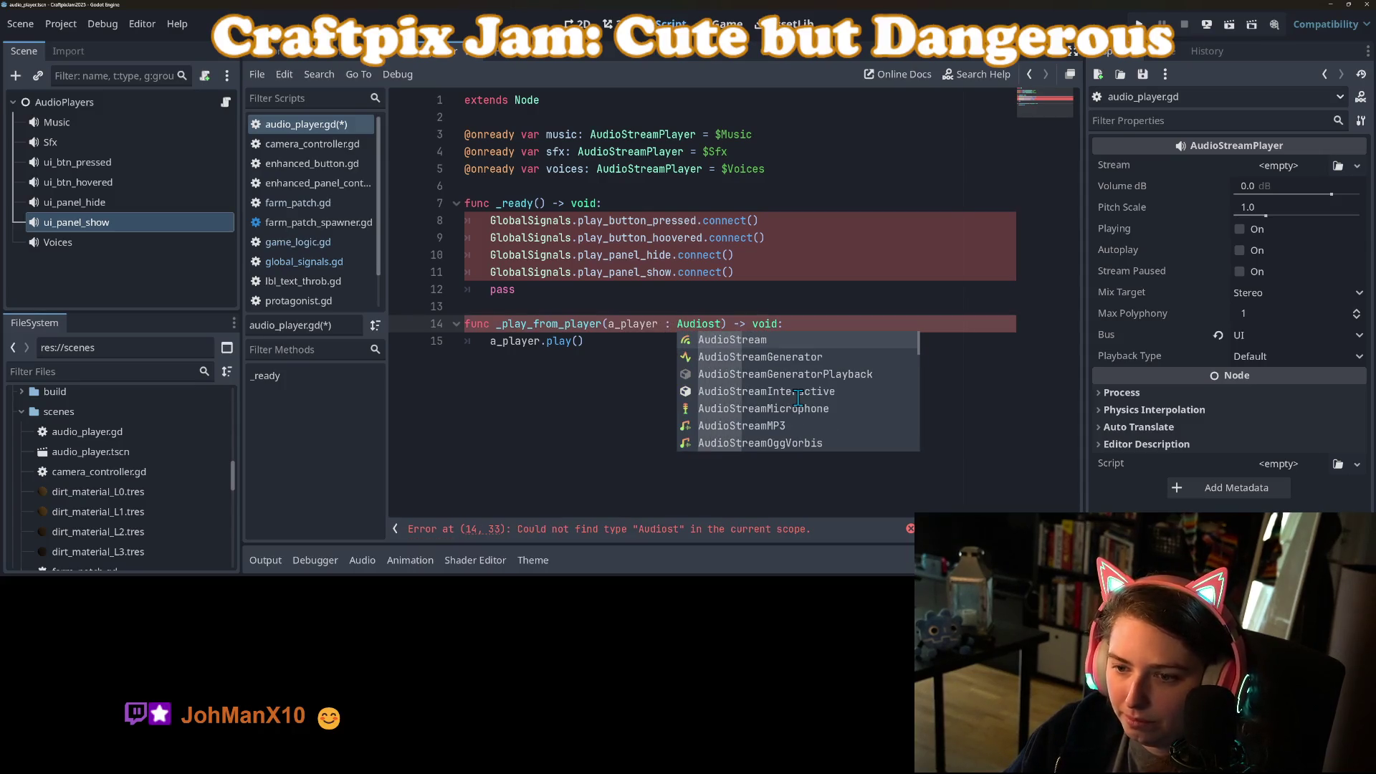
{"action": "key", "text": "BackSpace"}
{"action": "key", "text": "BackSpace"}
{"action": "type", "text": "StreamPlaybac"}
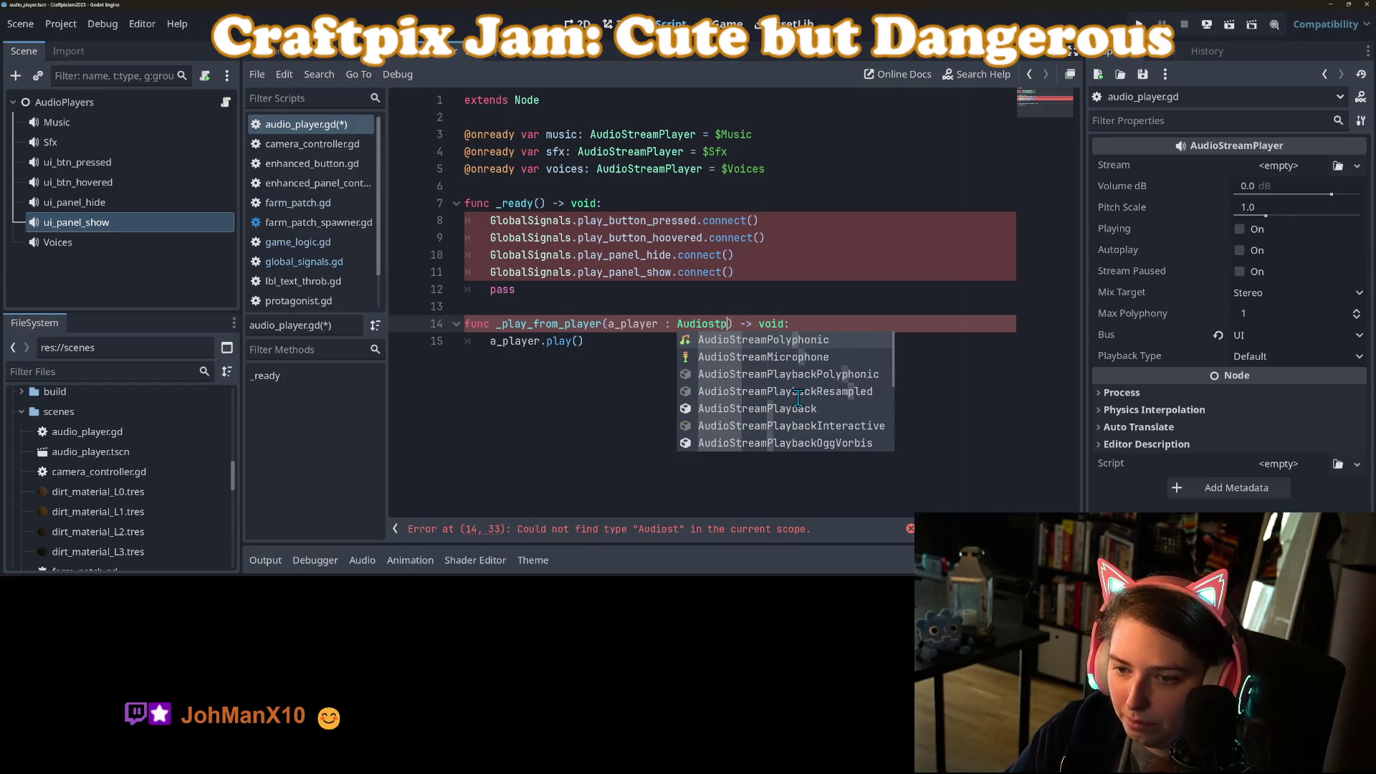
{"action": "key", "text": "Escape"}
{"action": "key", "text": "BackSpace"}
{"action": "key", "text": "BackSpace"}
{"action": "key", "text": "BackSpace"}
{"action": "key", "text": "Return"}
{"action": "key", "text": "ctrl+s"}
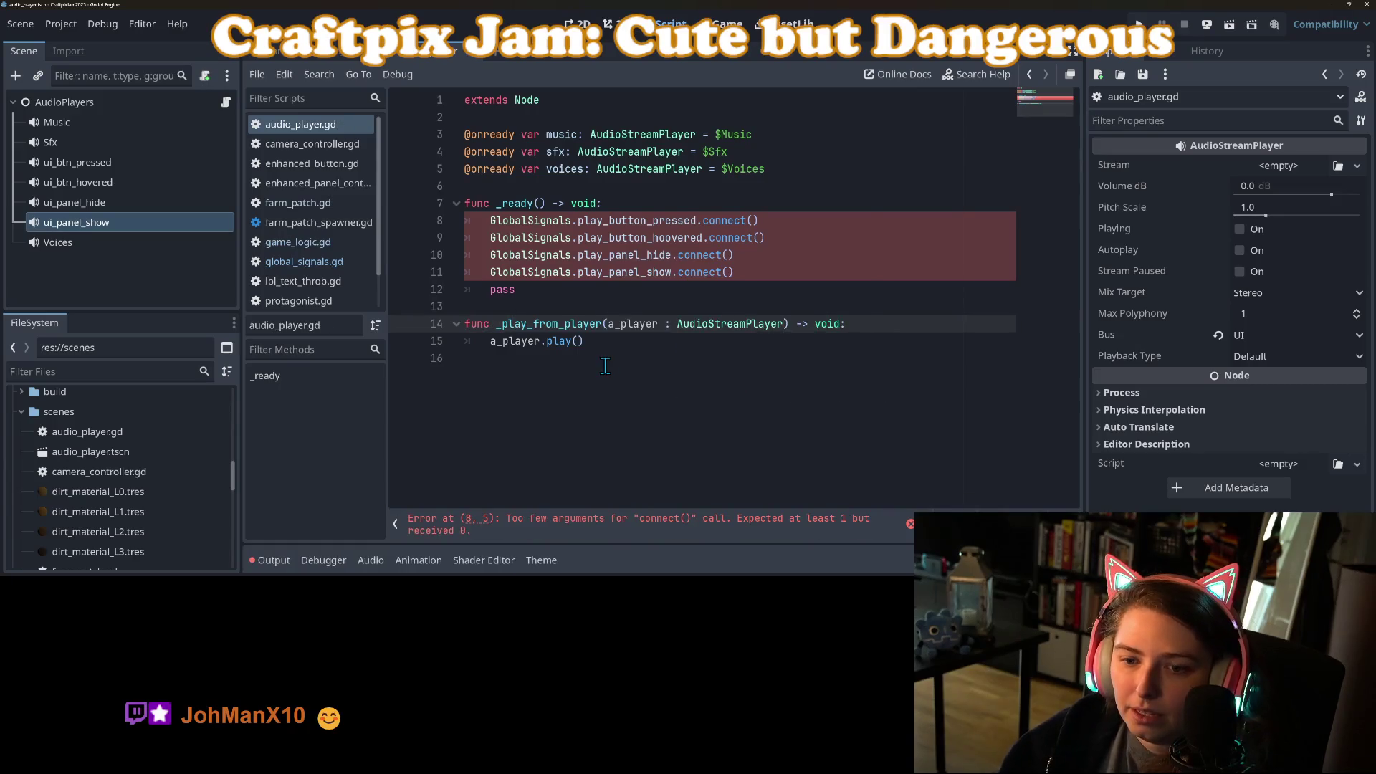
{"action": "double_click", "coordinate": [513, 341]}
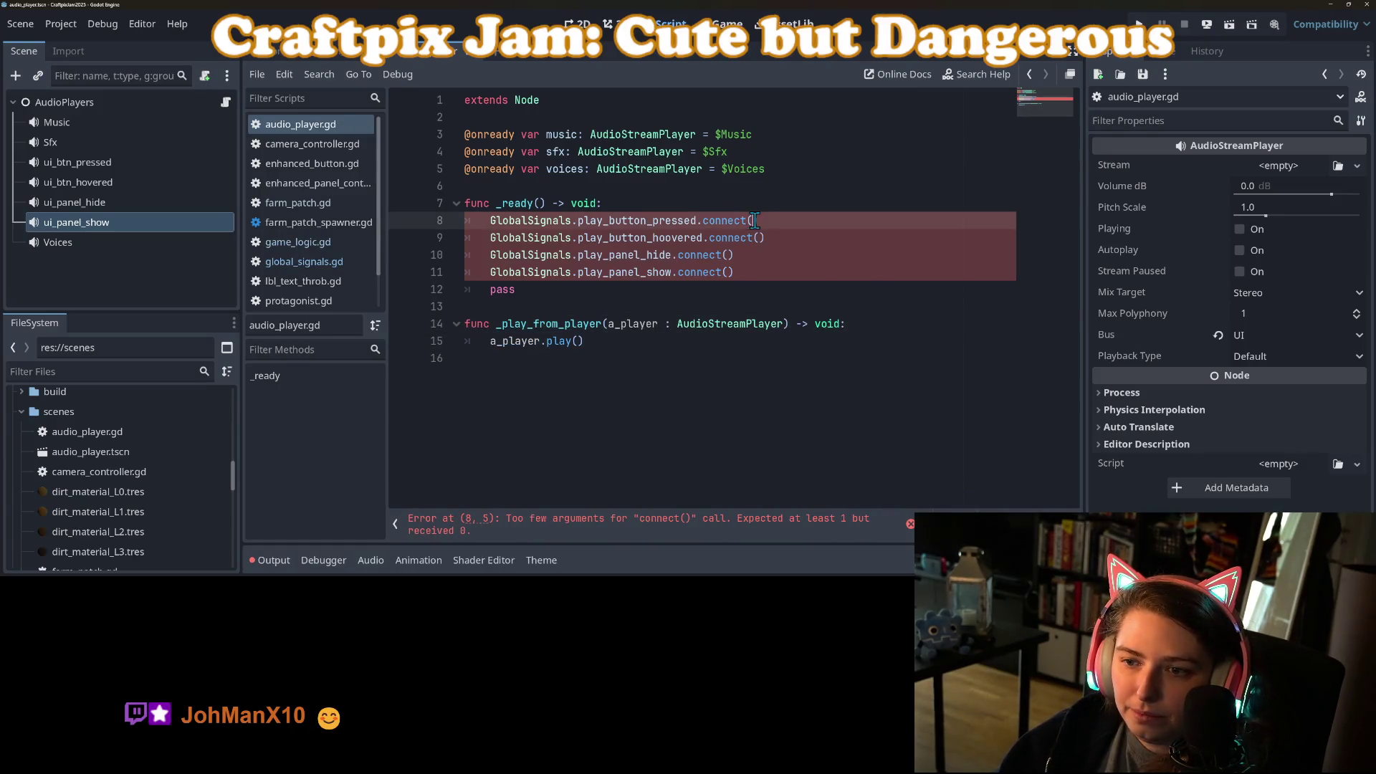
Make line 8 connect to _play_from_player.bind($ui_btn_pressed).
{"action": "double_click", "coordinate": [546, 324]}
{"action": "key", "text": "ctrl+c"}
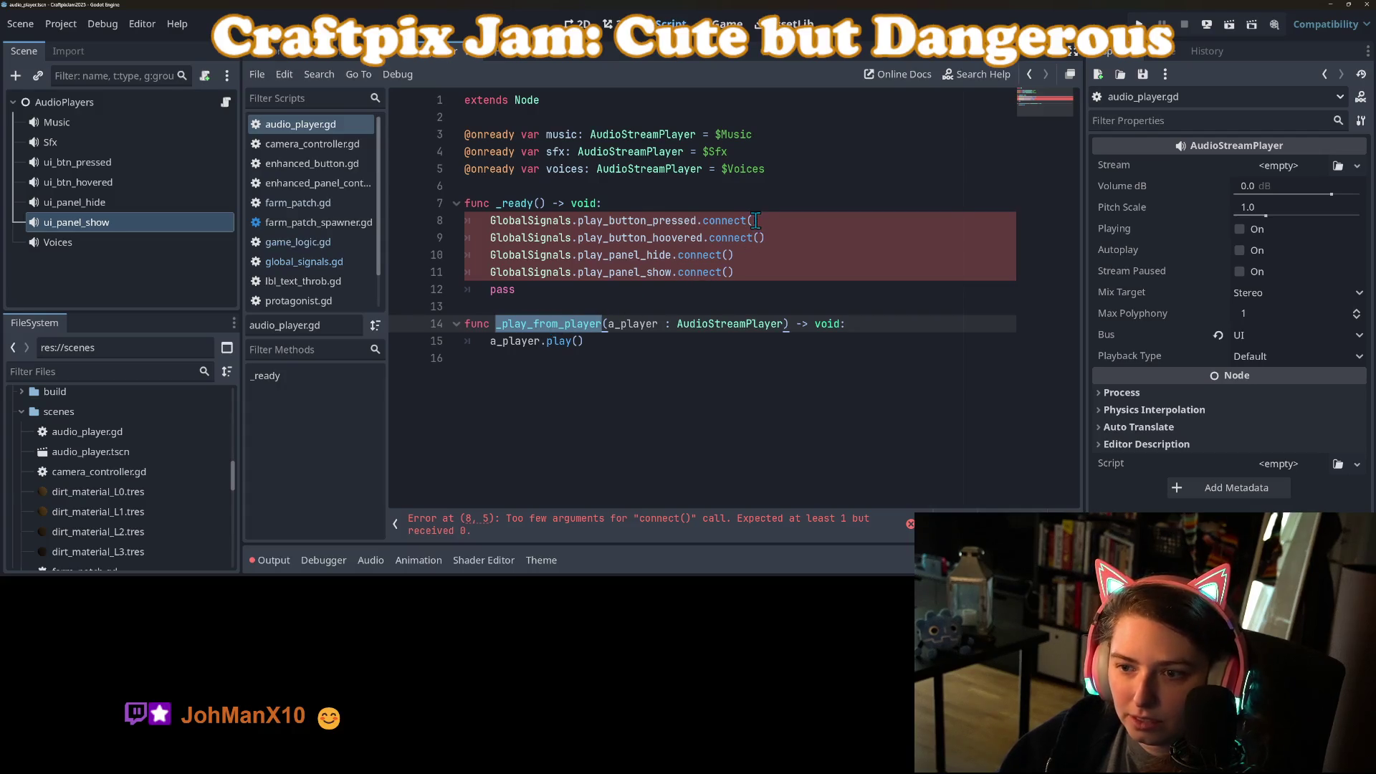
{"action": "left_click", "coordinate": [751, 221]}
{"action": "key", "text": "ctrl+v"}
{"action": "type", "text": ".bind("}
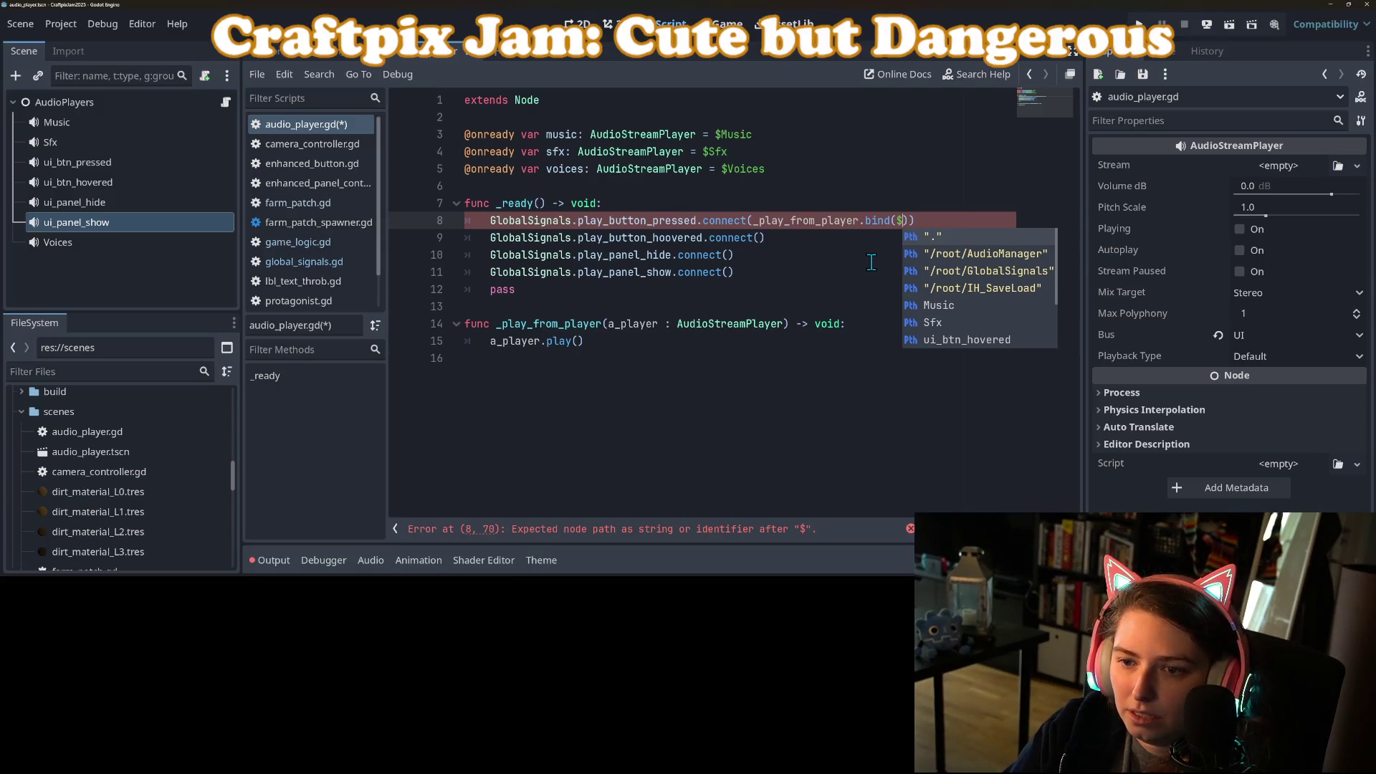
{"action": "type", "text": "ui"}
{"action": "key", "text": "Down"}
{"action": "key", "text": "Return"}
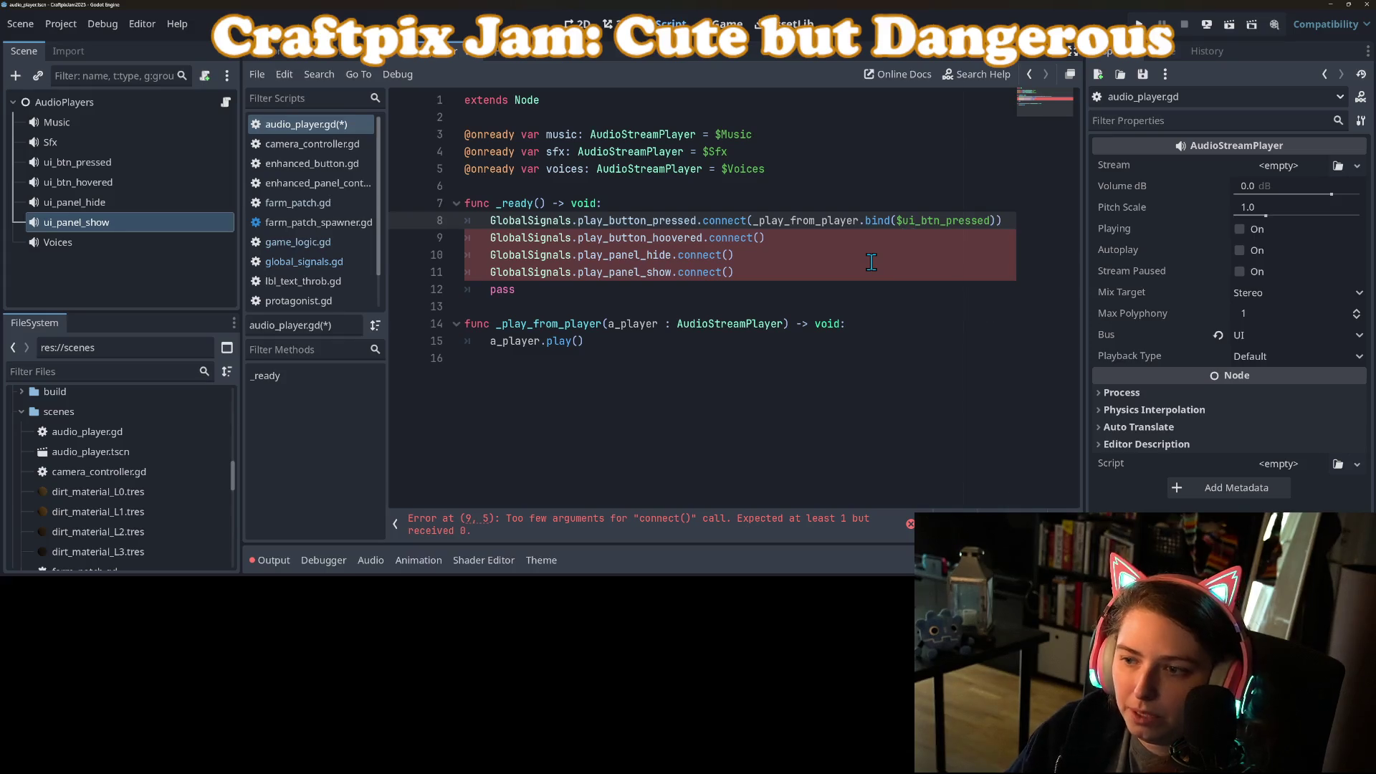
{"action": "left_click_drag", "start_coordinate": [752, 221], "coordinate": [996, 221]}
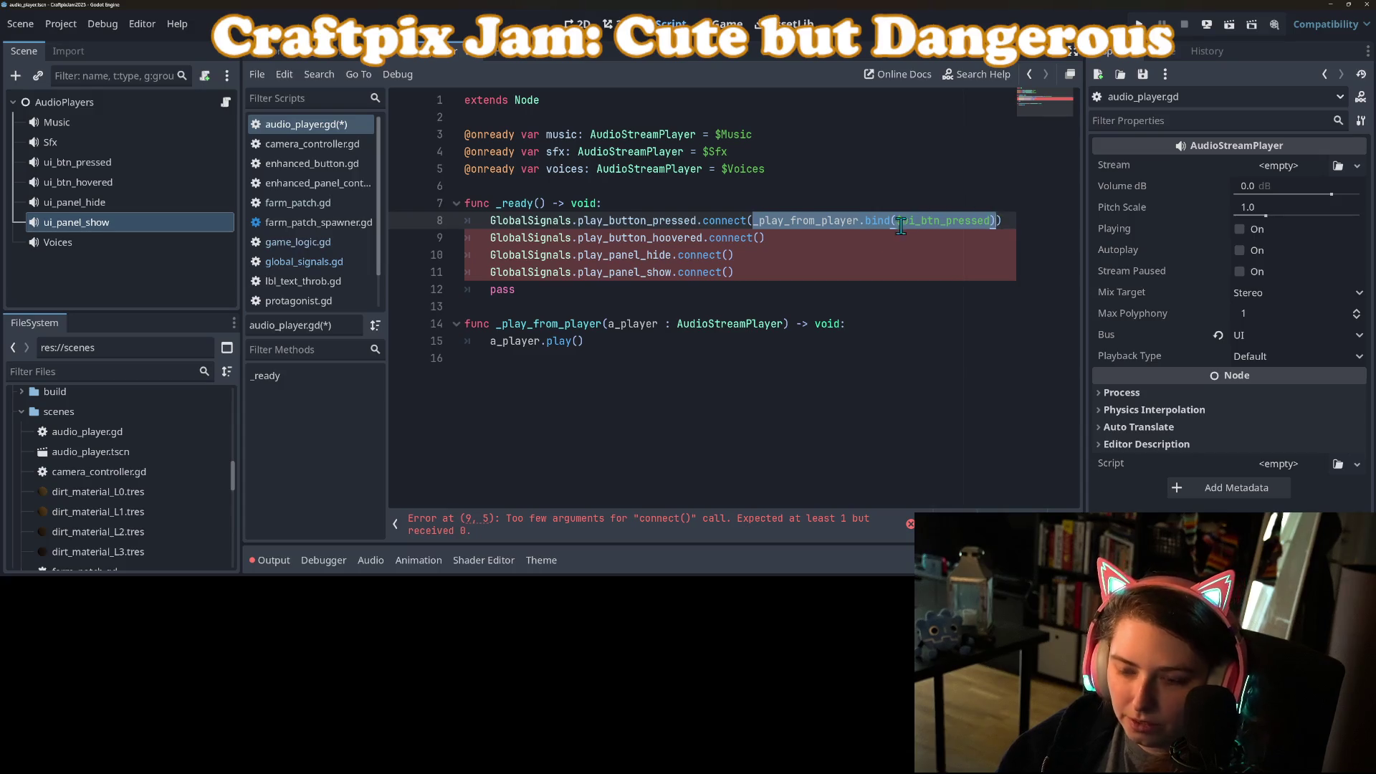
Paste the bound _play_from_player callable into the connect calls on lines 9–11.
{"action": "left_click", "coordinate": [760, 238]}
{"action": "key", "text": "ctrl+v"}
{"action": "left_click", "coordinate": [728, 256]}
{"action": "key", "text": "ctrl+v"}
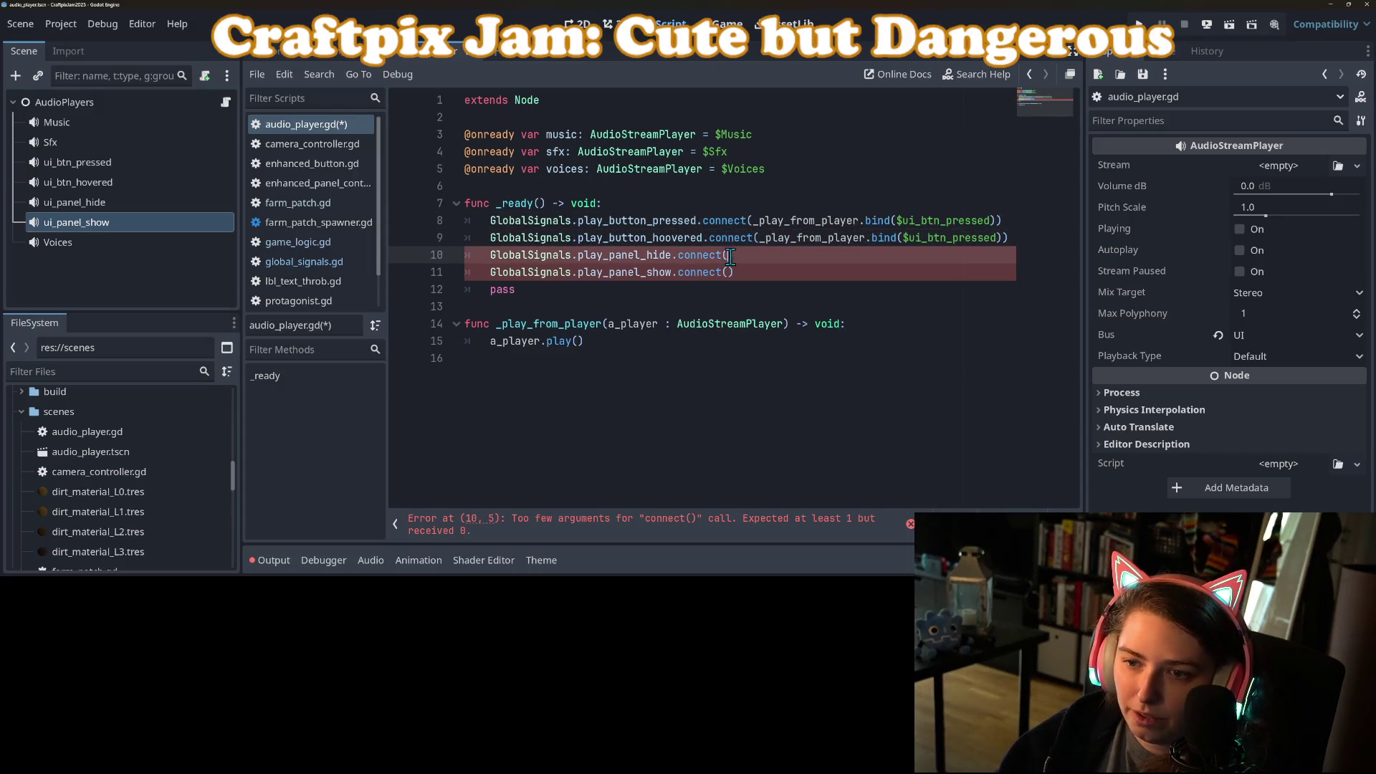
{"action": "left_click", "coordinate": [729, 272]}
{"action": "key", "text": "ctrl+v"}
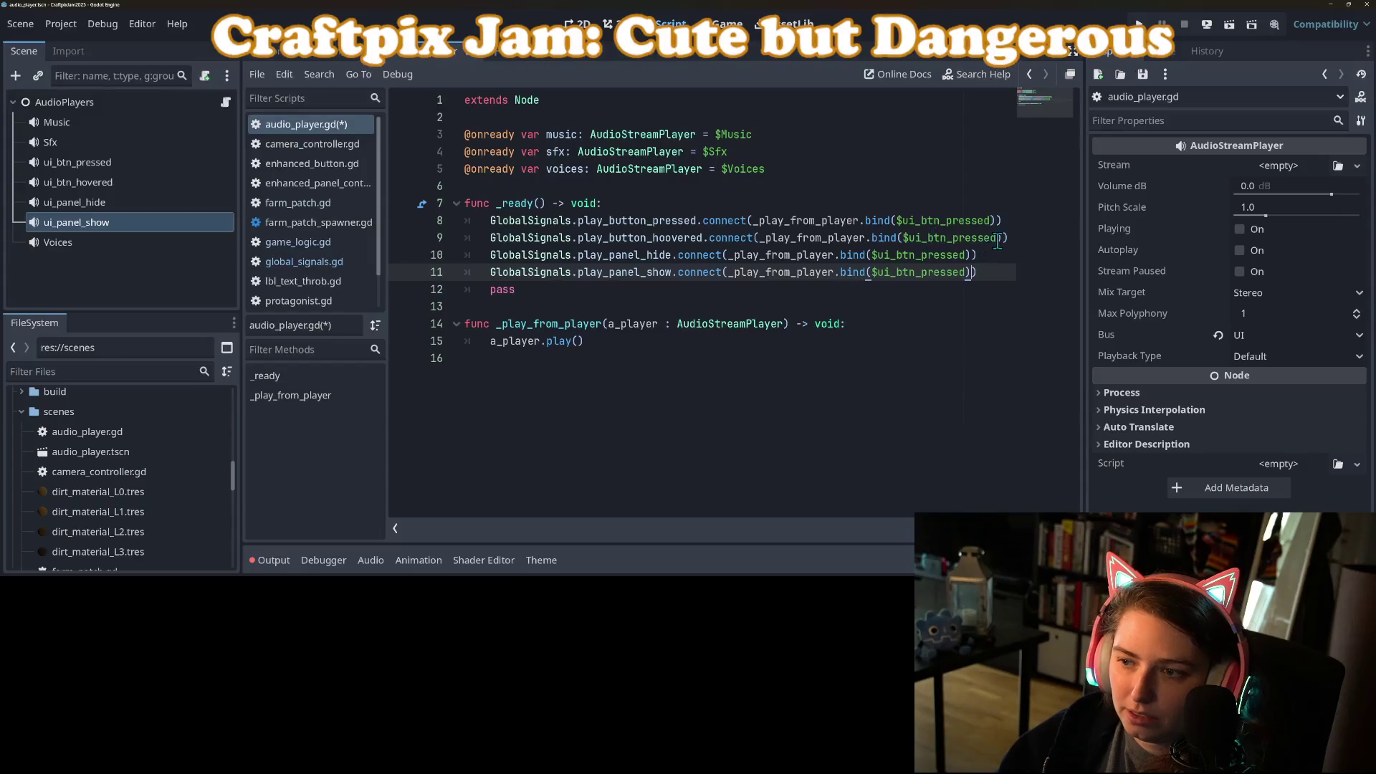
Change line 9's bound node to ui_btn_hovered.
{"action": "left_click_drag", "start_coordinate": [995, 237], "coordinate": [952, 238]}
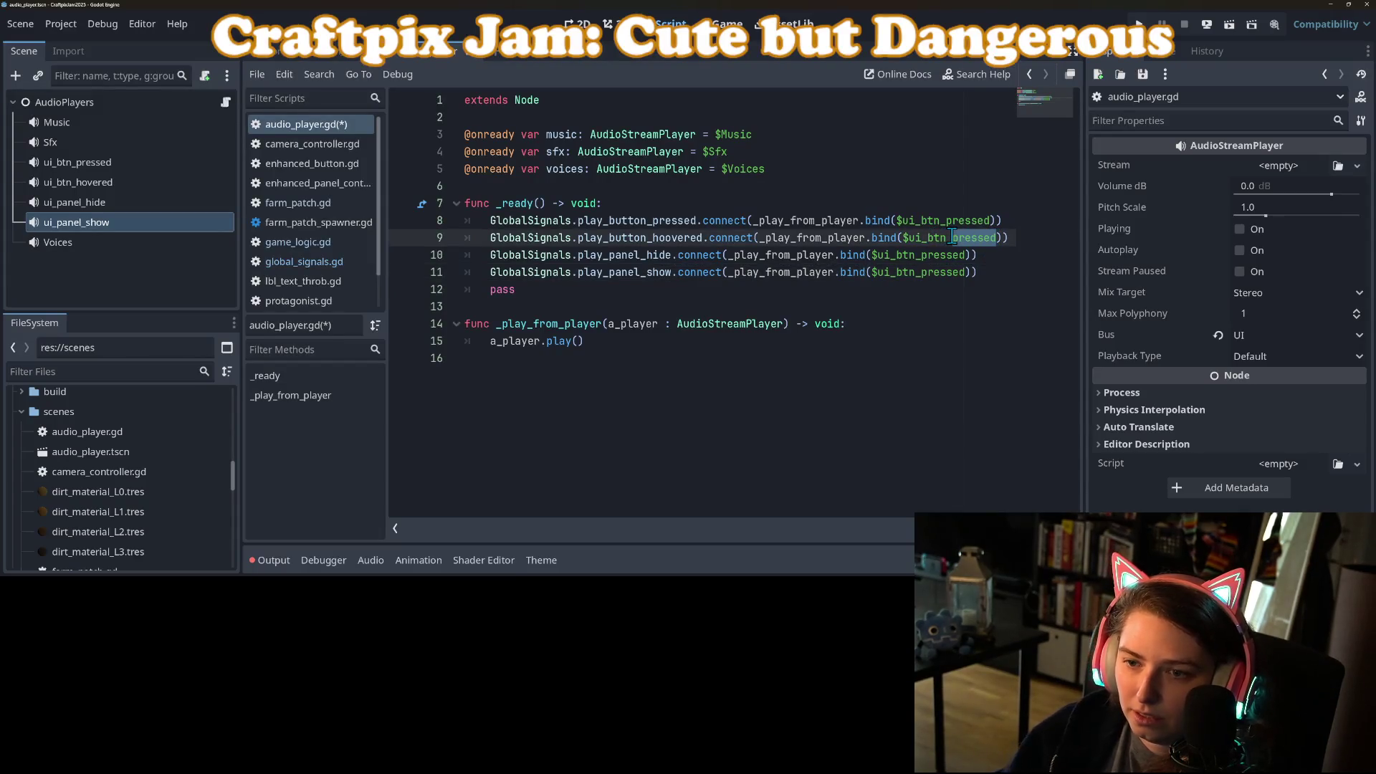
{"action": "type", "text": "ho"}
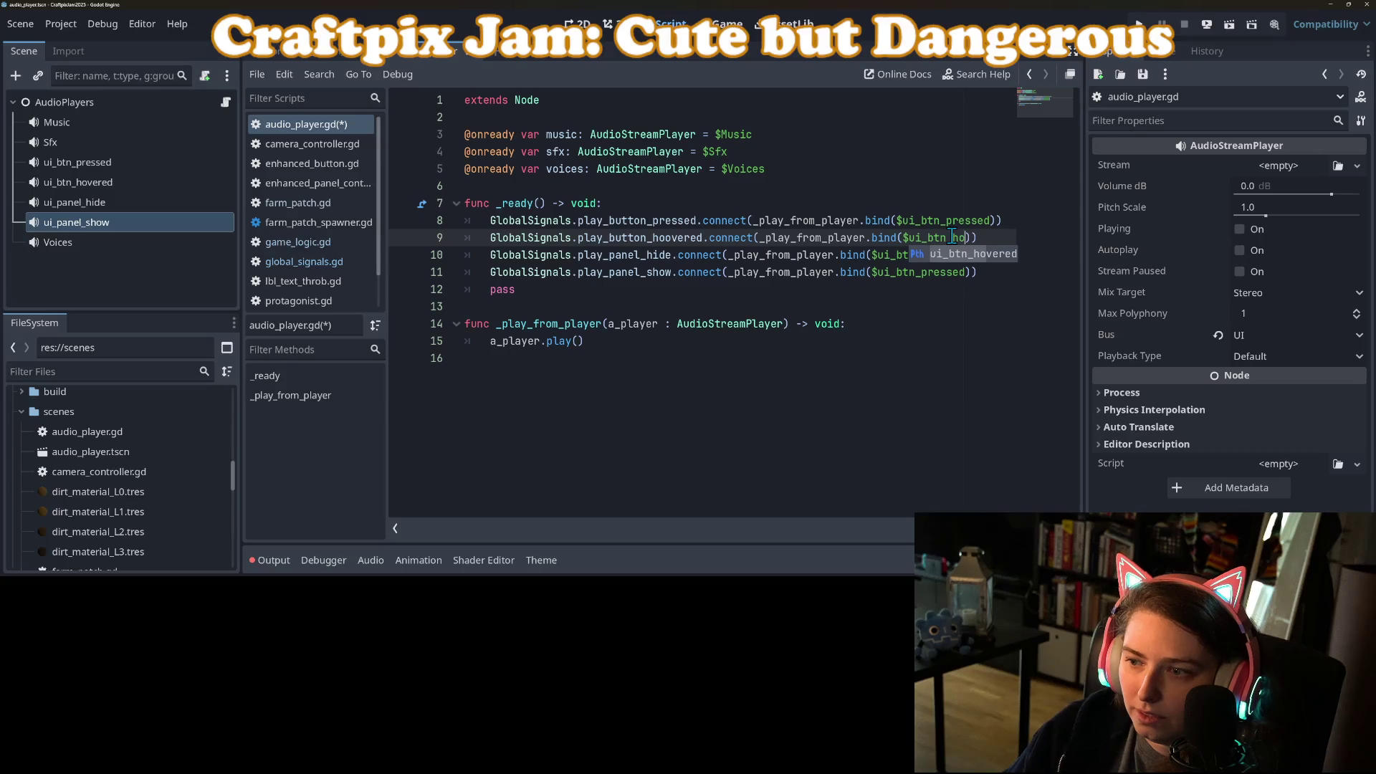
{"action": "key", "text": "Return"}
{"action": "double_click", "coordinate": [666, 239]}
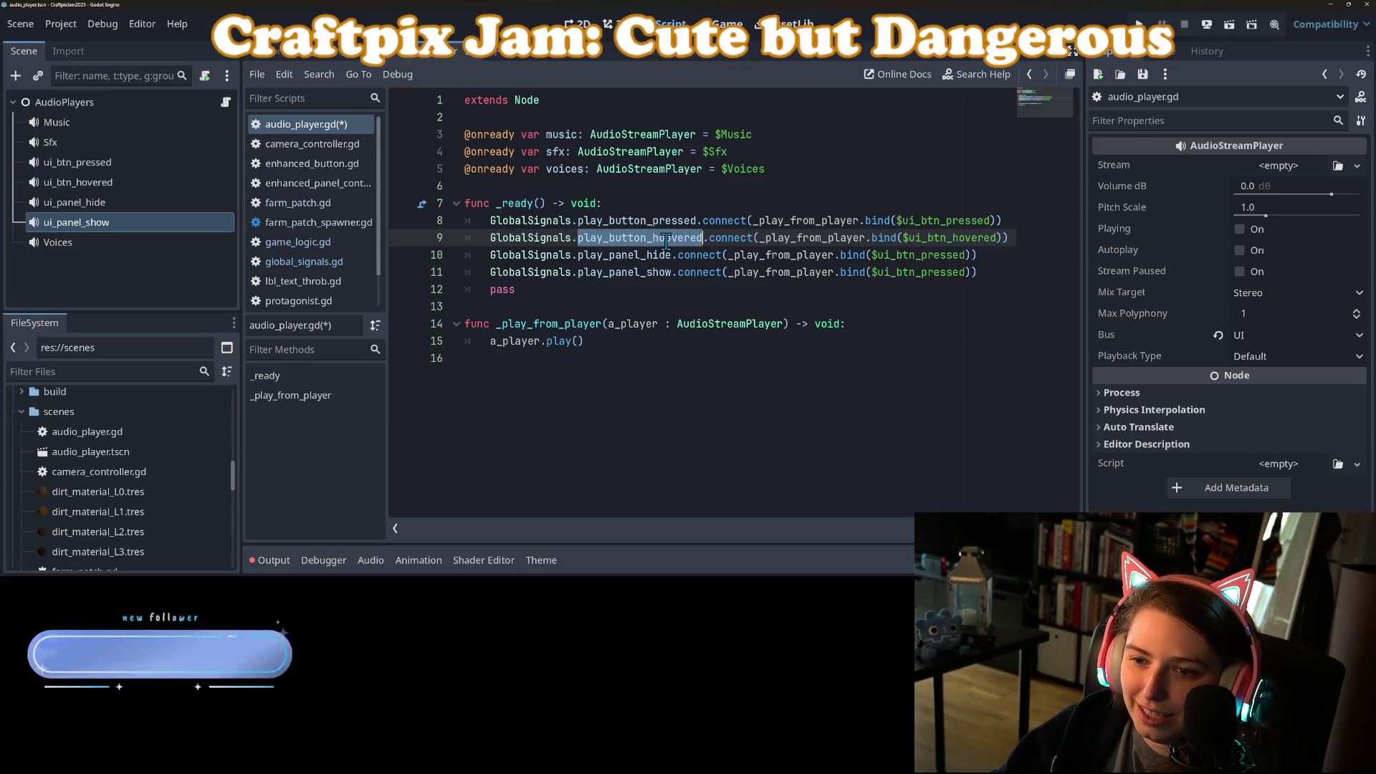
{"action": "left_click", "coordinate": [951, 242]}
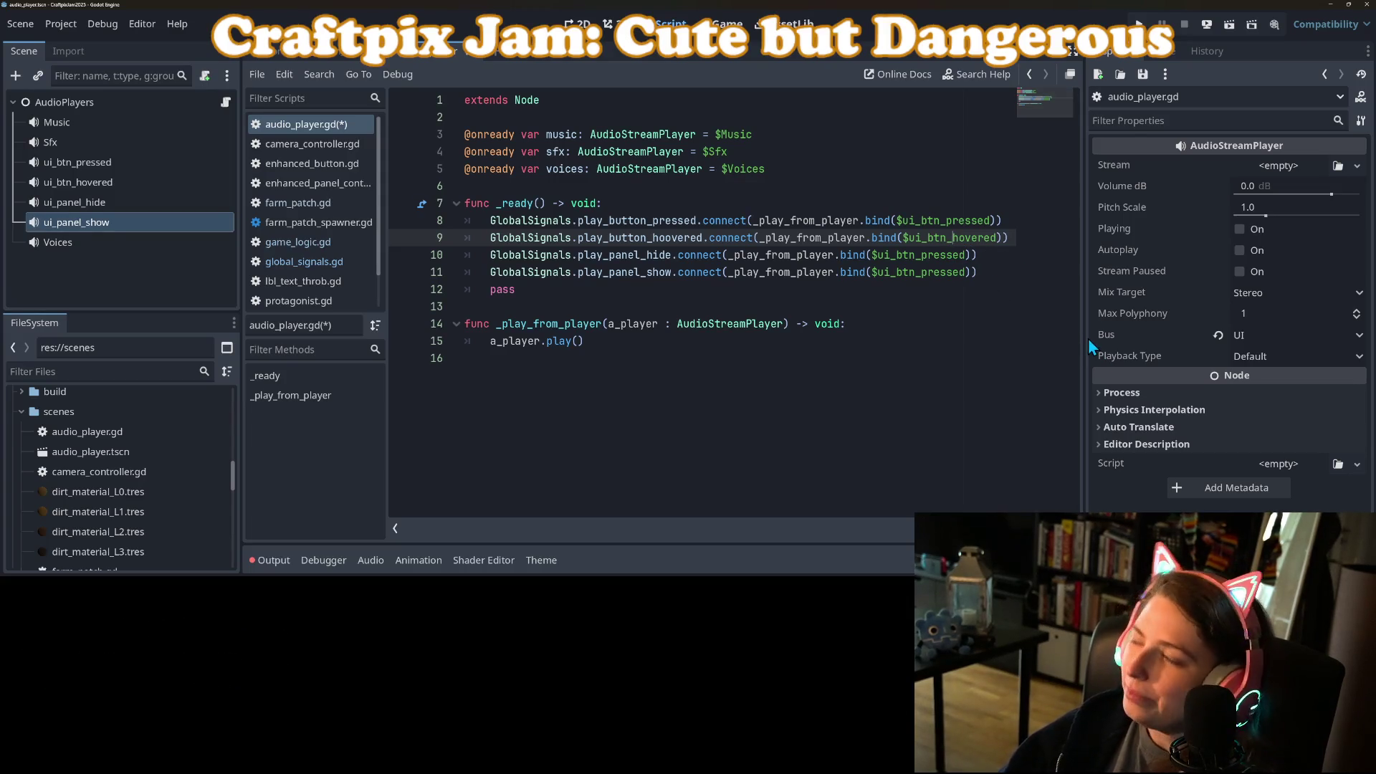
Bind line 10 to ui_panel_hide and line 11 to ui_panel_show, then save.
{"action": "mouse_move", "coordinate": [966, 255]}
{"action": "left_mouse_down"}
{"action": "mouse_move", "coordinate": [874, 256]}
{"action": "mouse_move", "coordinate": [896, 256]}
{"action": "left_mouse_up"}
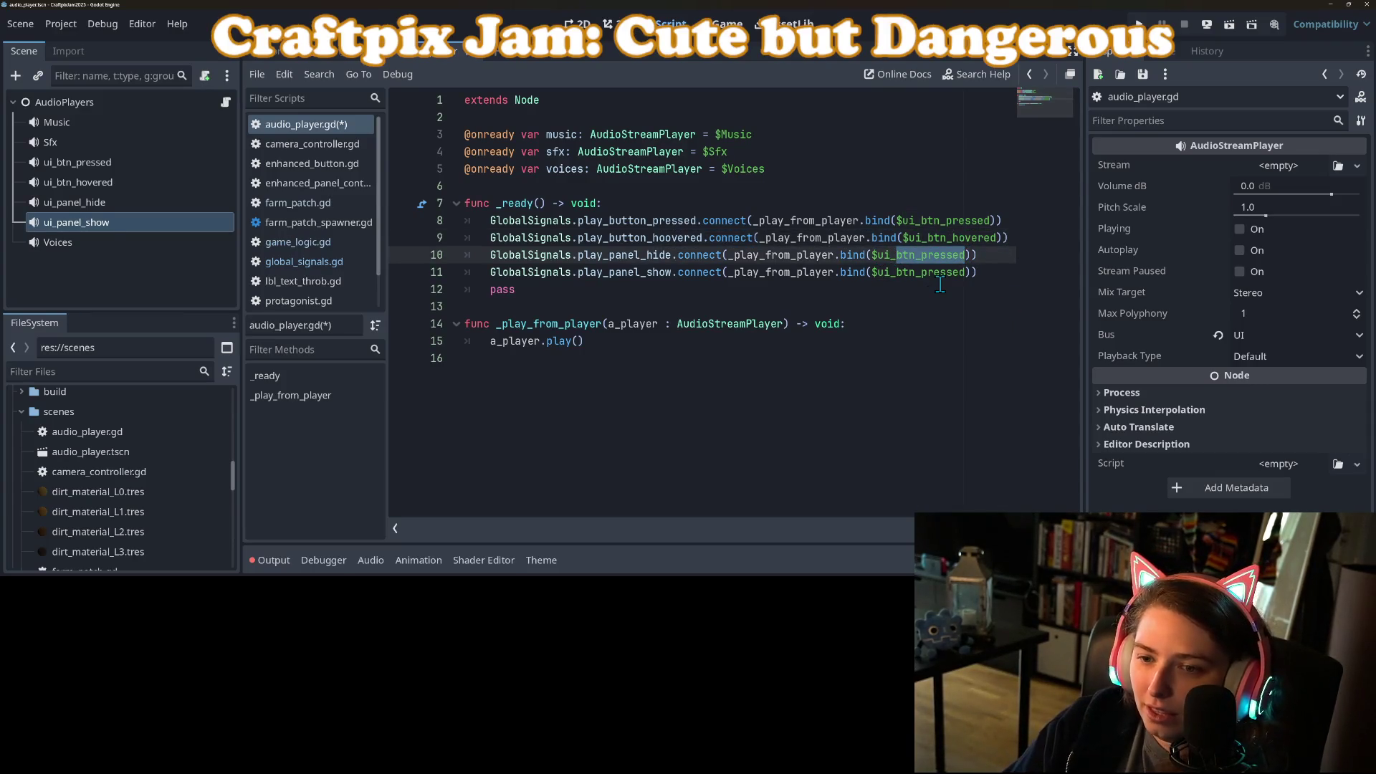
{"action": "type", "text": "p"}
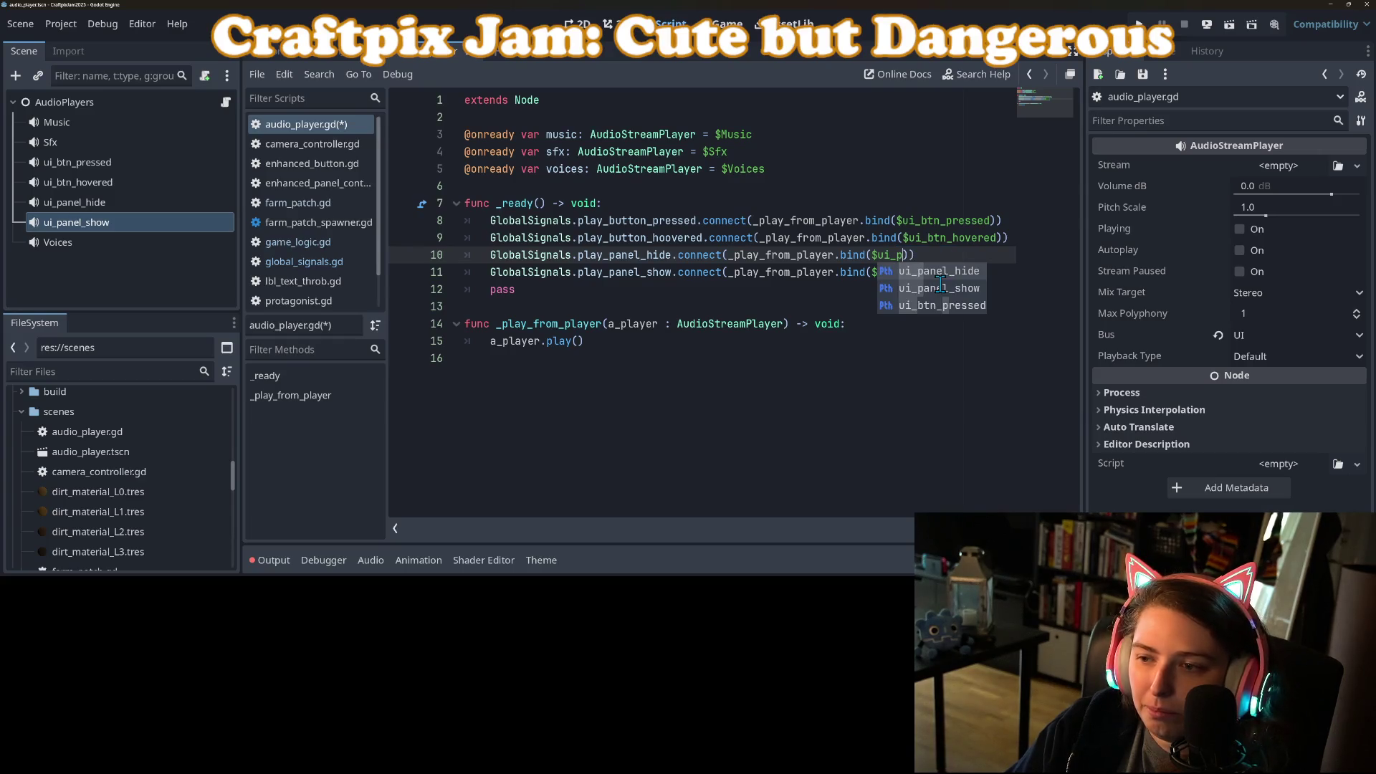
{"action": "double_click", "coordinate": [940, 287]}
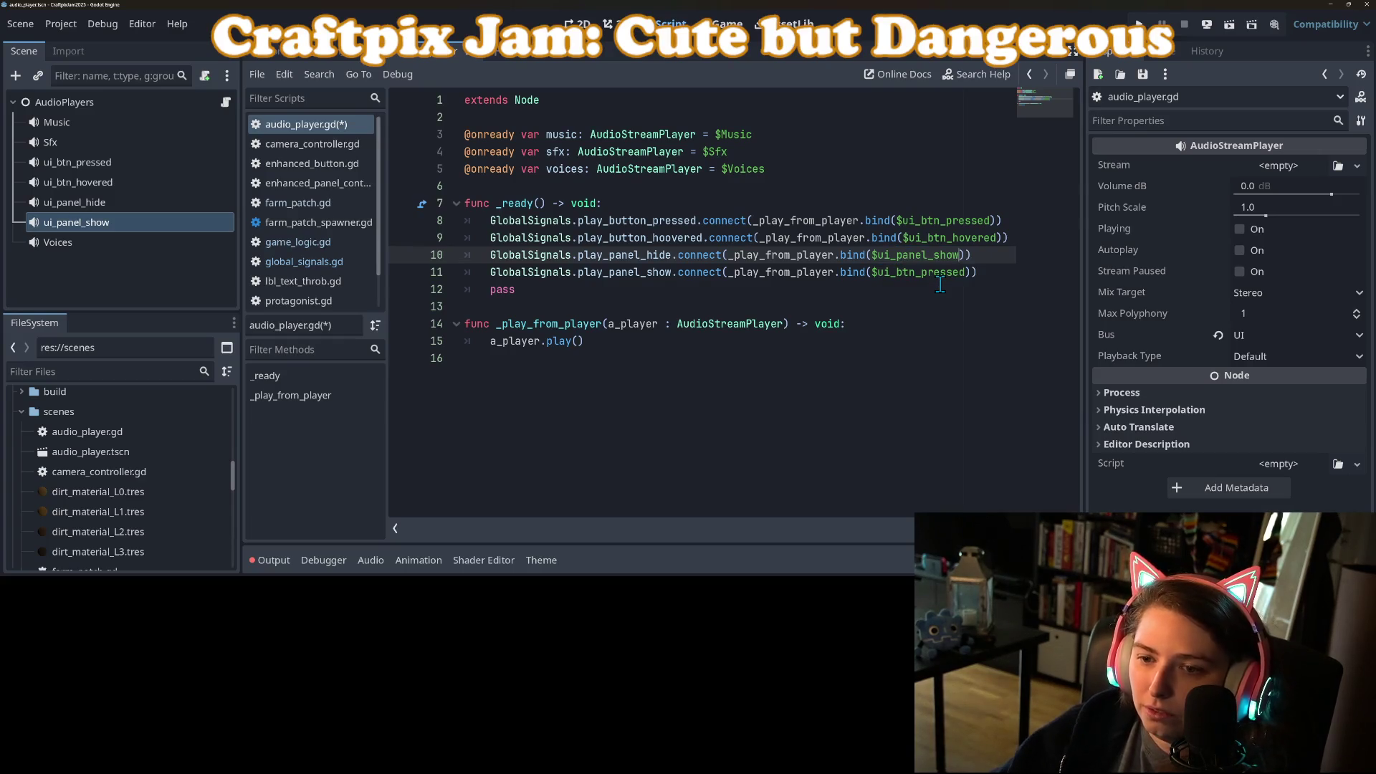
{"action": "type", "text": "id"}
{"action": "key", "text": "Return"}
{"action": "left_click", "coordinate": [941, 273]}
{"action": "left_click_drag", "start_coordinate": [897, 275], "coordinate": [962, 272]}
{"action": "type", "text": "pane"}
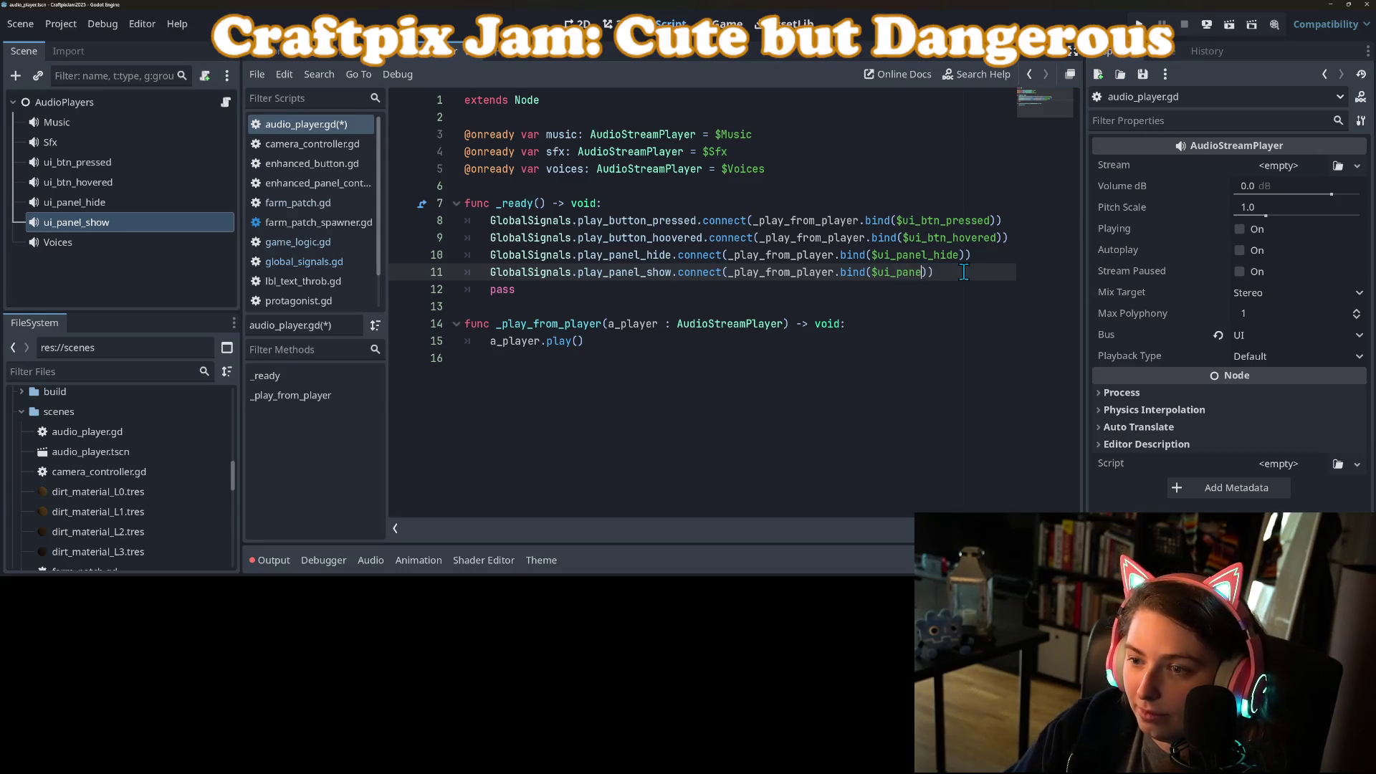
{"action": "key", "text": "Down"}
{"action": "key", "text": "Return"}
{"action": "key", "text": "ctrl+s"}
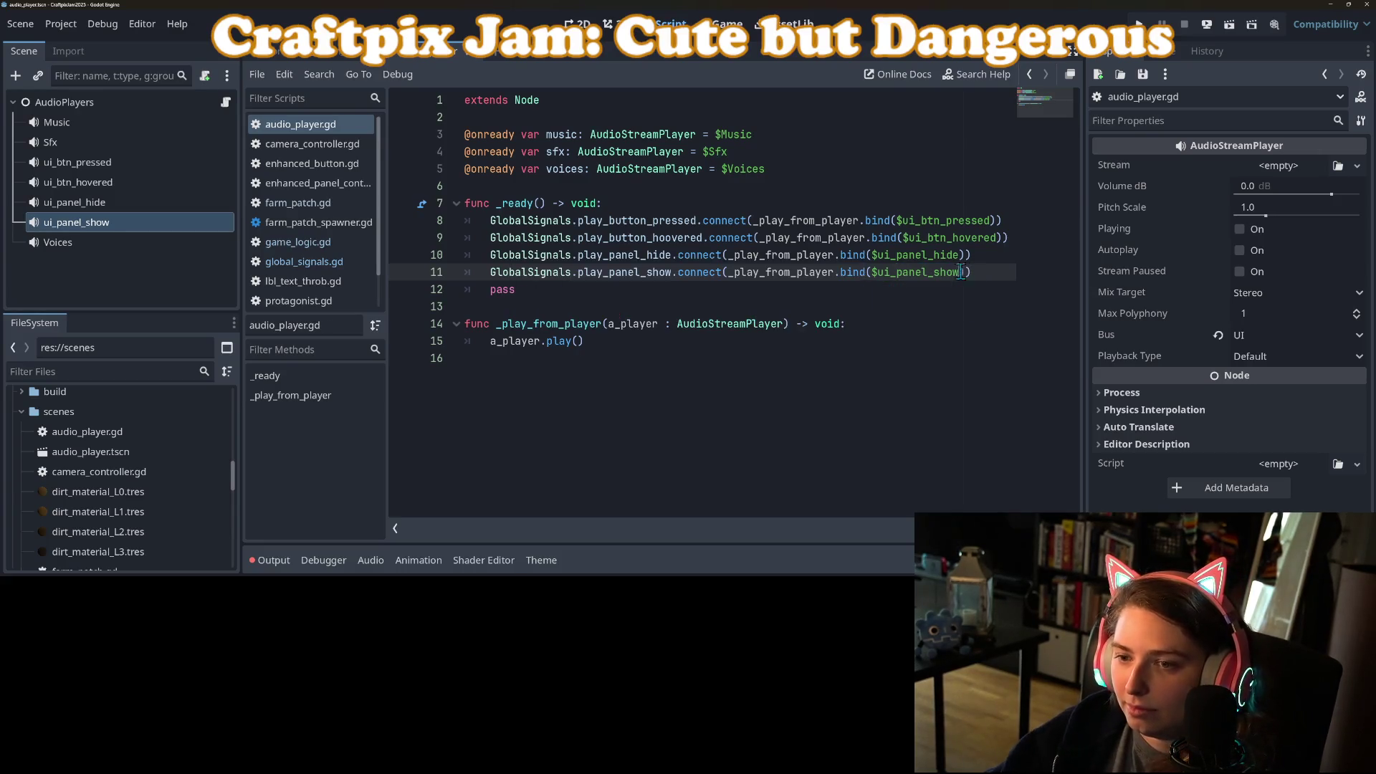
{"action": "key", "text": "Down"}
{"action": "key", "text": "Down"}
{"action": "key", "text": "Down"}
Delete the leftover pass statement in _ready and save.
{"action": "left_click", "coordinate": [545, 290]}
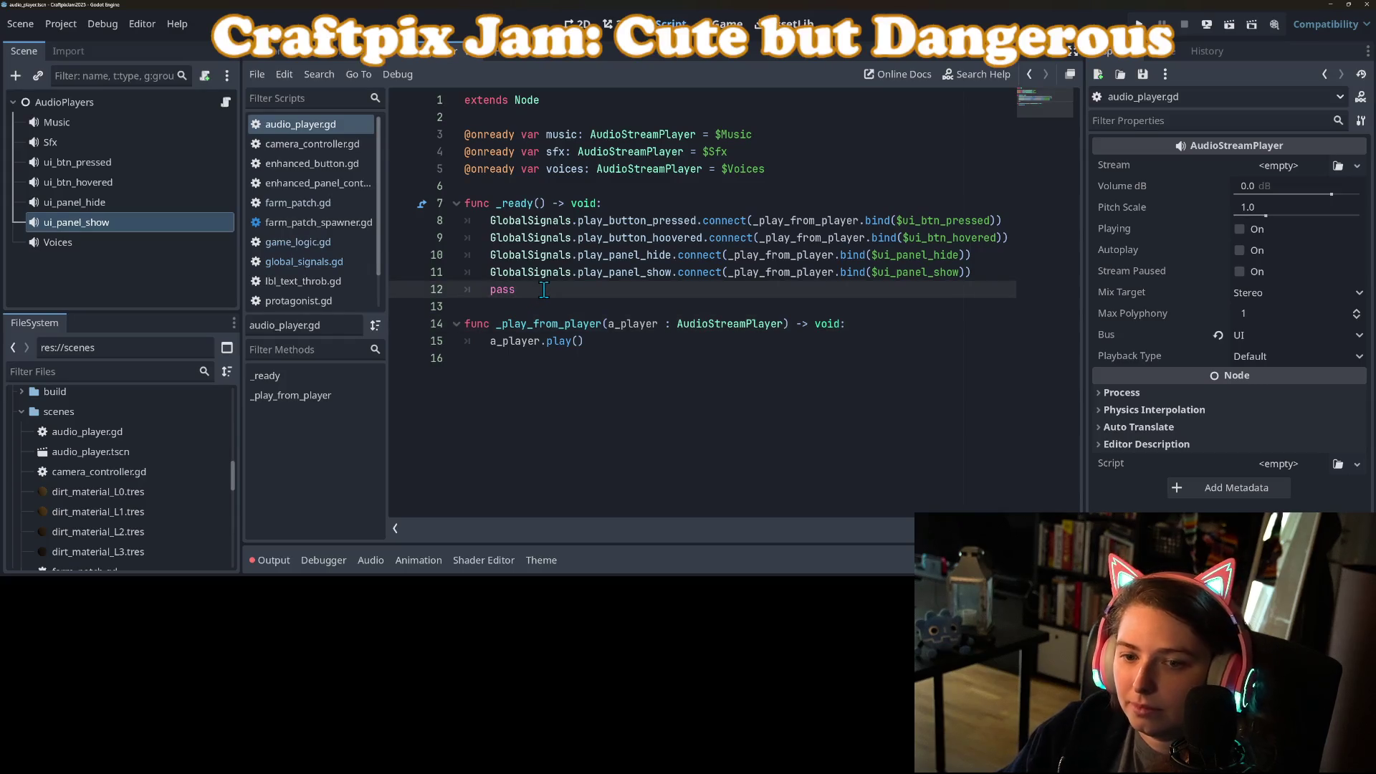
{"action": "key", "text": "BackSpace"}
{"action": "key", "text": "ctrl+s"}
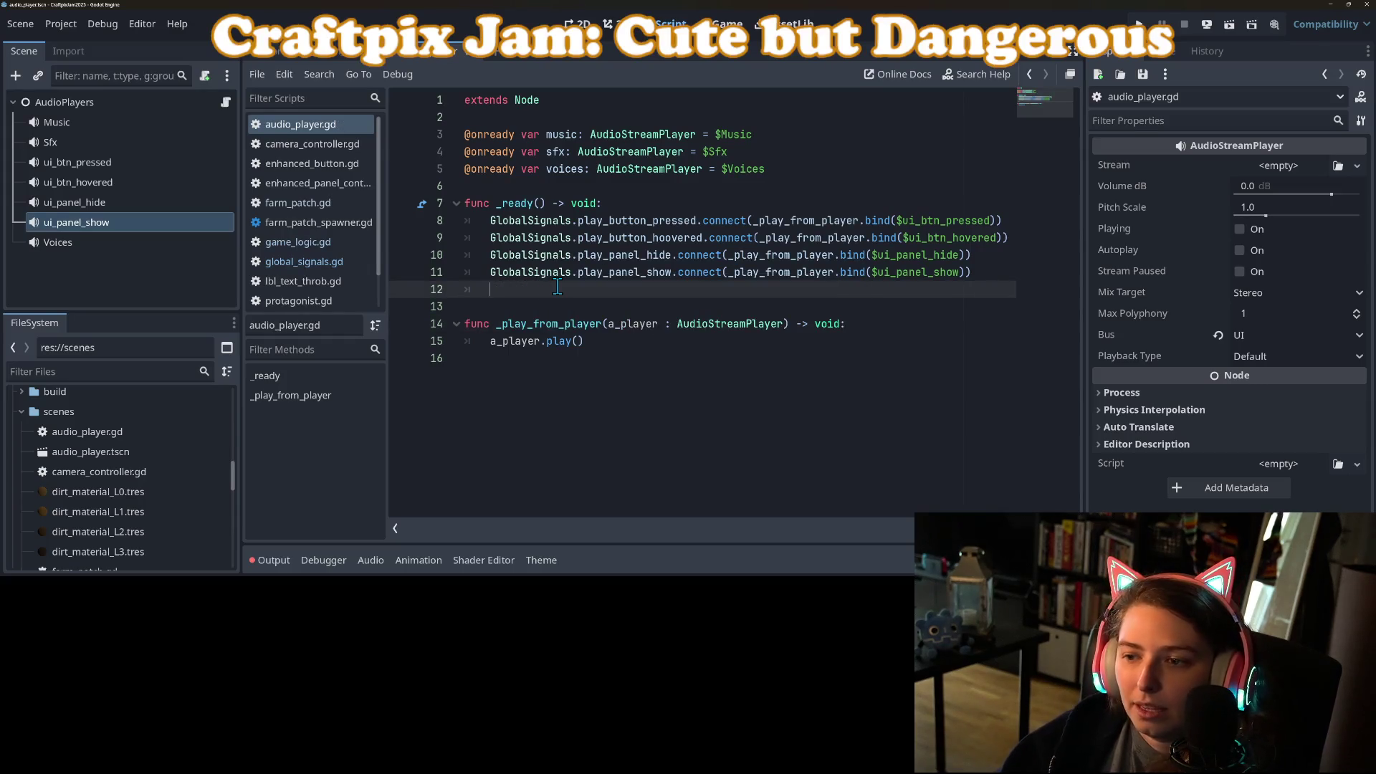
Delete the Sfx player node from the AudioPlayers scene and save.
{"action": "key", "text": "ctrl+s"}
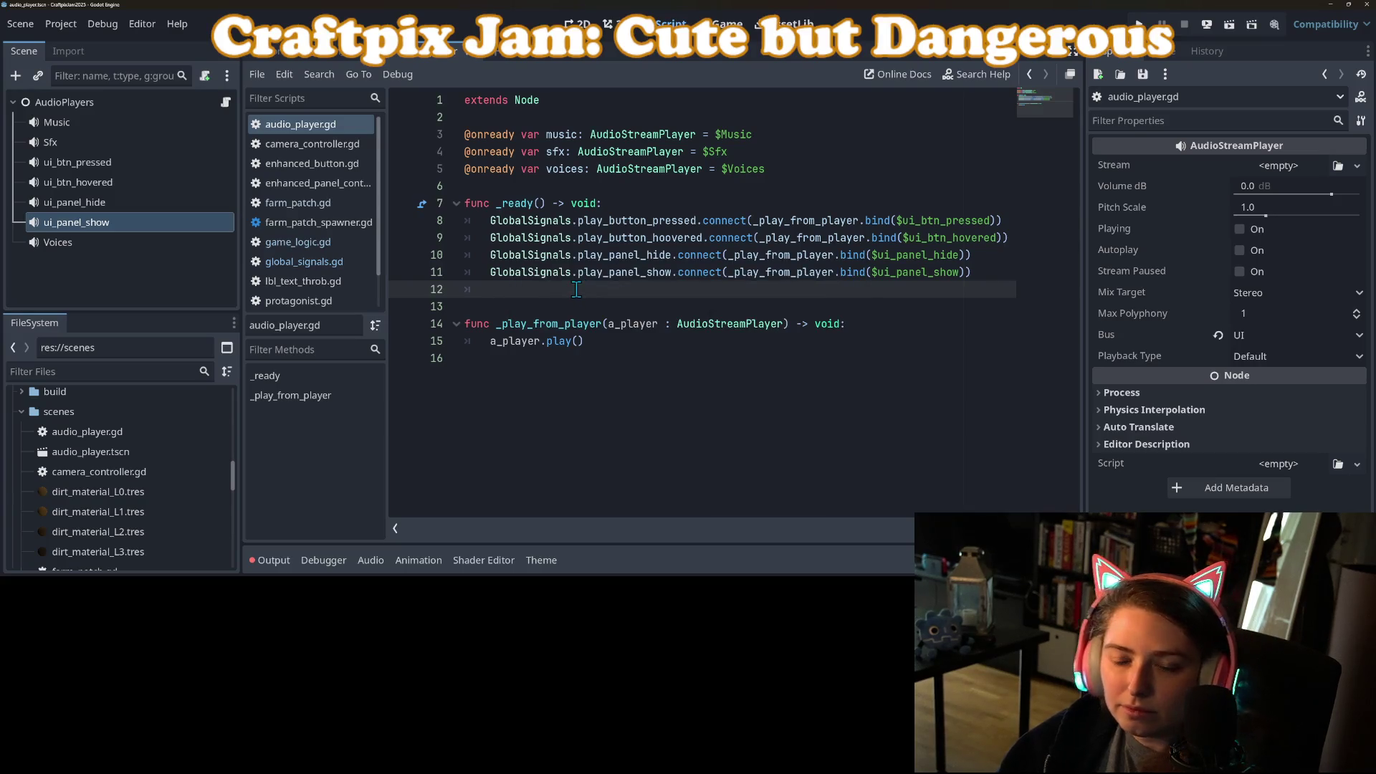
{"action": "left_click", "coordinate": [92, 141]}
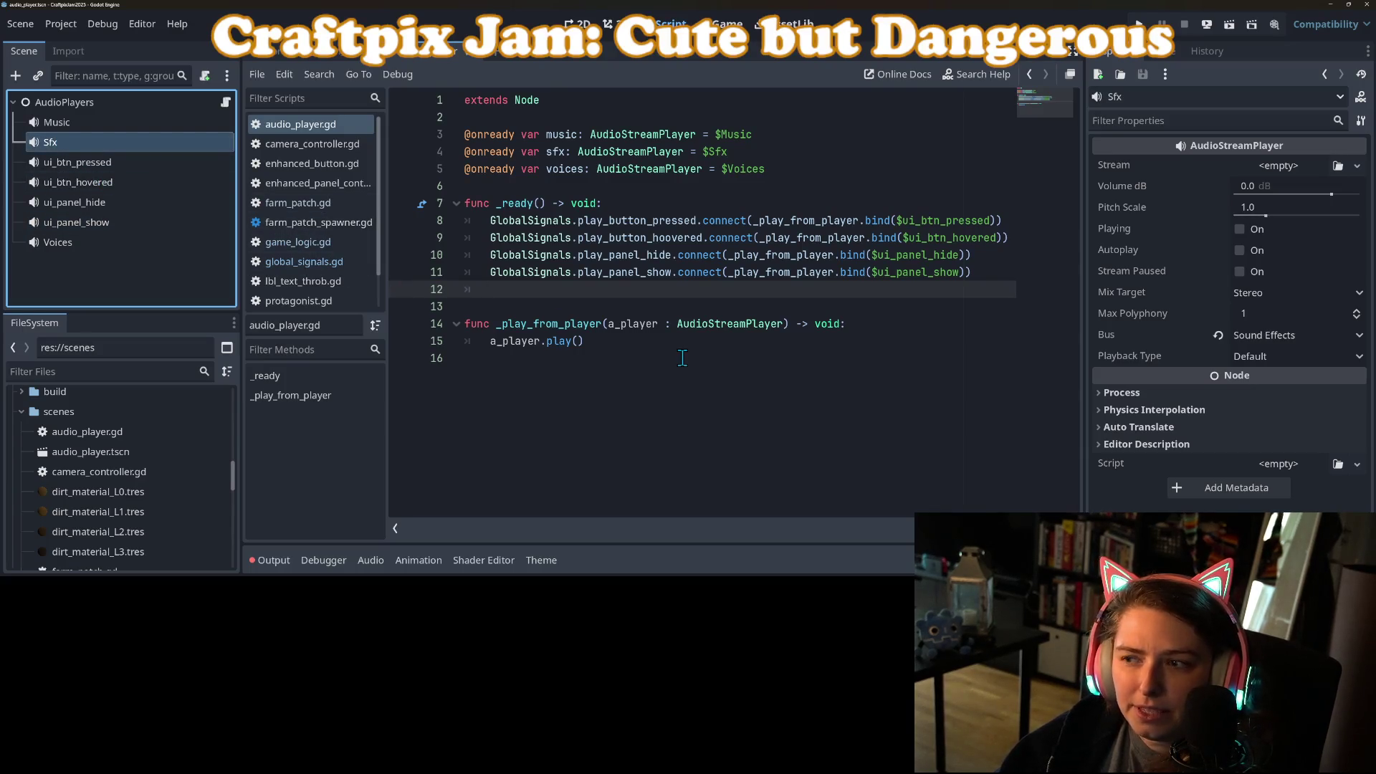
{"action": "key", "text": "Delete"}
{"action": "key", "text": "Return"}
{"action": "key", "text": "ctrl+s"}
Remove the empty line 12 from audio_player.gd and save the script.
{"action": "left_click", "coordinate": [662, 338]}
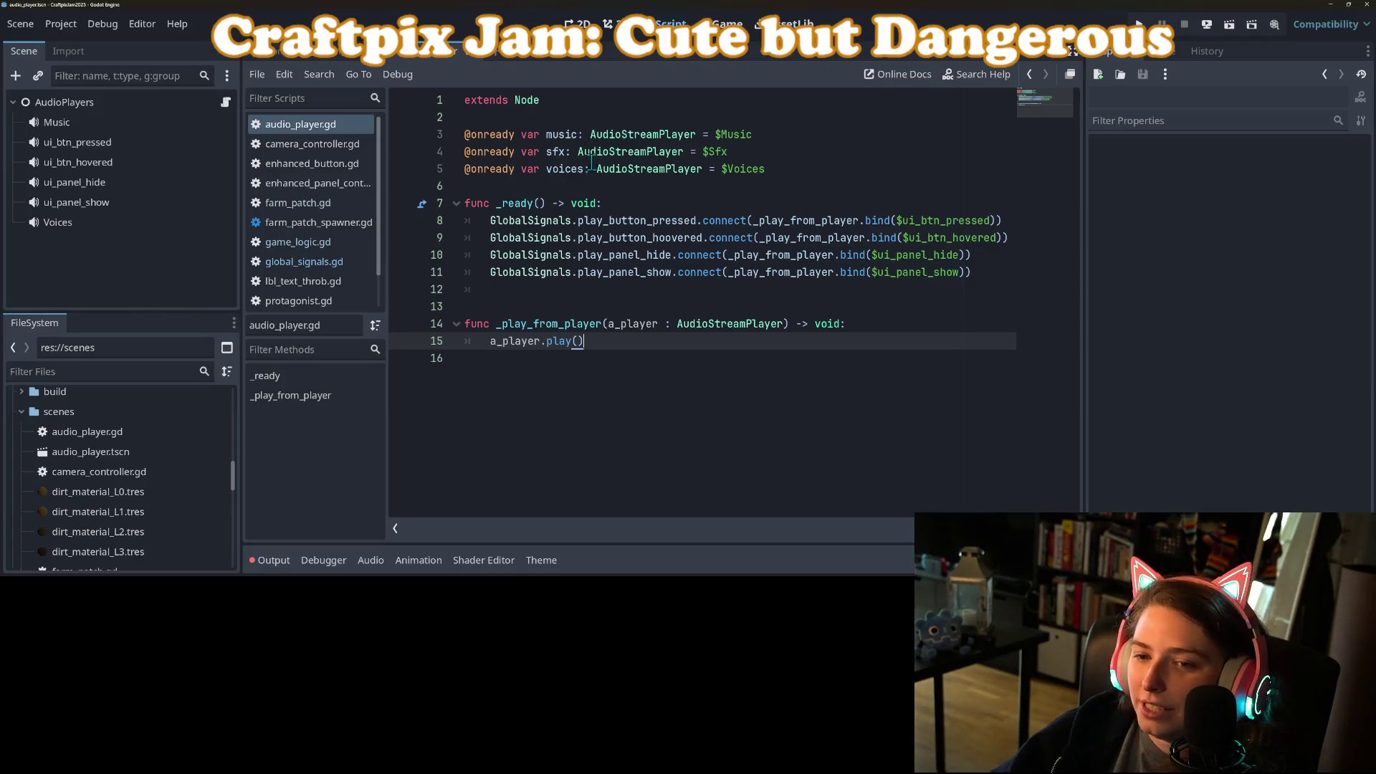
{"action": "left_click", "coordinate": [674, 289]}
{"action": "key", "text": "BackSpace"}
{"action": "key", "text": "BackSpace"}
{"action": "key", "text": "ctrl+s"}
{"action": "left_click", "coordinate": [903, 323]}
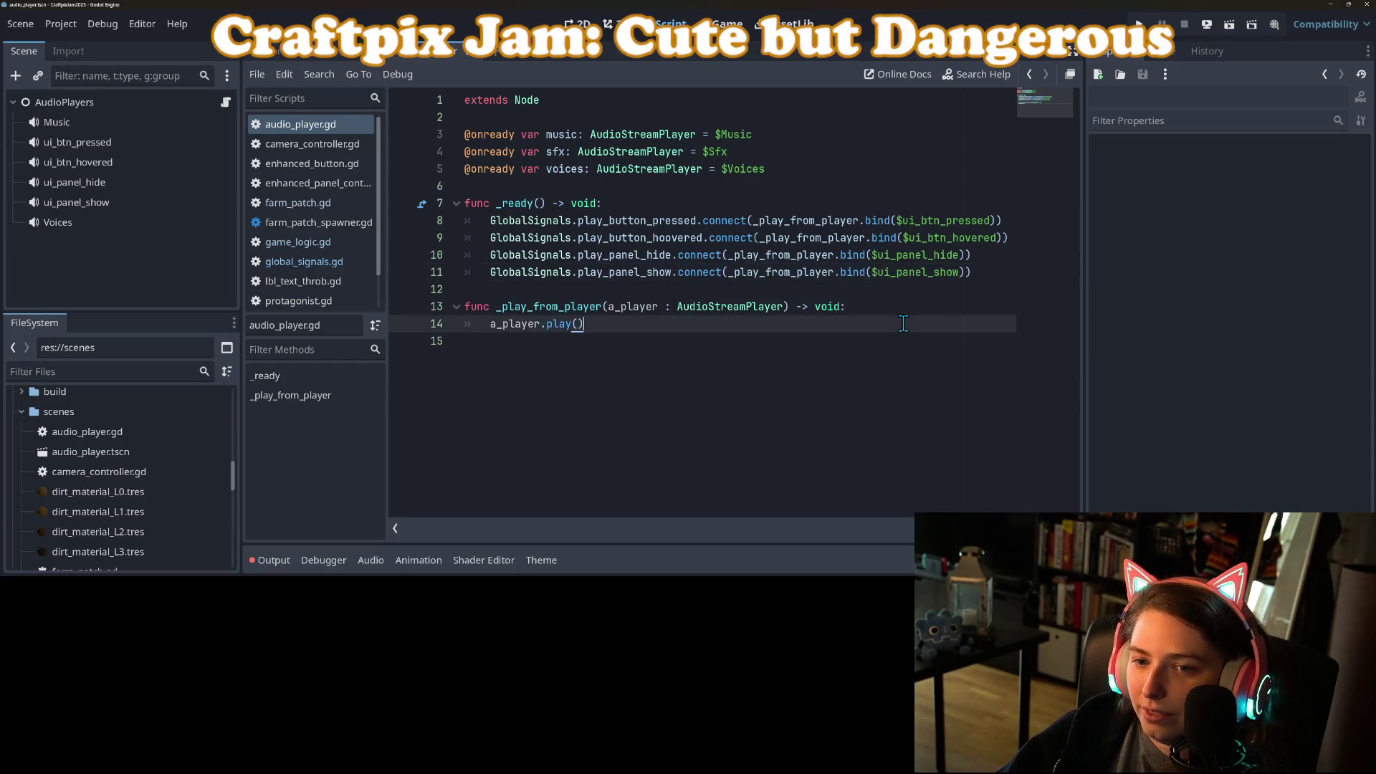
{"action": "left_click", "coordinate": [871, 347]}
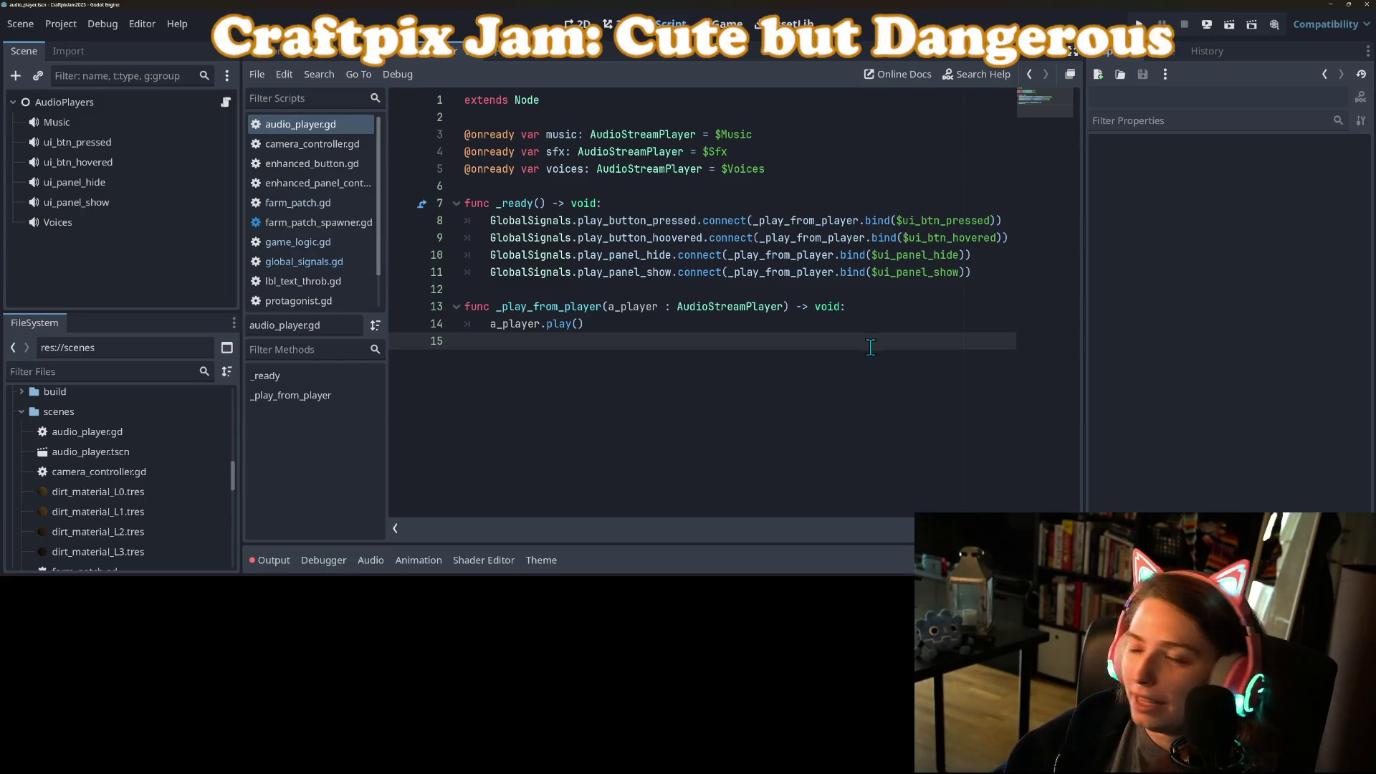
{"action": "left_click", "coordinate": [803, 323]}
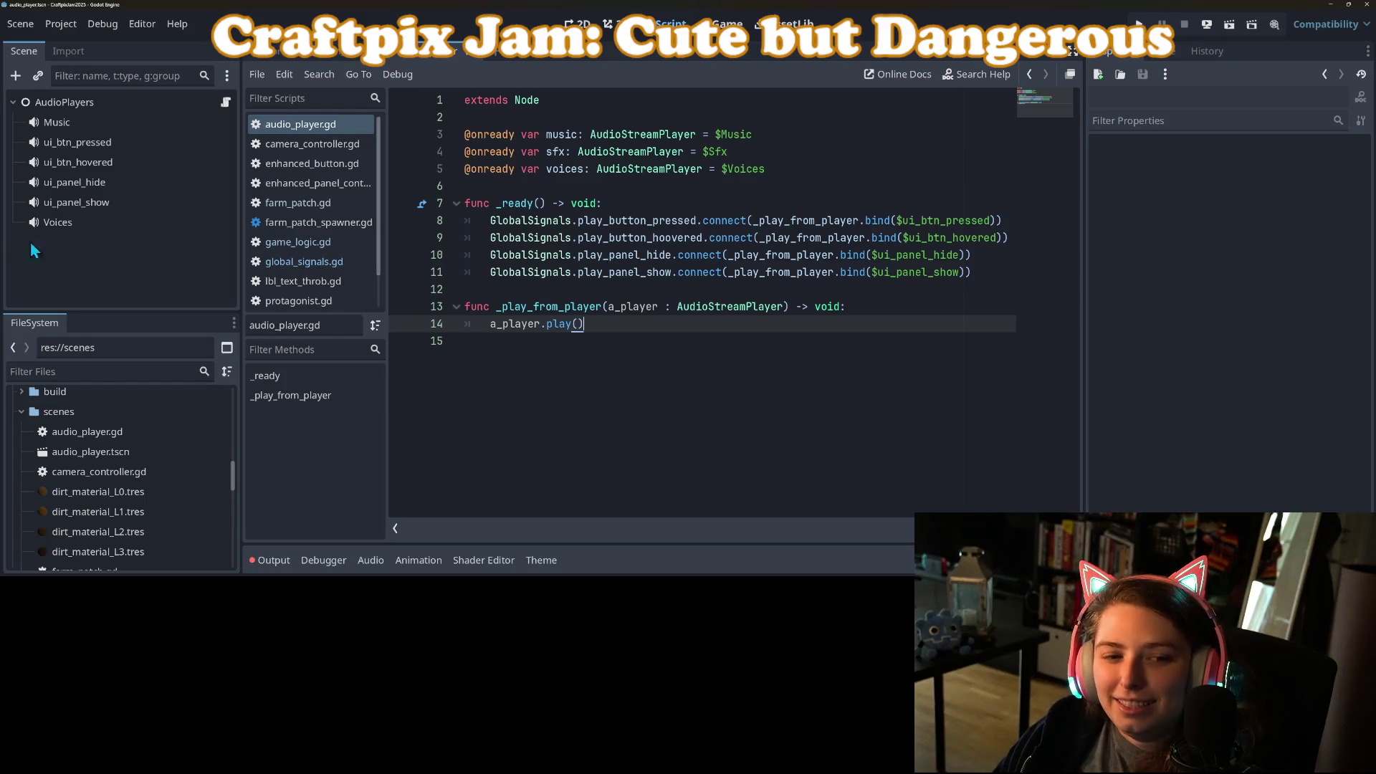
Delete the Voices player node from under AudioPlayers.
{"action": "left_click", "coordinate": [118, 225]}
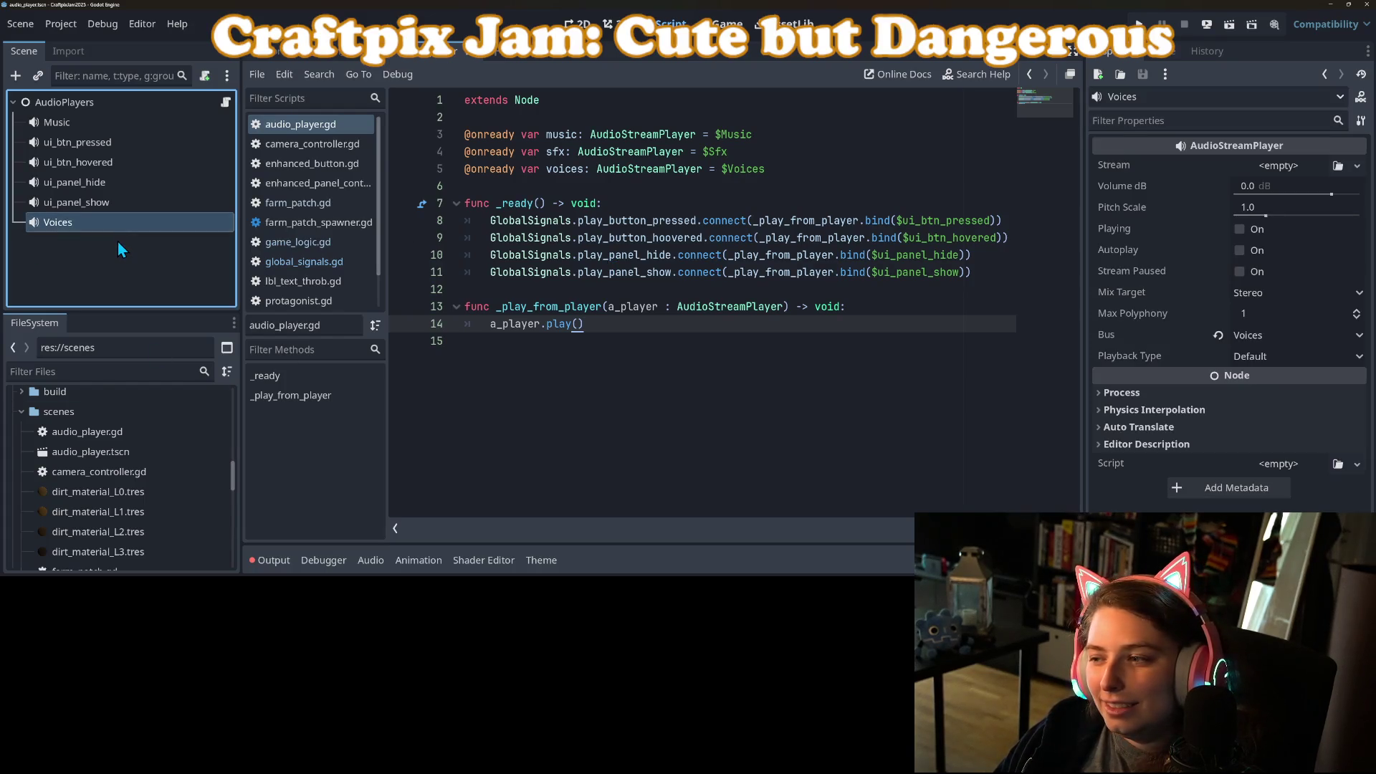
{"action": "left_click", "coordinate": [674, 398]}
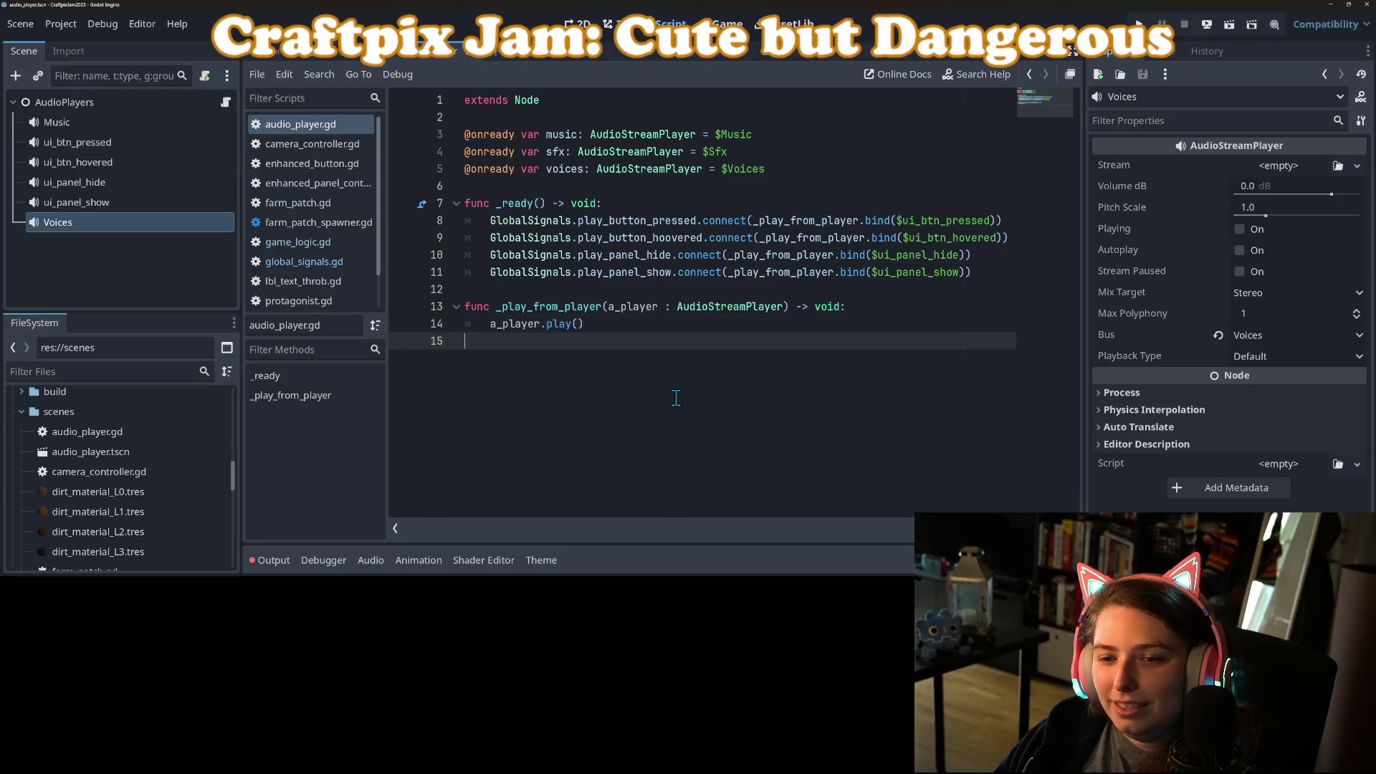
{"action": "left_click", "coordinate": [72, 233]}
{"action": "key", "text": "Delete"}
{"action": "key", "text": "Return"}
Inspect the Music node's Stream property and save the scene.
{"action": "left_click", "coordinate": [141, 120]}
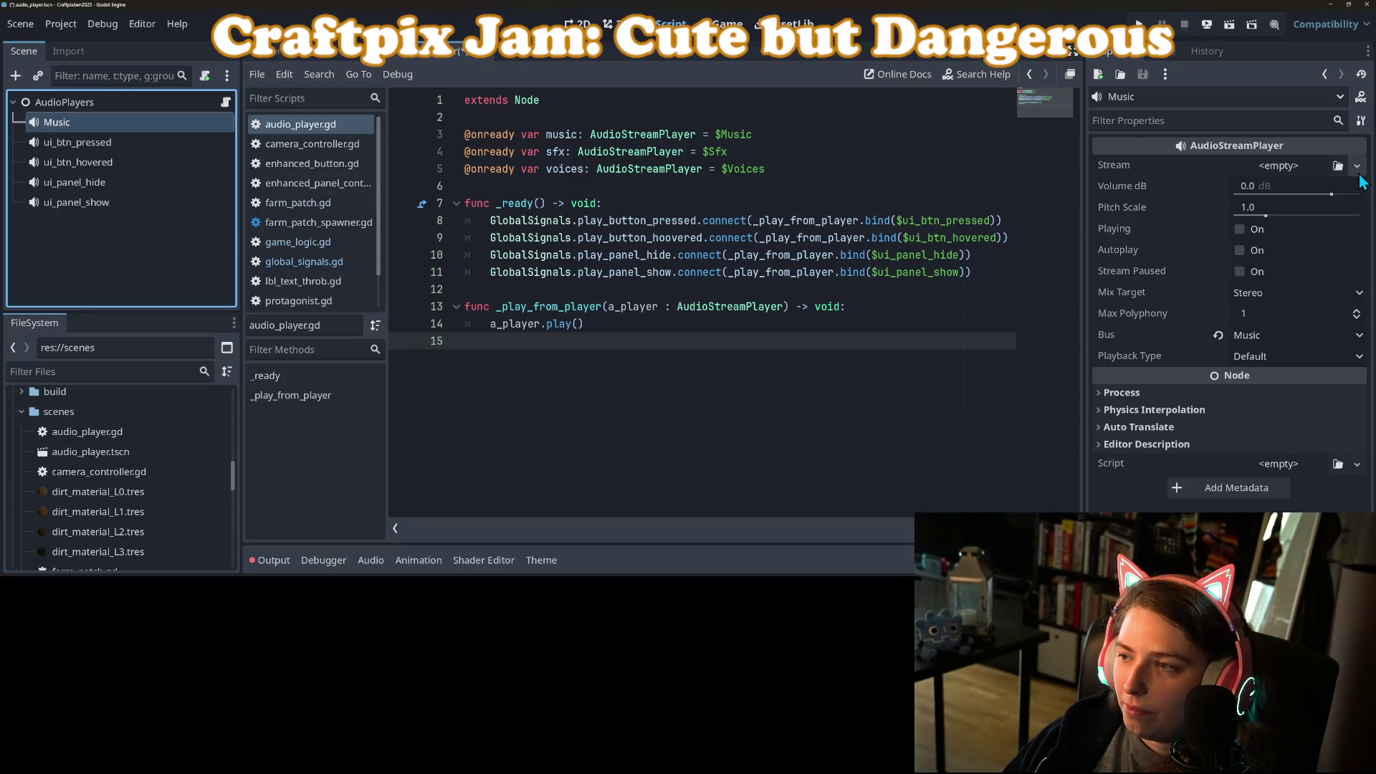
{"action": "left_click", "coordinate": [1186, 166]}
{"action": "left_click", "coordinate": [658, 355]}
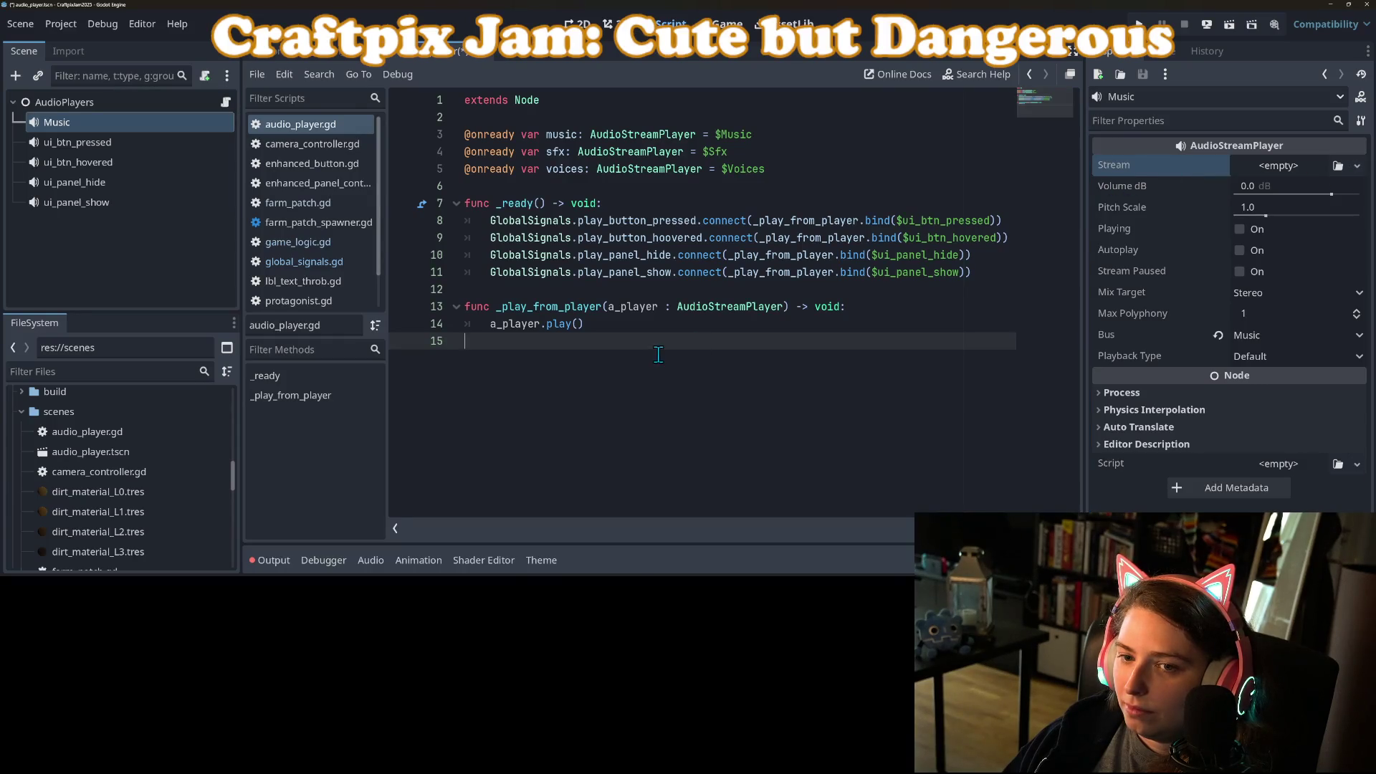
{"action": "key", "text": "ctrl+s"}
Open global_signals.gd and add an empty line 11 at the end of the file.
{"action": "left_click", "coordinate": [304, 262]}
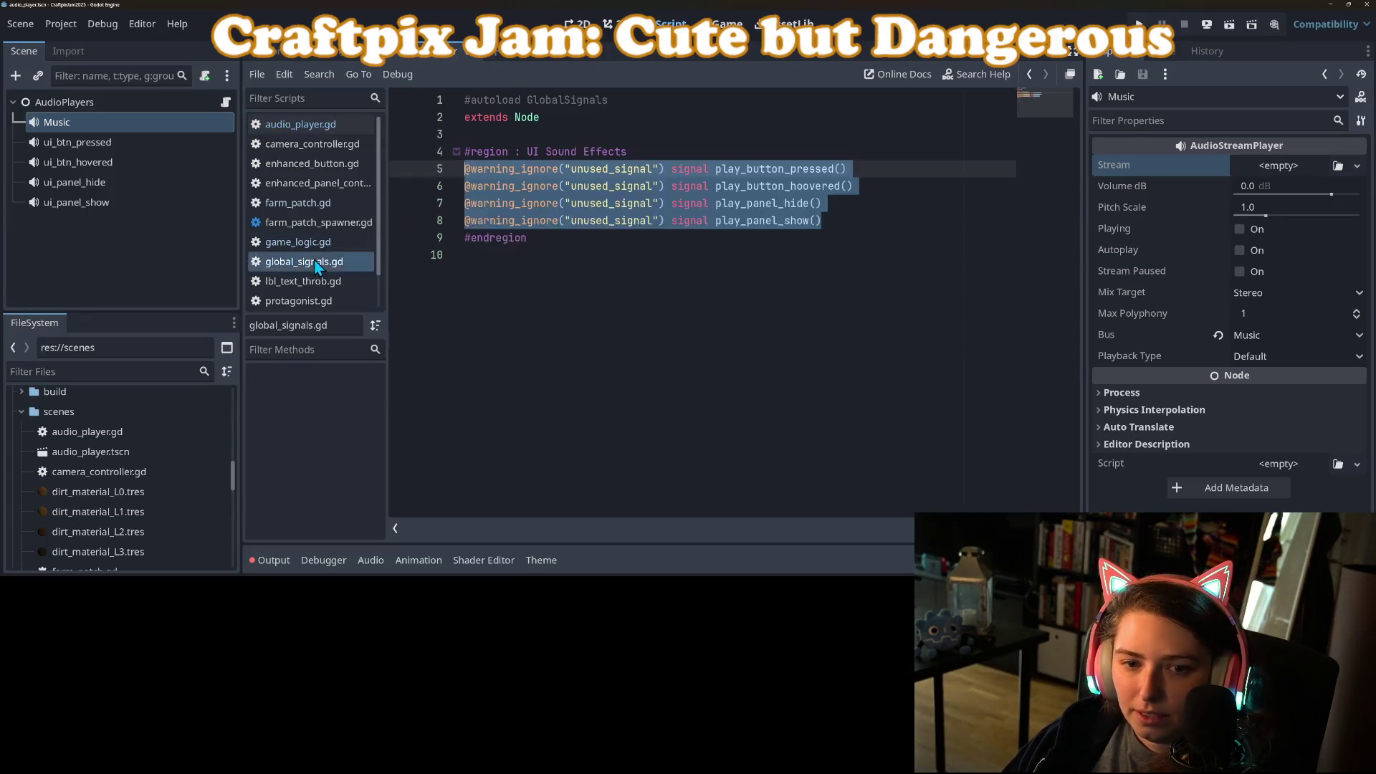
{"action": "left_click", "coordinate": [667, 220]}
{"action": "left_click", "coordinate": [632, 242]}
{"action": "left_click", "coordinate": [601, 296]}
{"action": "key", "text": "Return"}
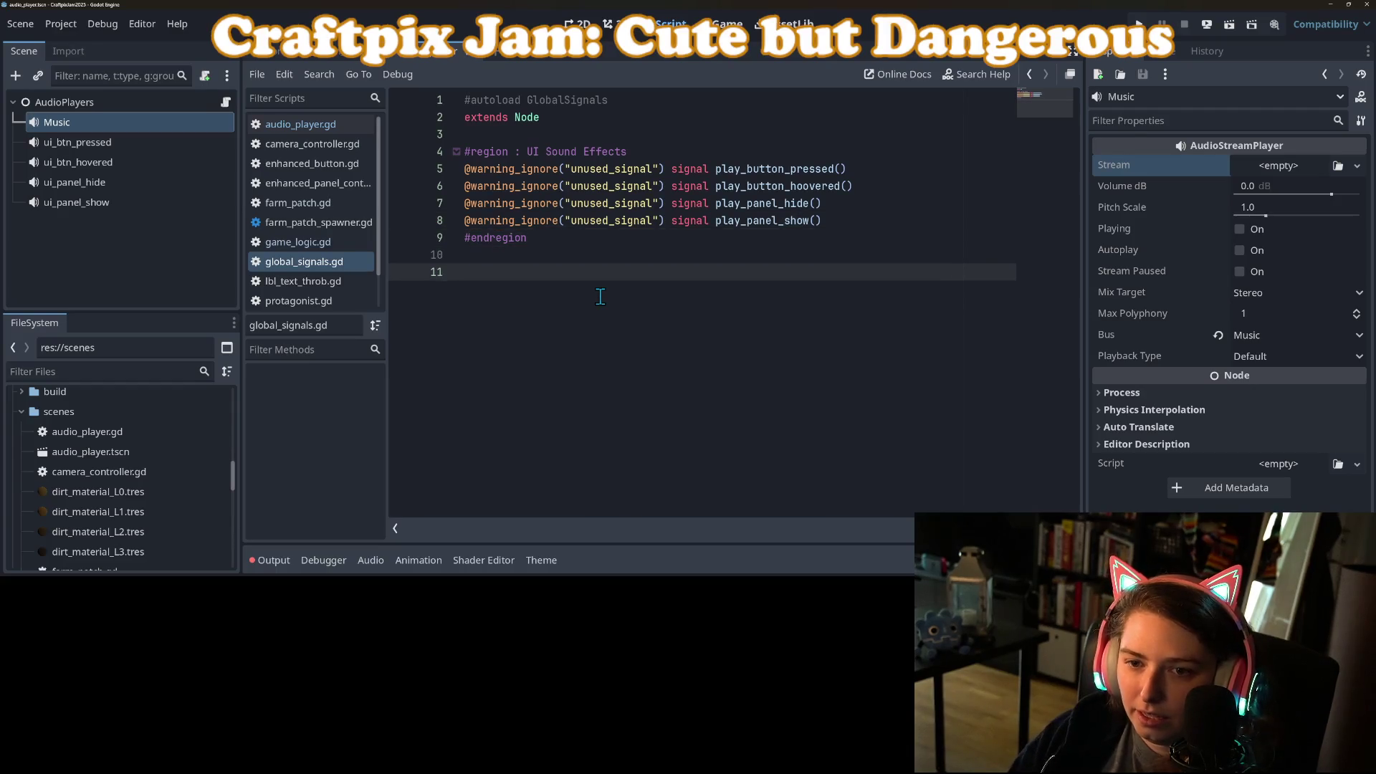
{"action": "left_click_drag", "start_coordinate": [464, 170], "coordinate": [747, 170]}
{"action": "key", "text": "ctrl+c"}
{"action": "left_click", "coordinate": [681, 274]}
{"action": "key", "text": "ctrl+v"}
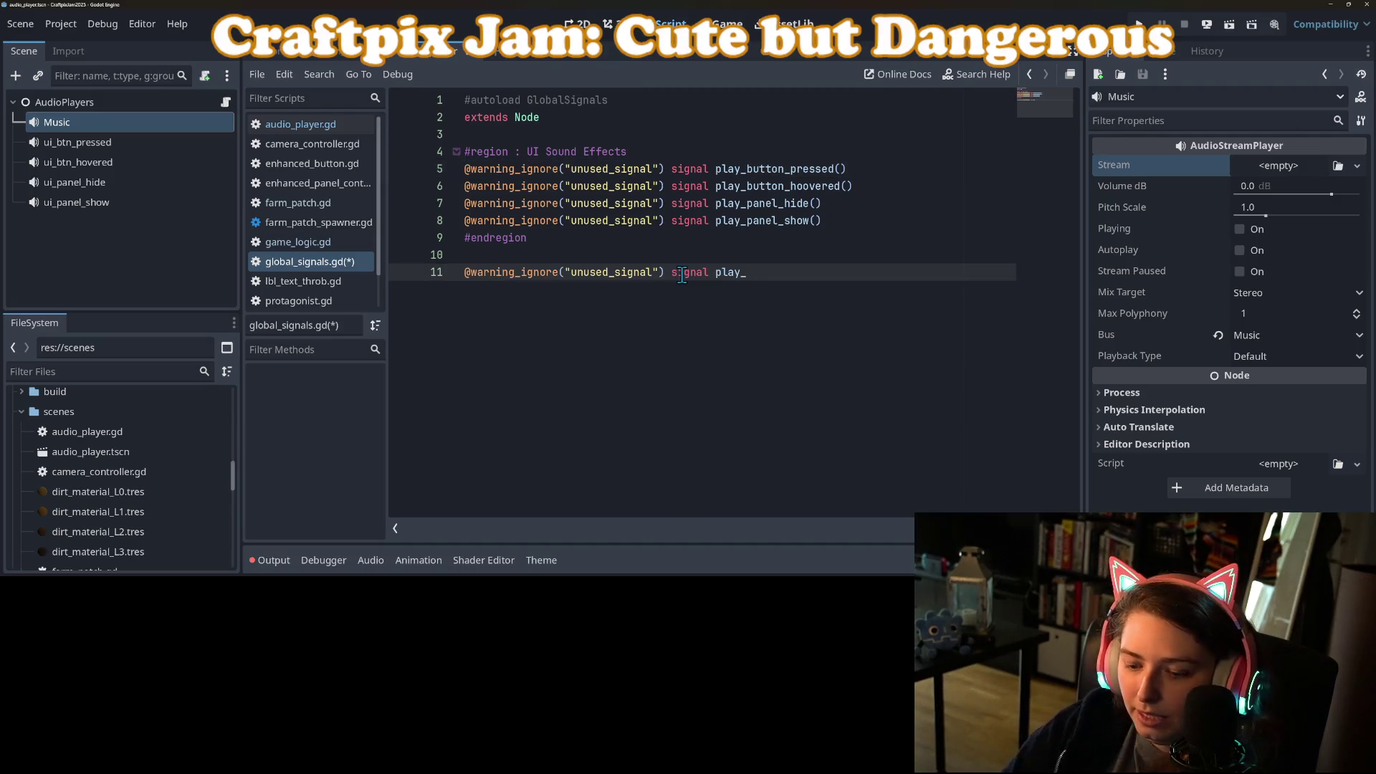
{"action": "type", "text": "music"}
{"action": "type", "text": "(a"}
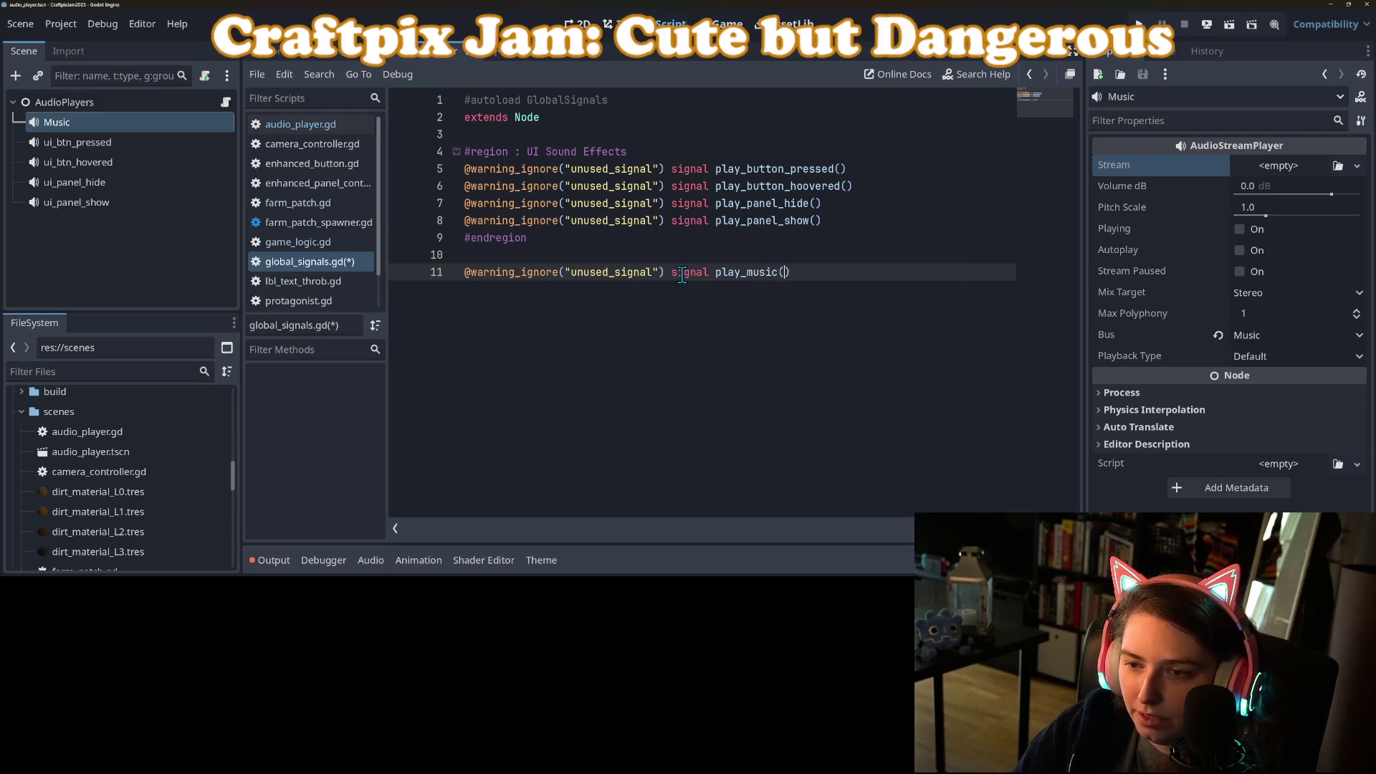
{"action": "type", "text": "_"}
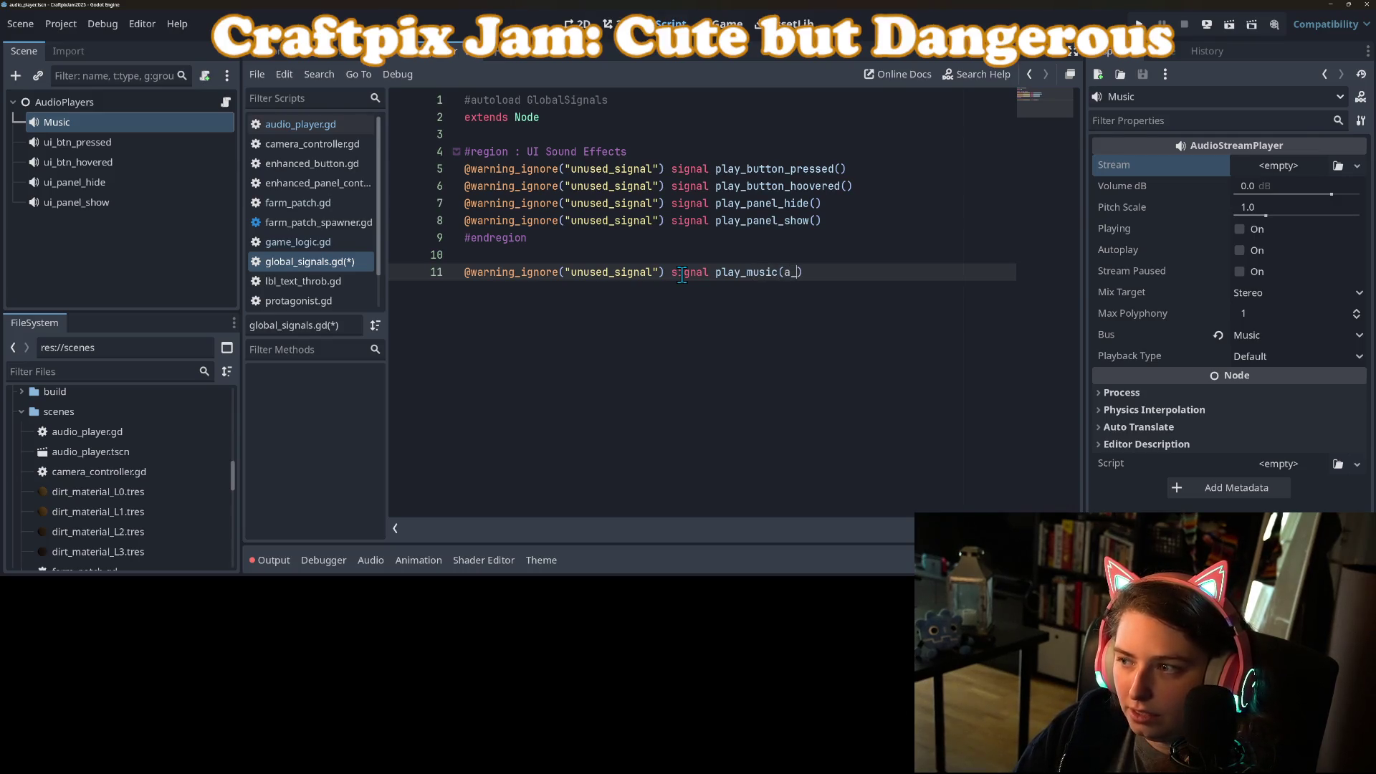
{"action": "type", "text": "music : A"}
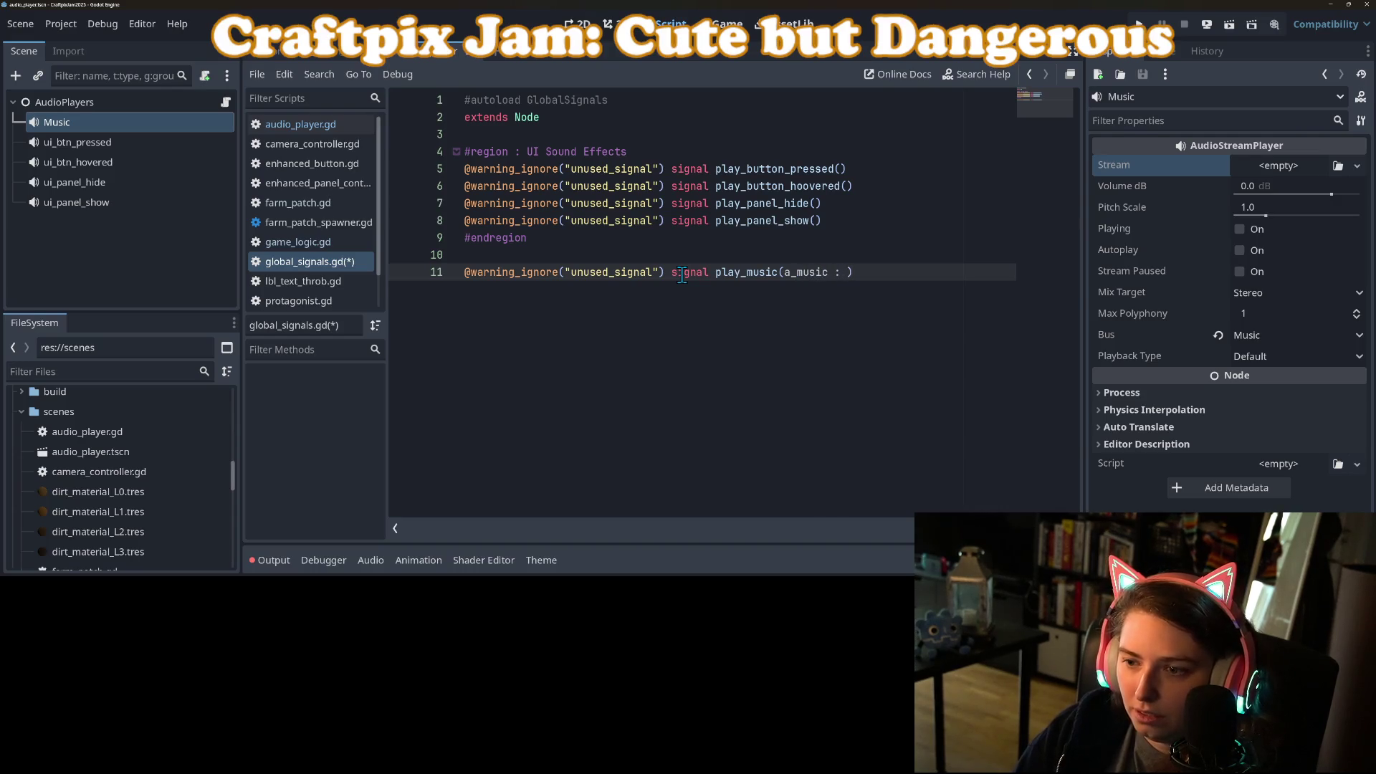
{"action": "type", "text": "udioStrea"}
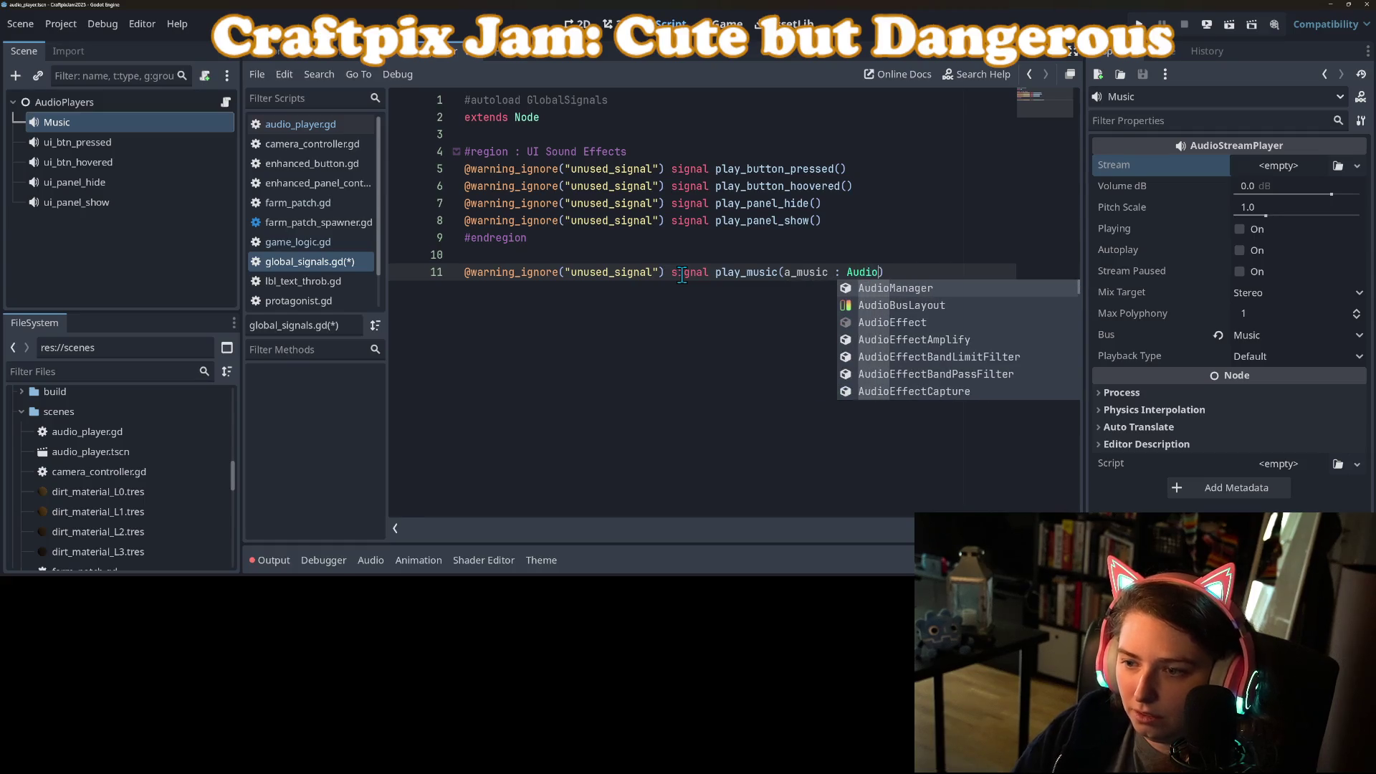
{"action": "key", "text": "Return"}
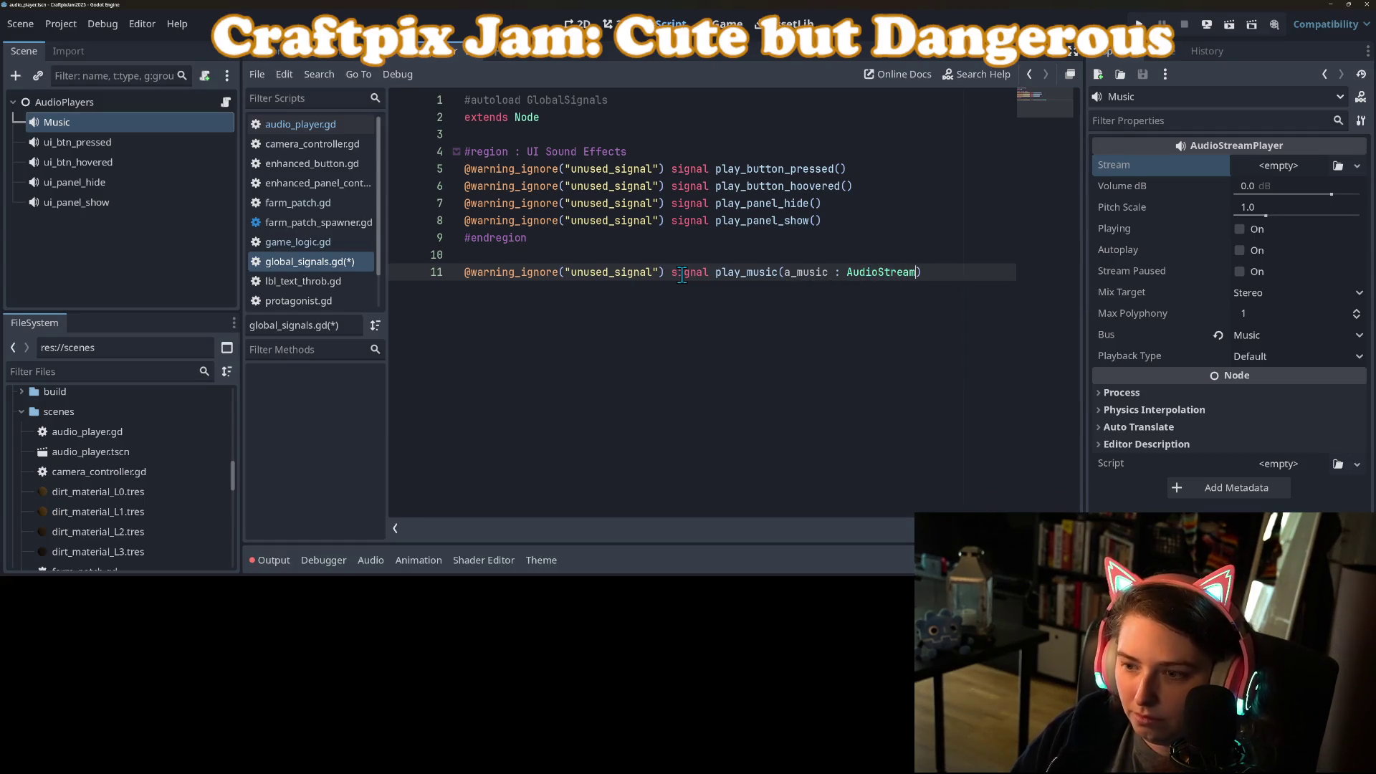
{"action": "double_click", "coordinate": [754, 273]}
{"action": "key", "text": "ctrl+s"}
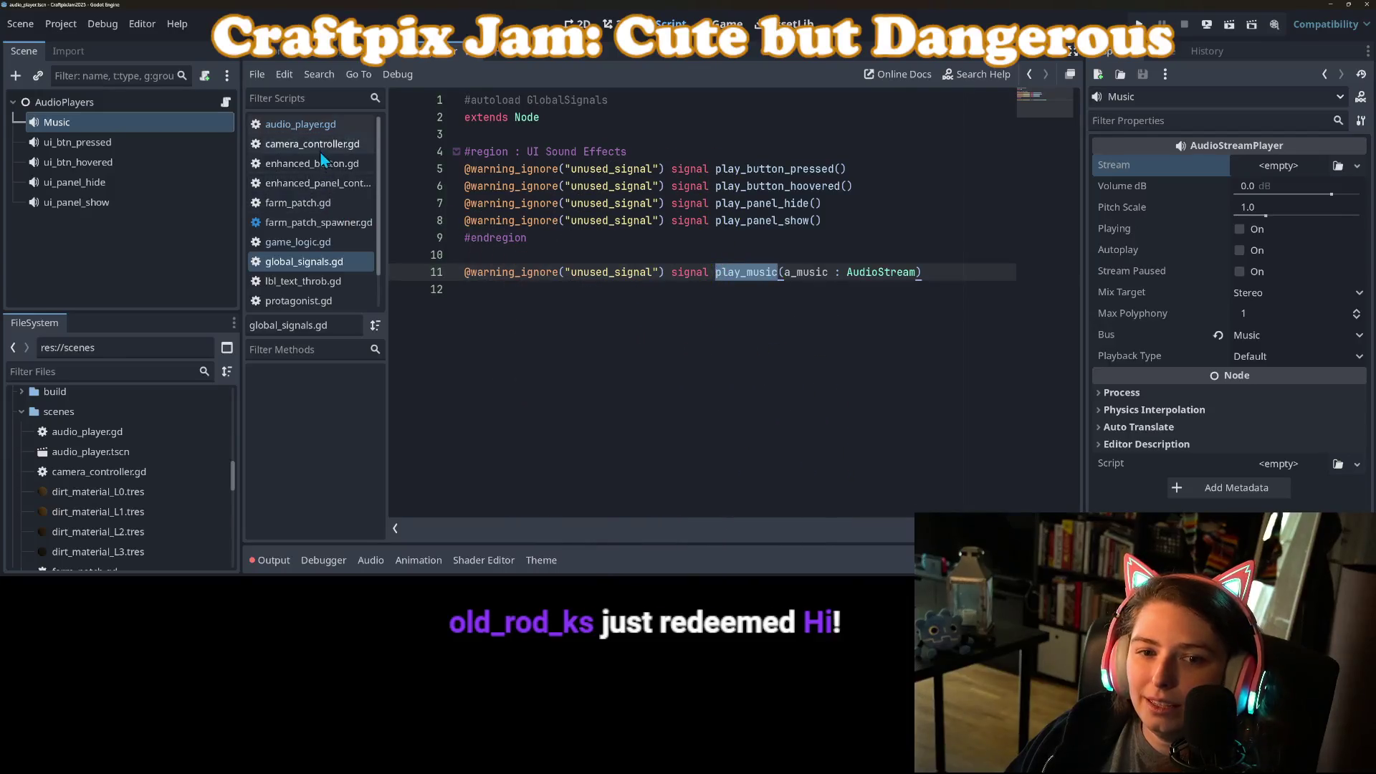
Add GlobalSignals.play_music.connect($Music.play()) as line 12 of audio_player.gd's _ready.
{"action": "left_click", "coordinate": [337, 127]}
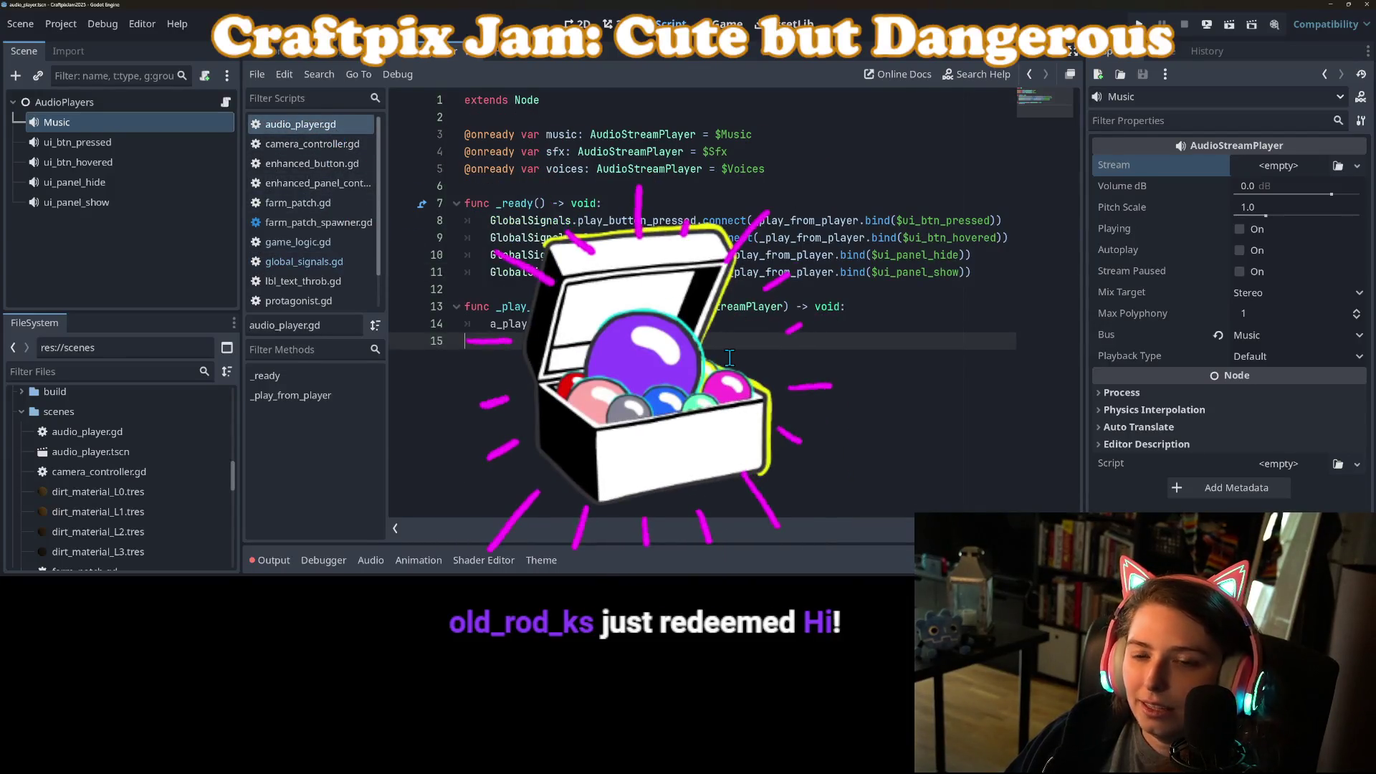
{"action": "left_click", "coordinate": [992, 275]}
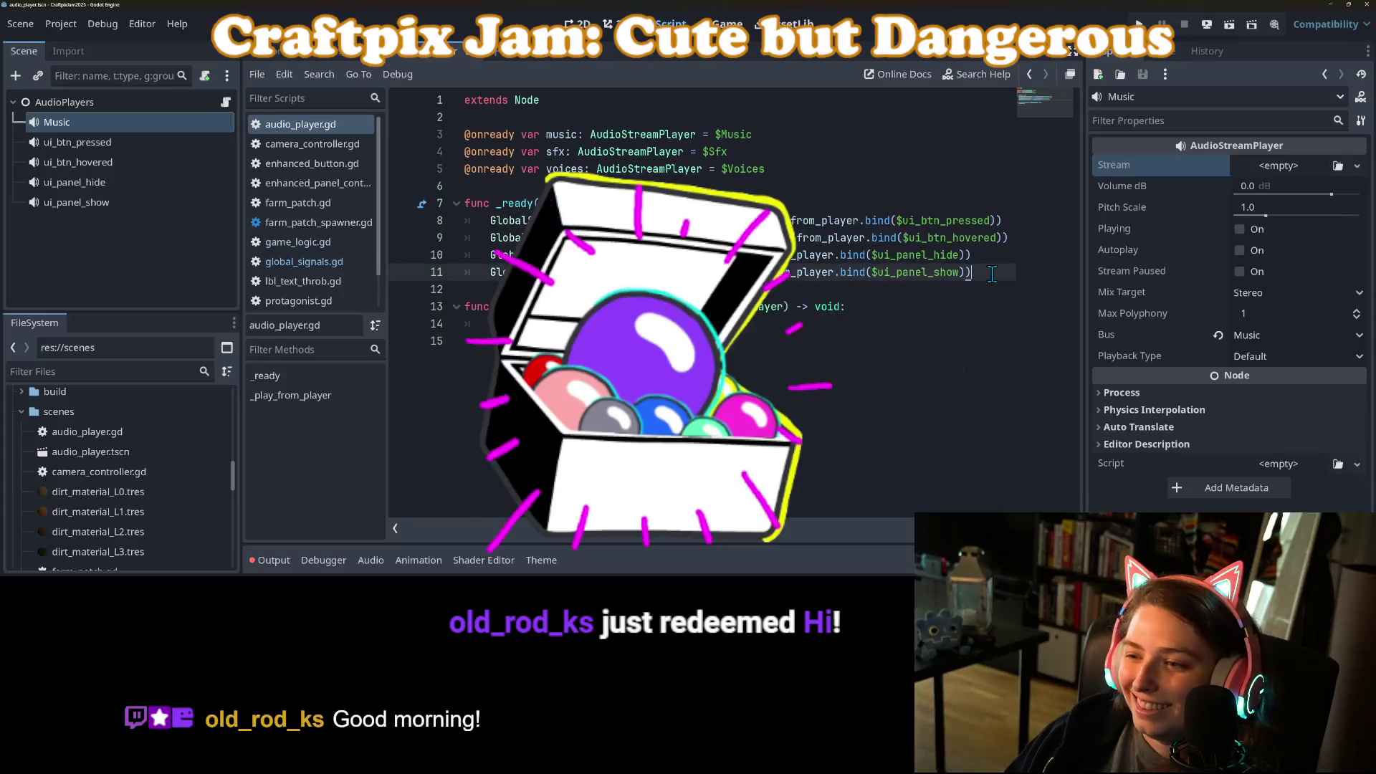
{"action": "key", "text": "Return"}
{"action": "type", "text": "Global"}
{"action": "key", "text": "Return"}
{"action": "type", "text": "."}
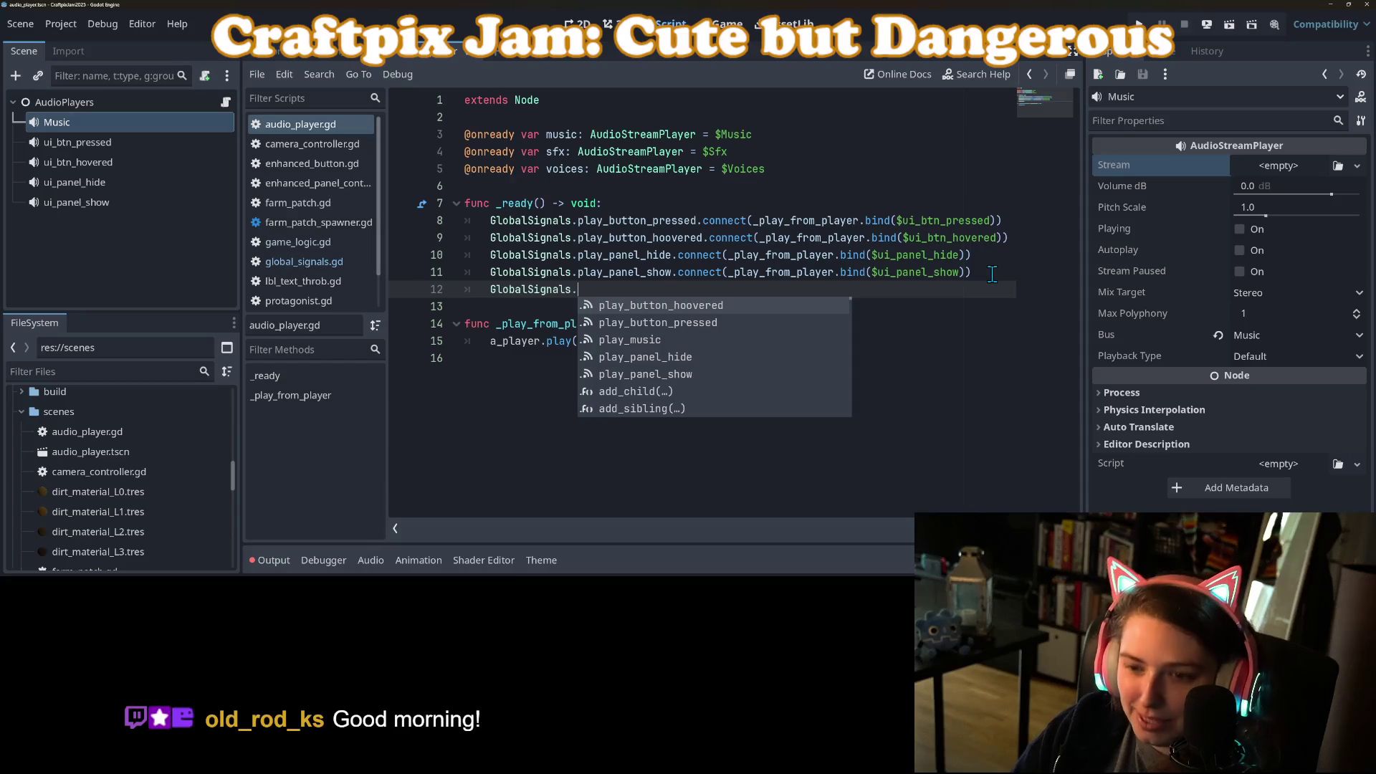
{"action": "type", "text": "play_m"}
{"action": "key", "text": "Return"}
{"action": "type", "text": ".co"}
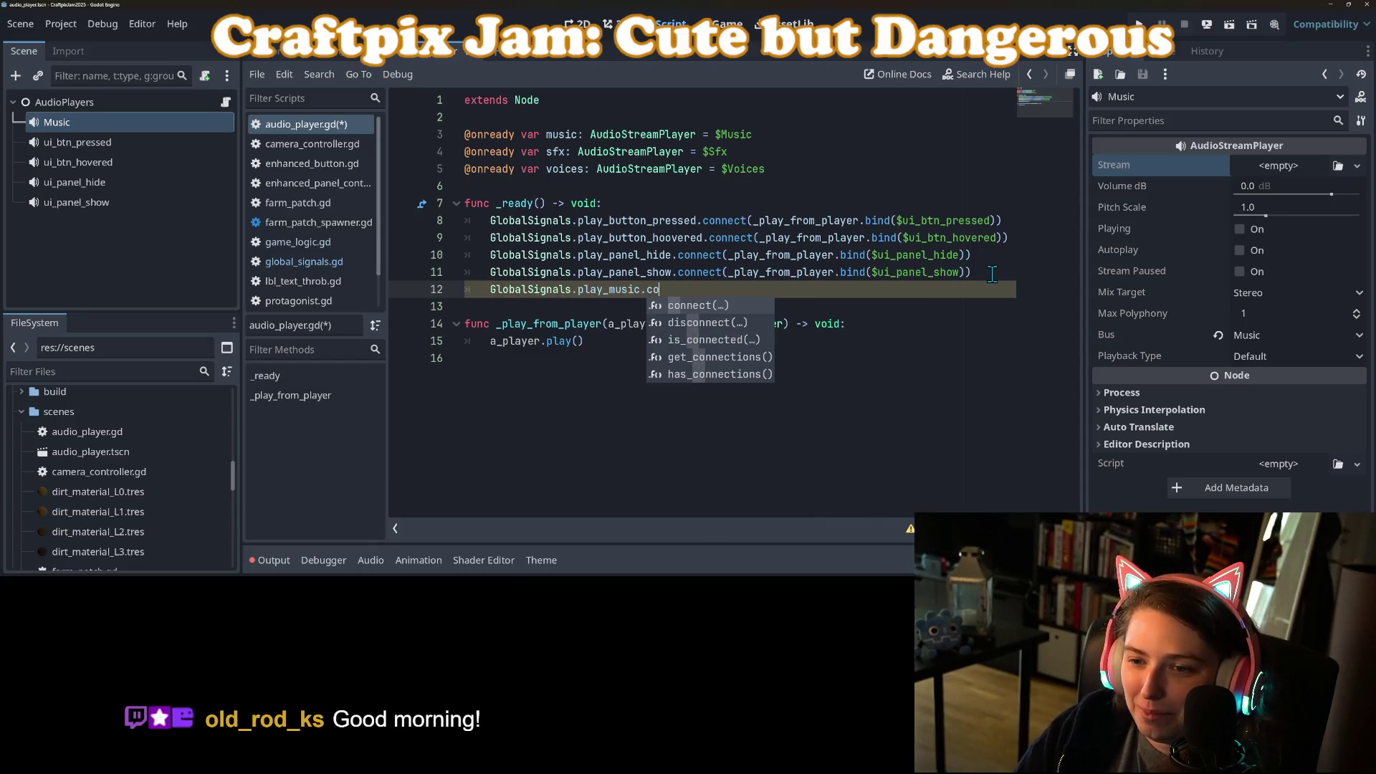
{"action": "key", "text": "Return"}
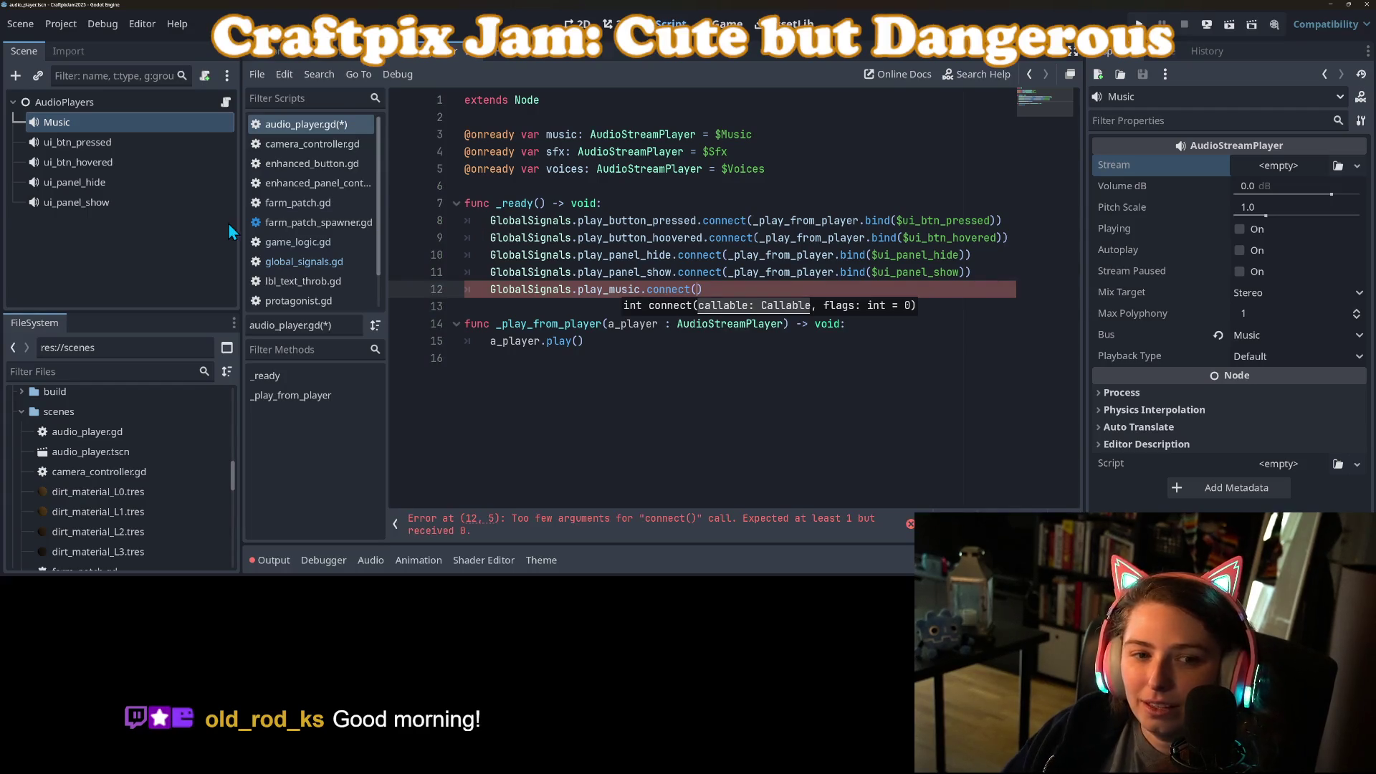
{"action": "mouse_move", "coordinate": [63, 129]}
{"action": "left_mouse_down"}
{"action": "mouse_move", "coordinate": [693, 312]}
{"action": "mouse_move", "coordinate": [699, 294]}
{"action": "left_mouse_up"}
{"action": "type", "text": "."}
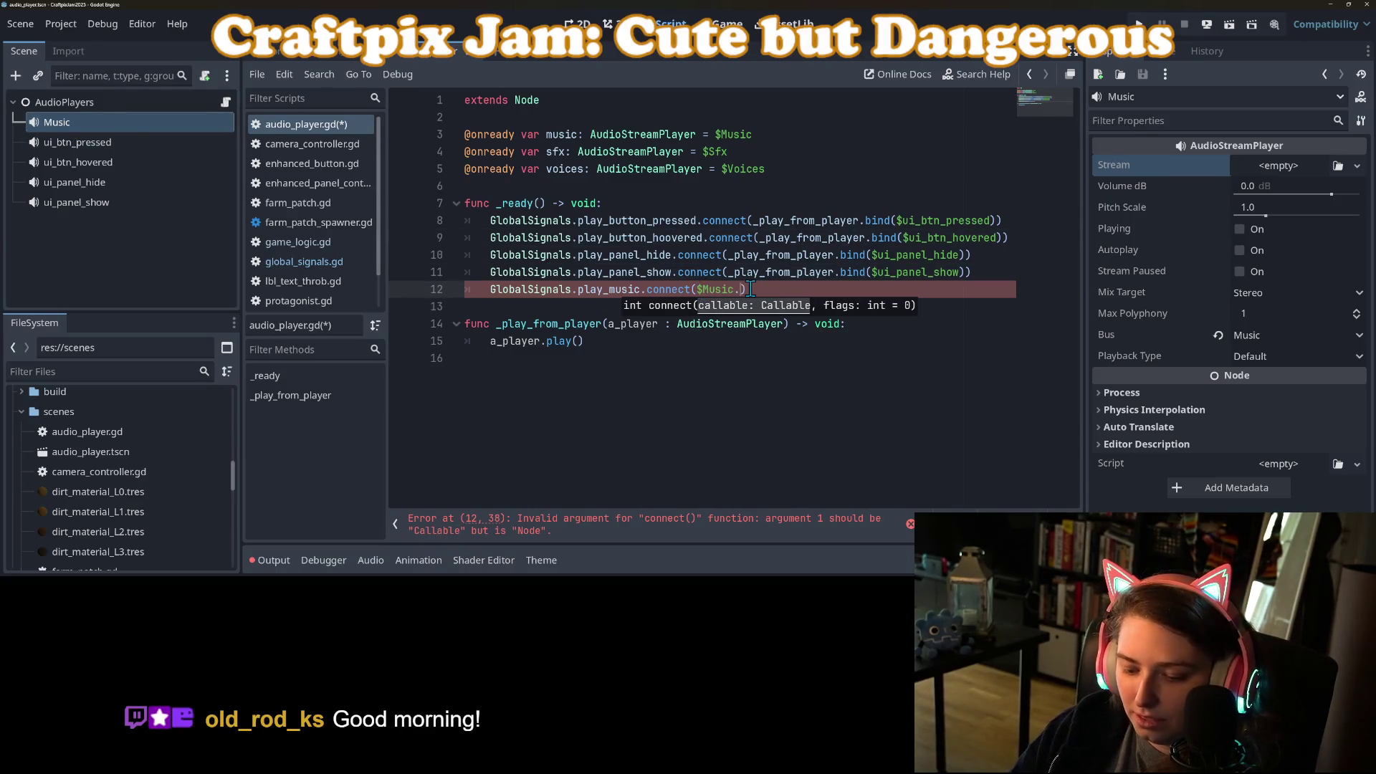
{"action": "type", "text": "p"}
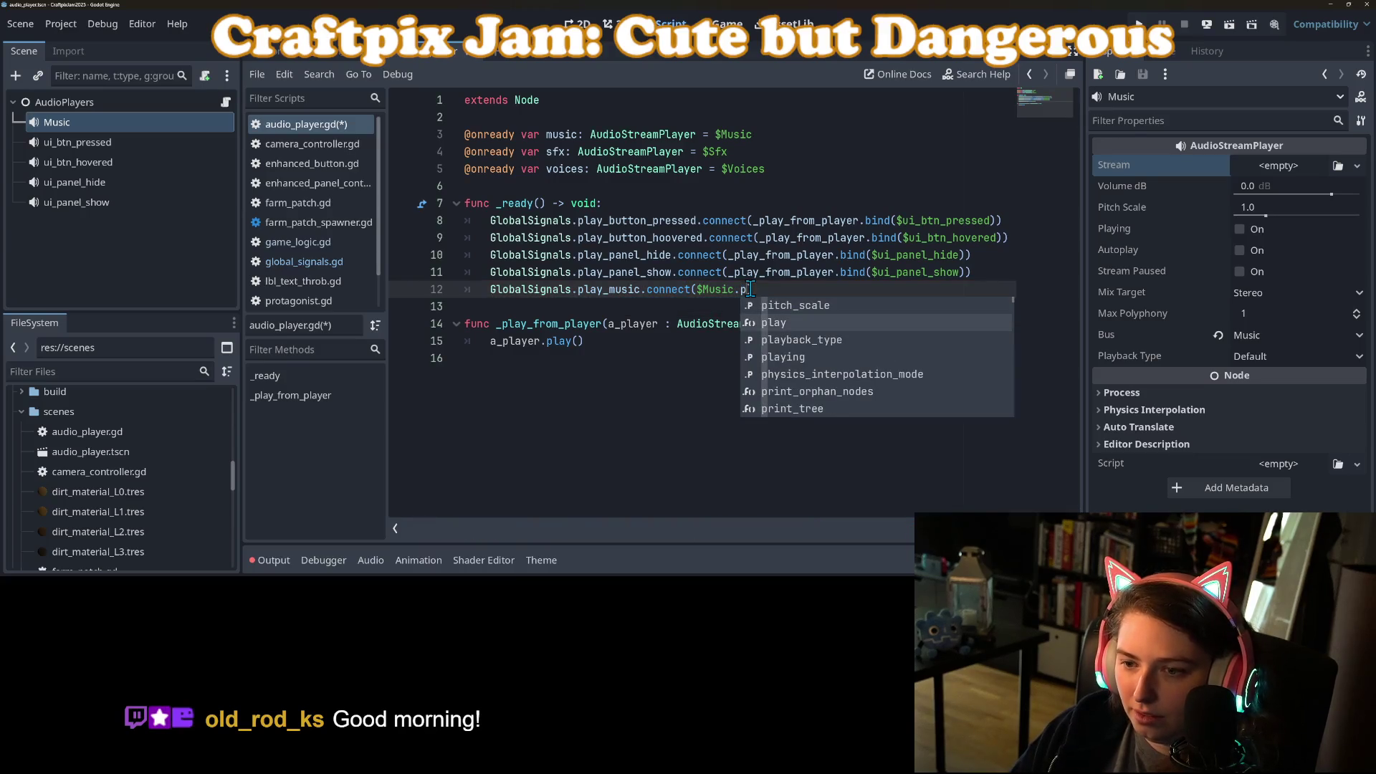
{"action": "key", "text": "Return"}
{"action": "type", "text": "("}
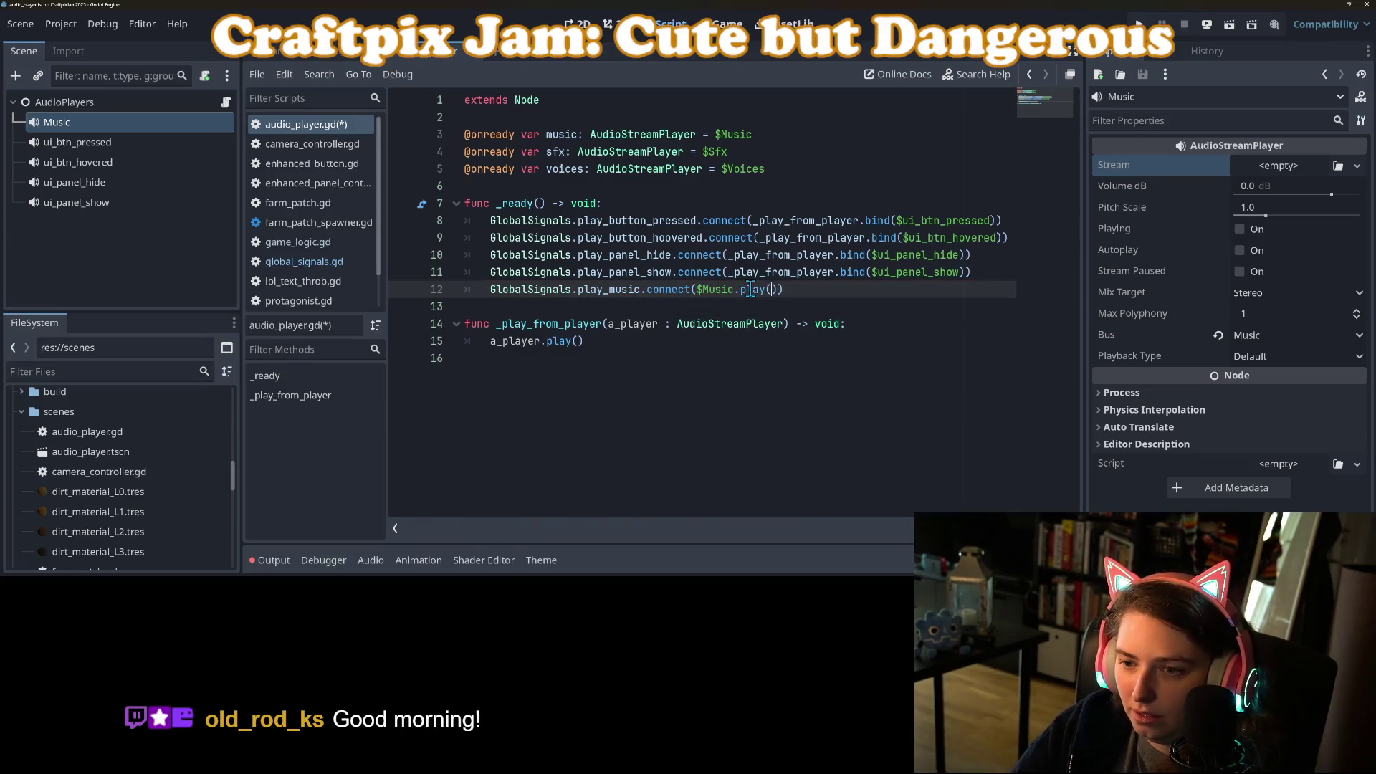
Start a new function on line 17: func _play_a_stream(player.
{"action": "left_click", "coordinate": [666, 397]}
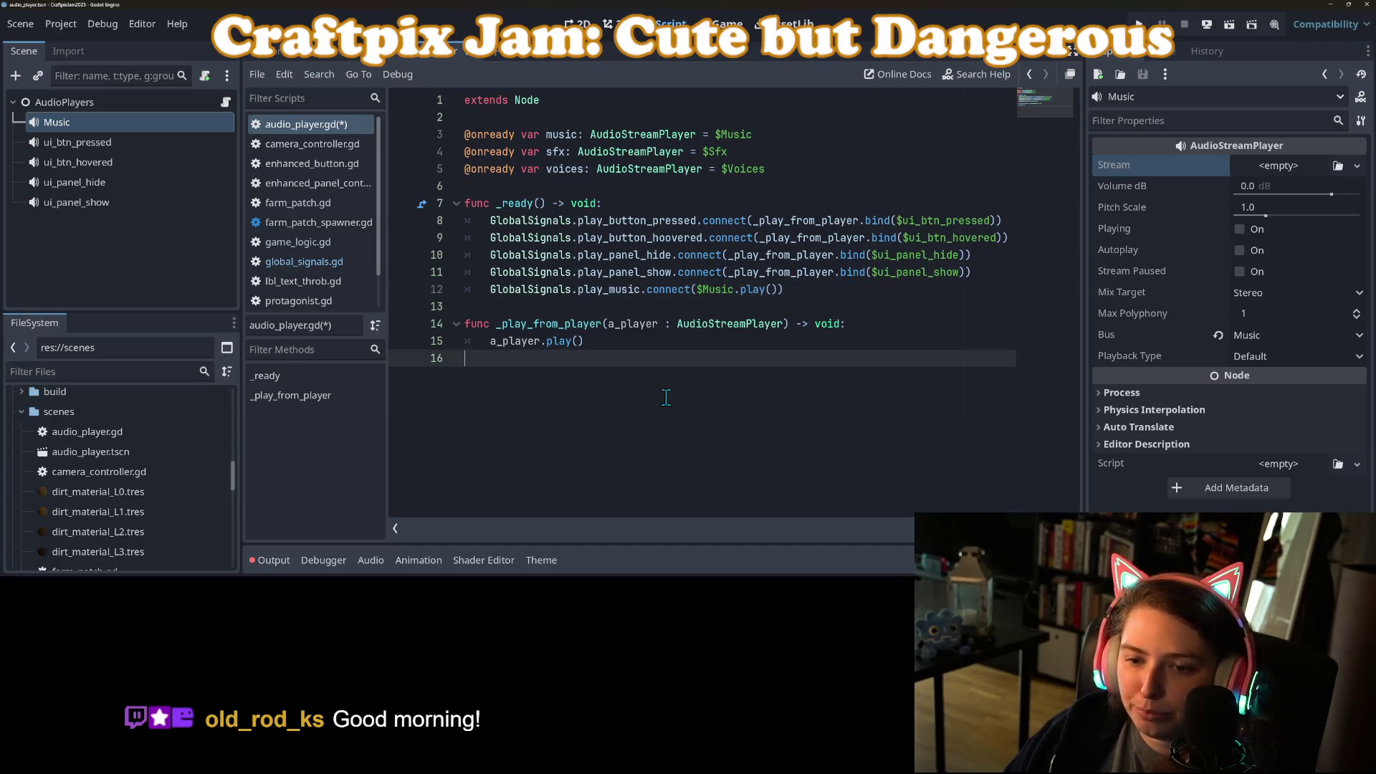
{"action": "key", "text": "Return"}
{"action": "type", "text": "func _"}
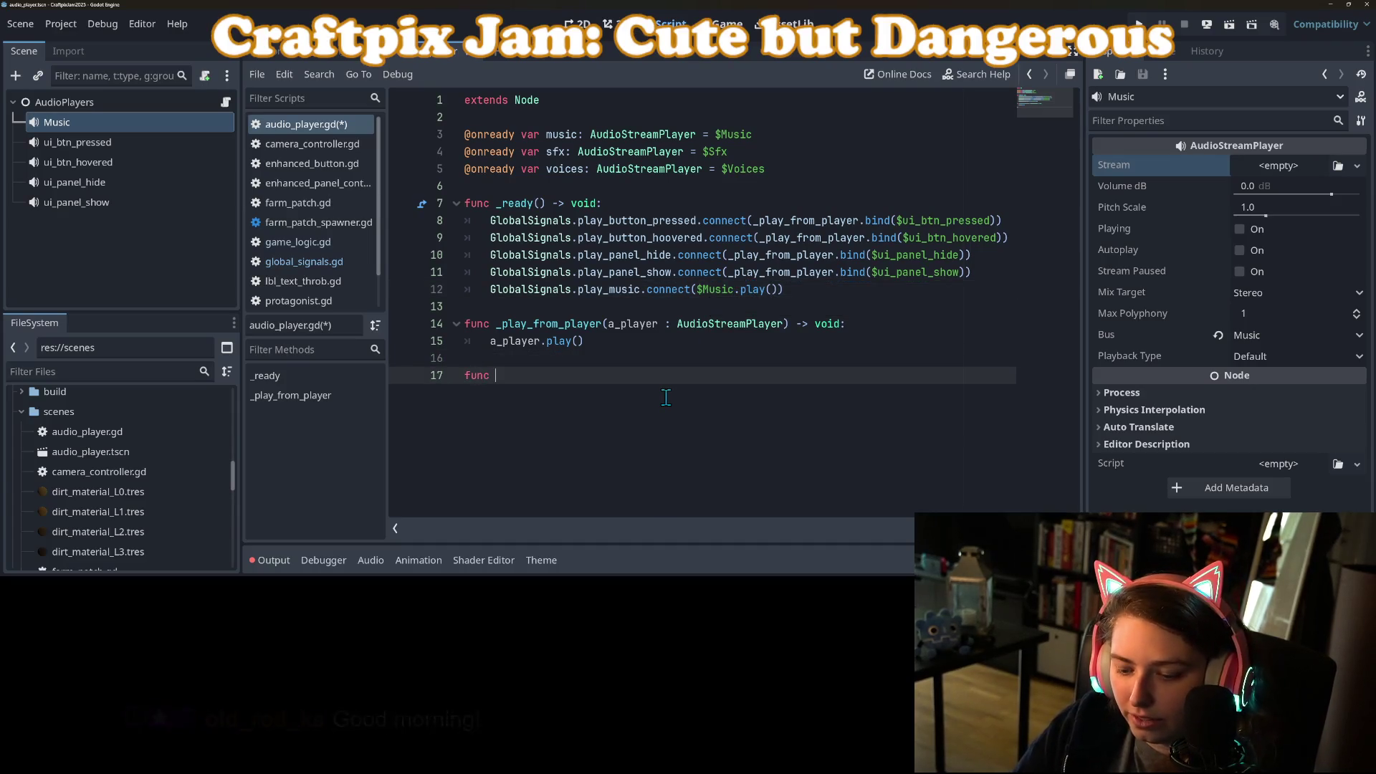
{"action": "type", "text": "play_a_s"}
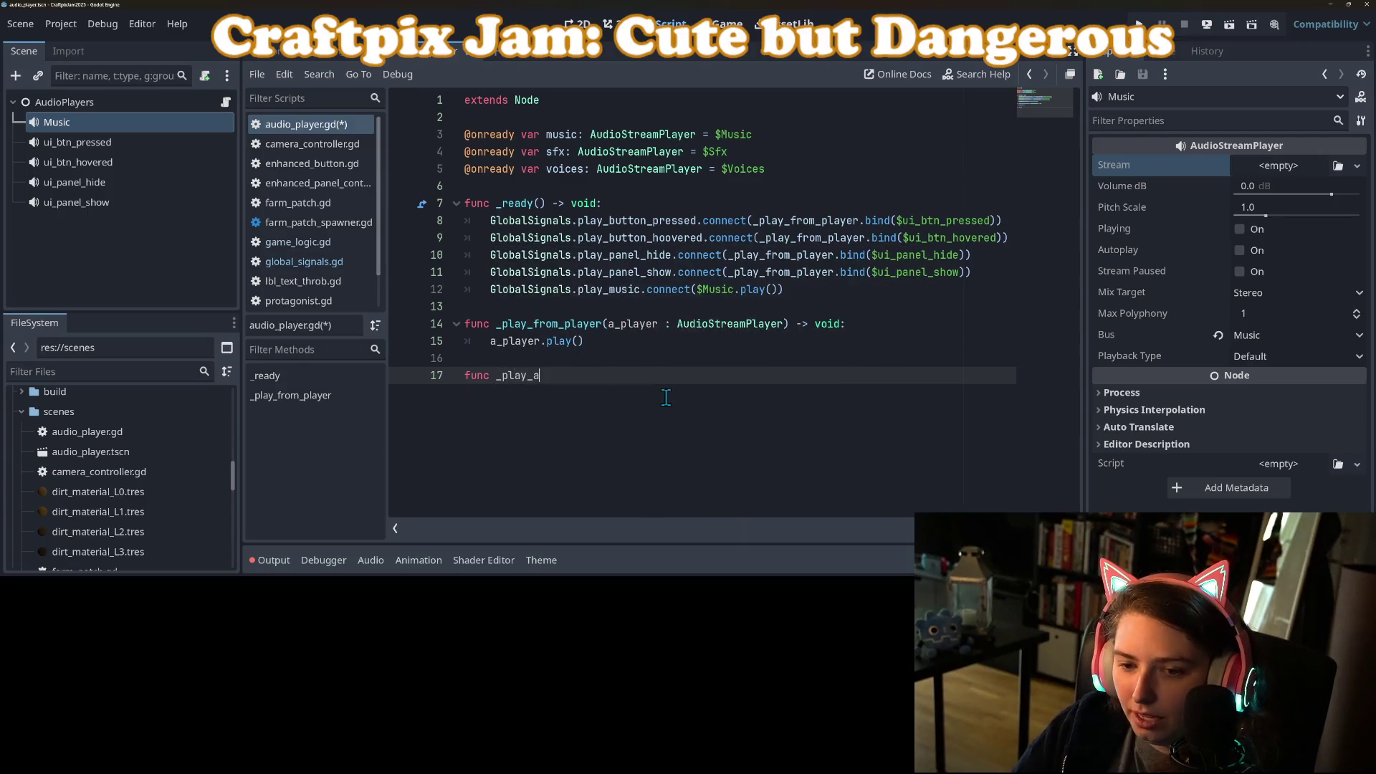
{"action": "type", "text": "tream("}
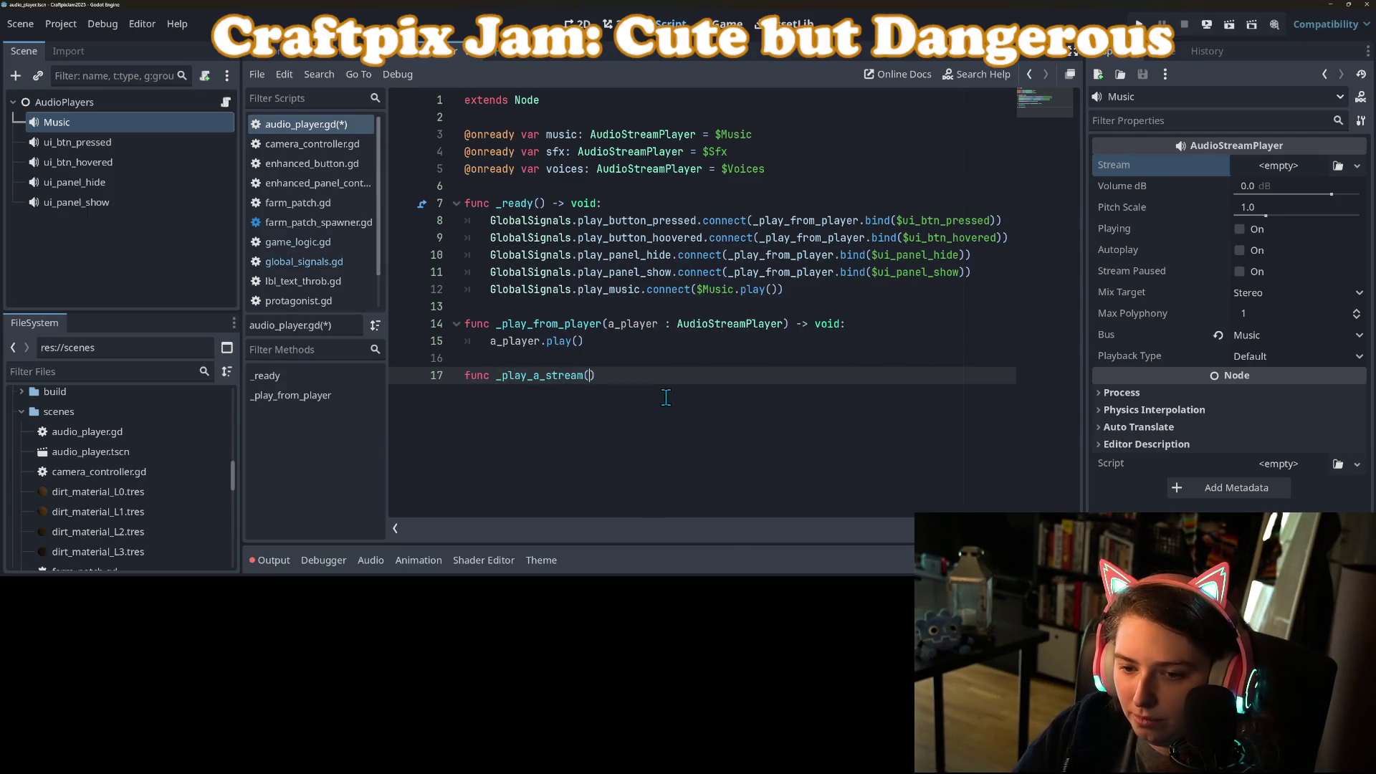
{"action": "type", "text": "player"}
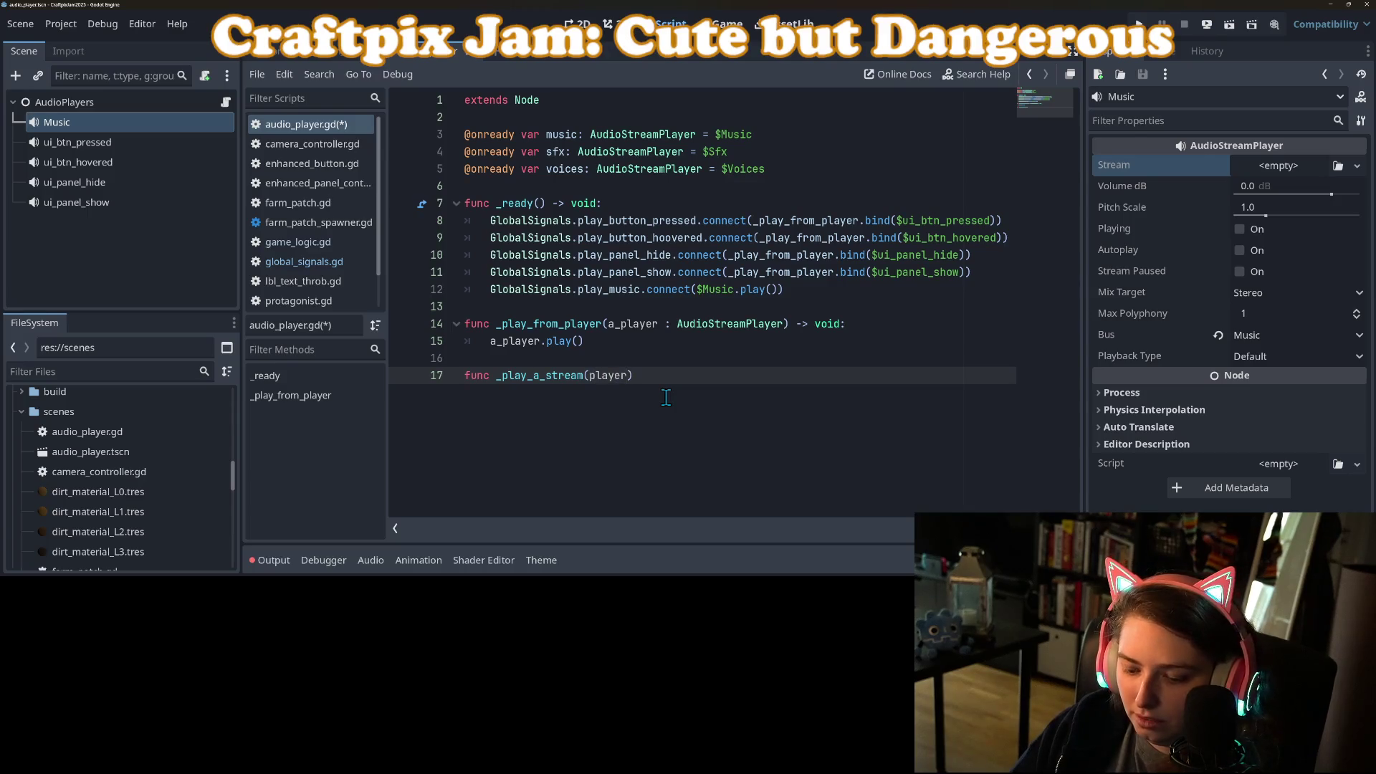
Give _play_a_stream the parameters a_player : AudioStreamPlayer and a_stream : AudioStream.
{"action": "key", "text": "BackSpace"}
{"action": "key", "text": "BackSpace"}
{"action": "key", "text": "BackSpace"}
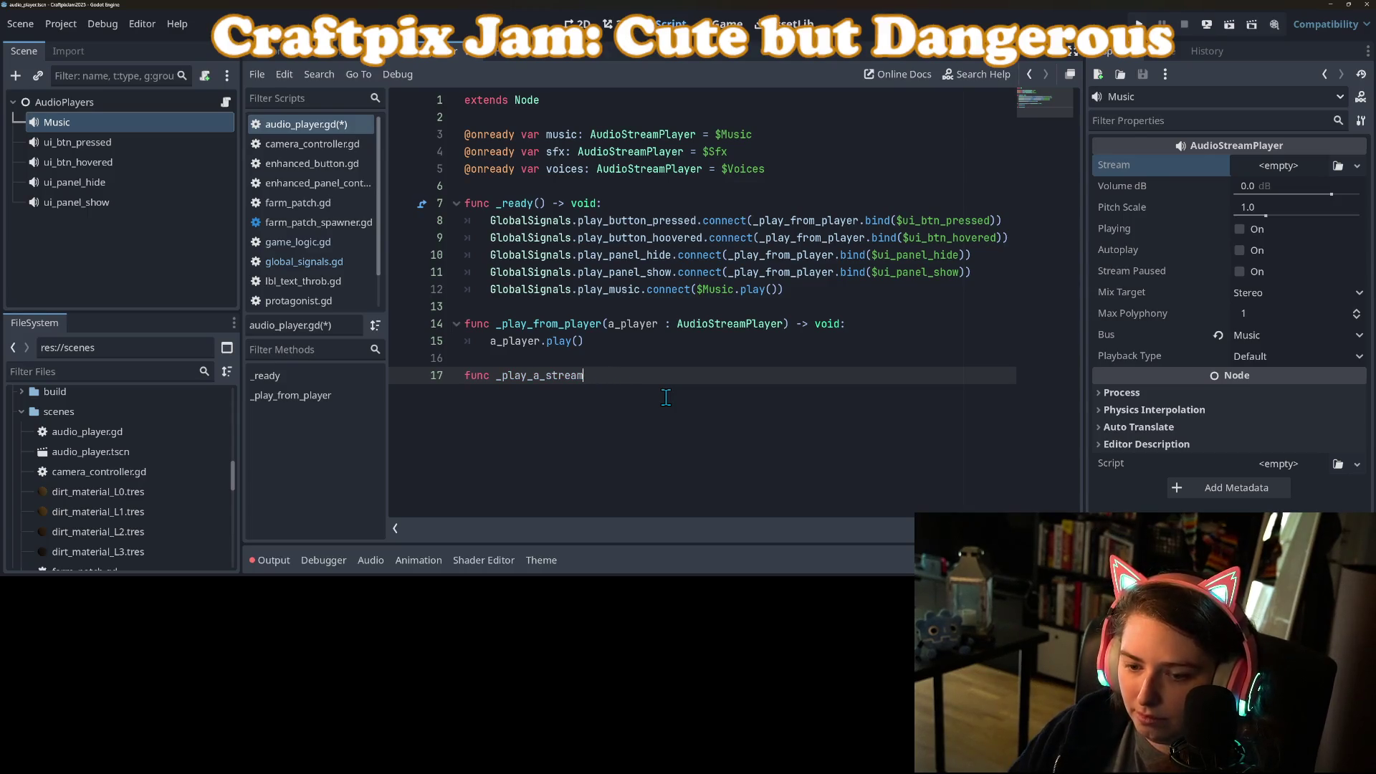
{"action": "type", "text": "("}
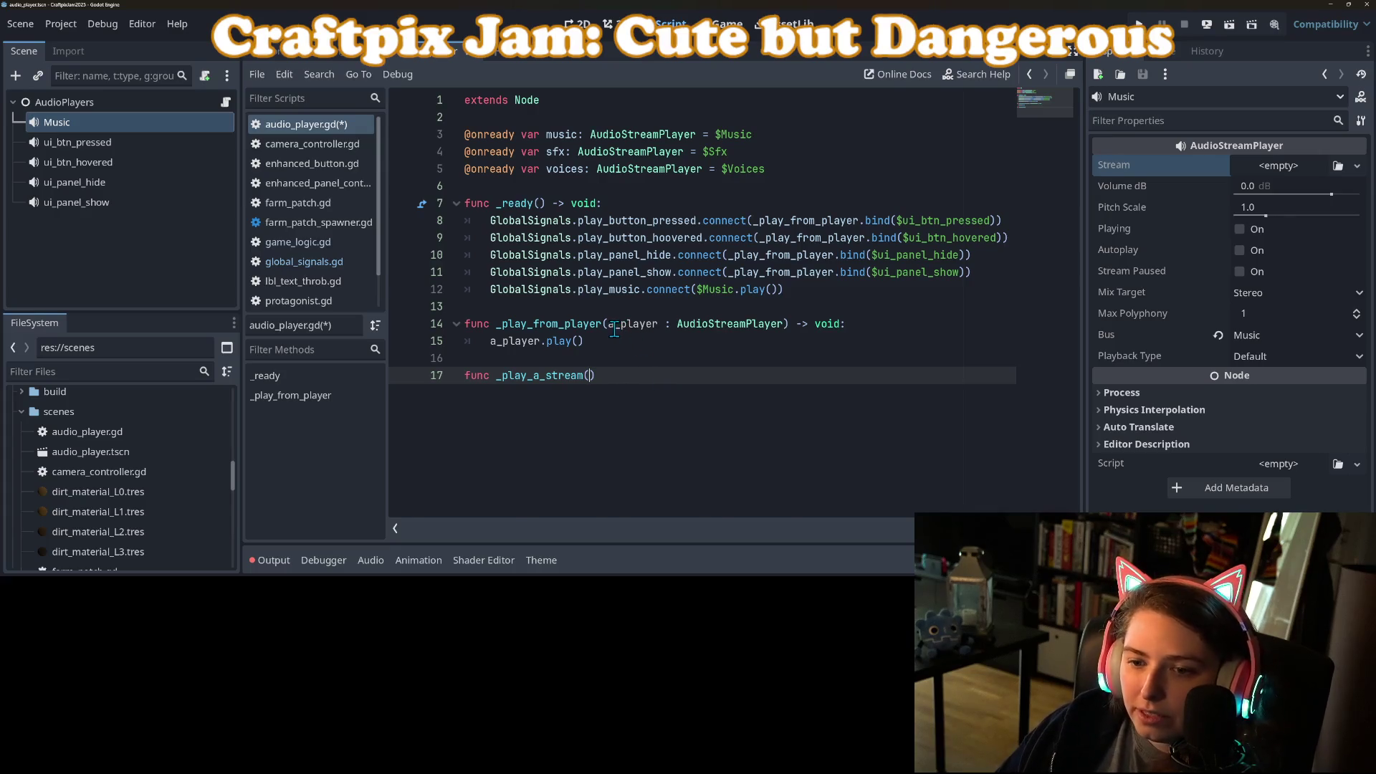
{"action": "left_click_drag", "start_coordinate": [609, 324], "coordinate": [782, 322]}
{"action": "key", "text": "ctrl+c"}
{"action": "left_click", "coordinate": [592, 375]}
{"action": "key", "text": "ctrl+v"}
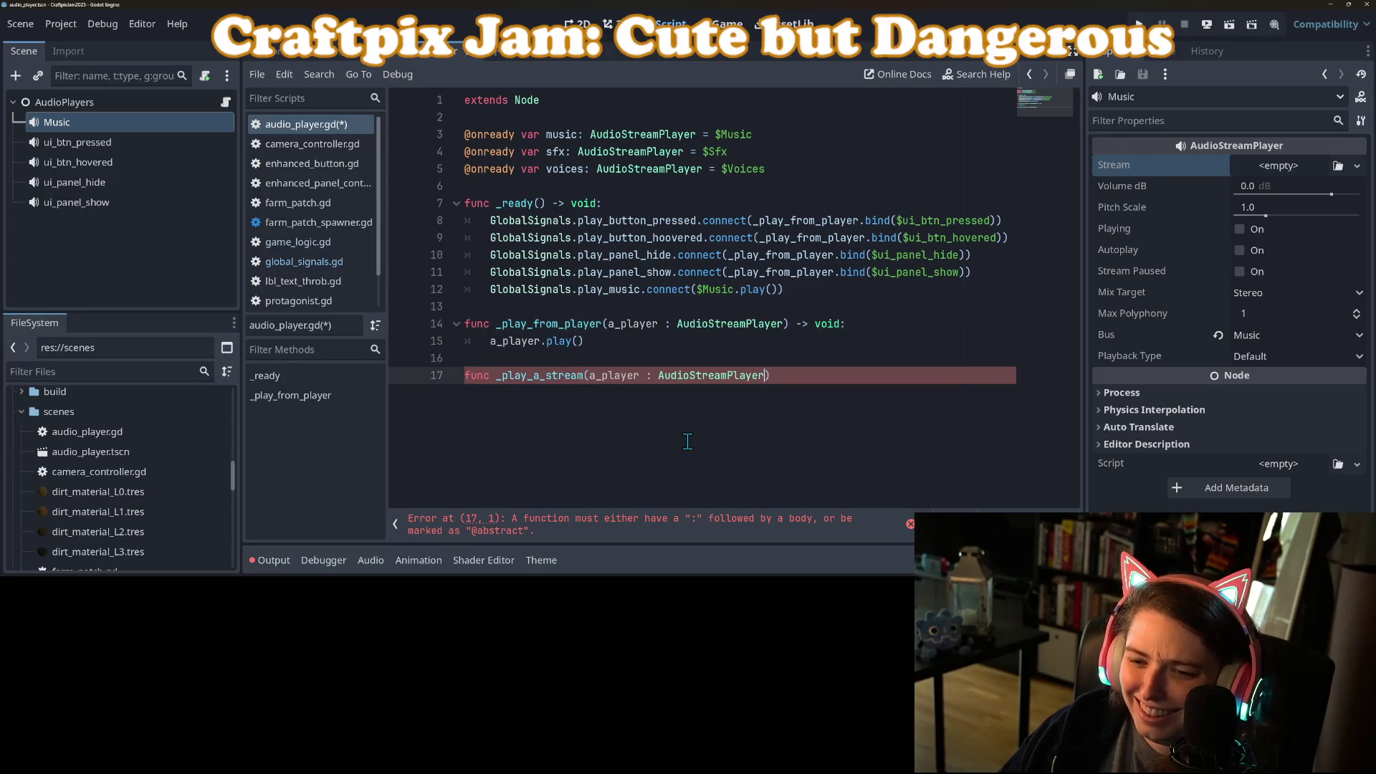
{"action": "type", "text": ", a_stream "}
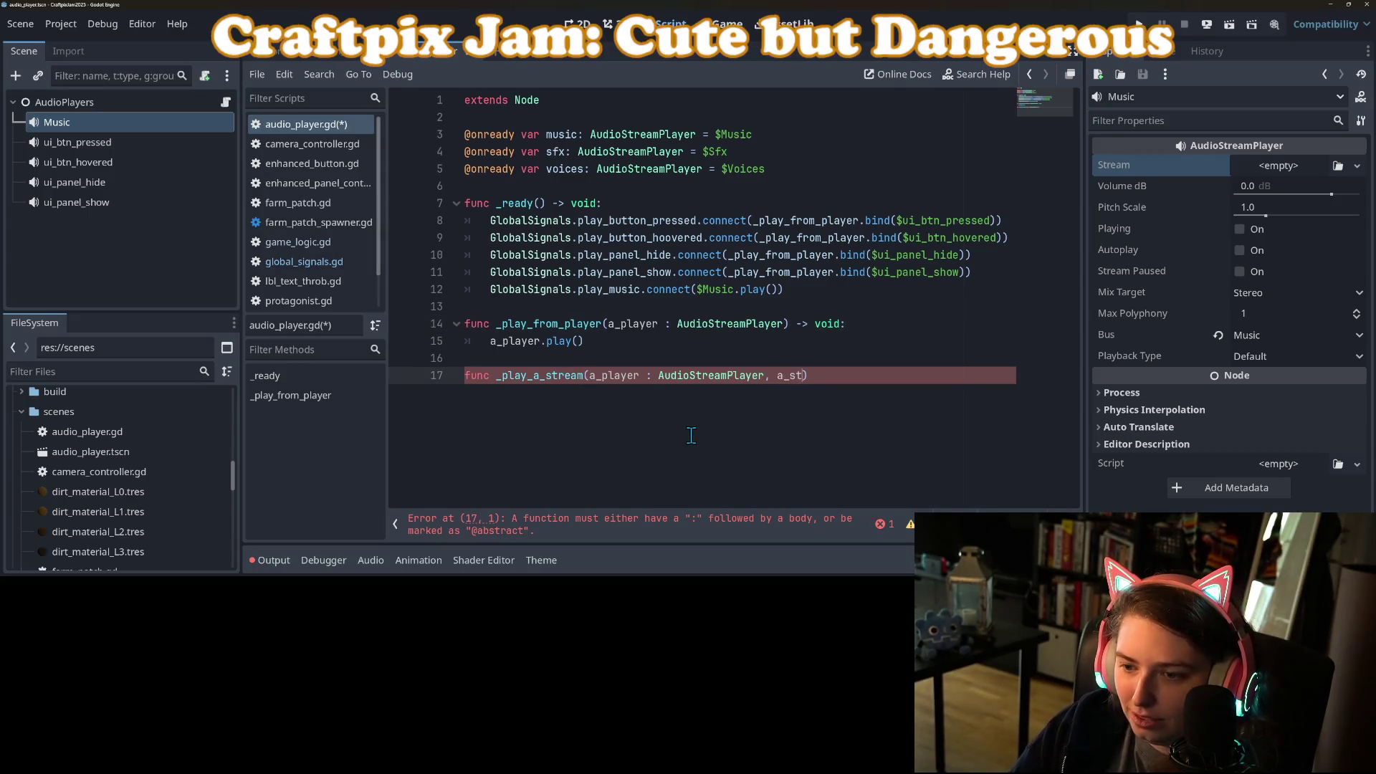
{"action": "type", "text": ": Aud"}
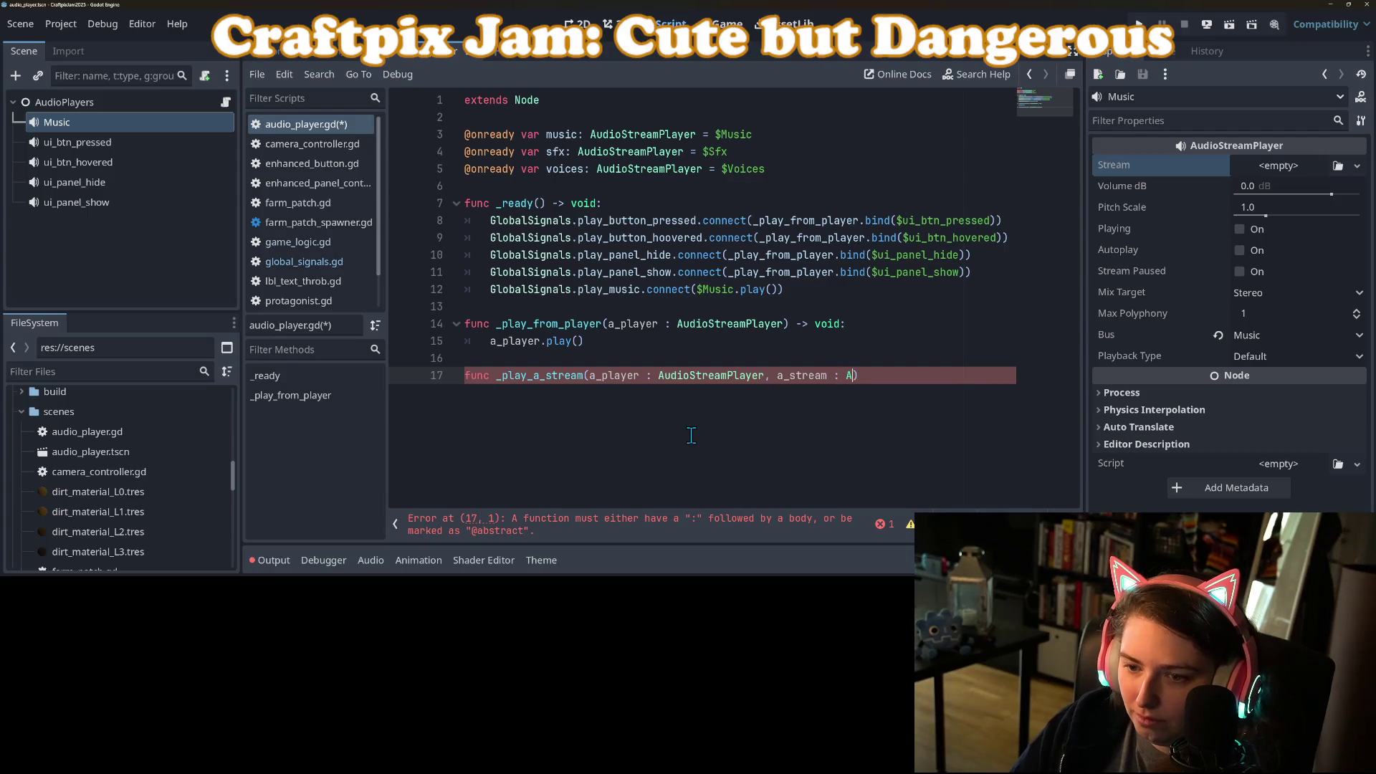
{"action": "type", "text": "ioStream"}
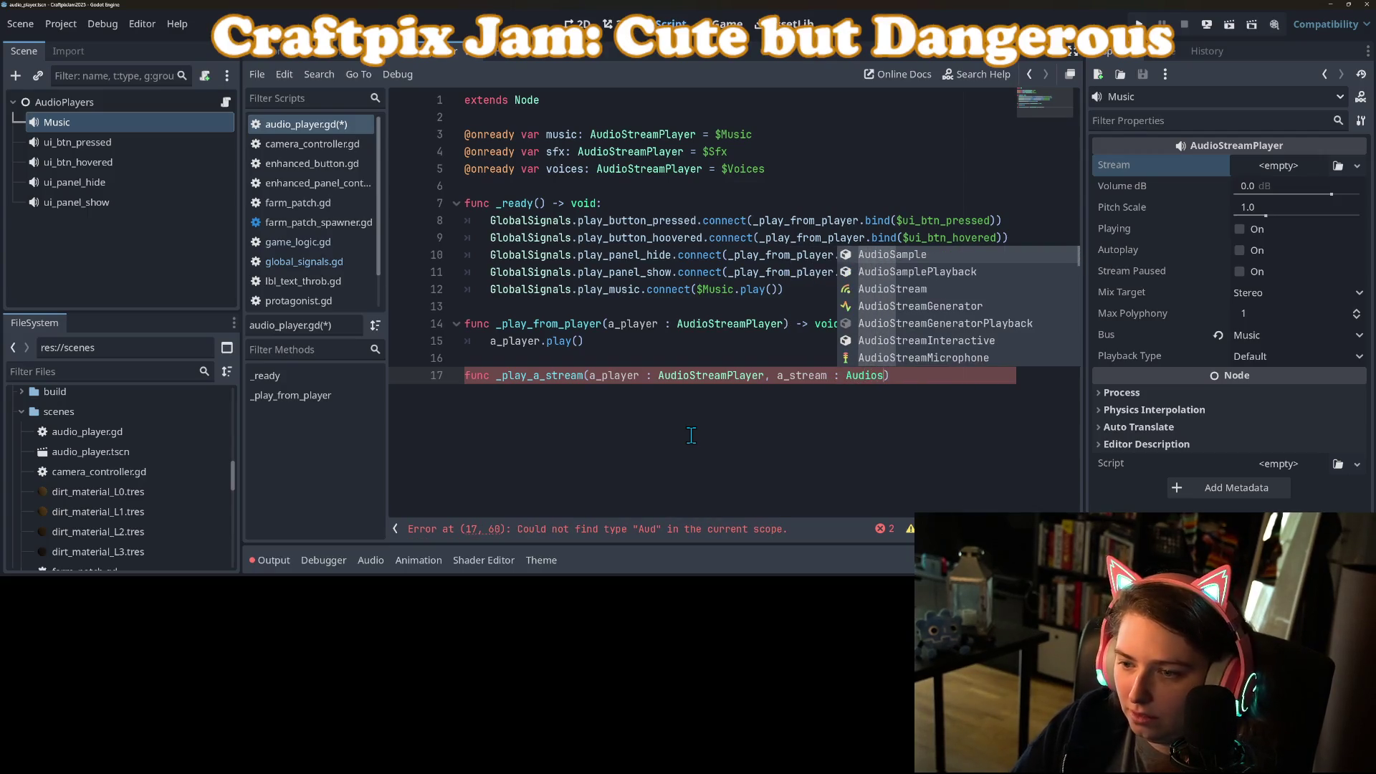
{"action": "key", "text": "Return"}
Finish the signature with -> void:, add a pass body, and save the script.
{"action": "type", "text": "-> void"}
{"action": "type", "text": ":"}
{"action": "key", "text": "Return"}
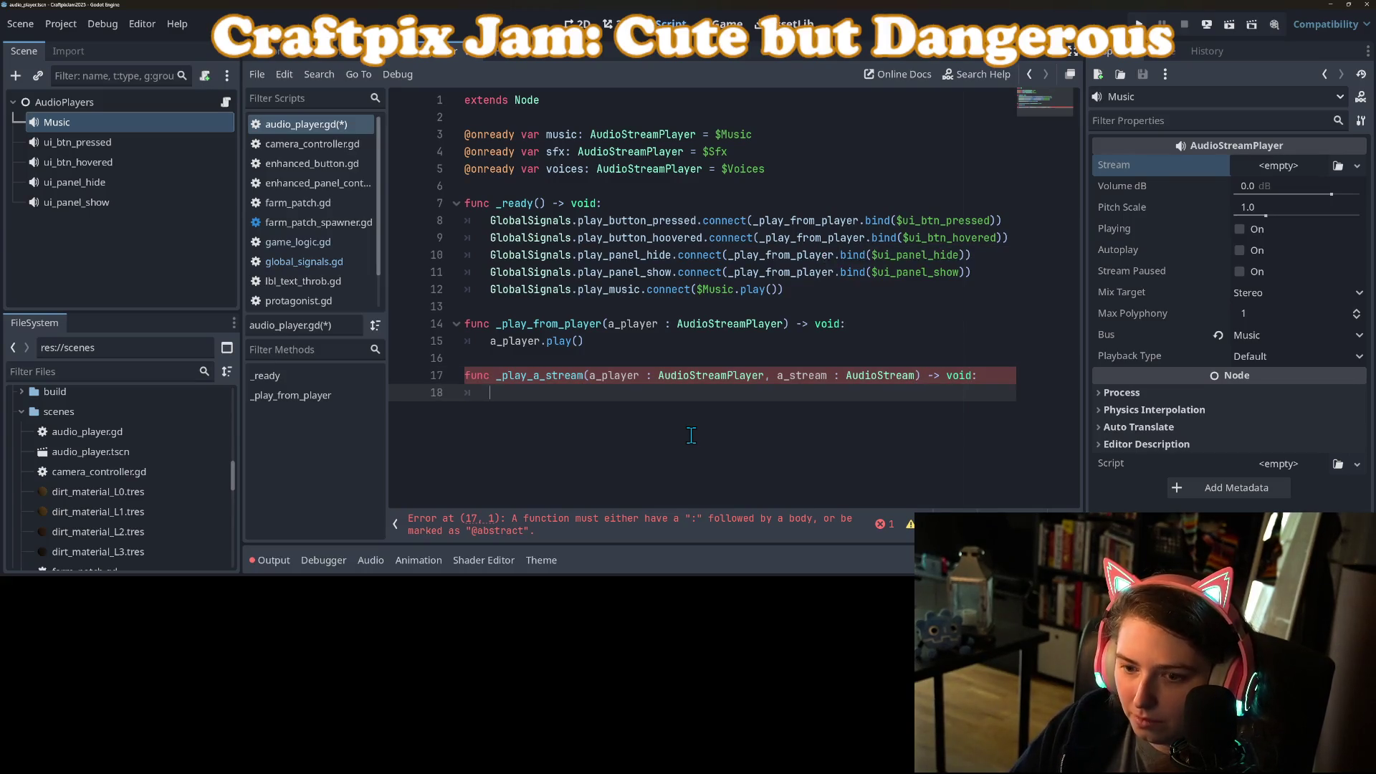
{"action": "type", "text": "ss"}
{"action": "key", "text": "Return"}
{"action": "key", "text": "ctrl+s"}
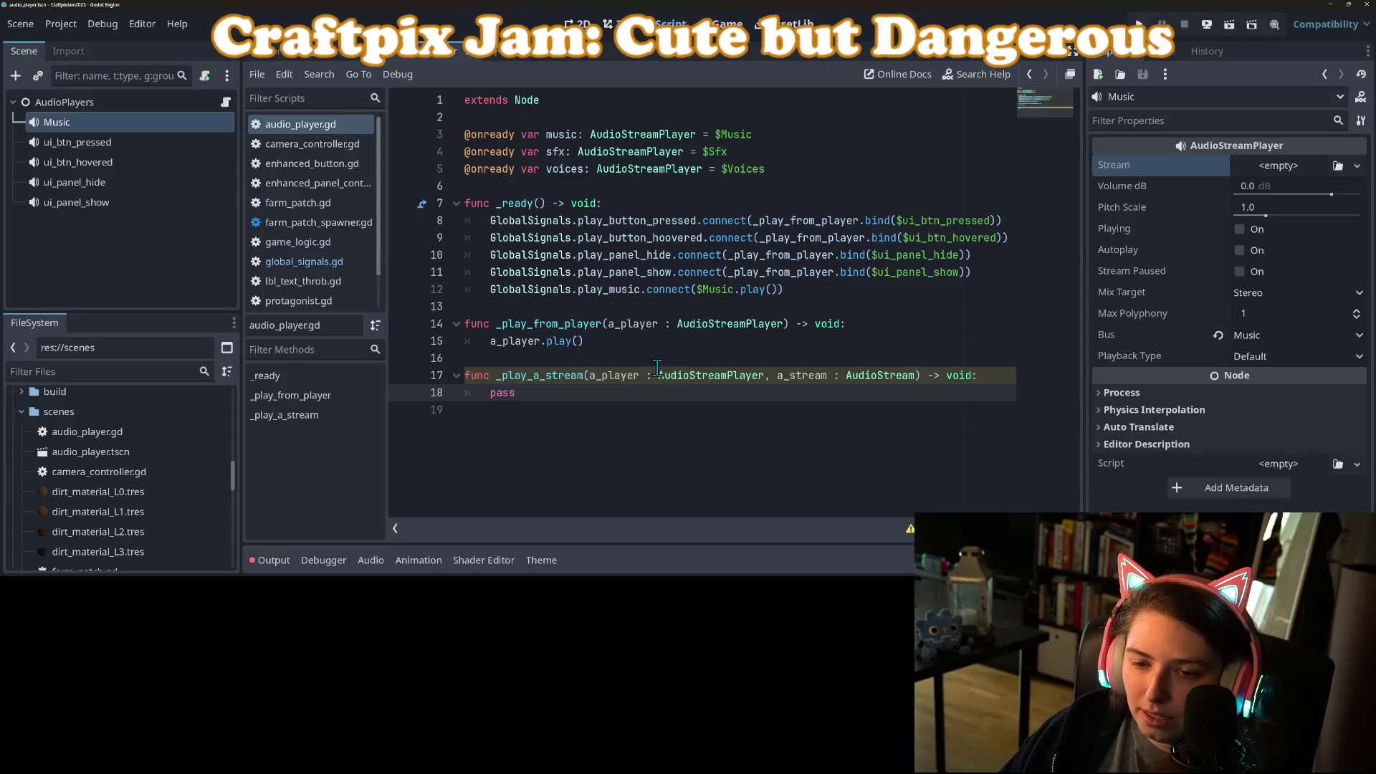
{"action": "left_click", "coordinate": [658, 361]}
{"action": "left_click", "coordinate": [699, 289]}
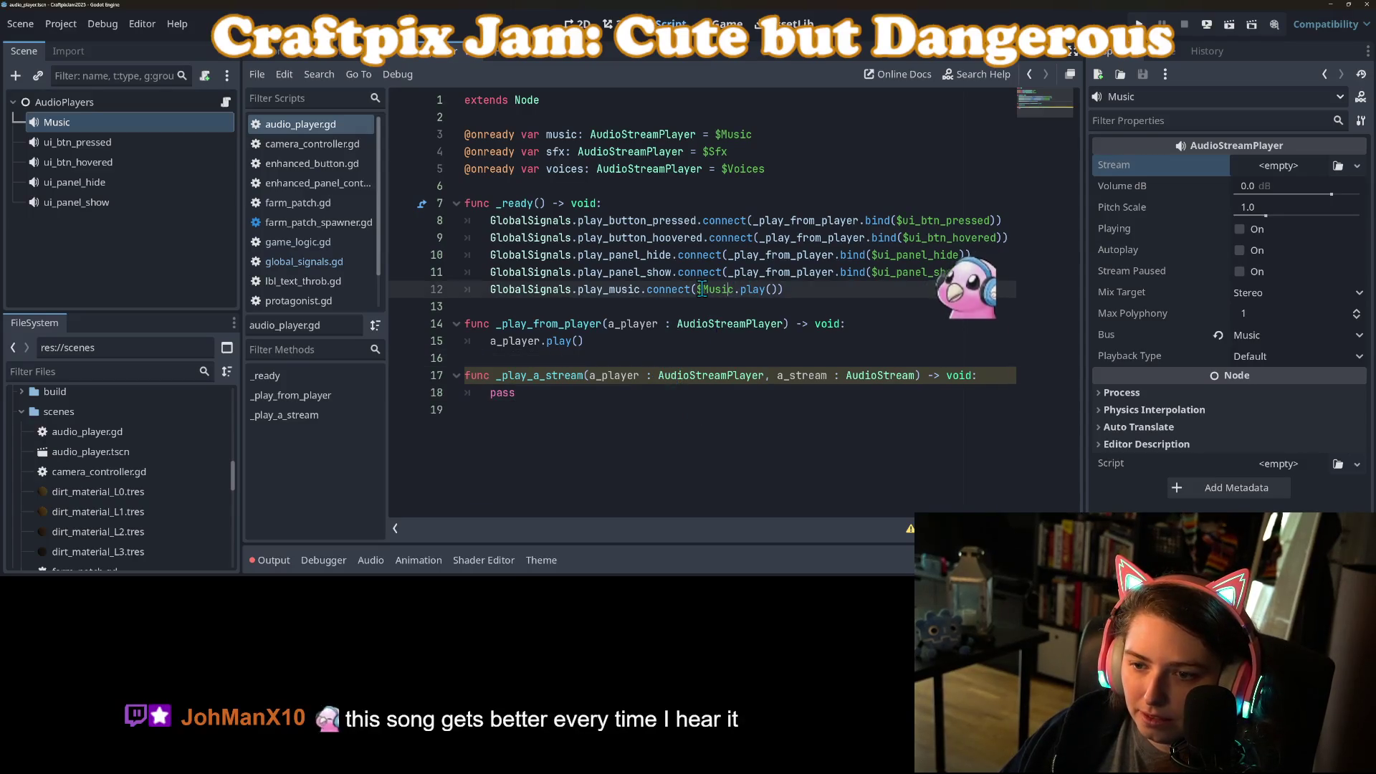
Change the play_music connection to _play_a_stream.bind($Music) and save.
{"action": "left_click_drag", "start_coordinate": [699, 290], "coordinate": [776, 294]}
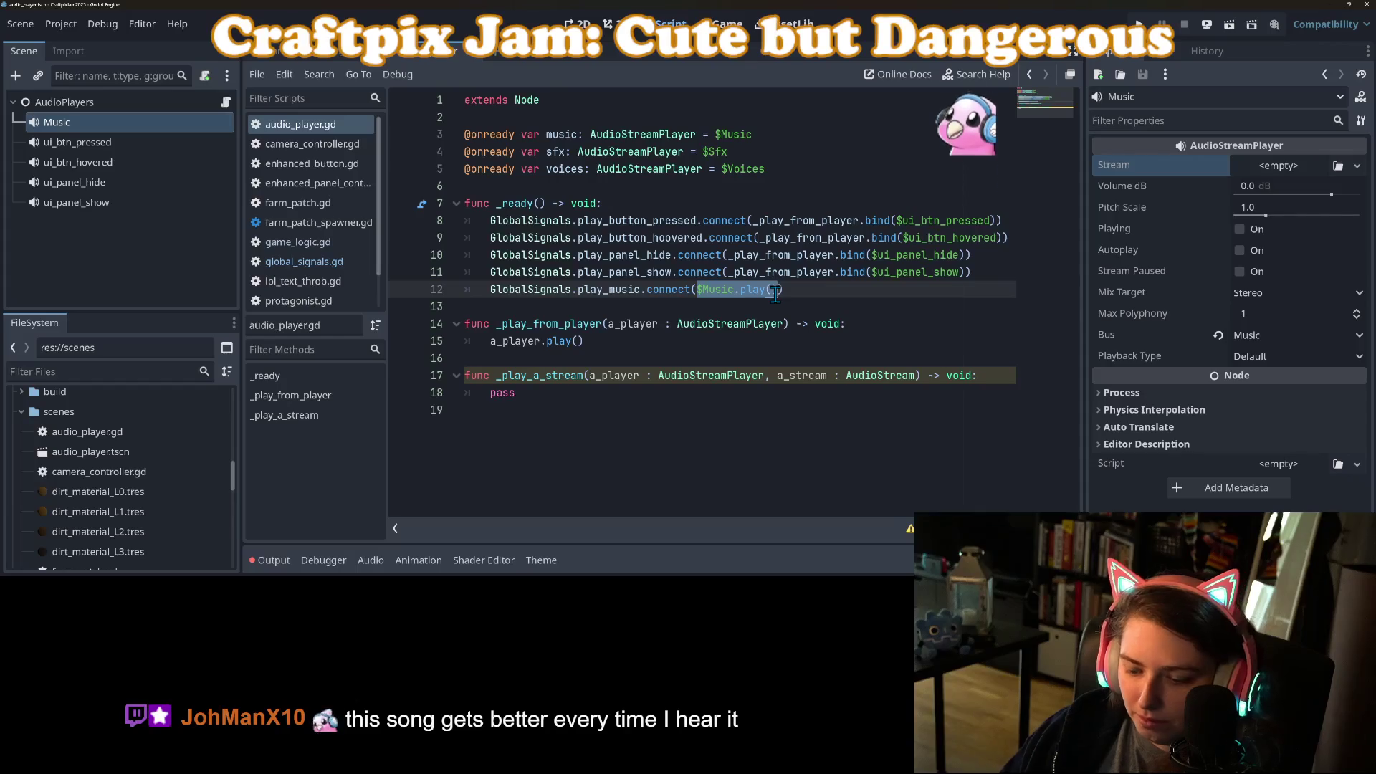
{"action": "key", "text": "BackSpace"}
{"action": "type", "text": "_p"}
{"action": "key", "text": "Return"}
{"action": "type", "text": "("}
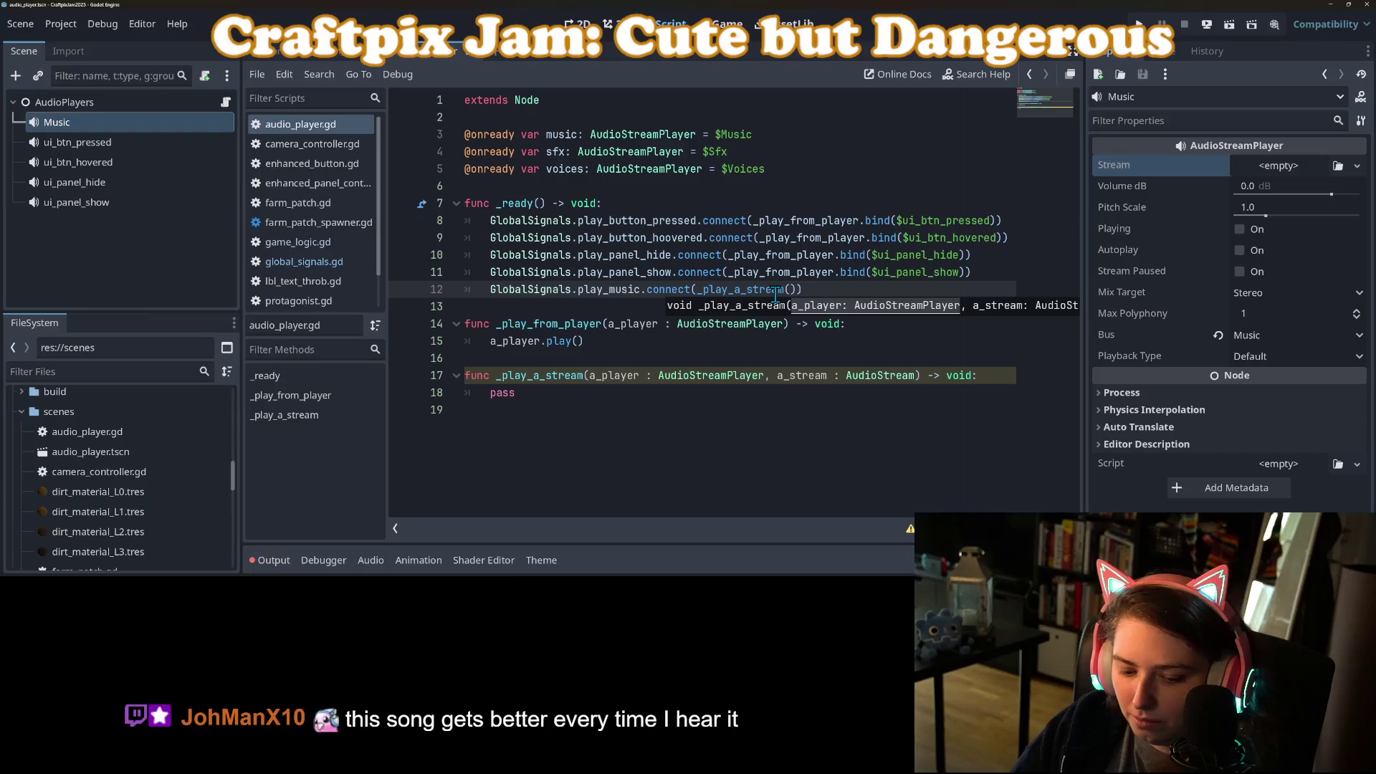
{"action": "key", "text": "BackSpace"}
{"action": "type", "text": ".bind($"}
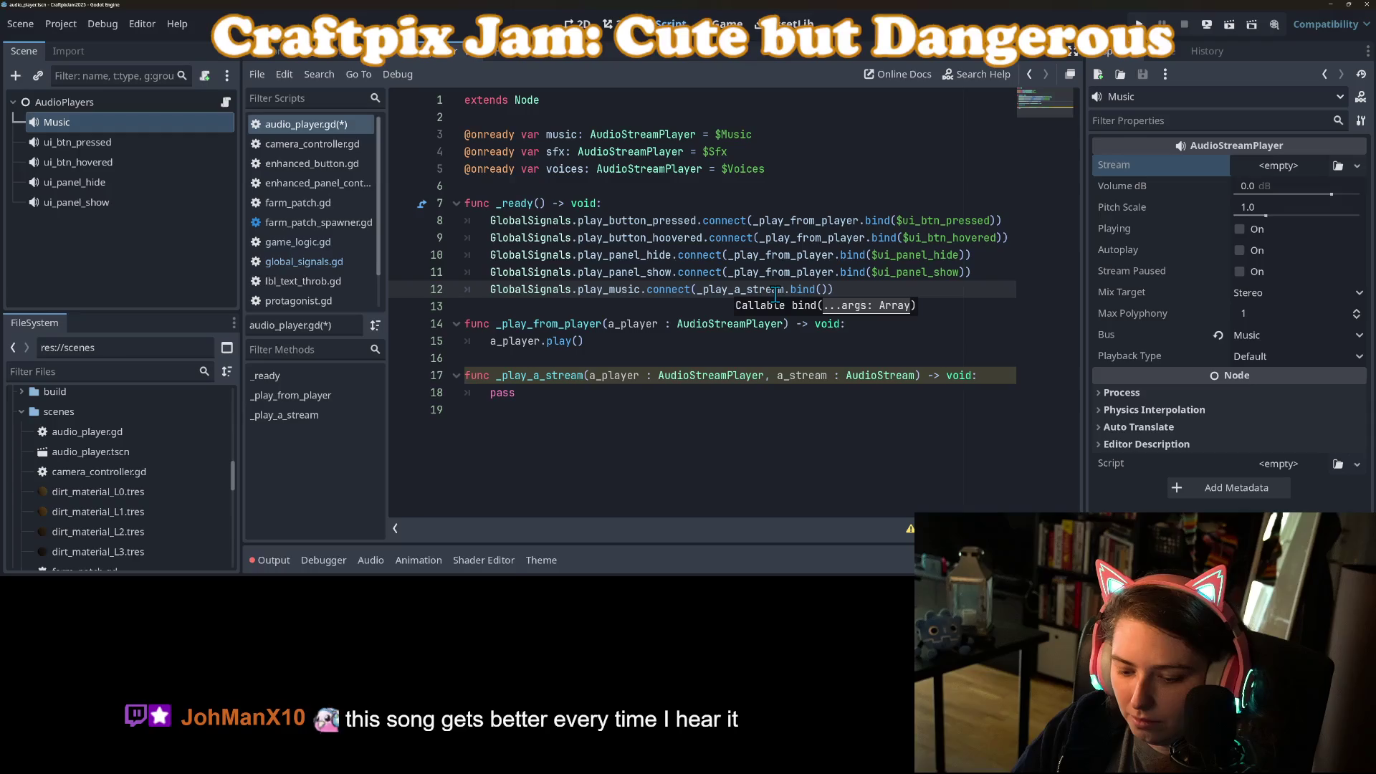
{"action": "type", "text": "Music"}
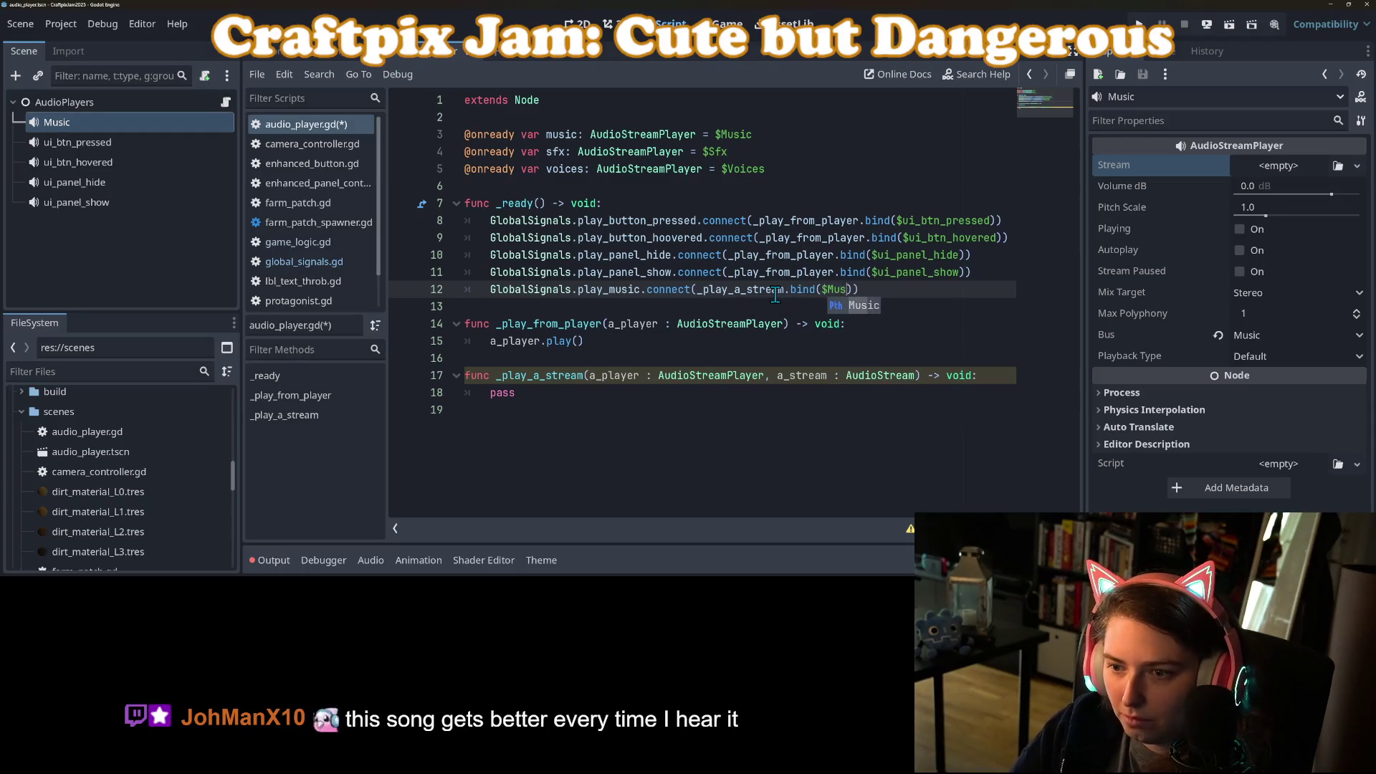
{"action": "key", "text": "ctrl+s"}
Replace pass with a_player.stream = a_stream and a_player.play().
{"action": "left_click", "coordinate": [592, 380]}
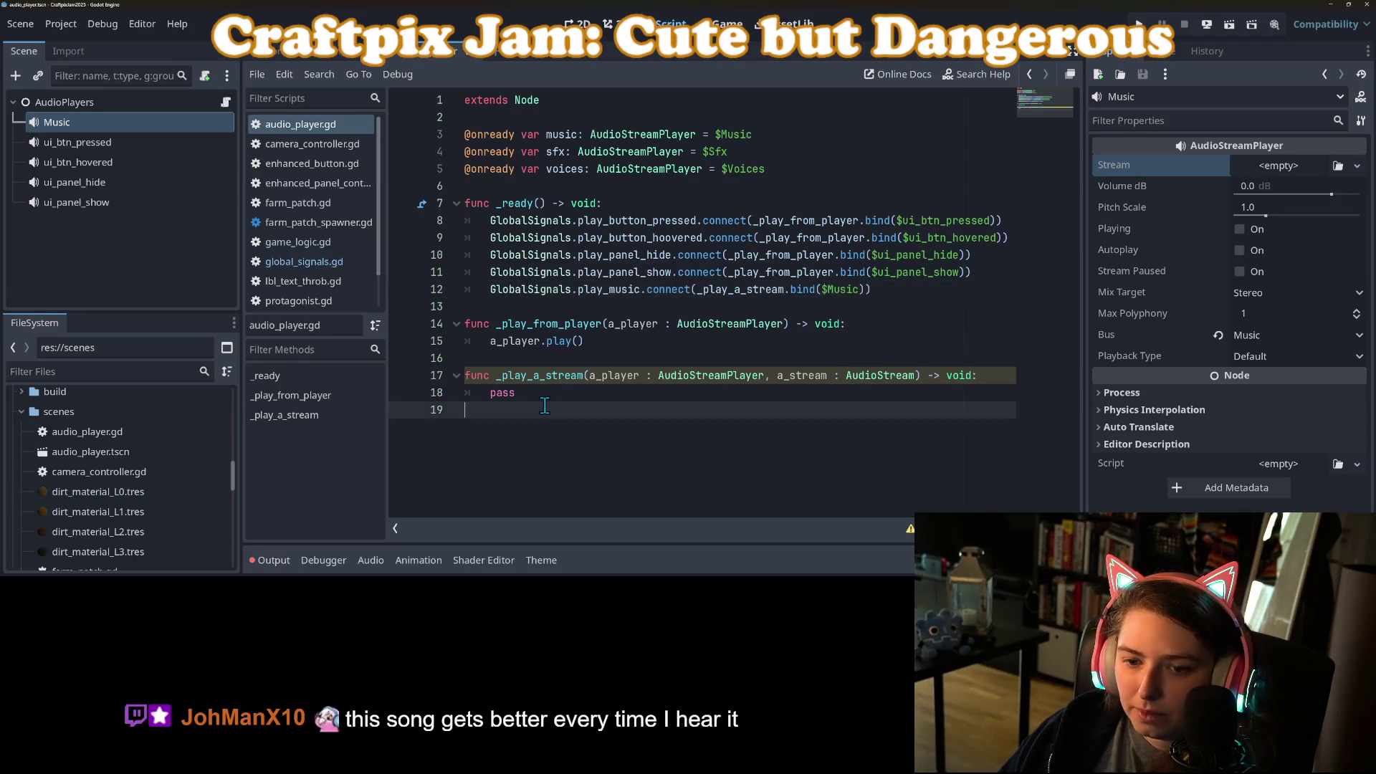
{"action": "double_click", "coordinate": [514, 393]}
{"action": "type", "text": "a_p"}
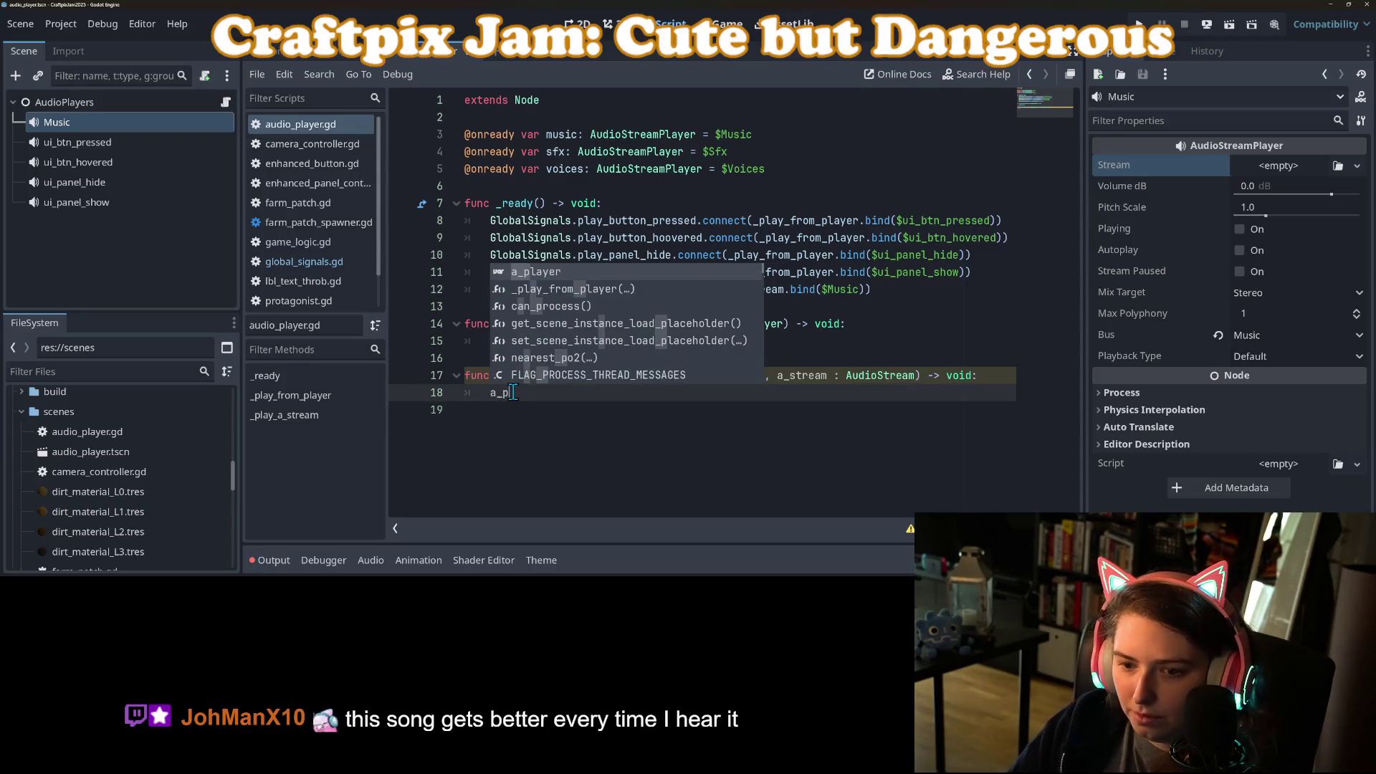
{"action": "key", "text": "Return"}
{"action": "type", "text": "st"}
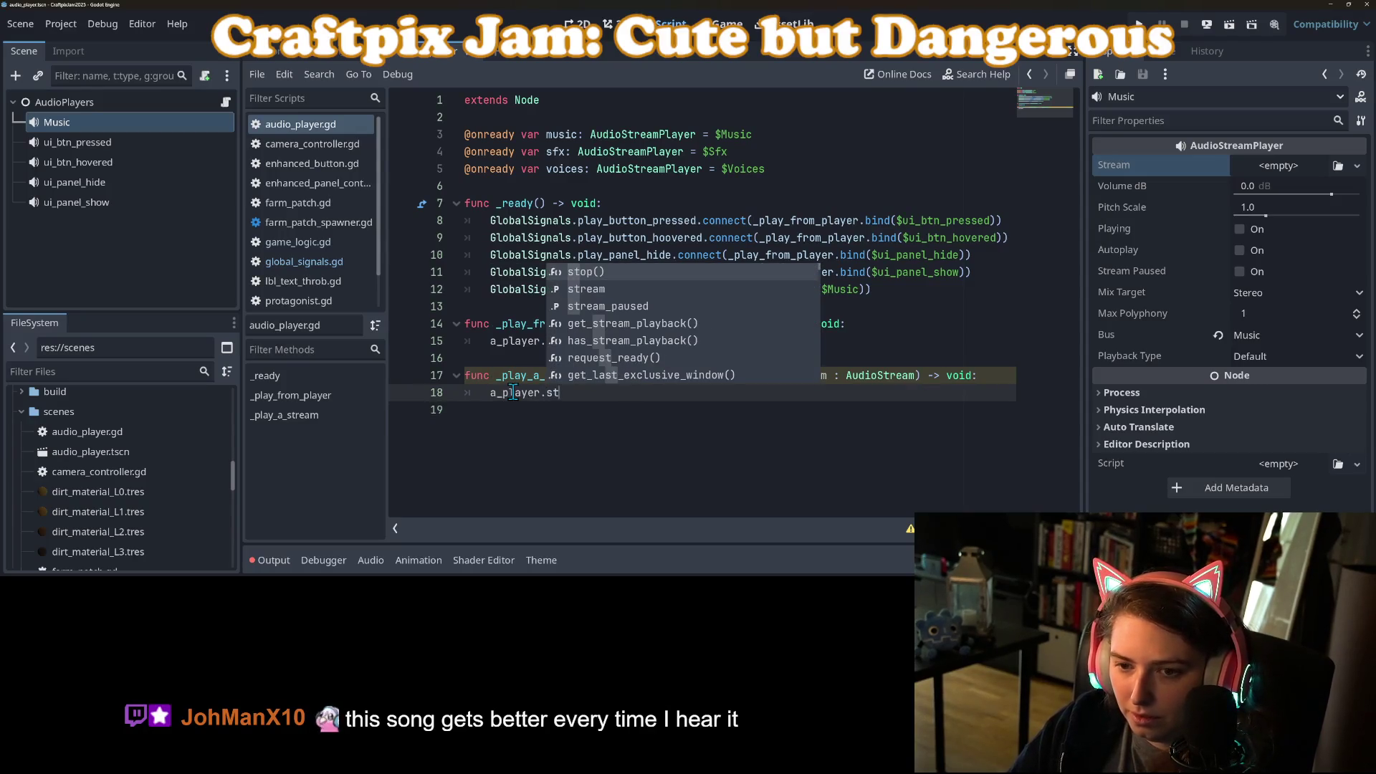
{"action": "key", "text": "Down"}
{"action": "key", "text": "Return"}
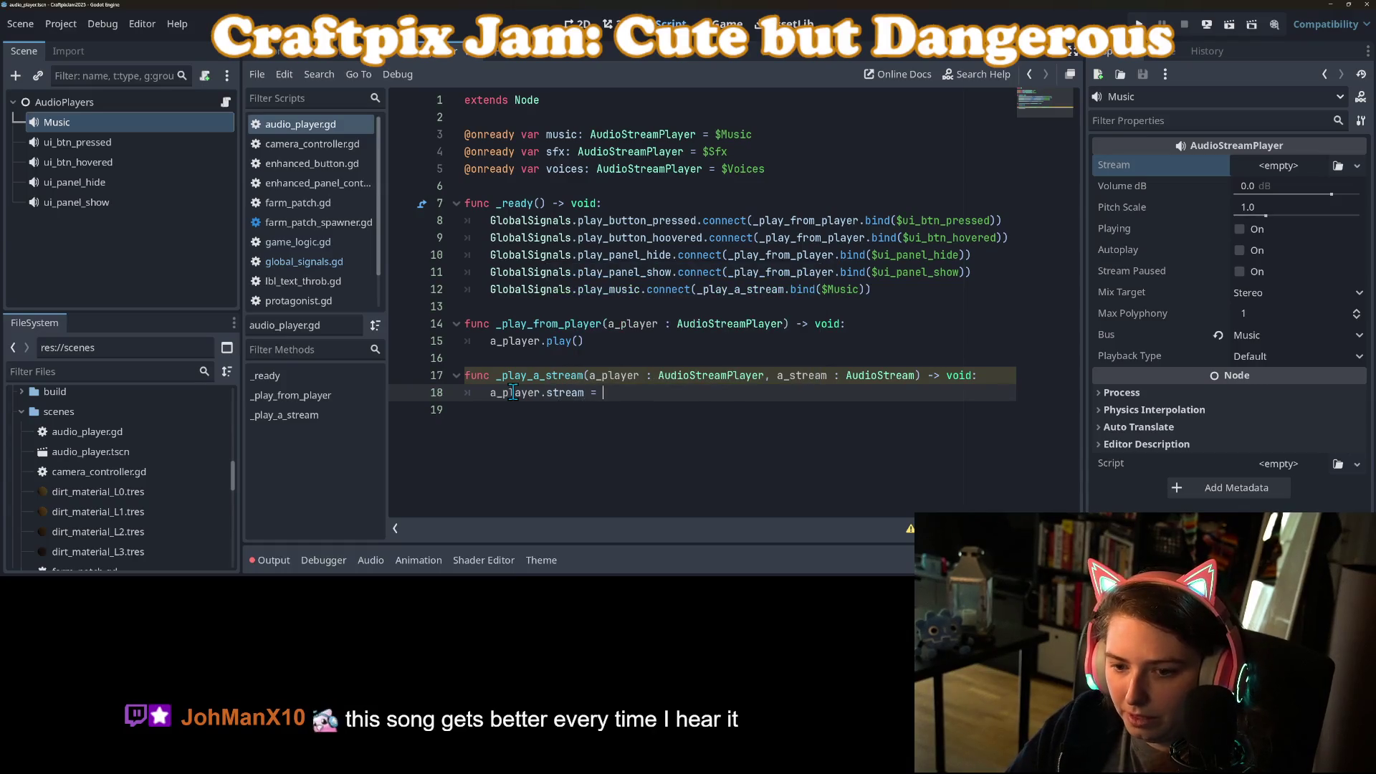
{"action": "type", "text": "a"}
{"action": "key", "text": "Down"}
{"action": "key", "text": "Return"}
{"action": "key", "text": "Return"}
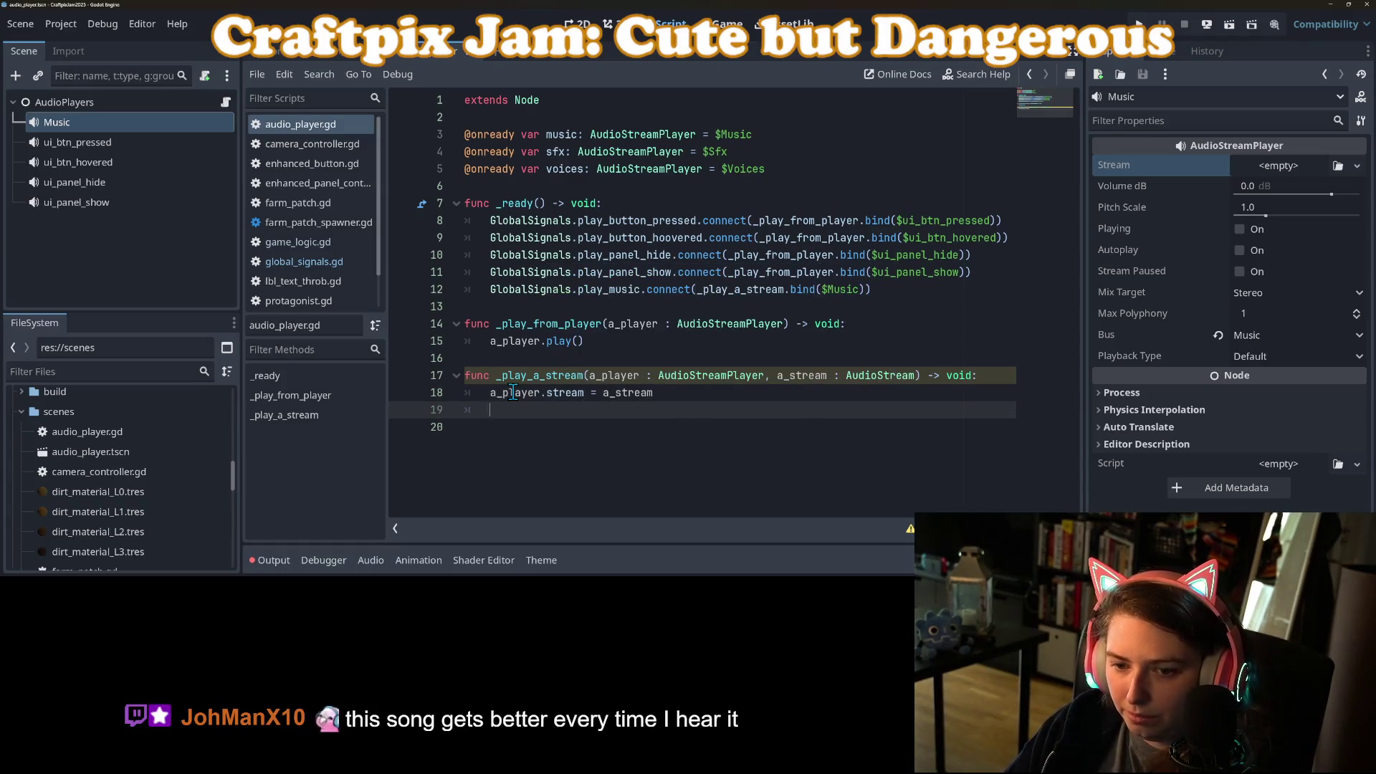
{"action": "type", "text": "_player.pl"}
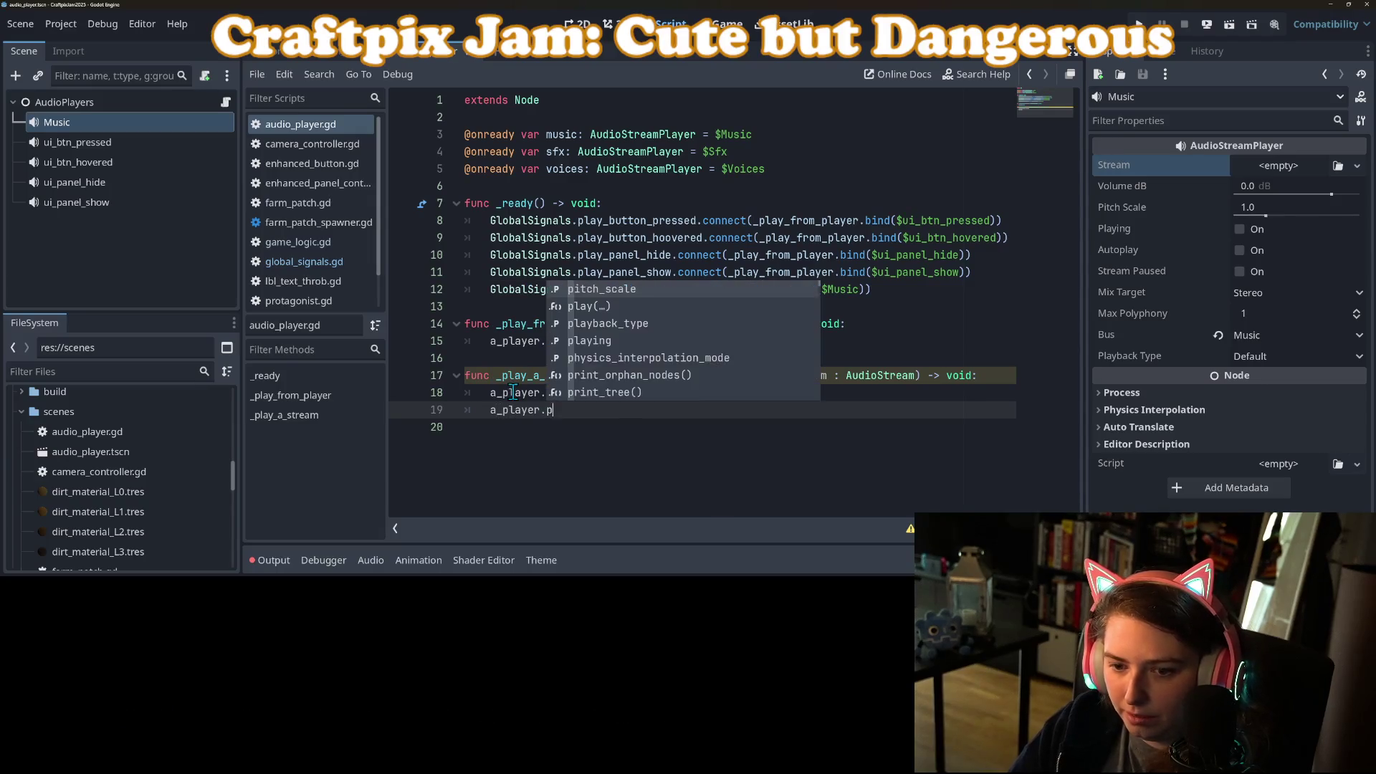
{"action": "key", "text": "Return"}
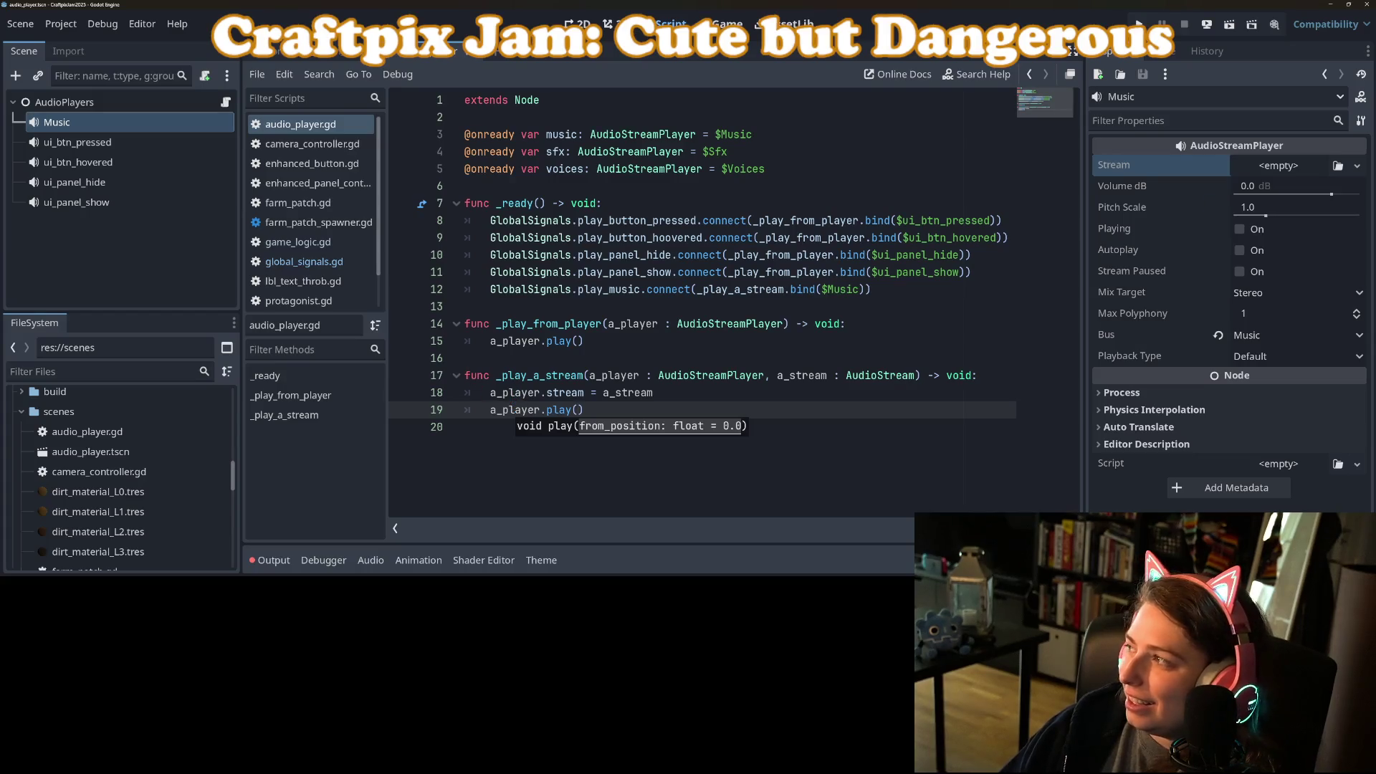
{"action": "left_click", "coordinate": [676, 324]}
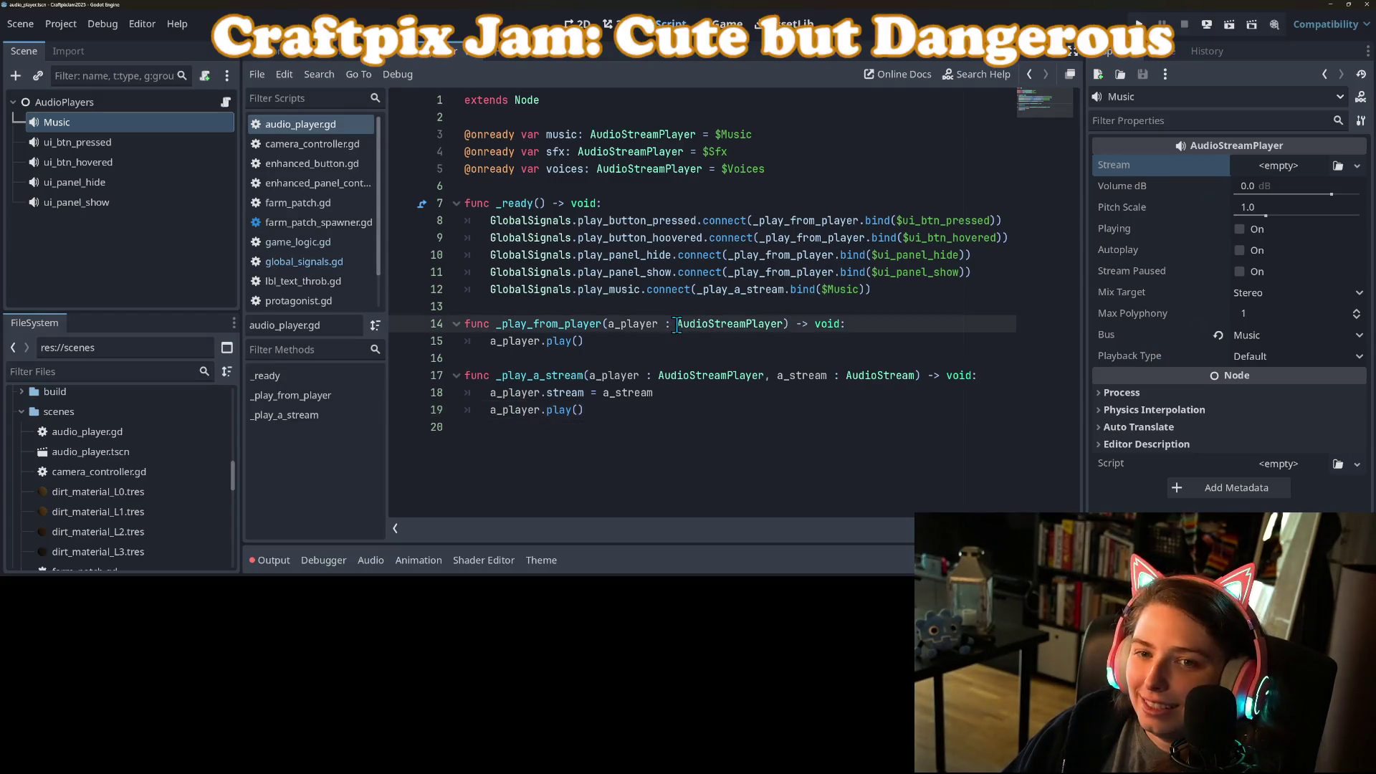
{"action": "left_click", "coordinate": [702, 403]}
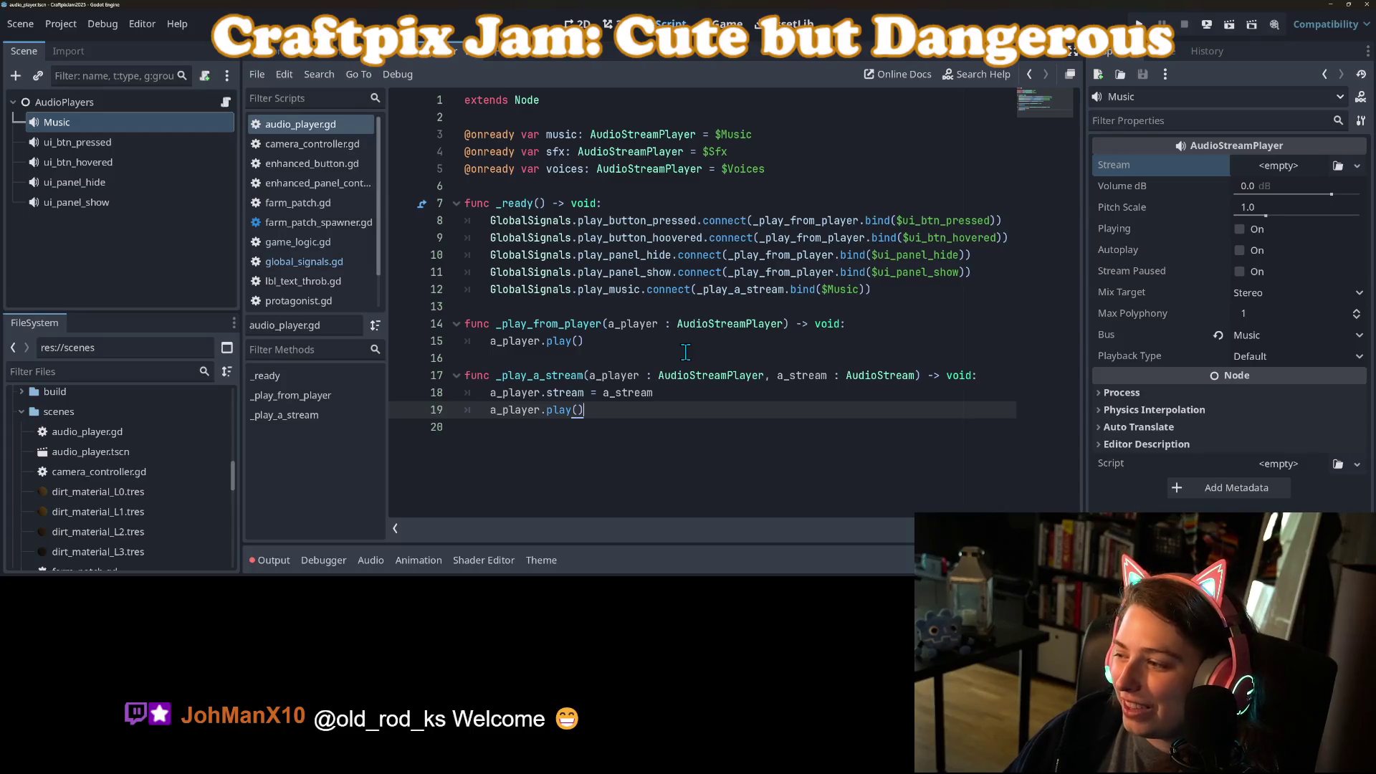
{"action": "left_click", "coordinate": [690, 390]}
{"action": "left_click", "coordinate": [742, 403]}
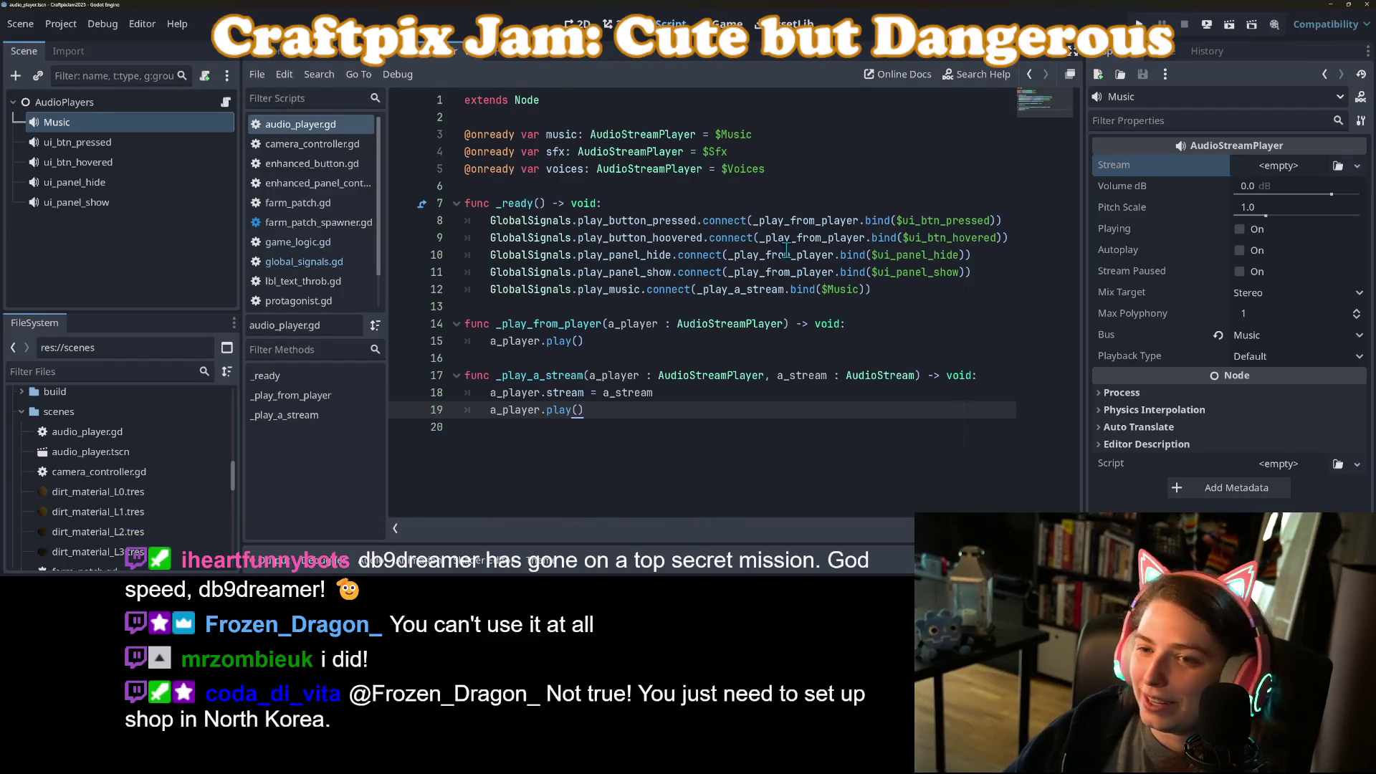
{"action": "mouse_move", "coordinate": [743, 372]}
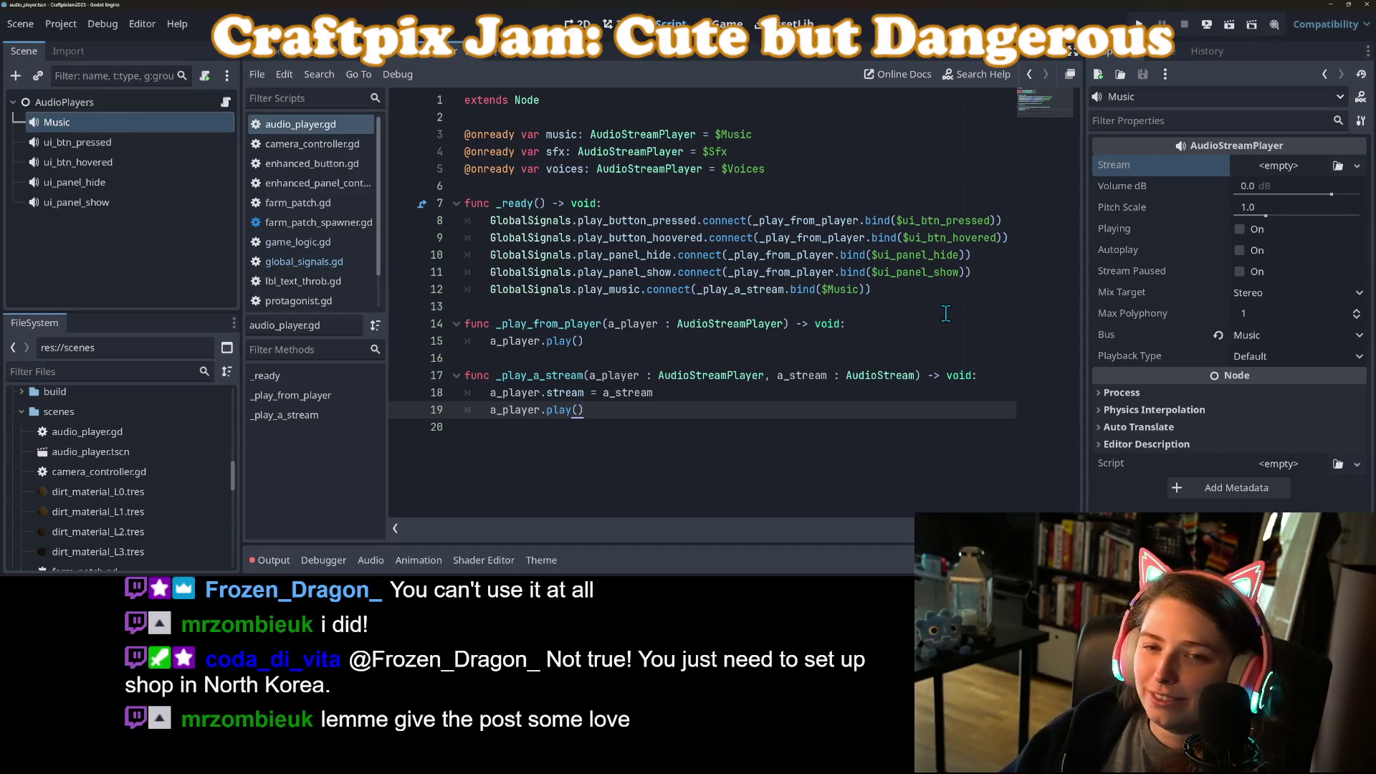
{"action": "left_click", "coordinate": [804, 327]}
{"action": "left_click", "coordinate": [772, 172]}
{"action": "mouse_move", "coordinate": [795, 162]}
{"action": "left_mouse_down"}
{"action": "mouse_move", "coordinate": [424, 167]}
{"action": "mouse_move", "coordinate": [430, 150]}
{"action": "left_mouse_up"}
{"action": "key", "text": "BackSpace"}
{"action": "key", "text": "BackSpace"}
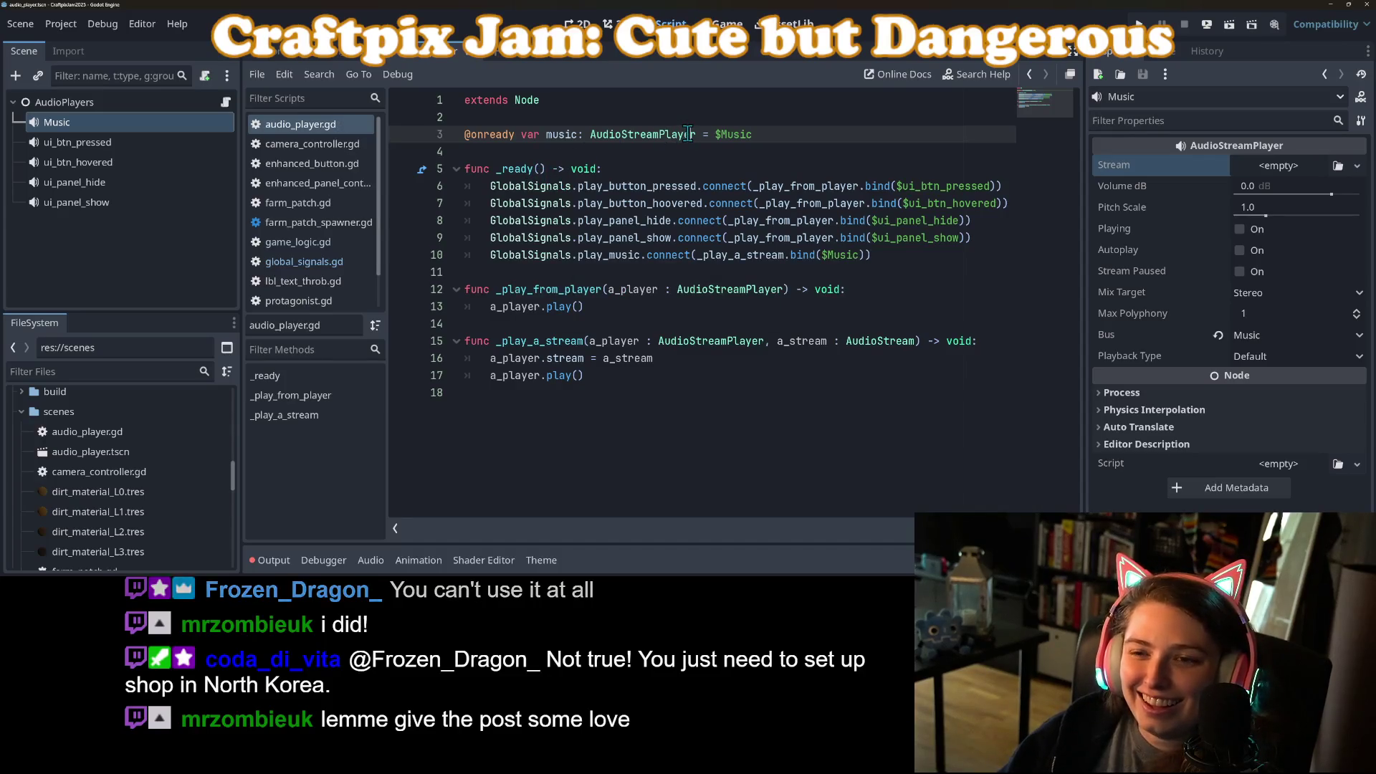
{"action": "left_click_drag", "start_coordinate": [781, 135], "coordinate": [317, 114]}
{"action": "key", "text": "BackSpace"}
{"action": "key", "text": "BackSpace"}
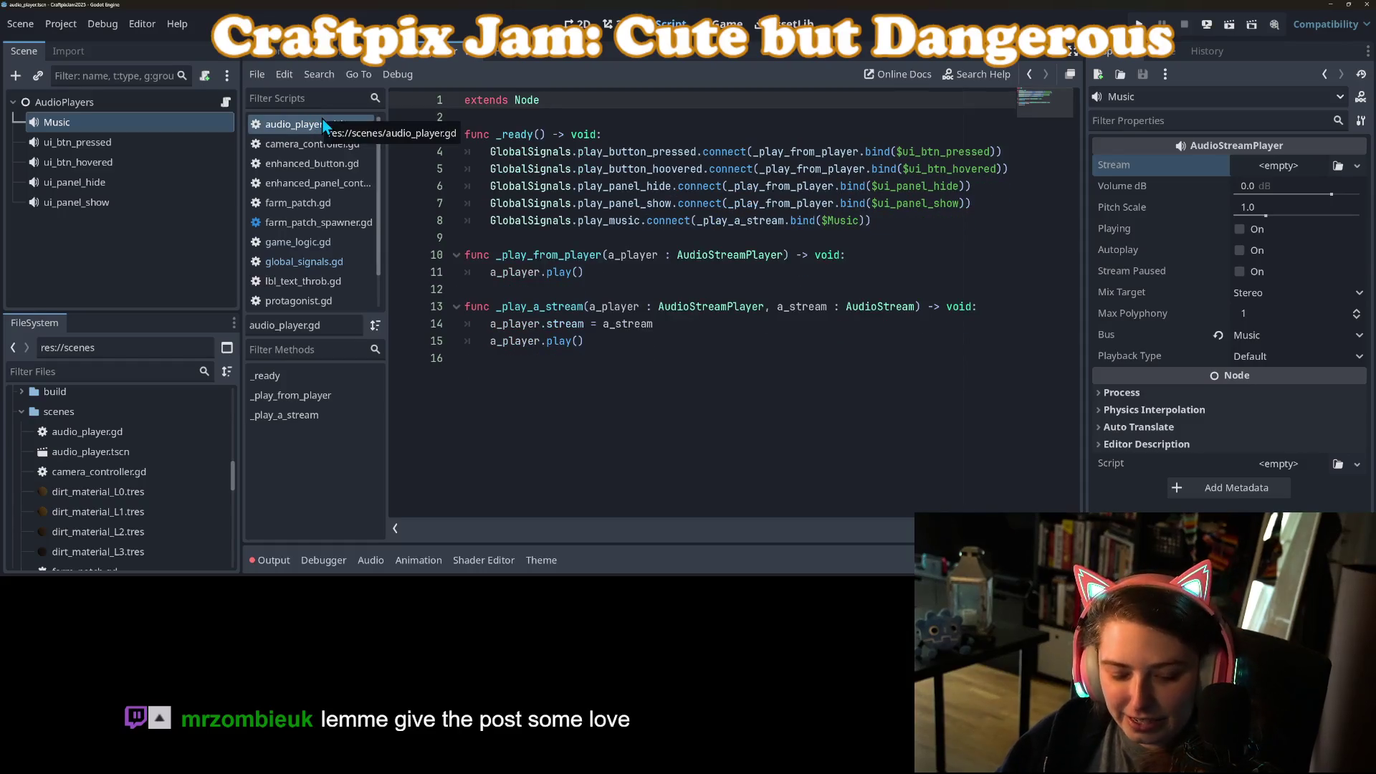
{"action": "left_click", "coordinate": [895, 182]}
{"action": "left_click", "coordinate": [876, 226]}
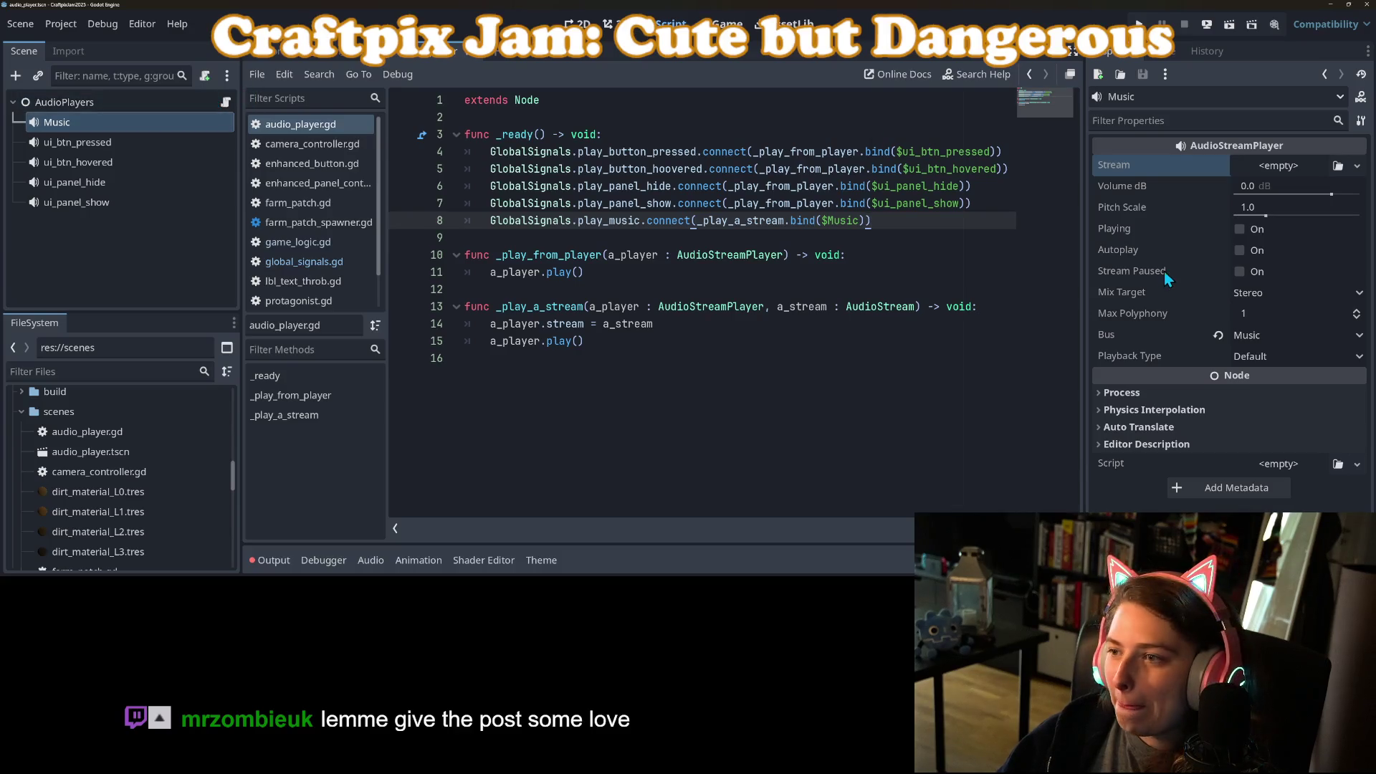
{"action": "left_click", "coordinate": [766, 203]}
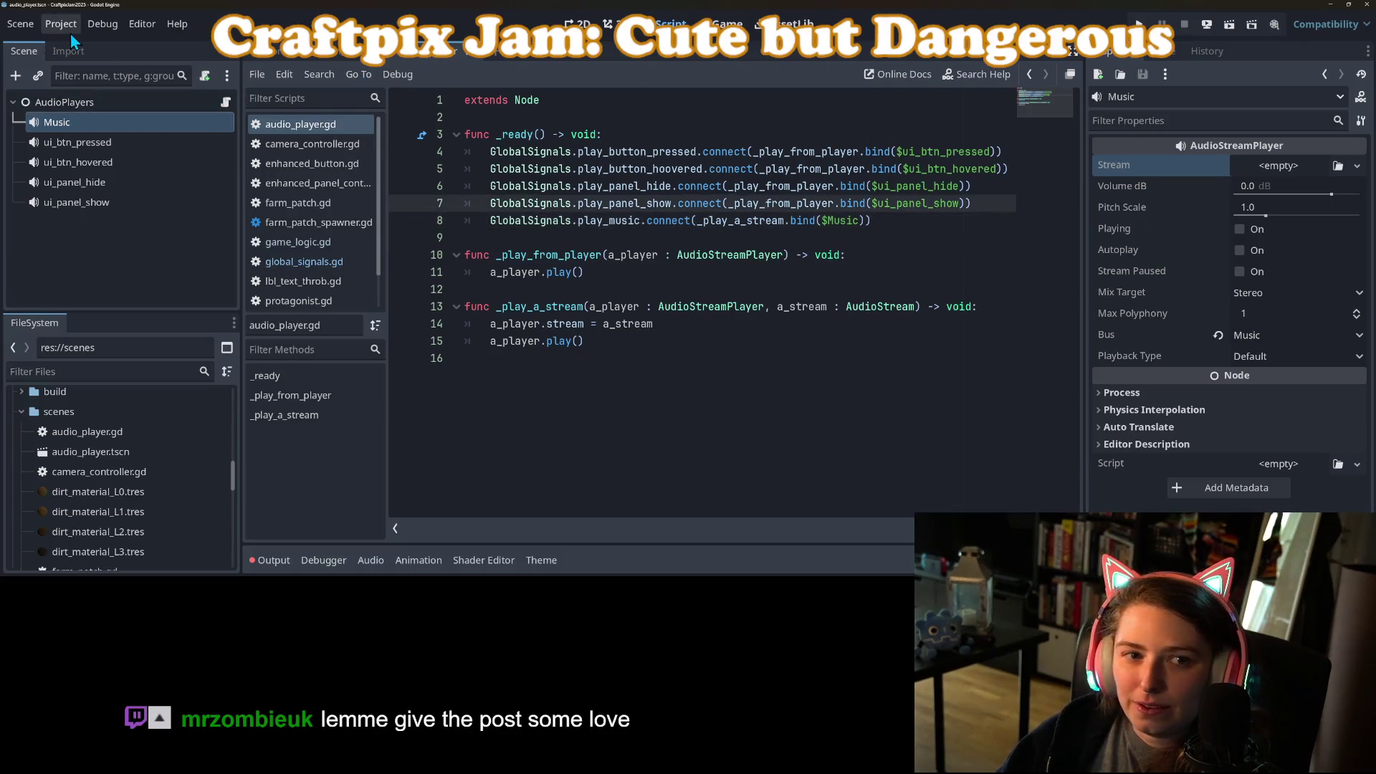
{"action": "left_click", "coordinate": [71, 33]}
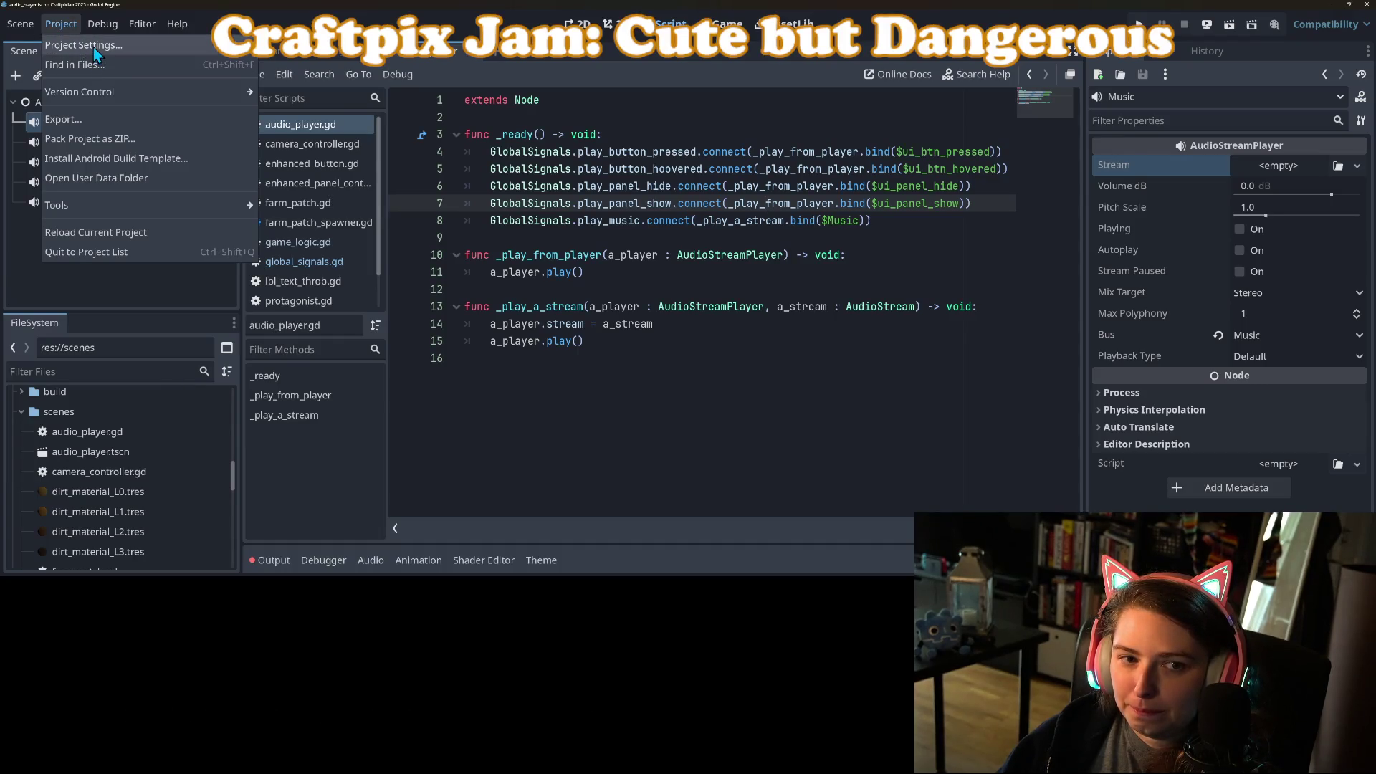
Add res://scenes/audio_player.tscn as the AudioPlayer autoload in Project Settings > Globals.
{"action": "left_click", "coordinate": [95, 48]}
{"action": "left_click", "coordinate": [487, 76]}
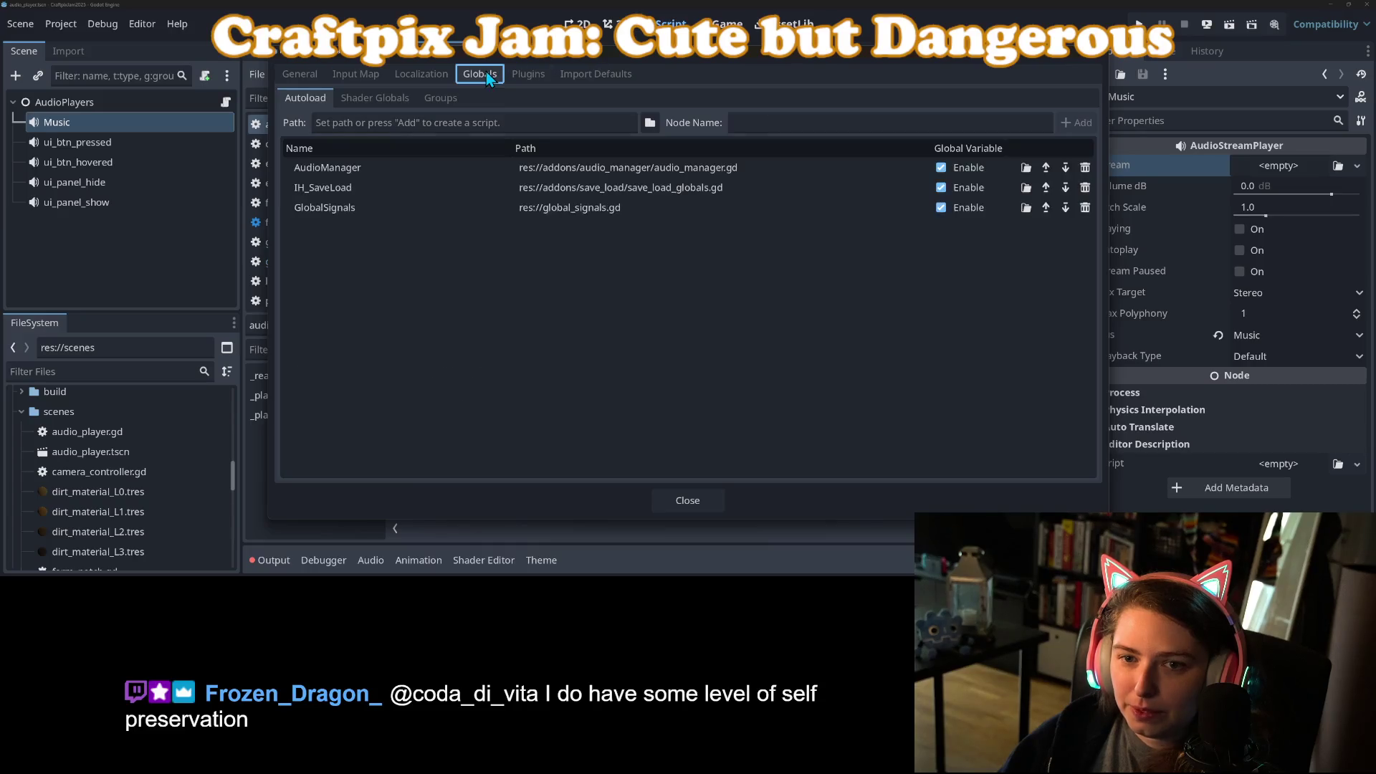
{"action": "left_click", "coordinate": [649, 124]}
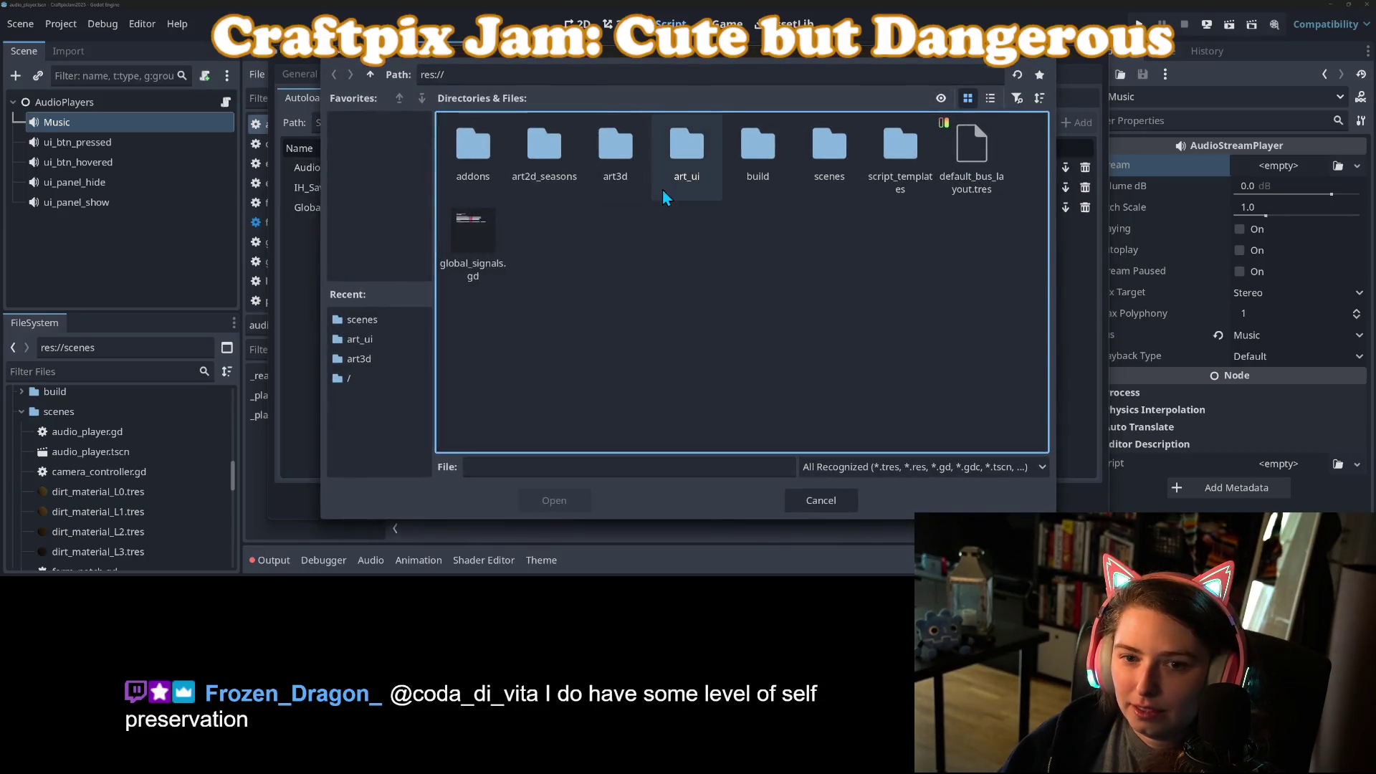
{"action": "double_click", "coordinate": [829, 155]}
{"action": "double_click", "coordinate": [486, 148]}
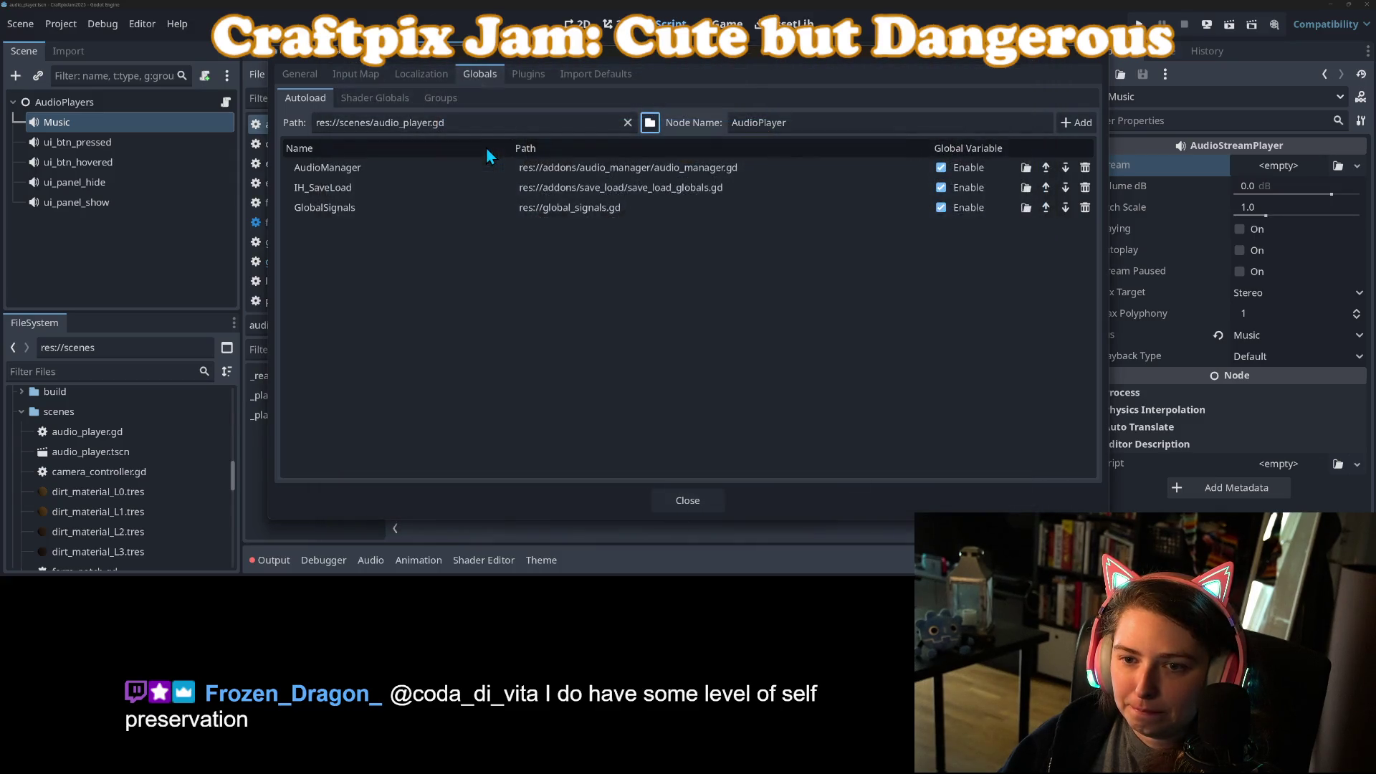
{"action": "left_click", "coordinate": [650, 123]}
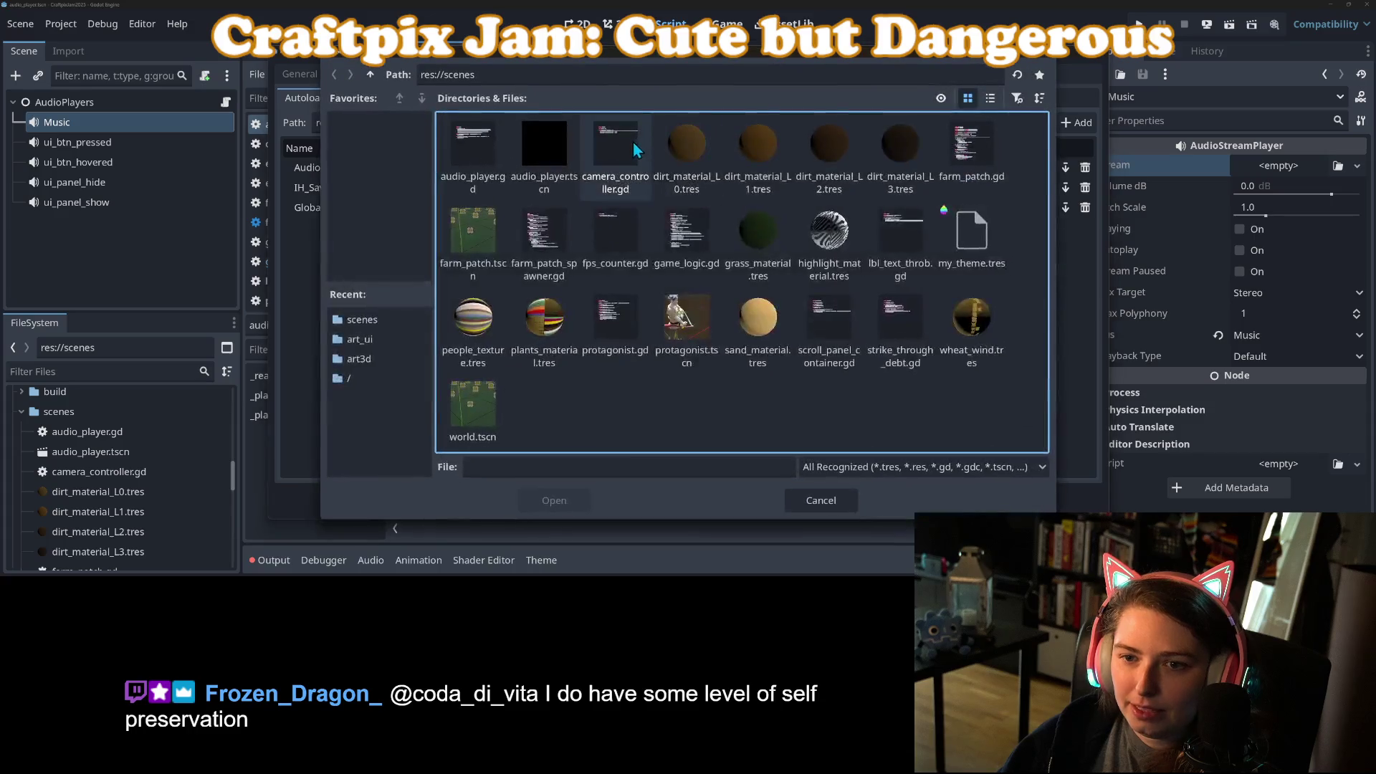
{"action": "double_click", "coordinate": [567, 151]}
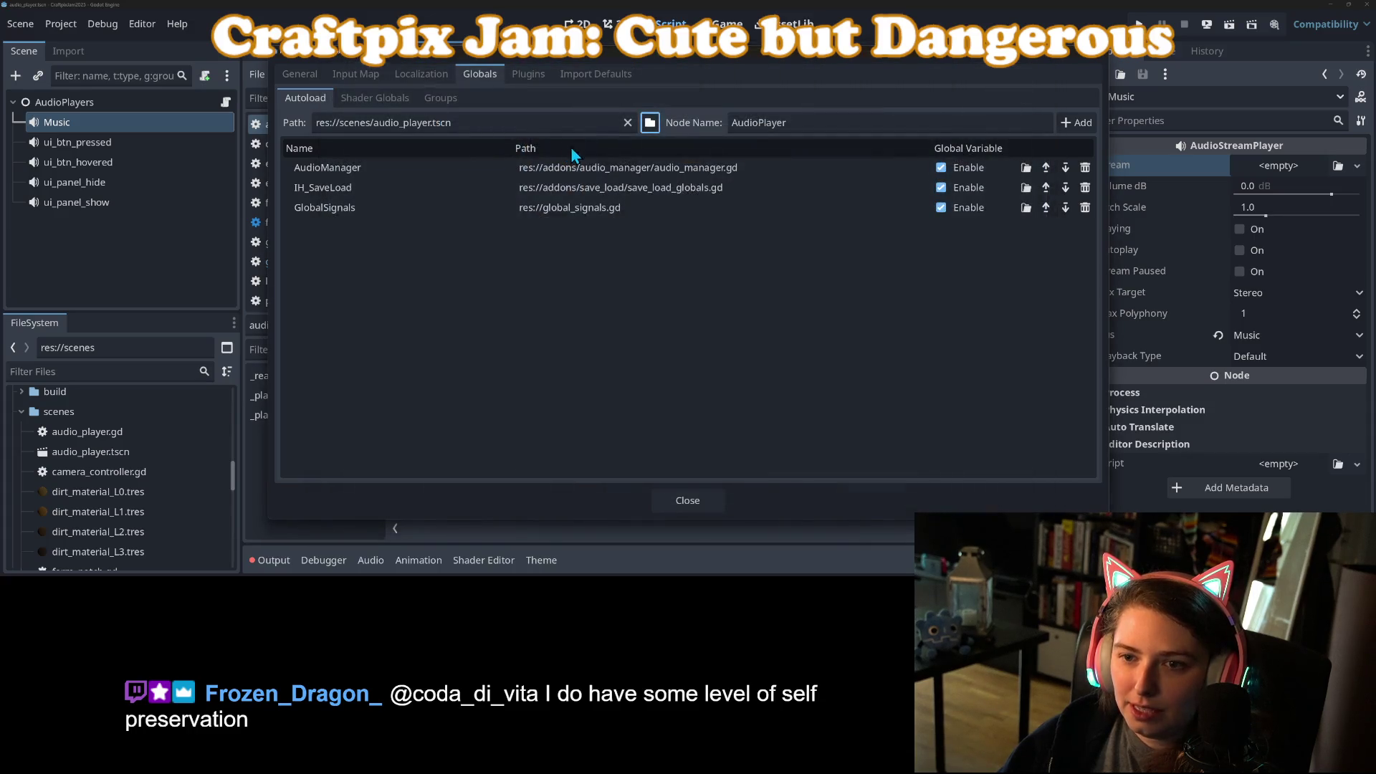
{"action": "left_click", "coordinate": [1077, 123]}
{"action": "left_click", "coordinate": [687, 500]}
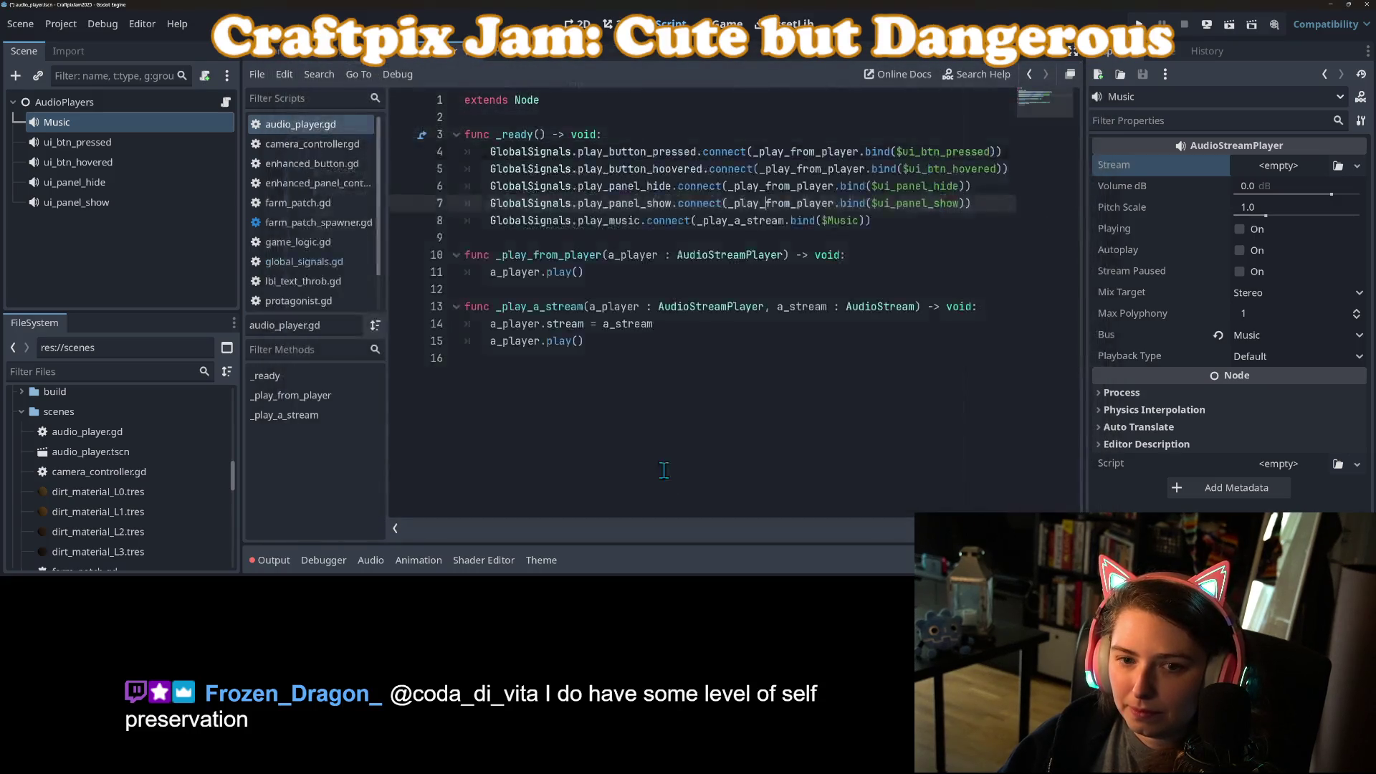
Open global_signals.gd and select the play_music signal name.
{"action": "left_click", "coordinate": [678, 378]}
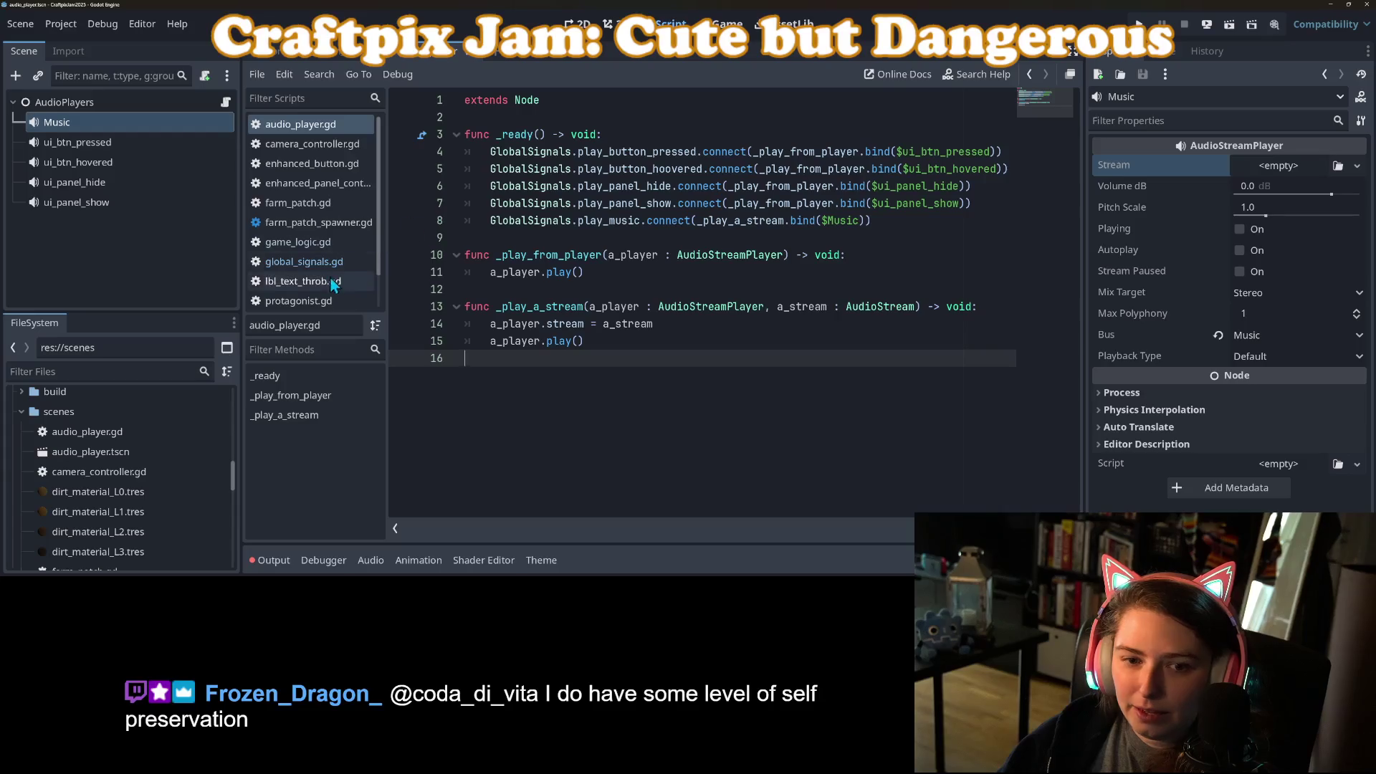
{"action": "left_click", "coordinate": [605, 243]}
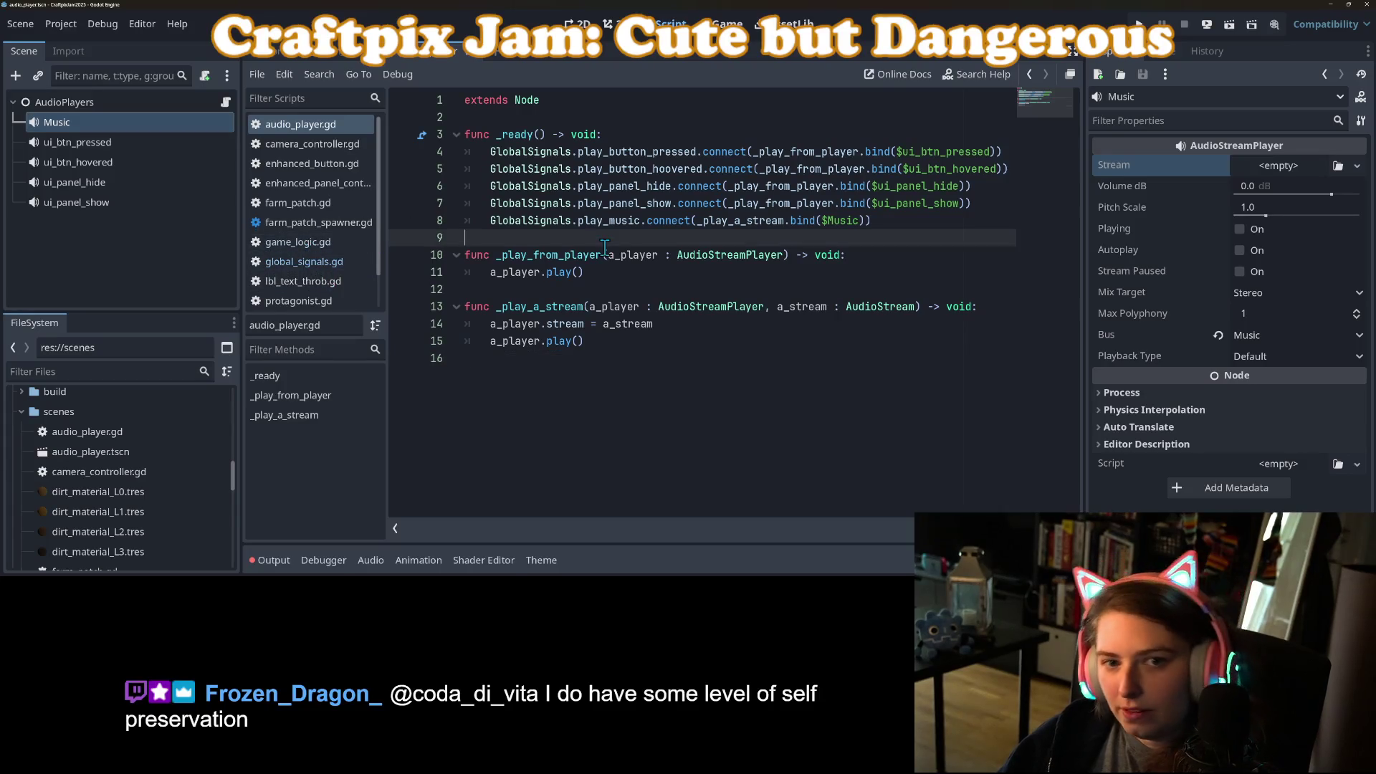
{"action": "left_click", "coordinate": [307, 263]}
{"action": "left_click", "coordinate": [836, 274]}
{"action": "double_click", "coordinate": [760, 277]}
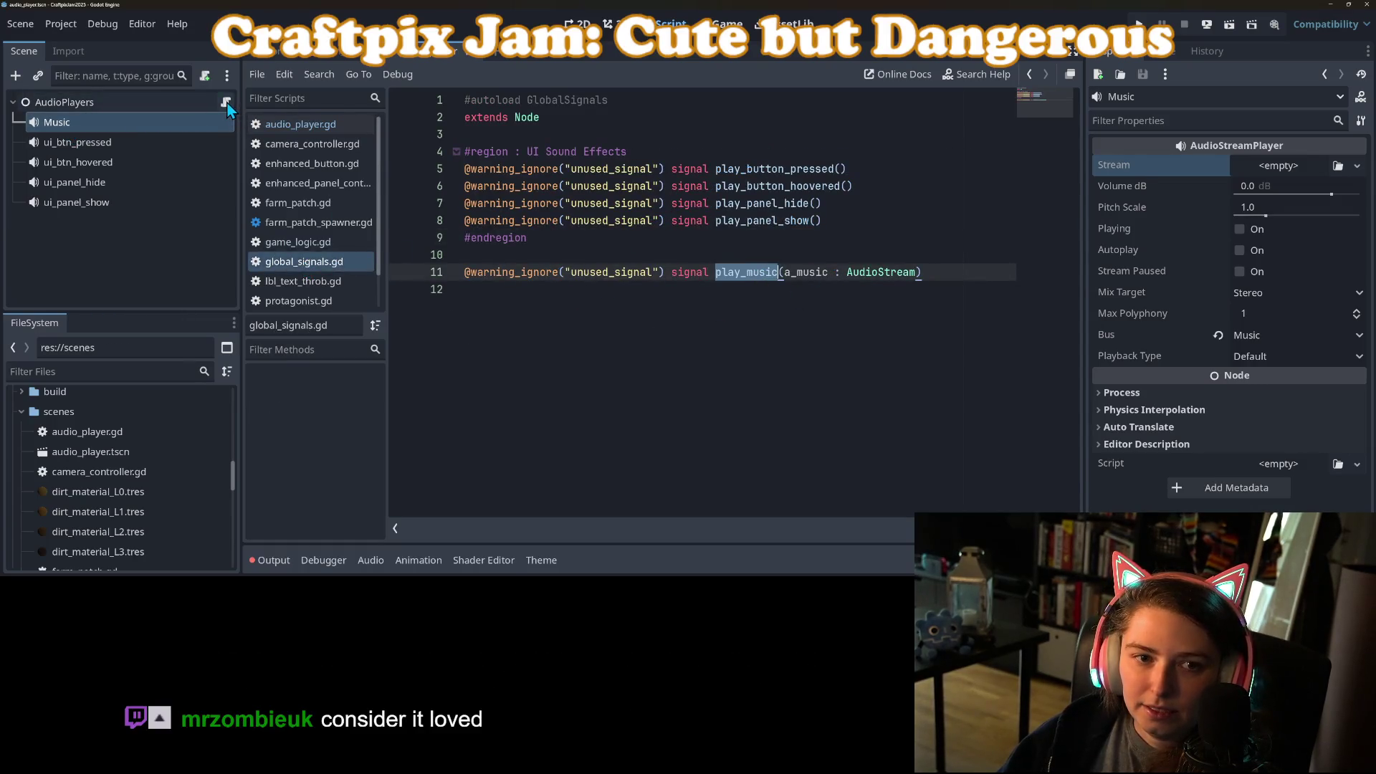
Switch to the world scene and place the caret at game_logic.gd's _ready header.
{"action": "left_click", "coordinate": [297, 70]}
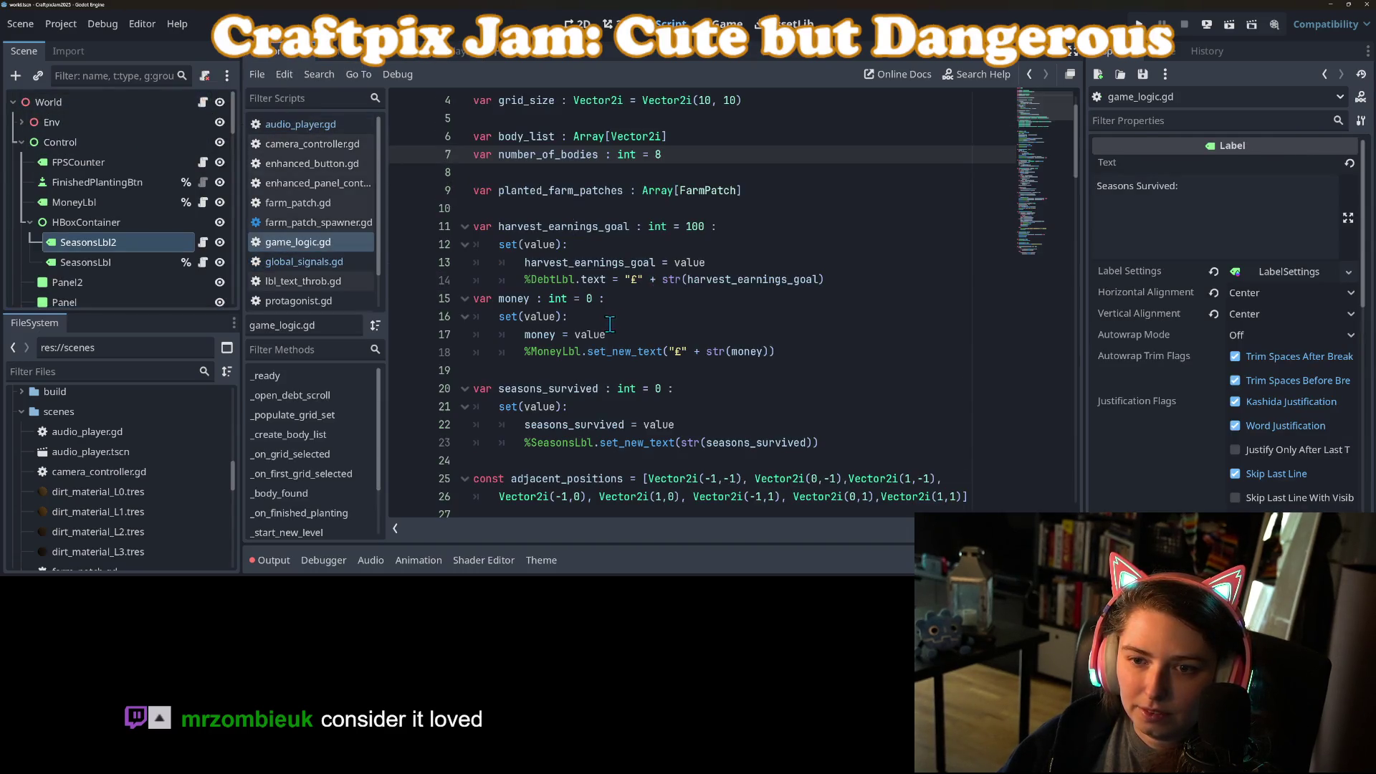
{"action": "scroll", "coordinate": [611, 323], "scroll_direction": "down", "scroll_amount": 8}
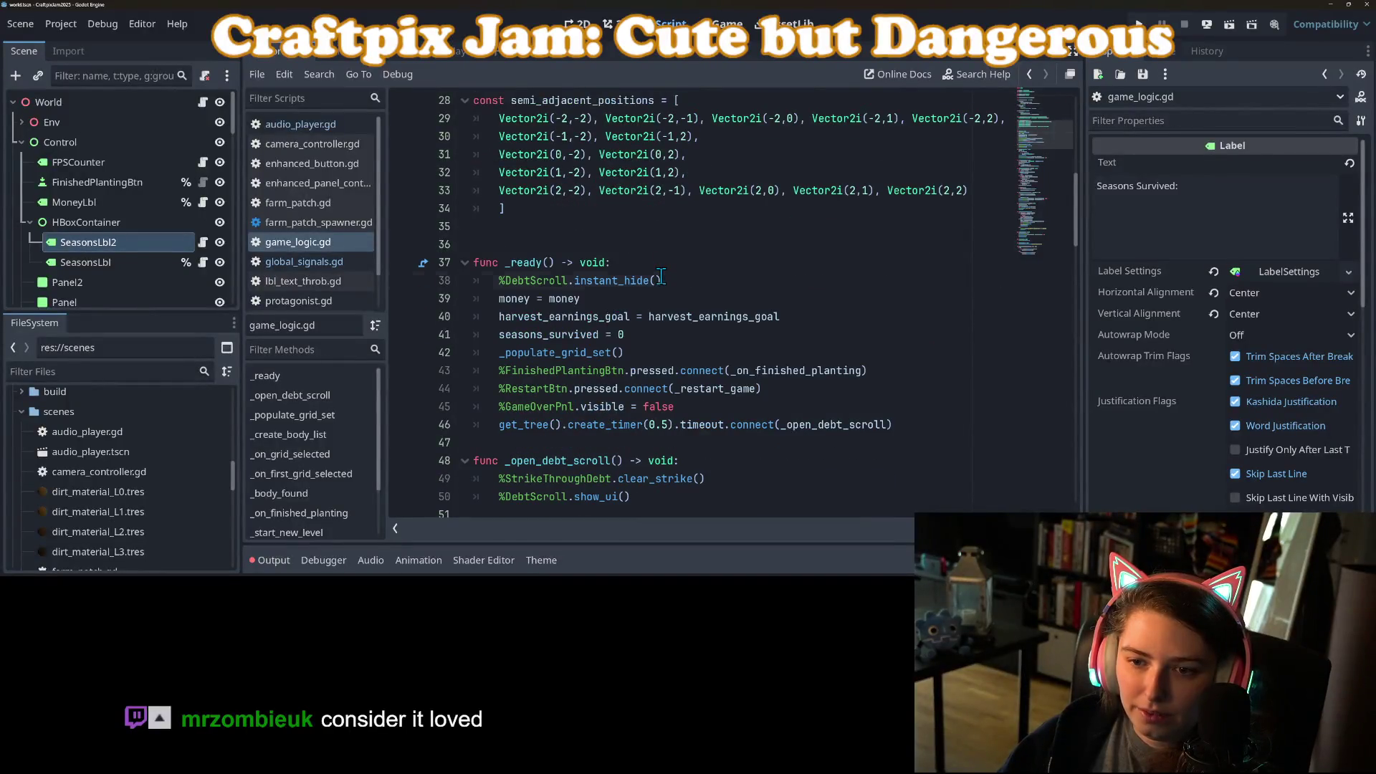
{"action": "left_click", "coordinate": [661, 278]}
{"action": "left_click", "coordinate": [661, 270]}
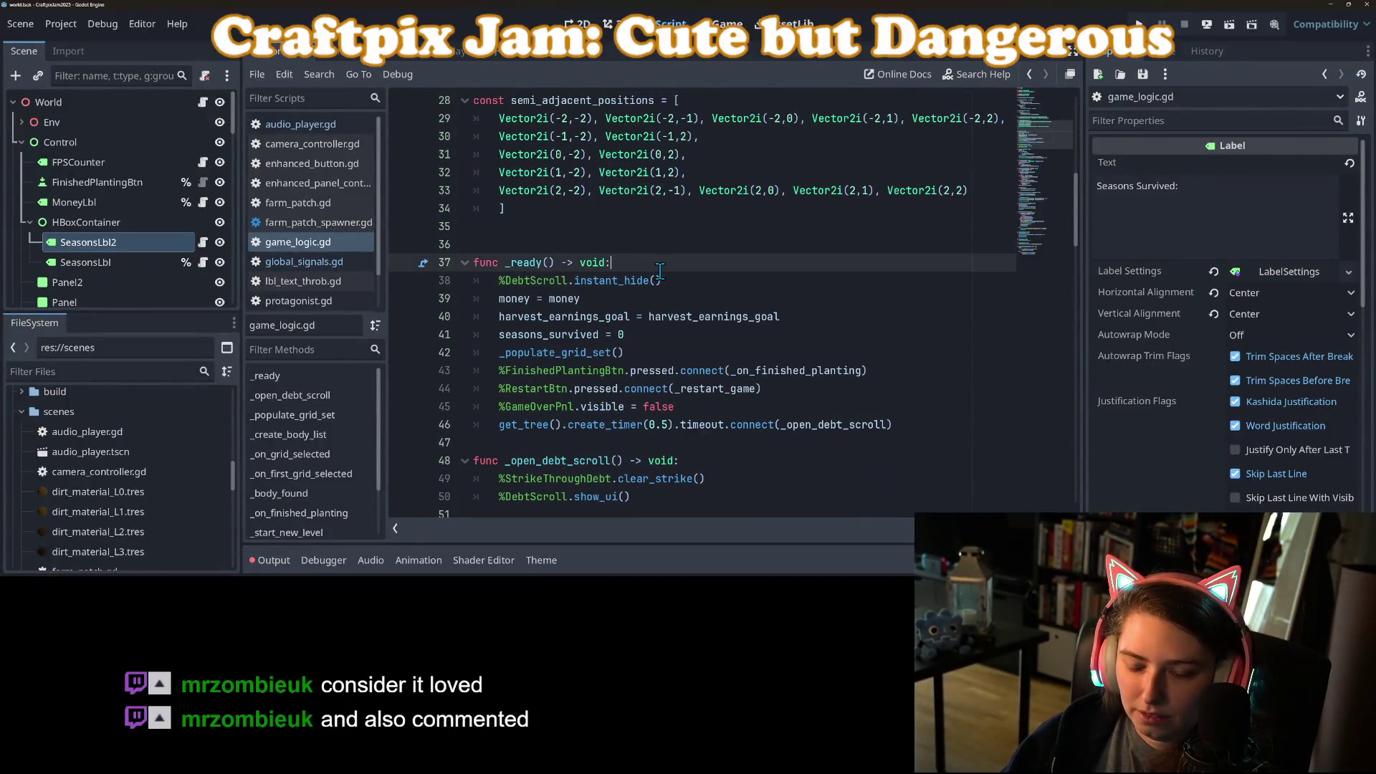
Add GlobalSignals.play_music.emit() as the first line of _ready.
{"action": "key", "text": "Return"}
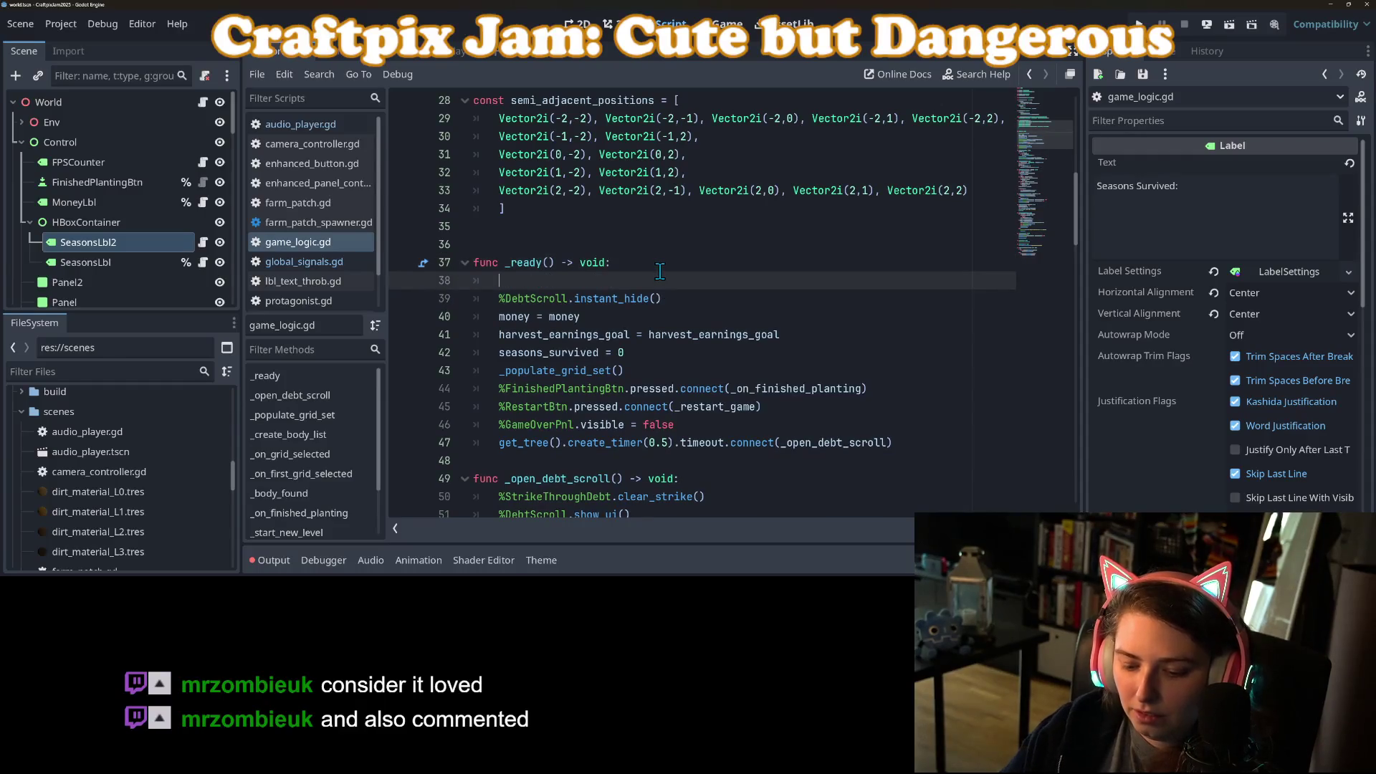
{"action": "type", "text": "obalSignals.play_music"}
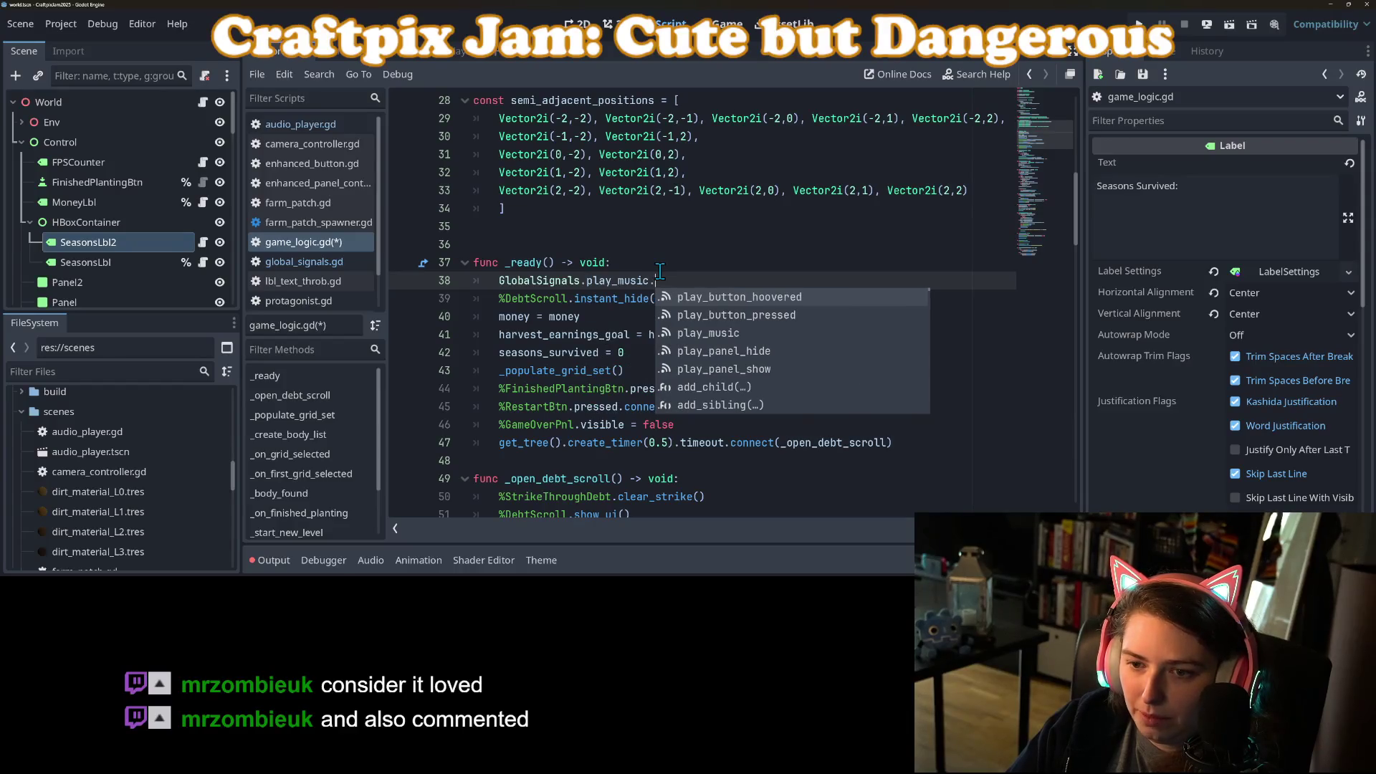
{"action": "type", "text": ".emit("}
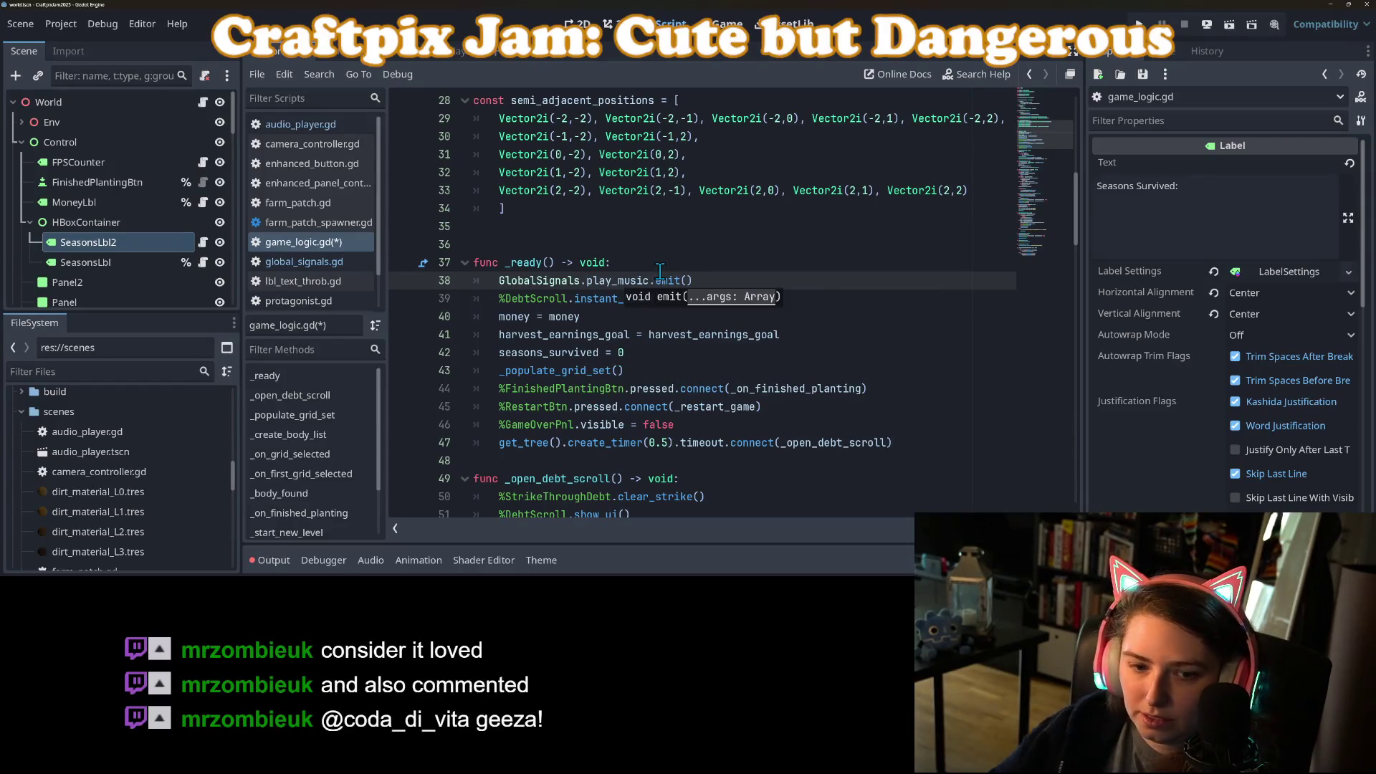
{"action": "scroll", "coordinate": [568, 466], "scroll_direction": "up", "scroll_amount": 5}
{"action": "scroll", "coordinate": [568, 465], "scroll_direction": "down", "scroll_amount": 4}
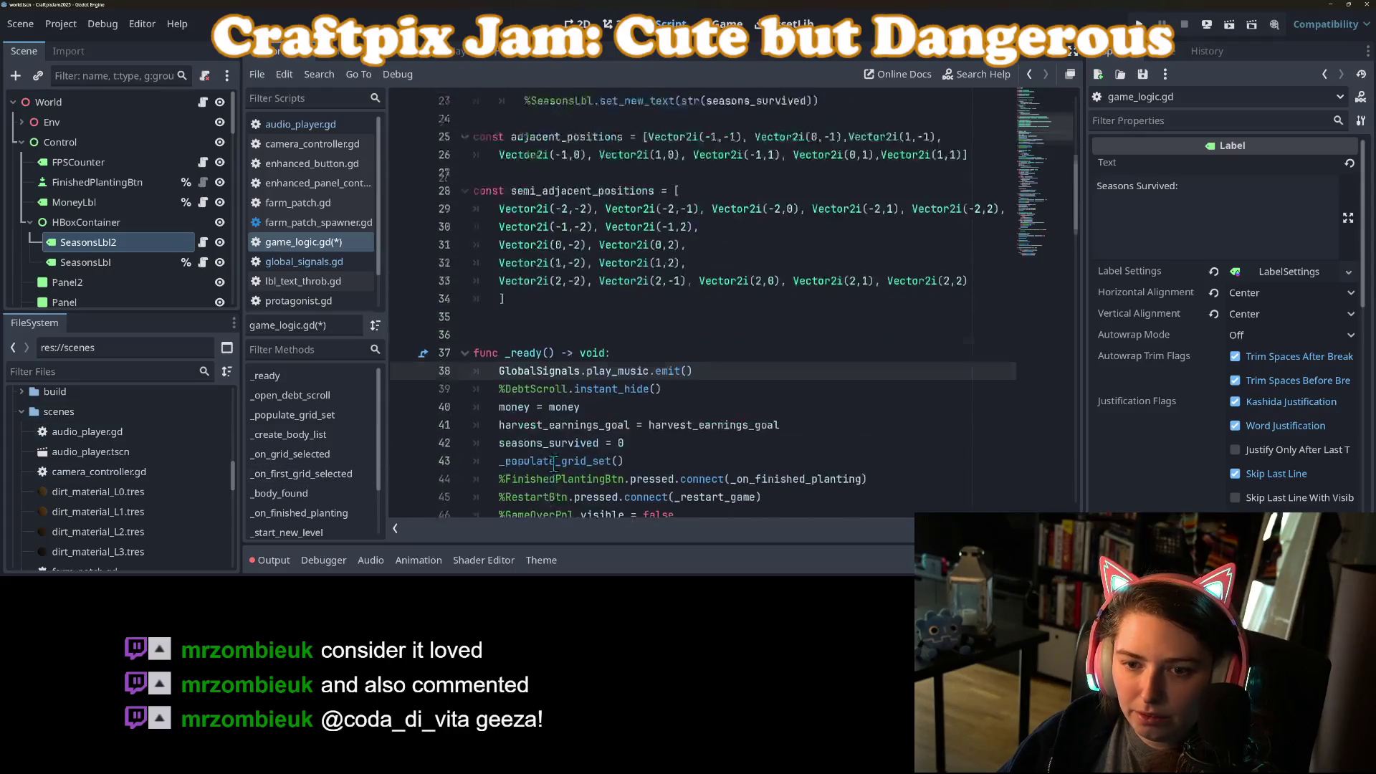
{"action": "scroll", "coordinate": [185, 480], "scroll_direction": "down", "scroll_amount": 1}
{"action": "scroll", "coordinate": [182, 487], "scroll_direction": "down", "scroll_amount": 4}
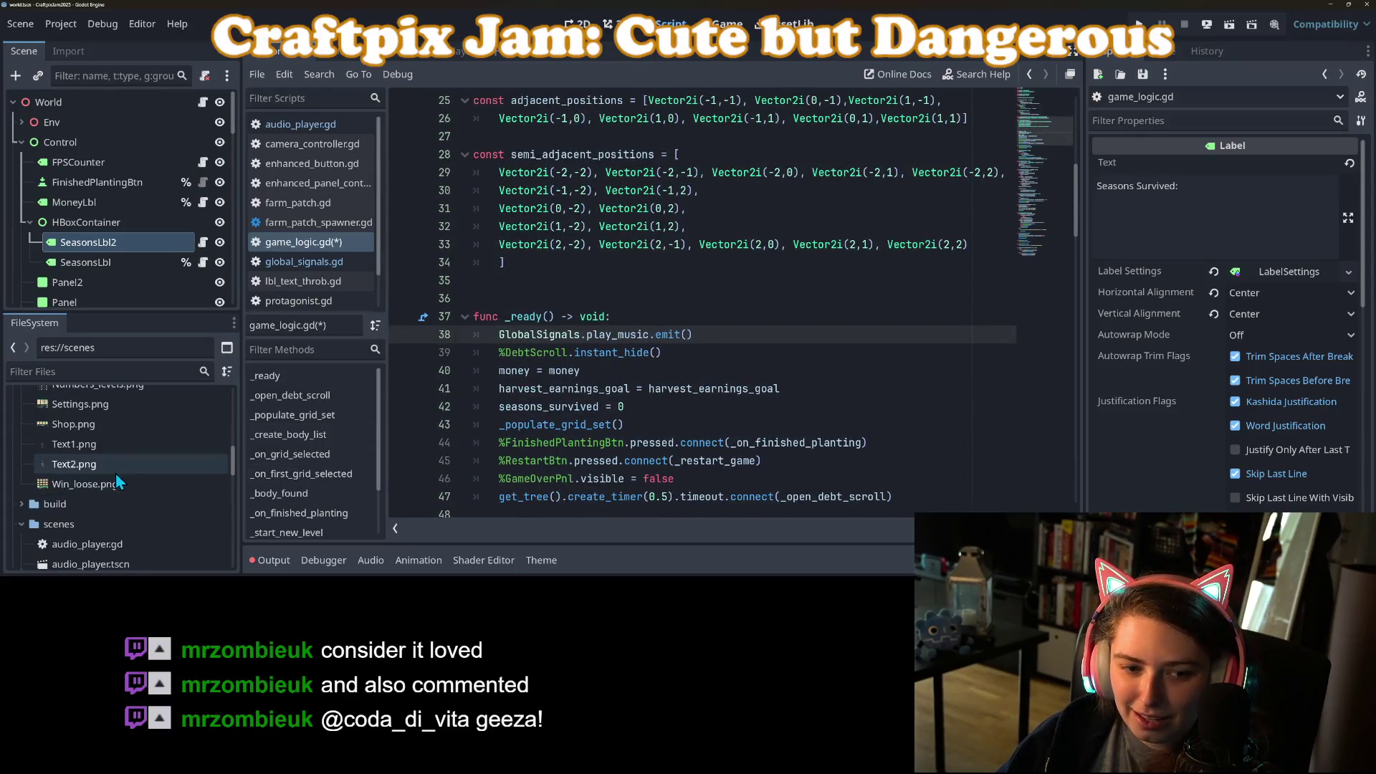
{"action": "scroll", "coordinate": [78, 481], "scroll_direction": "down", "scroll_amount": 8}
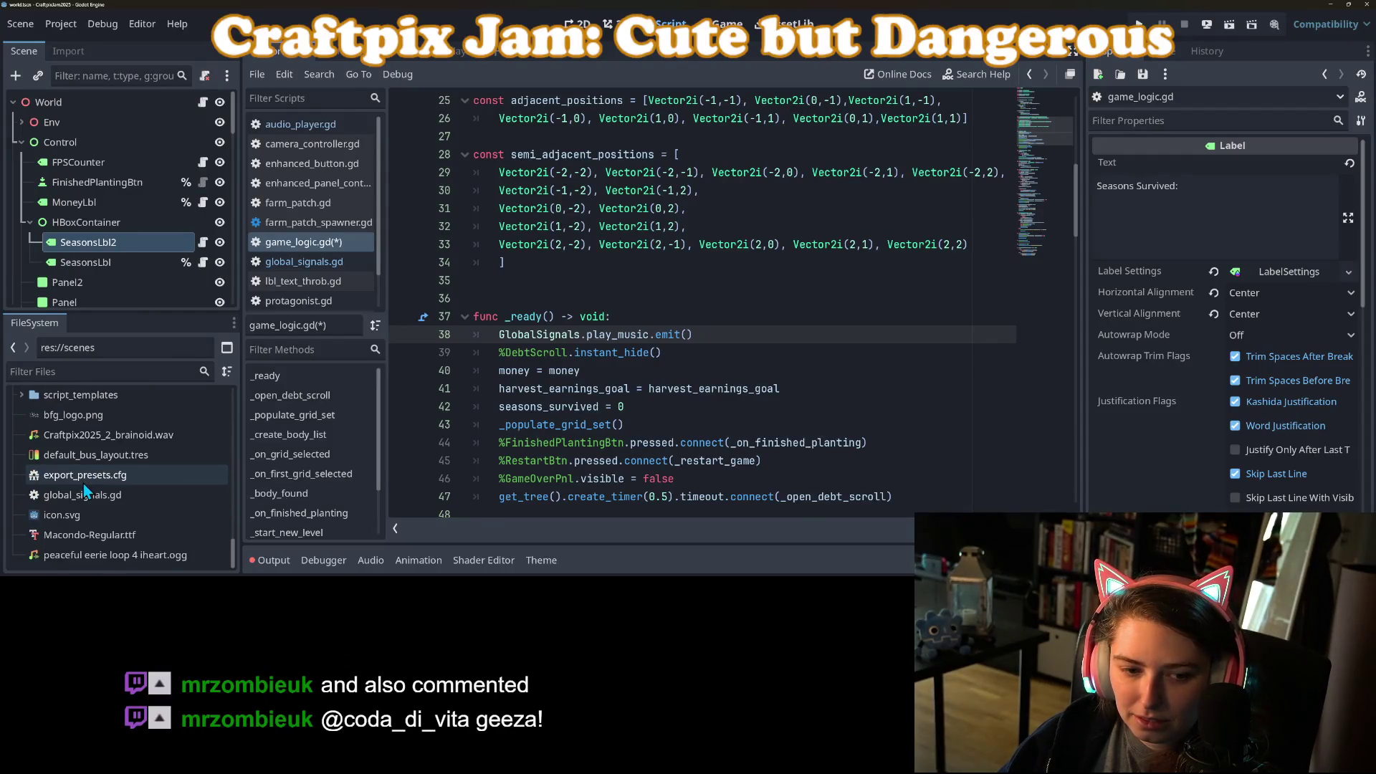
Preload Craftpix2025_2_brainoid.wav as a constant, pass it to emit, and save.
{"action": "mouse_move", "coordinate": [65, 443]}
{"action": "left_mouse_down"}
{"action": "mouse_move", "coordinate": [534, 326]}
{"action": "mouse_move", "coordinate": [545, 283]}
{"action": "left_mouse_up"}
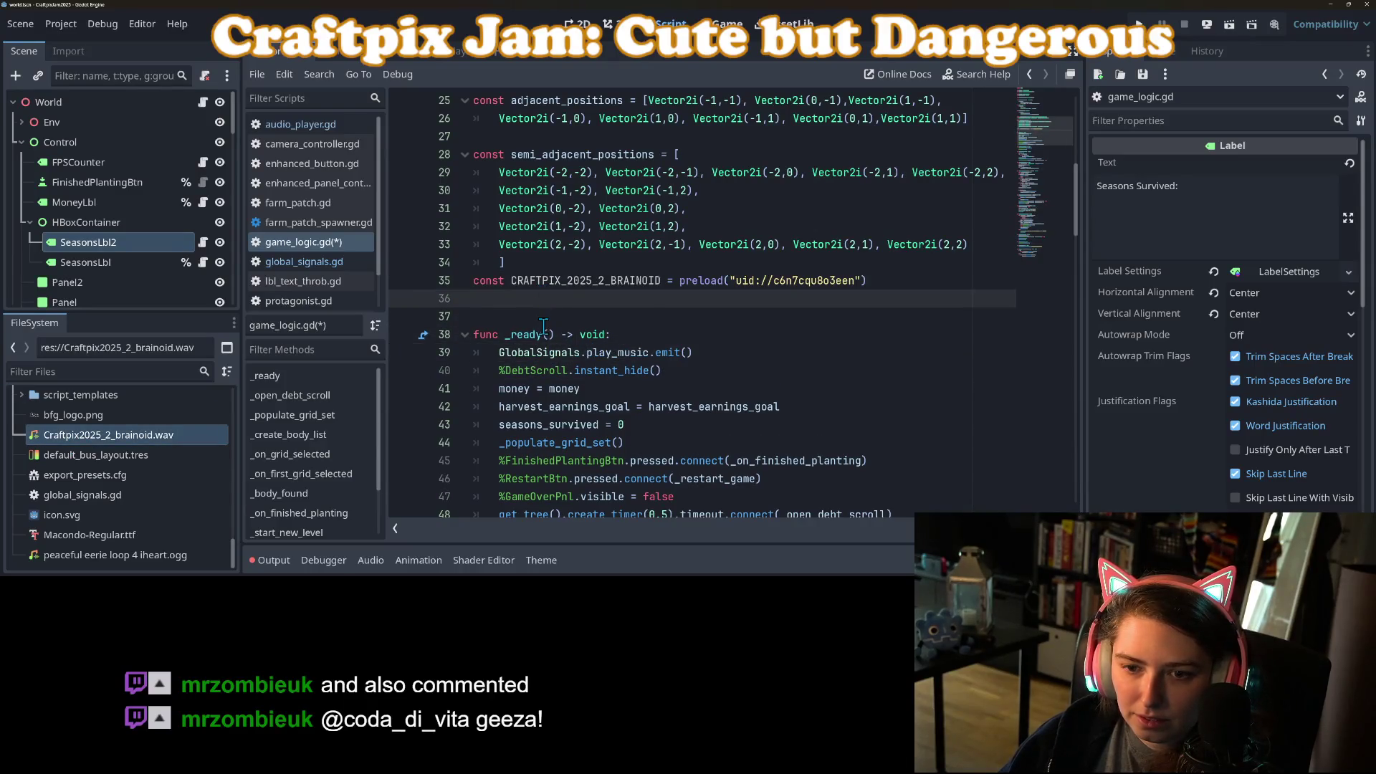
{"action": "double_click", "coordinate": [582, 280]}
{"action": "key", "text": "ctrl+c"}
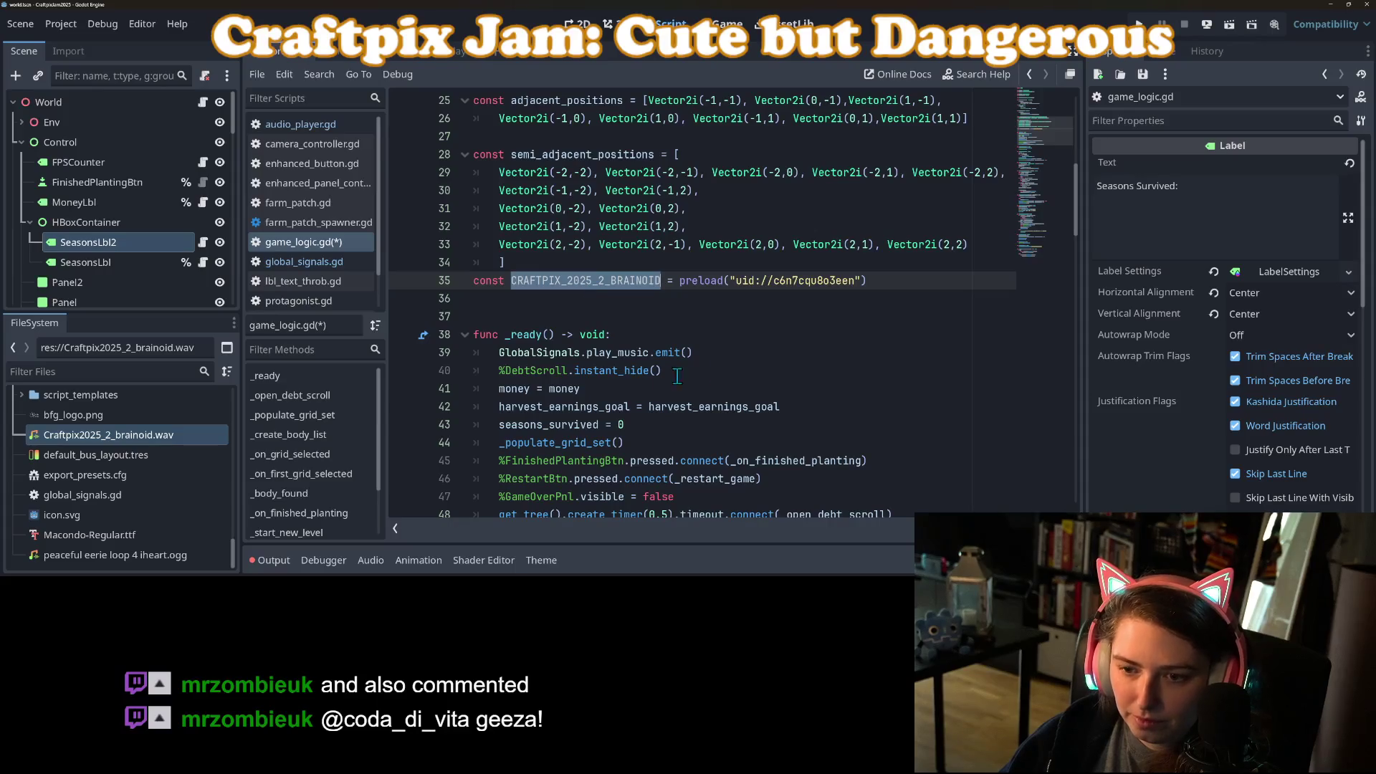
{"action": "left_click", "coordinate": [688, 352]}
{"action": "key", "text": "ctrl+v"}
{"action": "key", "text": "ctrl+s"}
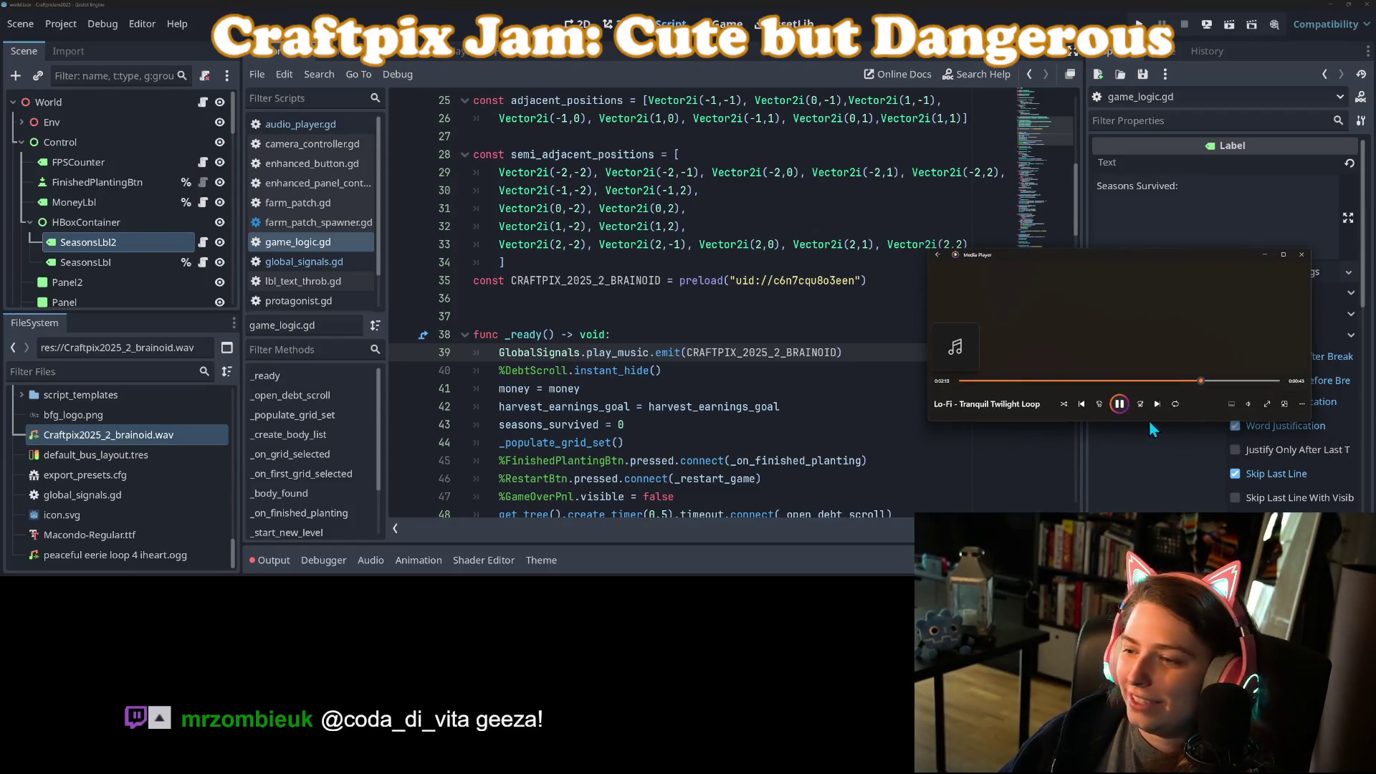
{"action": "left_click", "coordinate": [1161, 63]}
Run the game and jump to the game_logic.gd:39 error from the Debugger's Errors list.
{"action": "left_click", "coordinate": [1139, 23]}
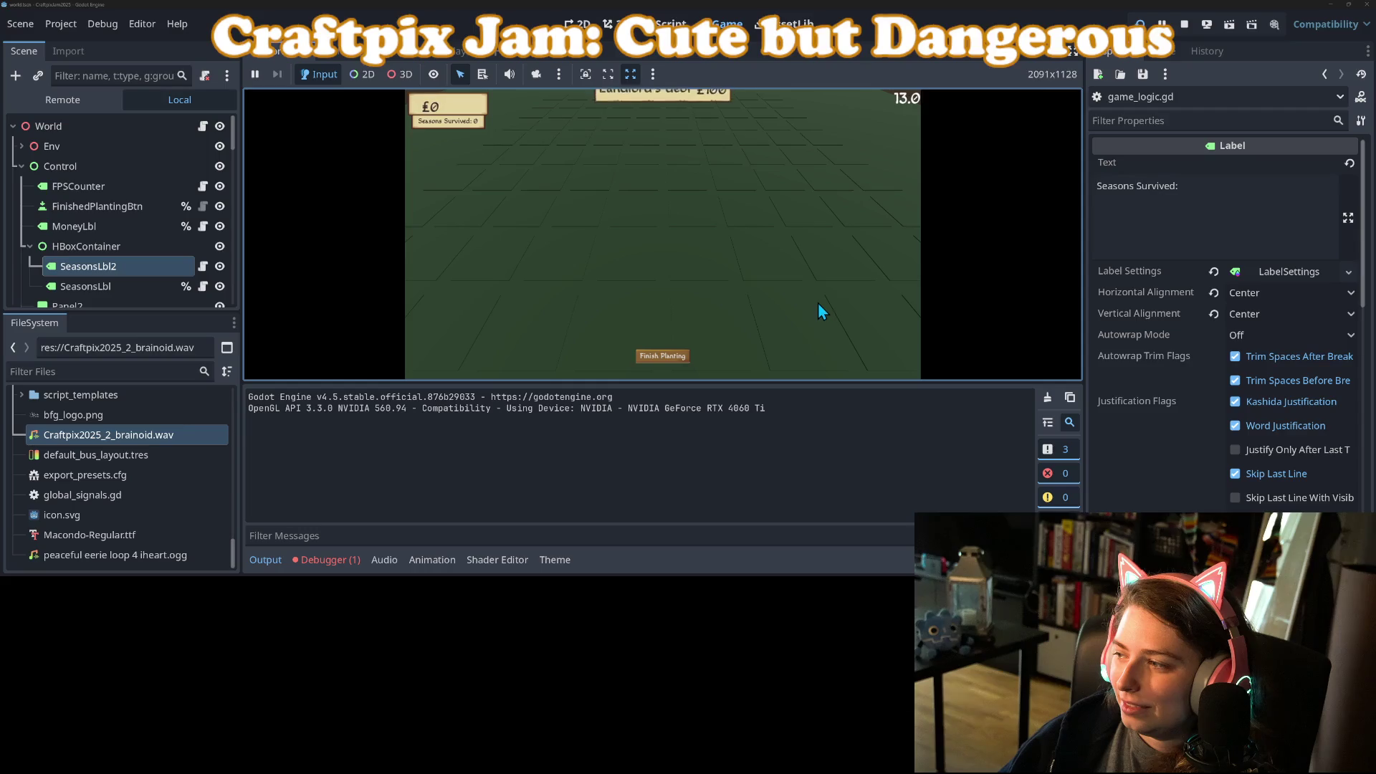
{"action": "left_click", "coordinate": [329, 560]}
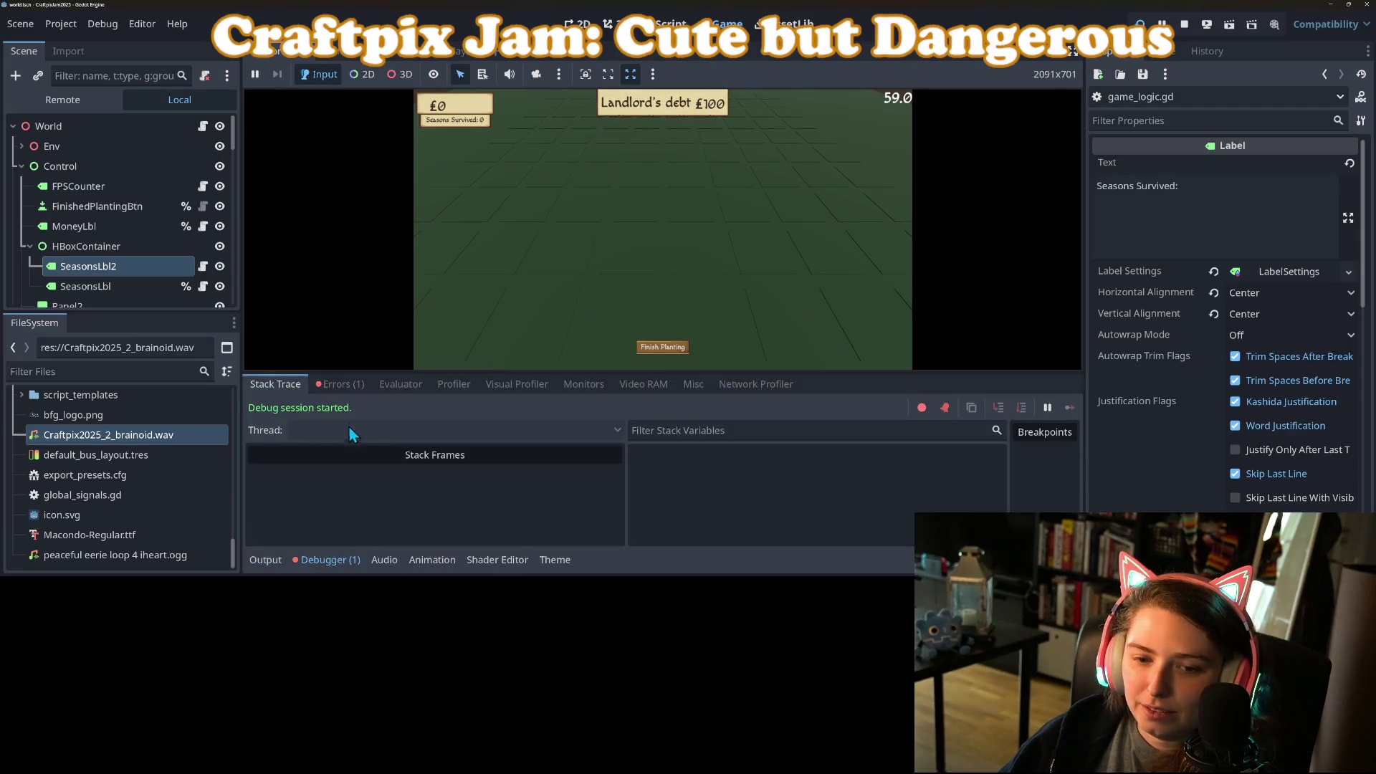
{"action": "left_click", "coordinate": [359, 382]}
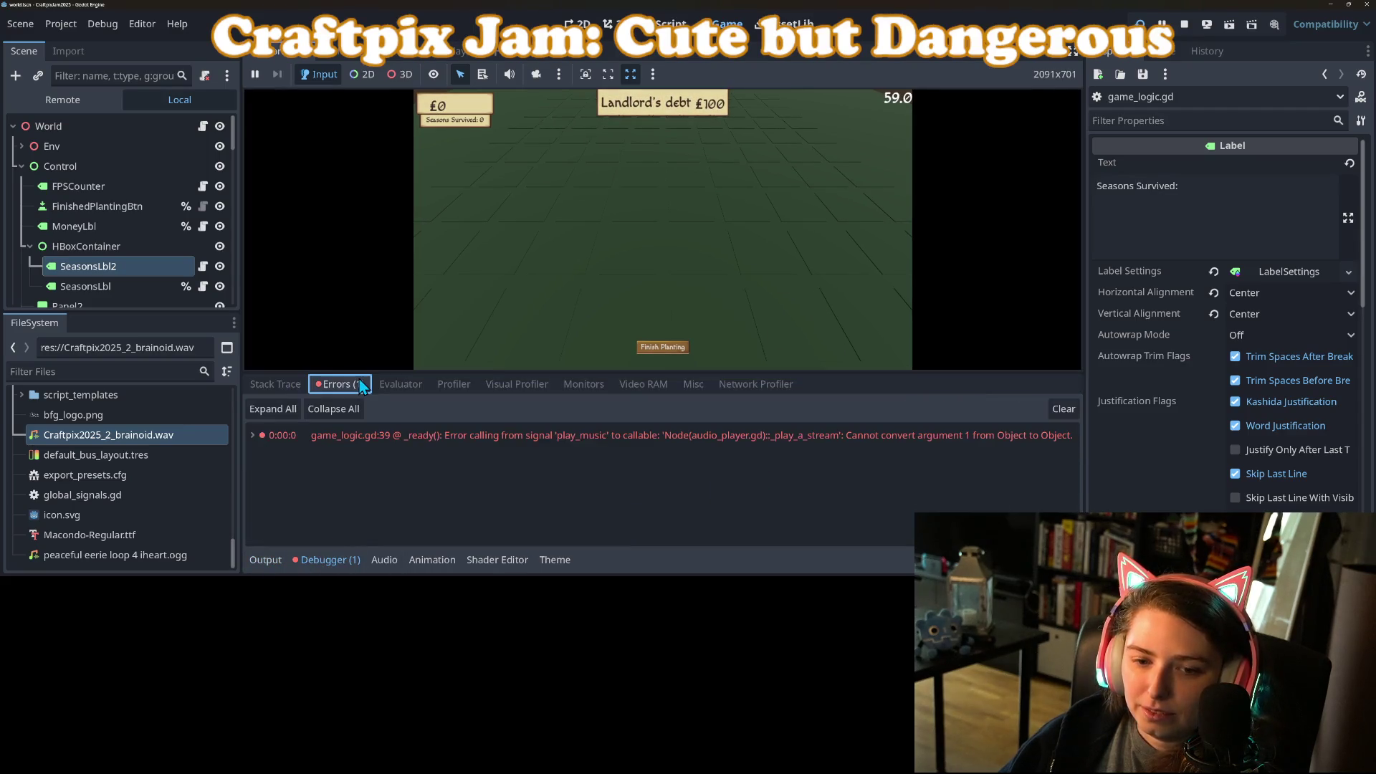
{"action": "double_click", "coordinate": [423, 440]}
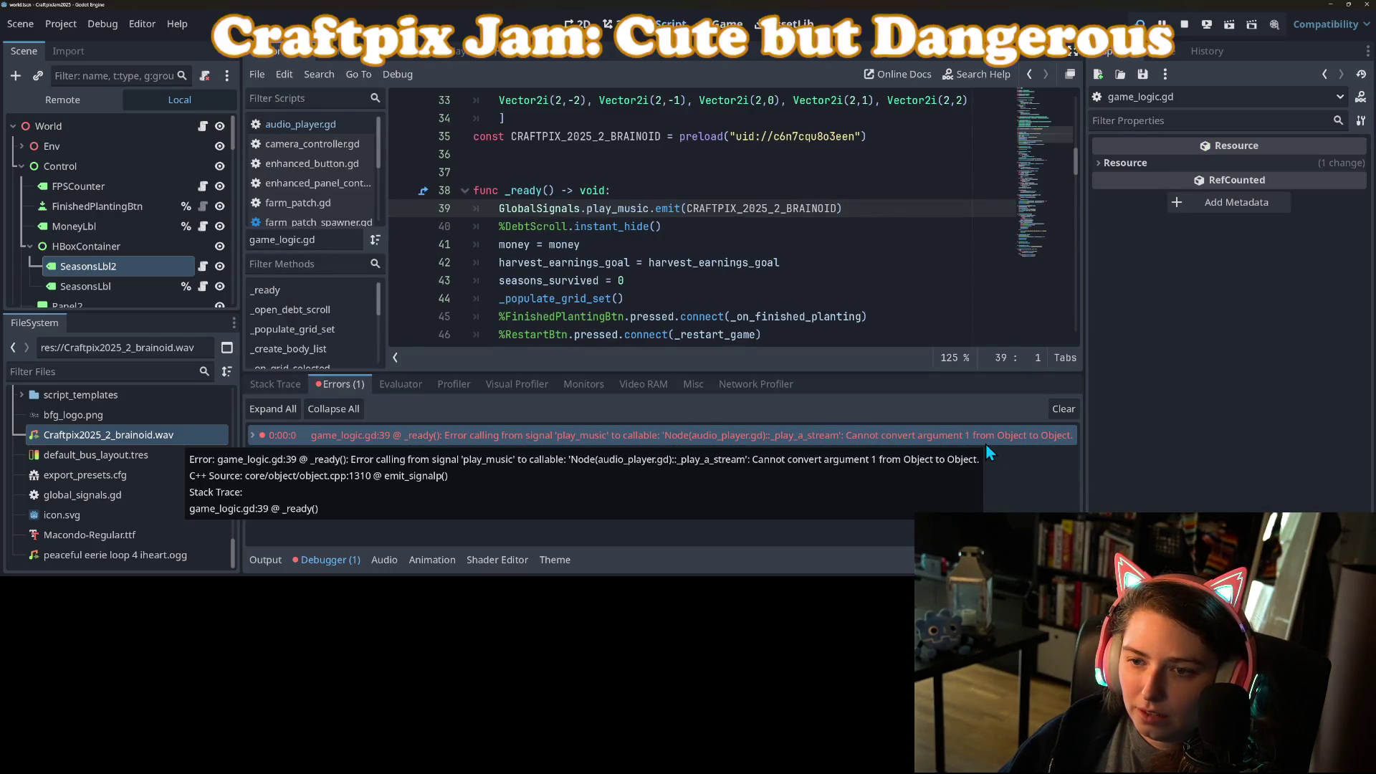
Stop the game, type and then discard '.in' after line 39's constant, and save game_logic.gd.
{"action": "left_click", "coordinate": [1185, 25]}
{"action": "left_click", "coordinate": [839, 209]}
{"action": "type", "text": ".in"}
{"action": "key", "text": "BackSpace"}
{"action": "key", "text": "BackSpace"}
{"action": "key", "text": "BackSpace"}
{"action": "key", "text": "ctrl+s"}
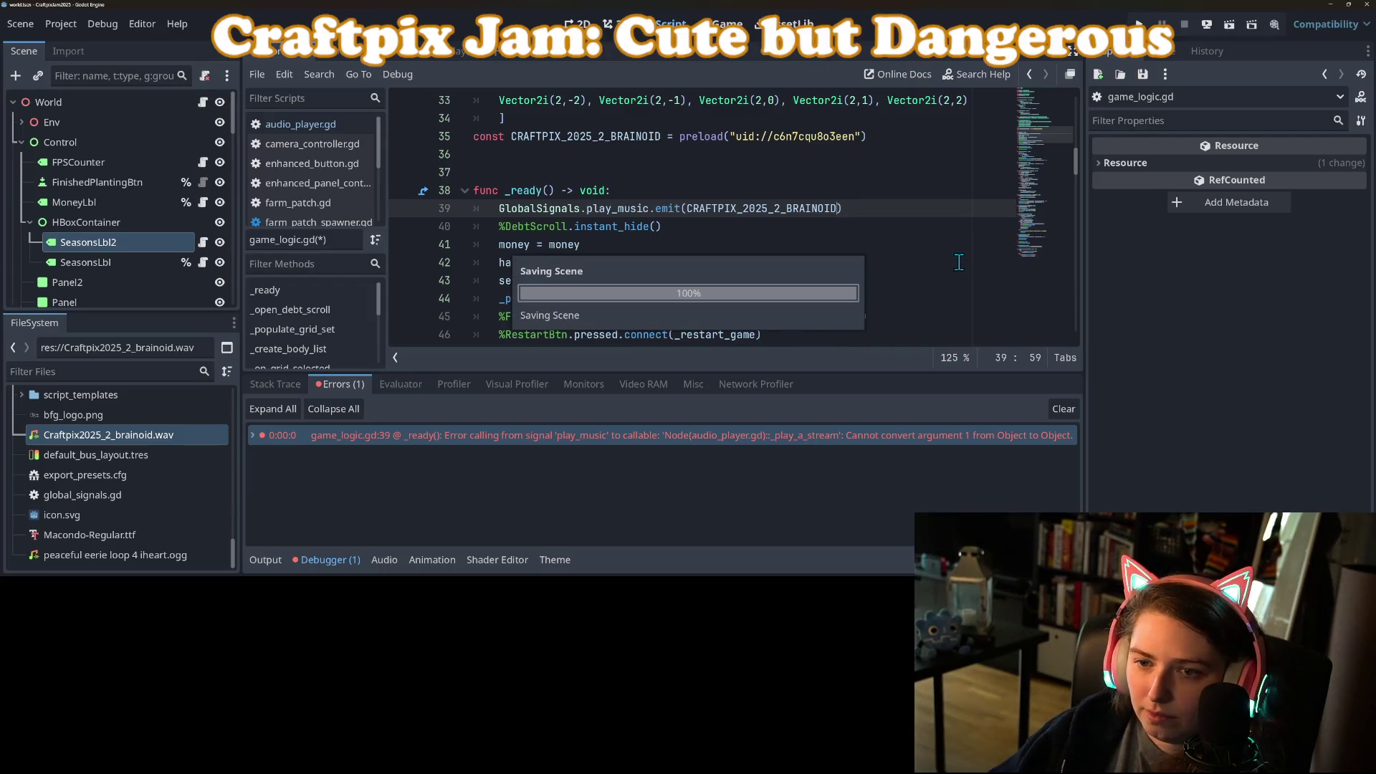
{"action": "double_click", "coordinate": [618, 209]}
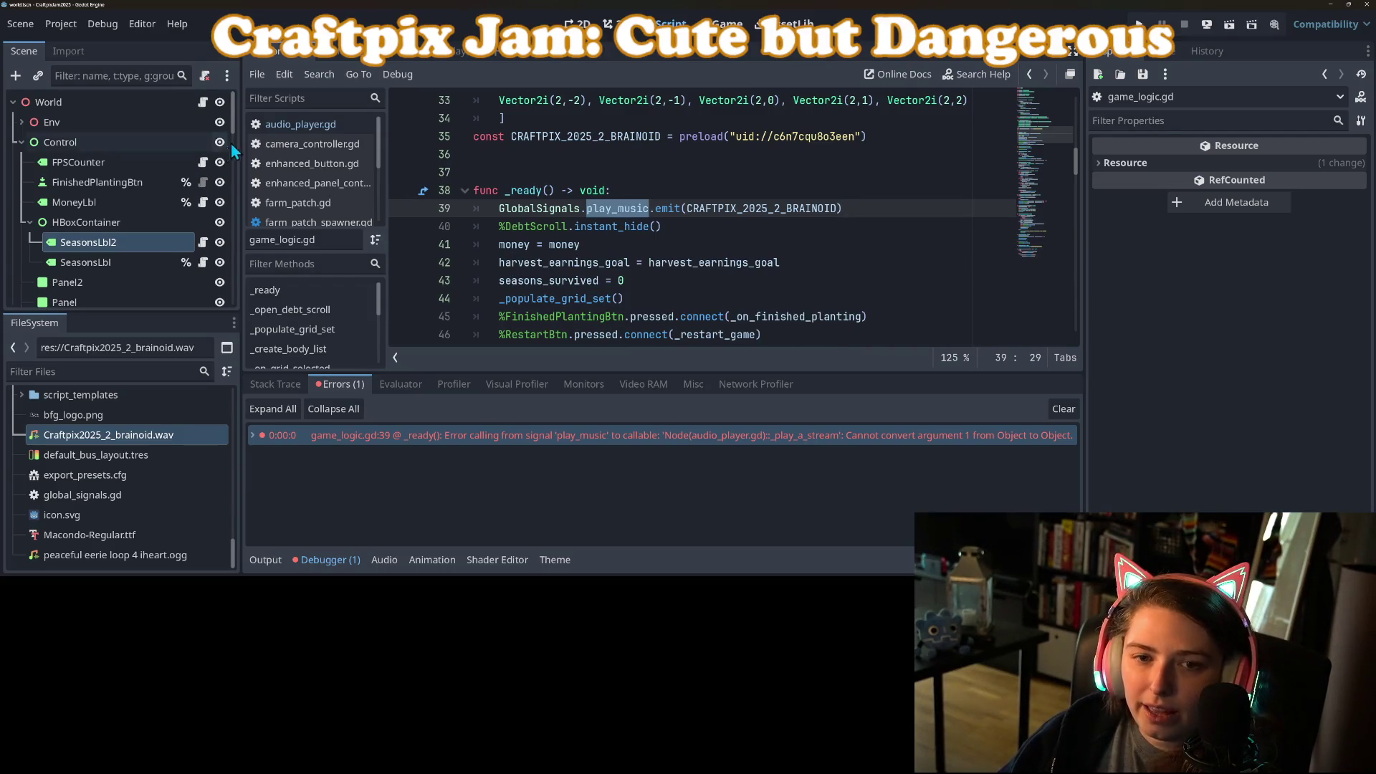
Move 'a_player : AudioStreamPlayer' after the AudioStream parameter in _play_a_stream, save, and rerun the game.
{"action": "left_click", "coordinate": [297, 124]}
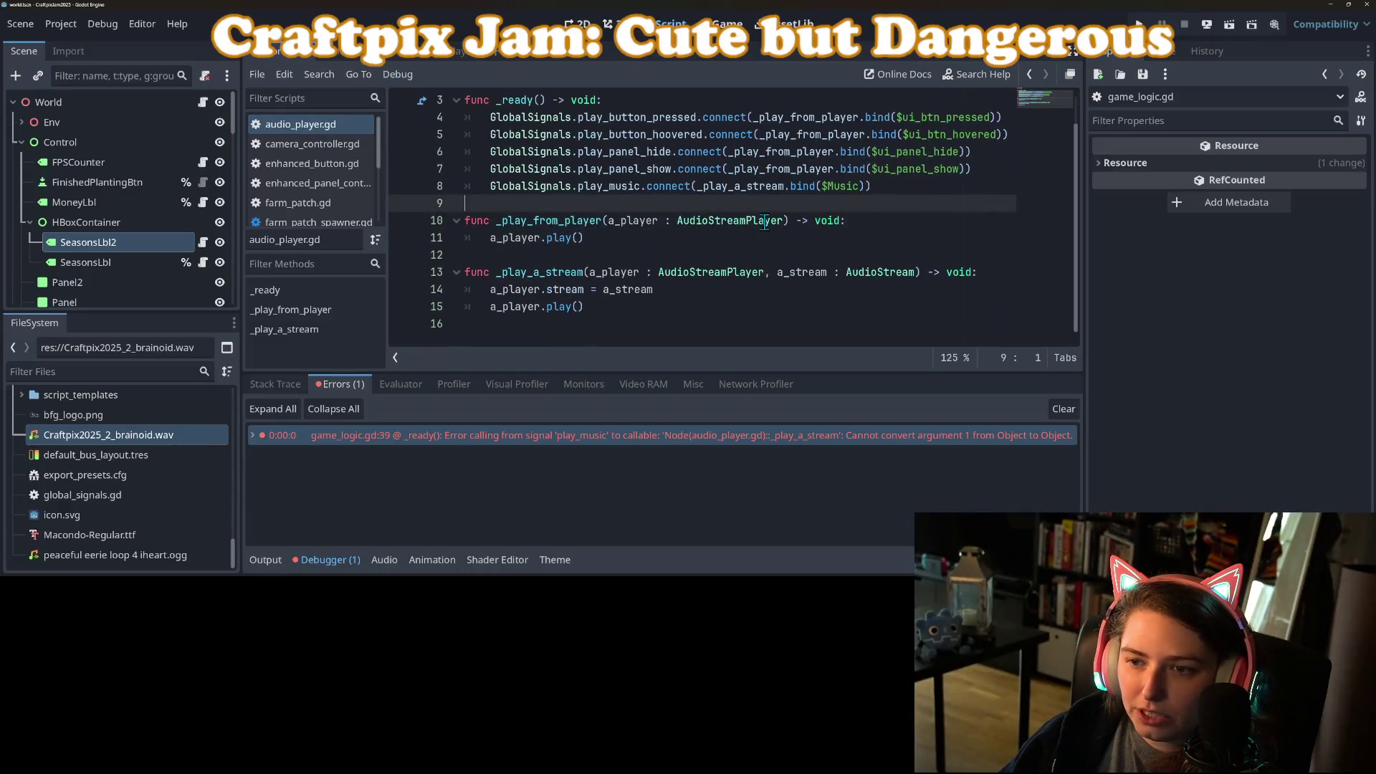
{"action": "left_click", "coordinate": [728, 188]}
{"action": "left_click_drag", "start_coordinate": [766, 275], "coordinate": [589, 274]}
{"action": "key", "text": "Delete"}
{"action": "key", "text": "Delete"}
{"action": "key", "text": "Delete"}
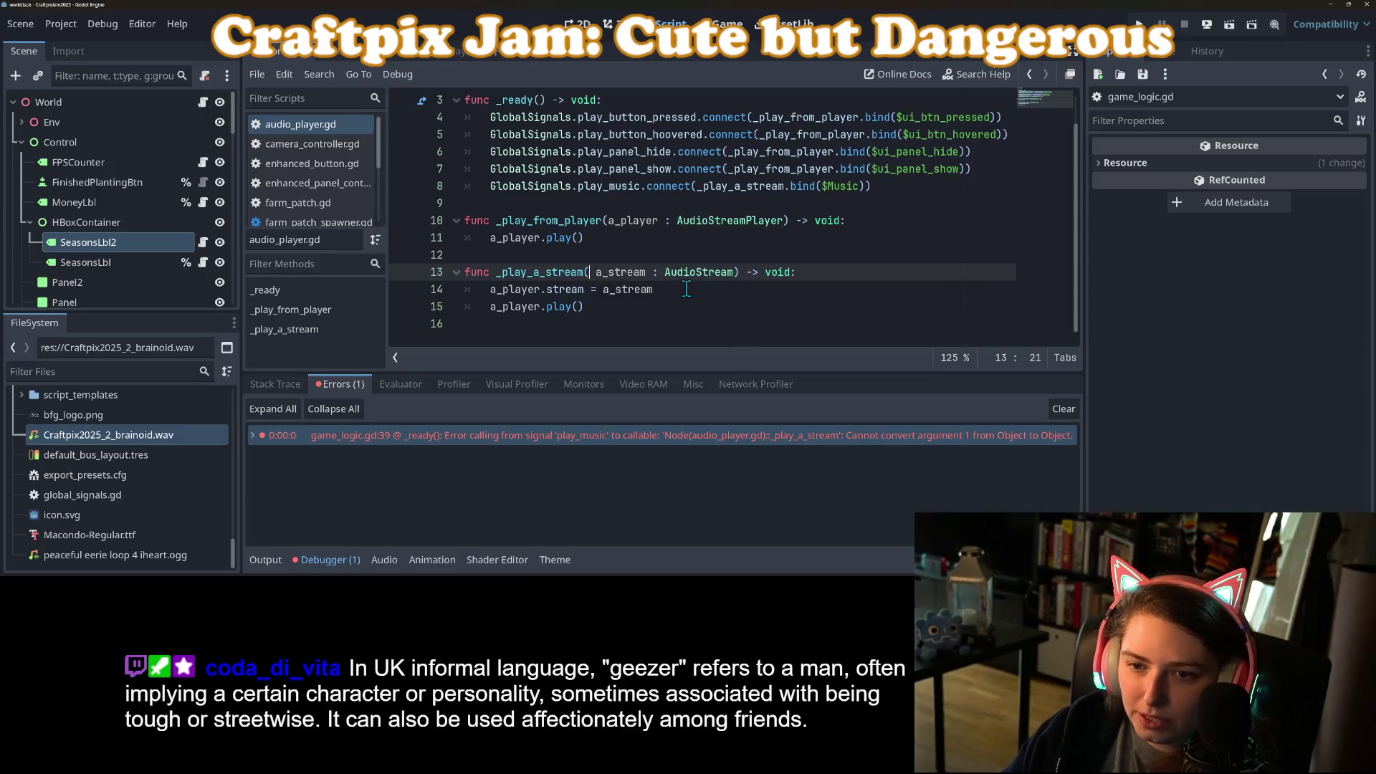
{"action": "key", "text": "Right"}
{"action": "key", "text": "Right"}
{"action": "key", "text": "Right"}
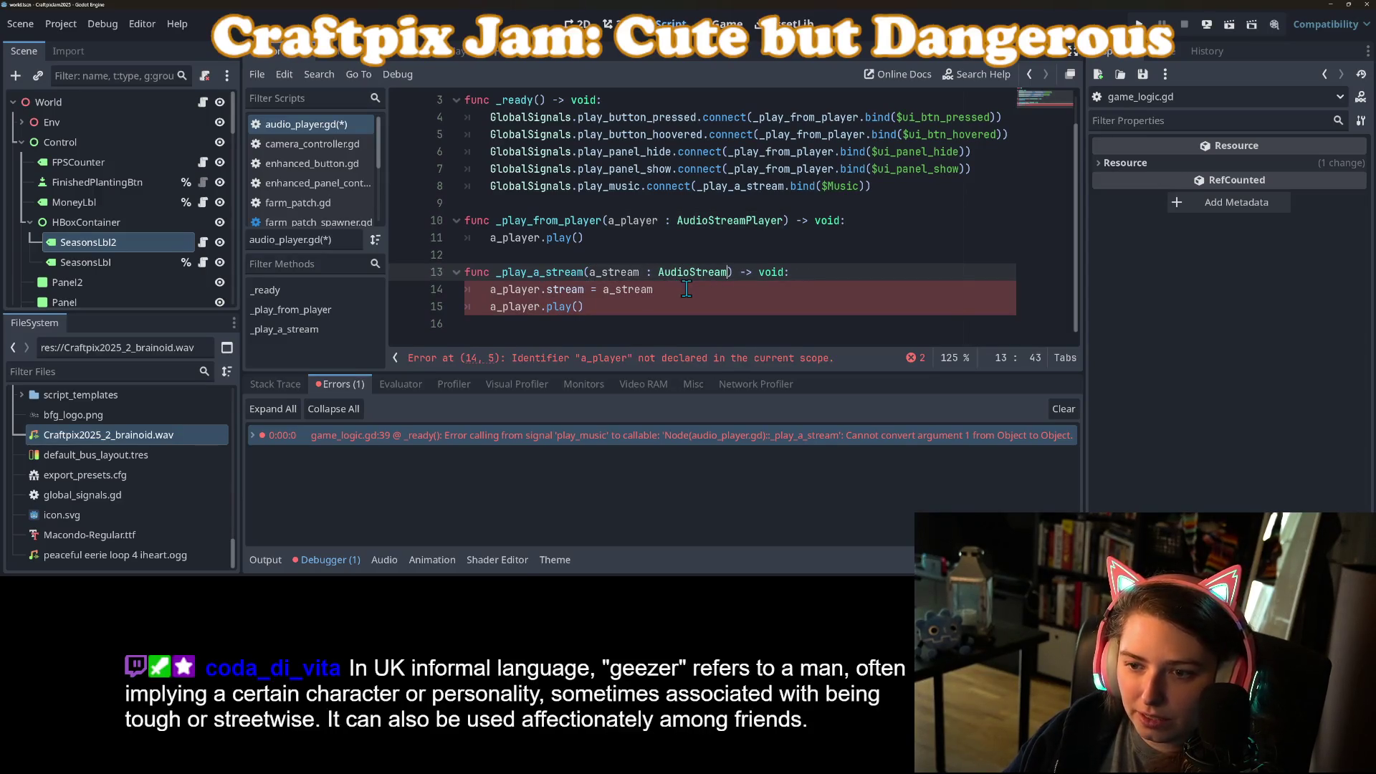
{"action": "type", "text": ", a_player : AudioStreamPlayer"}
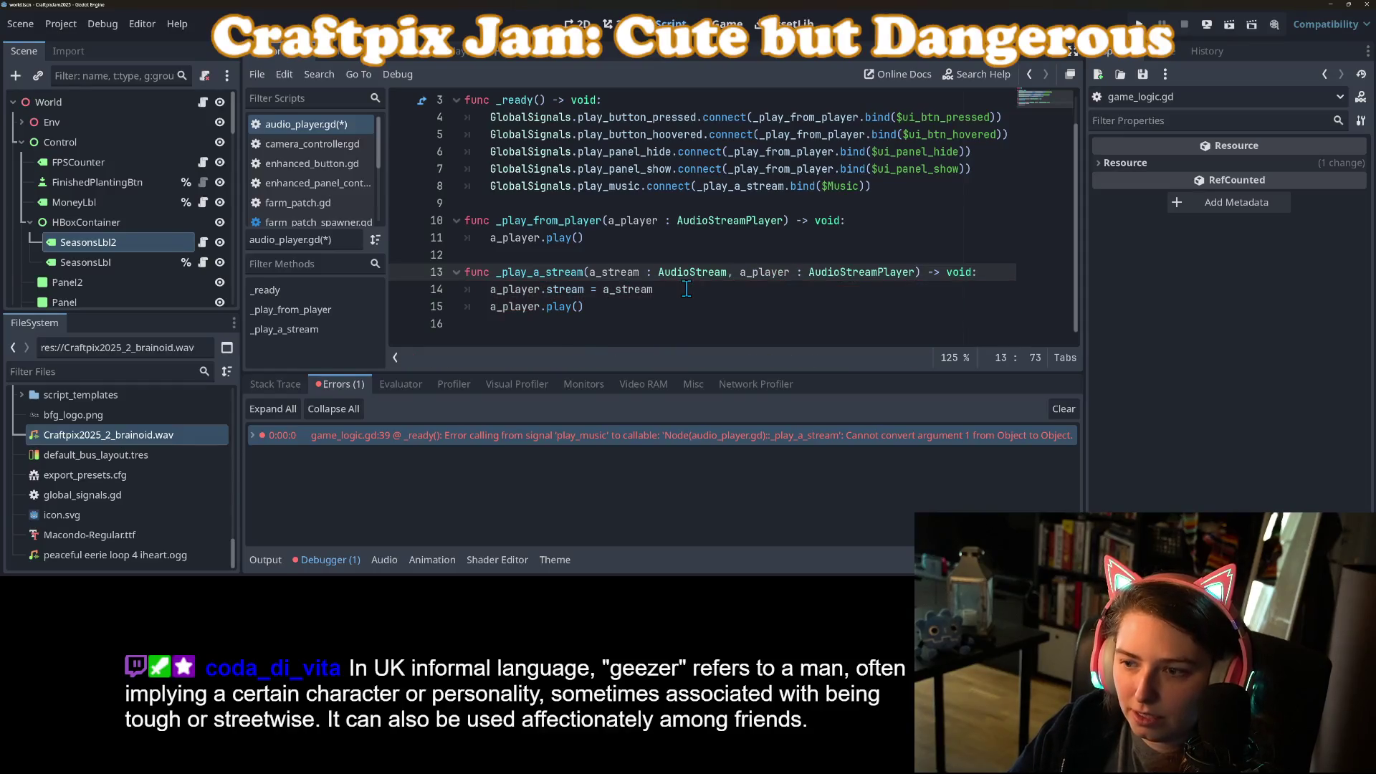
{"action": "key", "text": "ctrl+s"}
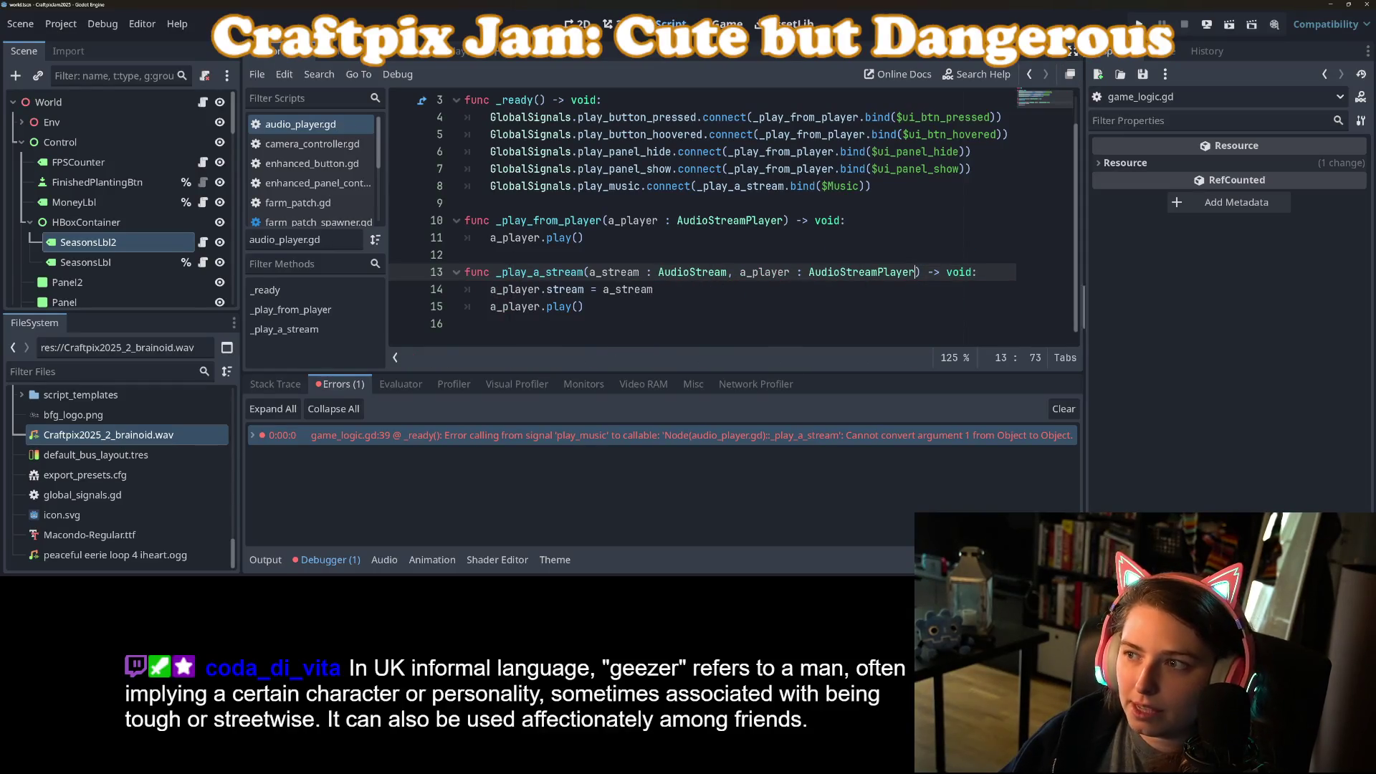
{"action": "left_click", "coordinate": [1139, 24]}
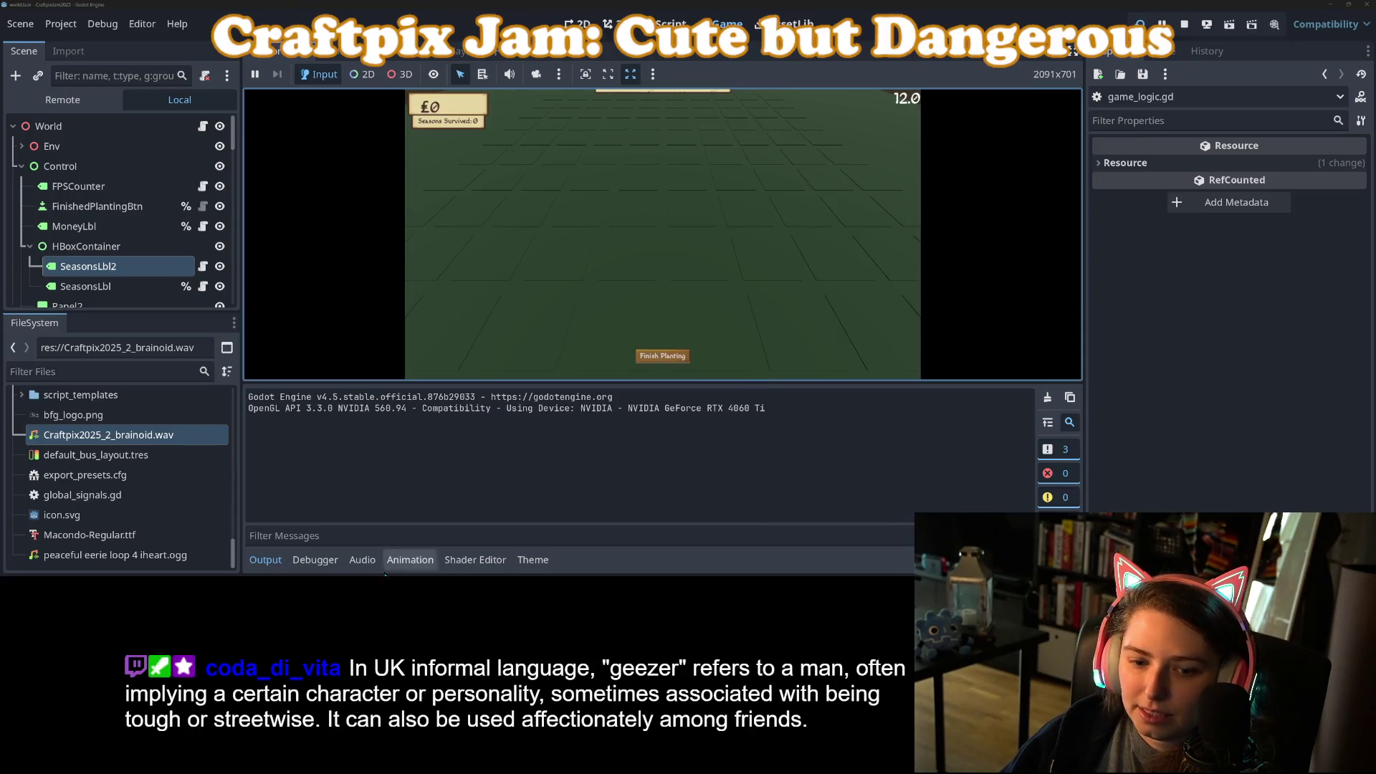
In the audio_player scene, set the Music player's Volume dB to 5 and save the scene.
{"action": "left_click", "coordinate": [263, 560]}
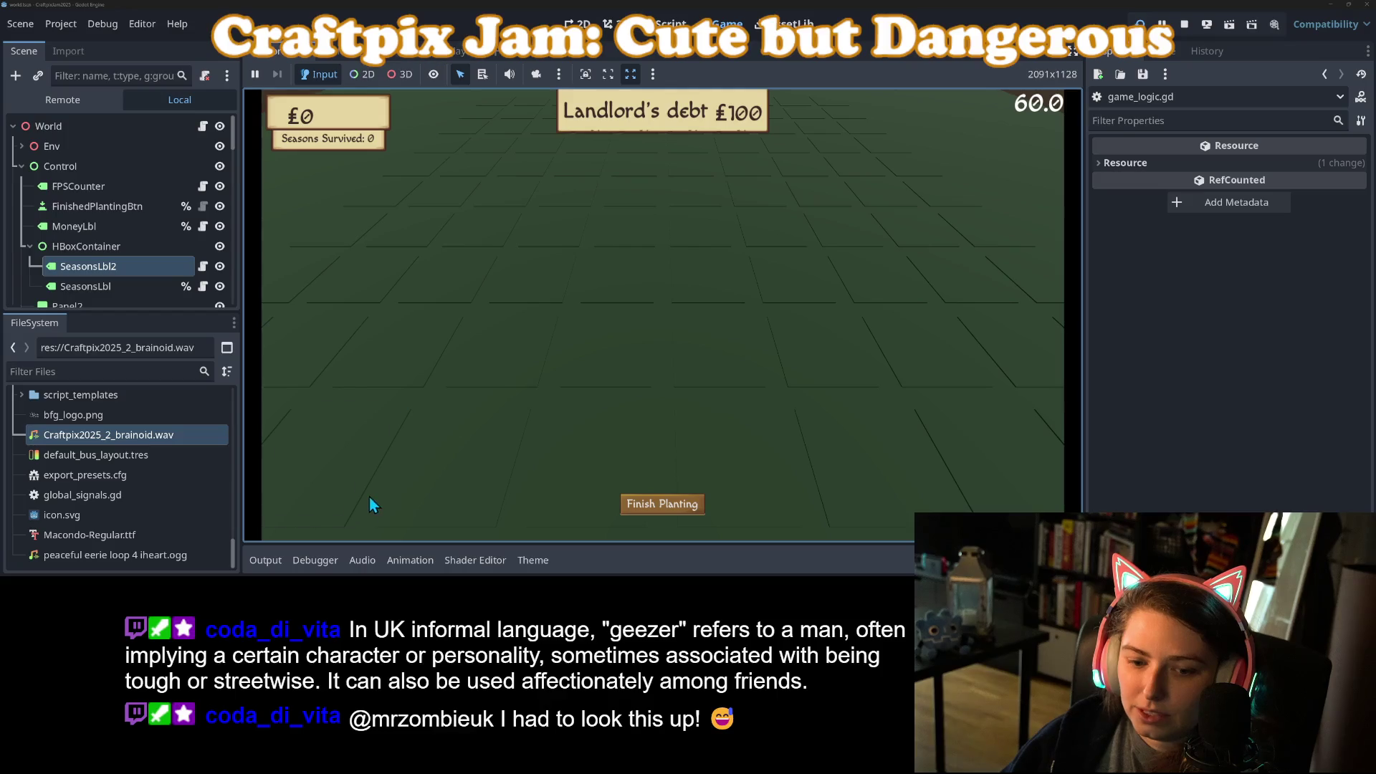
{"action": "left_click", "coordinate": [369, 558]}
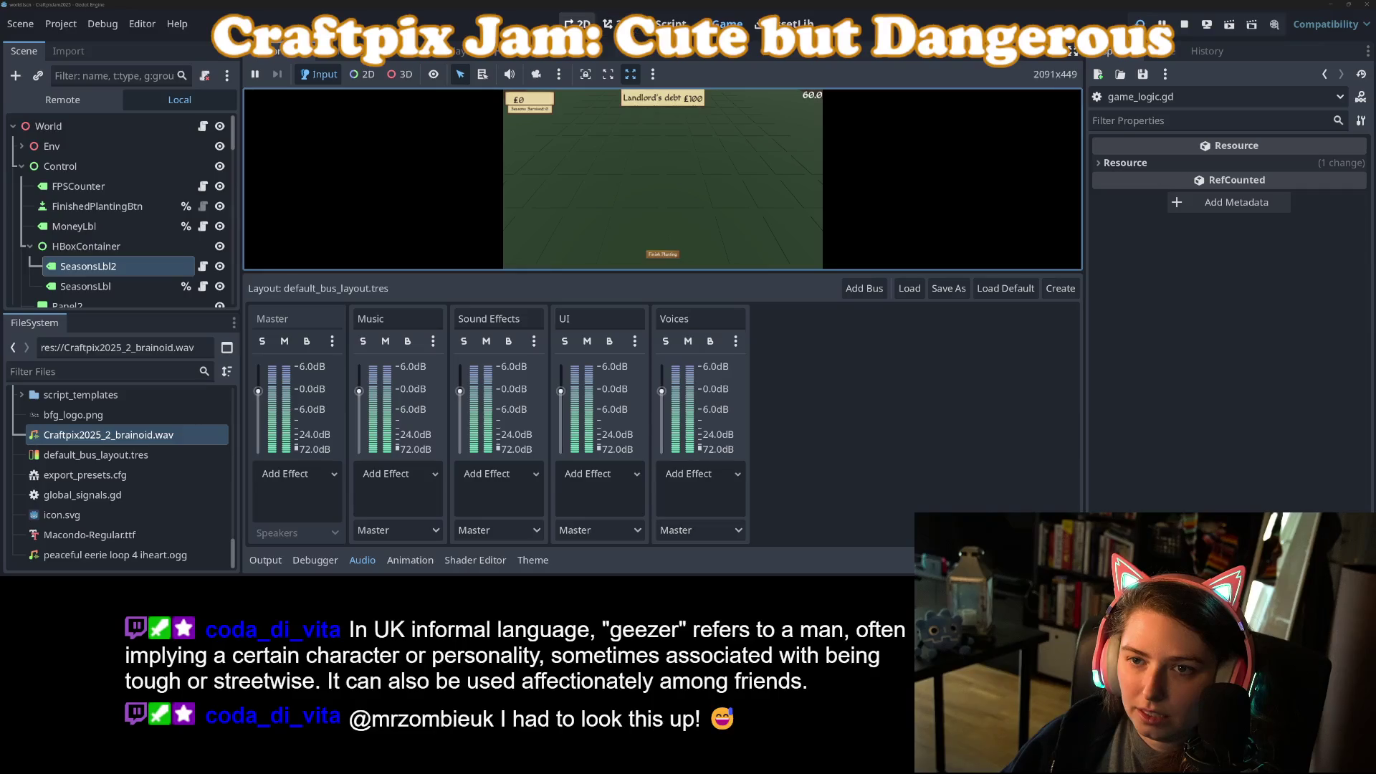
{"action": "left_click", "coordinate": [614, 25]}
{"action": "left_click", "coordinate": [438, 50]}
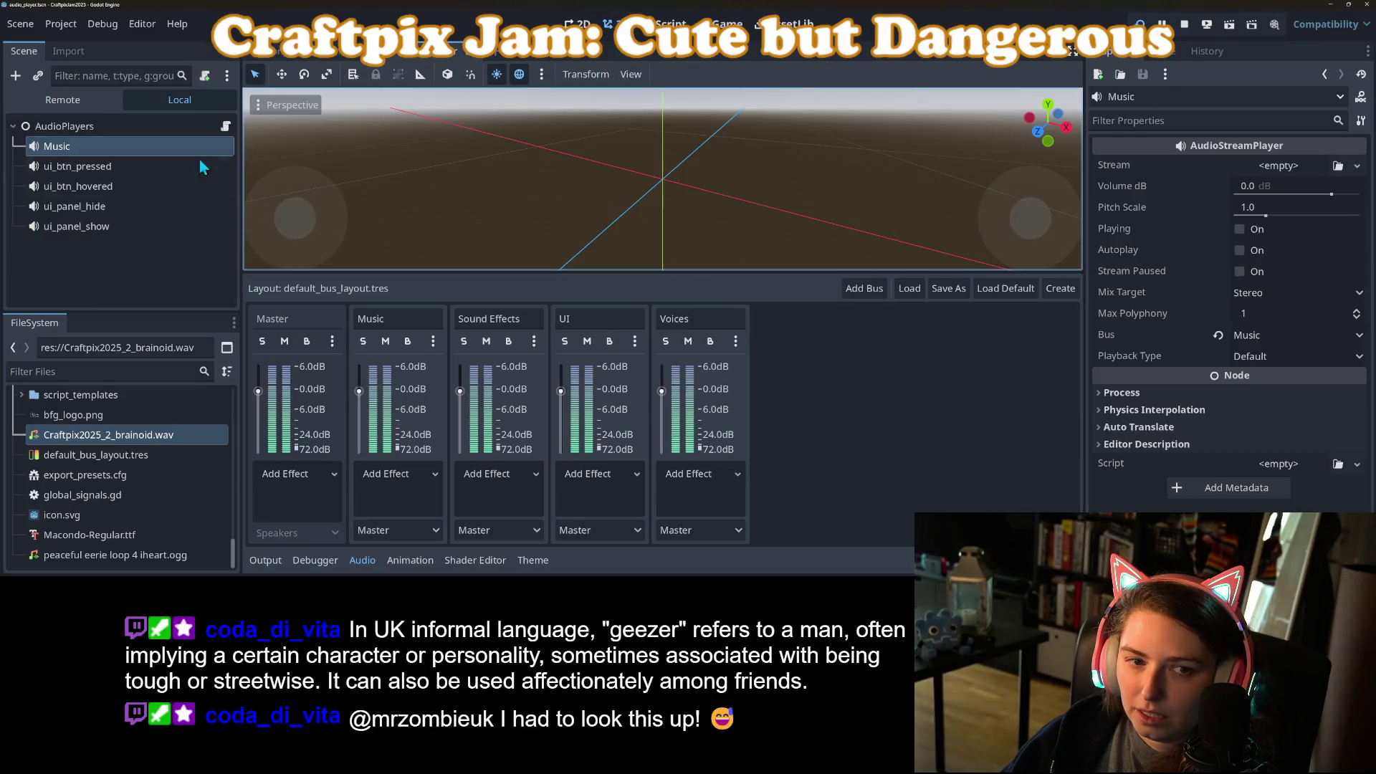
{"action": "left_click", "coordinate": [1263, 185]}
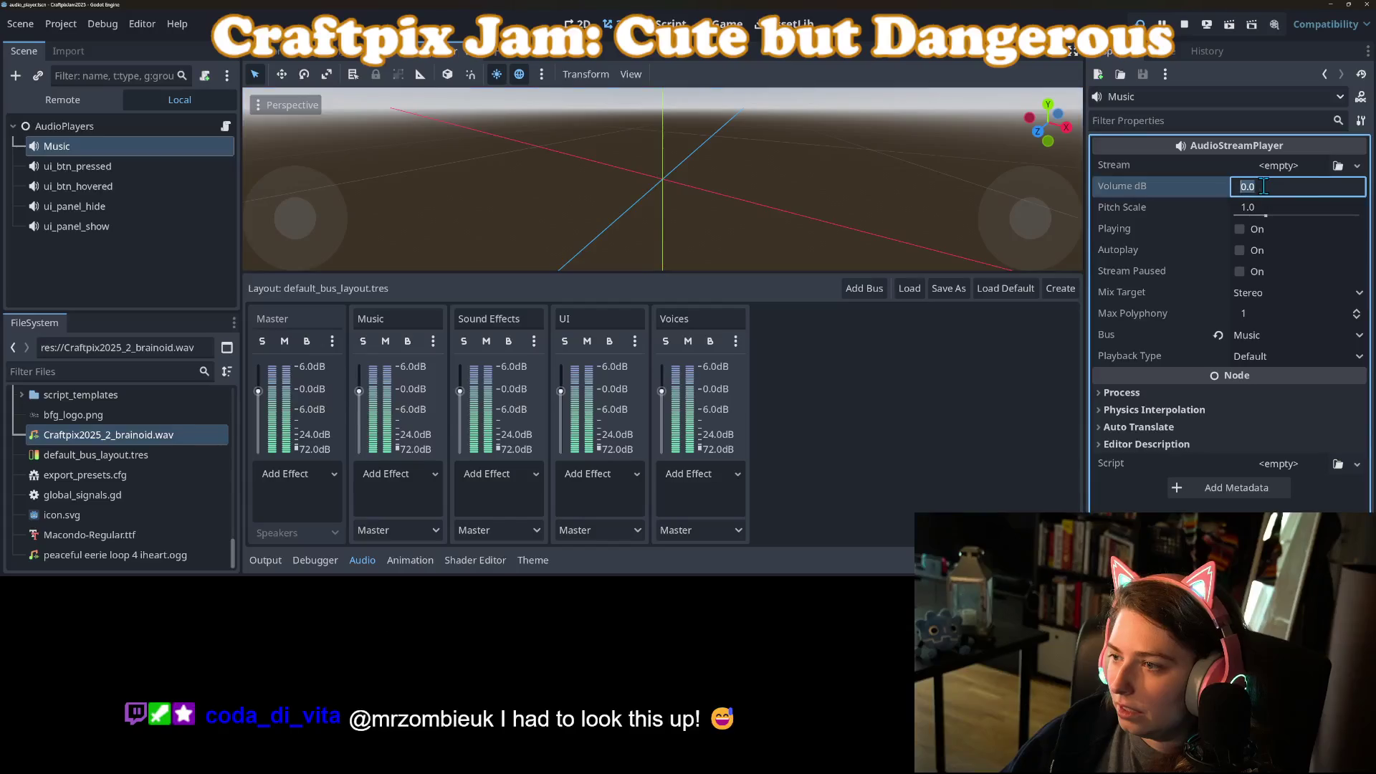
{"action": "type", "text": "5"}
{"action": "key", "text": "Return"}
{"action": "key", "text": "ctrl+s"}
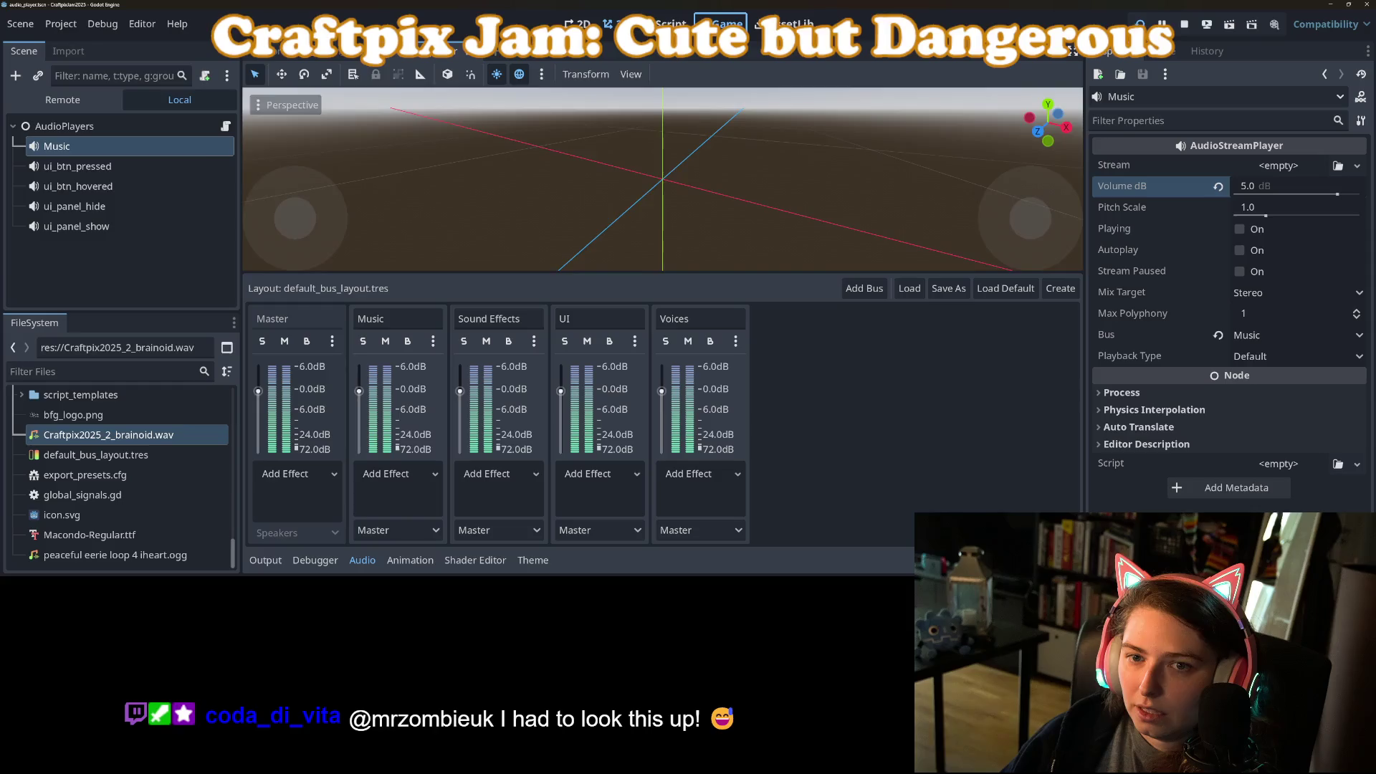
Raise the Music volume to 10 dB and relaunch the game with F5.
{"action": "left_click", "coordinate": [371, 561]}
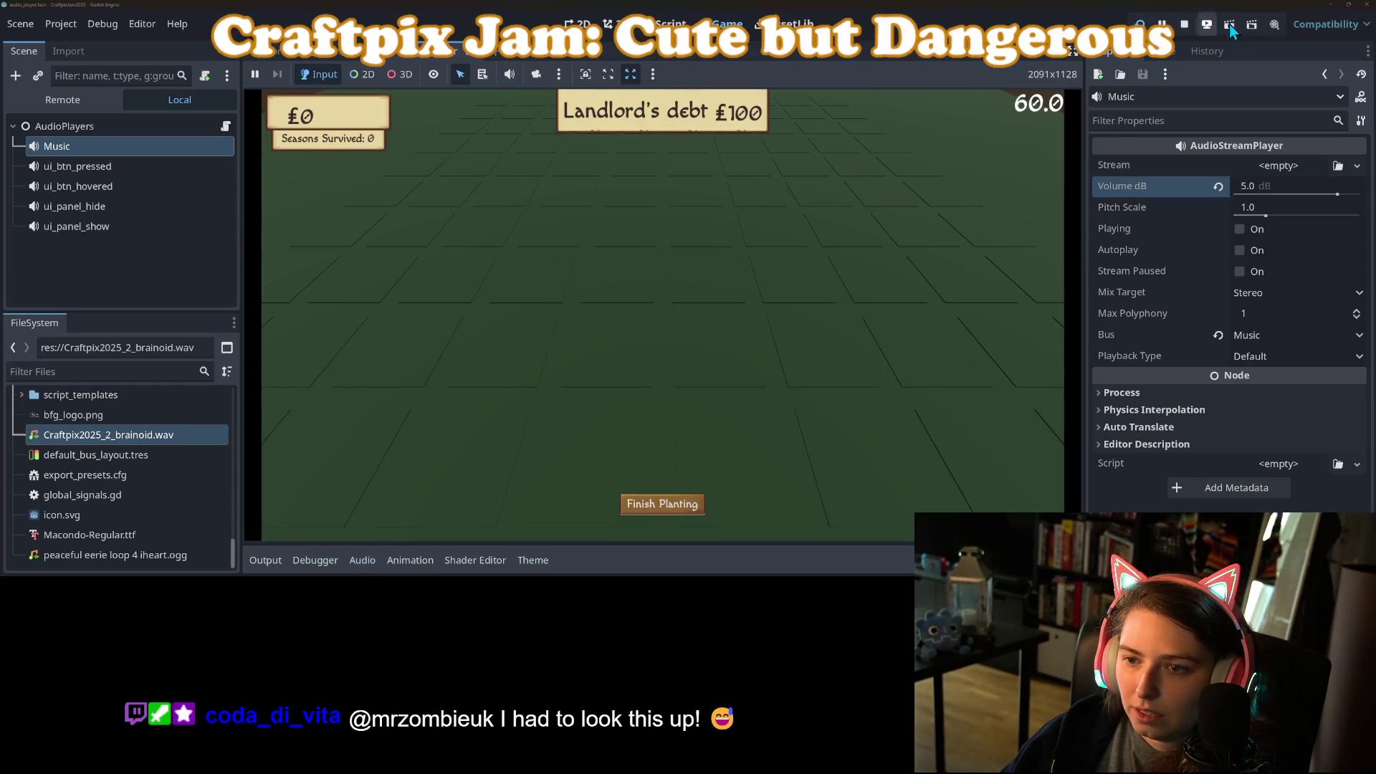
{"action": "key", "text": "F5"}
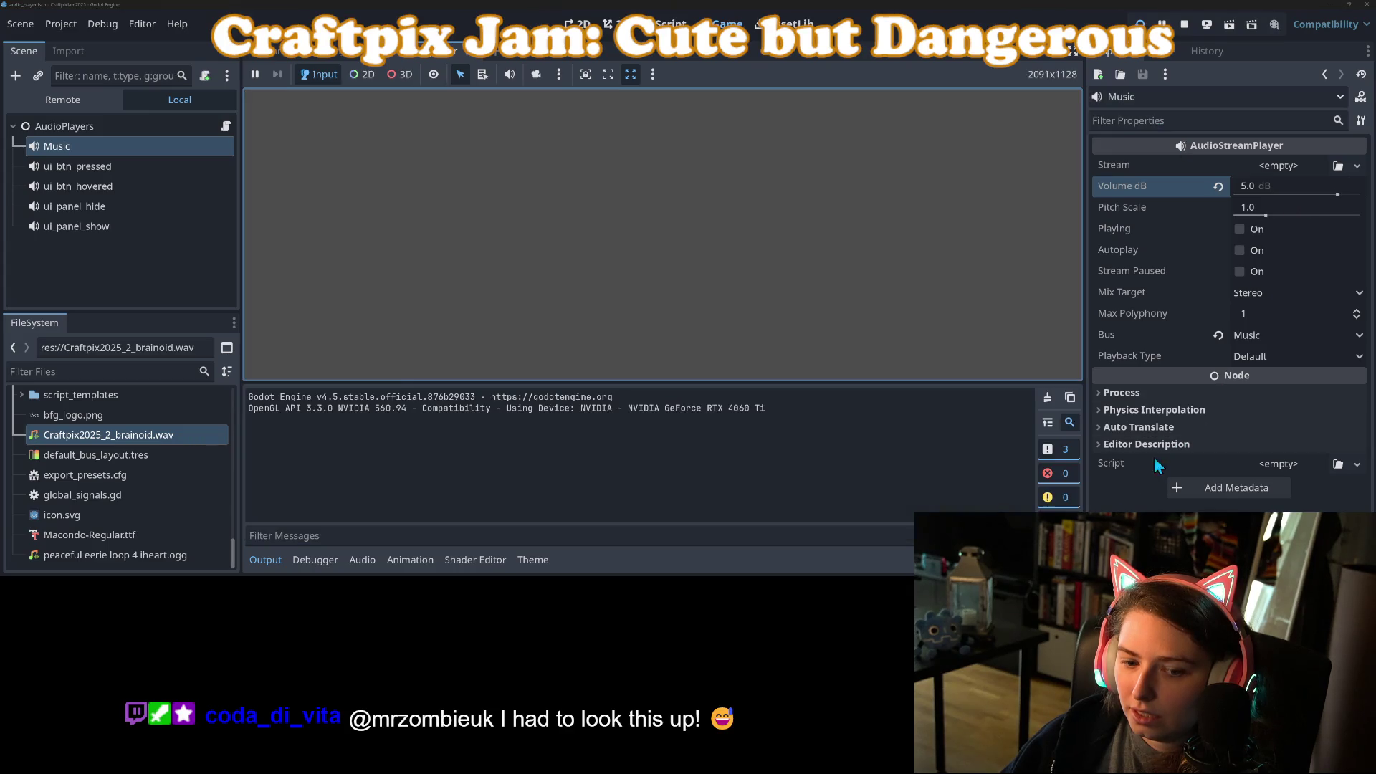
{"action": "left_click", "coordinate": [1262, 186]}
{"action": "type", "text": "0"}
{"action": "key", "text": "Return"}
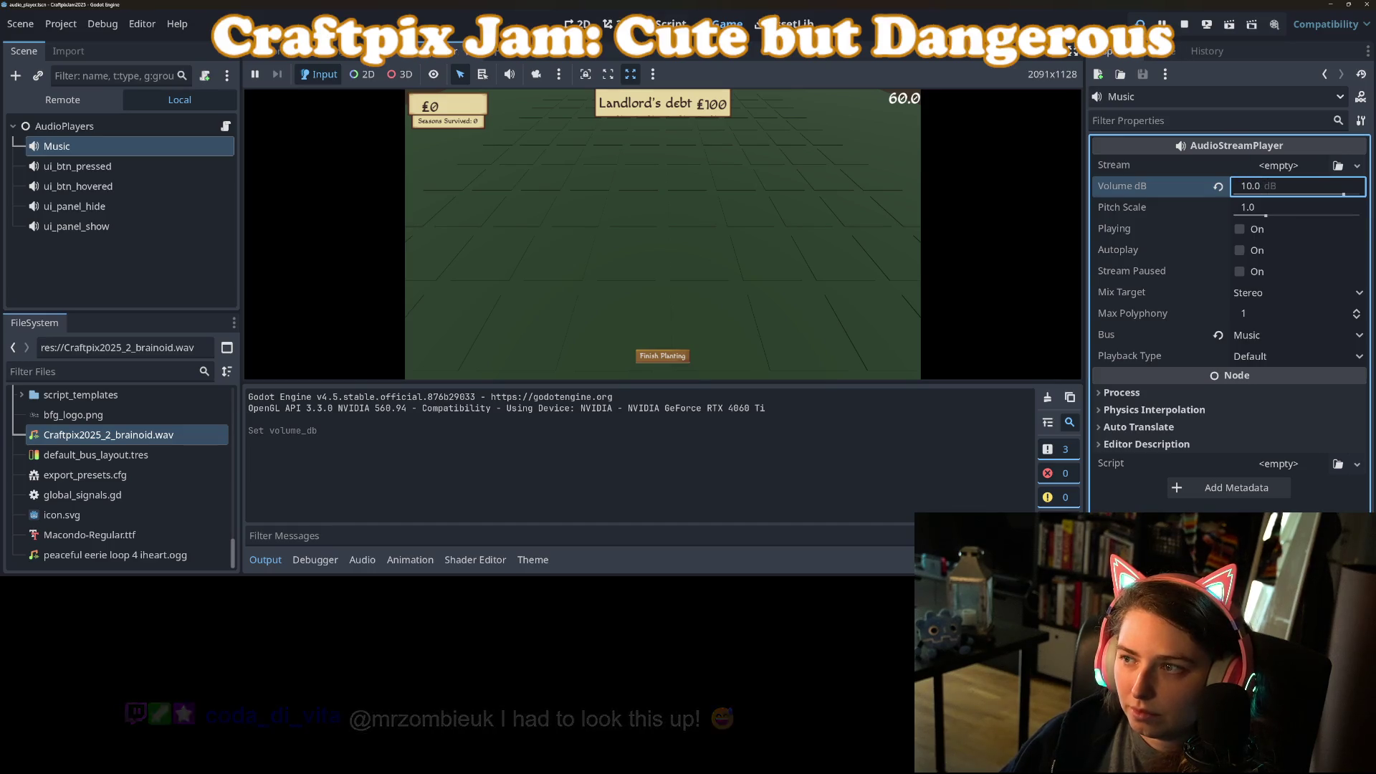
{"action": "key", "text": "F5"}
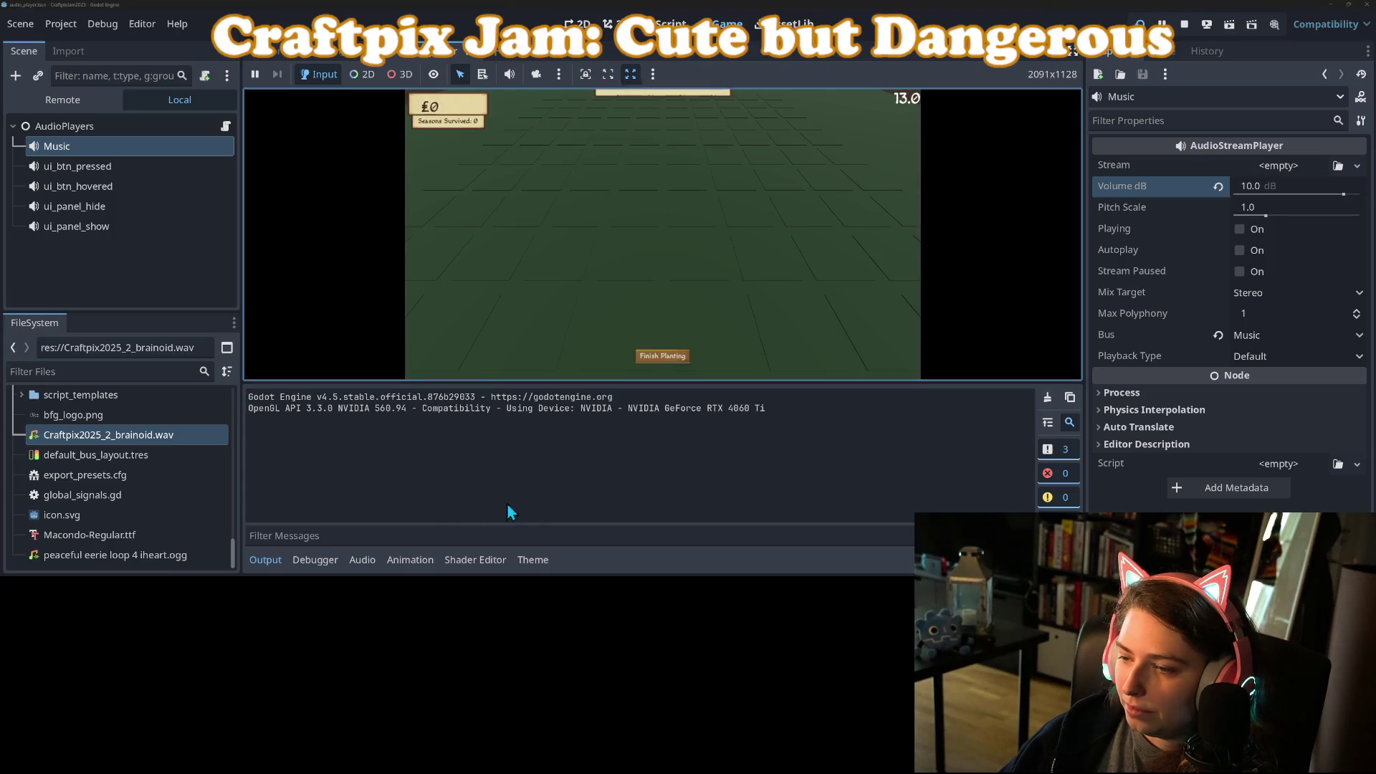
{"action": "left_click", "coordinate": [266, 560]}
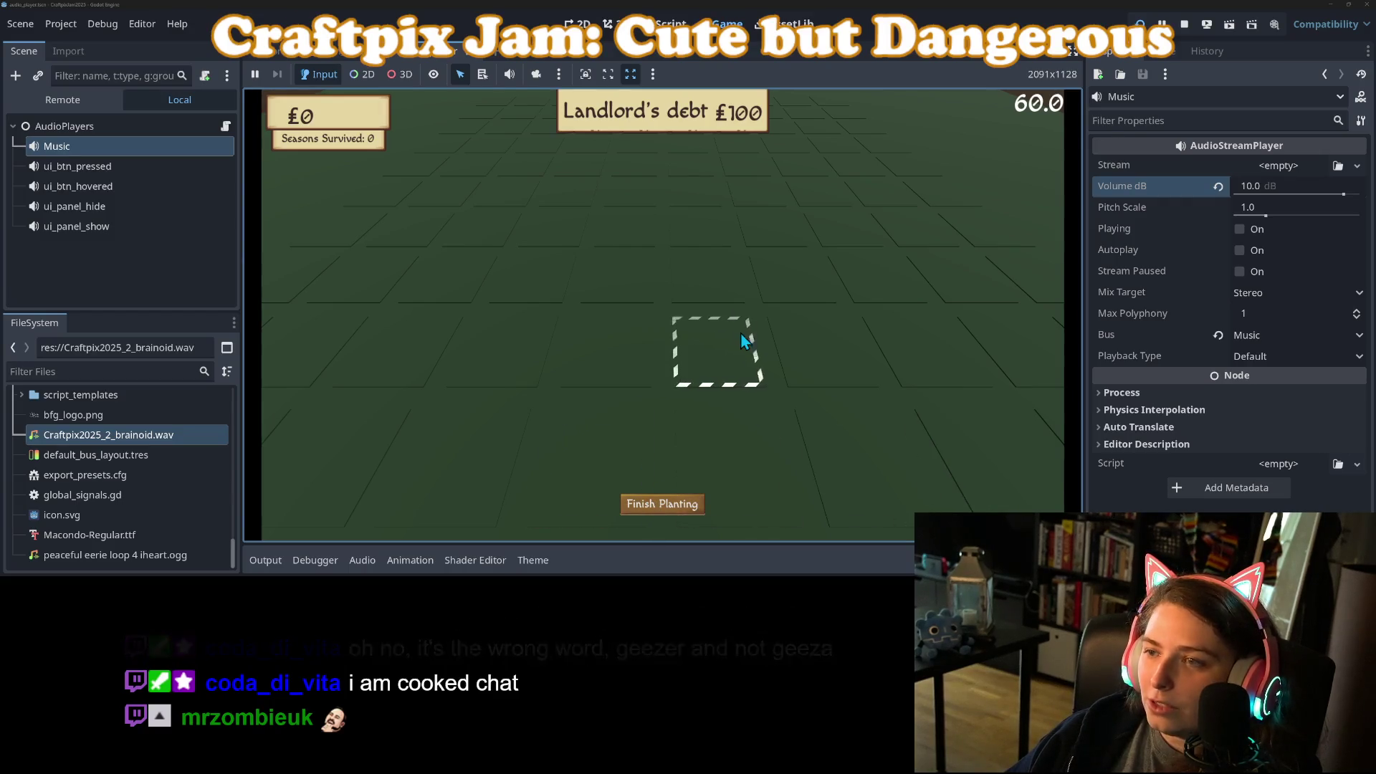
Stop the game and run it again from the 3D view.
{"action": "left_click", "coordinate": [1193, 26]}
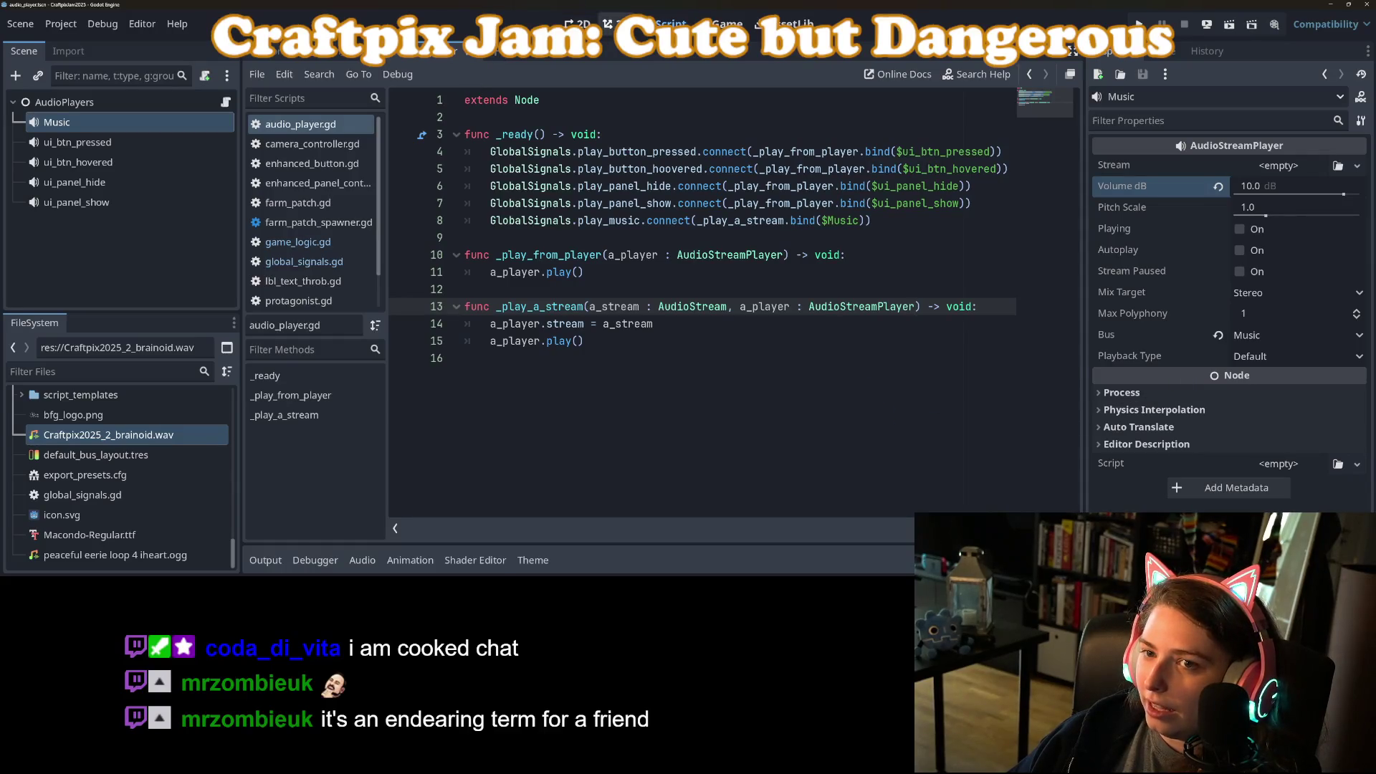
{"action": "left_click", "coordinate": [614, 23]}
{"action": "left_click", "coordinate": [1139, 24]}
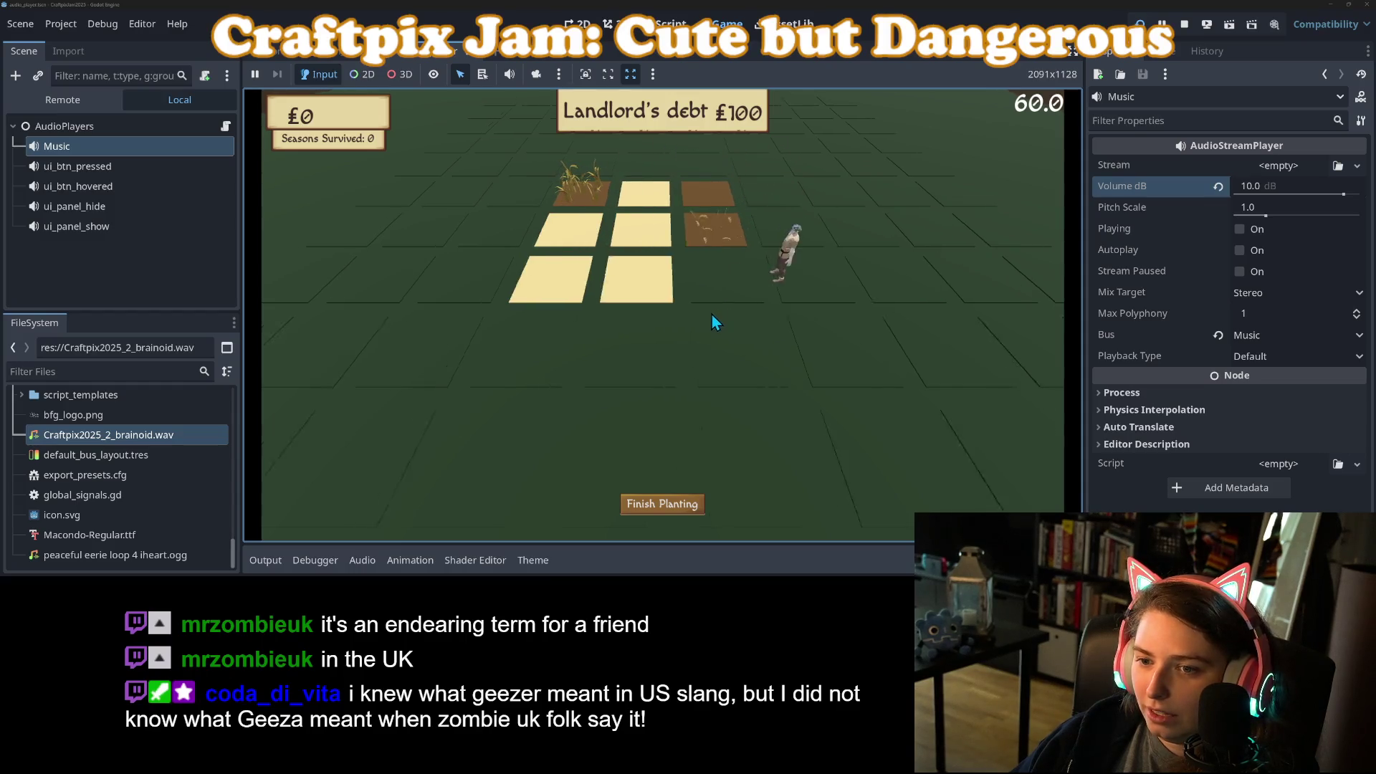
Till five outlined plots and place two cream tiles to expand the farm field.
{"action": "left_click", "coordinate": [541, 267]}
{"action": "left_click", "coordinate": [544, 307]}
{"action": "left_click", "coordinate": [563, 204]}
{"action": "left_click", "coordinate": [573, 190]}
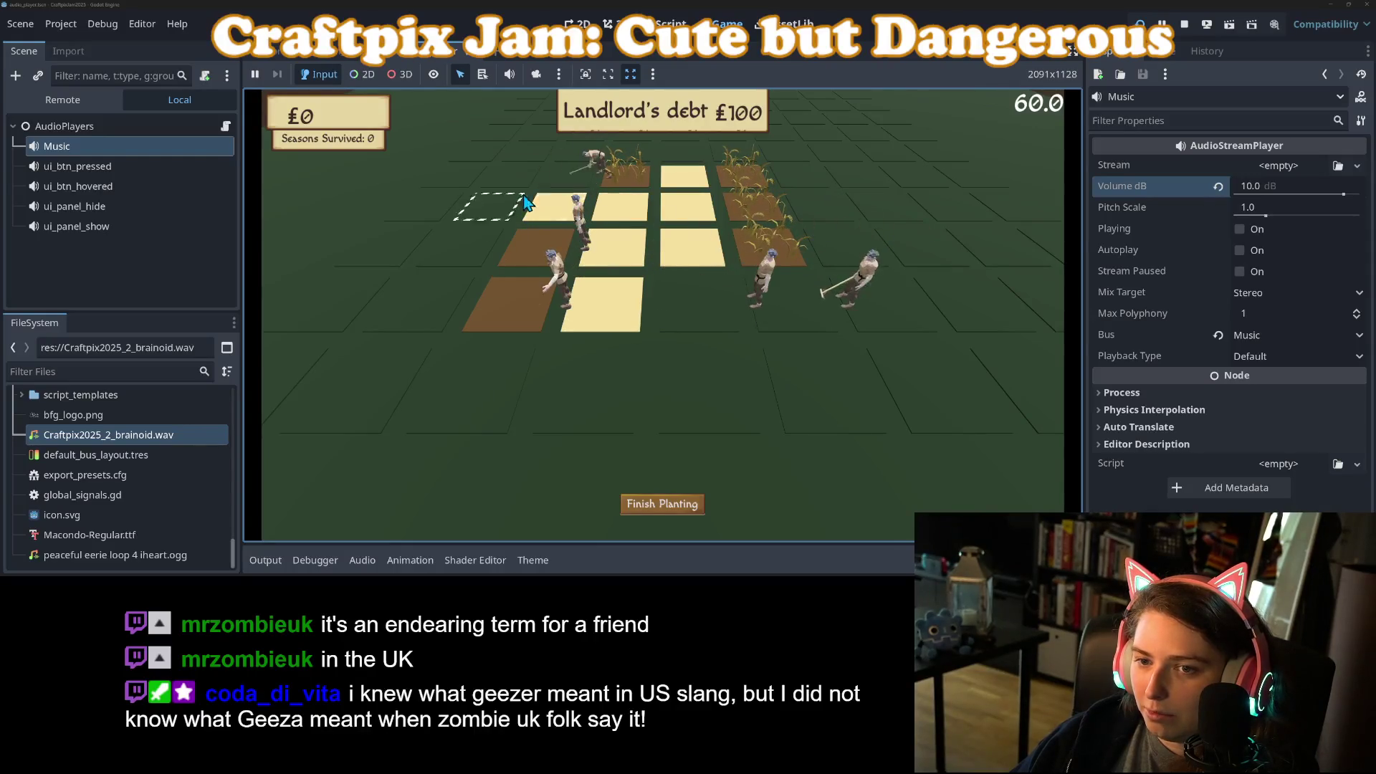
{"action": "left_click", "coordinate": [522, 313]}
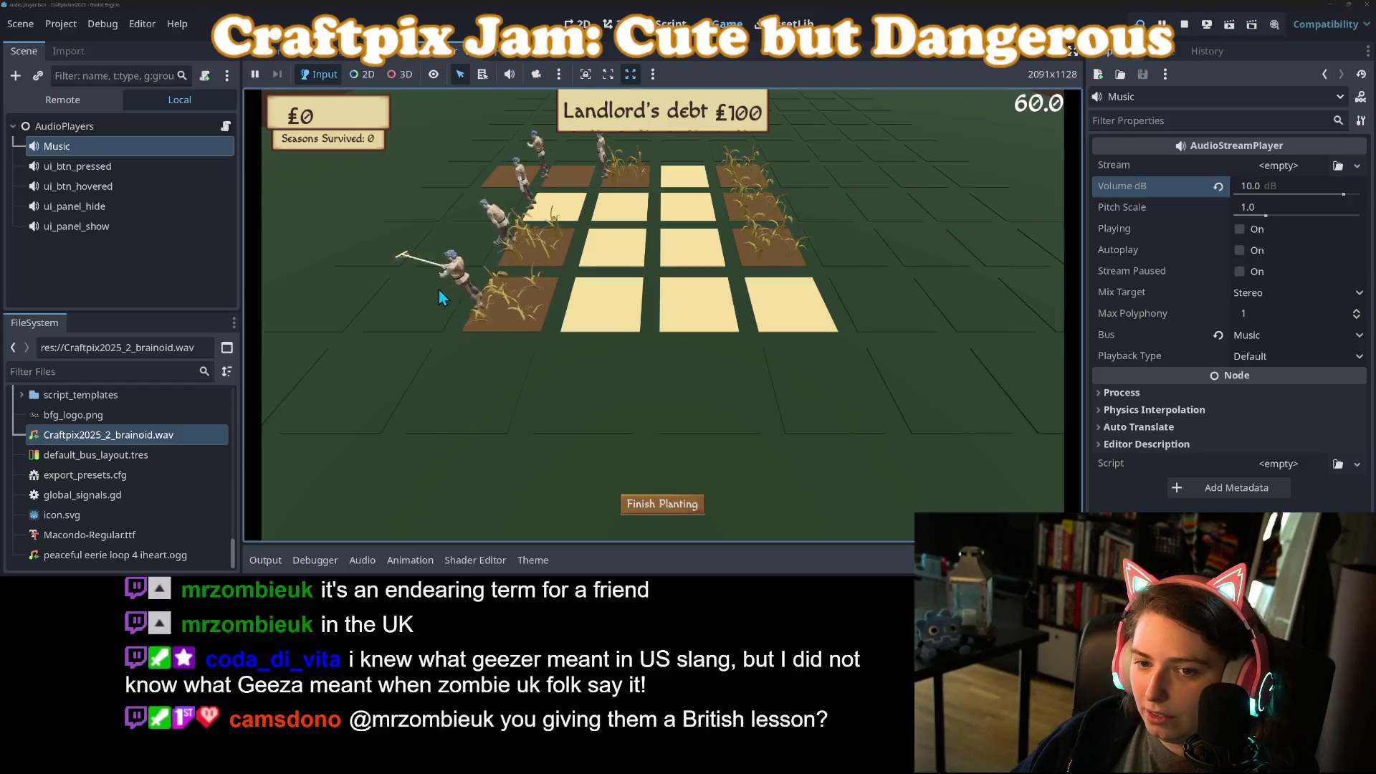
{"action": "left_click", "coordinate": [674, 393]}
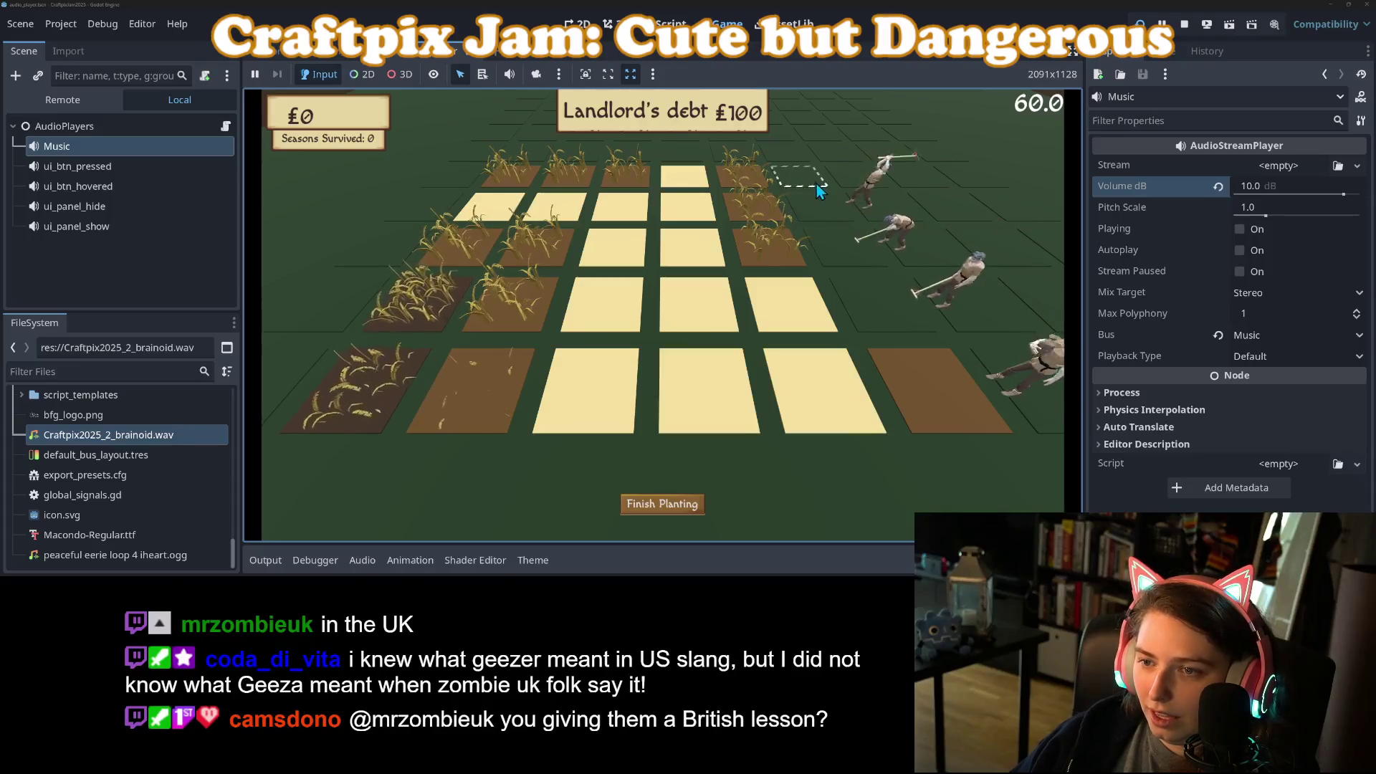
{"action": "left_click", "coordinate": [669, 159]}
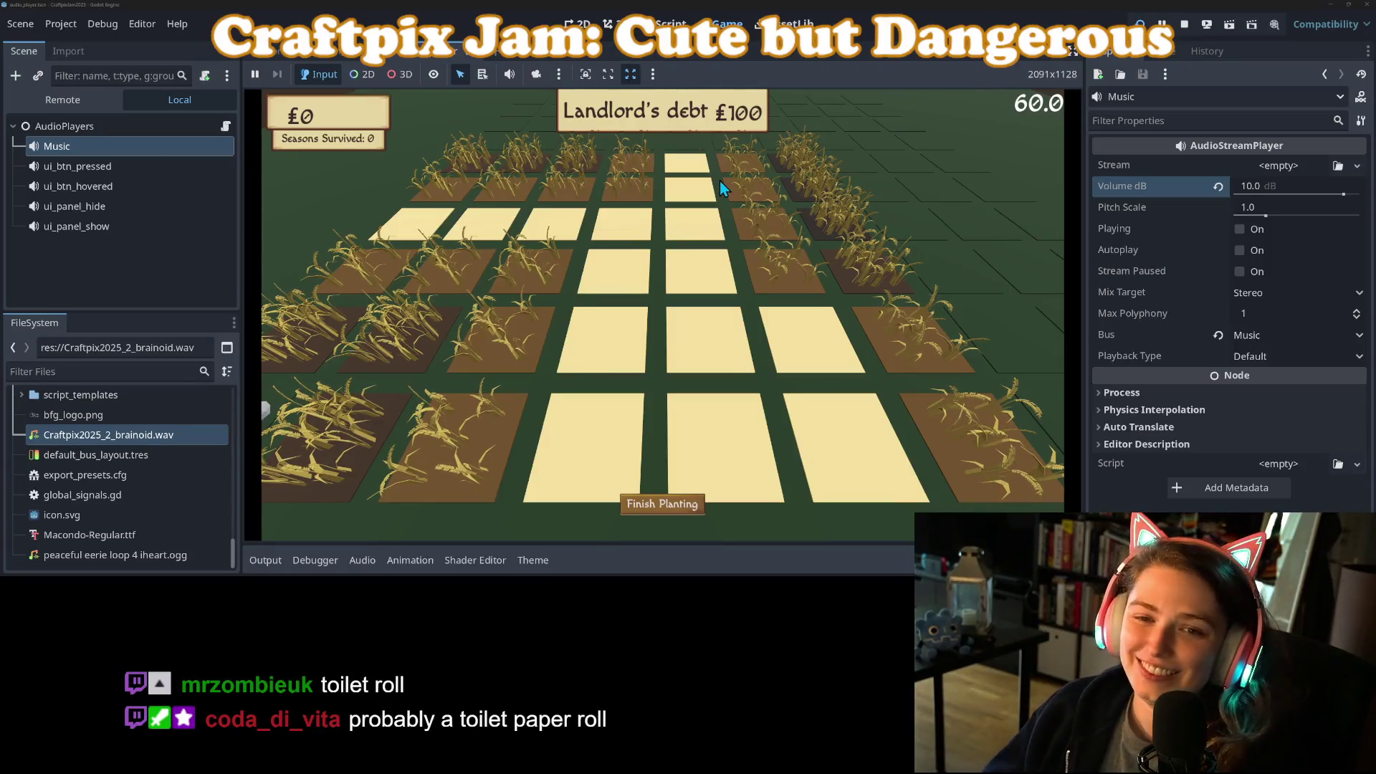
Stop the game, play the lo-fi loop track in Media Player, then go back to Godot.
{"action": "left_click", "coordinate": [1179, 27]}
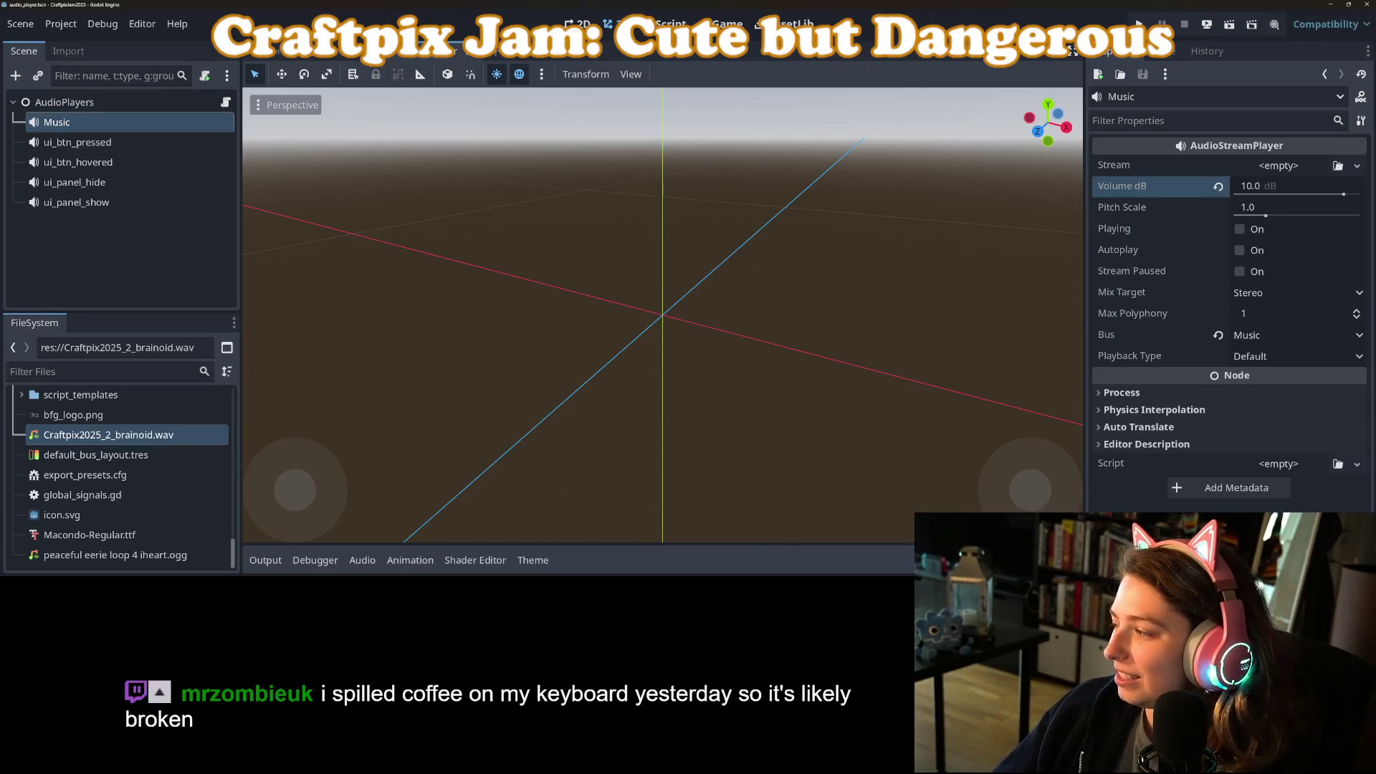
{"action": "key", "text": "alt+Tab"}
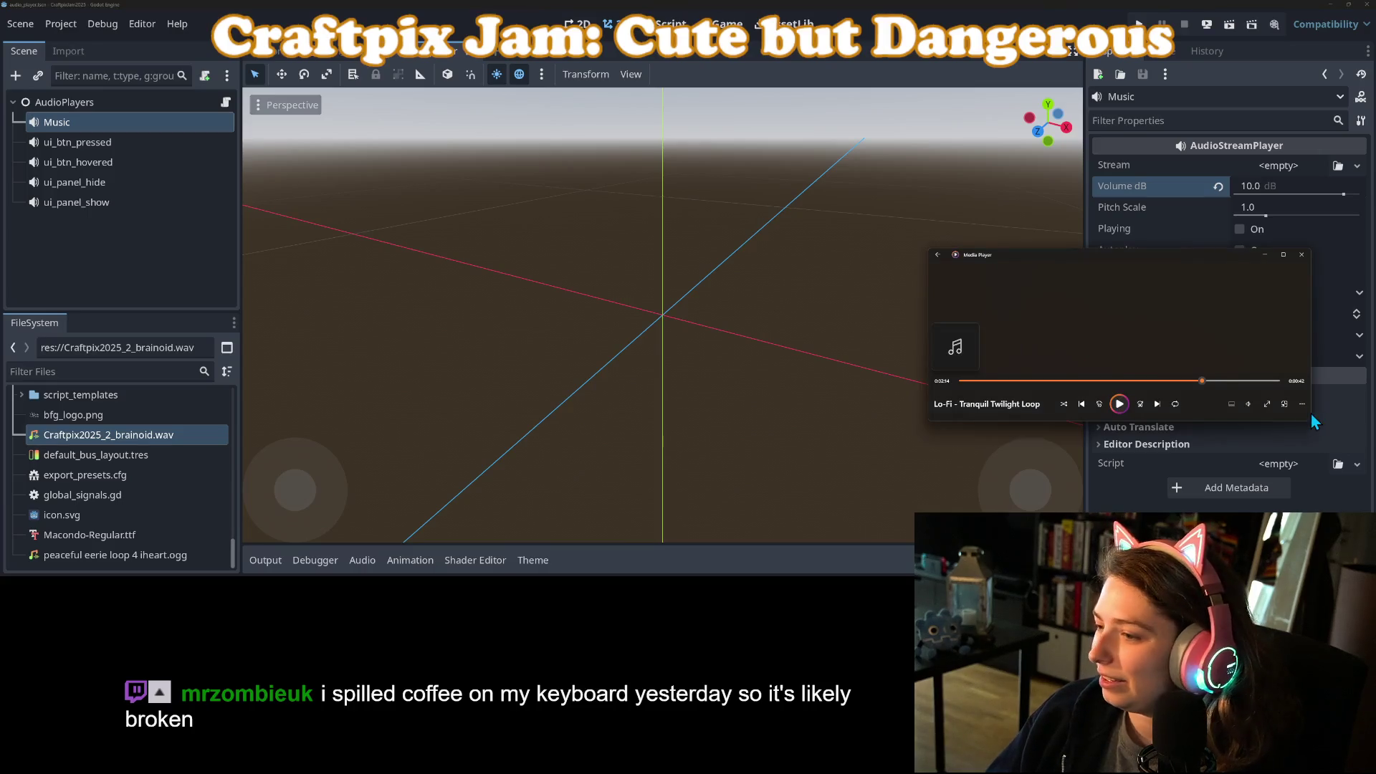
{"action": "left_click", "coordinate": [1120, 403]}
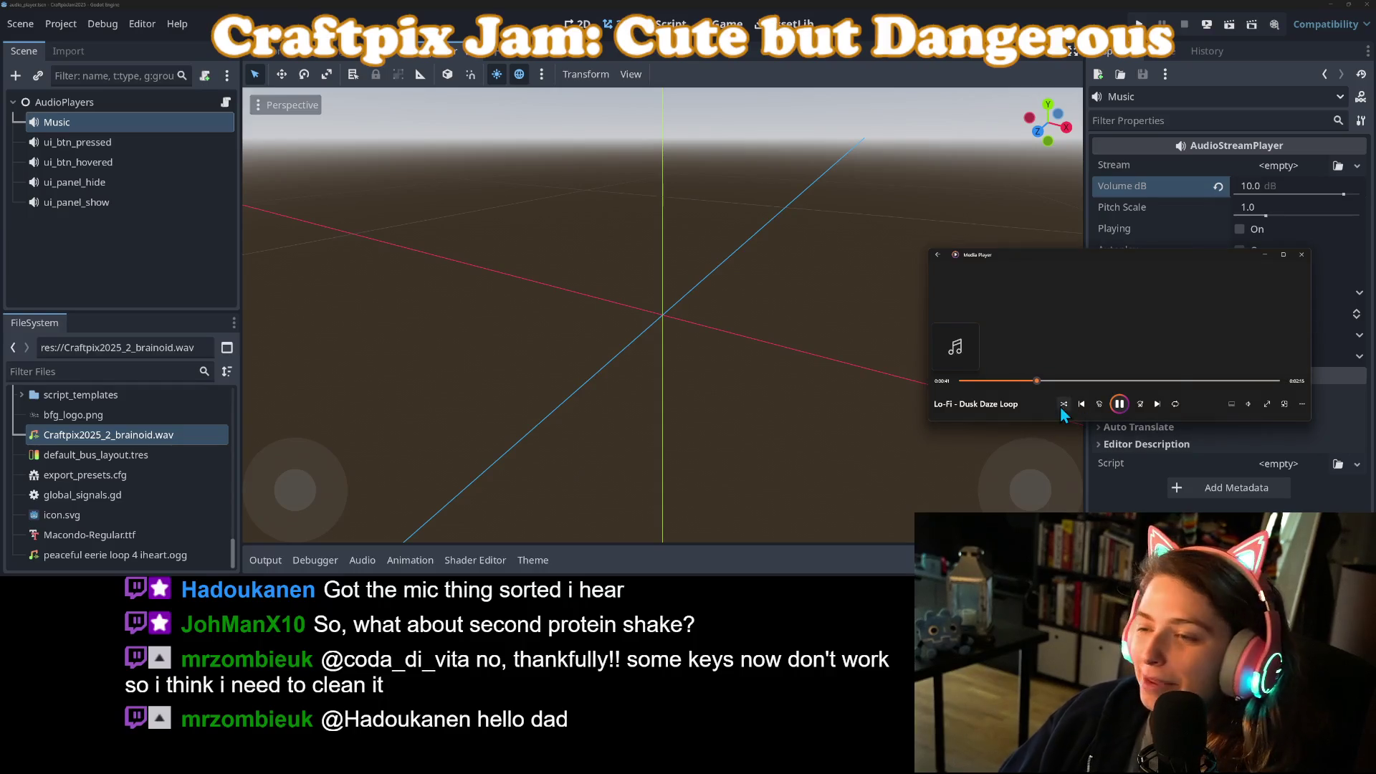
{"action": "left_click", "coordinate": [924, 130]}
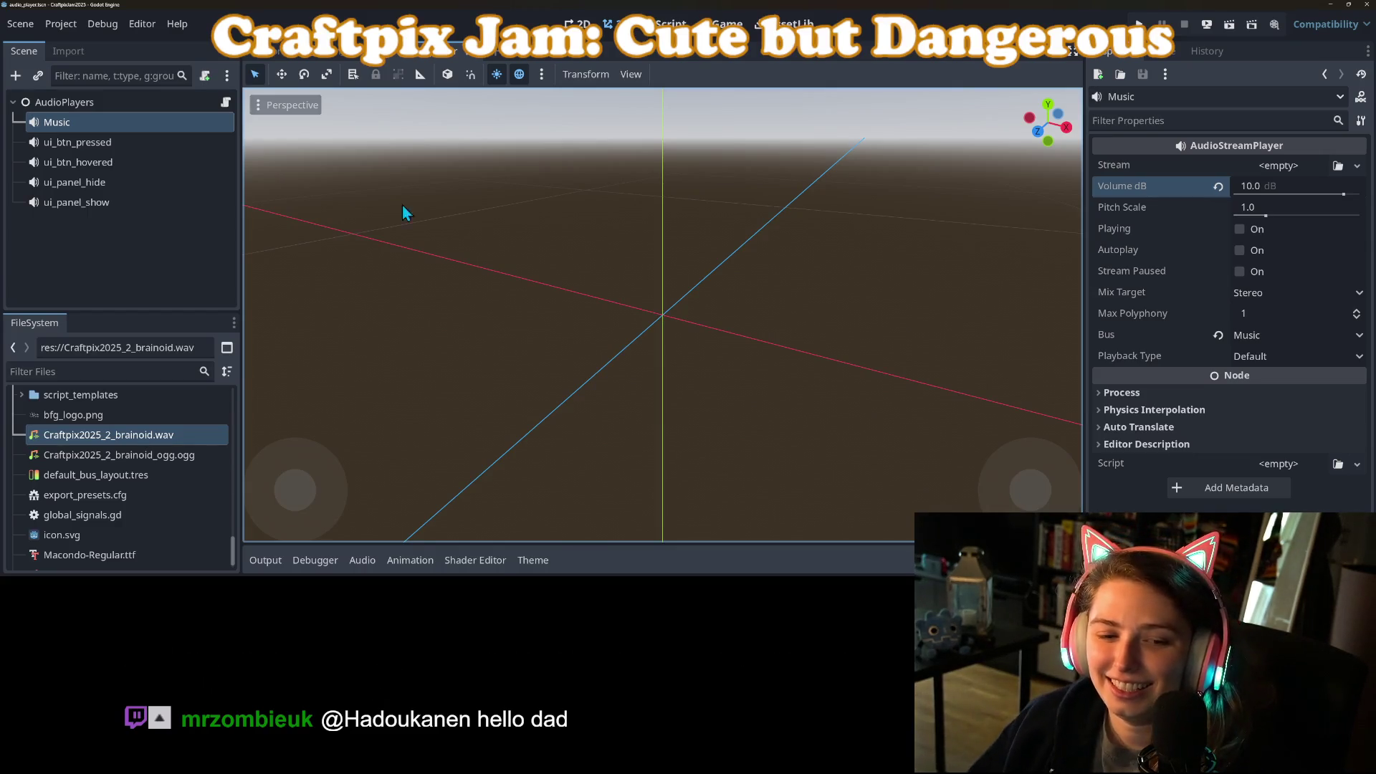
Delete the brainoid WAV file from the project.
{"action": "left_click", "coordinate": [161, 454]}
{"action": "left_click", "coordinate": [167, 437]}
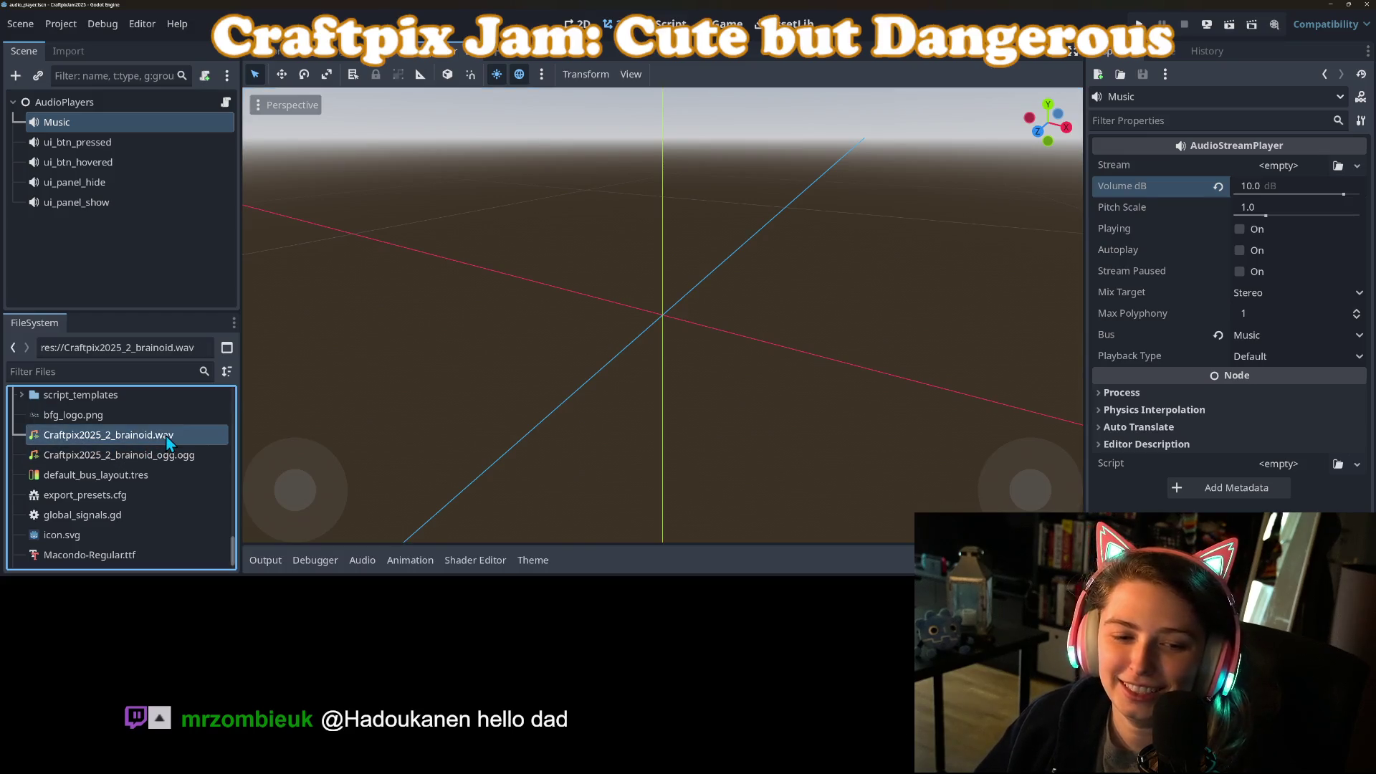
{"action": "key", "text": "Delete"}
{"action": "key", "text": "Return"}
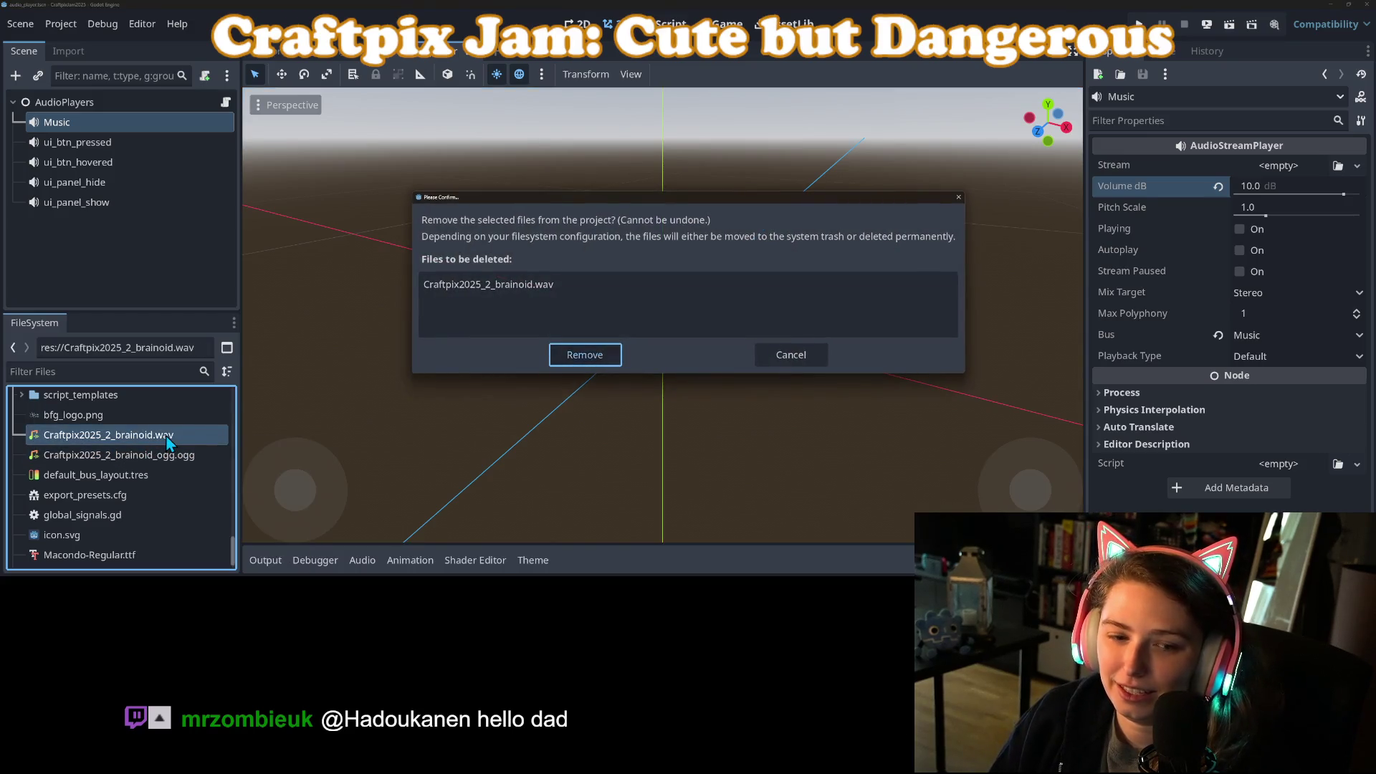
Replace line 35's WAV preload in game_logic.gd with a preload of the brainoid OGG, and save.
{"action": "left_click", "coordinate": [228, 102]}
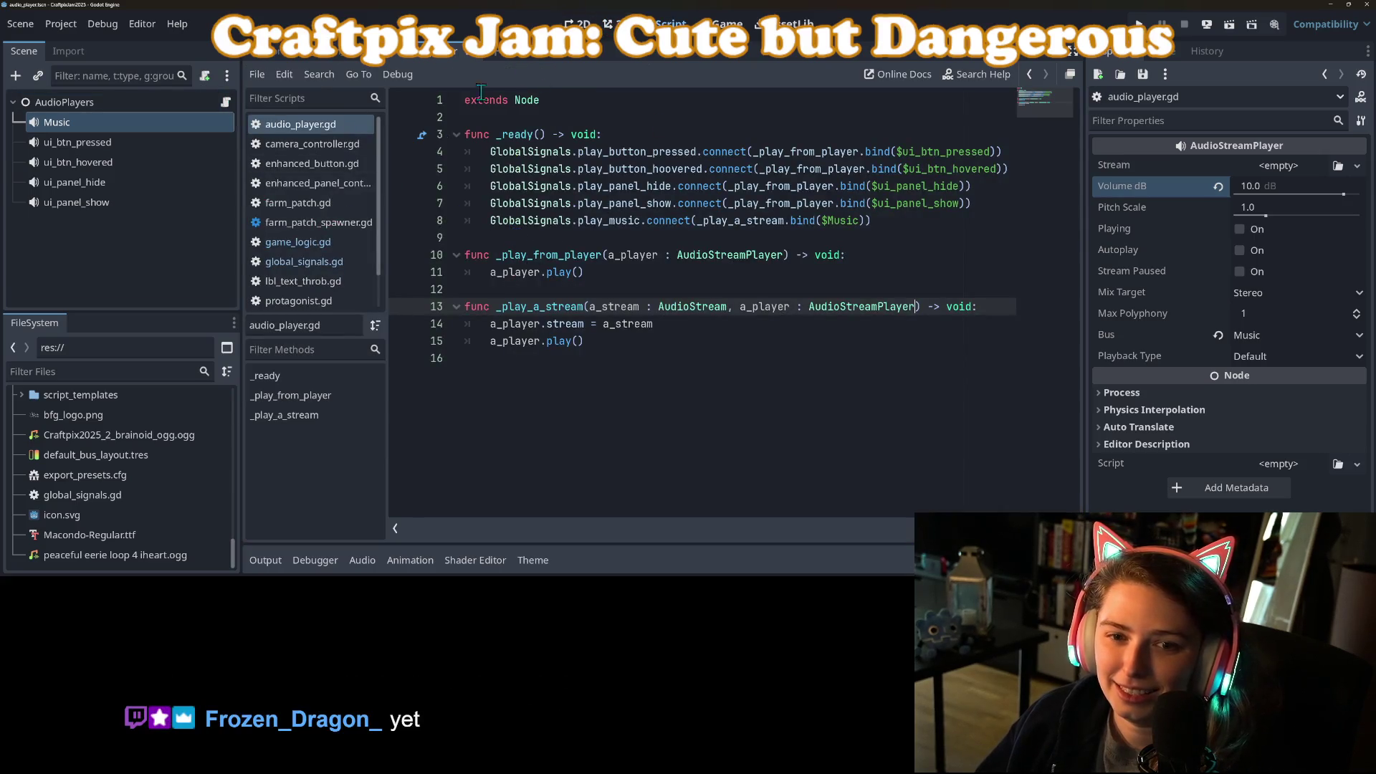
{"action": "left_click", "coordinate": [297, 242]}
{"action": "double_click", "coordinate": [763, 209]}
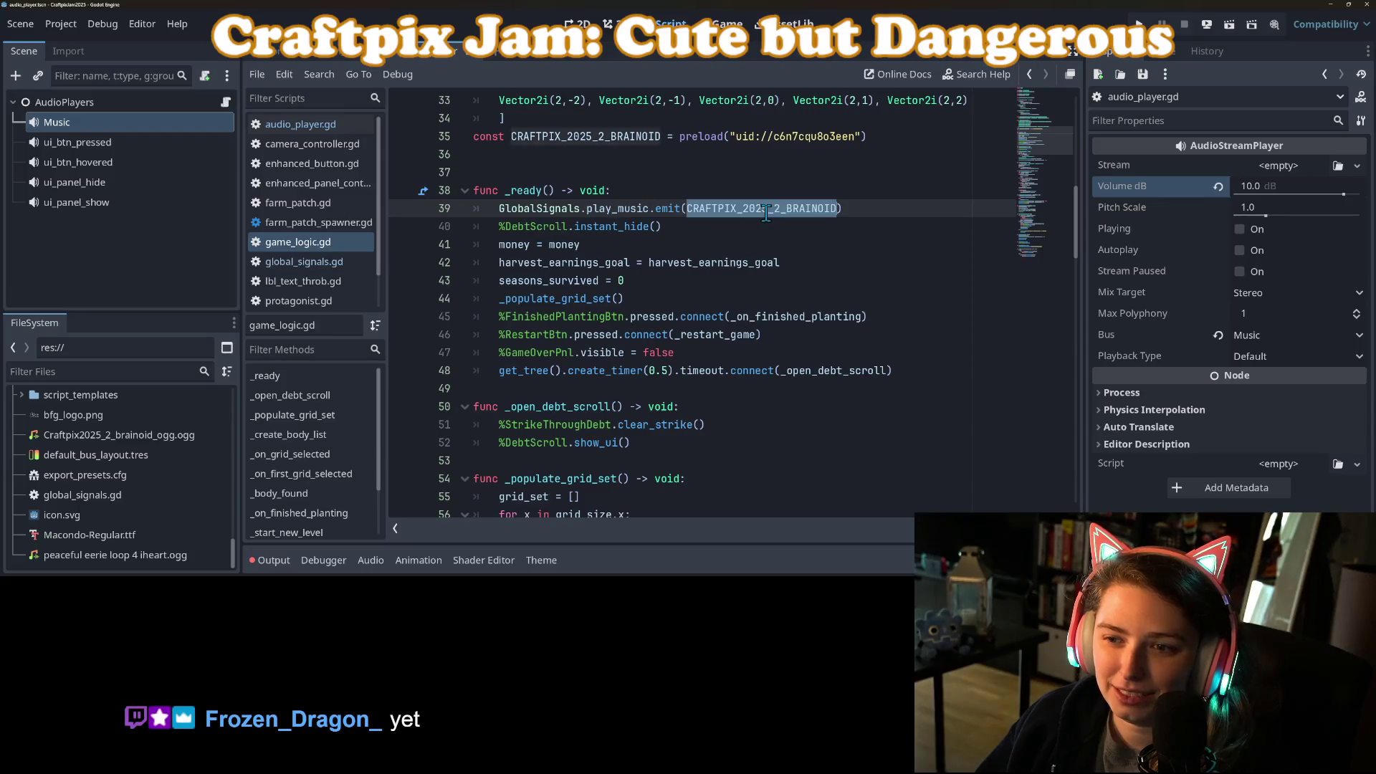
{"action": "left_click_drag", "start_coordinate": [868, 136], "coordinate": [680, 137]}
{"action": "key", "text": "BackSpace"}
{"action": "left_click_drag", "start_coordinate": [183, 440], "coordinate": [801, 136]}
{"action": "key", "text": "ctrl+s"}
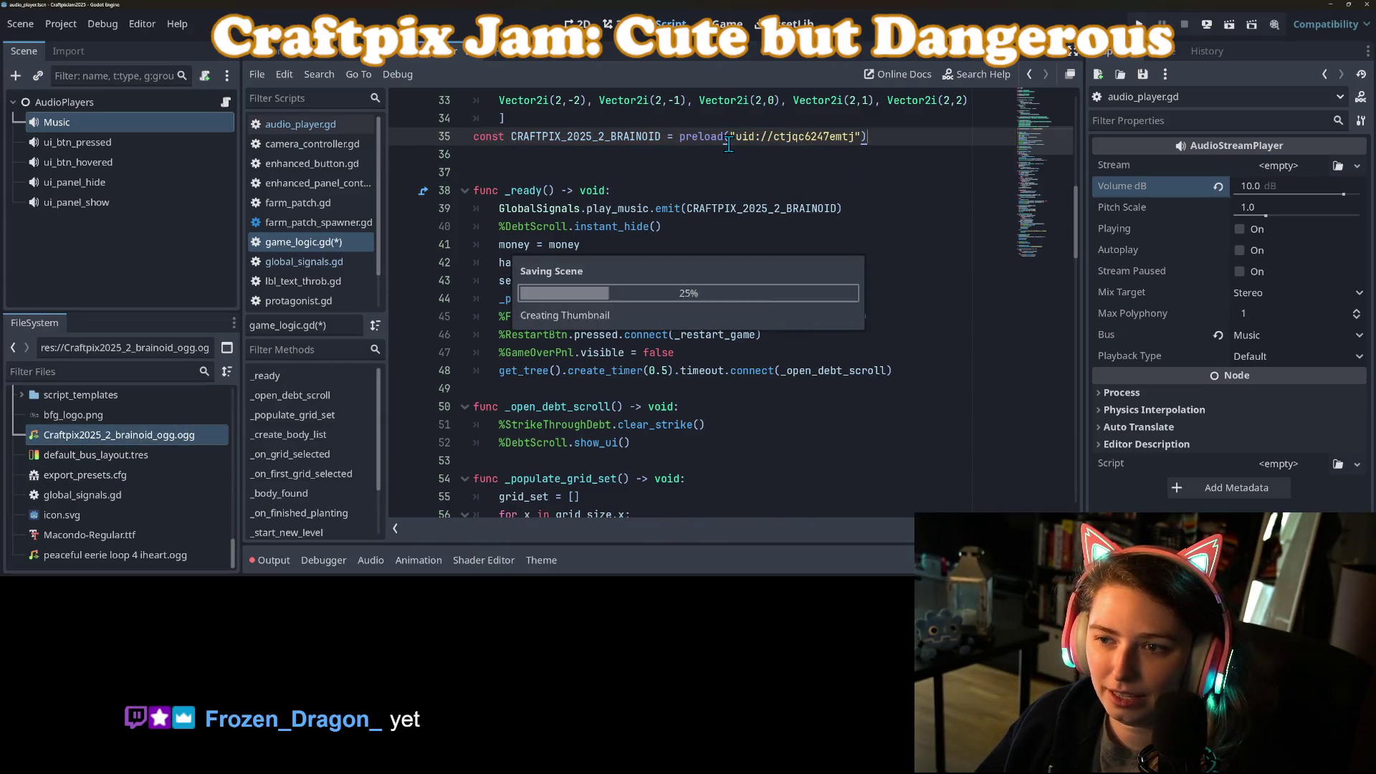
Look over lines 45–46, then open the brainoid OGG's import settings.
{"action": "left_click", "coordinate": [447, 346]}
{"action": "left_click", "coordinate": [587, 334]}
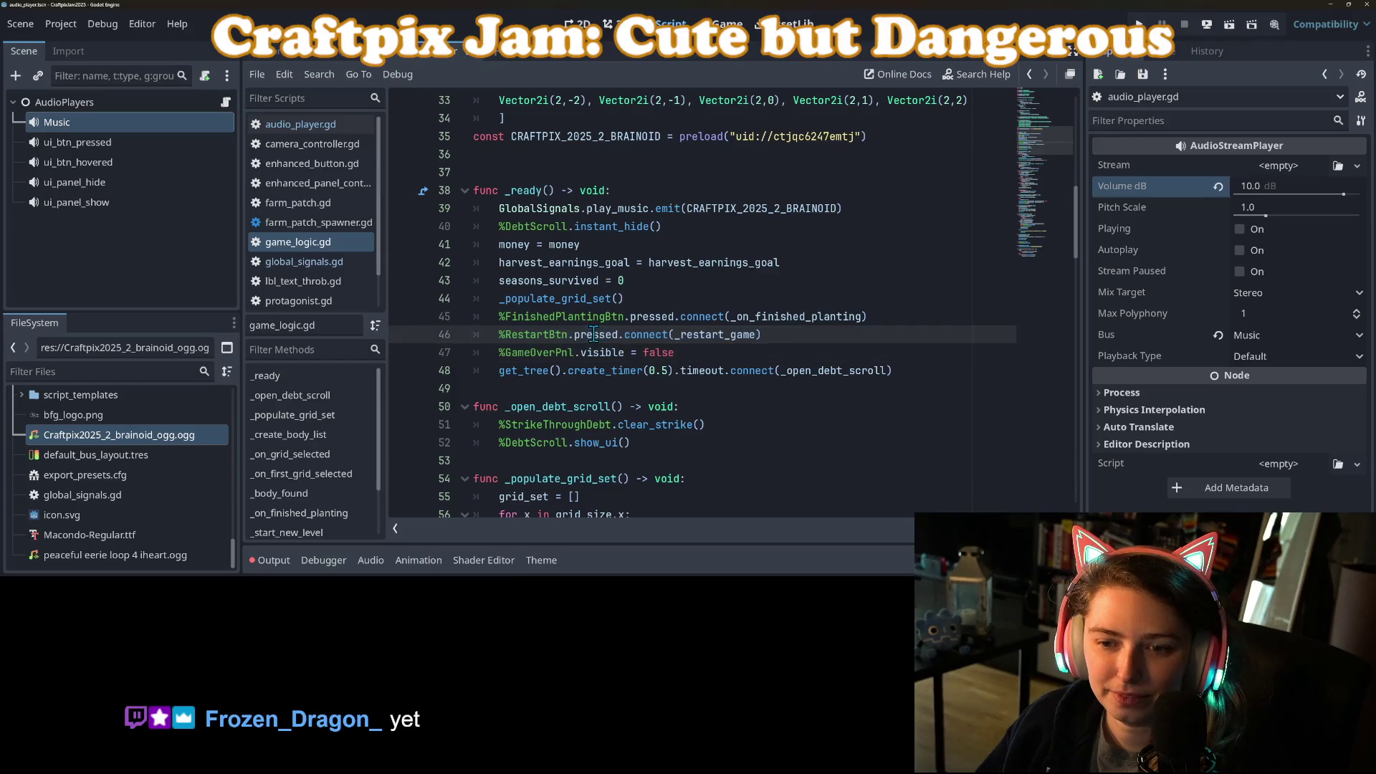
{"action": "left_click", "coordinate": [832, 316]}
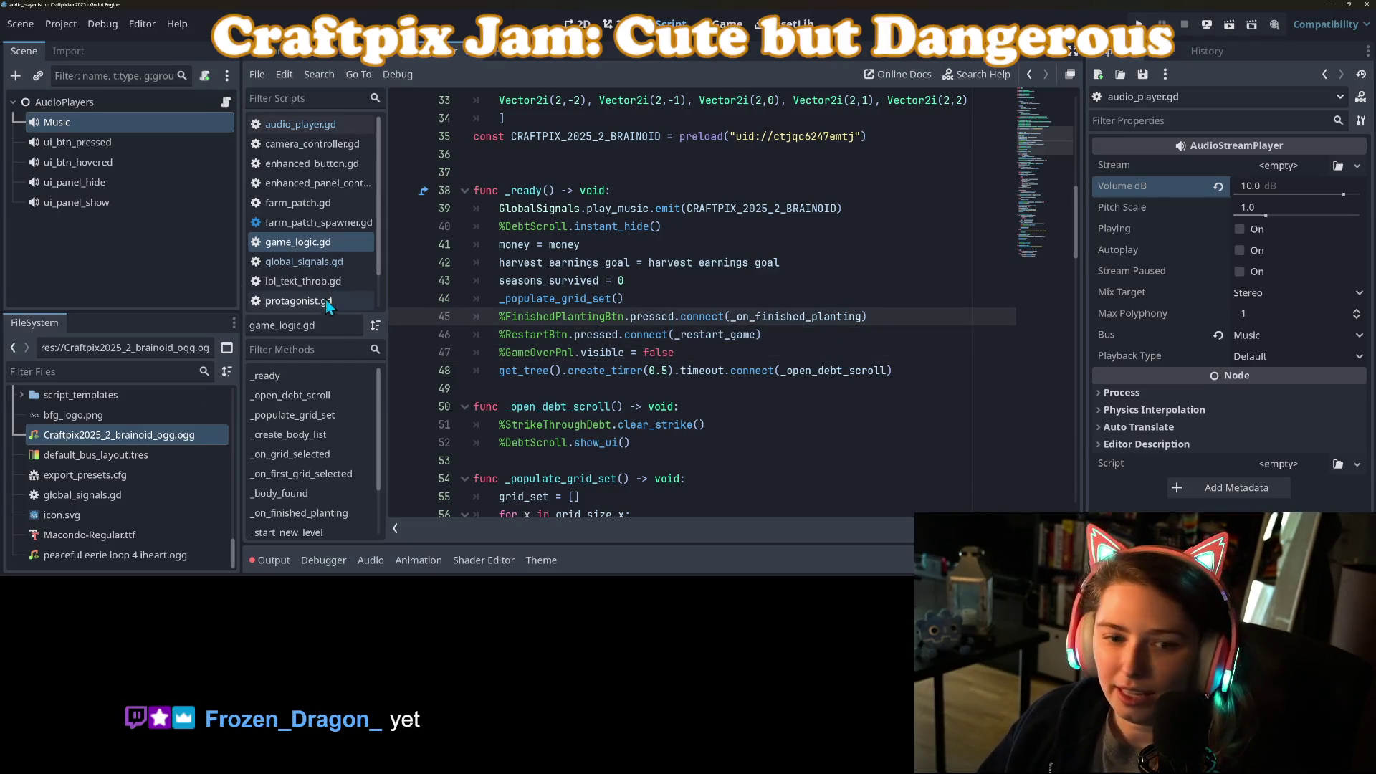
{"action": "double_click", "coordinate": [119, 439]}
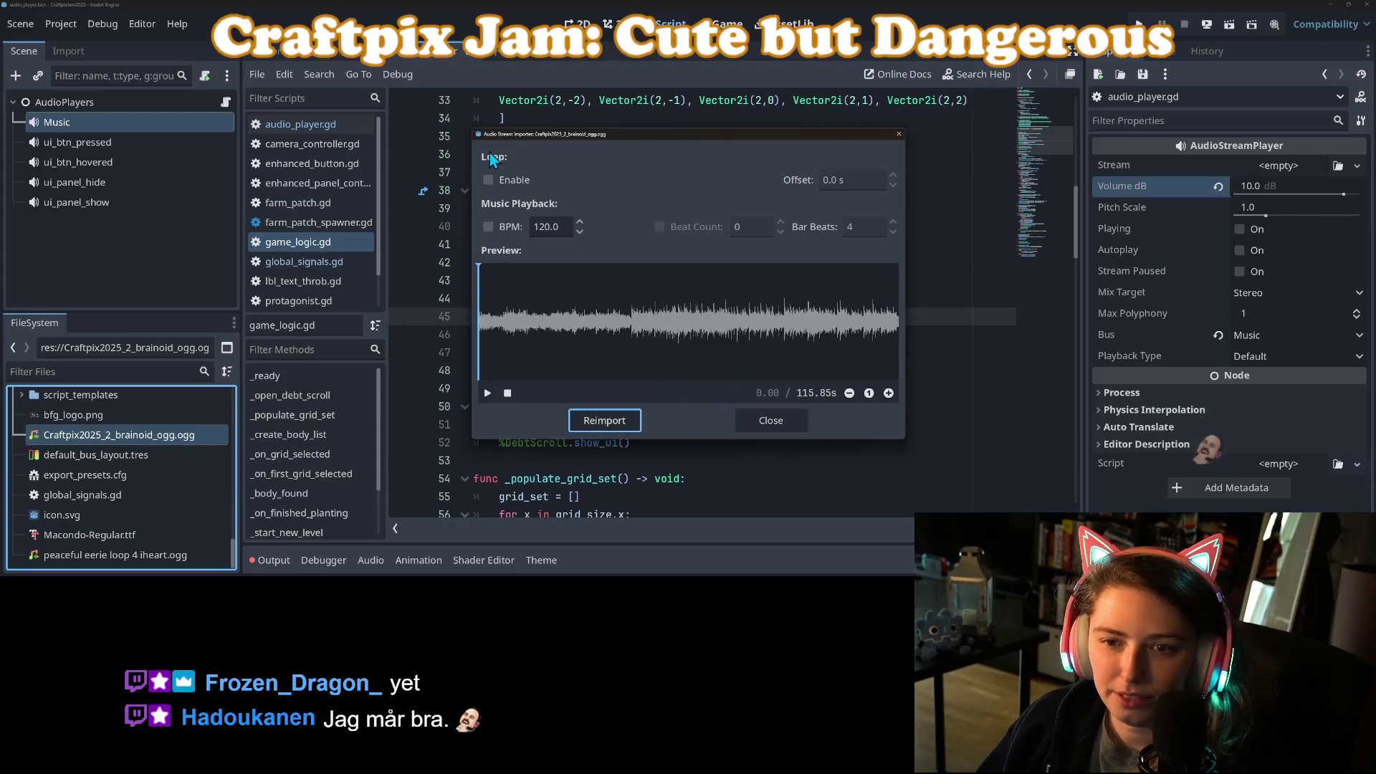
Enable Loop and reimport the brainoid OGG, then do the same for peaceful eerie loop 4 iheart.ogg.
{"action": "left_click", "coordinate": [490, 180]}
{"action": "left_click", "coordinate": [604, 418]}
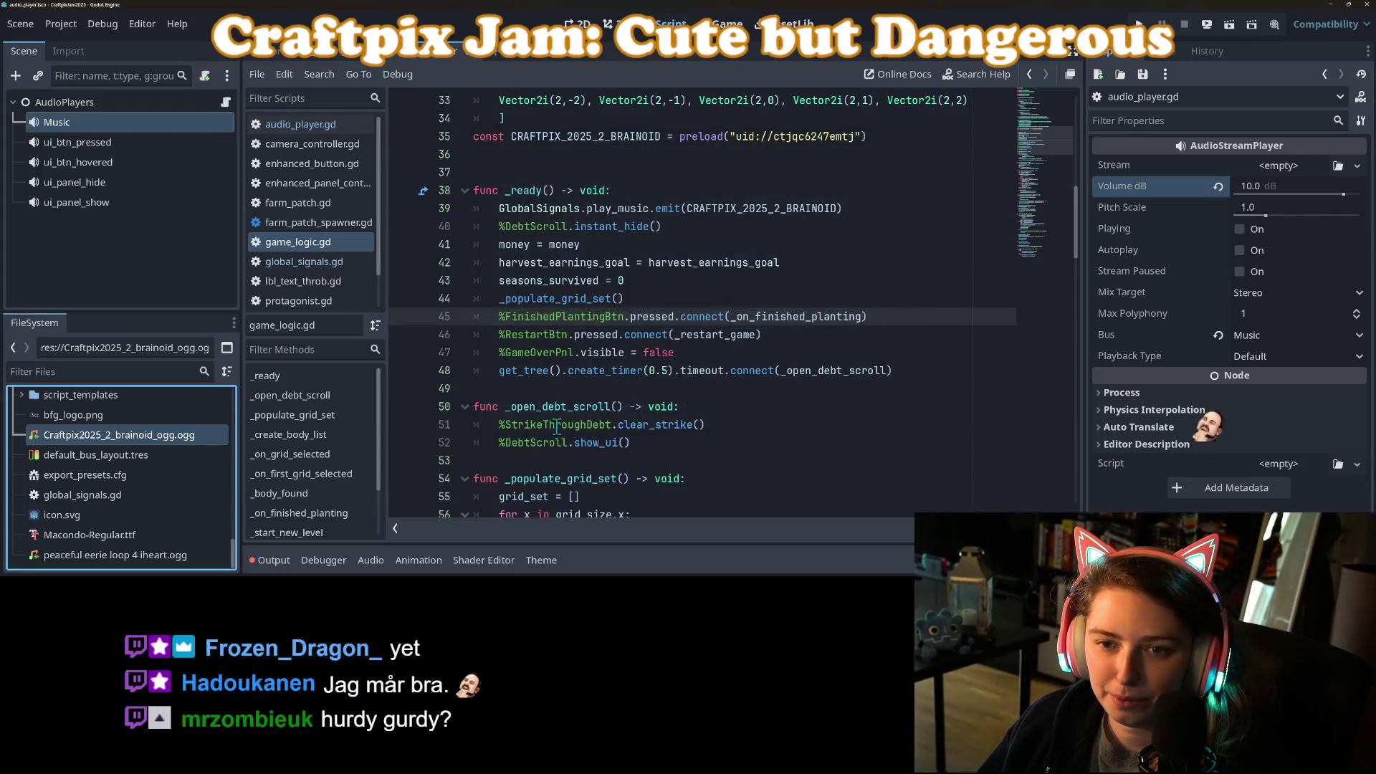
{"action": "double_click", "coordinate": [114, 552]}
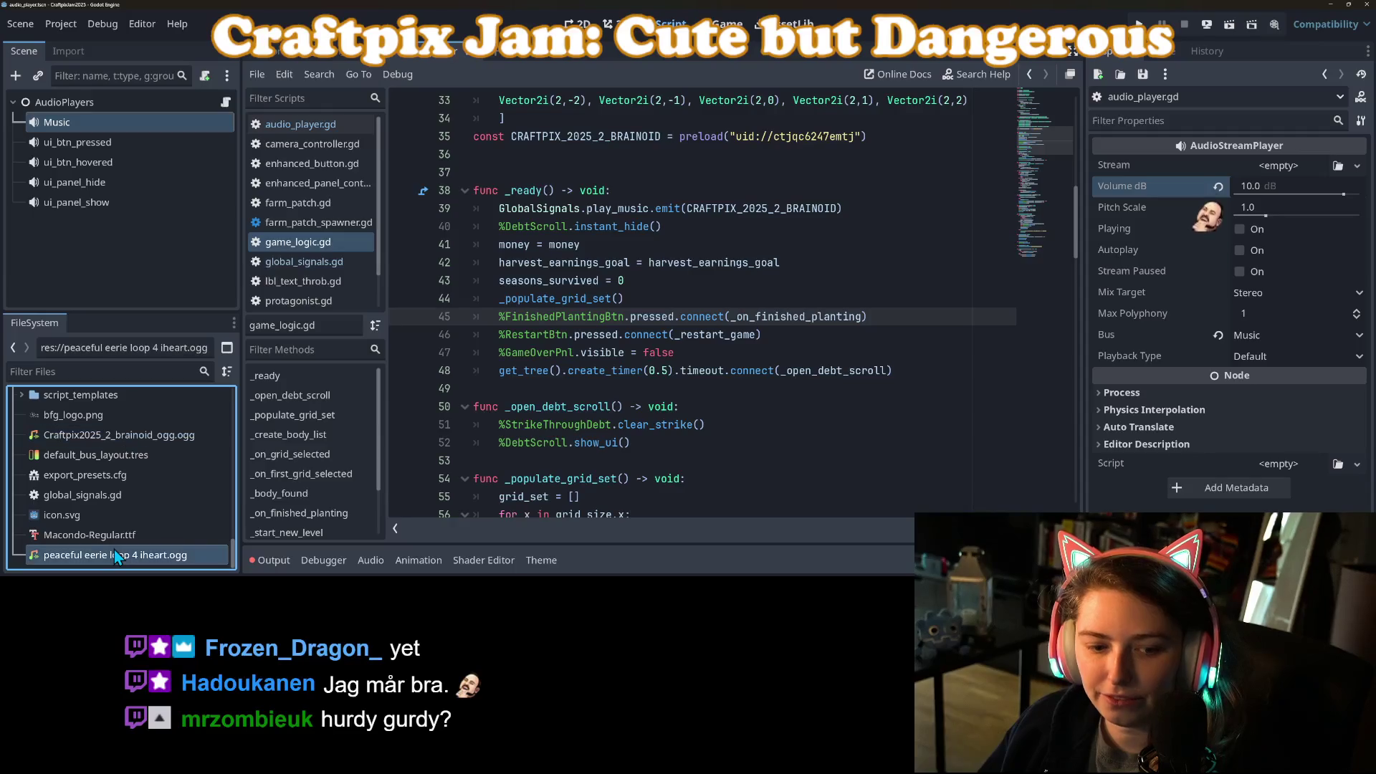
{"action": "left_click", "coordinate": [525, 180]}
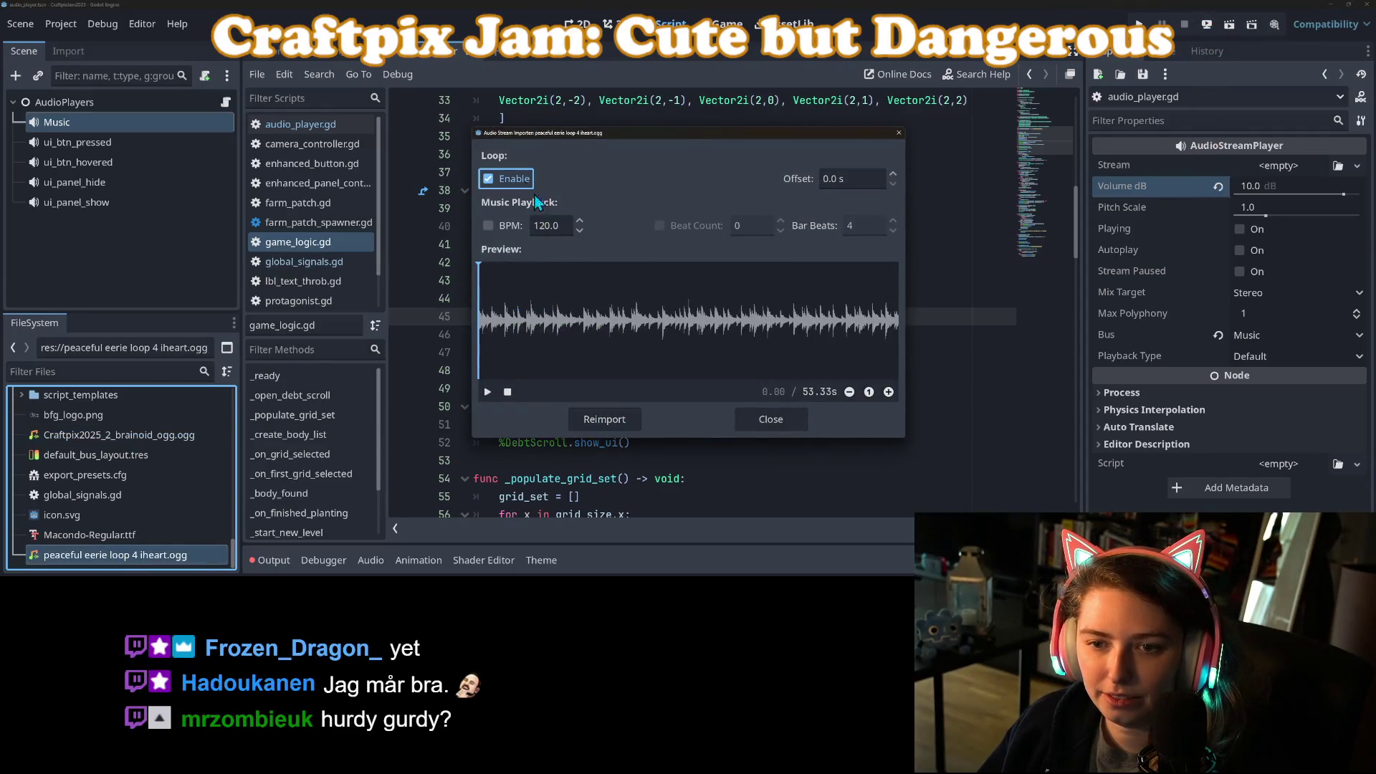
{"action": "left_click", "coordinate": [604, 419]}
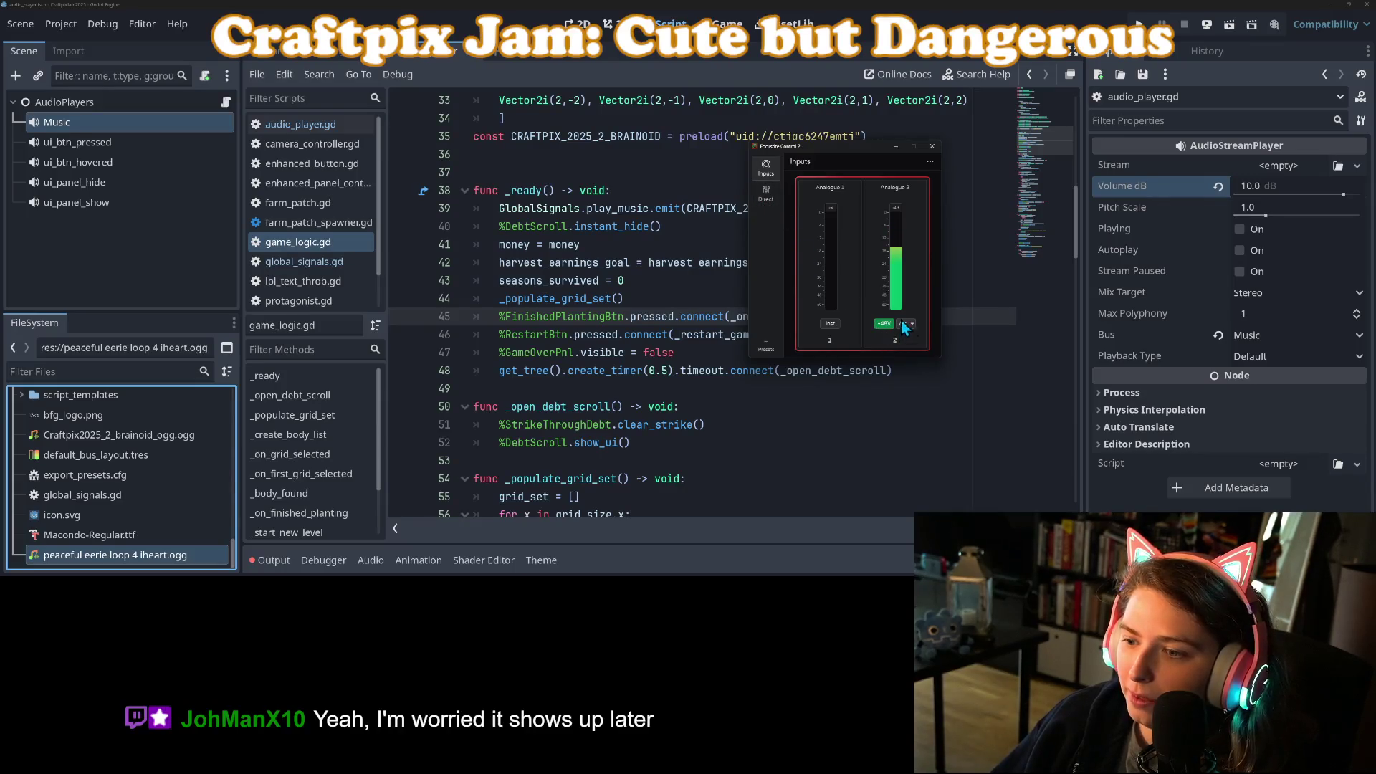
Switch Focusrite Control 2 from the Inputs page to the Direct Monitor mixer.
{"action": "left_click", "coordinate": [772, 196]}
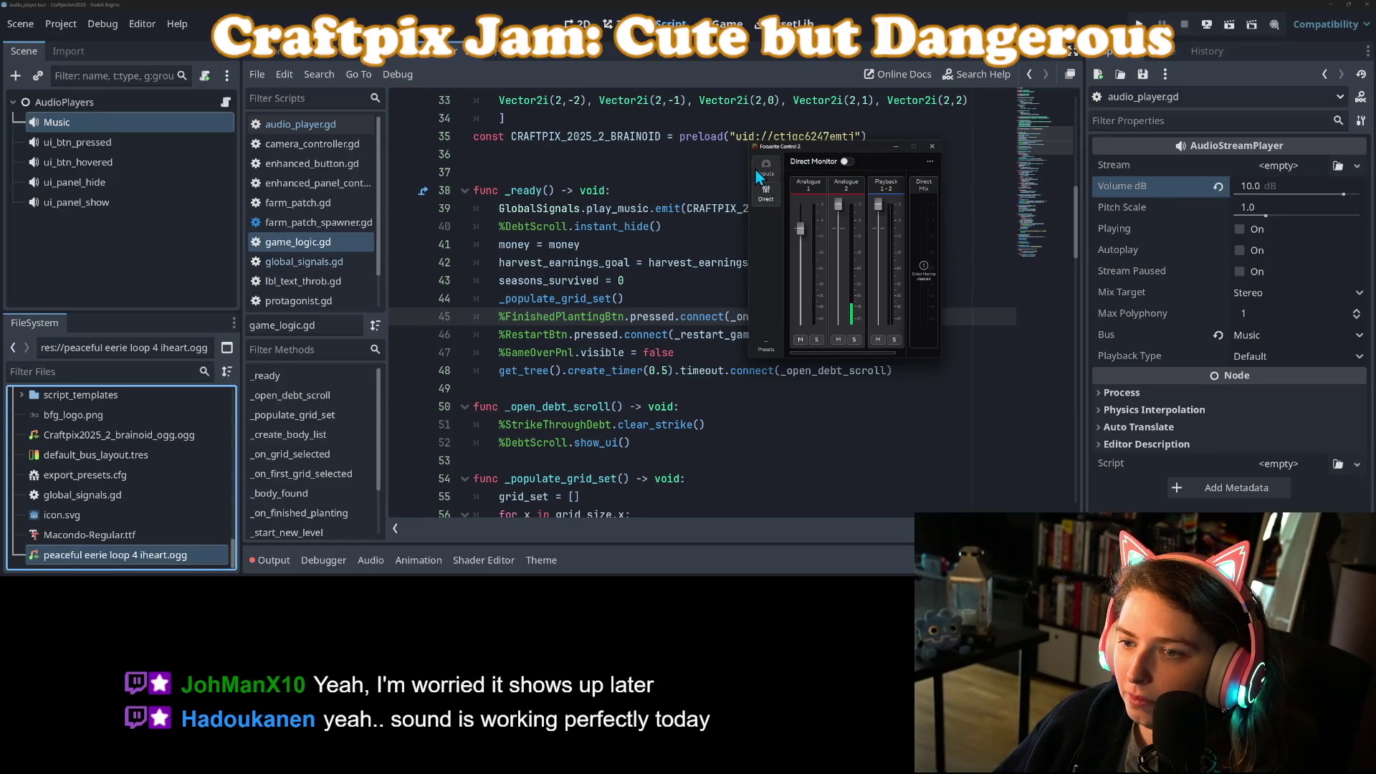
Check Focusrite's Inputs page and extra options, minimize it, and return to game_logic.gd line 42.
{"action": "left_click", "coordinate": [773, 176]}
{"action": "left_click", "coordinate": [931, 161]}
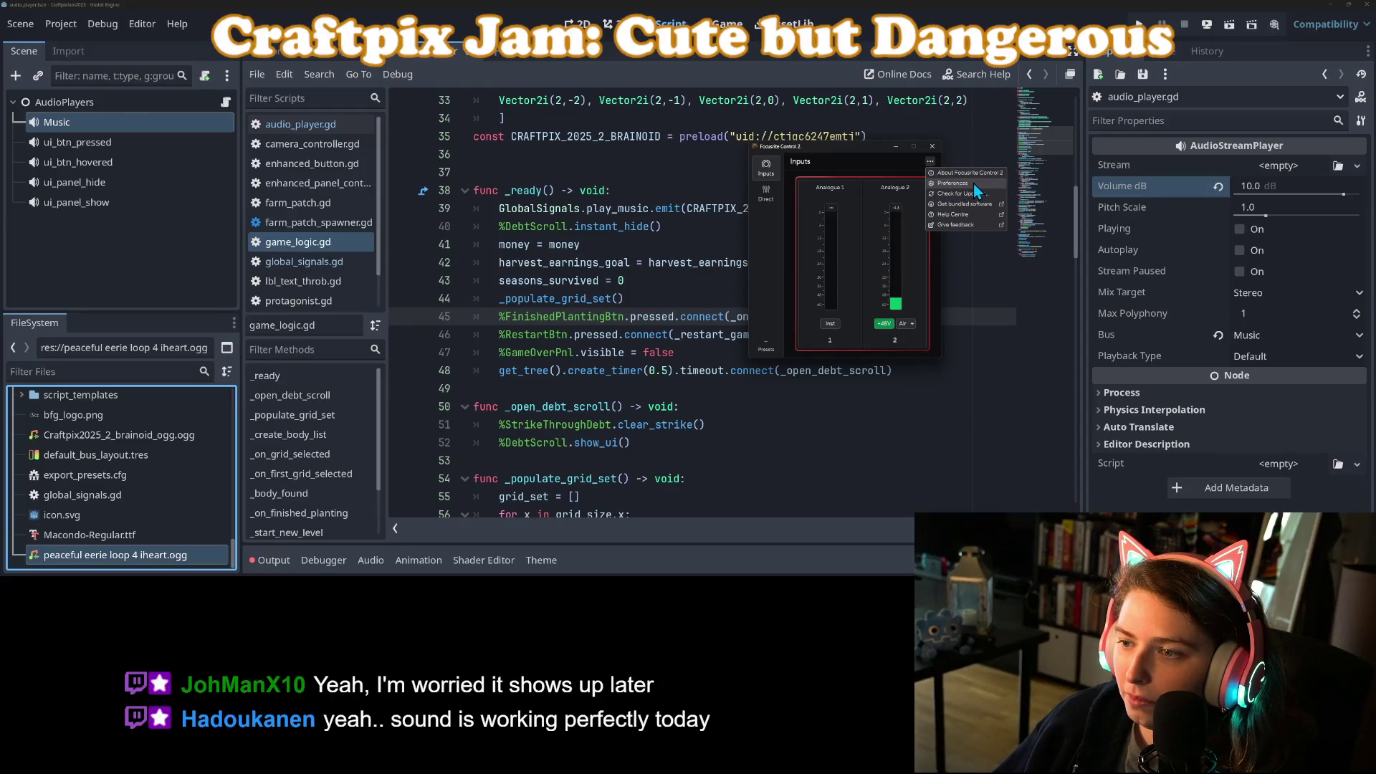
{"action": "left_click", "coordinate": [867, 149]}
{"action": "left_click", "coordinate": [896, 146]}
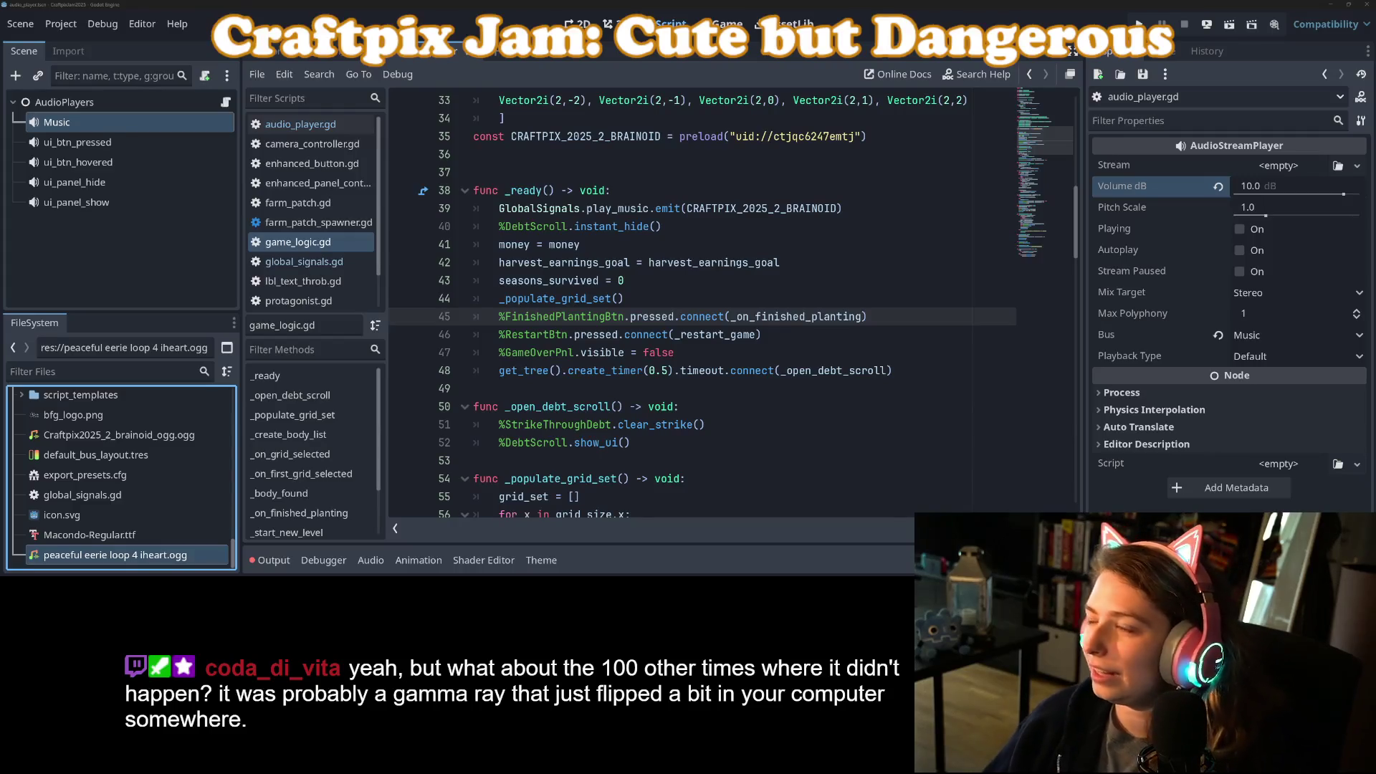
{"action": "left_click", "coordinate": [697, 262]}
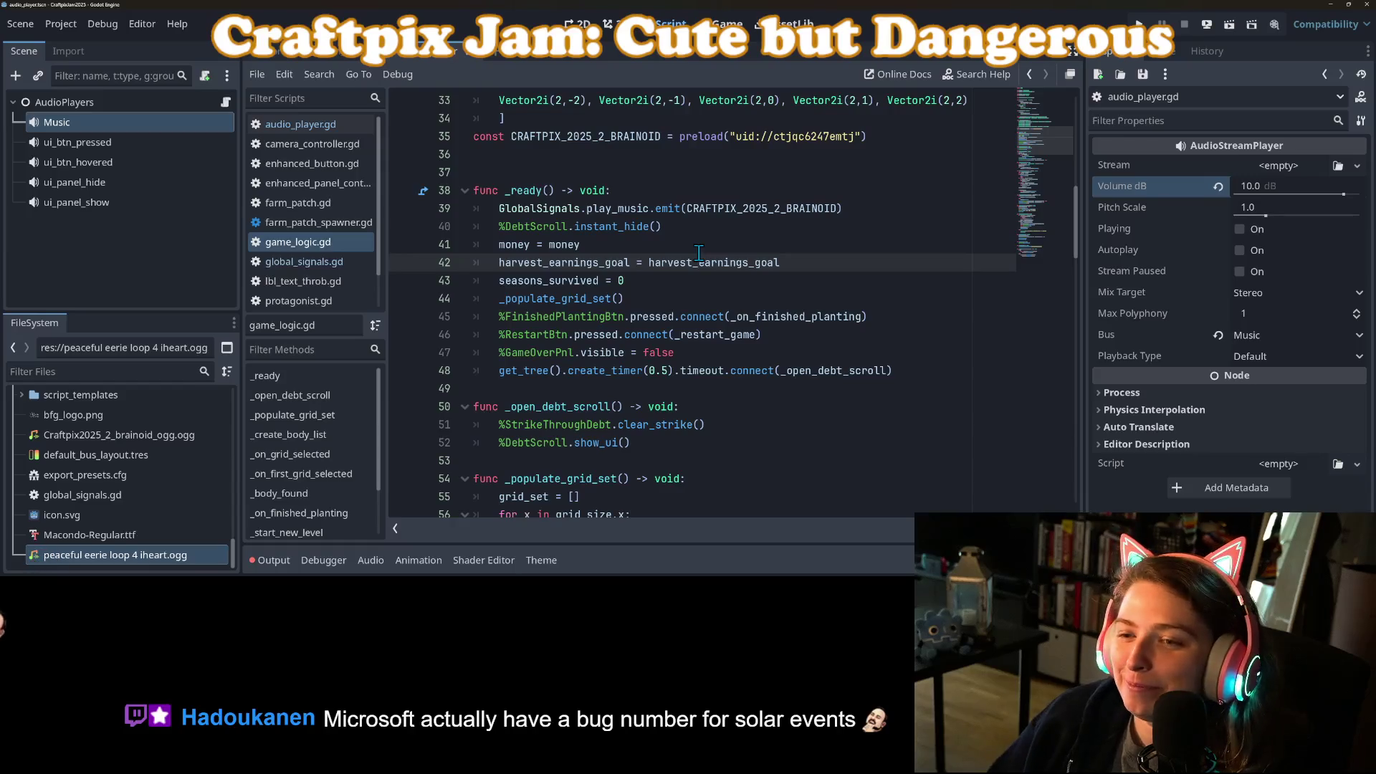
Review lines 42–44 of game_logic.gd's _ready function.
{"action": "left_click", "coordinate": [824, 298]}
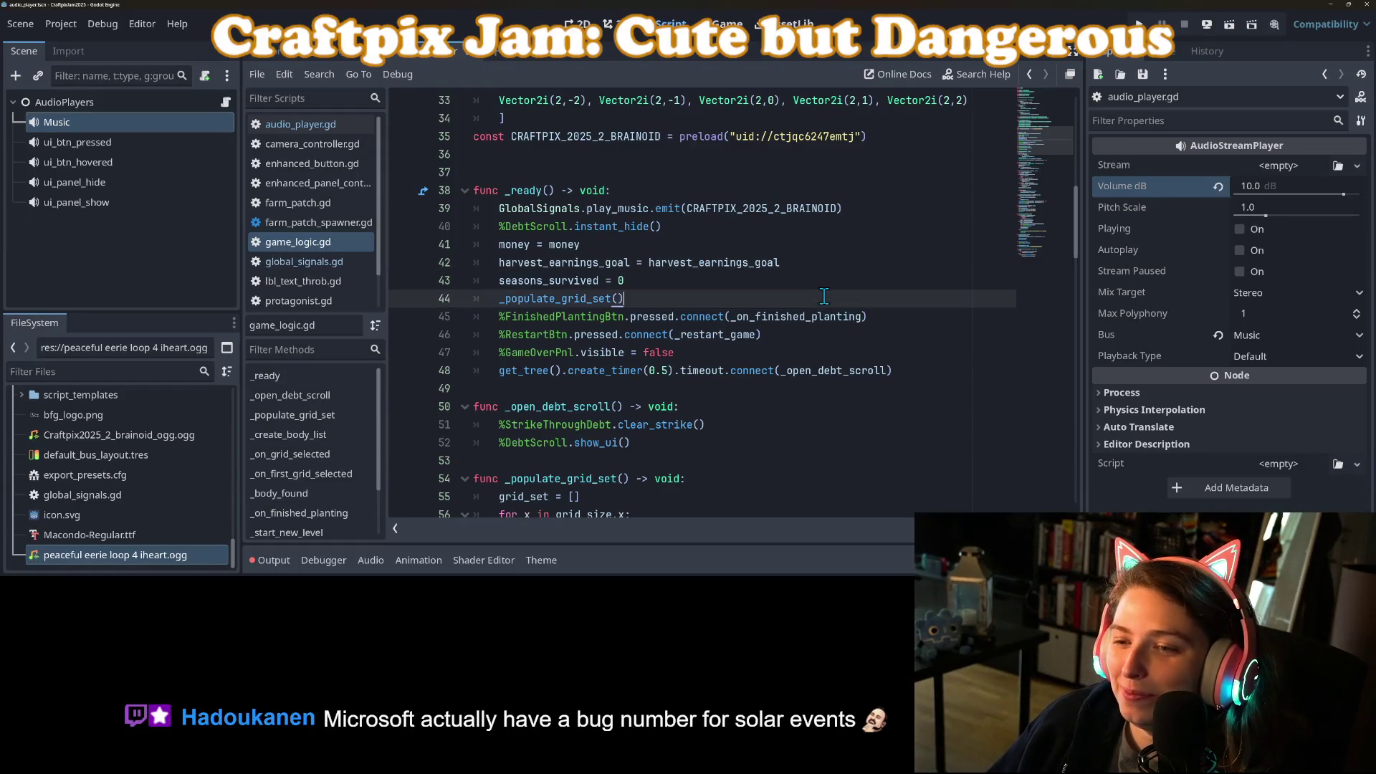
{"action": "left_click", "coordinate": [821, 269]}
{"action": "left_click", "coordinate": [896, 283]}
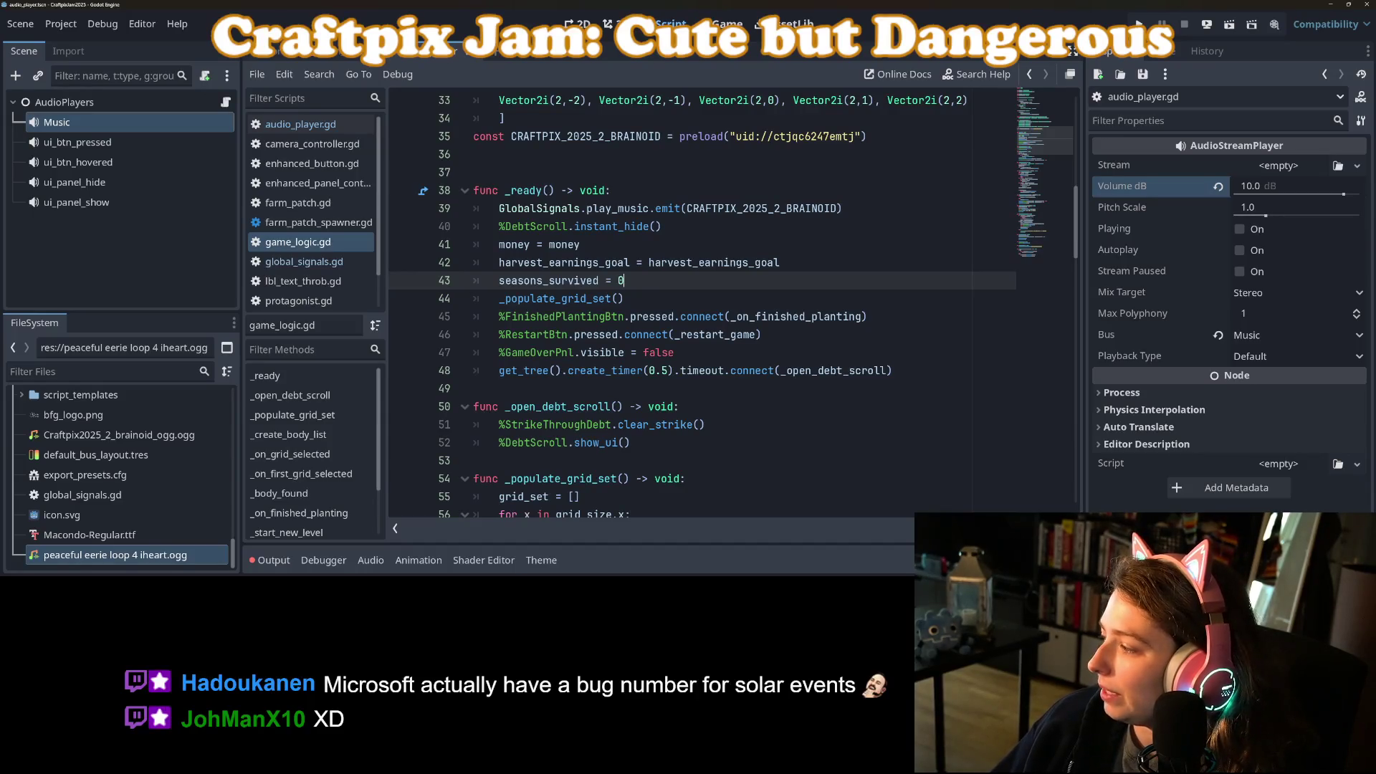
Look over the 12 changed files in GitHub Desktop, start the commit summary, and return to Godot.
{"action": "key", "text": "alt+Tab"}
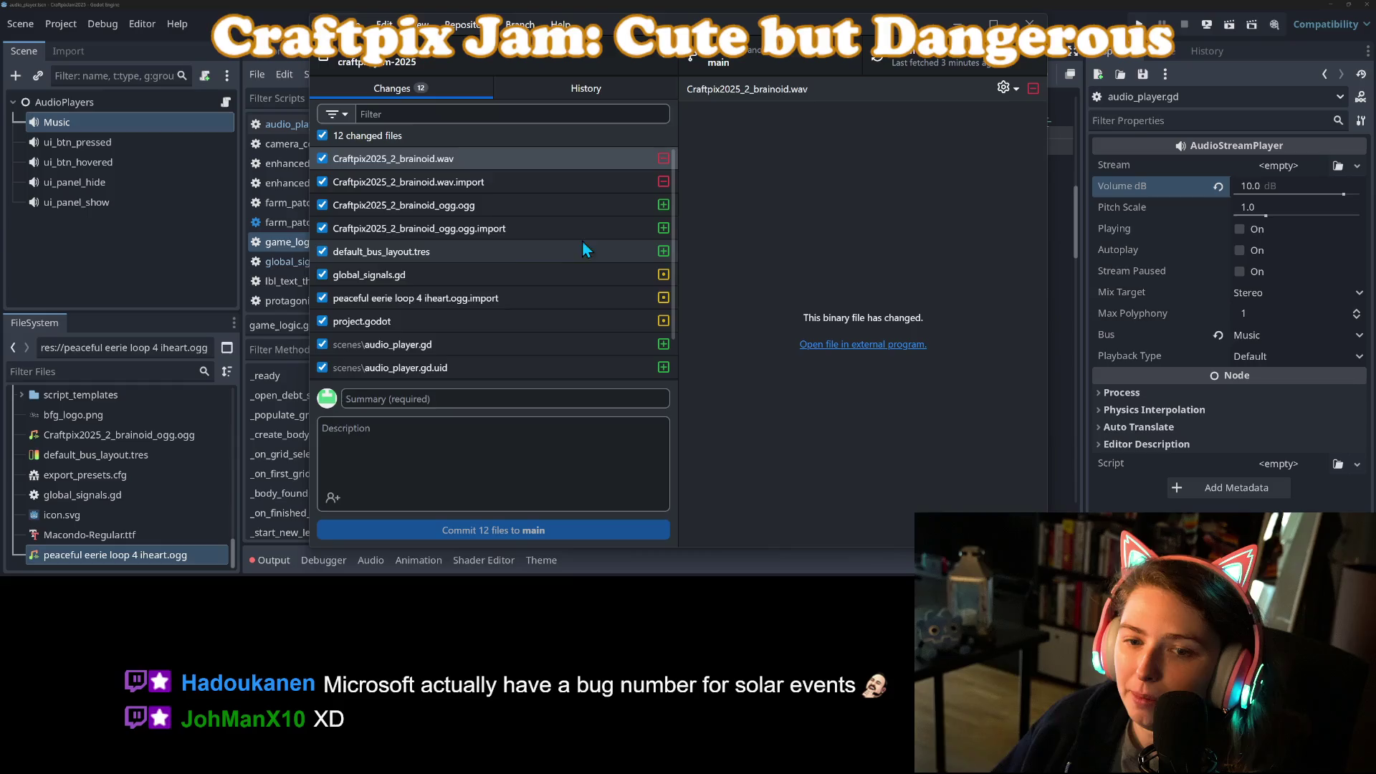
{"action": "left_click", "coordinate": [536, 400]}
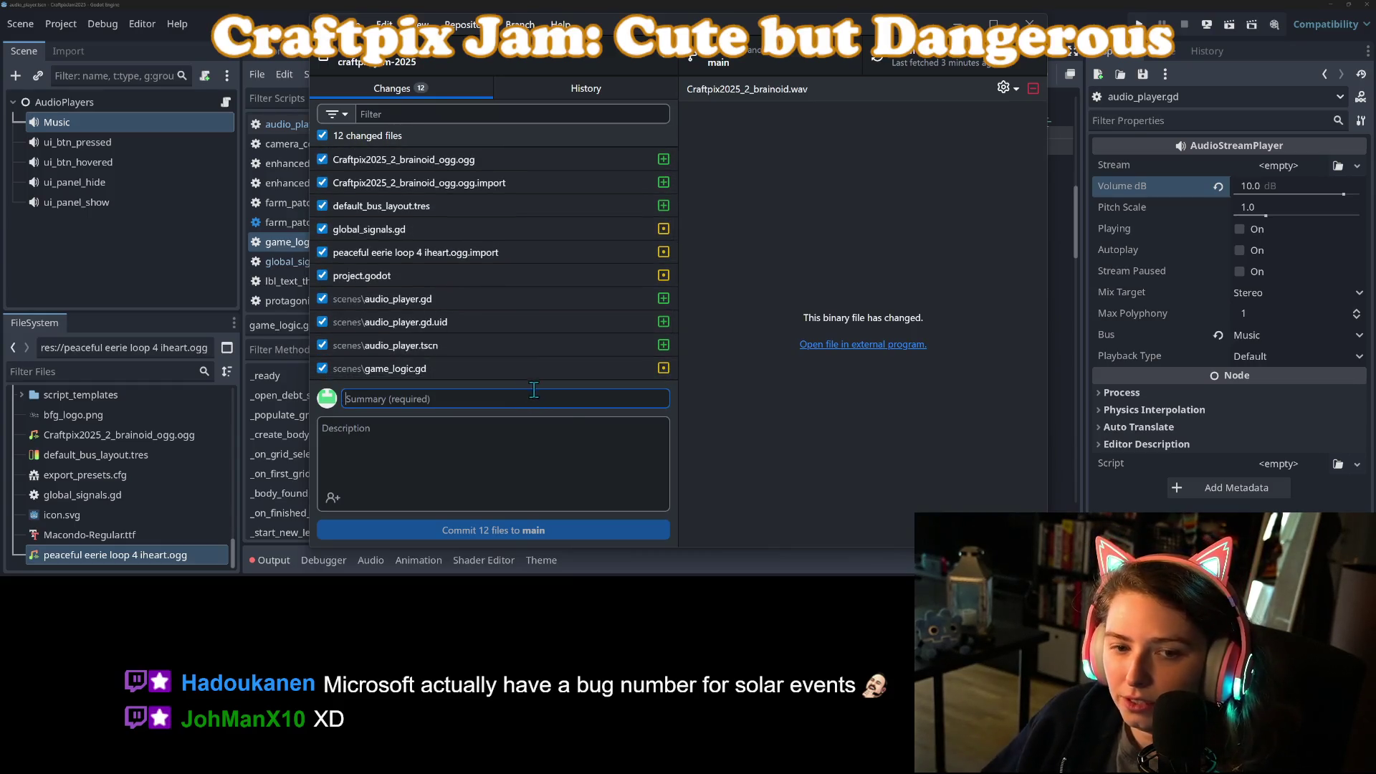
{"action": "left_click", "coordinate": [181, 267]}
{"action": "scroll", "coordinate": [108, 466], "scroll_direction": "up", "scroll_amount": 5}
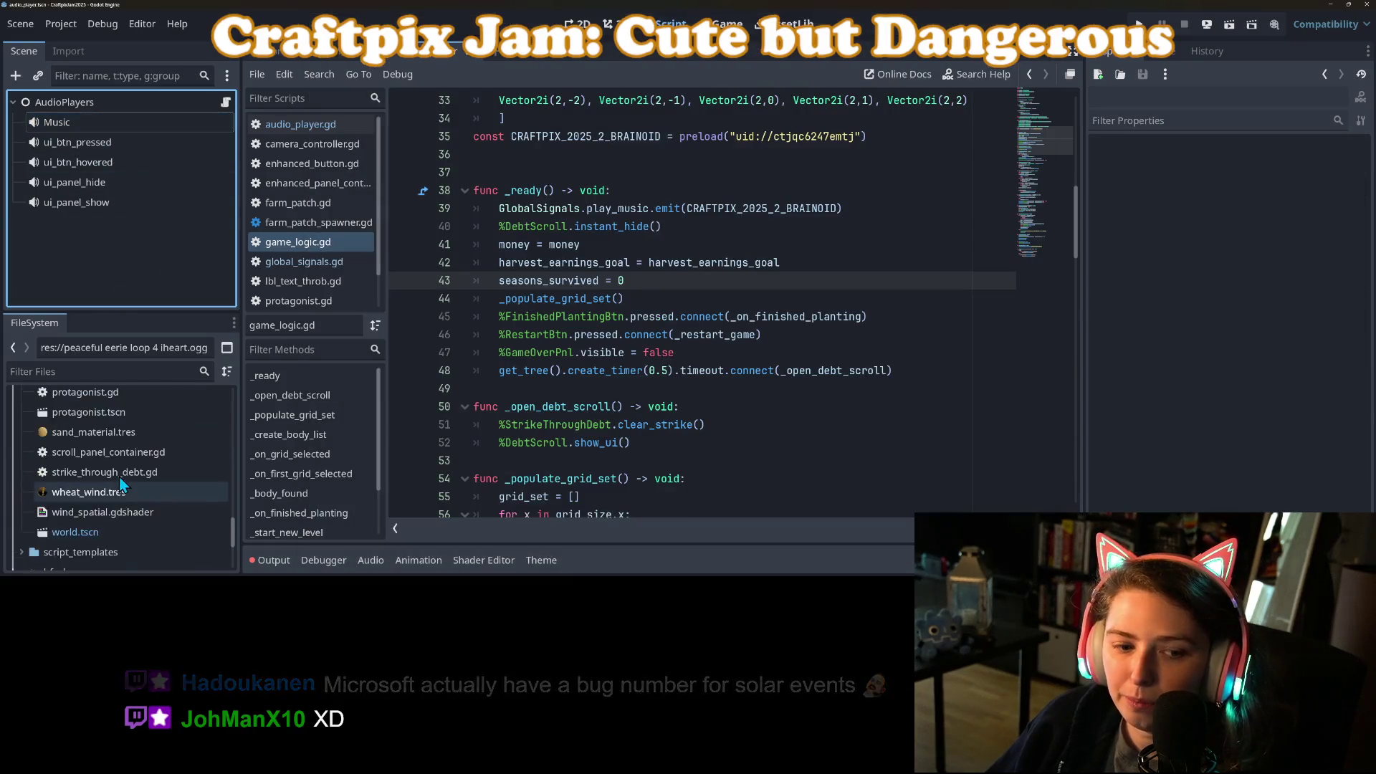
Create a new folder named audio in the project root res://.
{"action": "left_click_drag", "start_coordinate": [135, 311], "coordinate": [134, 170]}
{"action": "scroll", "coordinate": [29, 432], "scroll_direction": "up", "scroll_amount": 5}
{"action": "scroll", "coordinate": [30, 439], "scroll_direction": "up", "scroll_amount": 10}
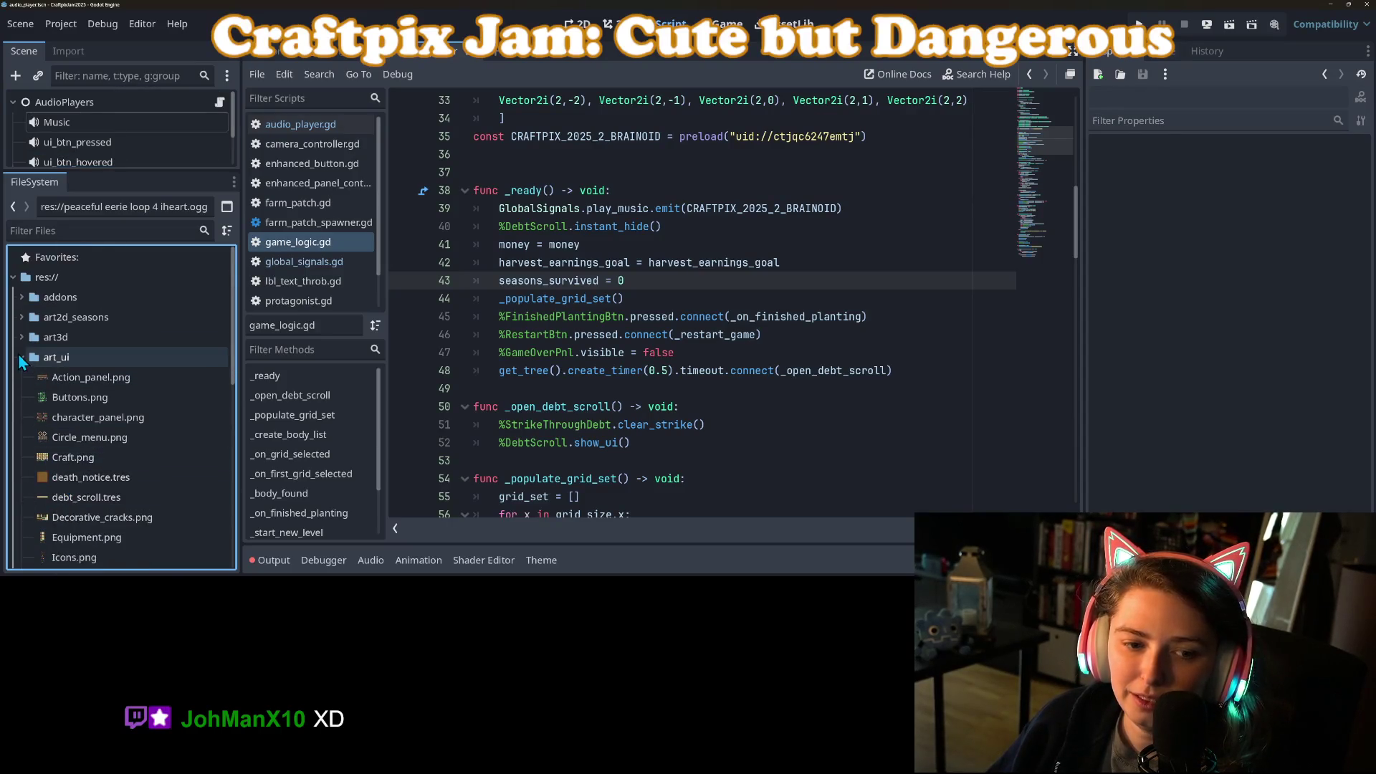
{"action": "left_click", "coordinate": [22, 357]}
{"action": "right_click", "coordinate": [45, 278]}
{"action": "mouse_move", "coordinate": [124, 291]}
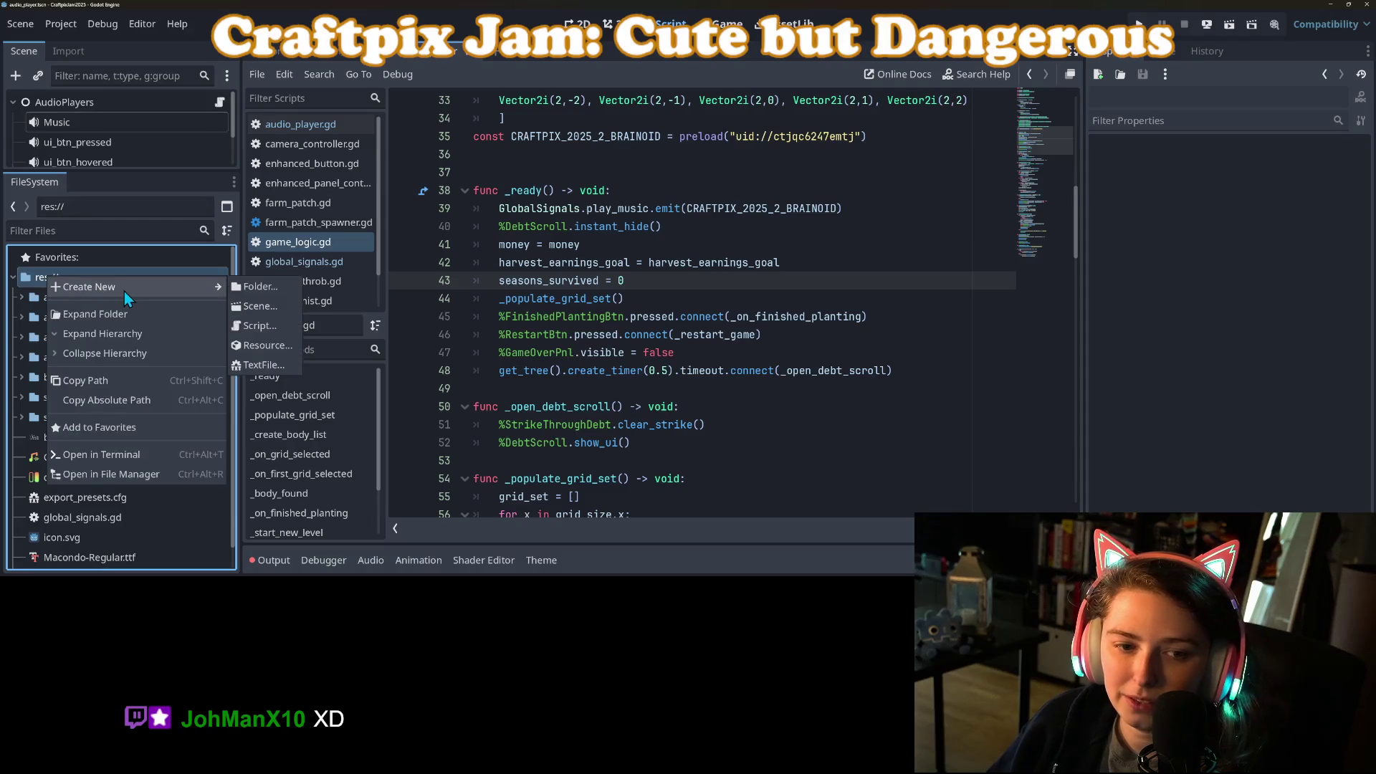
{"action": "left_click", "coordinate": [269, 287]}
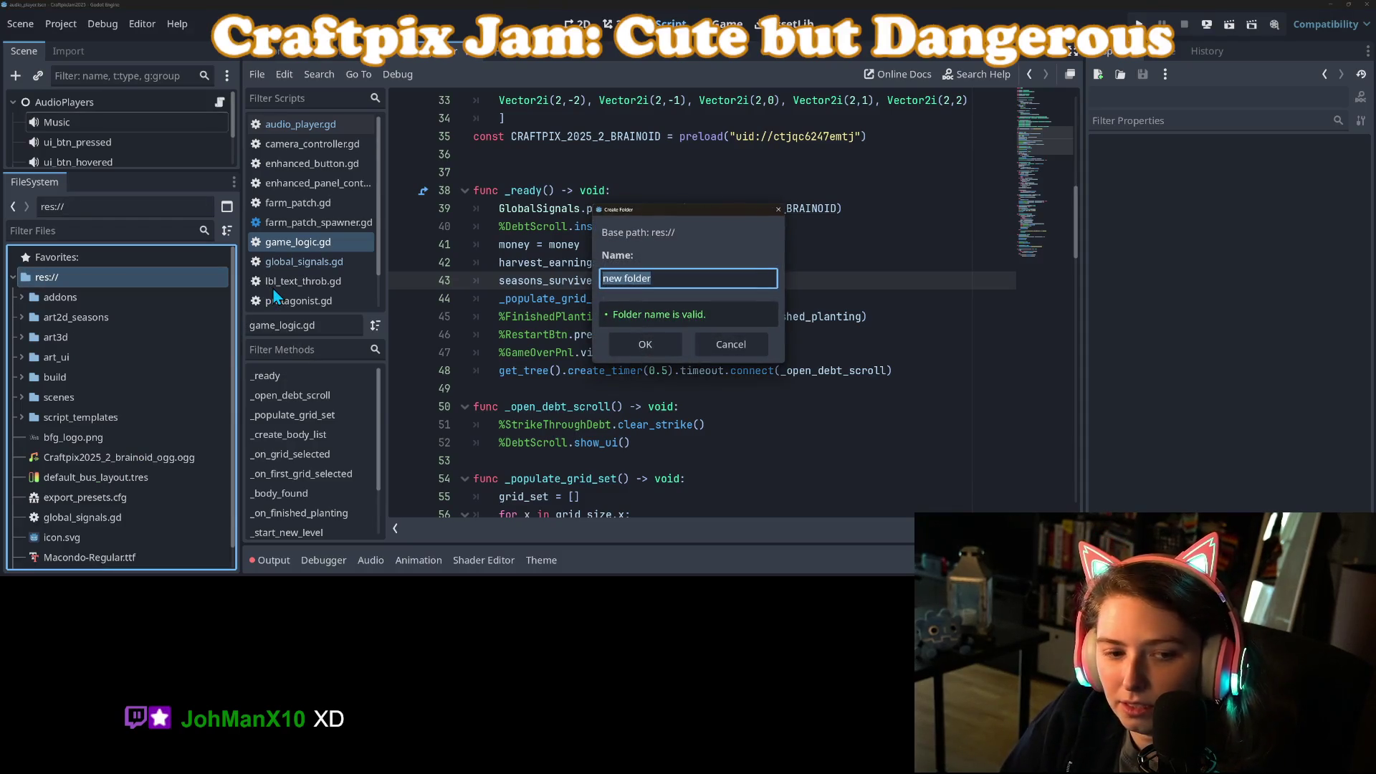
{"action": "key", "text": "Return"}
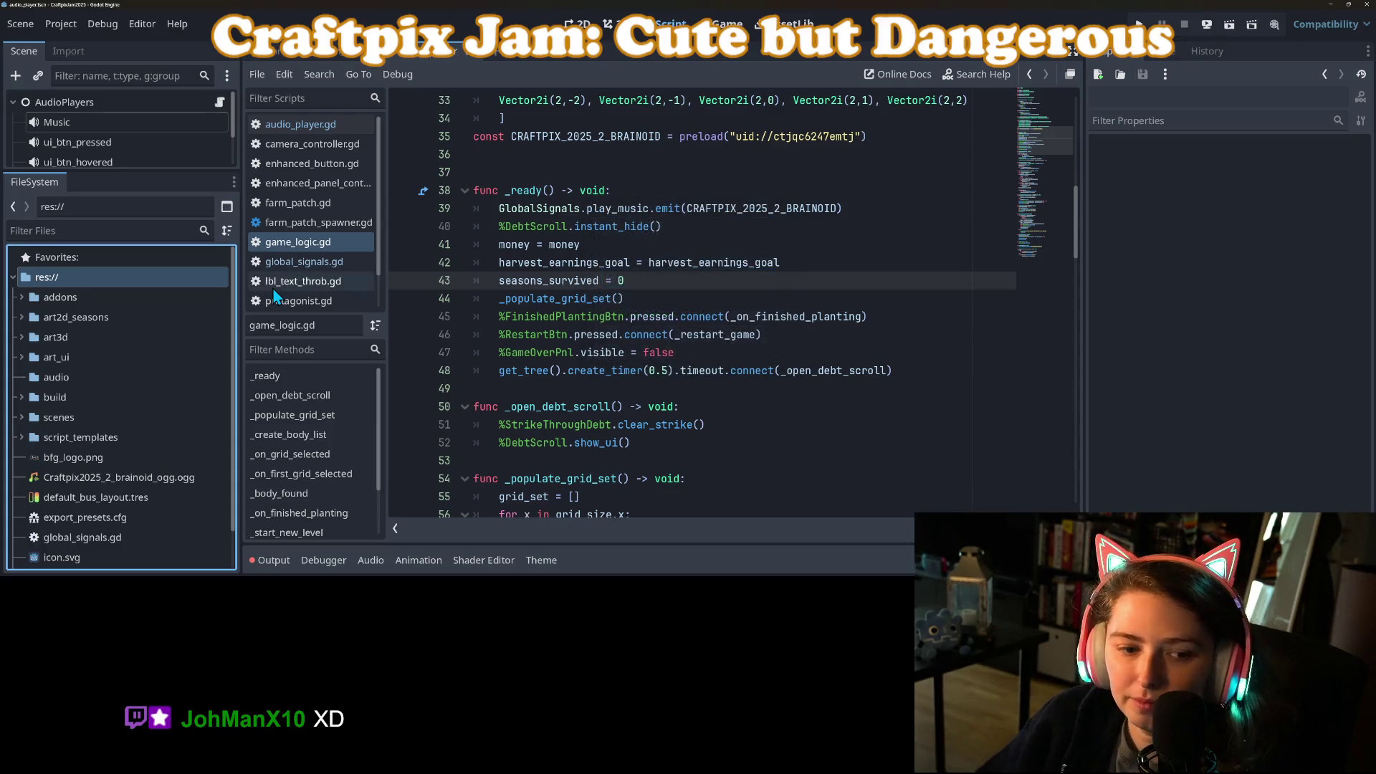
Move Craftpix2025_2_brainoid_ogg.ogg, peaceful eerie loop 4 iheart.ogg and default_bus_layout.tres into audio.
{"action": "left_click", "coordinate": [70, 379]}
{"action": "scroll", "coordinate": [94, 429], "scroll_direction": "down", "scroll_amount": 2}
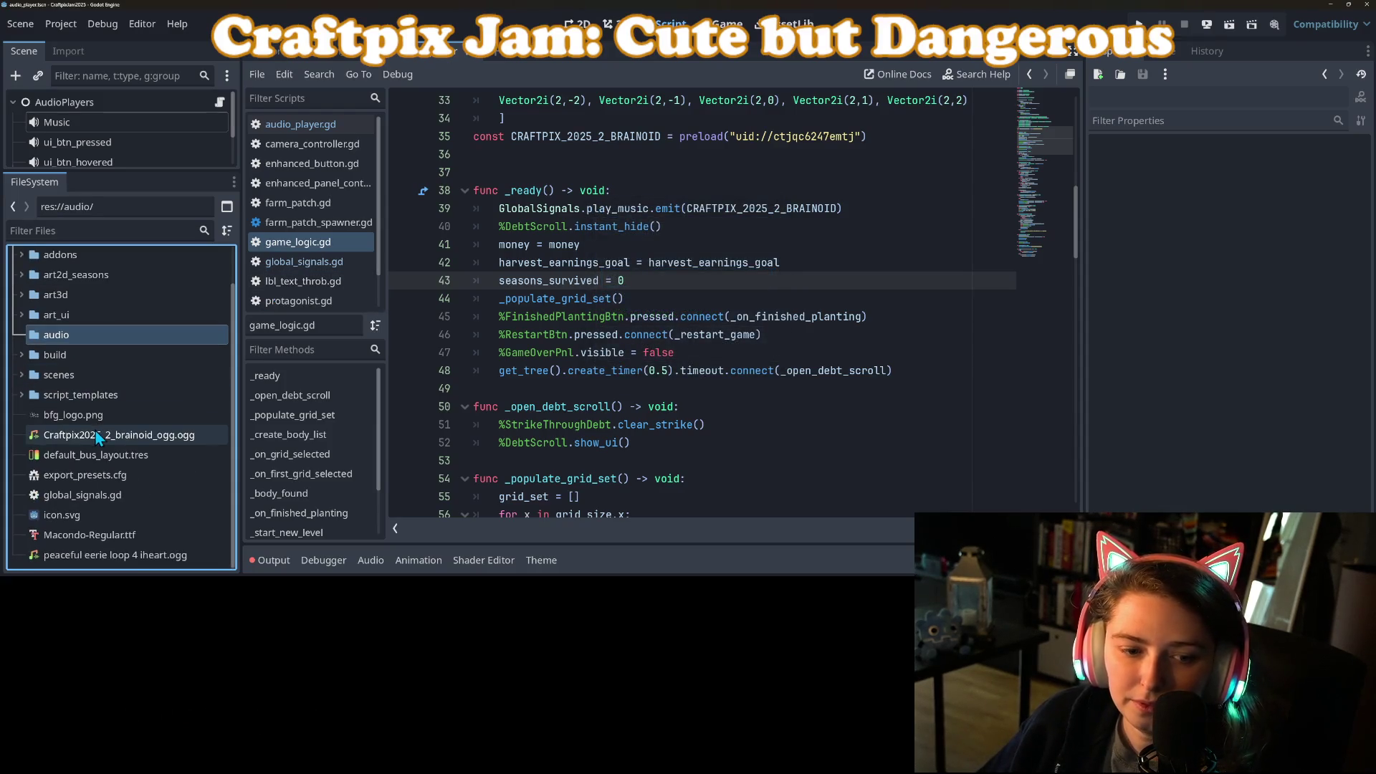
{"action": "left_click", "coordinate": [96, 433]}
{"action": "left_click", "coordinate": [98, 553], "text": "ctrl"}
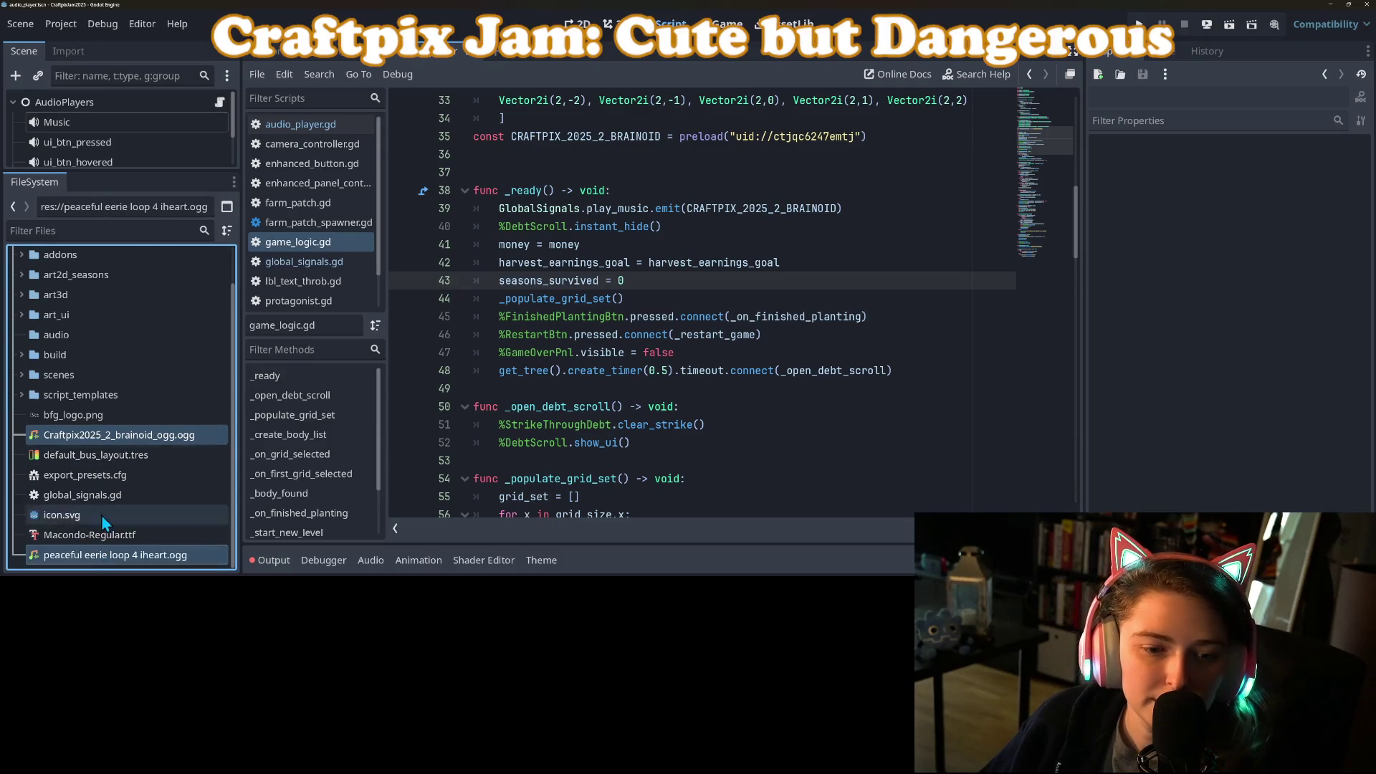
{"action": "left_click_drag", "start_coordinate": [97, 435], "coordinate": [71, 332]}
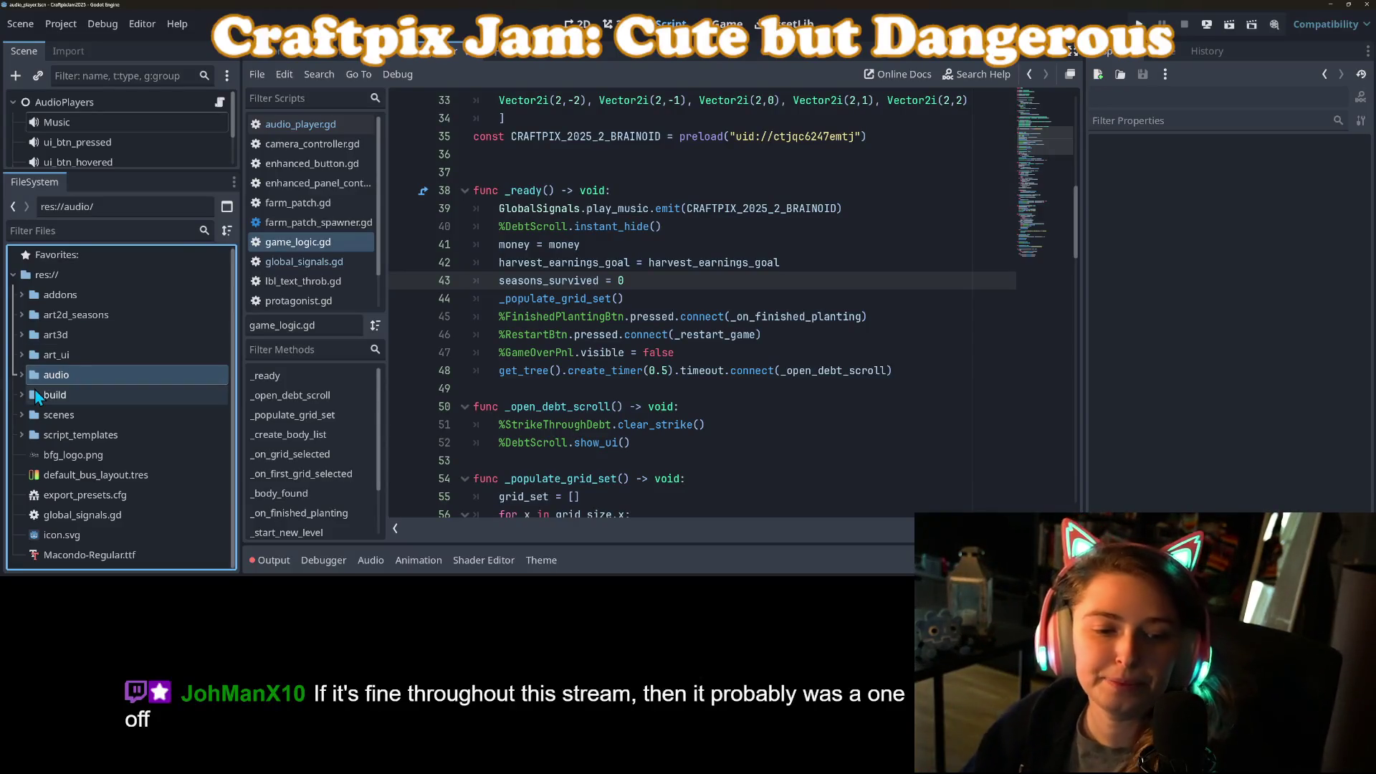
{"action": "mouse_move", "coordinate": [122, 477]}
{"action": "left_mouse_down"}
{"action": "mouse_move", "coordinate": [108, 391]}
{"action": "mouse_move", "coordinate": [80, 377]}
{"action": "left_mouse_up"}
{"action": "scroll", "coordinate": [135, 477], "scroll_direction": "down", "scroll_amount": 1}
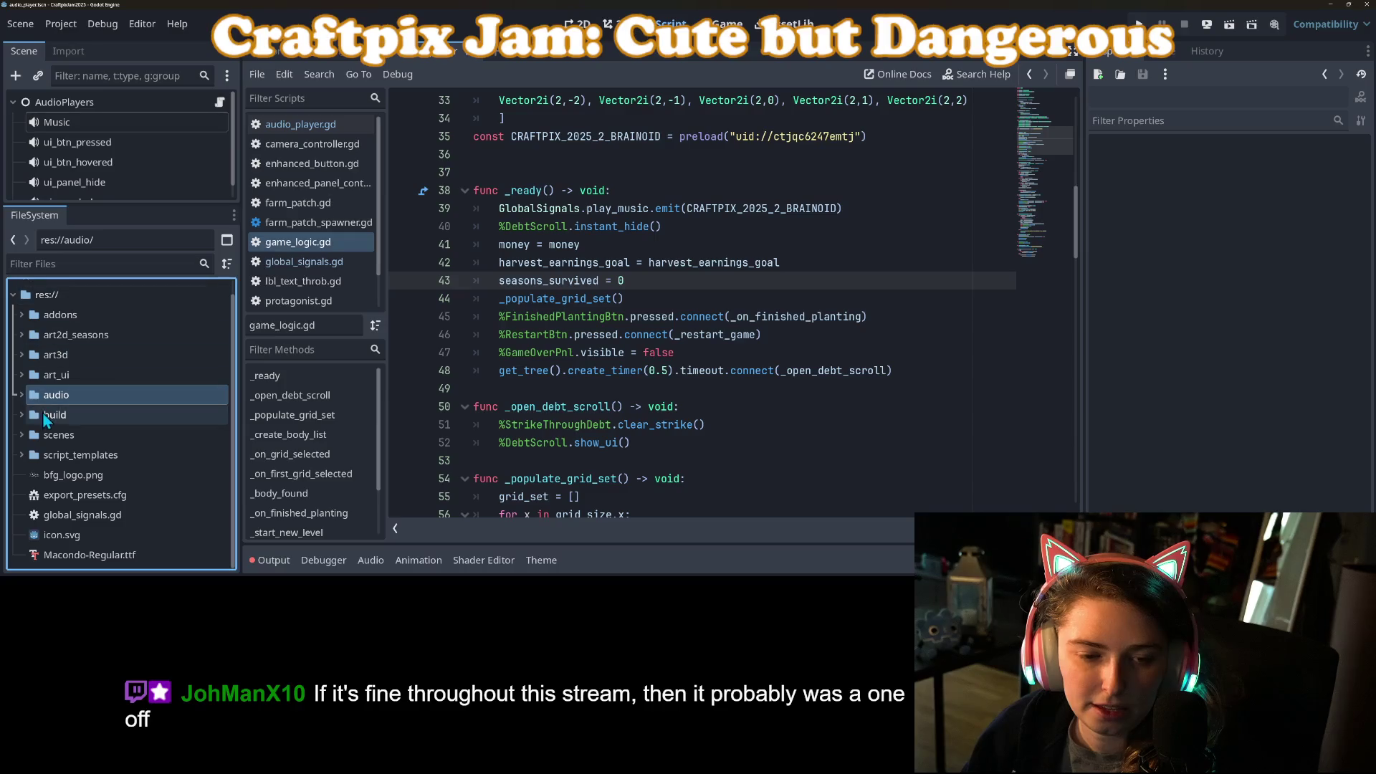
Expand the audio folder and open it in the system file manager.
{"action": "right_click", "coordinate": [58, 298]}
{"action": "key", "text": "Escape"}
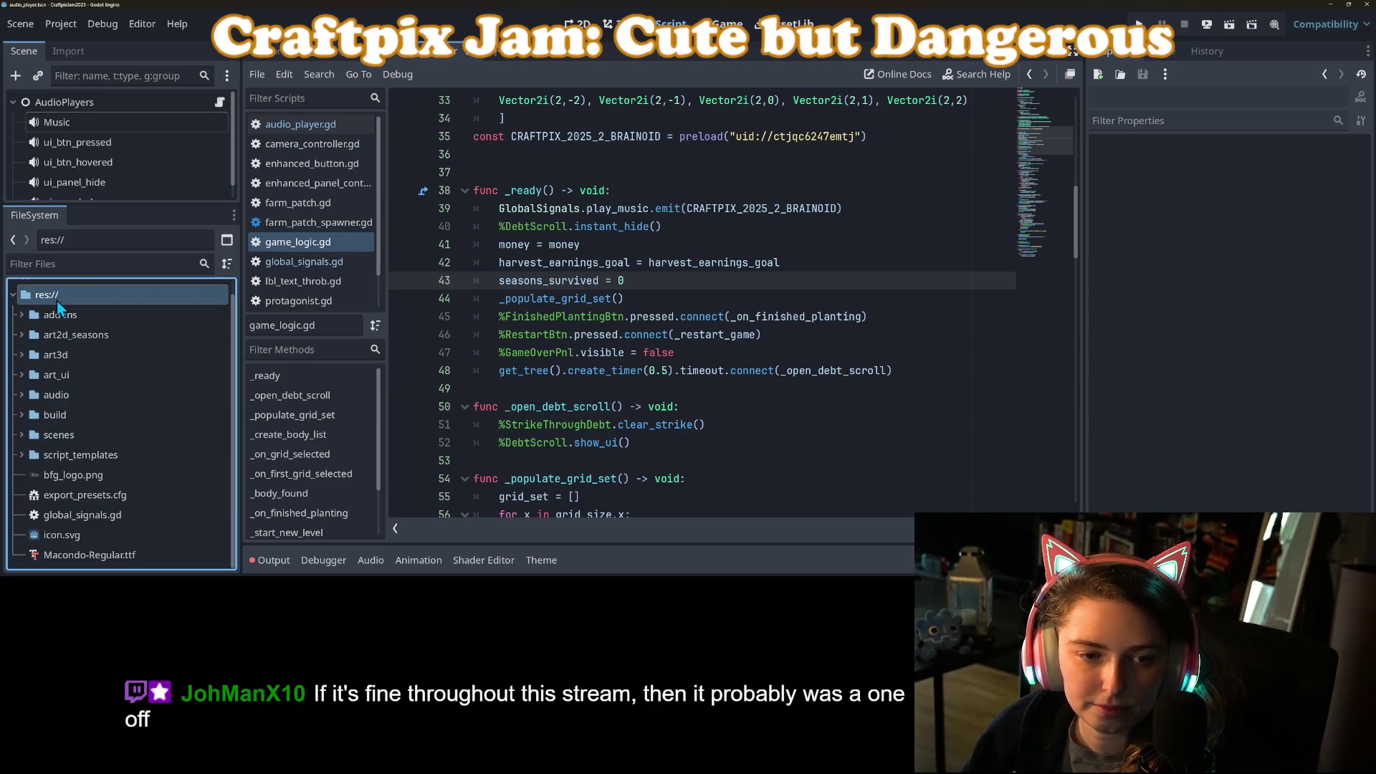
{"action": "double_click", "coordinate": [79, 395]}
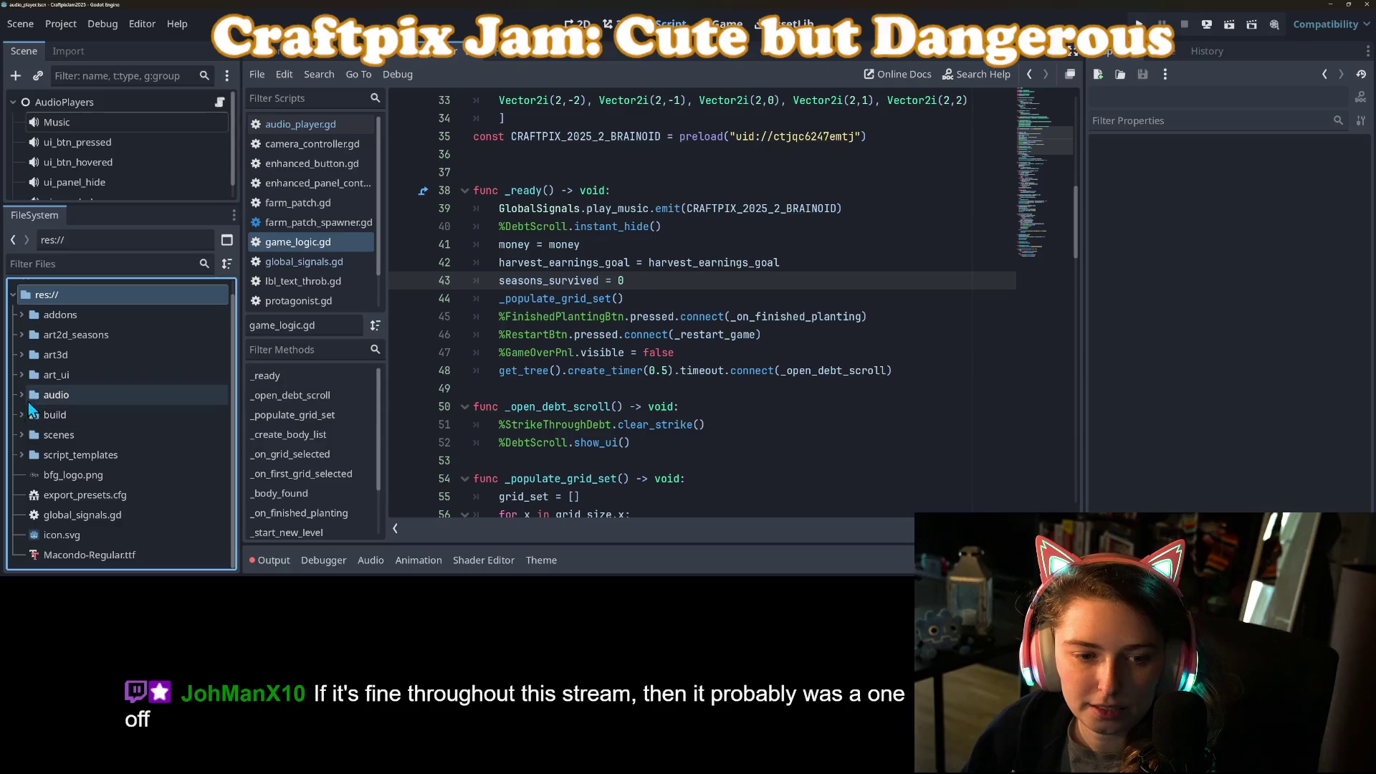
{"action": "right_click", "coordinate": [79, 398]}
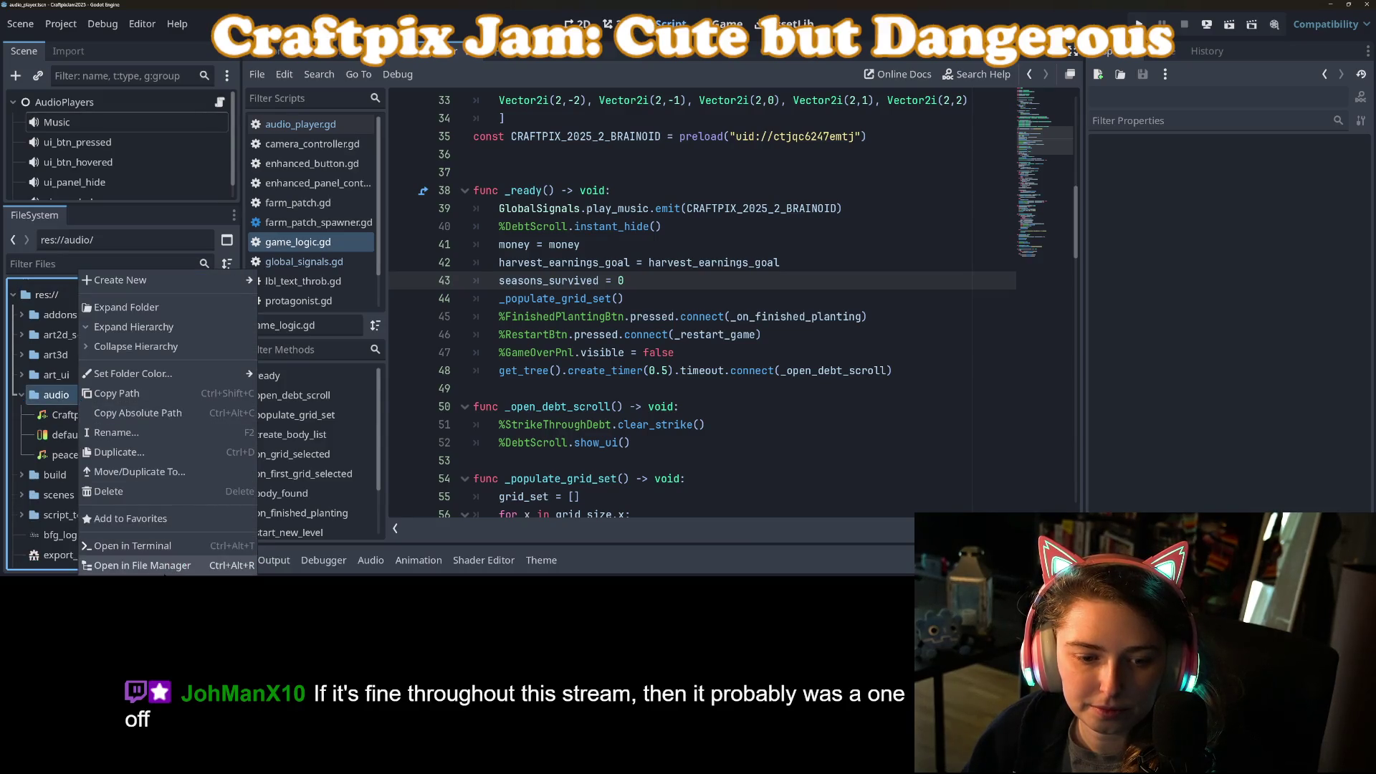
{"action": "left_click", "coordinate": [142, 566]}
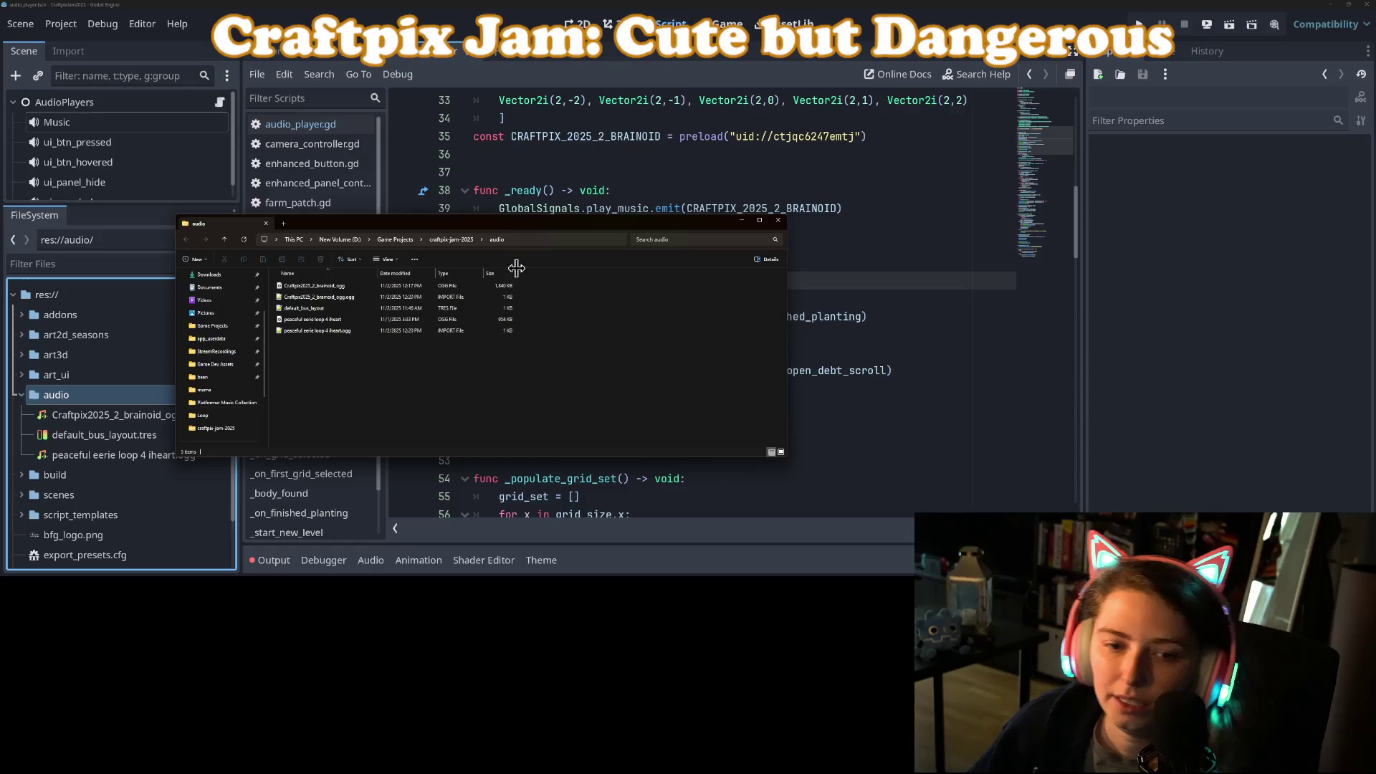
Browse Game Dev Assets to SFX > GameDevMarket > pro-sound-collection > Gamemaster Audio Pro Sound Collection.
{"action": "left_click_drag", "start_coordinate": [789, 296], "coordinate": [567, 296]}
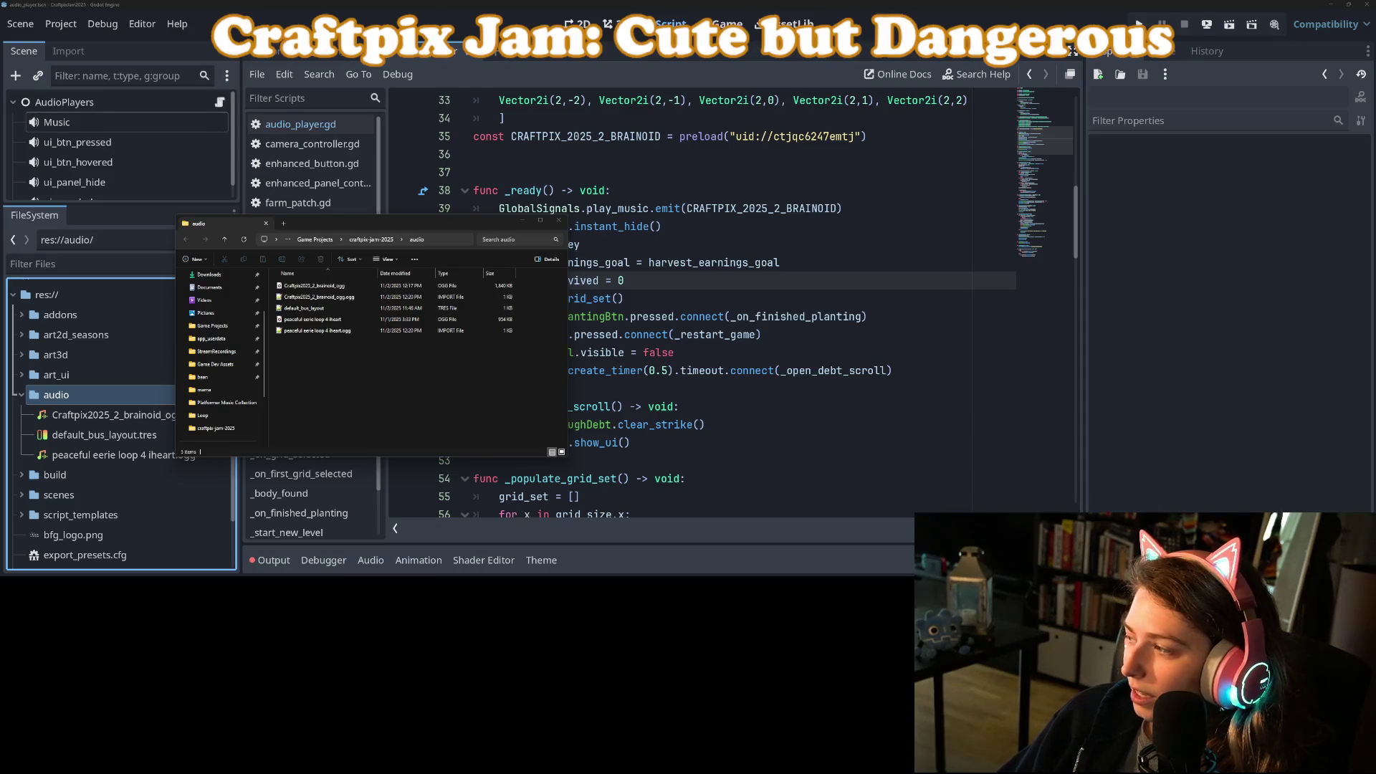
{"action": "left_click", "coordinate": [216, 364]}
{"action": "mouse_move", "coordinate": [350, 226]}
{"action": "left_mouse_down"}
{"action": "mouse_move", "coordinate": [651, 252]}
{"action": "mouse_move", "coordinate": [776, 218]}
{"action": "left_mouse_up"}
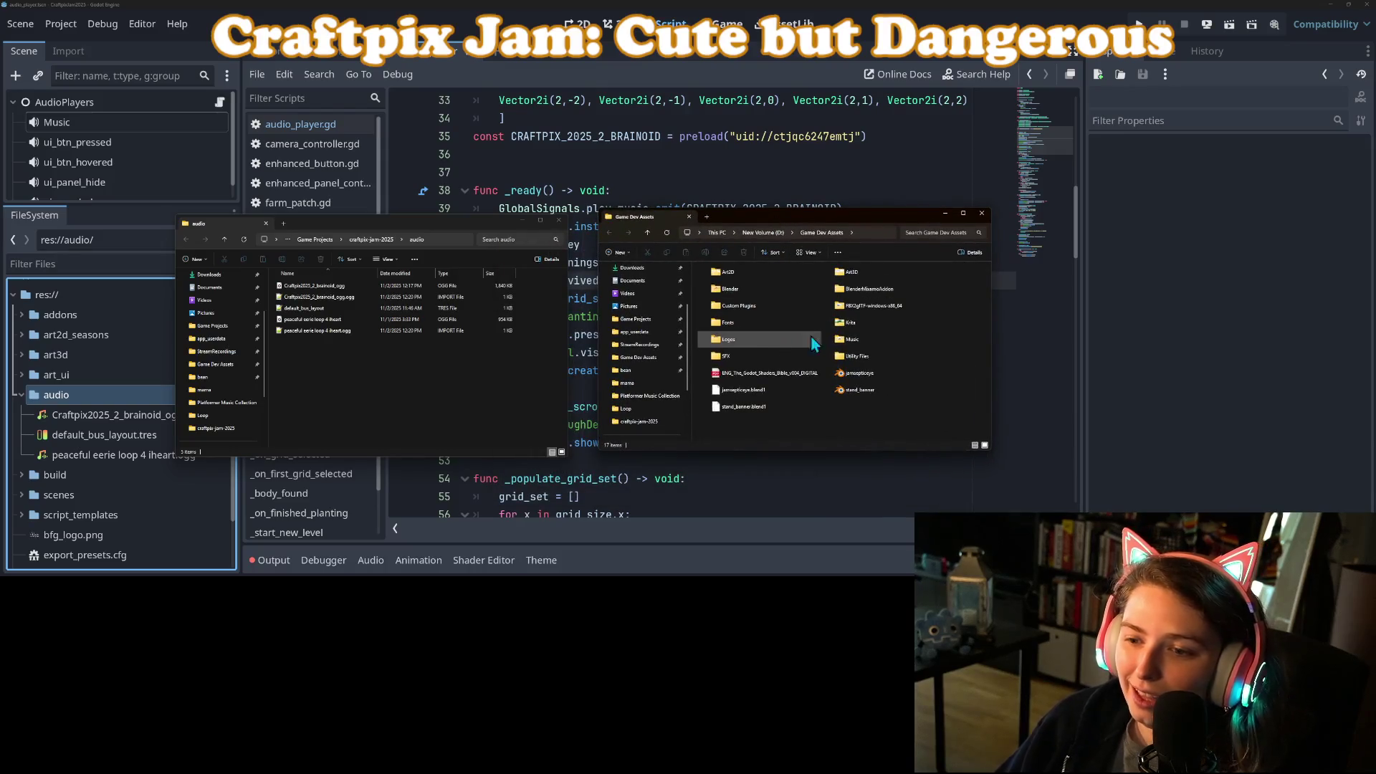
{"action": "double_click", "coordinate": [731, 355]}
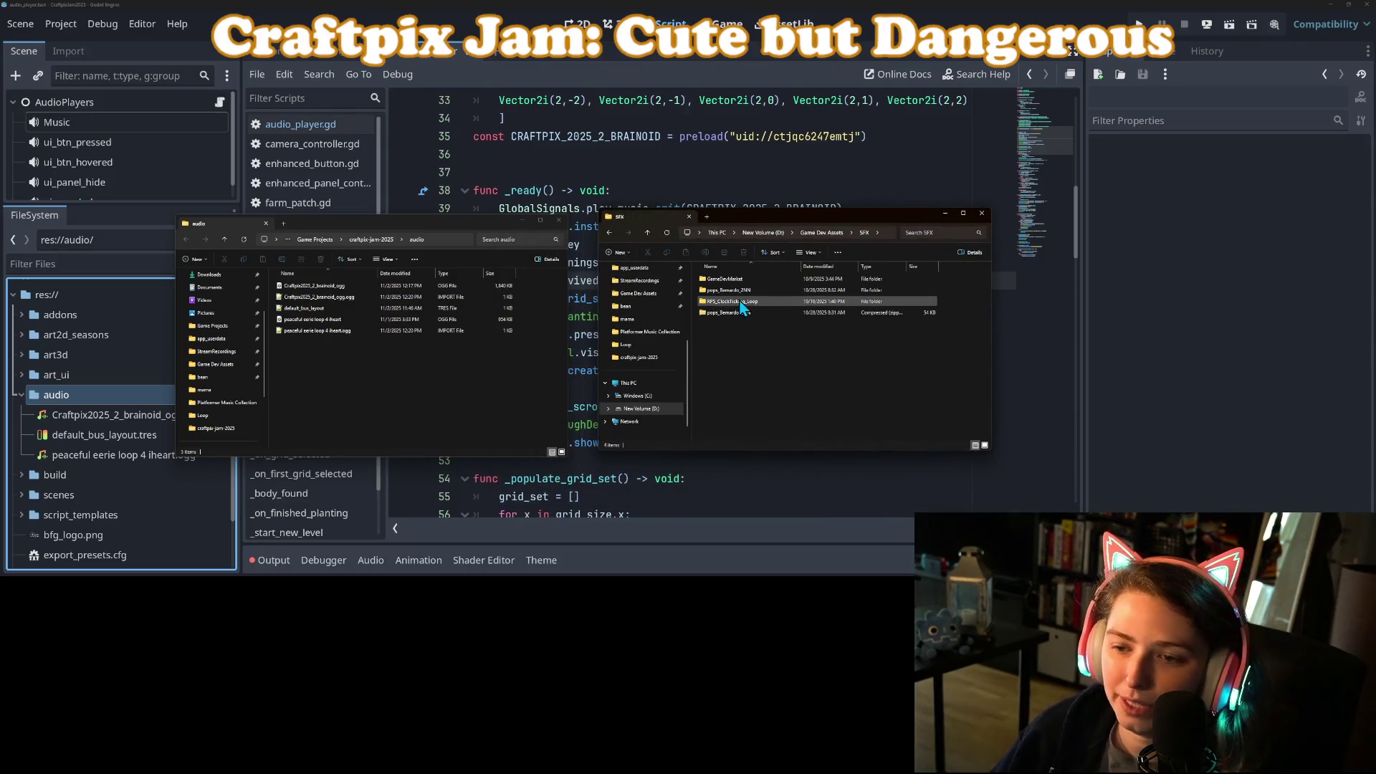
{"action": "double_click", "coordinate": [755, 280]}
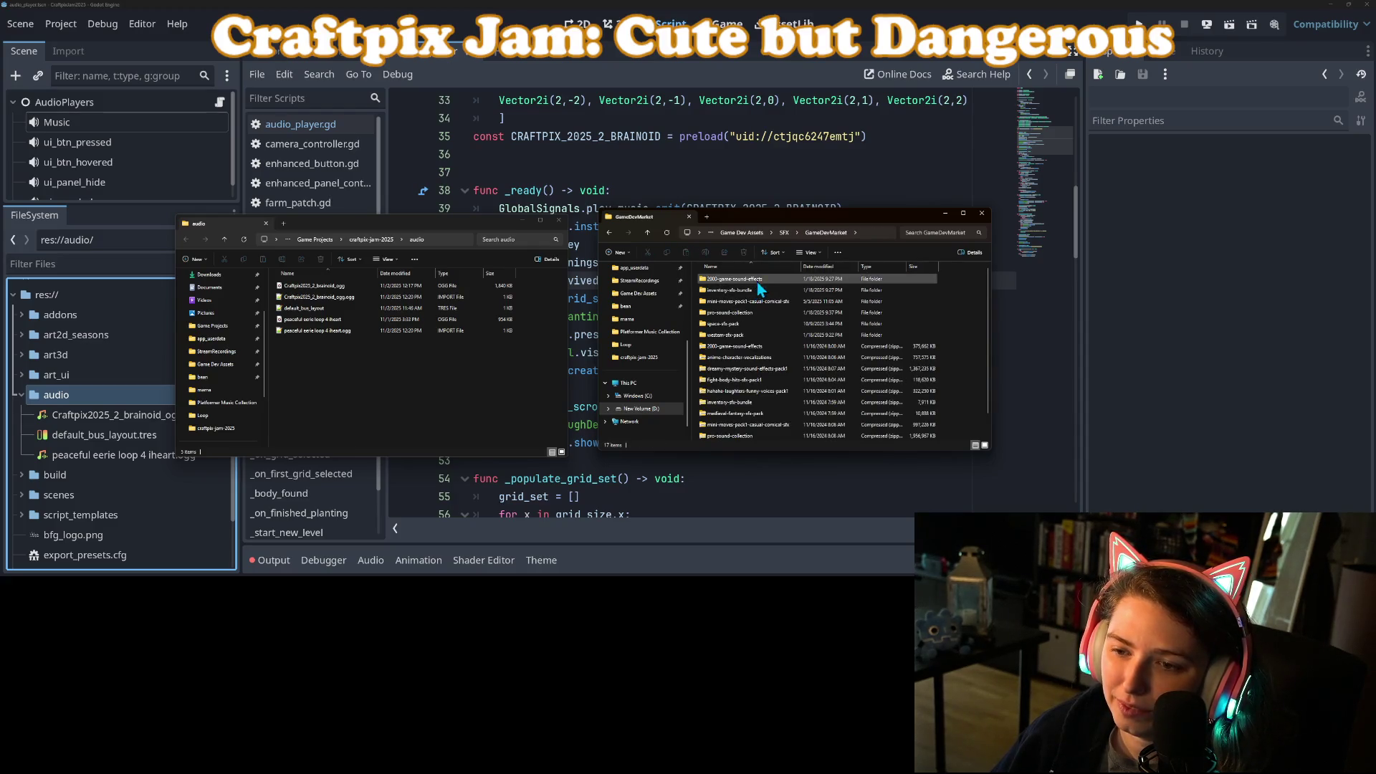
{"action": "double_click", "coordinate": [772, 314]}
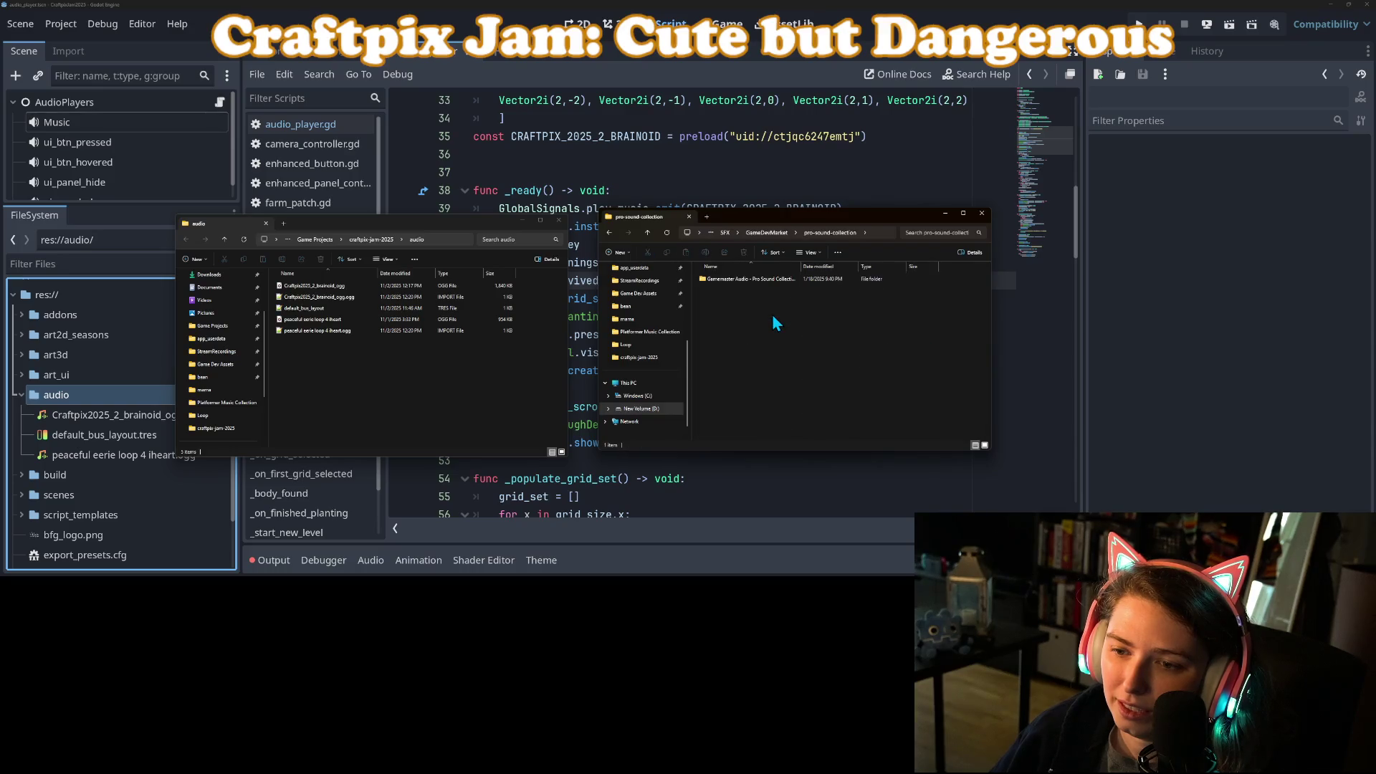
{"action": "double_click", "coordinate": [753, 277]}
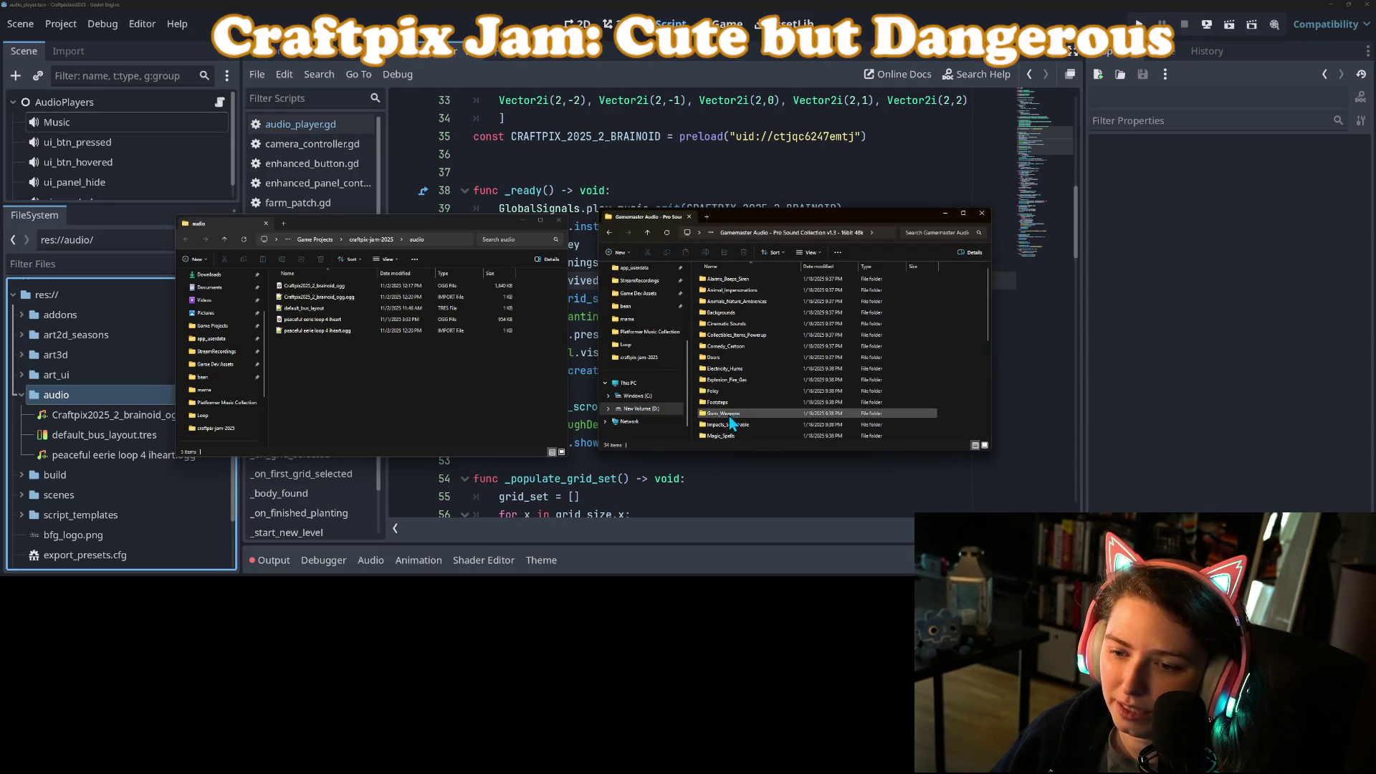
Open the User_Interface_Menu sounds folder and arrange it beside the audio folder window.
{"action": "key", "text": "alt+Tab"}
{"action": "left_click_drag", "start_coordinate": [929, 276], "coordinate": [1019, 276]}
{"action": "scroll", "coordinate": [760, 391], "scroll_direction": "down", "scroll_amount": 6}
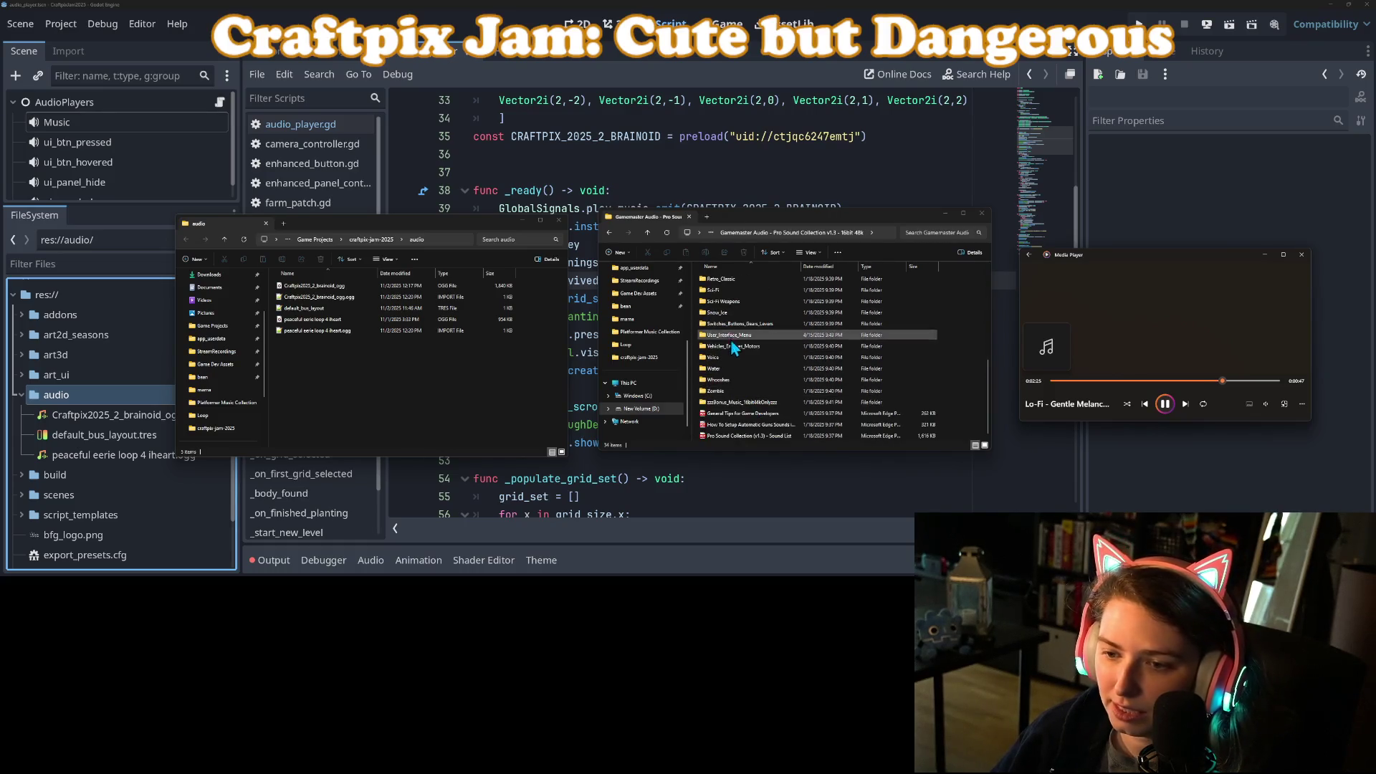
{"action": "double_click", "coordinate": [738, 335]}
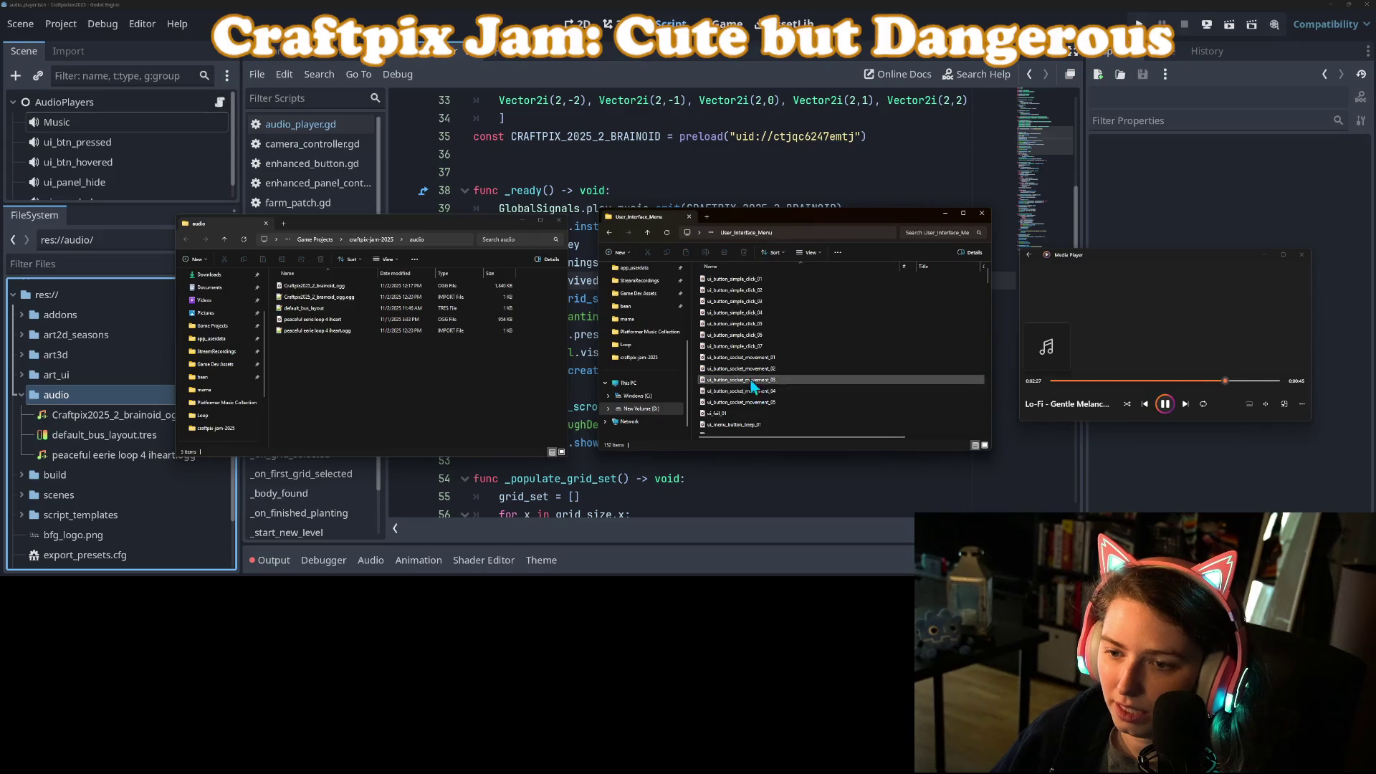
{"action": "scroll", "coordinate": [753, 392], "scroll_direction": "down", "scroll_amount": 8}
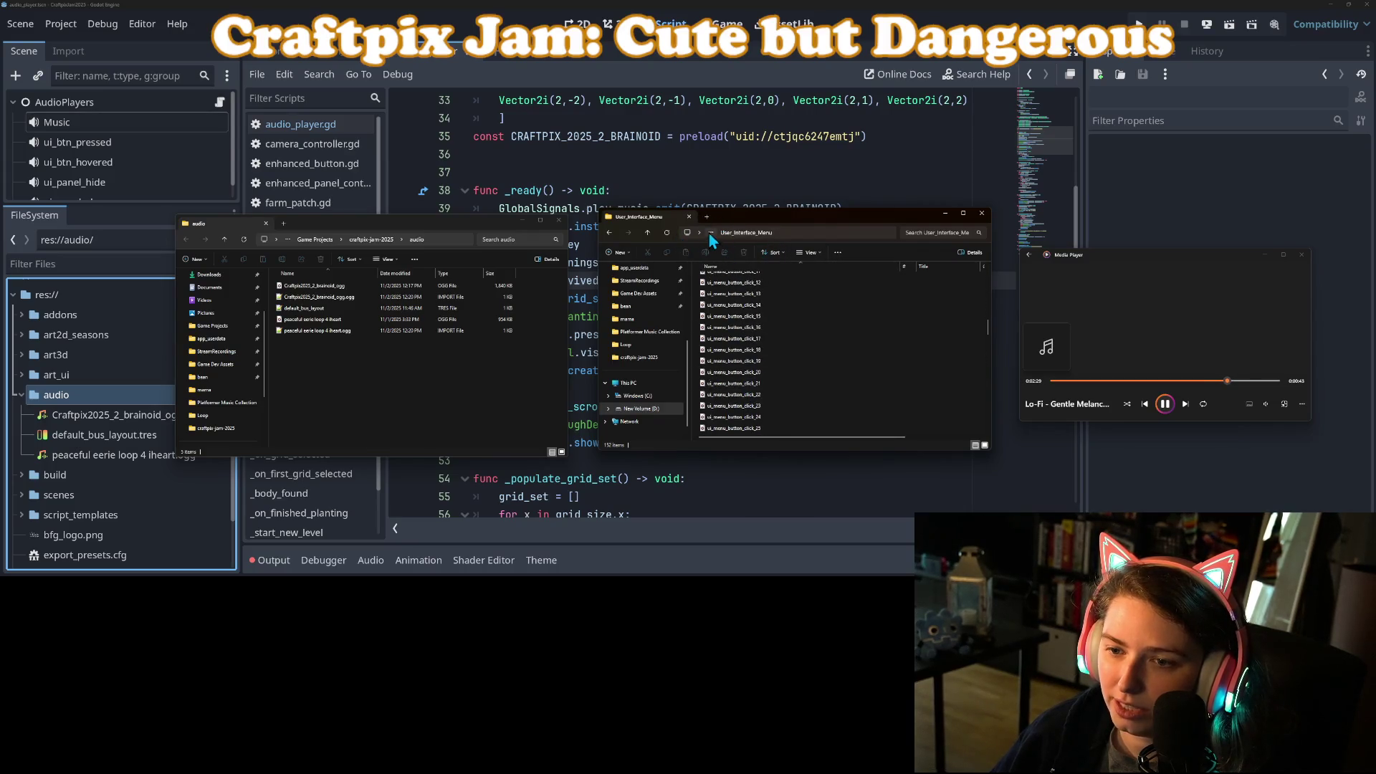
{"action": "mouse_move", "coordinate": [506, 229]}
{"action": "left_mouse_down"}
{"action": "mouse_move", "coordinate": [616, 92]}
{"action": "mouse_move", "coordinate": [760, 71]}
{"action": "mouse_move", "coordinate": [530, 13]}
{"action": "mouse_move", "coordinate": [497, 42]}
{"action": "mouse_move", "coordinate": [469, 29]}
{"action": "left_mouse_up"}
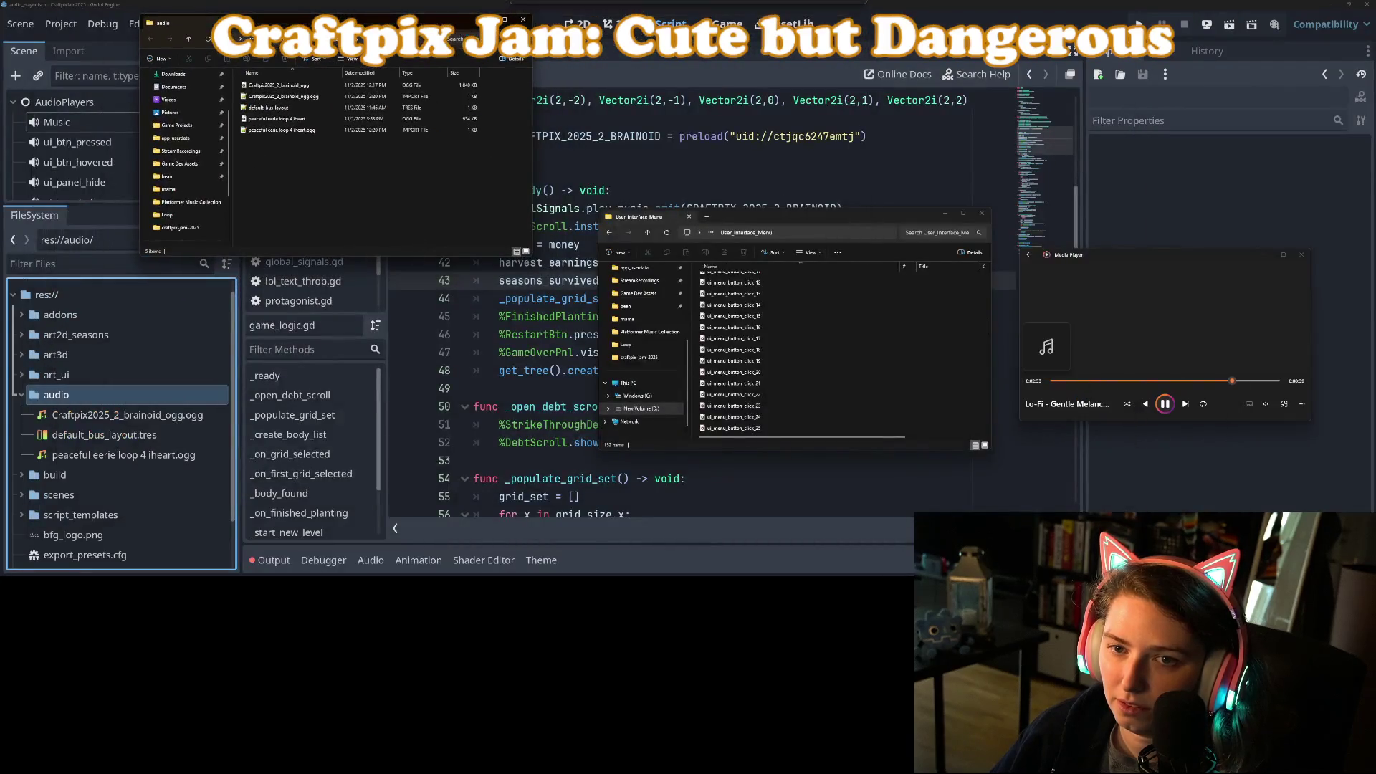
{"action": "left_click_drag", "start_coordinate": [676, 229], "coordinate": [637, 297]}
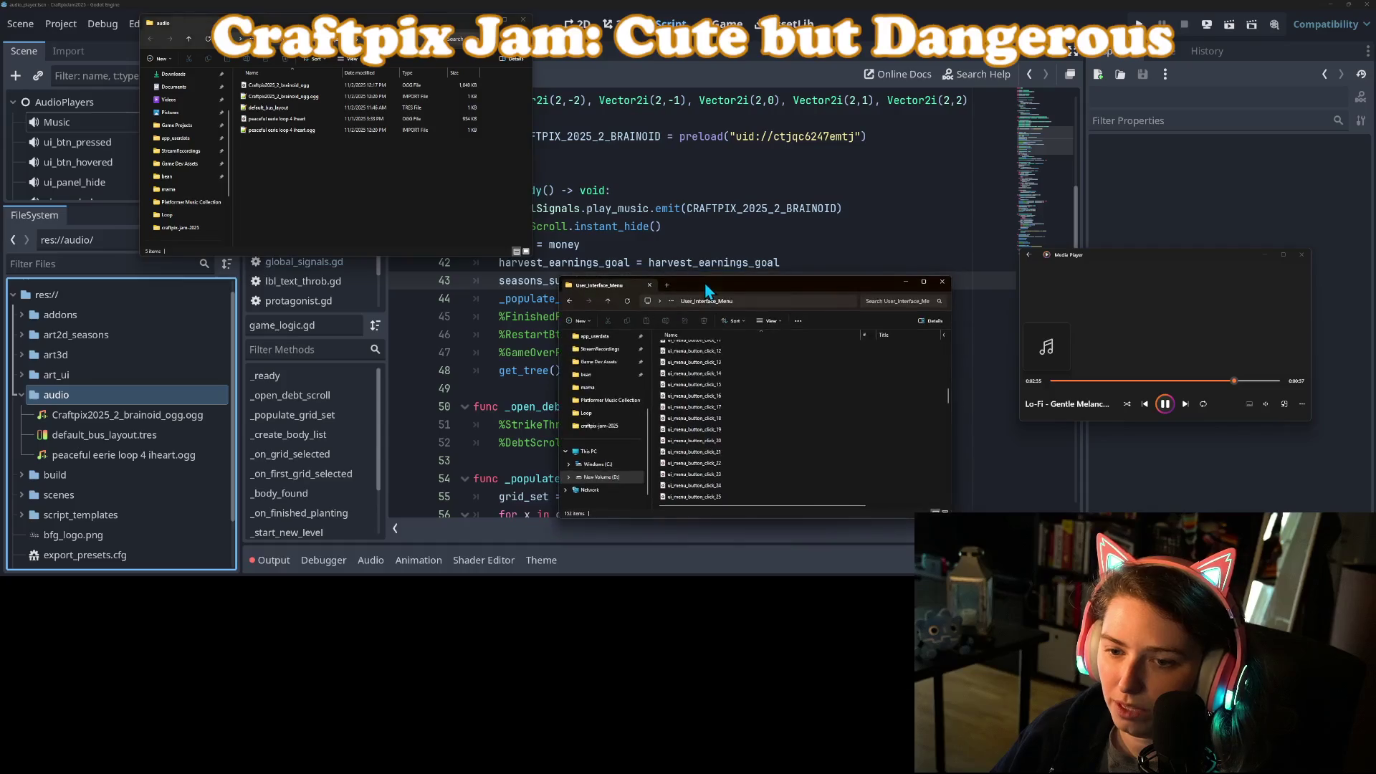
{"action": "left_click_drag", "start_coordinate": [557, 360], "coordinate": [162, 362]}
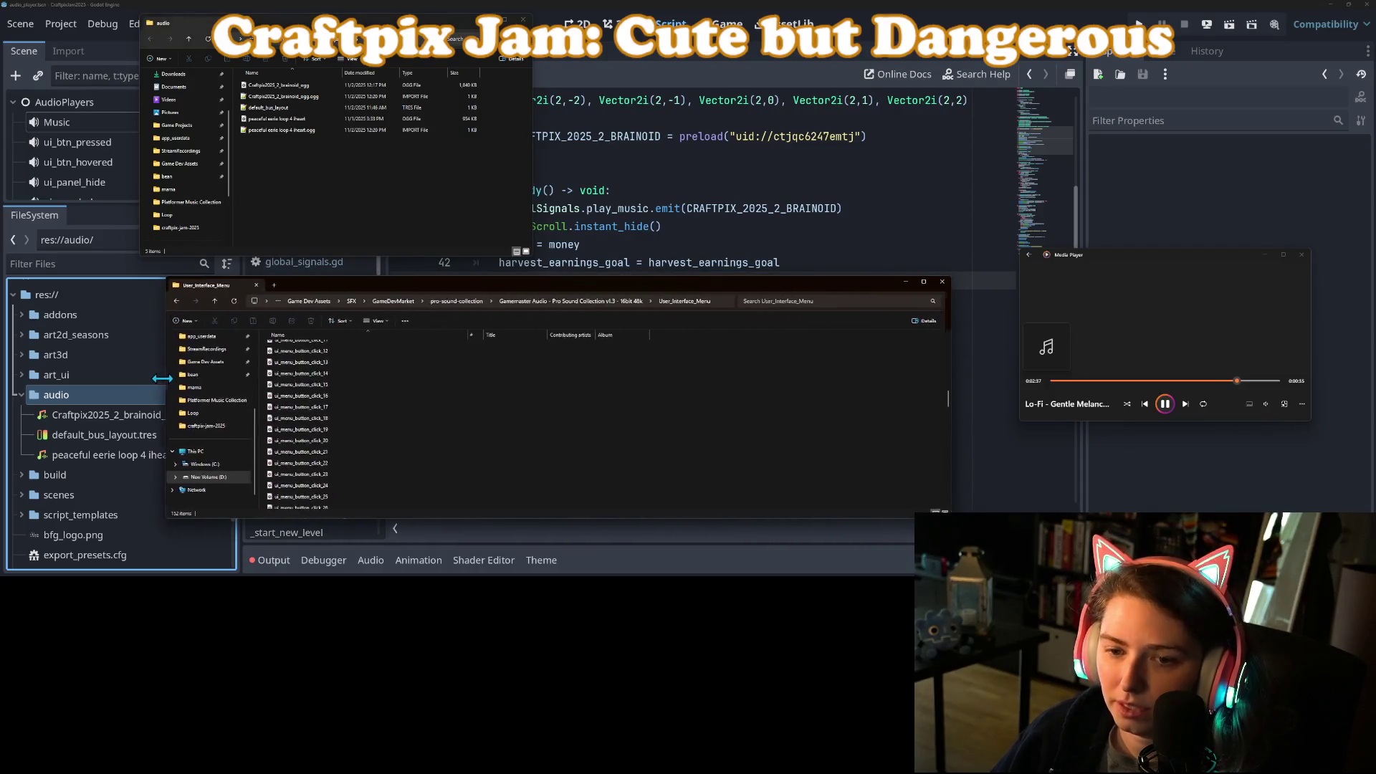
Return to GameDevMarket and inspect the medieval-fantasy-sfx-pack archive's options.
{"action": "left_click", "coordinate": [387, 301]}
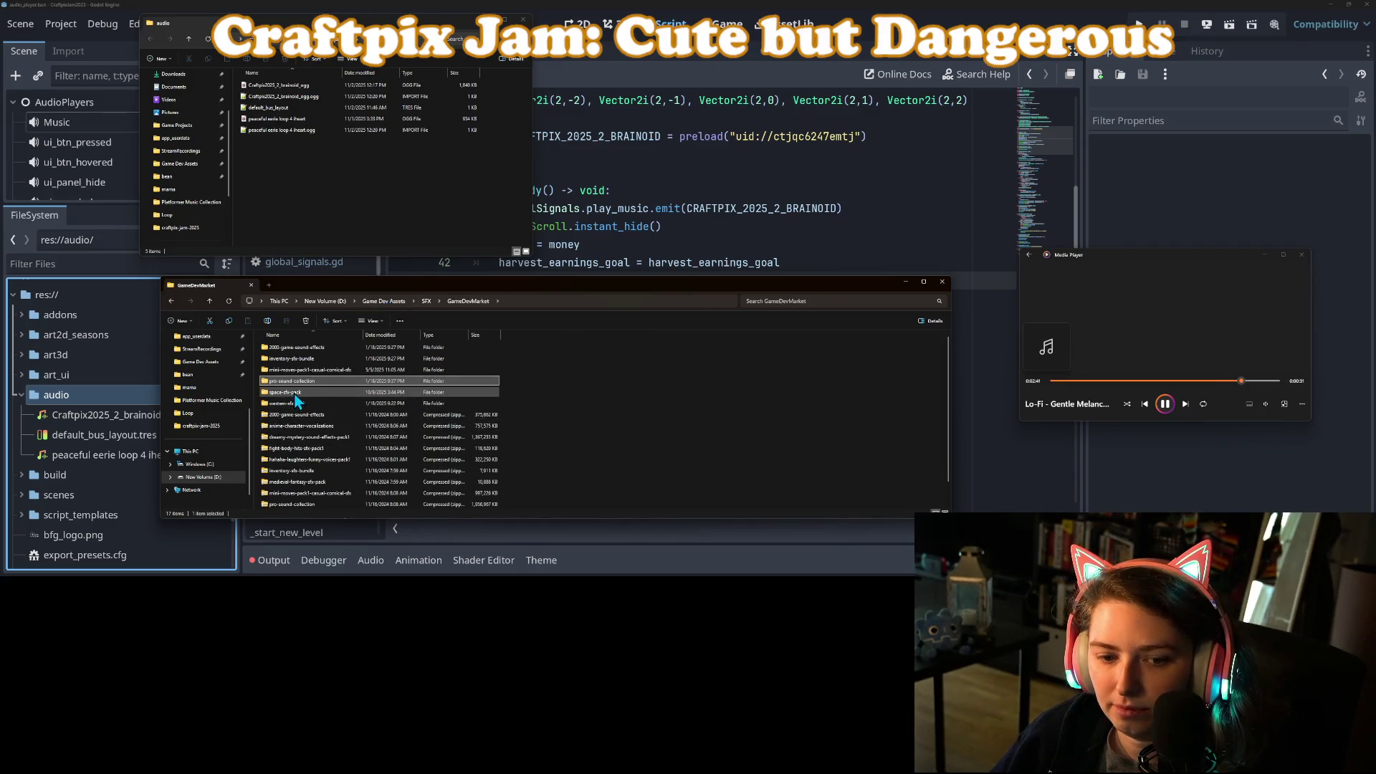
{"action": "scroll", "coordinate": [308, 412], "scroll_direction": "down", "scroll_amount": 2}
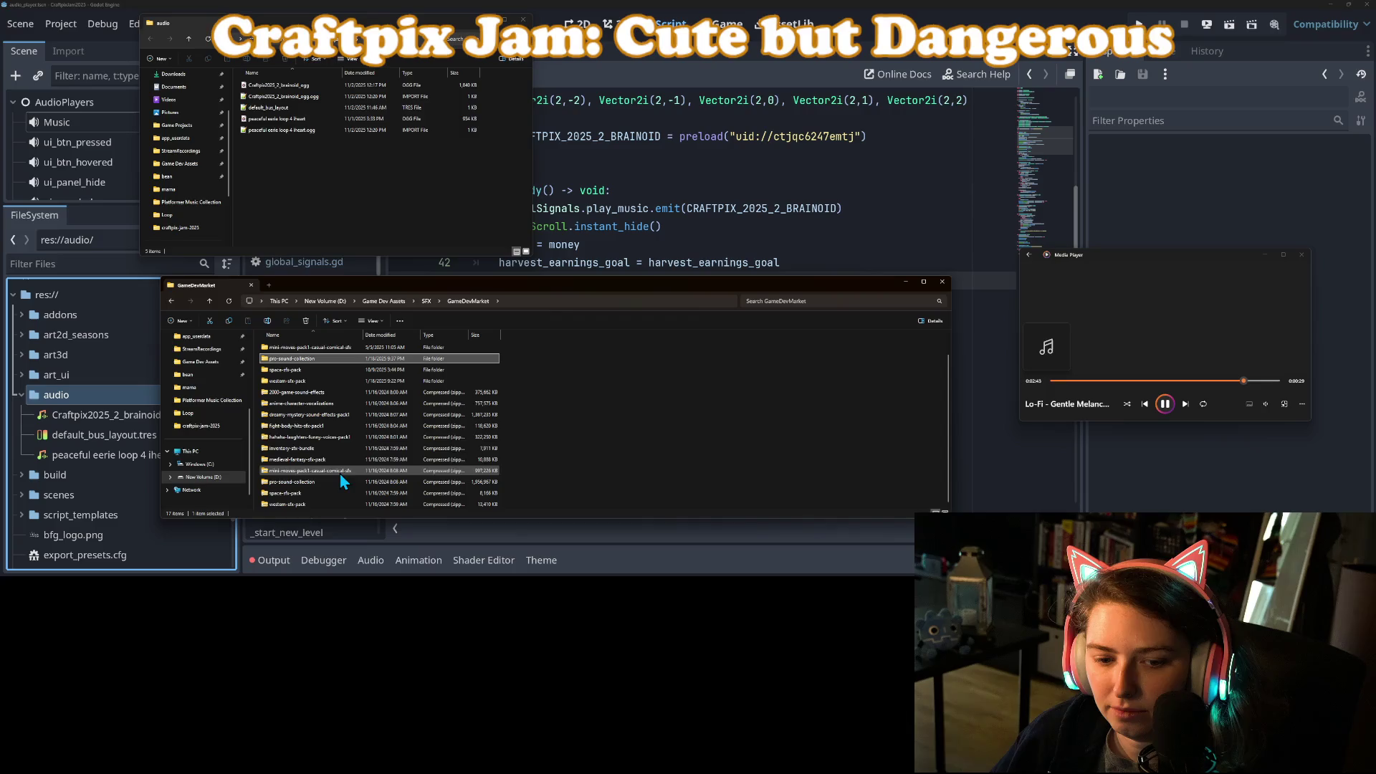
{"action": "left_click", "coordinate": [294, 462]}
{"action": "right_click", "coordinate": [294, 462]}
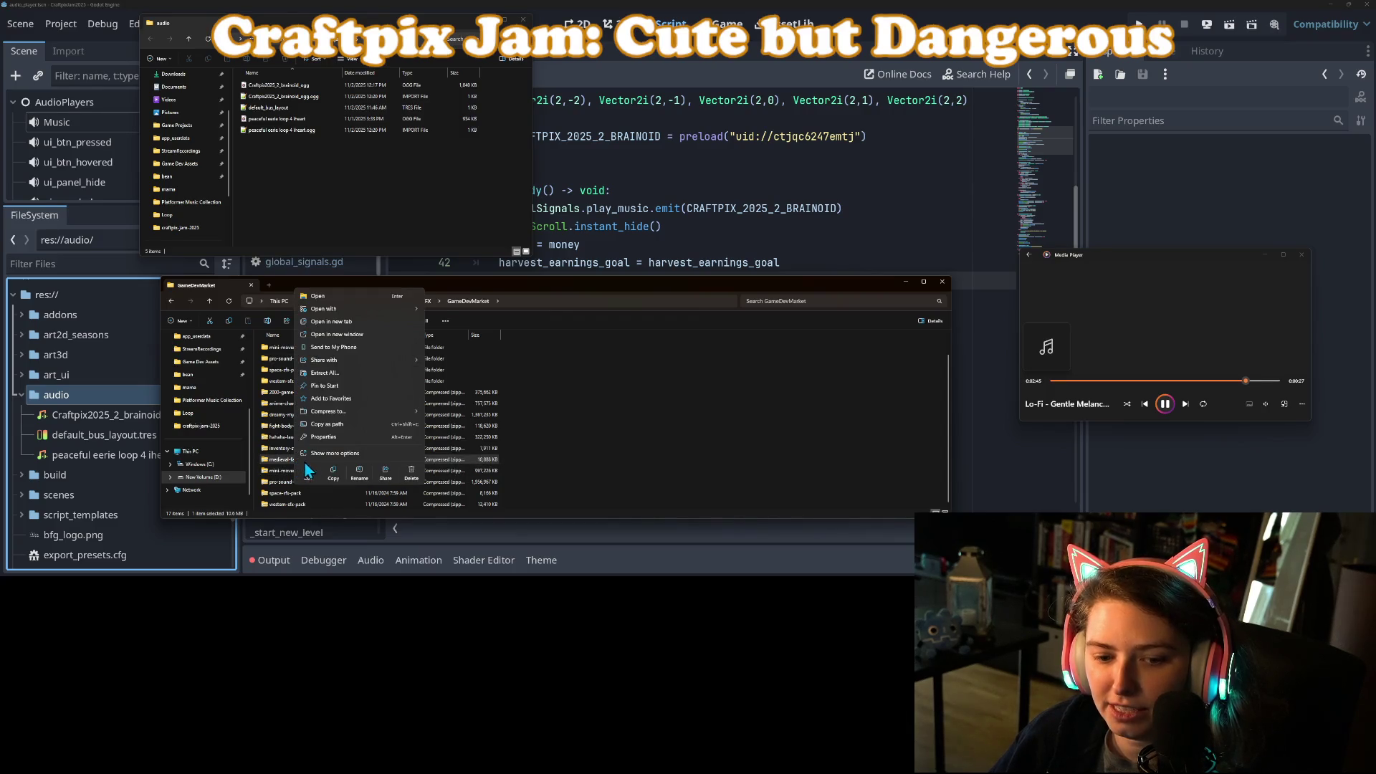
{"action": "left_click", "coordinate": [329, 372]}
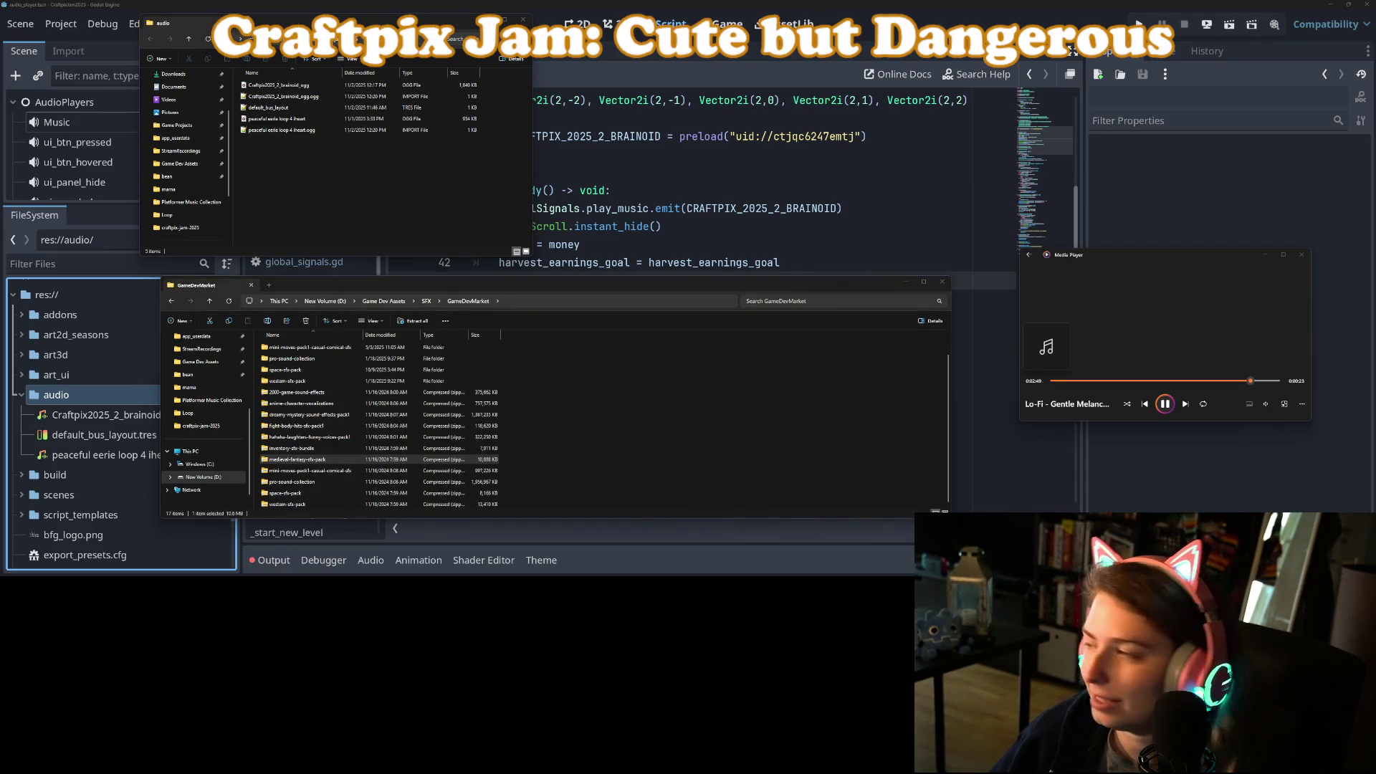
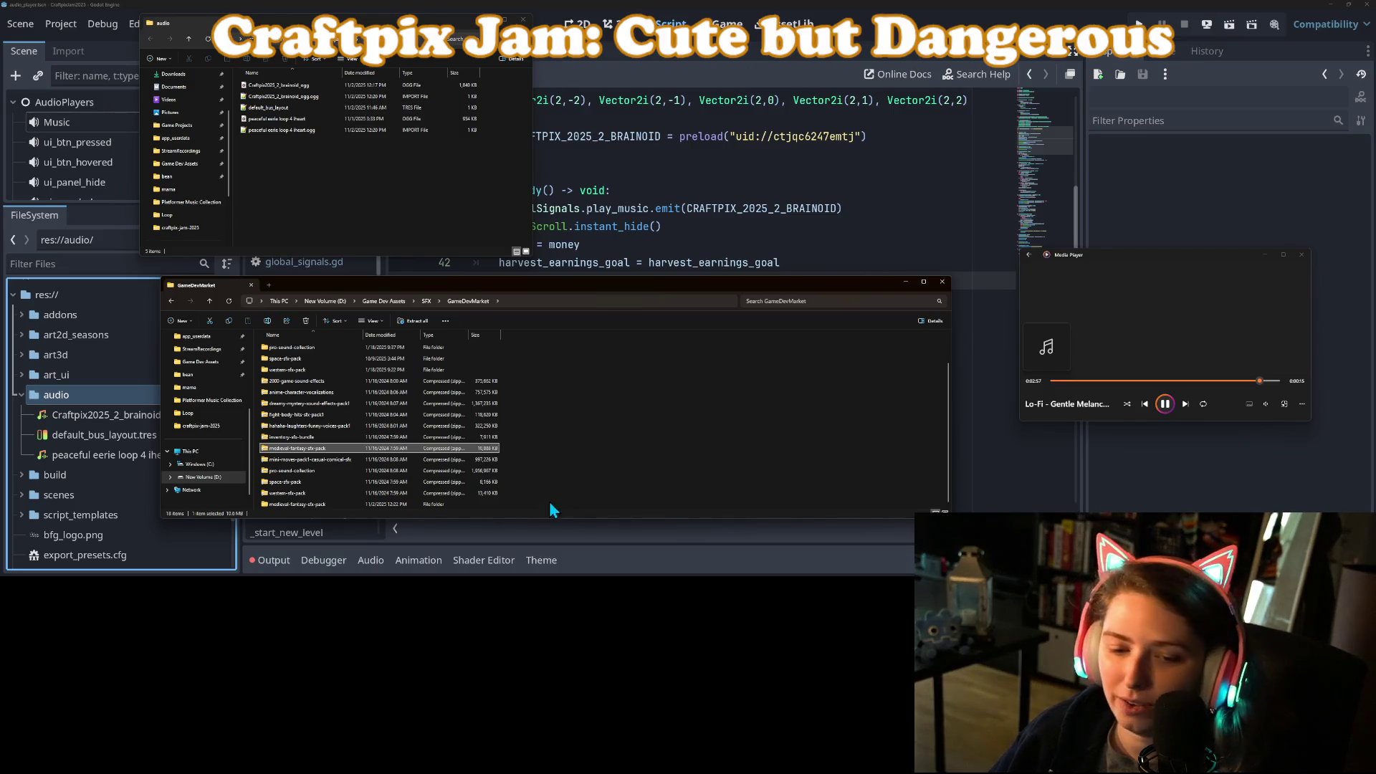
Open the Misc folder inside medieval-fantasy-sfx-pack > Medieval Fantasy SFX Pack.
{"action": "double_click", "coordinate": [278, 505]}
{"action": "left_click", "coordinate": [307, 347]}
{"action": "double_click", "coordinate": [308, 350]}
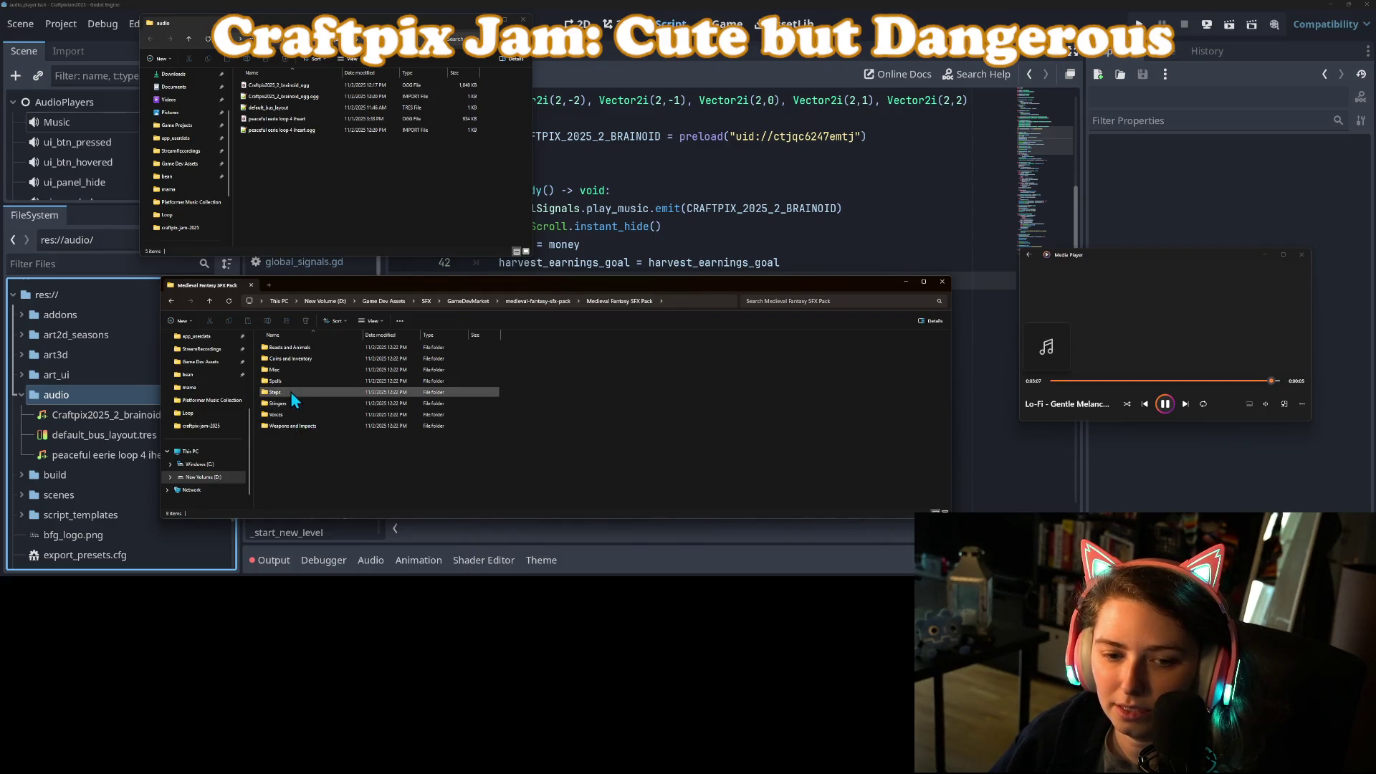
{"action": "double_click", "coordinate": [295, 368]}
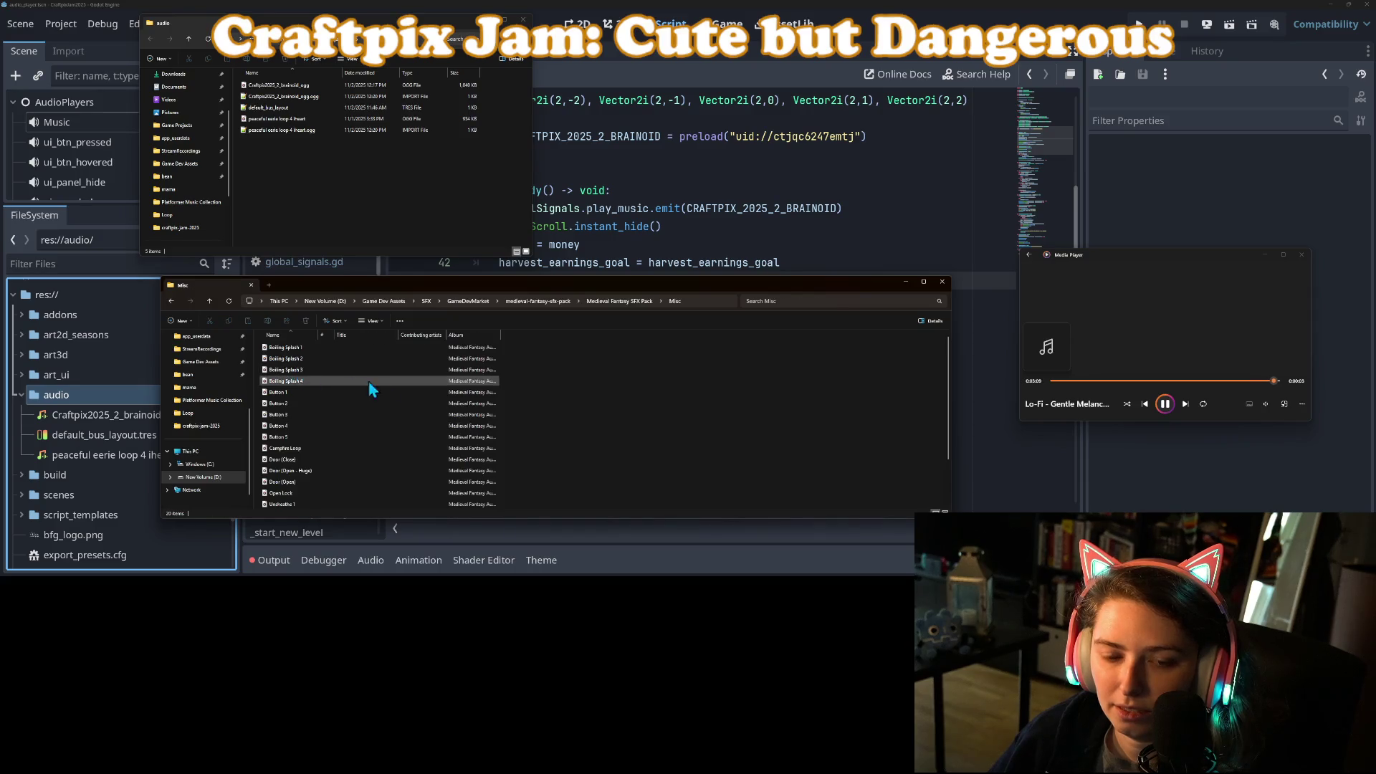
{"action": "scroll", "coordinate": [316, 405], "scroll_direction": "down", "scroll_amount": 1}
Preview the Button 1 through Button 5 sounds in Media Player.
{"action": "double_click", "coordinate": [298, 381]}
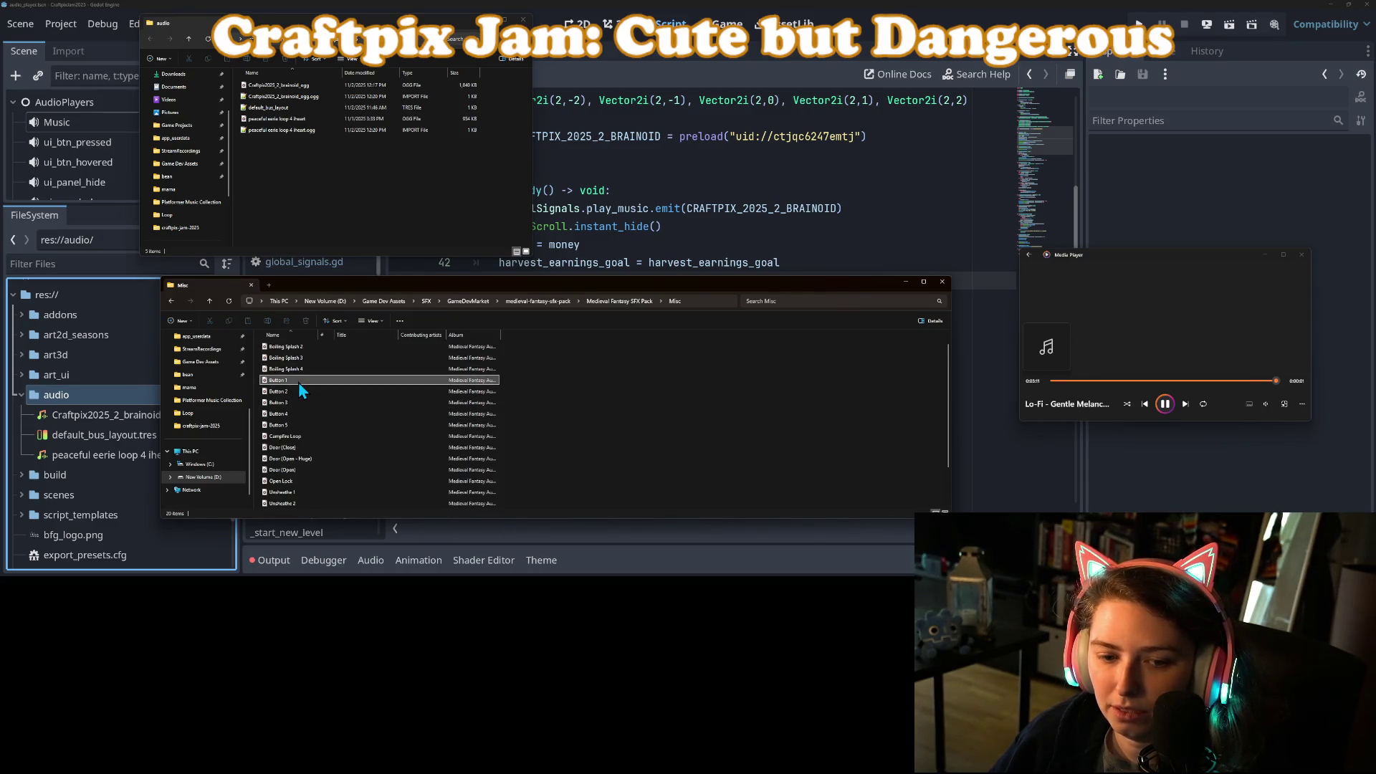
{"action": "double_click", "coordinate": [298, 391]}
{"action": "double_click", "coordinate": [300, 402]}
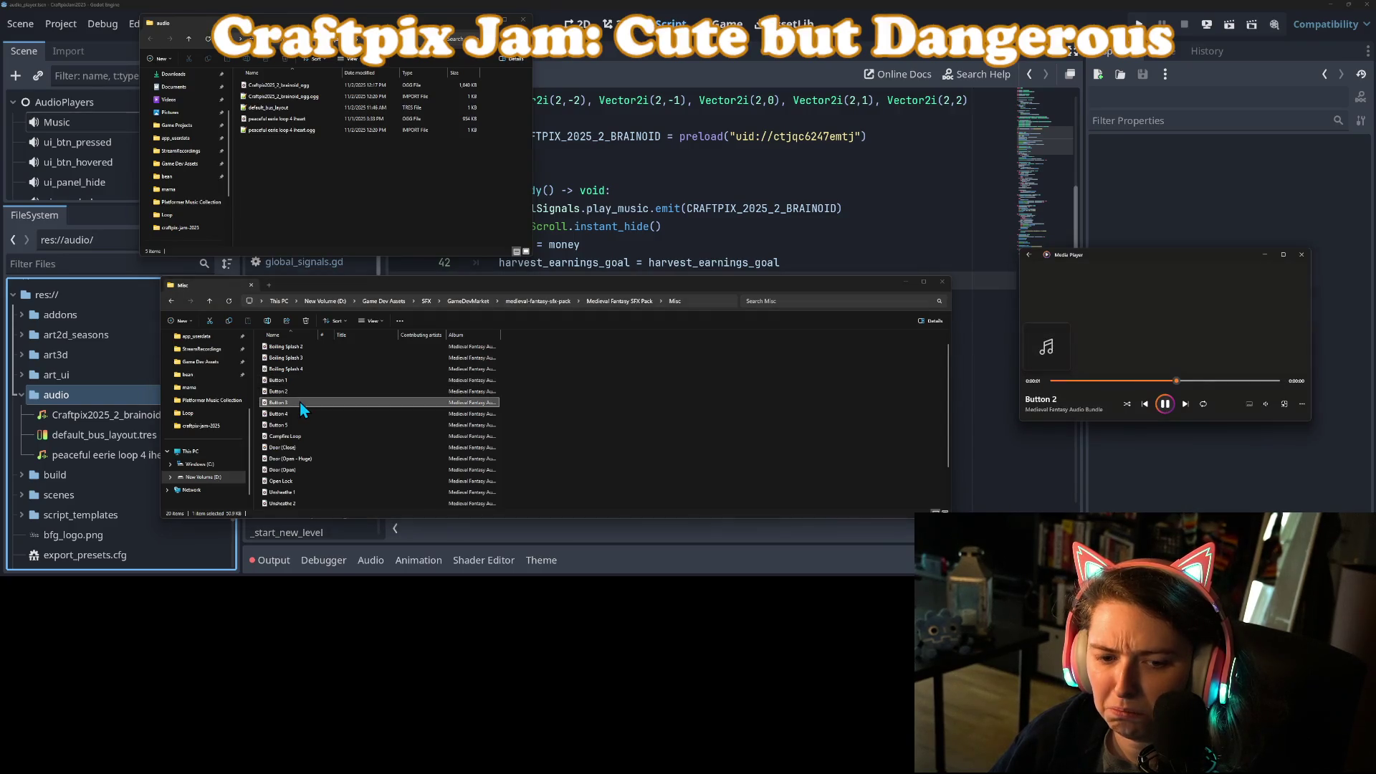
{"action": "double_click", "coordinate": [307, 415]}
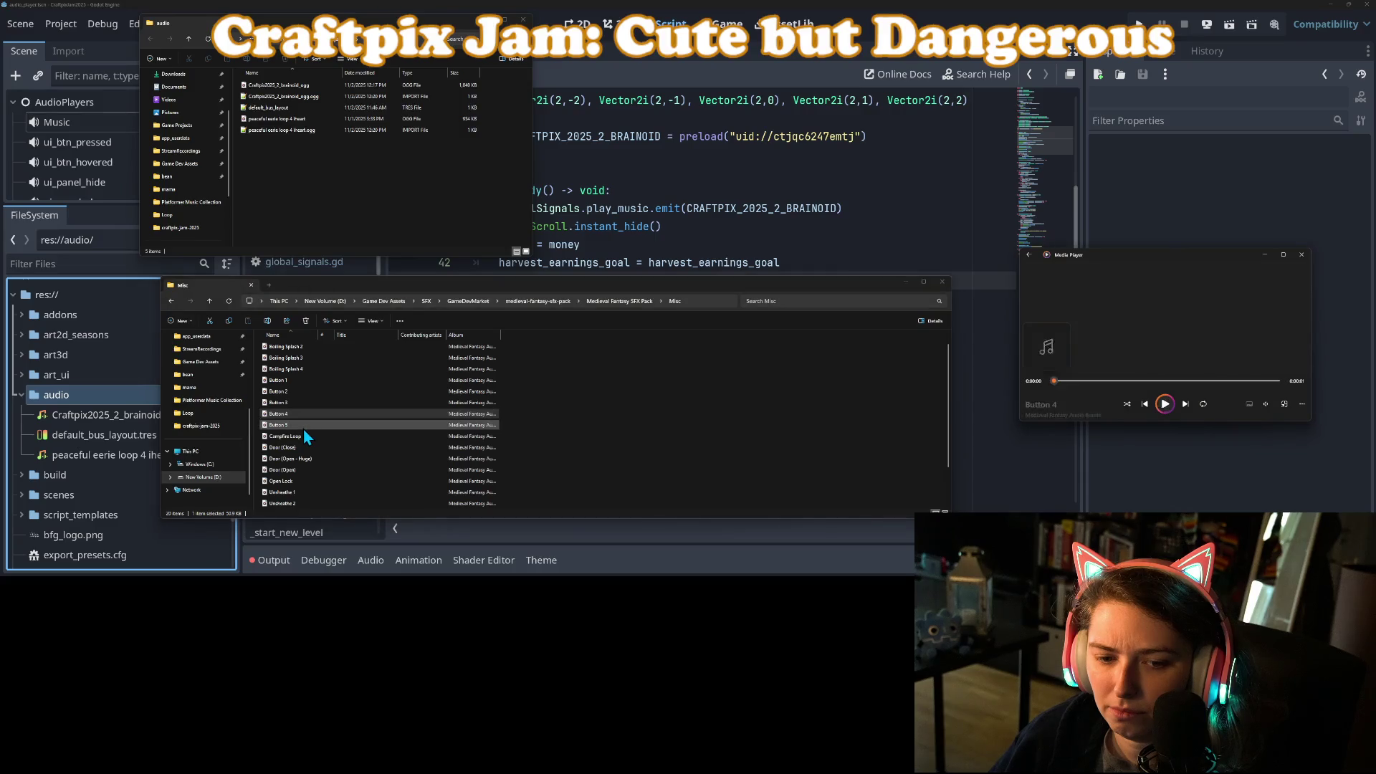
{"action": "double_click", "coordinate": [303, 429]}
{"action": "scroll", "coordinate": [529, 492], "scroll_direction": "up", "scroll_amount": 1}
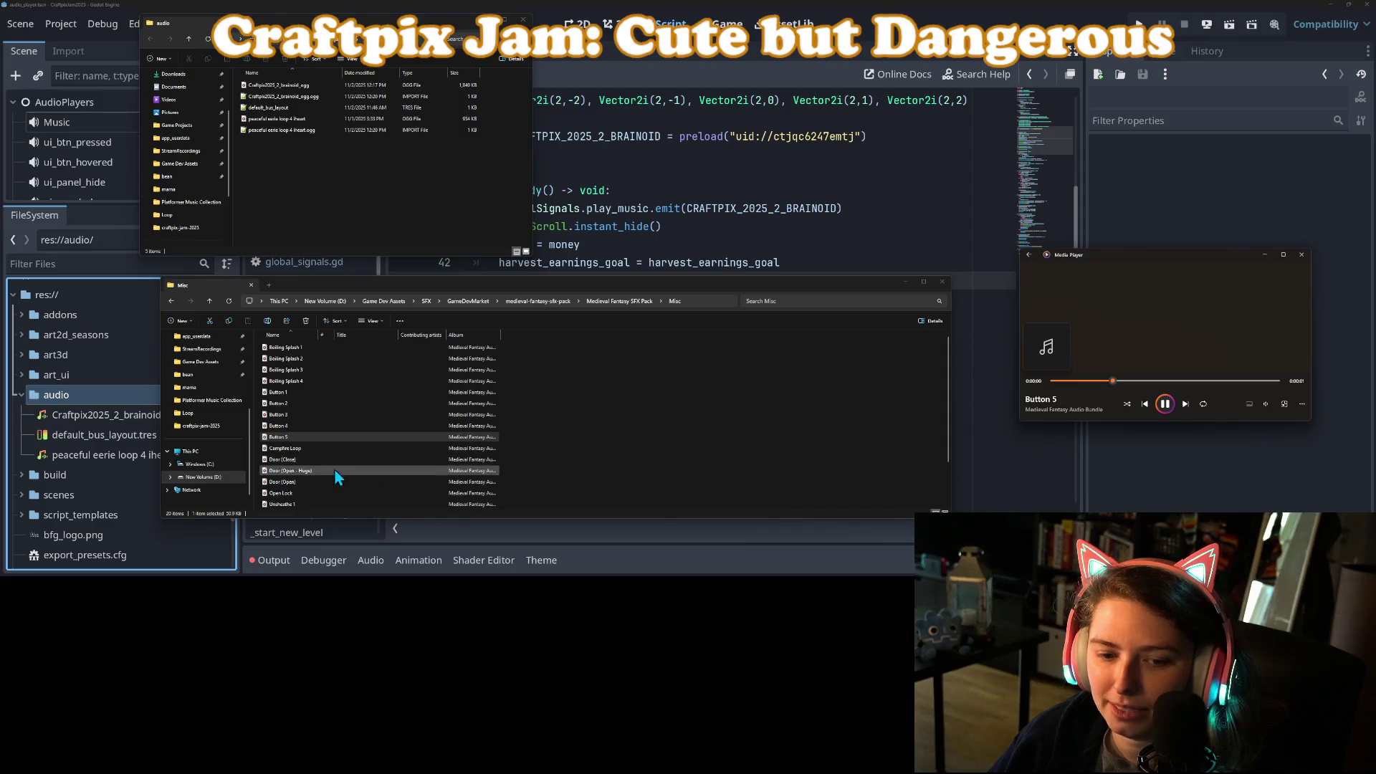
Turn off Media Player repeat and return to the medieval-fantasy-sfx-pack folder.
{"action": "left_click", "coordinate": [1205, 404]}
{"action": "left_click", "coordinate": [1206, 405]}
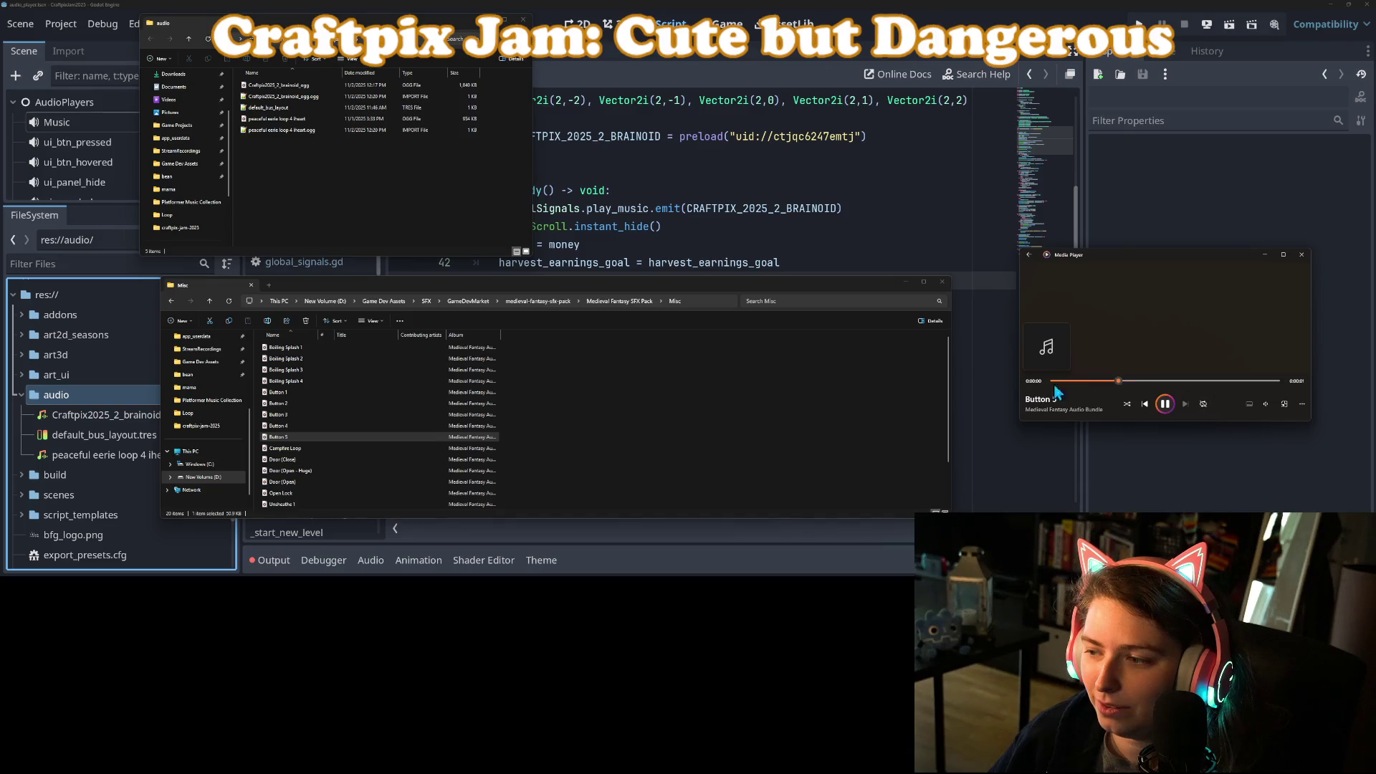
{"action": "left_click", "coordinate": [532, 300]}
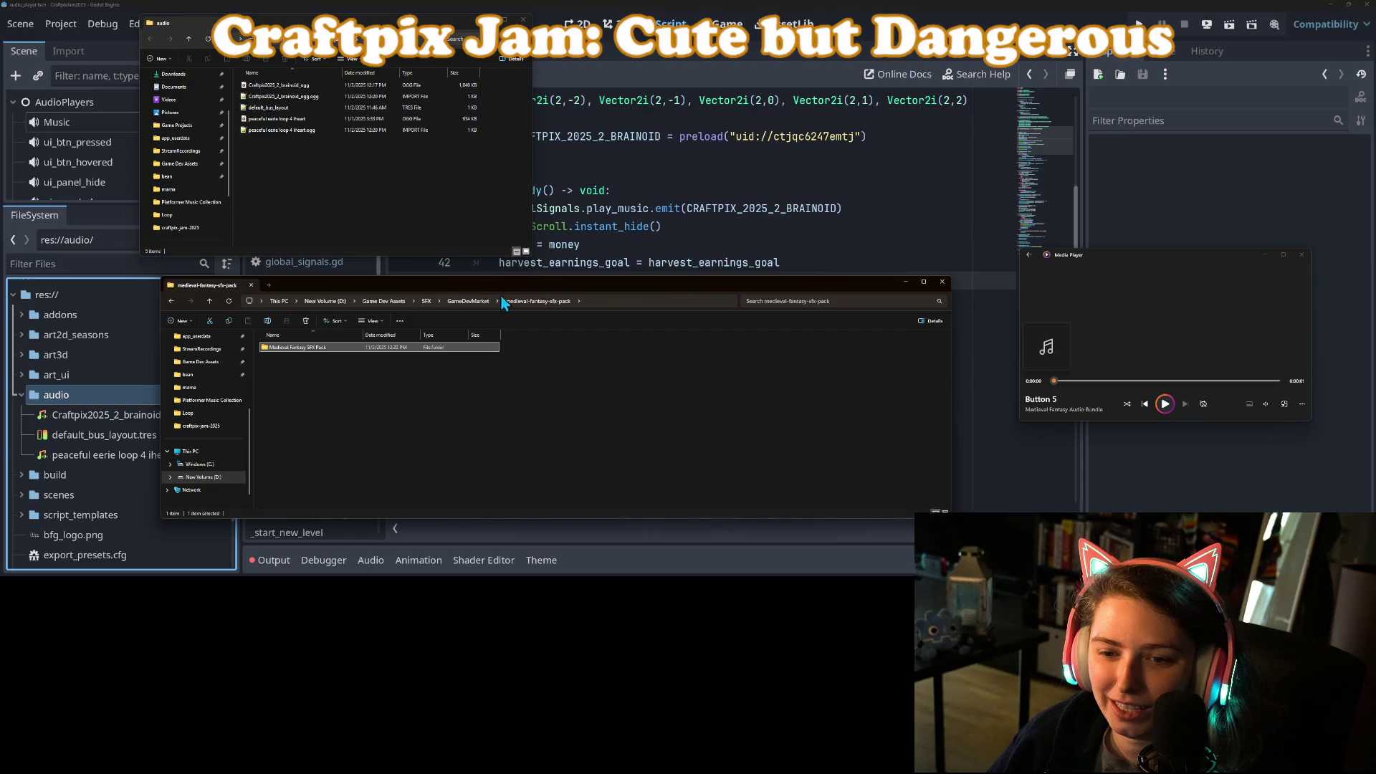
In Coins and Inventory, preview the Map (Close) and Map (Open) sounds.
{"action": "double_click", "coordinate": [447, 348]}
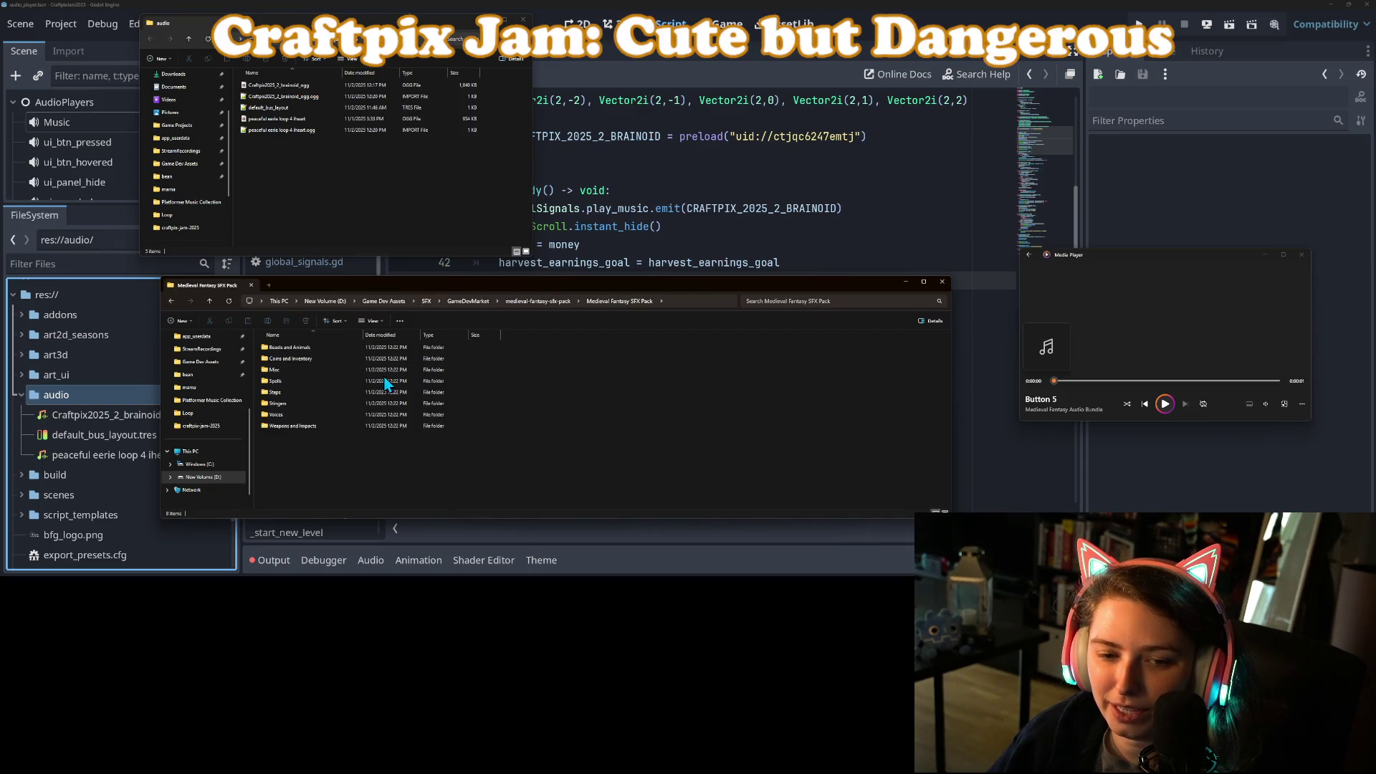
{"action": "double_click", "coordinate": [332, 360]}
{"action": "scroll", "coordinate": [307, 475], "scroll_direction": "down", "scroll_amount": 5}
{"action": "scroll", "coordinate": [330, 478], "scroll_direction": "up", "scroll_amount": 3}
{"action": "scroll", "coordinate": [324, 474], "scroll_direction": "down", "scroll_amount": 1}
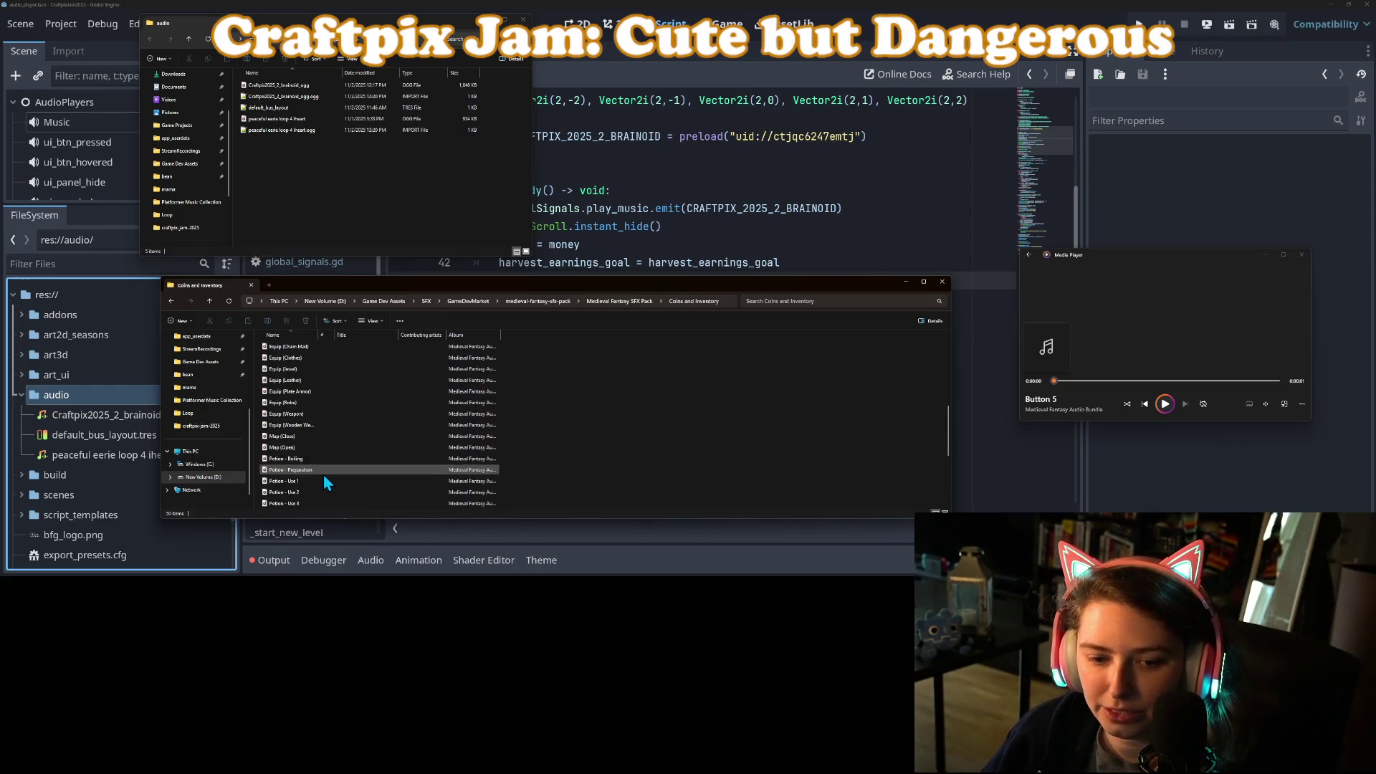
{"action": "left_click", "coordinate": [305, 439]}
{"action": "double_click", "coordinate": [305, 439]}
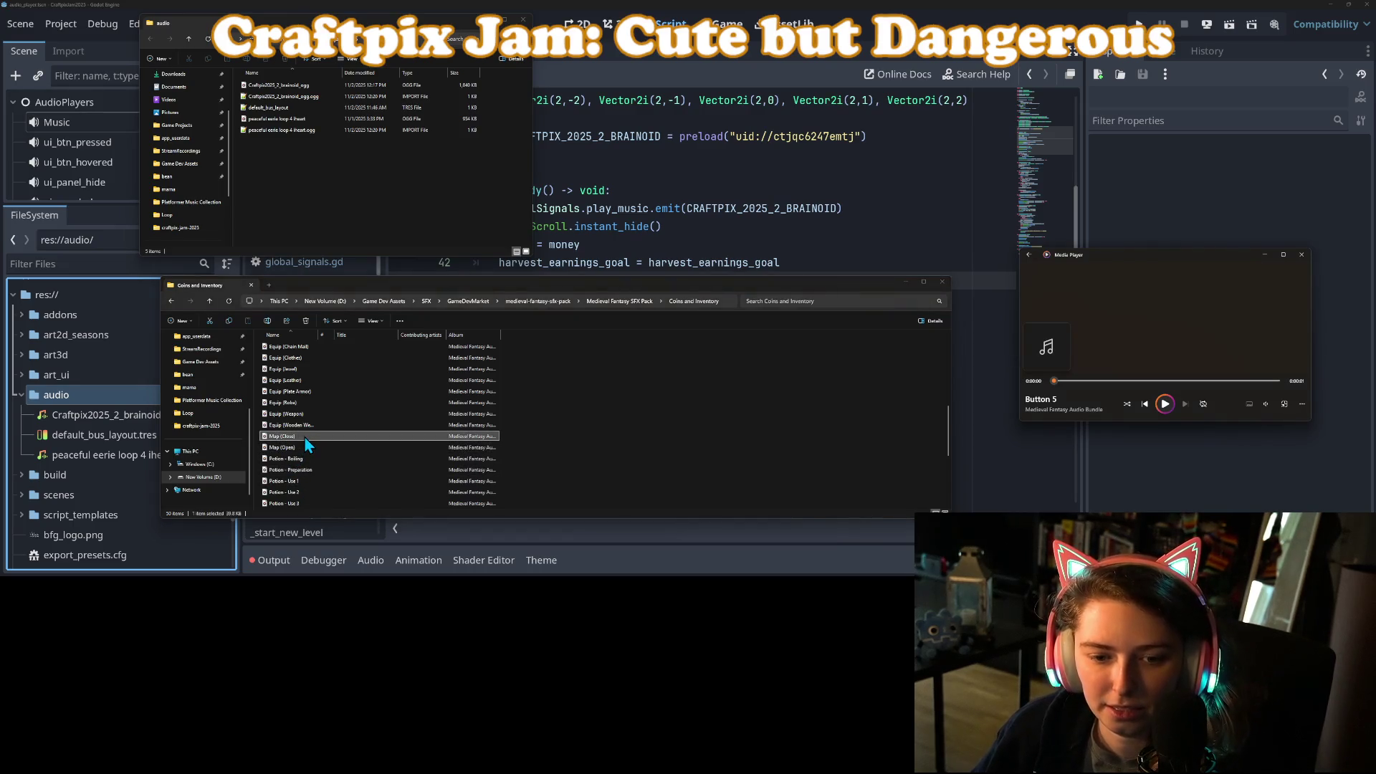
{"action": "double_click", "coordinate": [304, 449]}
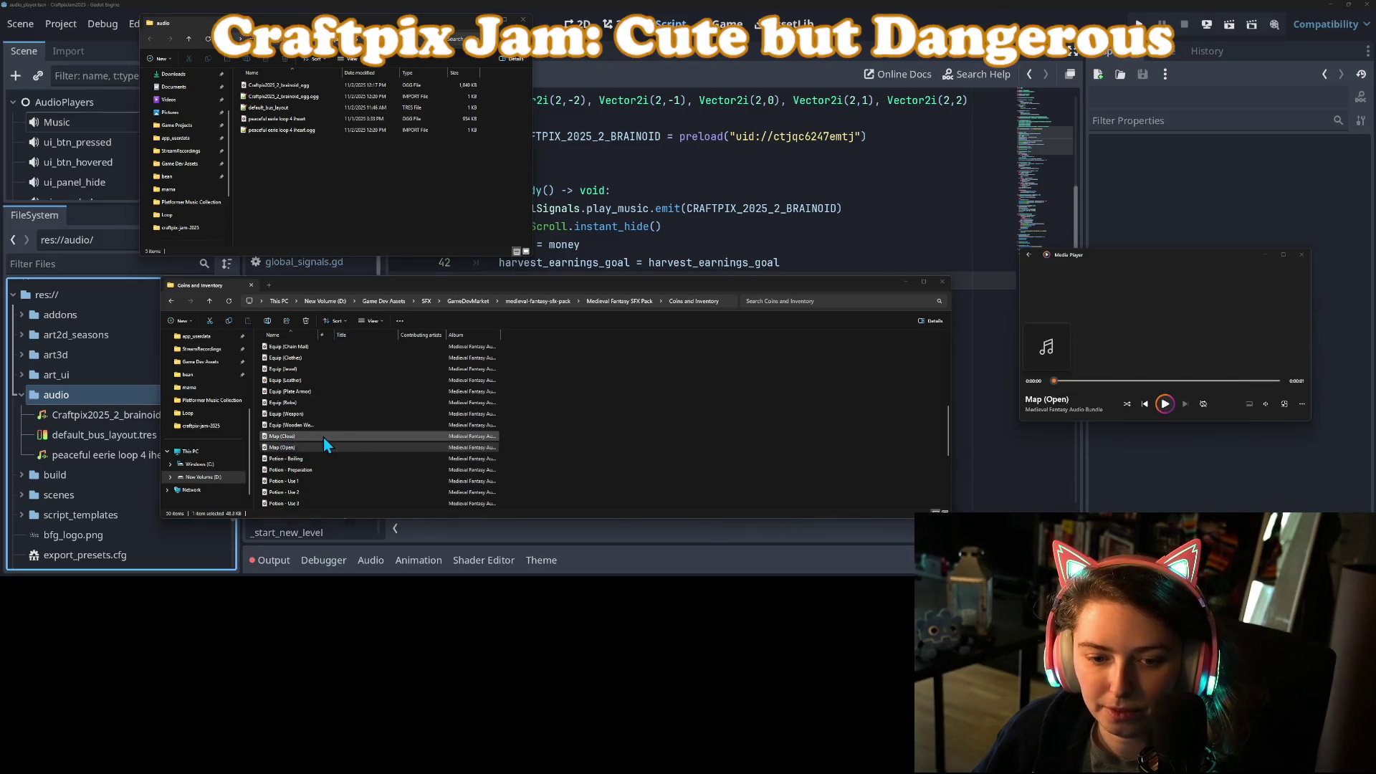
Copy Map (Close) and Map (Open) into the game's audio folder.
{"action": "left_click", "coordinate": [324, 437], "text": "ctrl"}
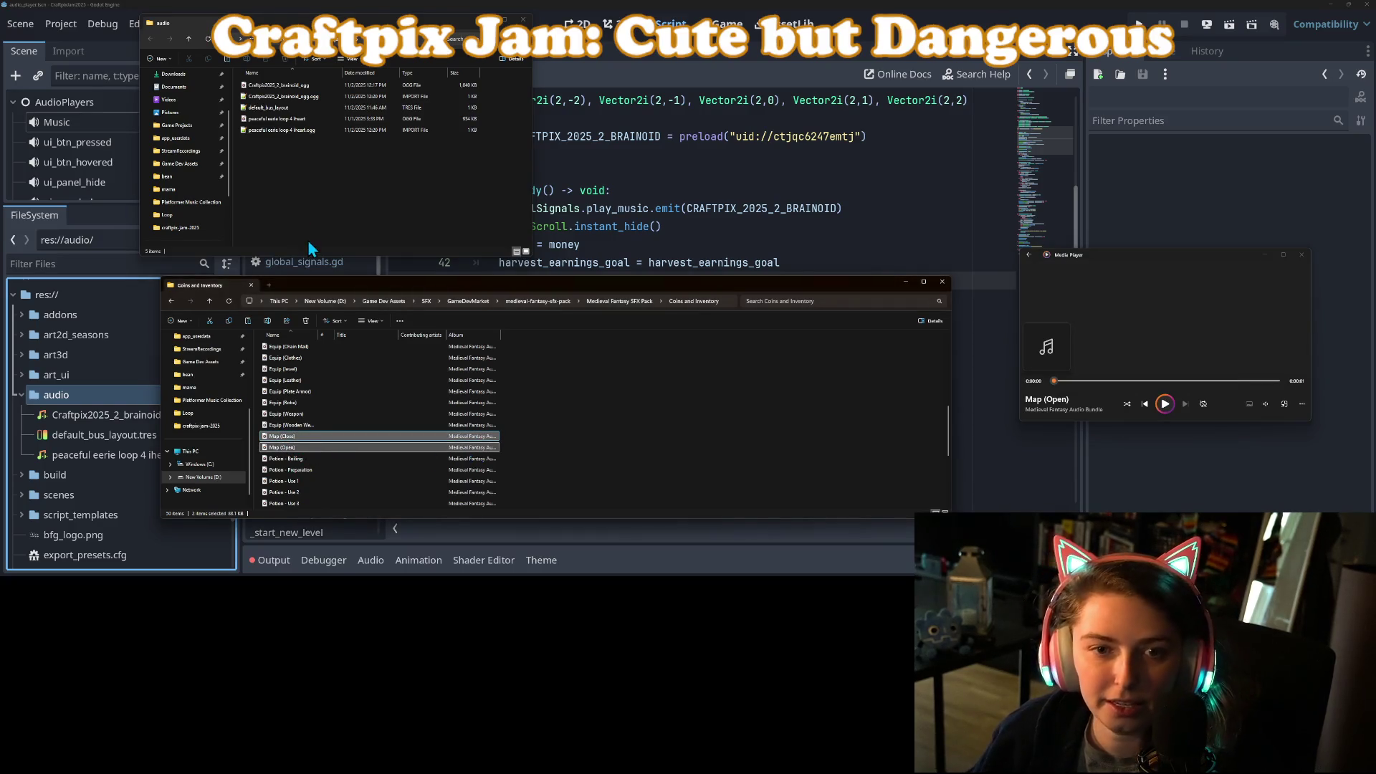
{"action": "left_click", "coordinate": [344, 201]}
{"action": "key", "text": "ctrl+v"}
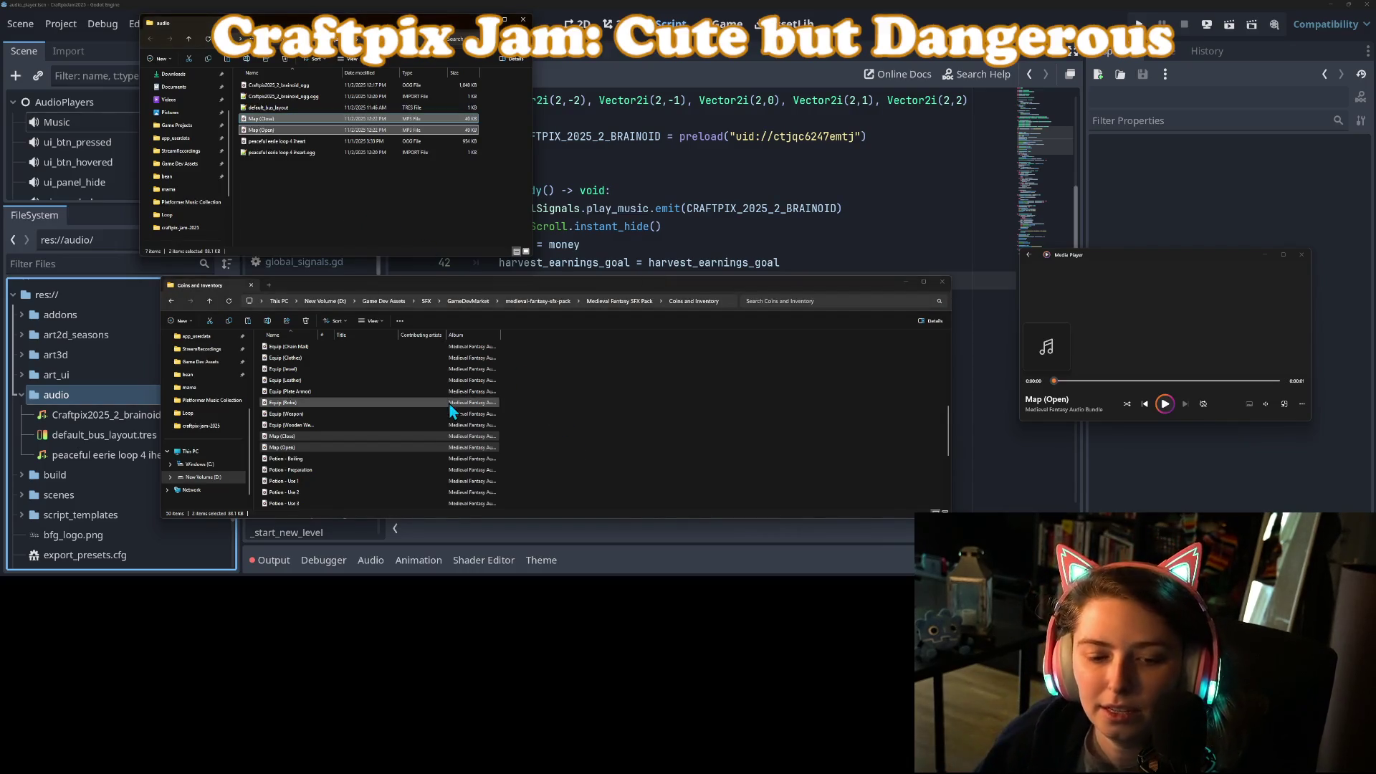
Widen the name column and preview the Equip (Chain Mail), Equip (Clothes) and Equip (Jewel) sounds.
{"action": "scroll", "coordinate": [343, 491], "scroll_direction": "down", "scroll_amount": 5}
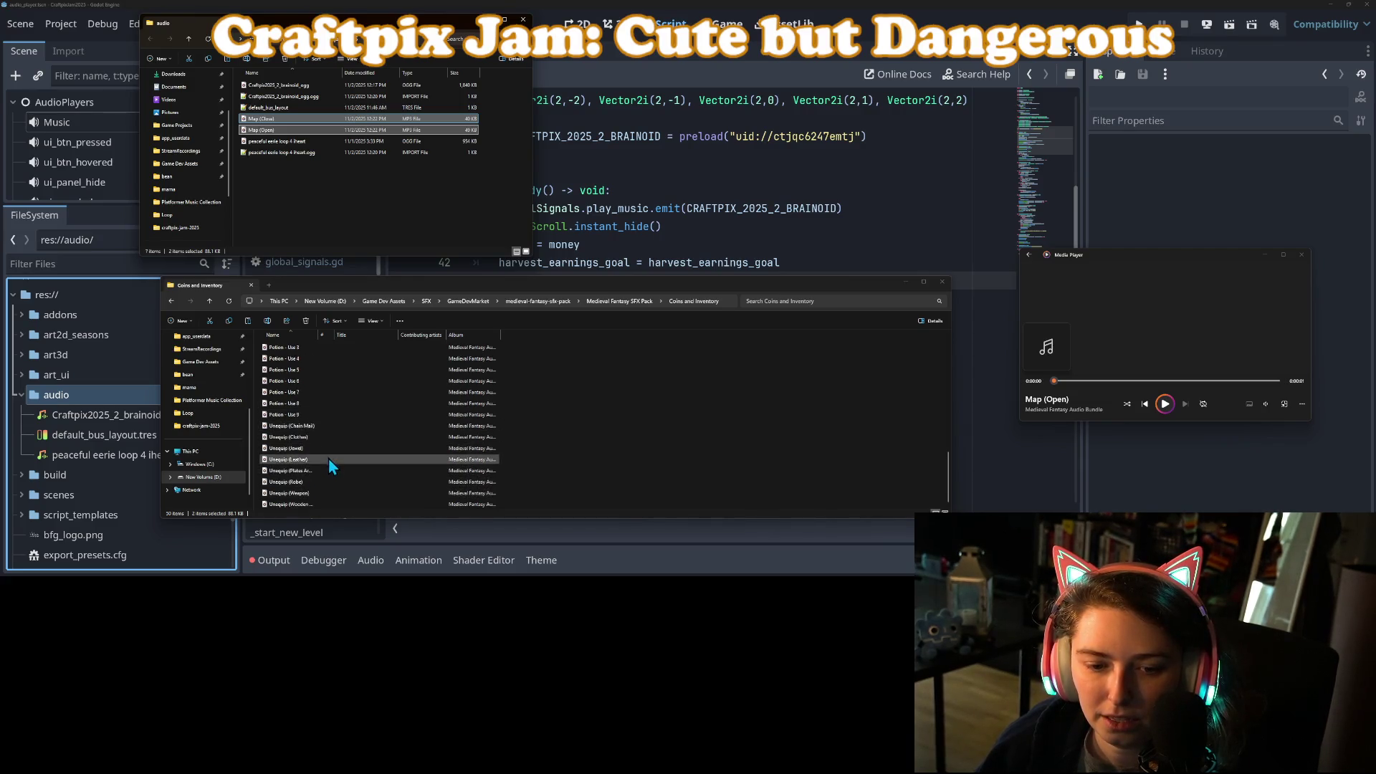
{"action": "scroll", "coordinate": [329, 458], "scroll_direction": "up", "scroll_amount": 6}
{"action": "left_click_drag", "start_coordinate": [318, 333], "coordinate": [450, 335]}
{"action": "scroll", "coordinate": [337, 452], "scroll_direction": "down", "scroll_amount": 2}
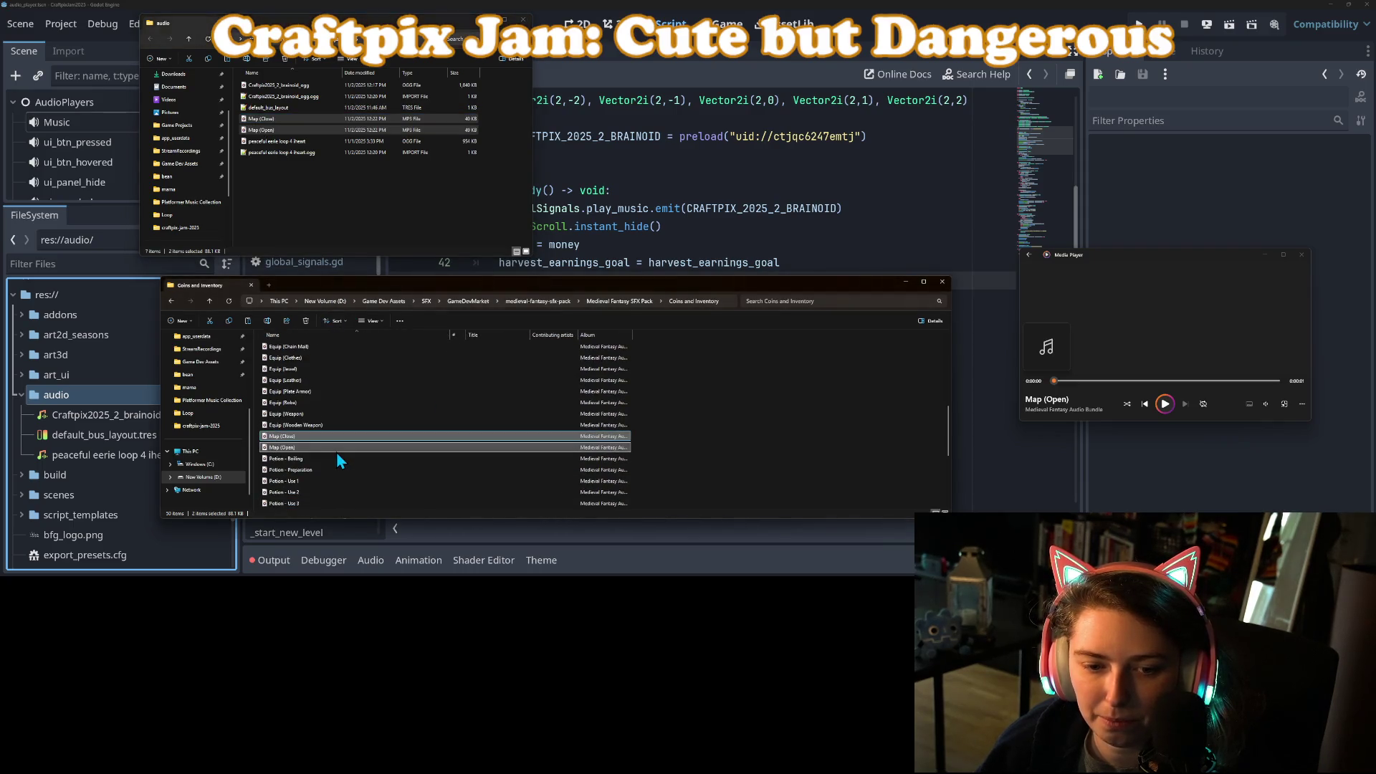
{"action": "double_click", "coordinate": [317, 350]}
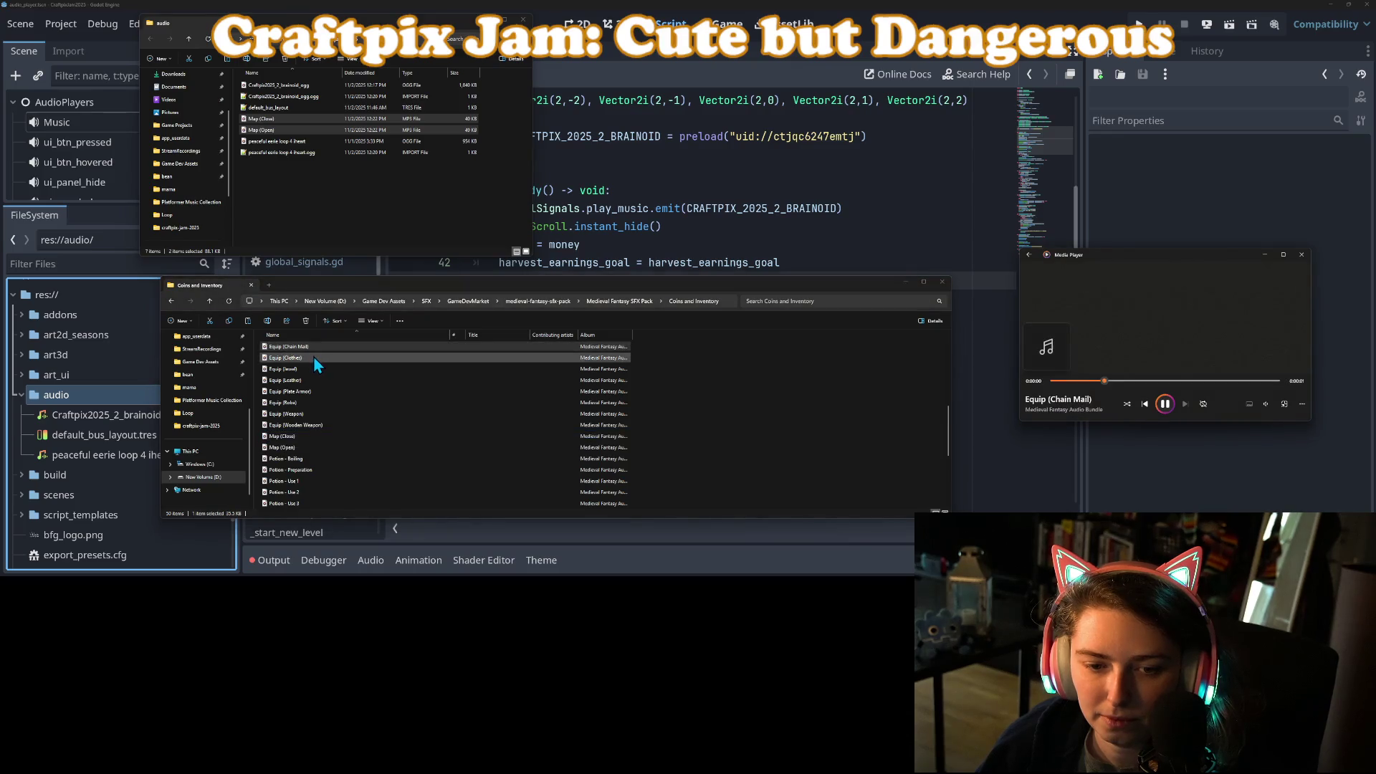
{"action": "double_click", "coordinate": [314, 359]}
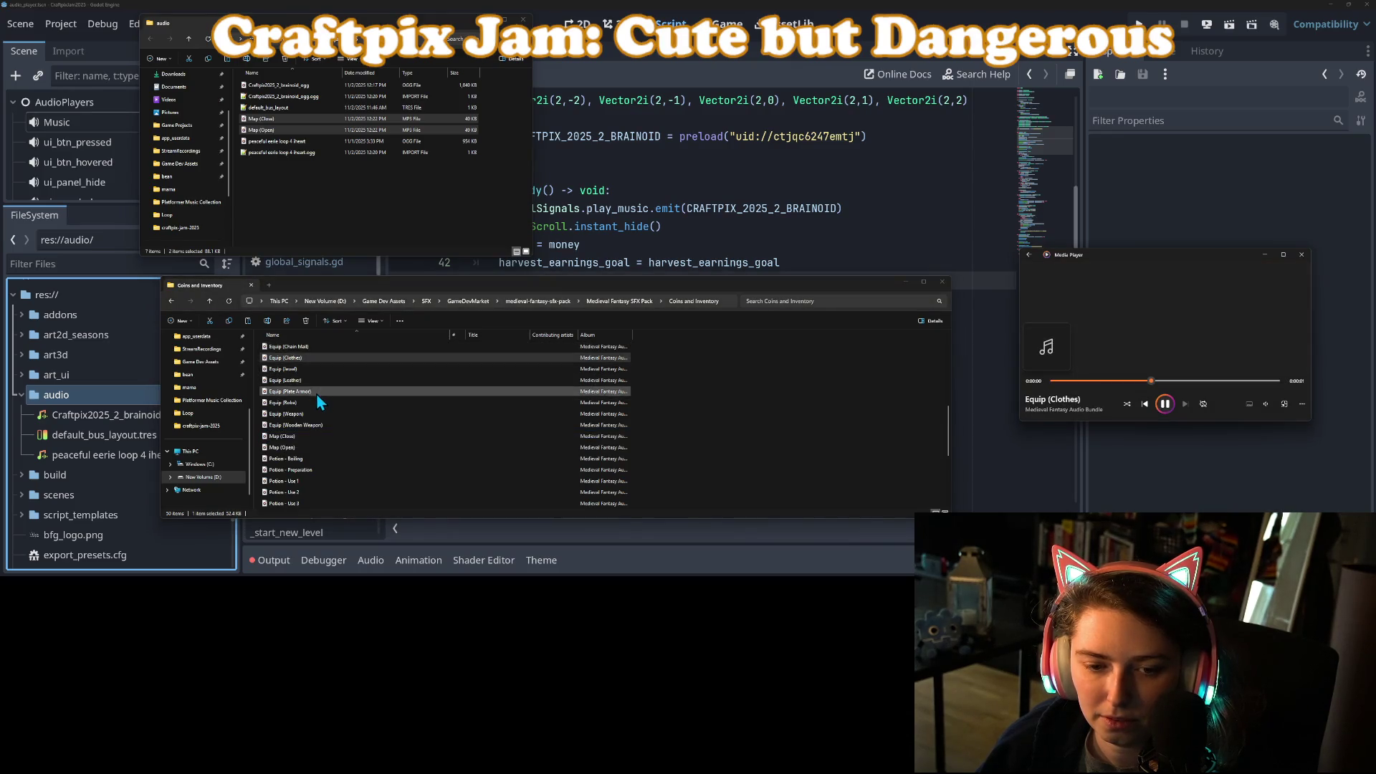
{"action": "double_click", "coordinate": [308, 370]}
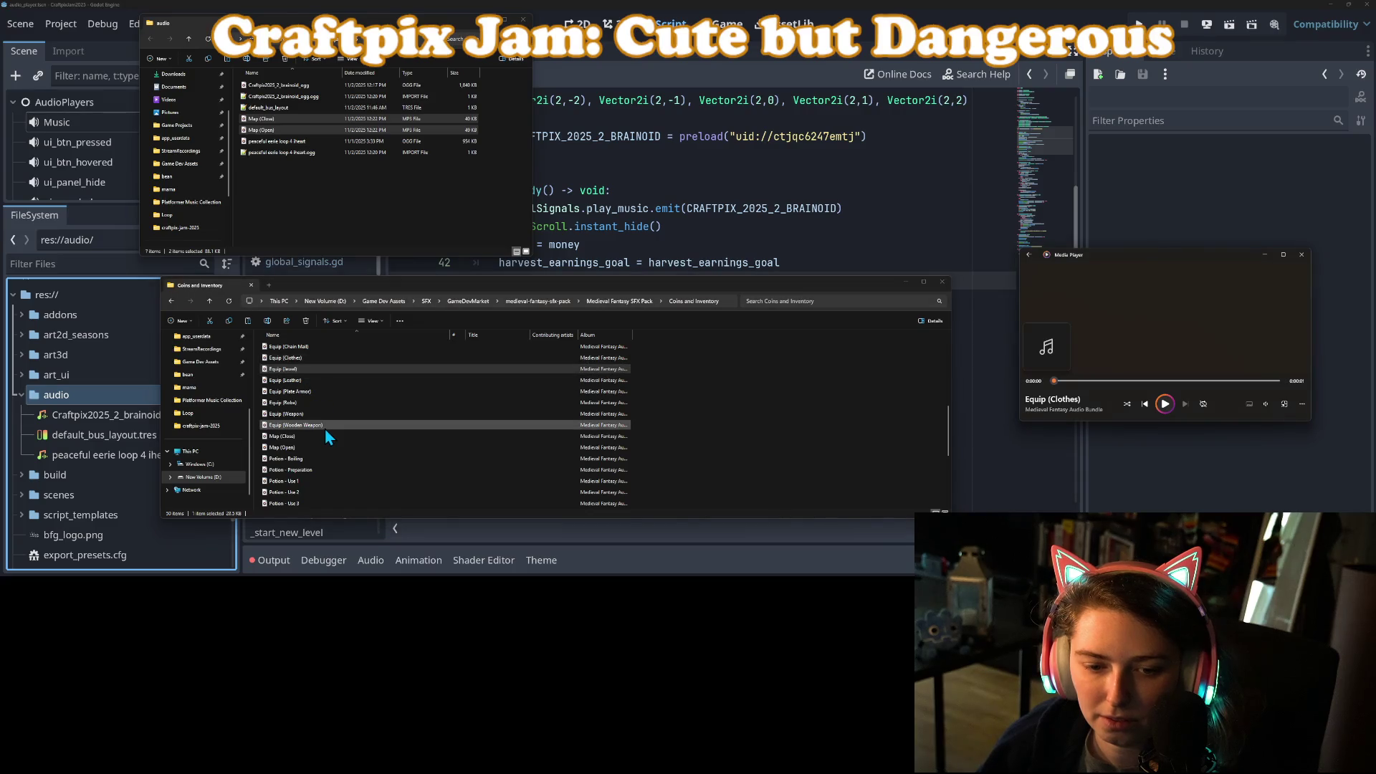
Preview the Equip (Leather), Plate Armor, Robe and Wooden Weapon sounds.
{"action": "scroll", "coordinate": [325, 428], "scroll_direction": "up", "scroll_amount": 1}
{"action": "left_click", "coordinate": [300, 401]}
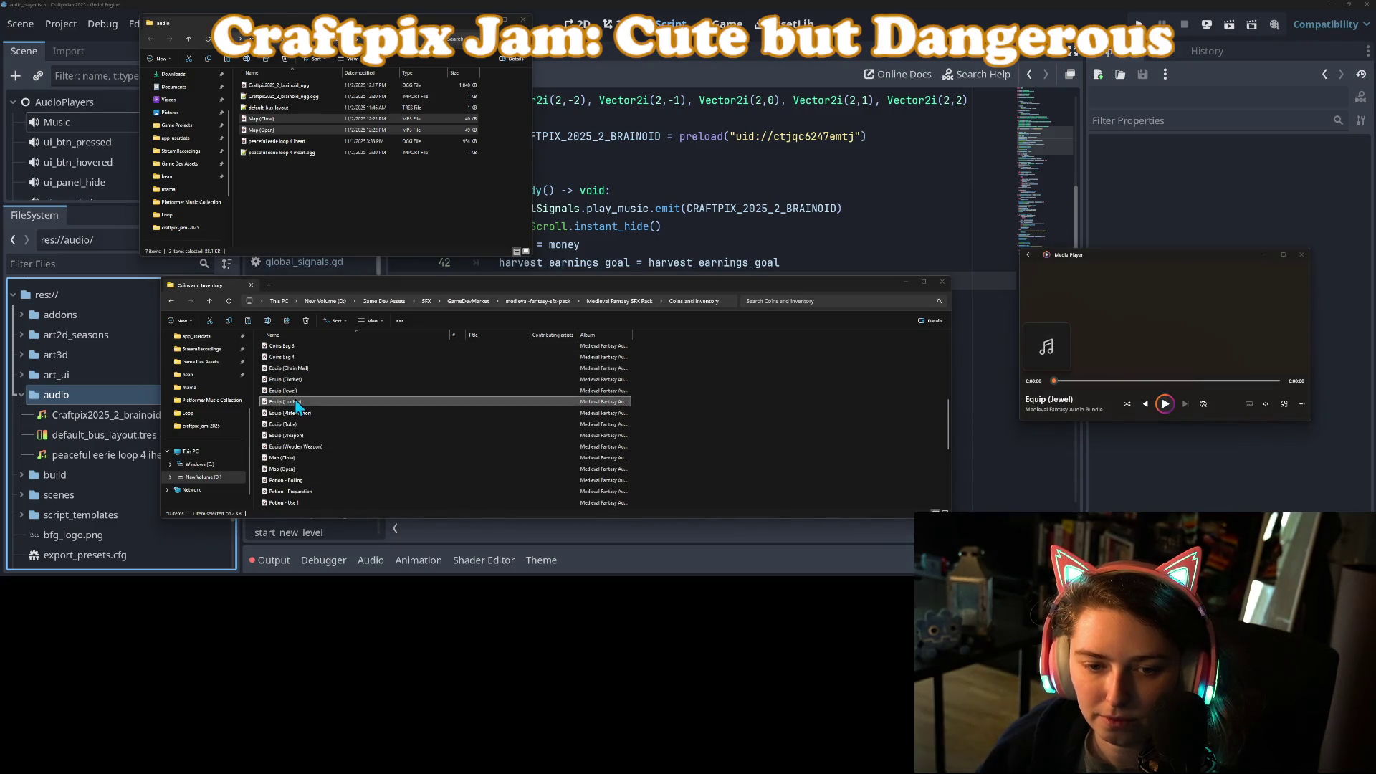
{"action": "key", "text": "Return"}
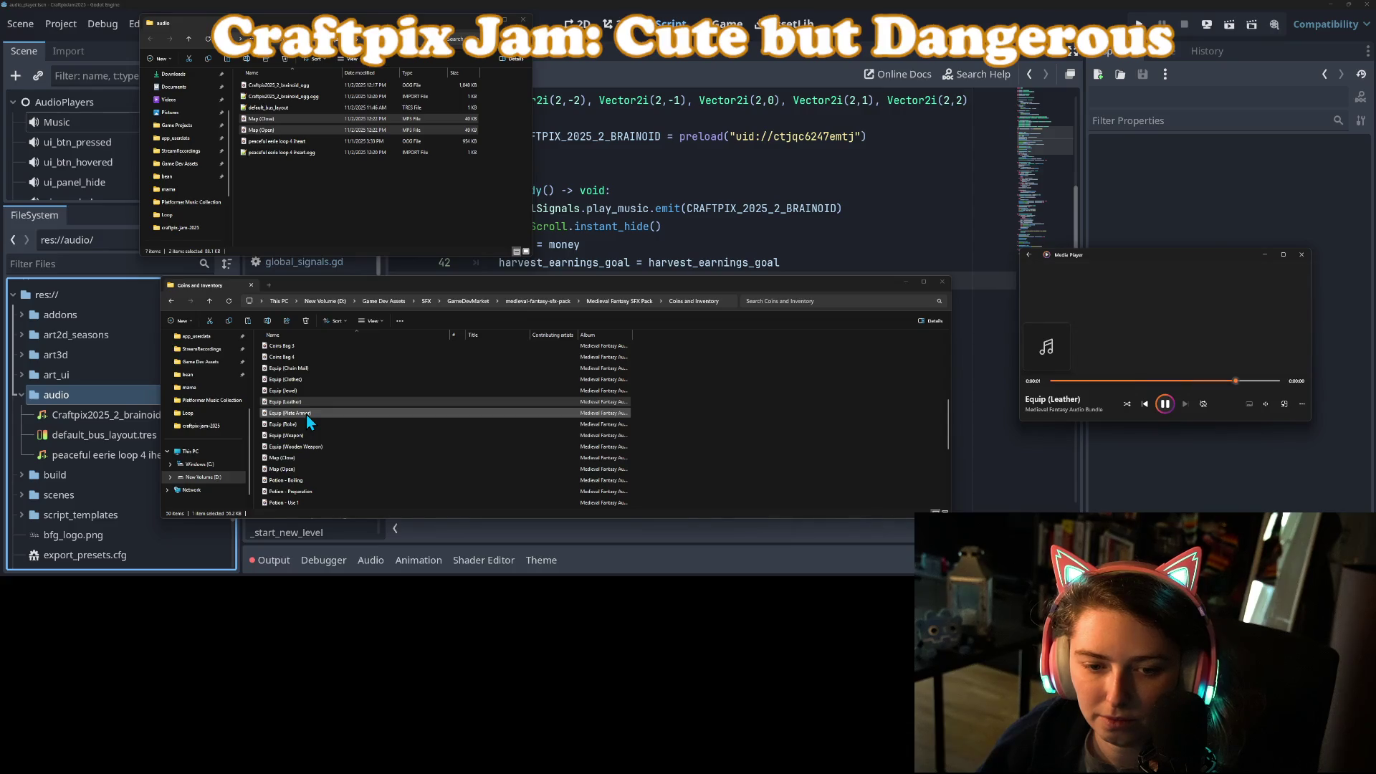
{"action": "double_click", "coordinate": [307, 414]}
{"action": "double_click", "coordinate": [309, 425]}
{"action": "scroll", "coordinate": [351, 445], "scroll_direction": "down", "scroll_amount": 1}
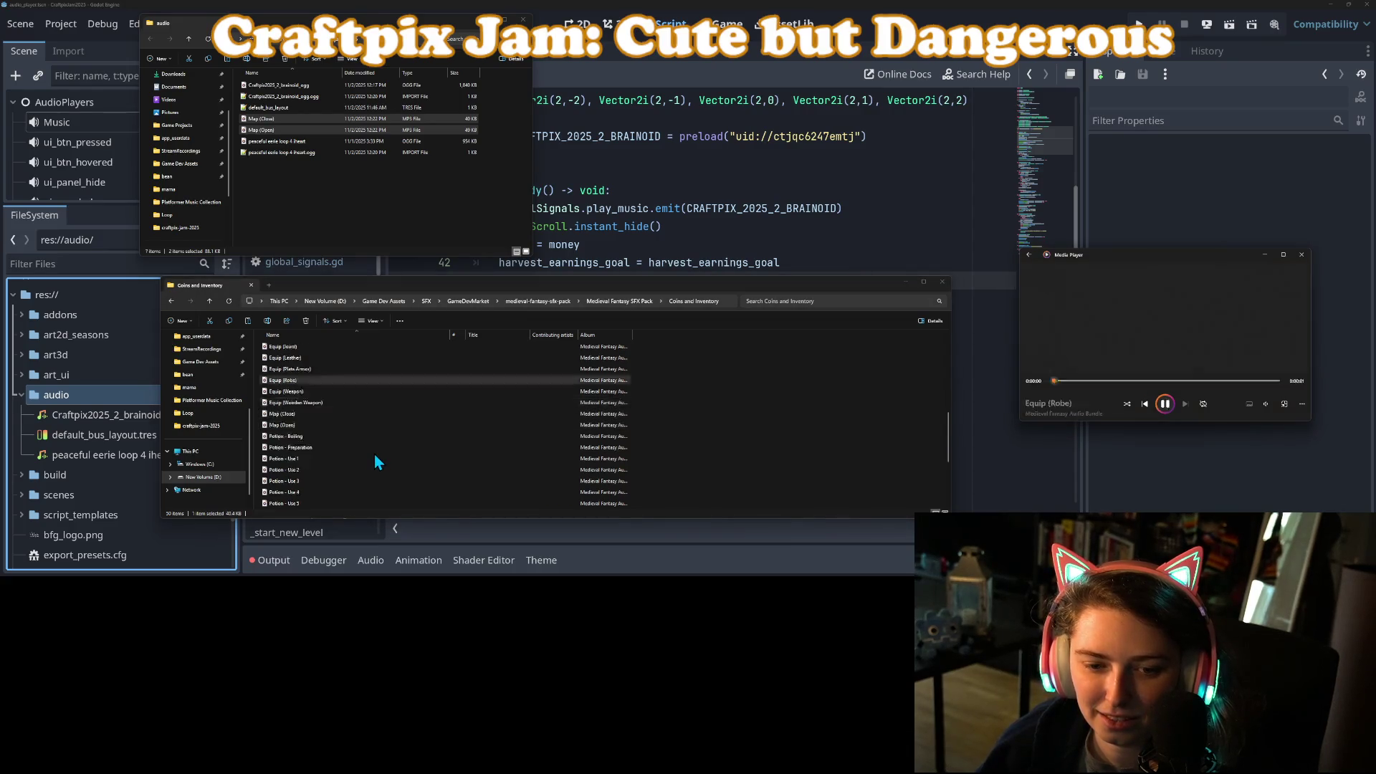
{"action": "double_click", "coordinate": [311, 405]}
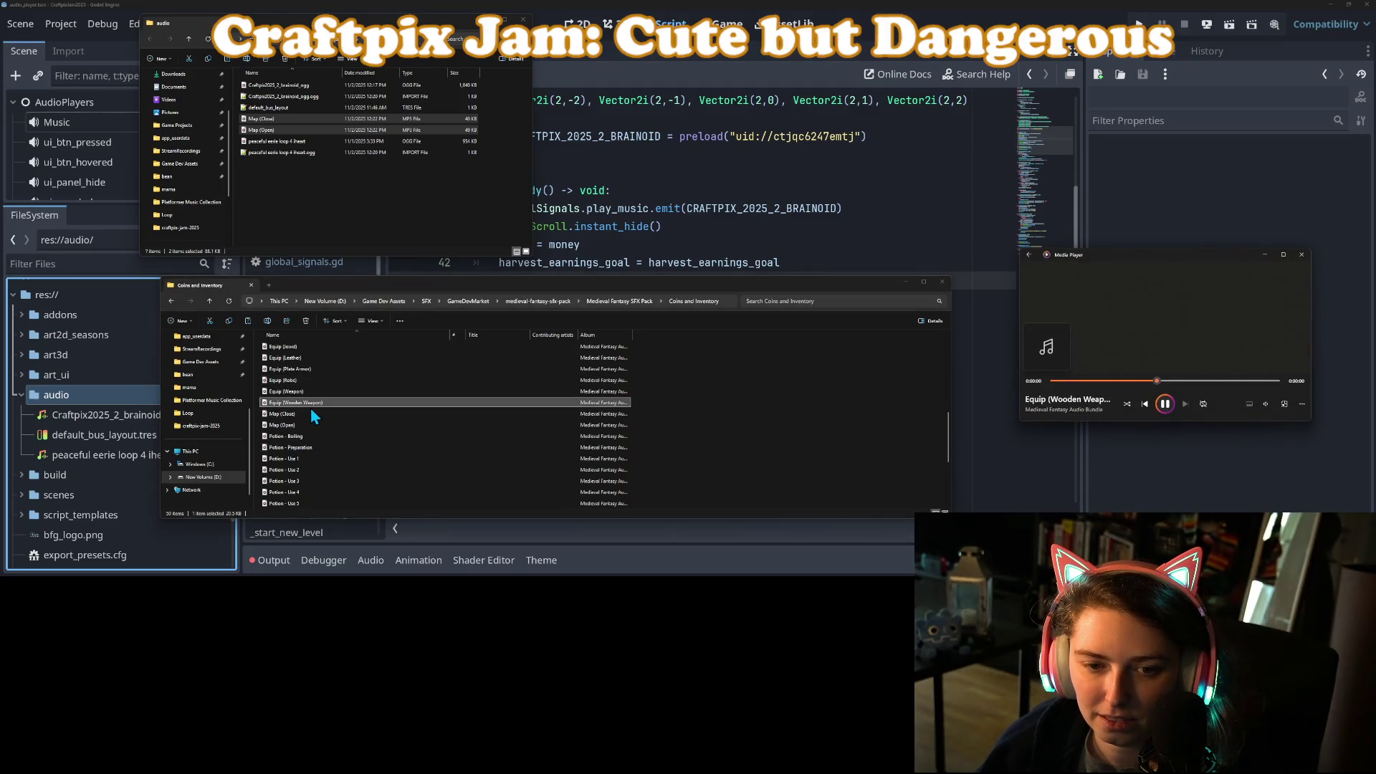
{"action": "left_click", "coordinate": [681, 414]}
{"action": "left_click", "coordinate": [498, 399]}
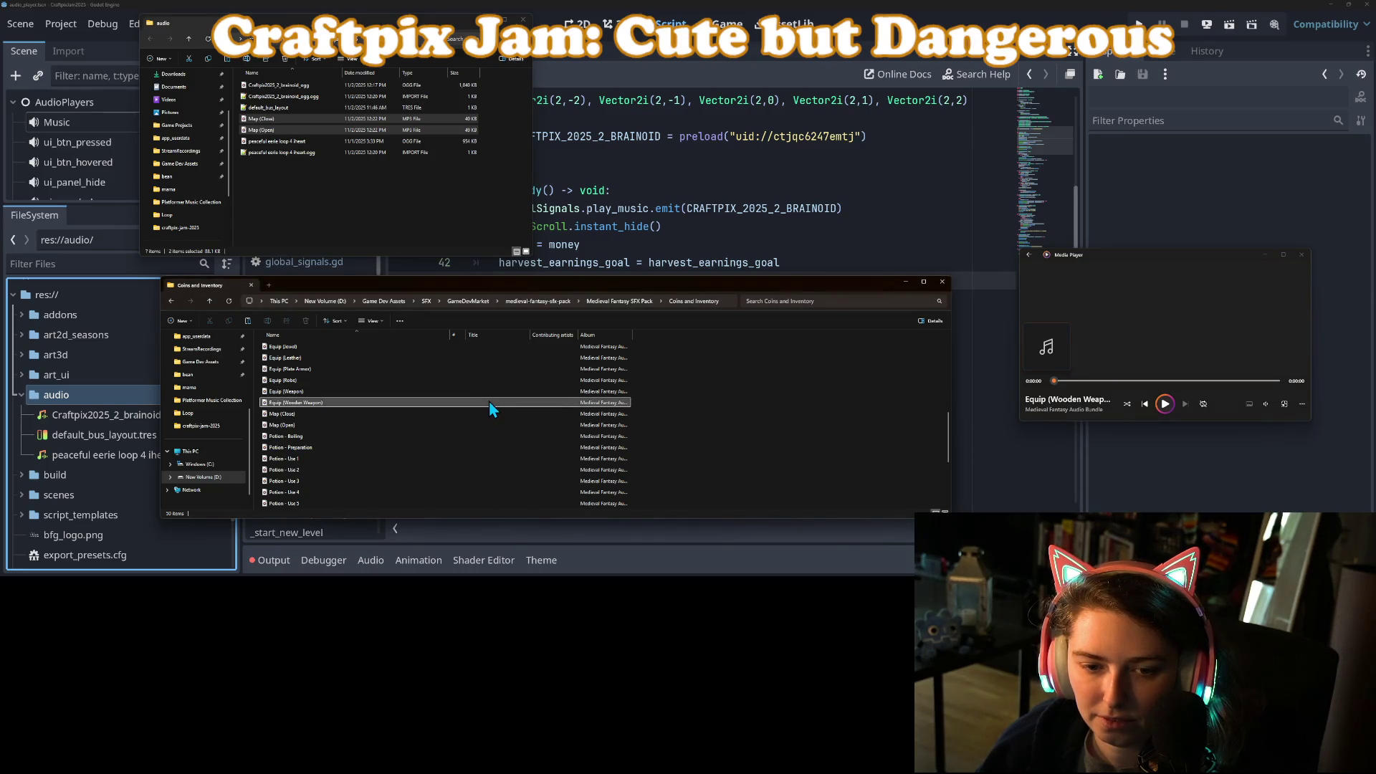
Preview the Chest (Close), Chest (Open) and Bag (Open) sounds.
{"action": "scroll", "coordinate": [351, 437], "scroll_direction": "up", "scroll_amount": 3}
{"action": "scroll", "coordinate": [350, 434], "scroll_direction": "up", "scroll_amount": 3}
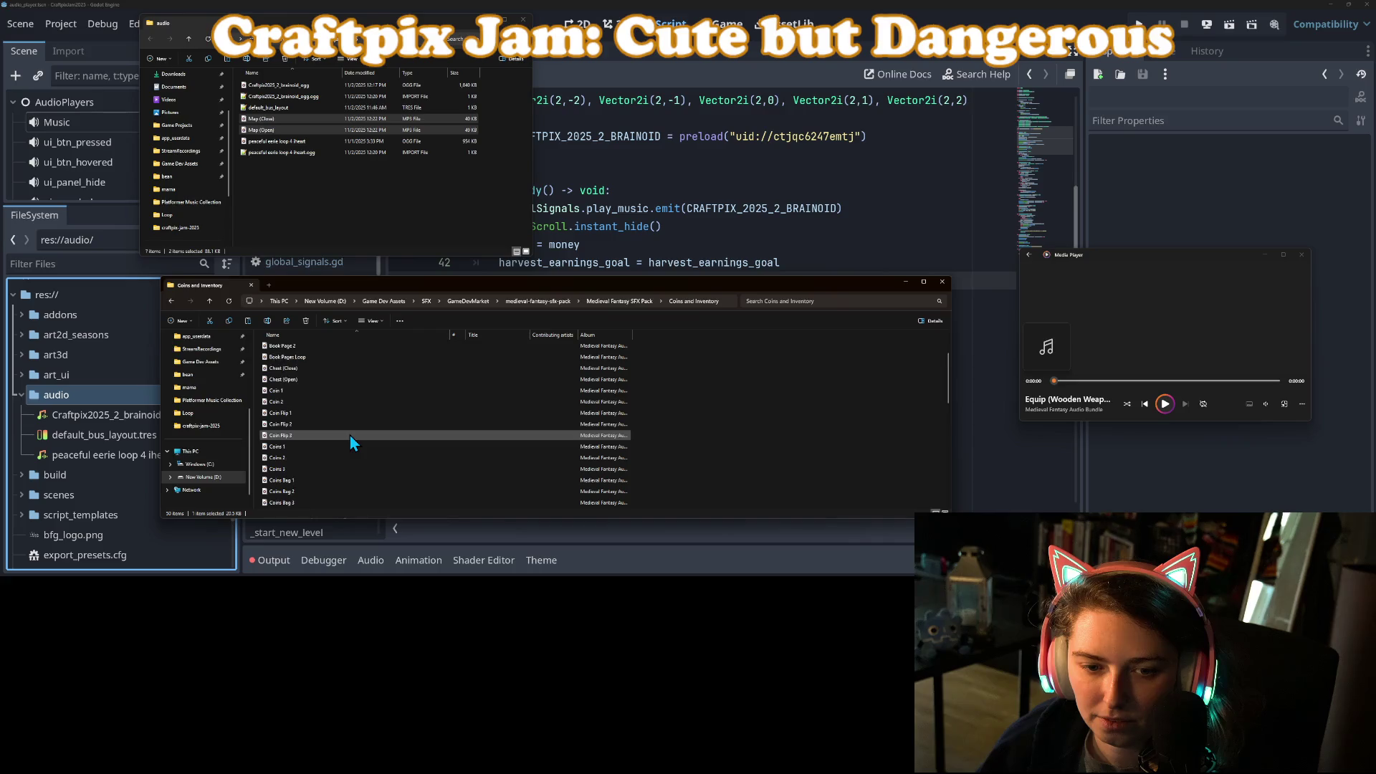
{"action": "scroll", "coordinate": [307, 393], "scroll_direction": "up", "scroll_amount": 2}
{"action": "double_click", "coordinate": [295, 424]}
{"action": "double_click", "coordinate": [296, 438]}
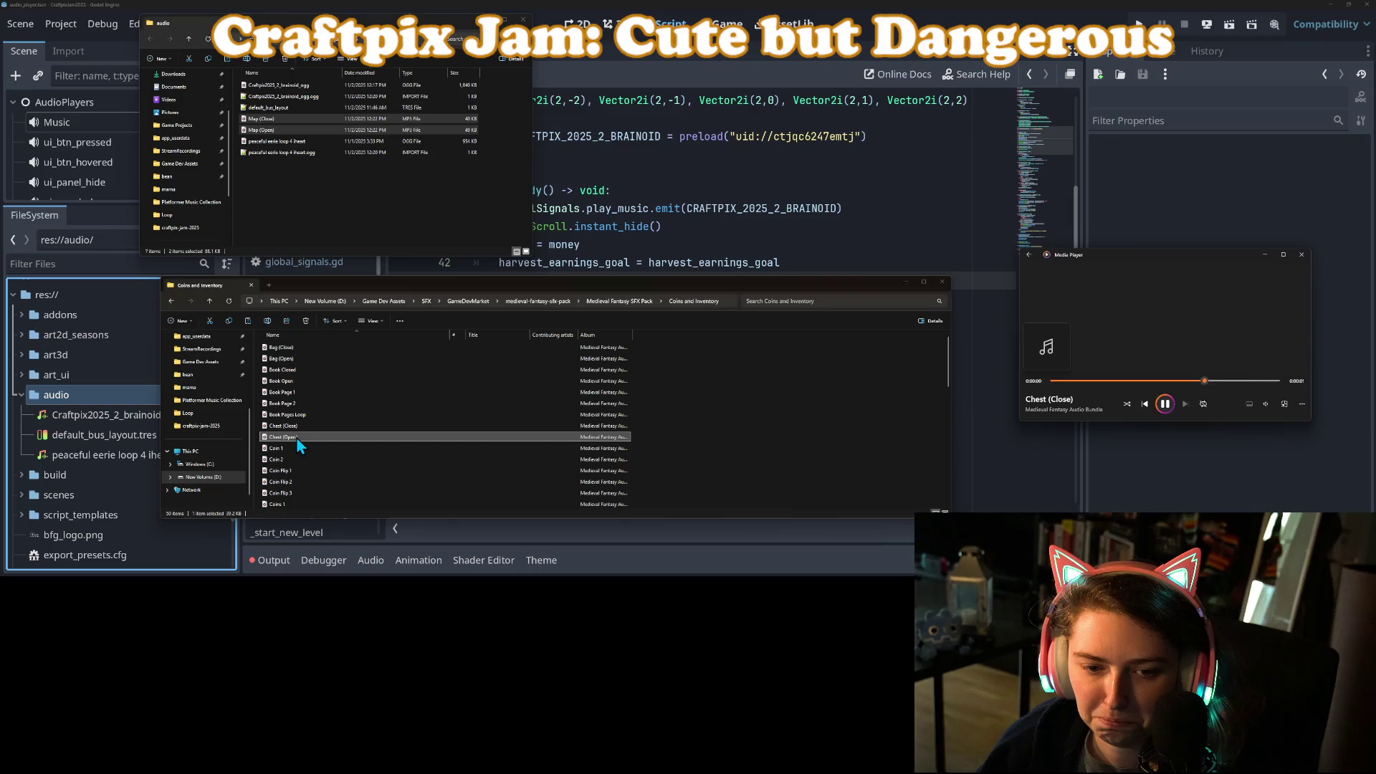
{"action": "left_click", "coordinate": [292, 359]}
{"action": "double_click", "coordinate": [293, 359]}
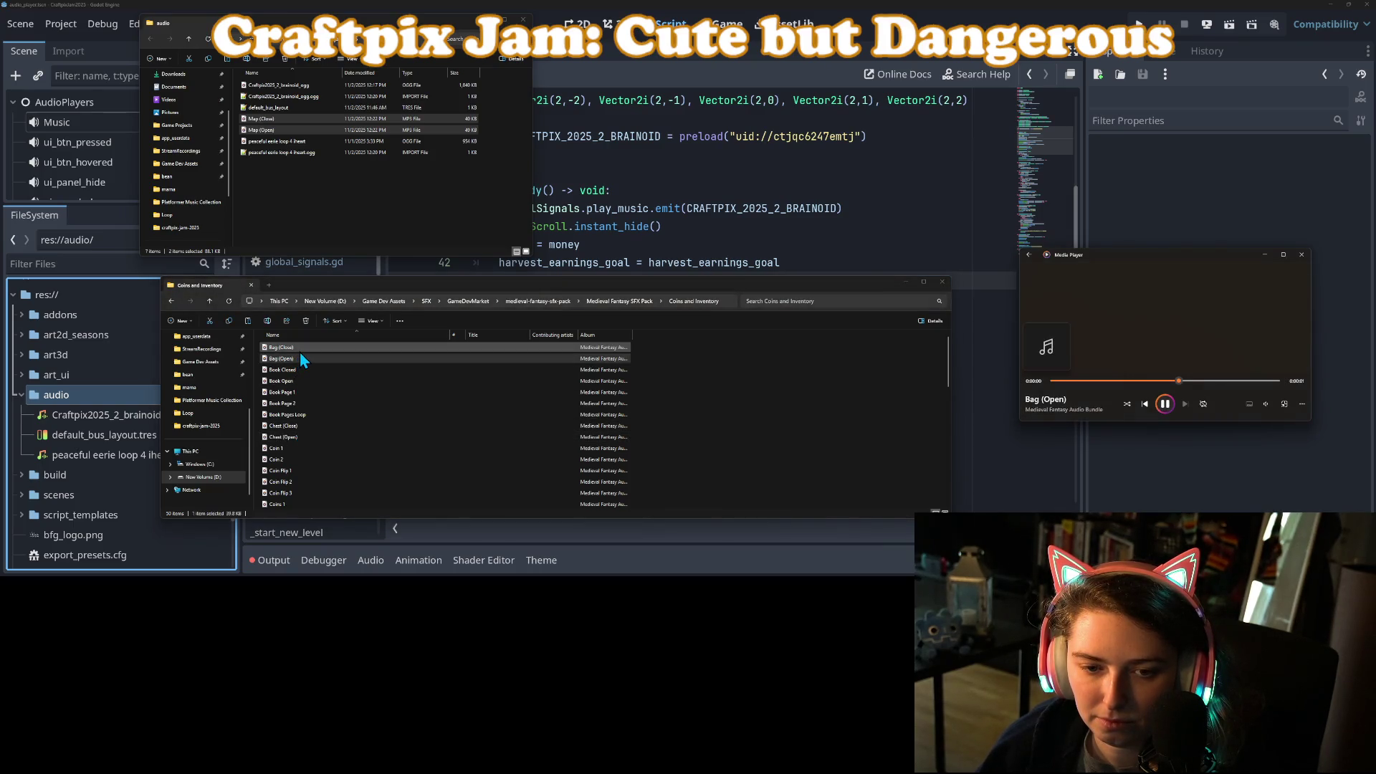
{"action": "left_click", "coordinate": [300, 351]}
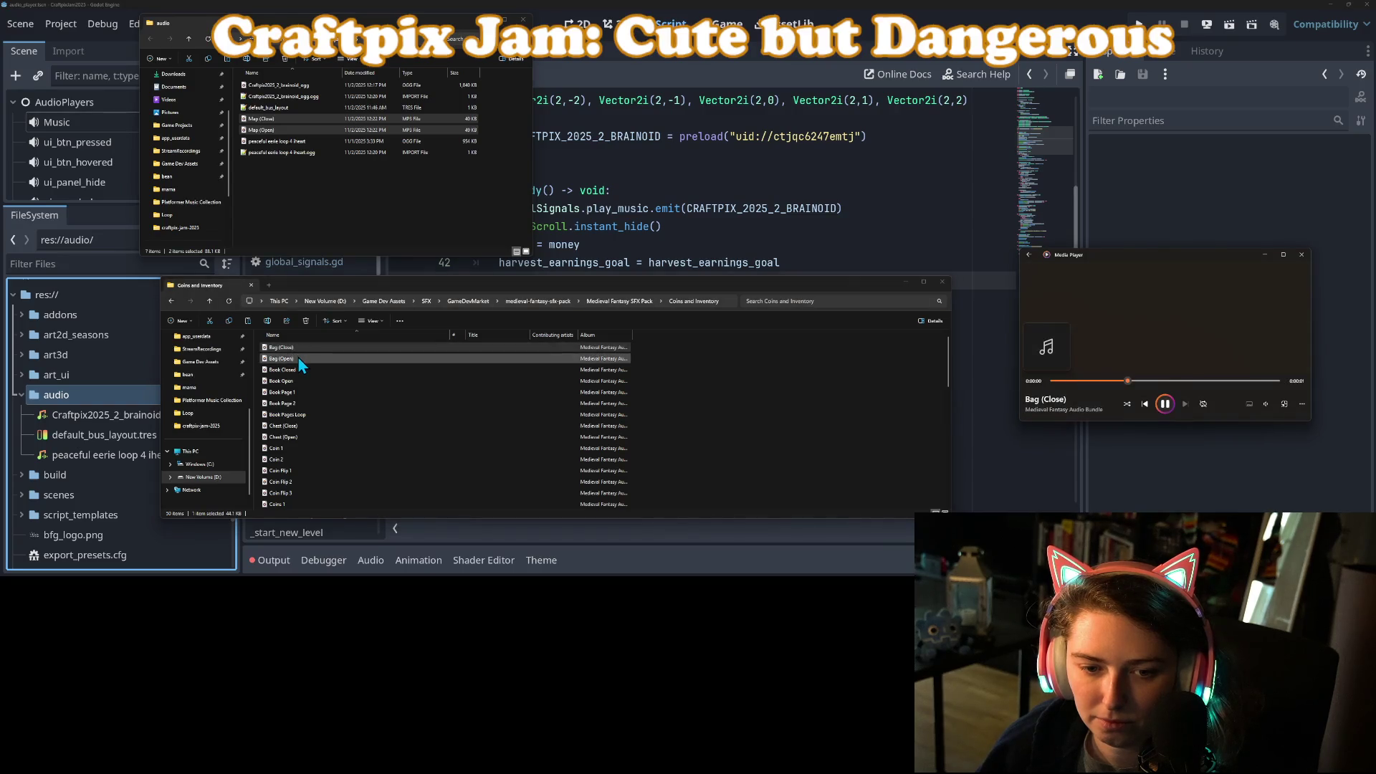
Preview Book Closed, then copy Book Closed and Book Open into the audio folder.
{"action": "left_click", "coordinate": [296, 382]}
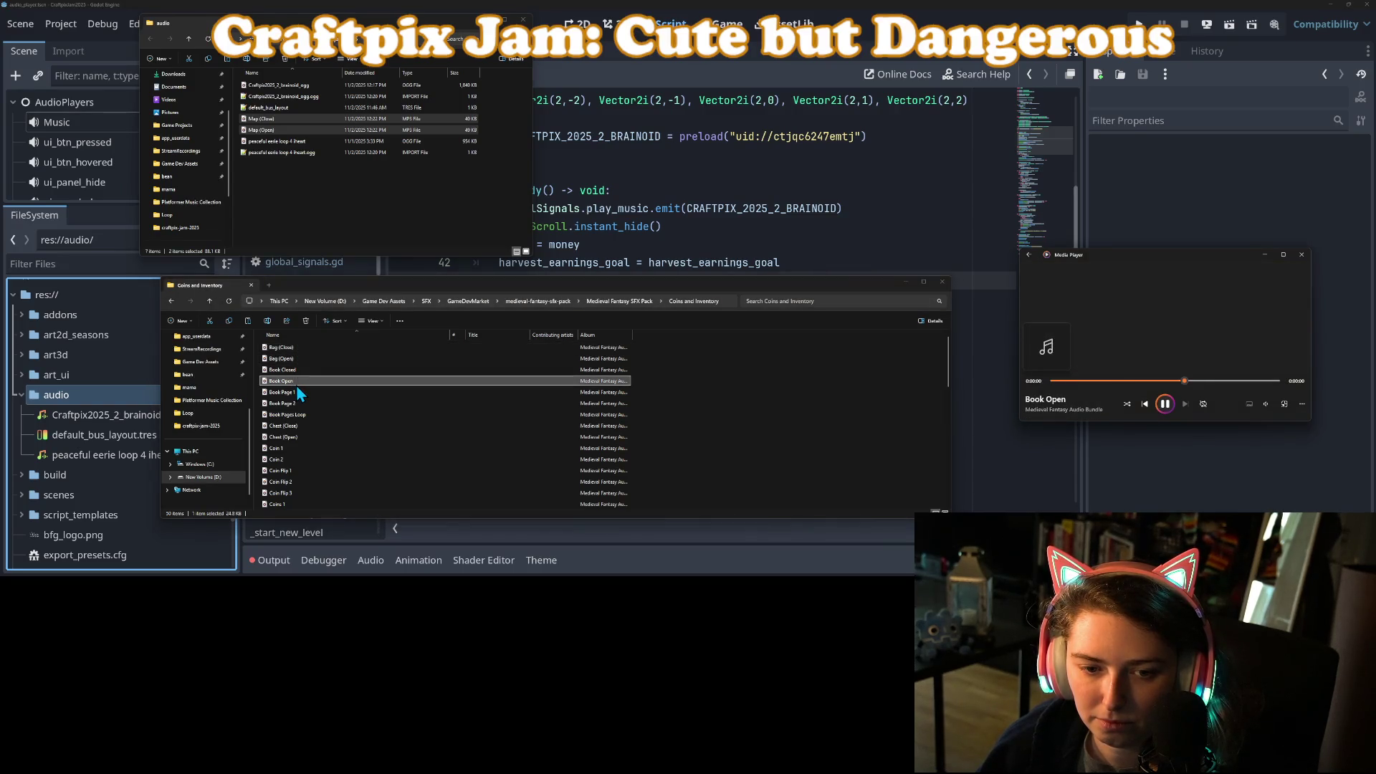
{"action": "double_click", "coordinate": [307, 370]}
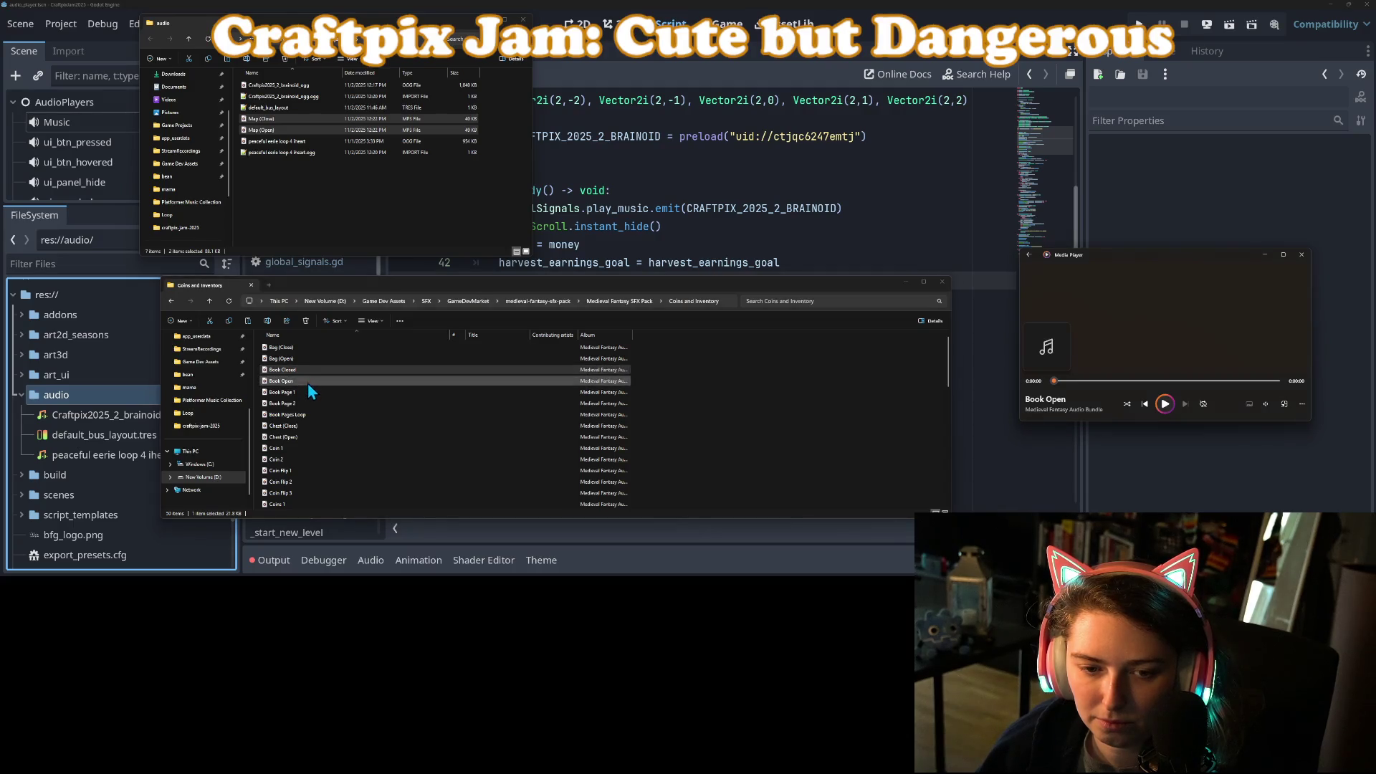
{"action": "left_click", "coordinate": [294, 382], "text": "ctrl"}
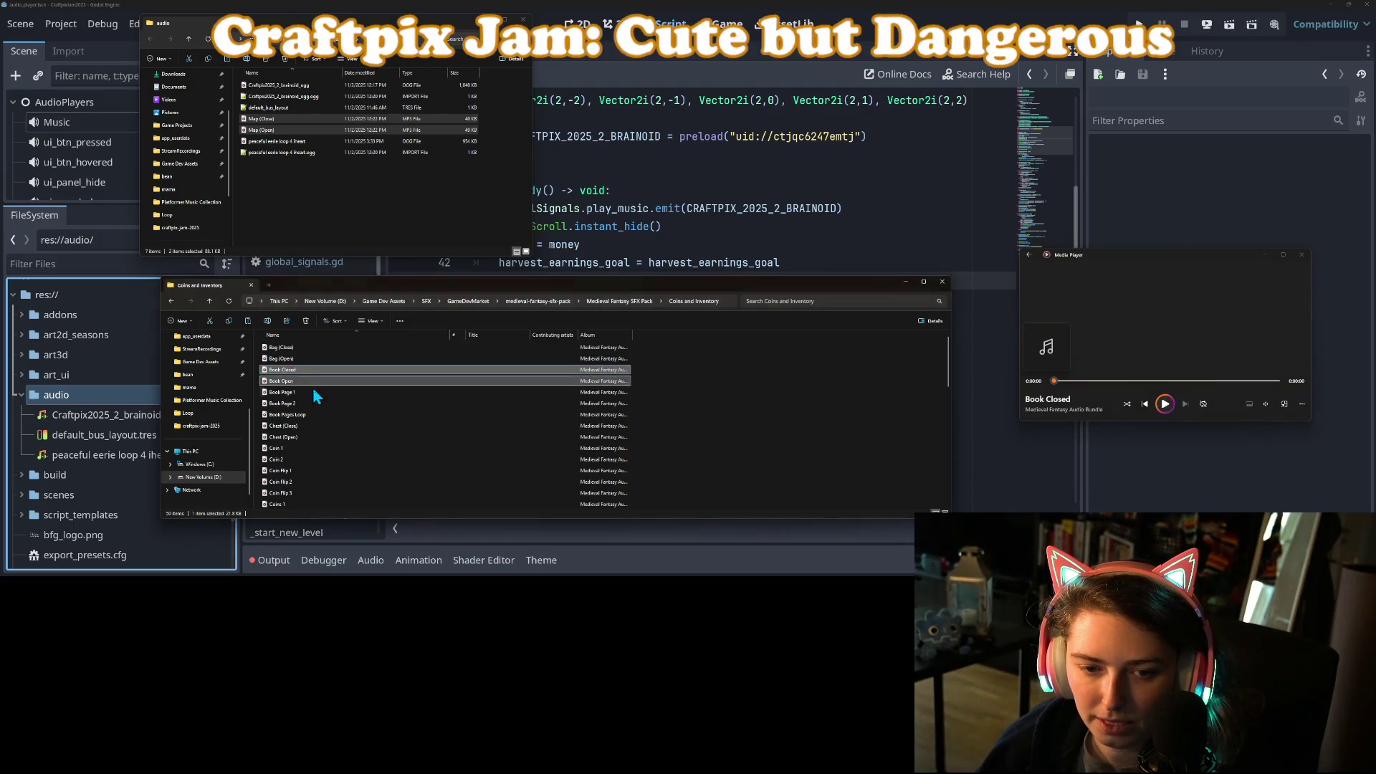
{"action": "left_click_drag", "start_coordinate": [430, 381], "coordinate": [316, 215]}
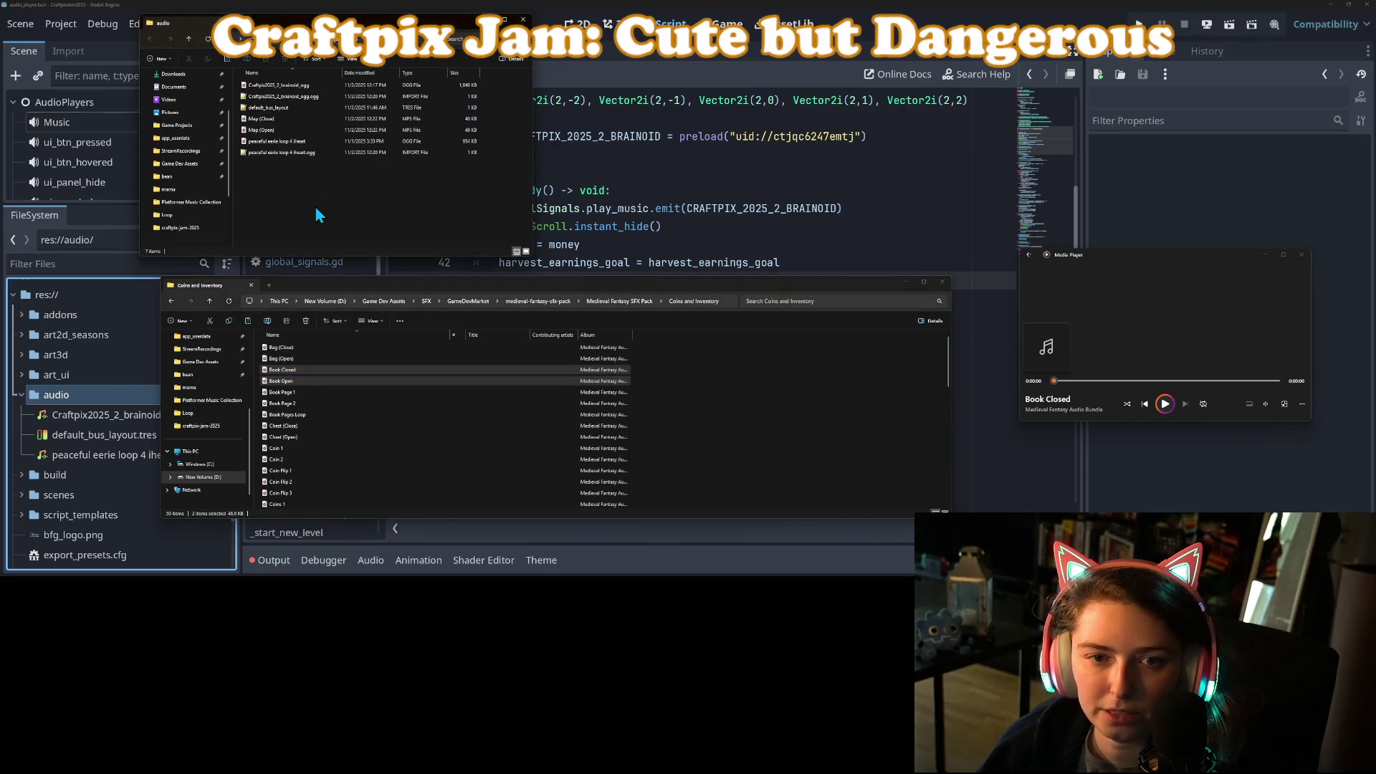
Delete the copied Book Closed and Book Open from the audio folder, then preview Book Pages Loop.
{"action": "left_click", "coordinate": [265, 141]}
{"action": "left_click", "coordinate": [266, 152], "text": "shift"}
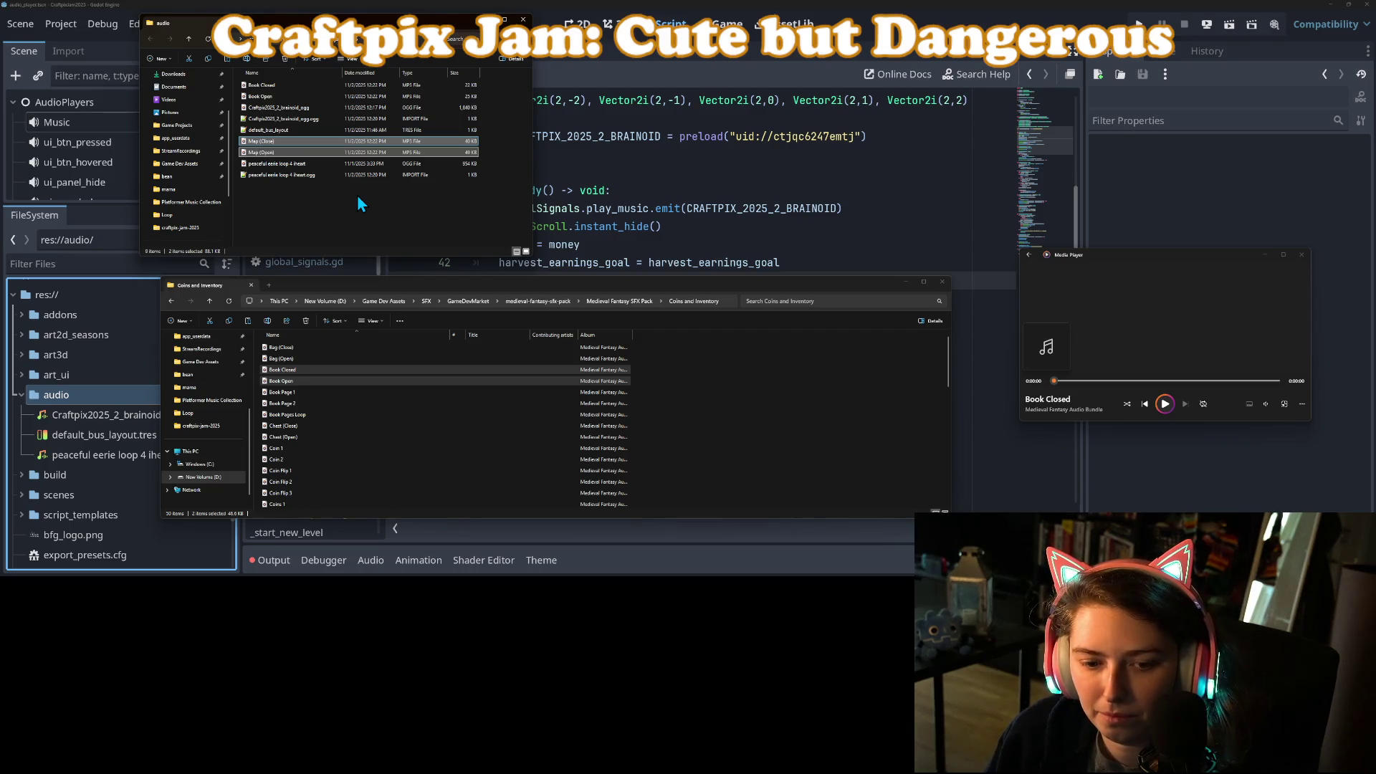
{"action": "left_click", "coordinate": [357, 198]}
{"action": "left_click", "coordinate": [269, 86]}
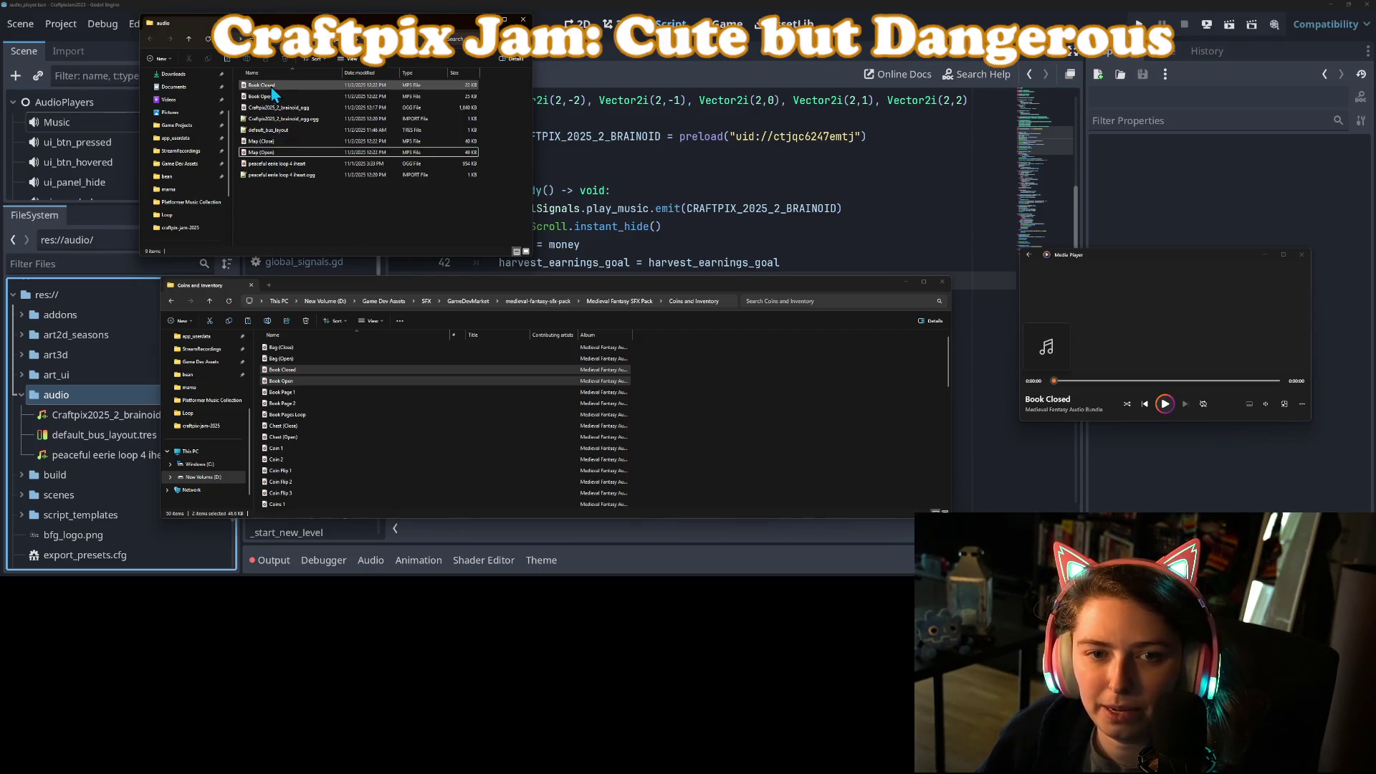
{"action": "left_click", "coordinate": [274, 96], "text": "shift"}
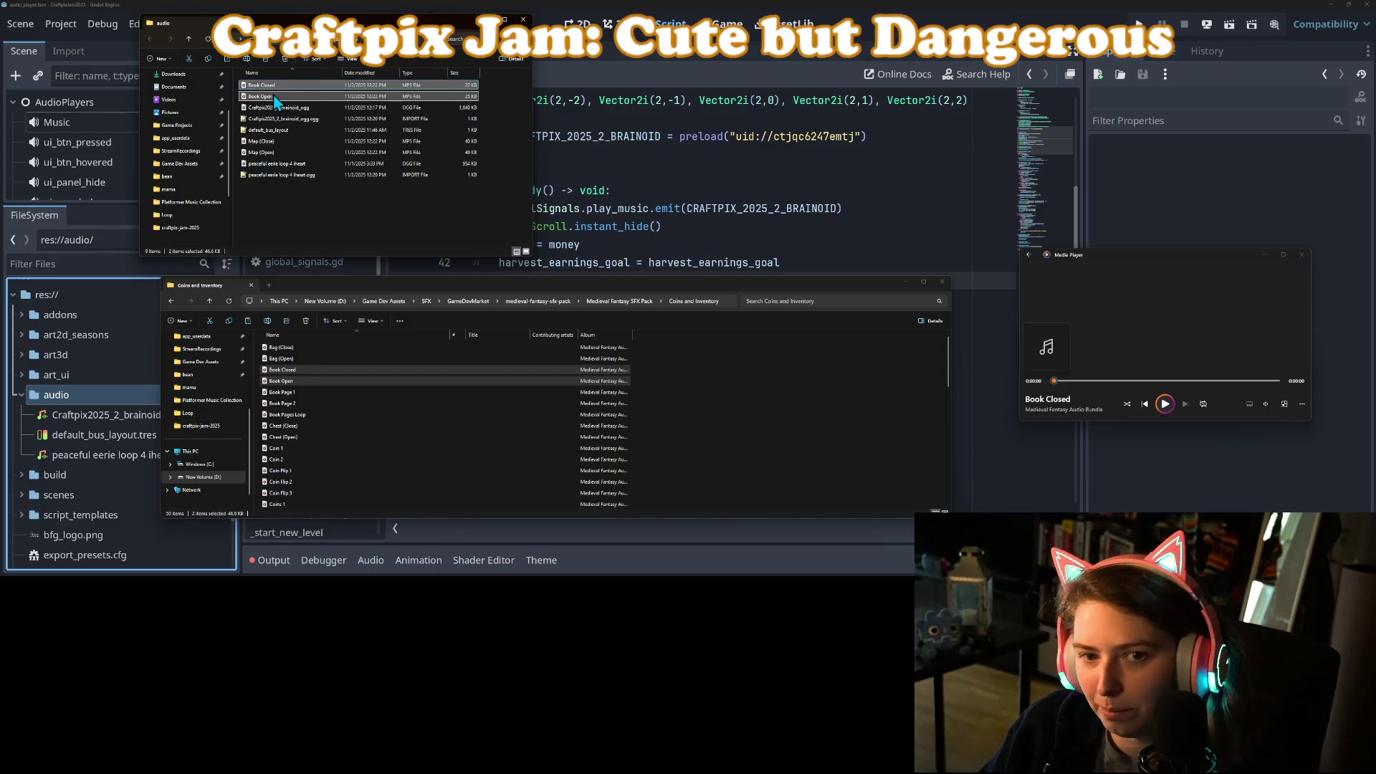
{"action": "key", "text": "Delete"}
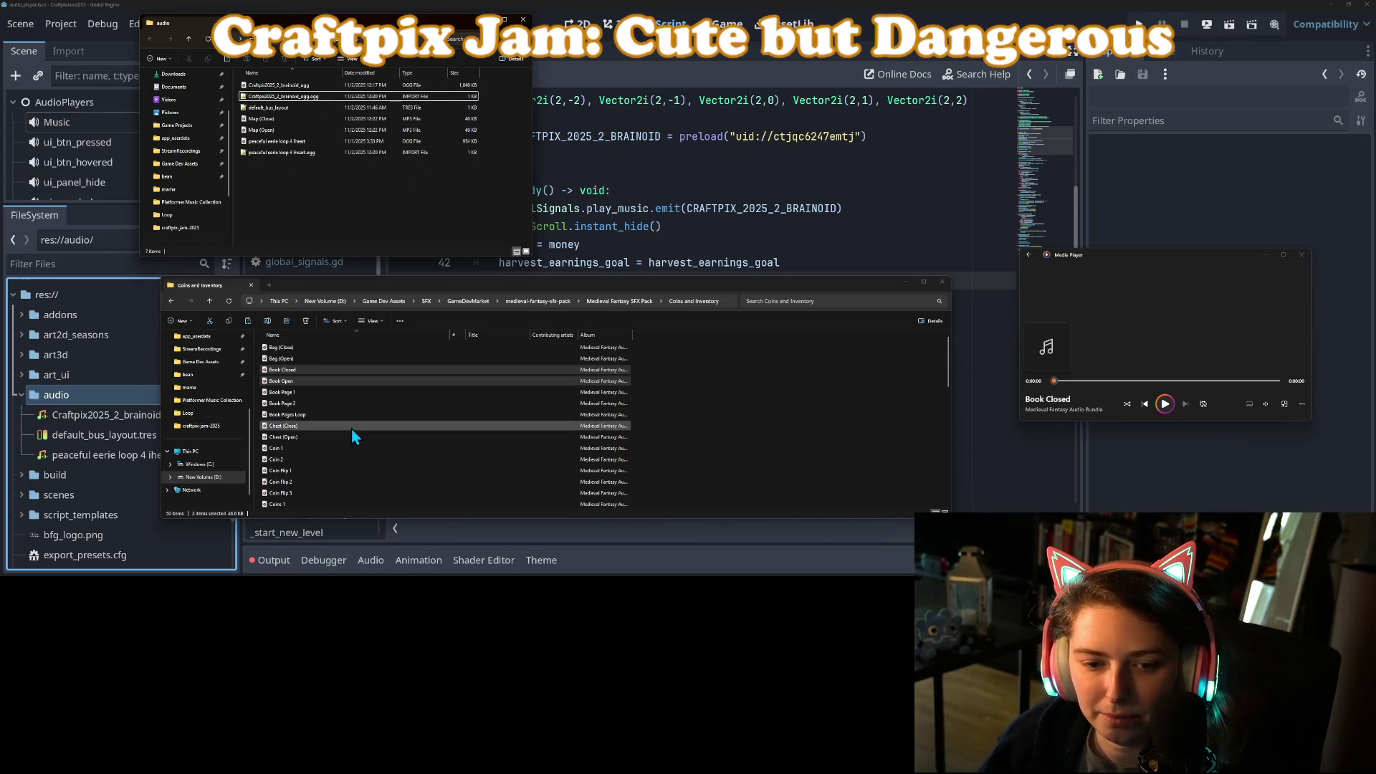
{"action": "double_click", "coordinate": [295, 416]}
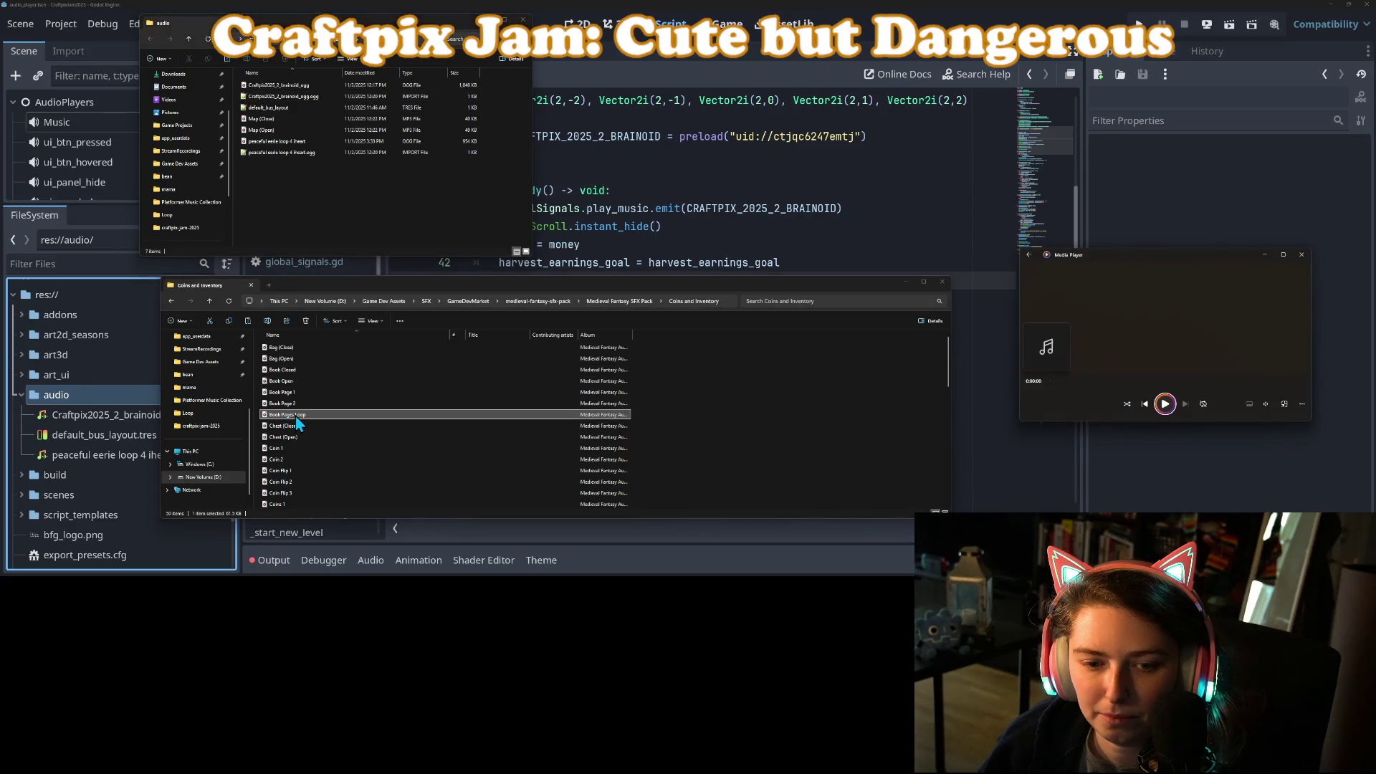
Preview the Coins 1 and Unequip (Chain Mail) sounds.
{"action": "scroll", "coordinate": [299, 423], "scroll_direction": "down", "scroll_amount": 1}
{"action": "left_click", "coordinate": [298, 470]}
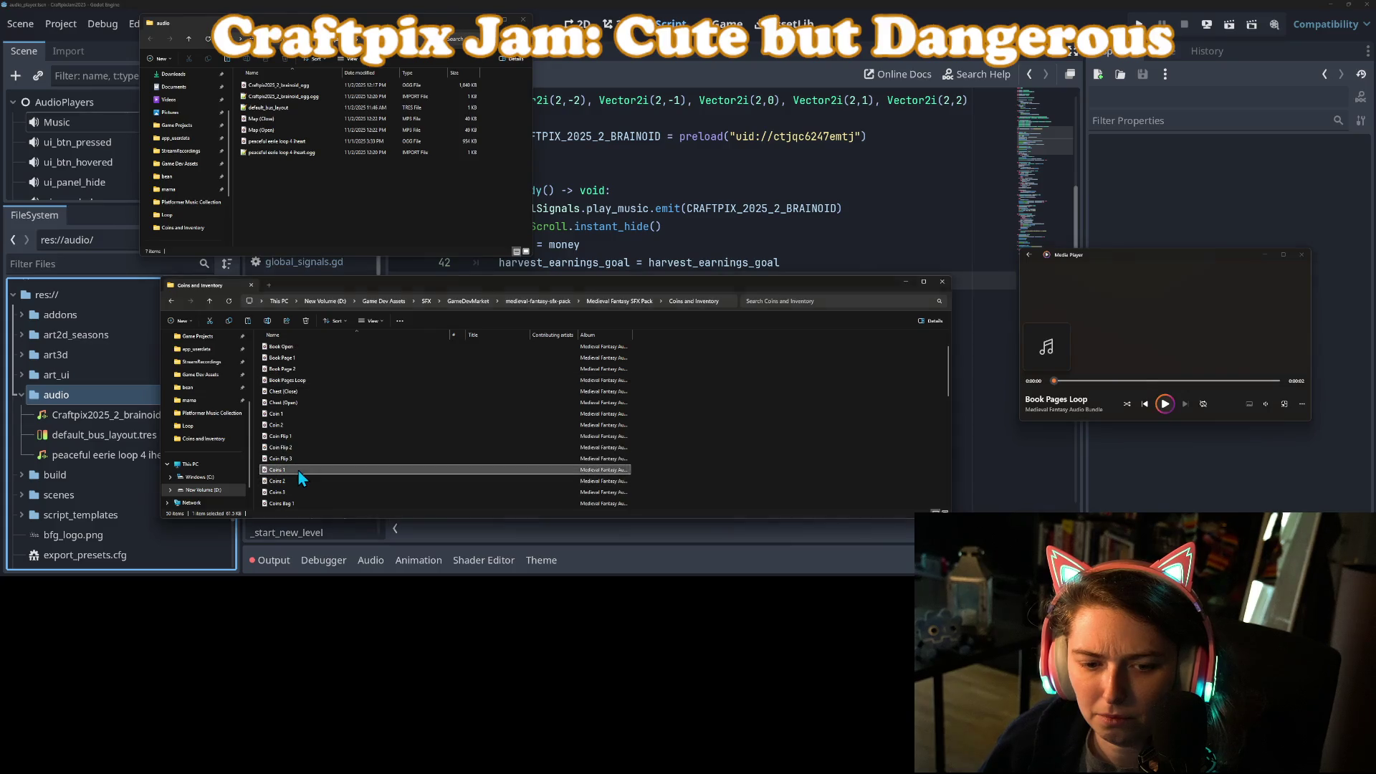
{"action": "double_click", "coordinate": [299, 470]}
{"action": "scroll", "coordinate": [318, 454], "scroll_direction": "down", "scroll_amount": 3}
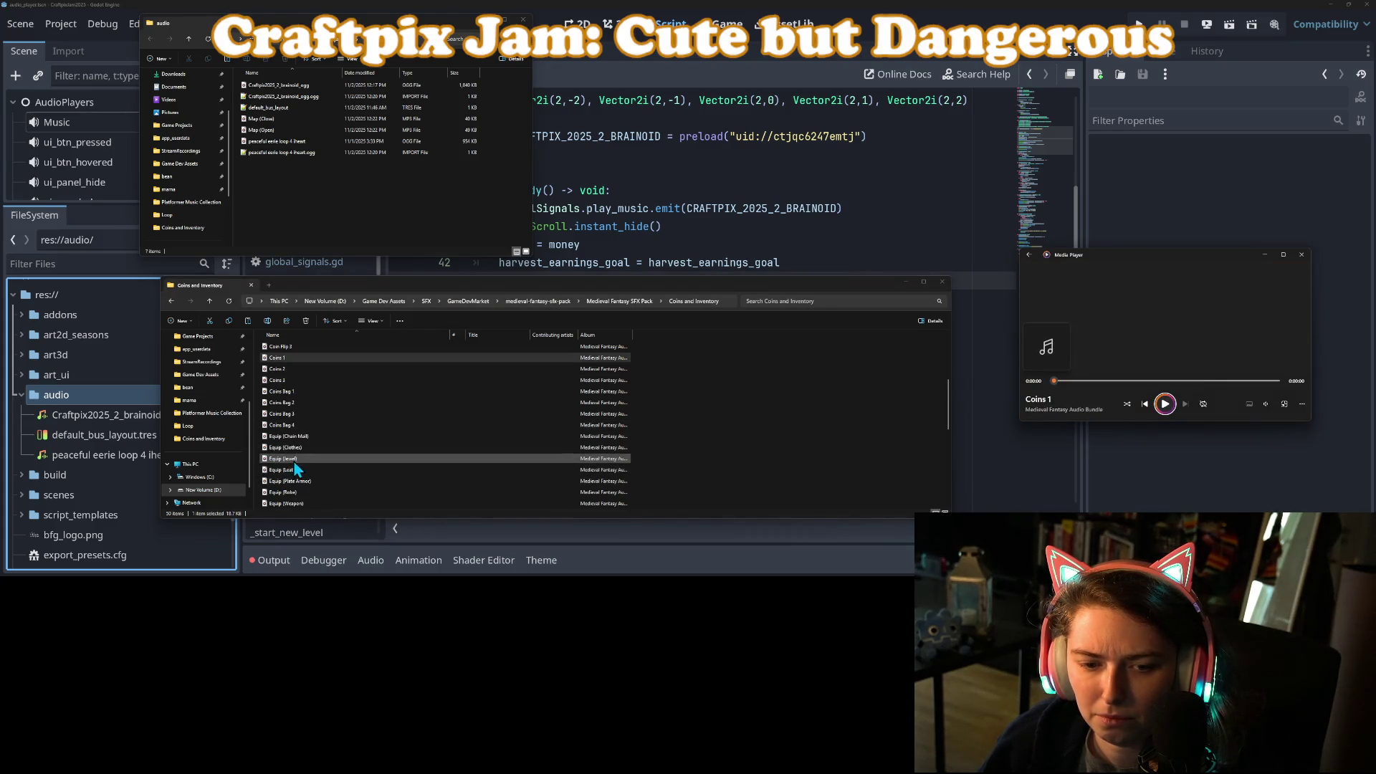
{"action": "scroll", "coordinate": [296, 468], "scroll_direction": "down", "scroll_amount": 5}
{"action": "left_click", "coordinate": [304, 471]}
{"action": "double_click", "coordinate": [304, 471]}
Preview the Unequip sounds and copy Unequip (Wooden Weapon) into the game's audio folder.
{"action": "scroll", "coordinate": [313, 493], "scroll_direction": "down", "scroll_amount": 1}
{"action": "left_click", "coordinate": [316, 493]}
{"action": "double_click", "coordinate": [316, 492]}
{"action": "left_click", "coordinate": [320, 482]}
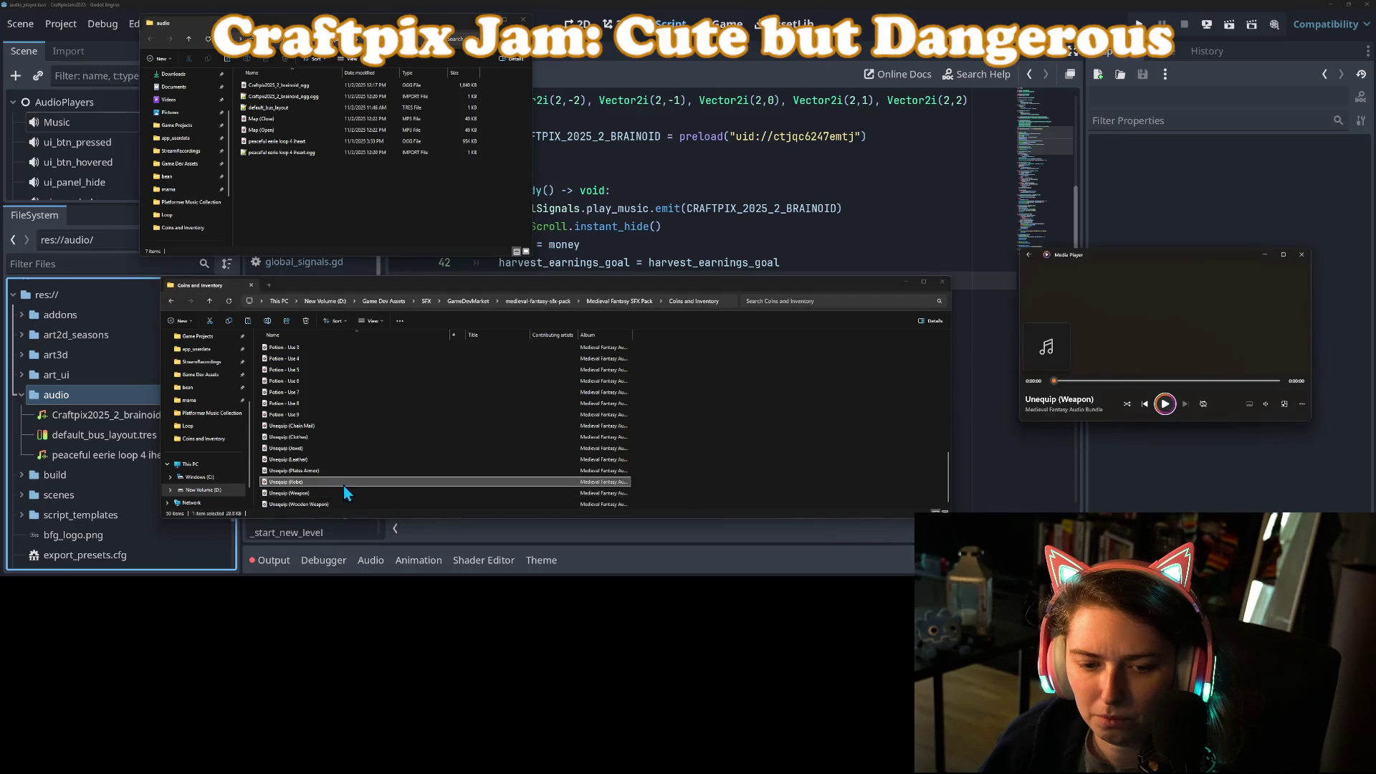
{"action": "double_click", "coordinate": [341, 483]}
{"action": "left_click", "coordinate": [338, 504]}
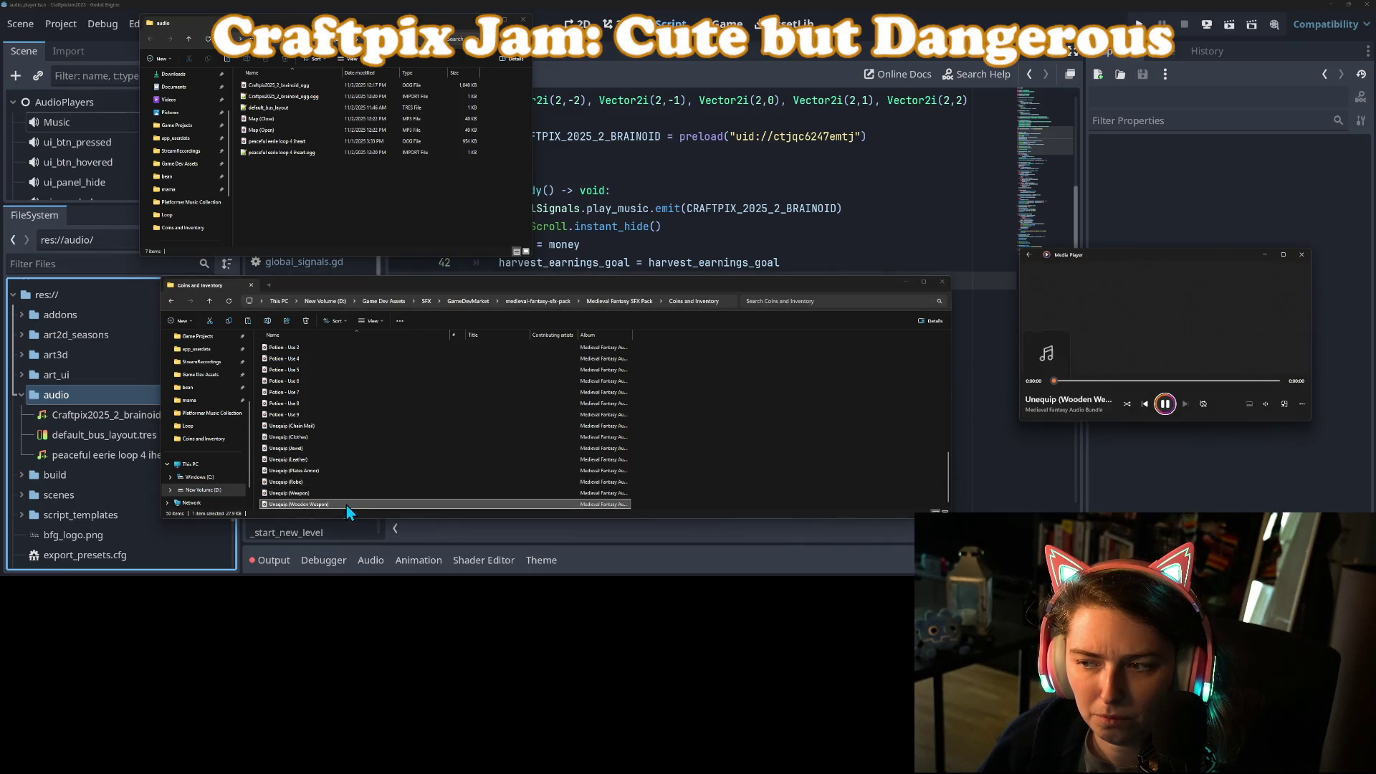
{"action": "left_click", "coordinate": [335, 506]}
{"action": "mouse_move", "coordinate": [506, 504]}
{"action": "left_mouse_down"}
{"action": "mouse_move", "coordinate": [333, 219]}
{"action": "mouse_move", "coordinate": [338, 198]}
{"action": "left_mouse_up"}
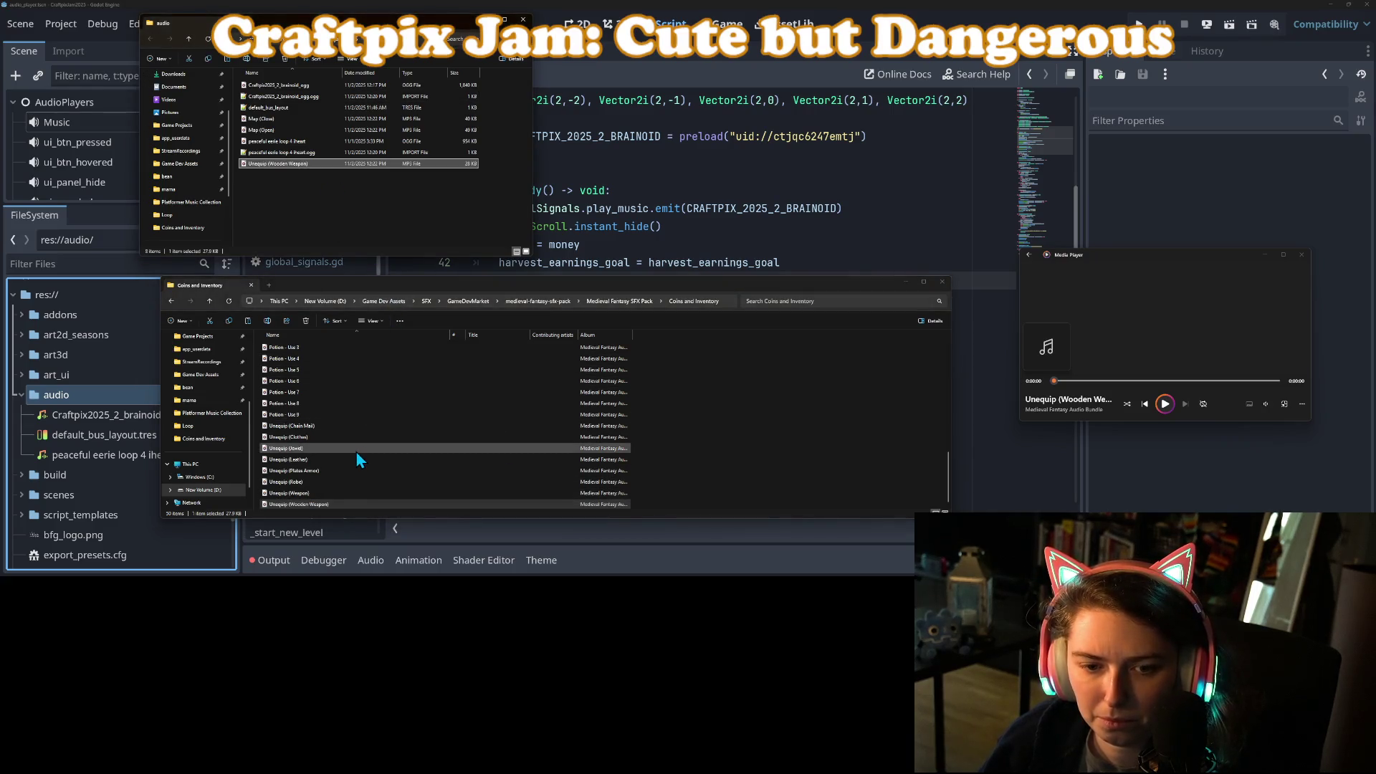
Preview Potion - Use 9, 8 and 7, Book Closed and Book Page 1.
{"action": "scroll", "coordinate": [356, 453], "scroll_direction": "up", "scroll_amount": 1}
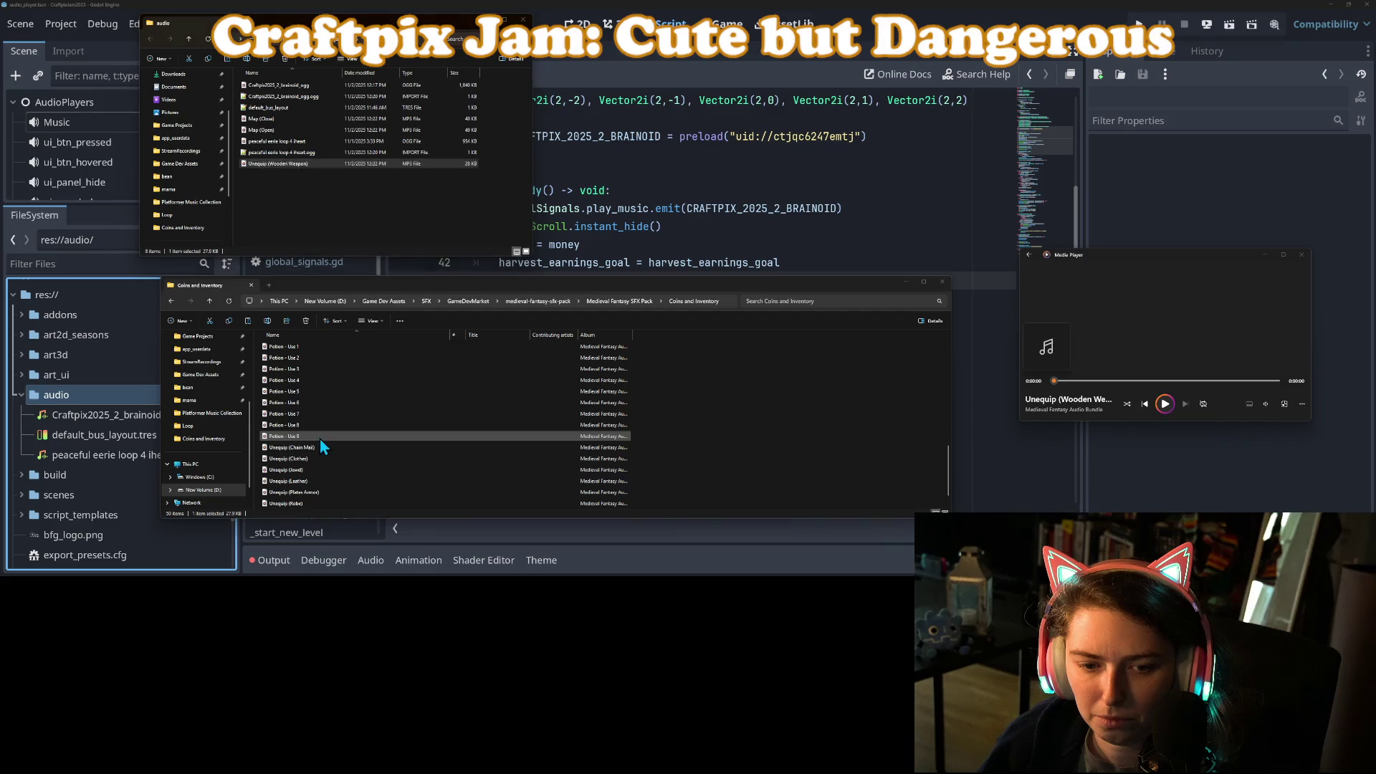
{"action": "double_click", "coordinate": [319, 438]}
{"action": "double_click", "coordinate": [322, 425]}
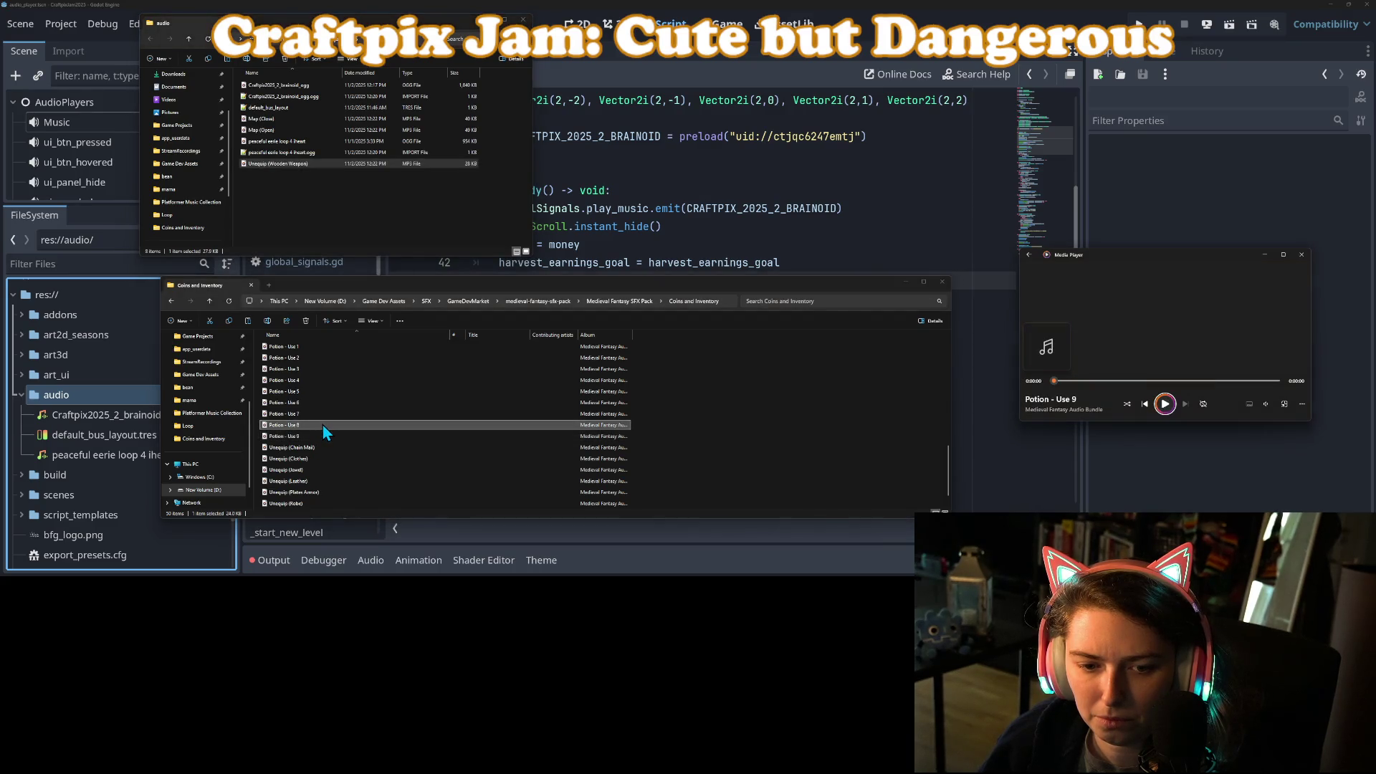
{"action": "double_click", "coordinate": [323, 415]}
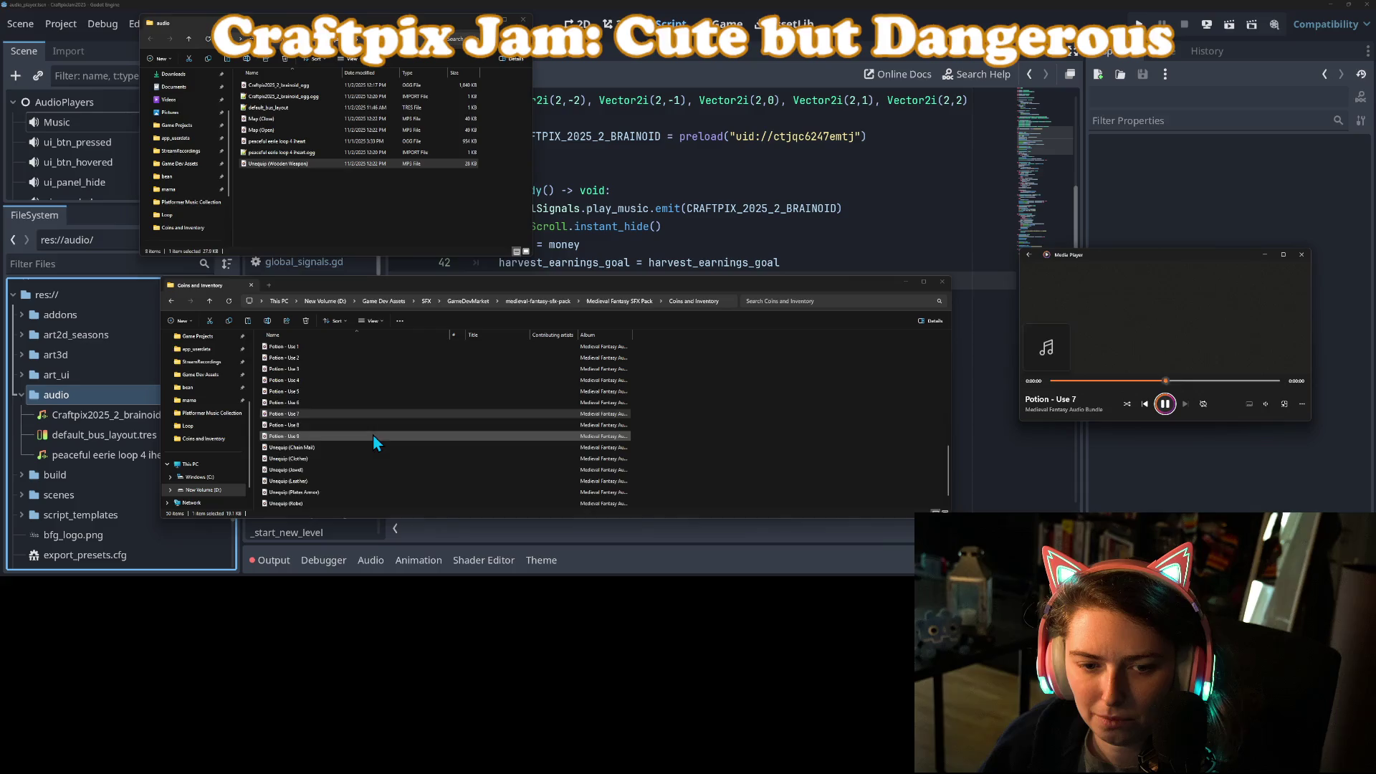
{"action": "scroll", "coordinate": [330, 437], "scroll_direction": "up", "scroll_amount": 5}
{"action": "scroll", "coordinate": [301, 466], "scroll_direction": "up", "scroll_amount": 2}
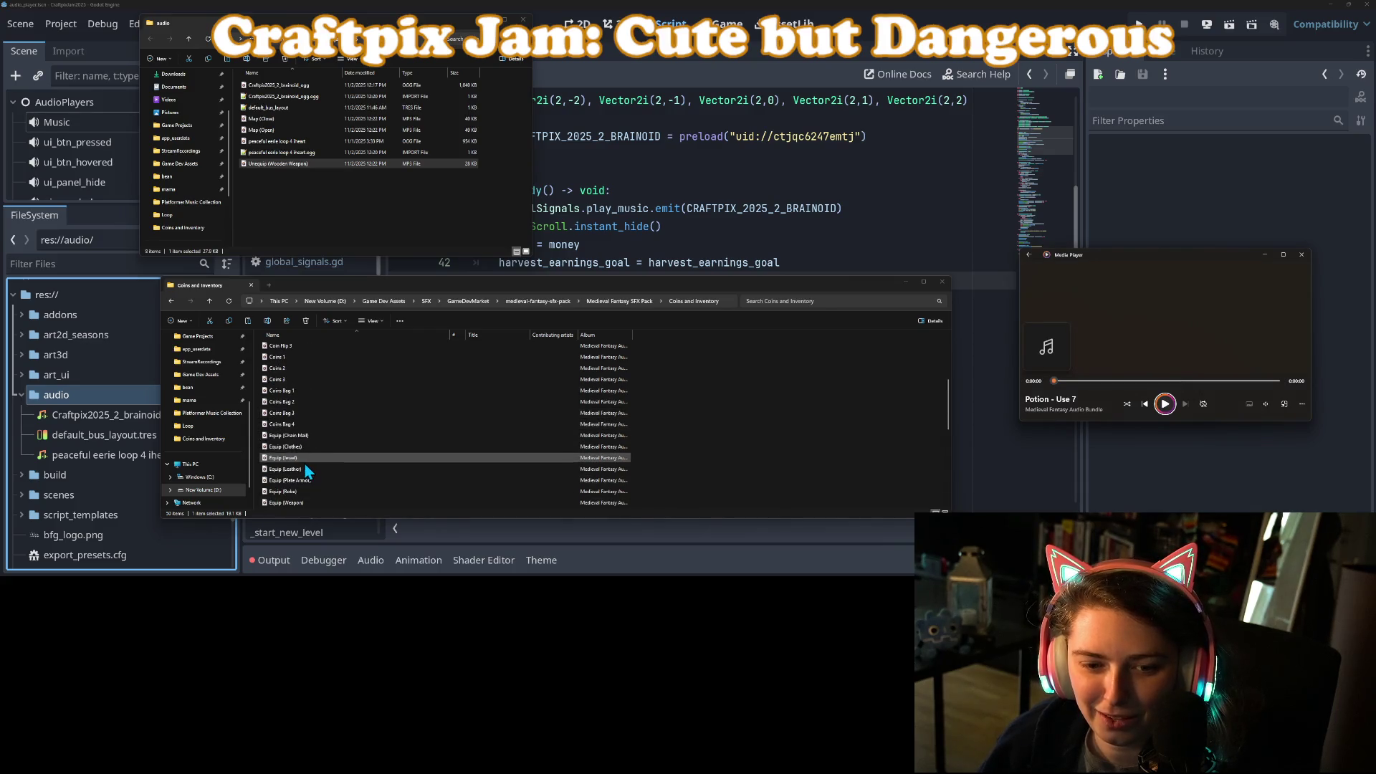
{"action": "scroll", "coordinate": [307, 464], "scroll_direction": "up", "scroll_amount": 3}
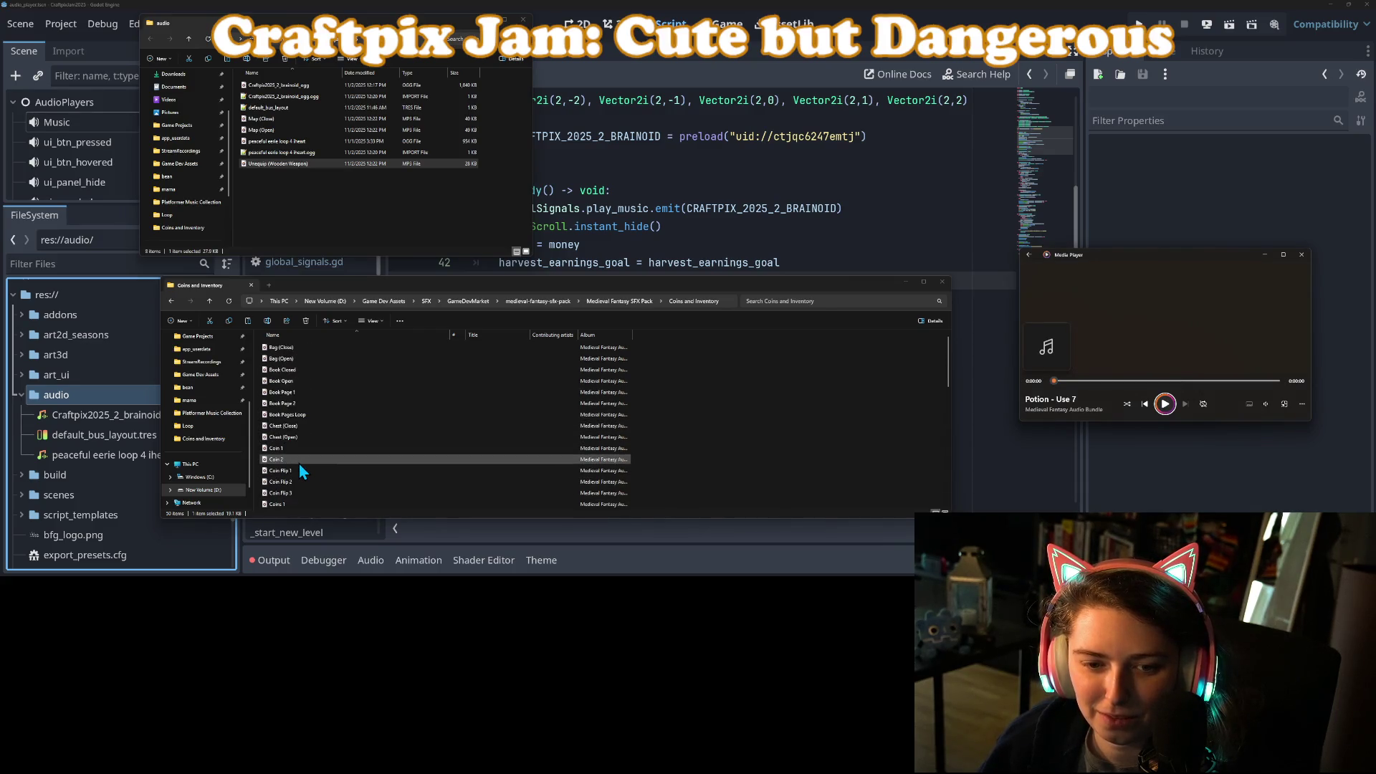
{"action": "double_click", "coordinate": [290, 372]}
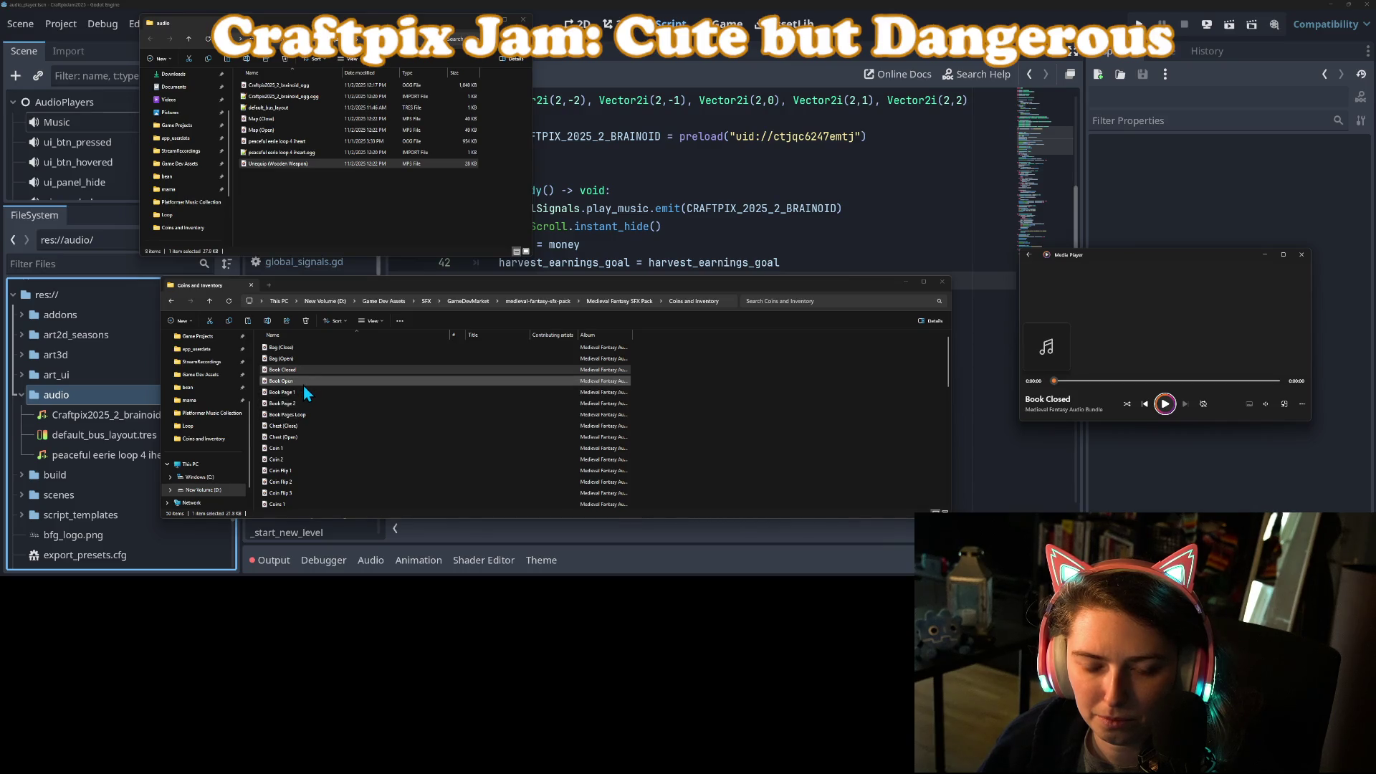
{"action": "double_click", "coordinate": [299, 394]}
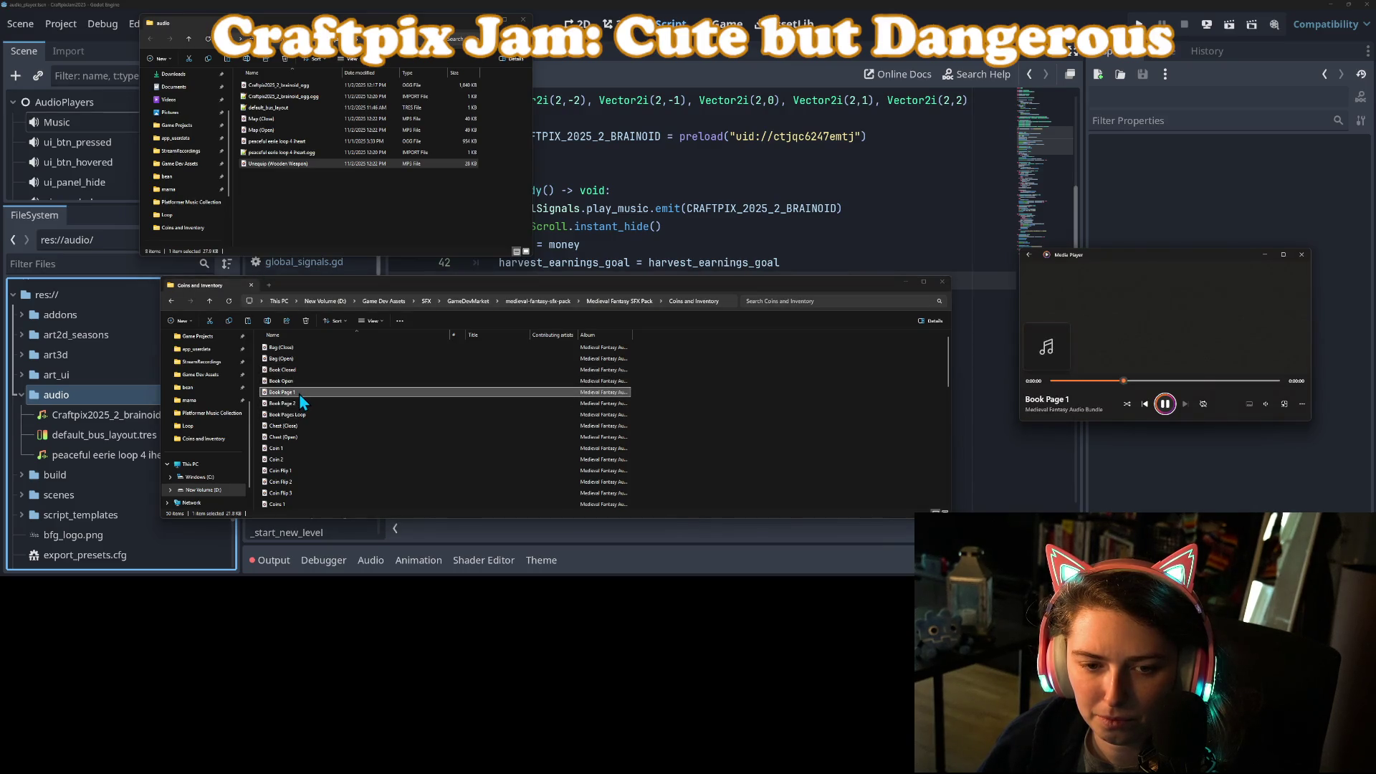
Preview Bag (Close), Bag (Open) and Book Page 2, then return to Medieval Fantasy SFX Pack.
{"action": "left_click", "coordinate": [288, 349]}
{"action": "double_click", "coordinate": [289, 350]}
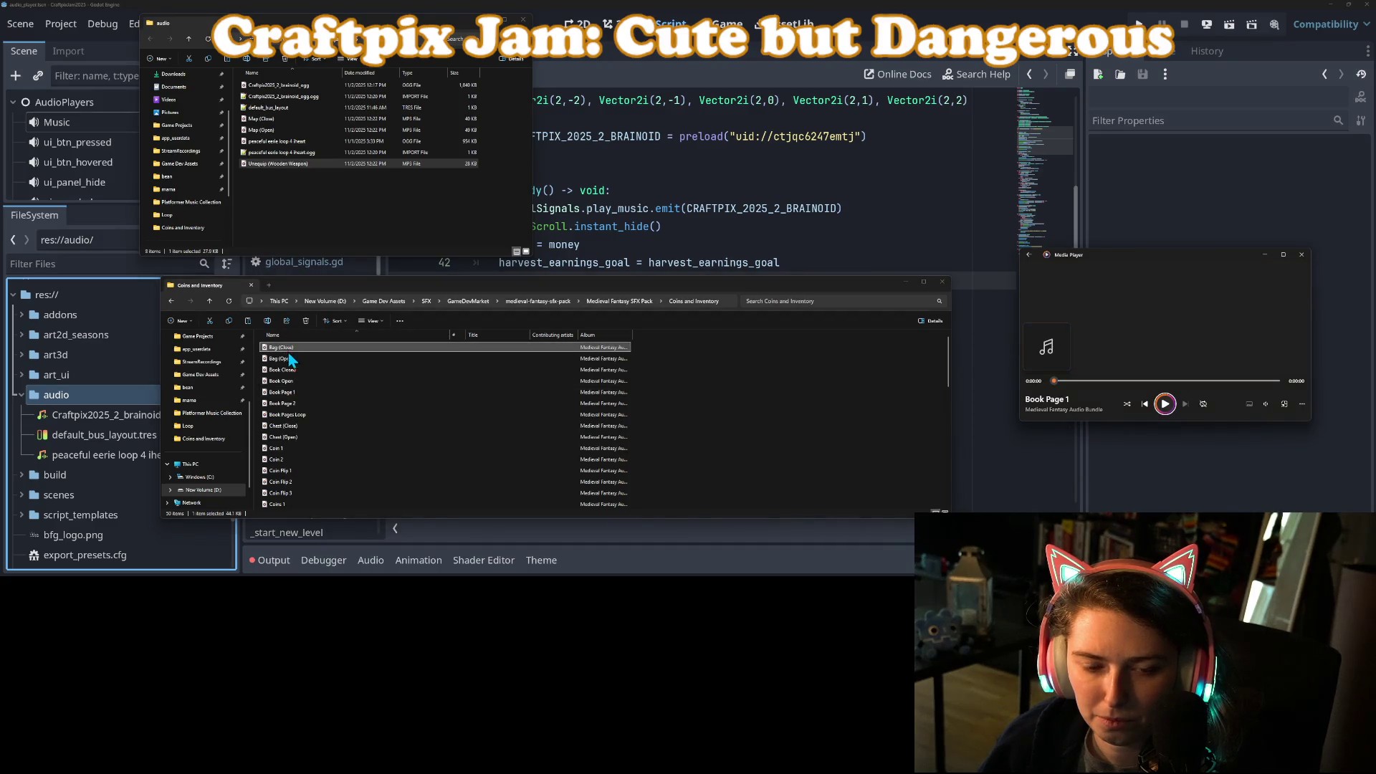
{"action": "double_click", "coordinate": [296, 355]}
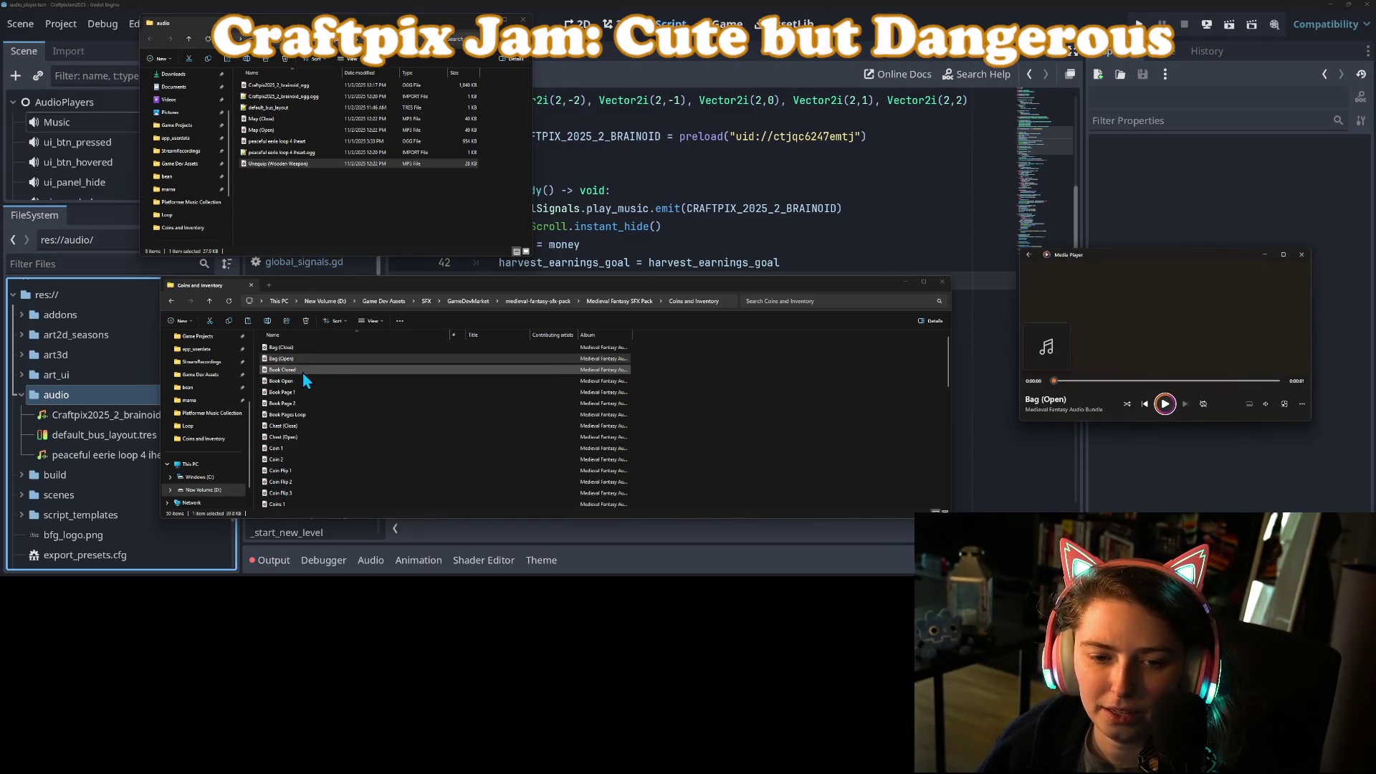
{"action": "left_click", "coordinate": [295, 393]}
{"action": "double_click", "coordinate": [294, 404]}
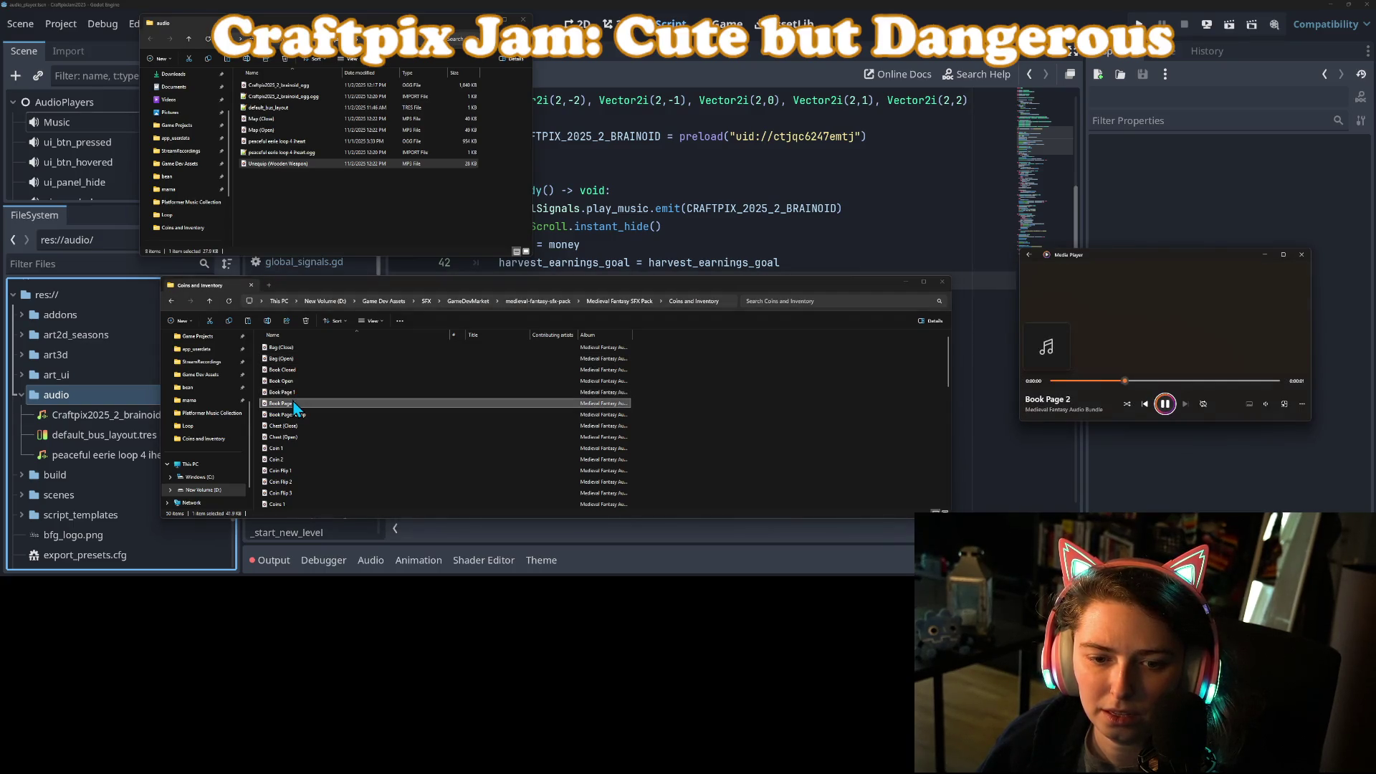
{"action": "scroll", "coordinate": [314, 442], "scroll_direction": "down", "scroll_amount": 2}
{"action": "scroll", "coordinate": [316, 446], "scroll_direction": "down", "scroll_amount": 5}
{"action": "scroll", "coordinate": [314, 441], "scroll_direction": "up", "scroll_amount": 1}
{"action": "left_click", "coordinate": [644, 302]}
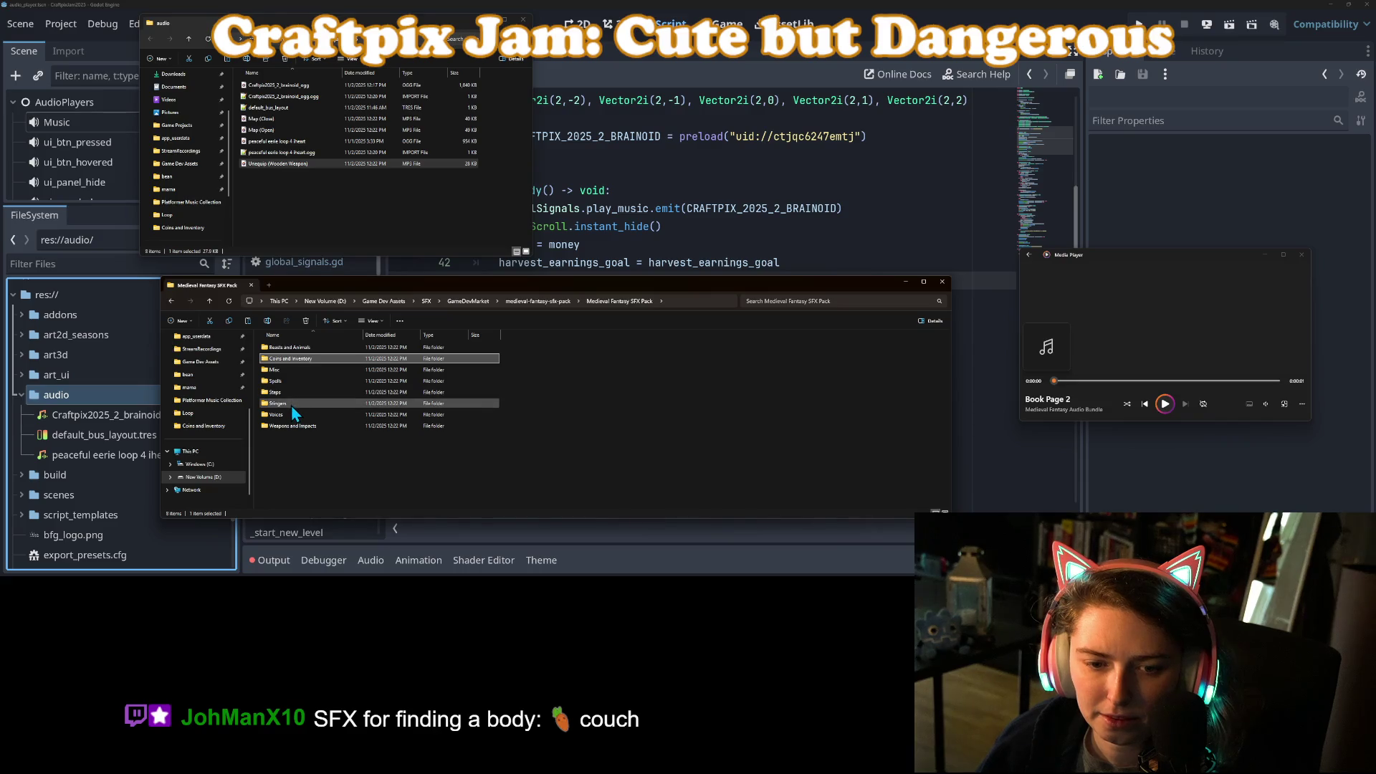
{"action": "double_click", "coordinate": [293, 404]}
{"action": "double_click", "coordinate": [307, 386]}
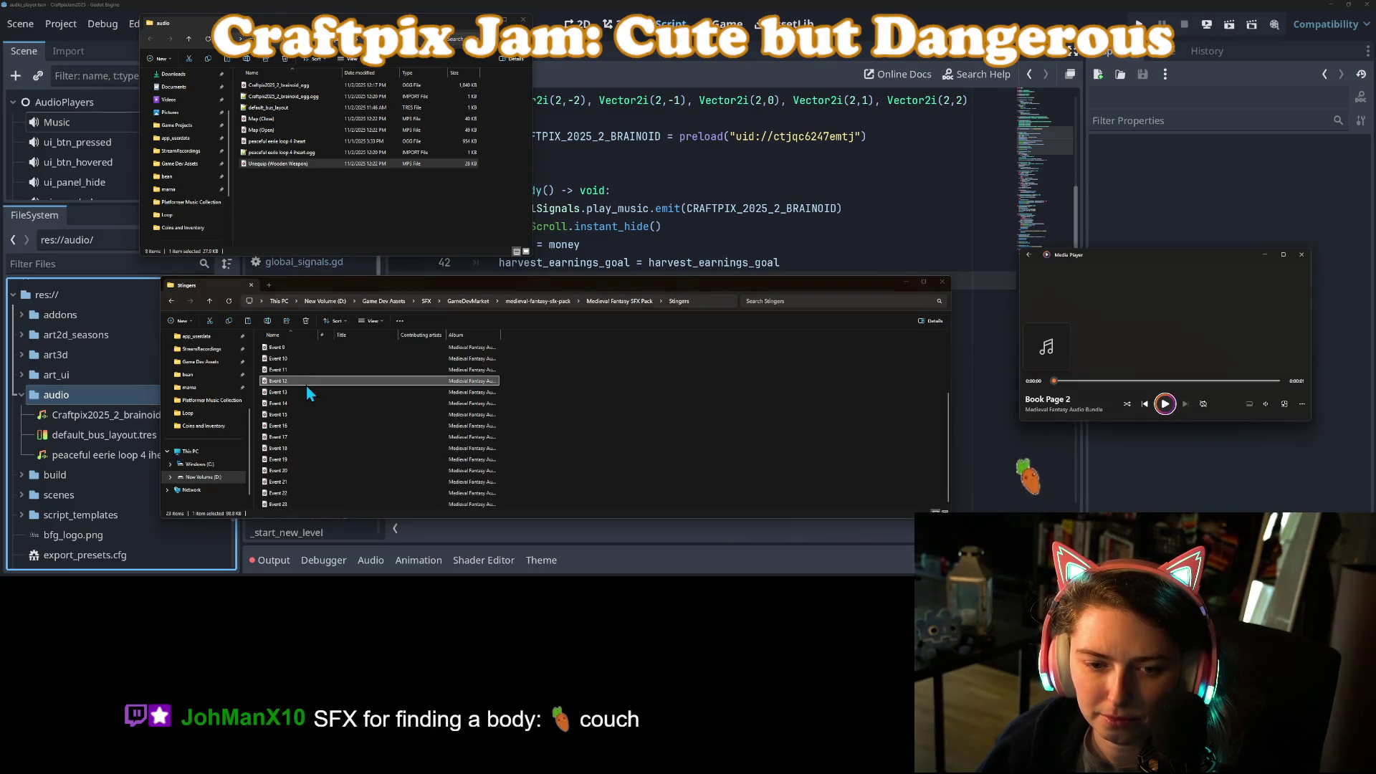
{"action": "double_click", "coordinate": [318, 448]}
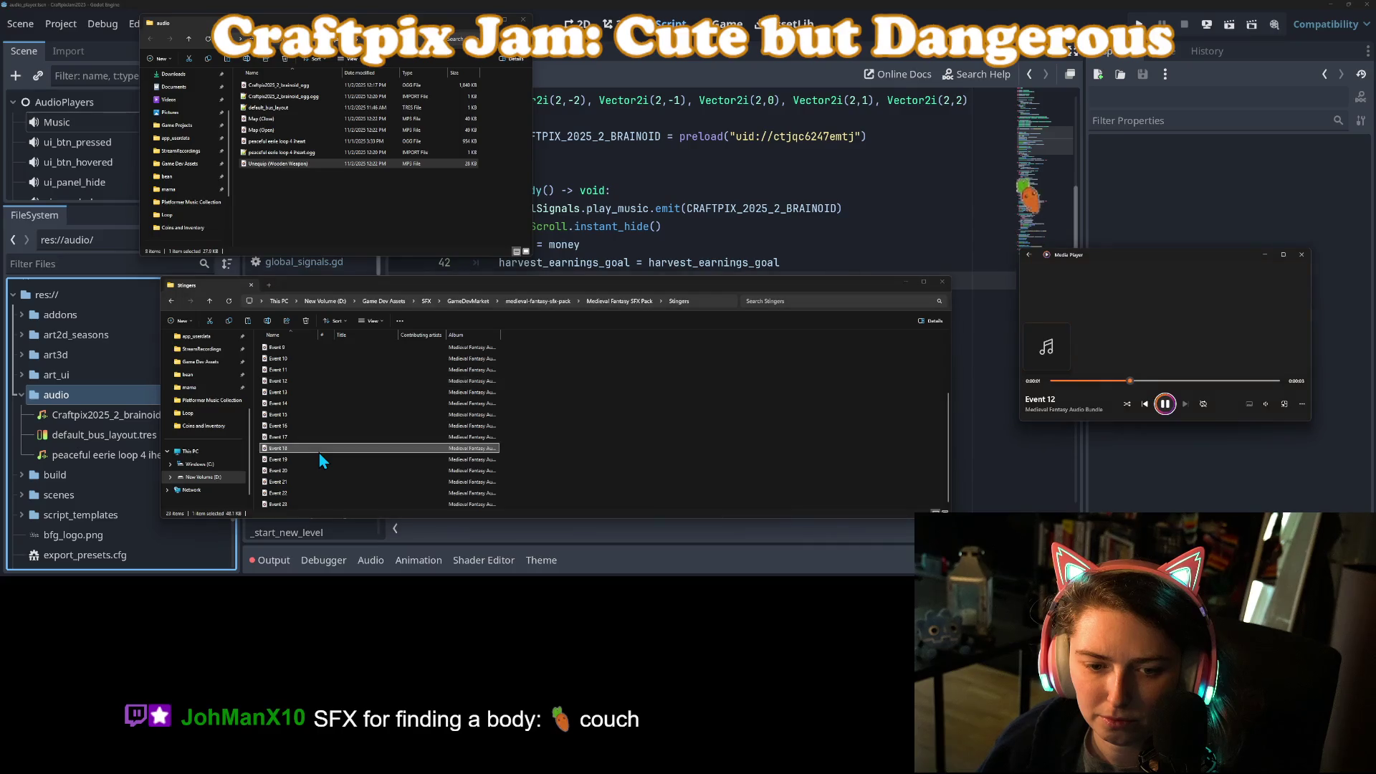
{"action": "scroll", "coordinate": [355, 446], "scroll_direction": "up", "scroll_amount": 3}
{"action": "left_click", "coordinate": [316, 346]}
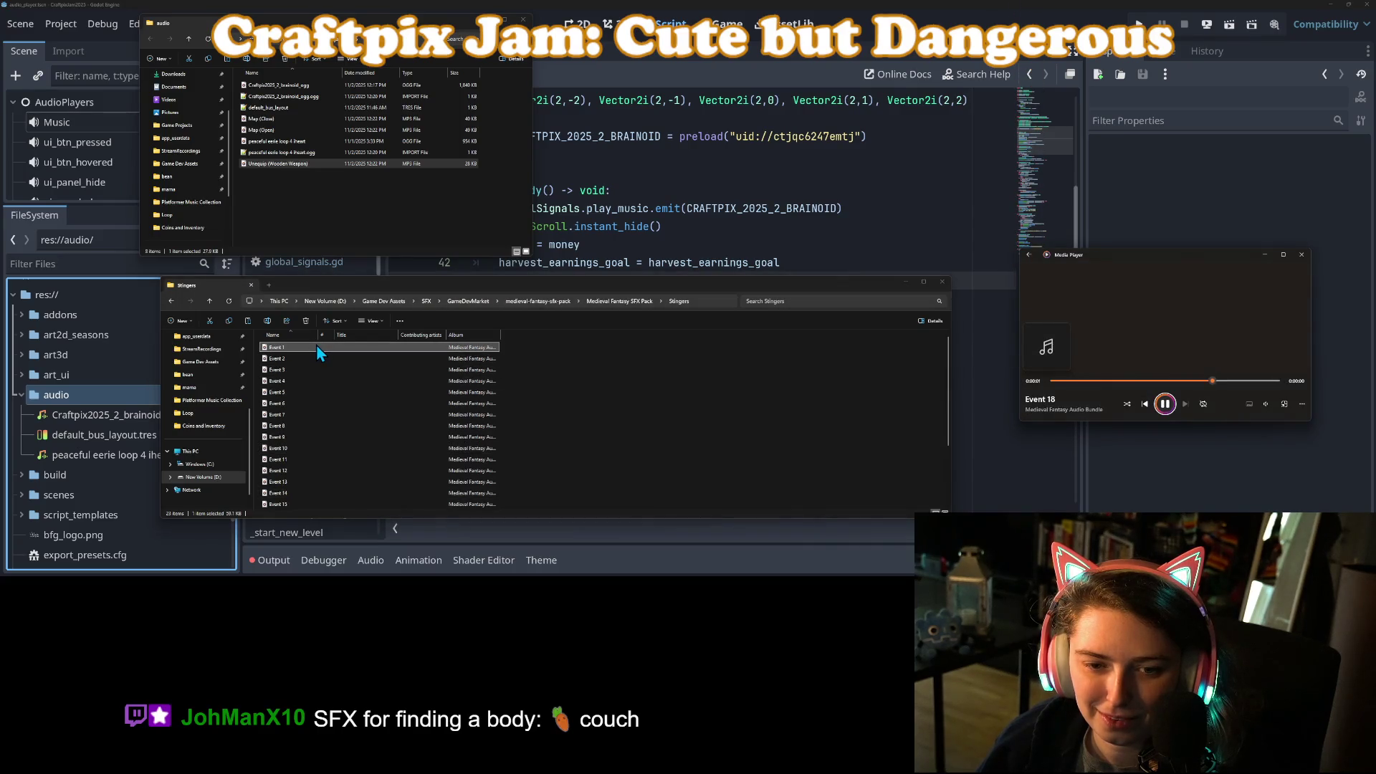
{"action": "double_click", "coordinate": [328, 357]}
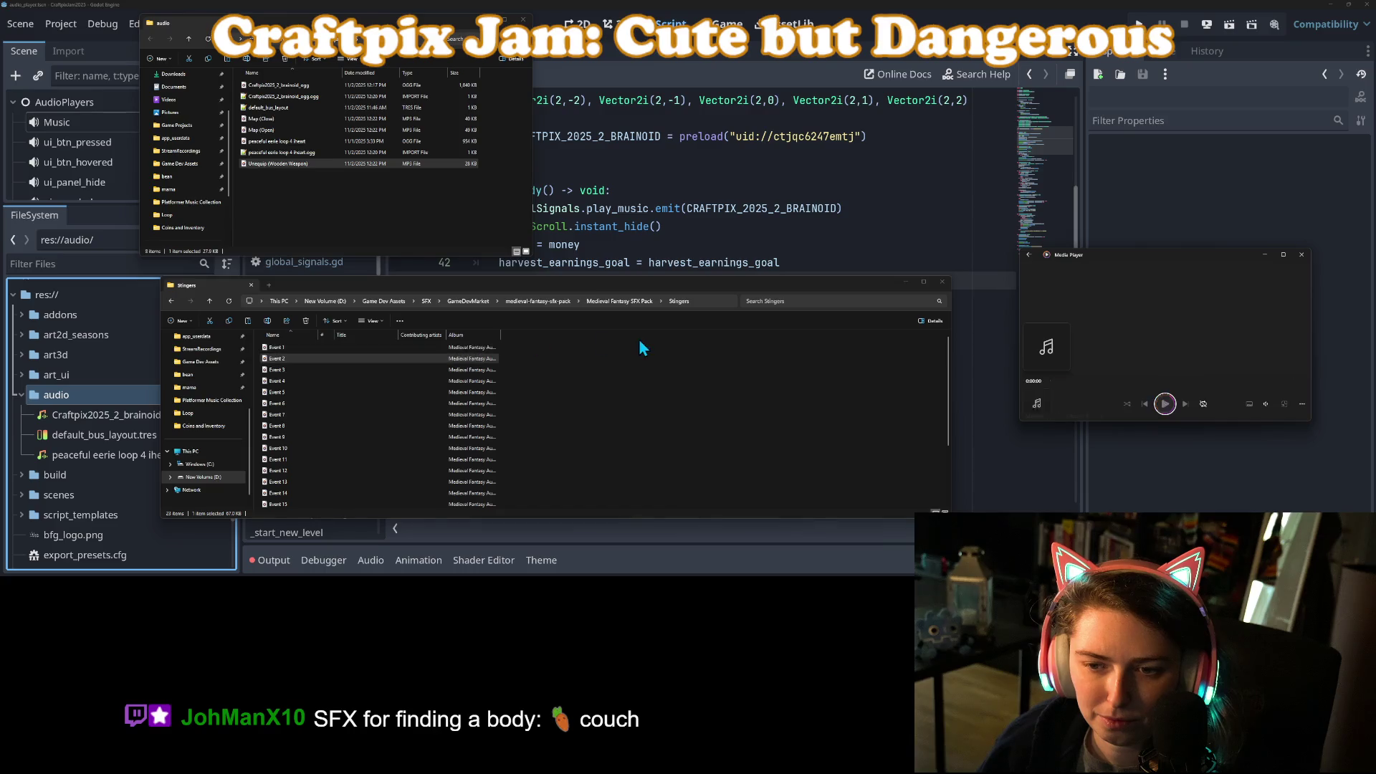
{"action": "left_click", "coordinate": [617, 302]}
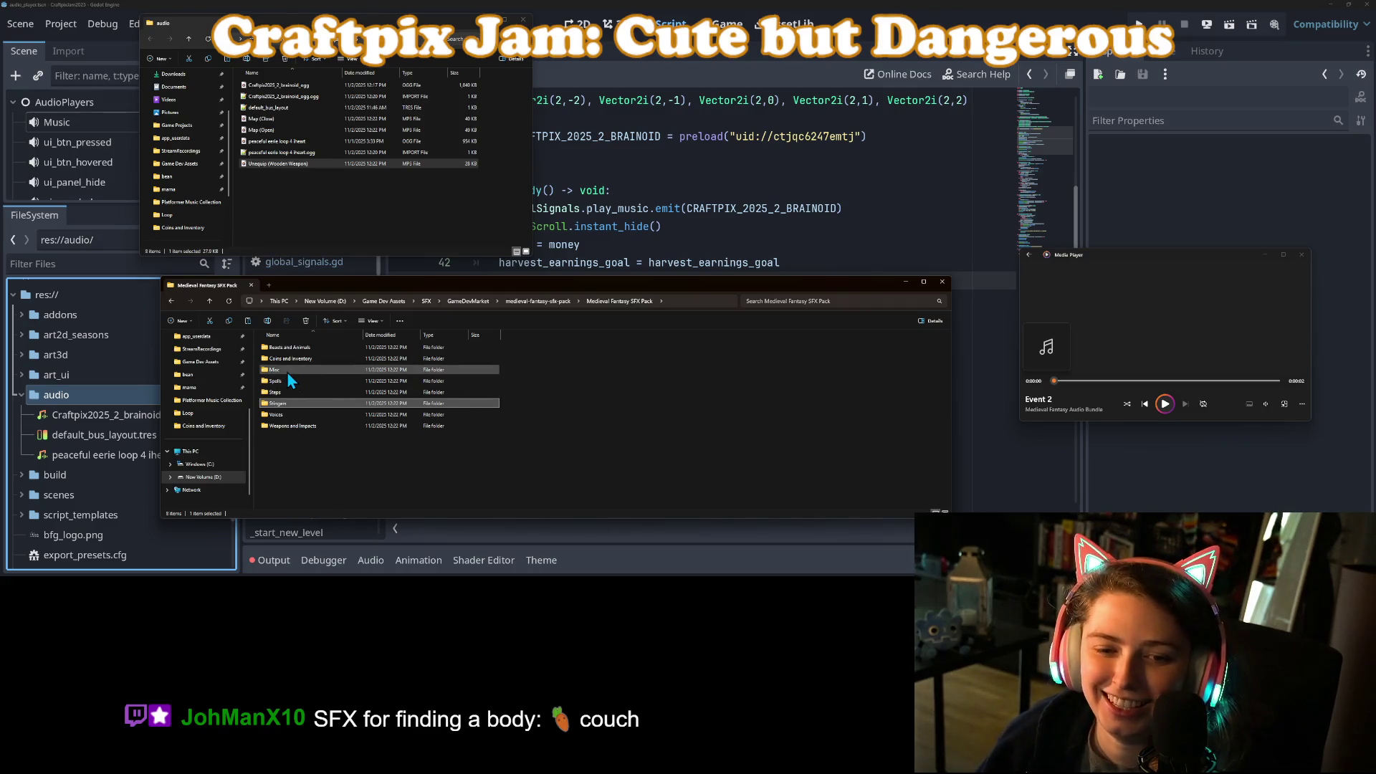
{"action": "double_click", "coordinate": [301, 426]}
{"action": "scroll", "coordinate": [312, 416], "scroll_direction": "down", "scroll_amount": 8}
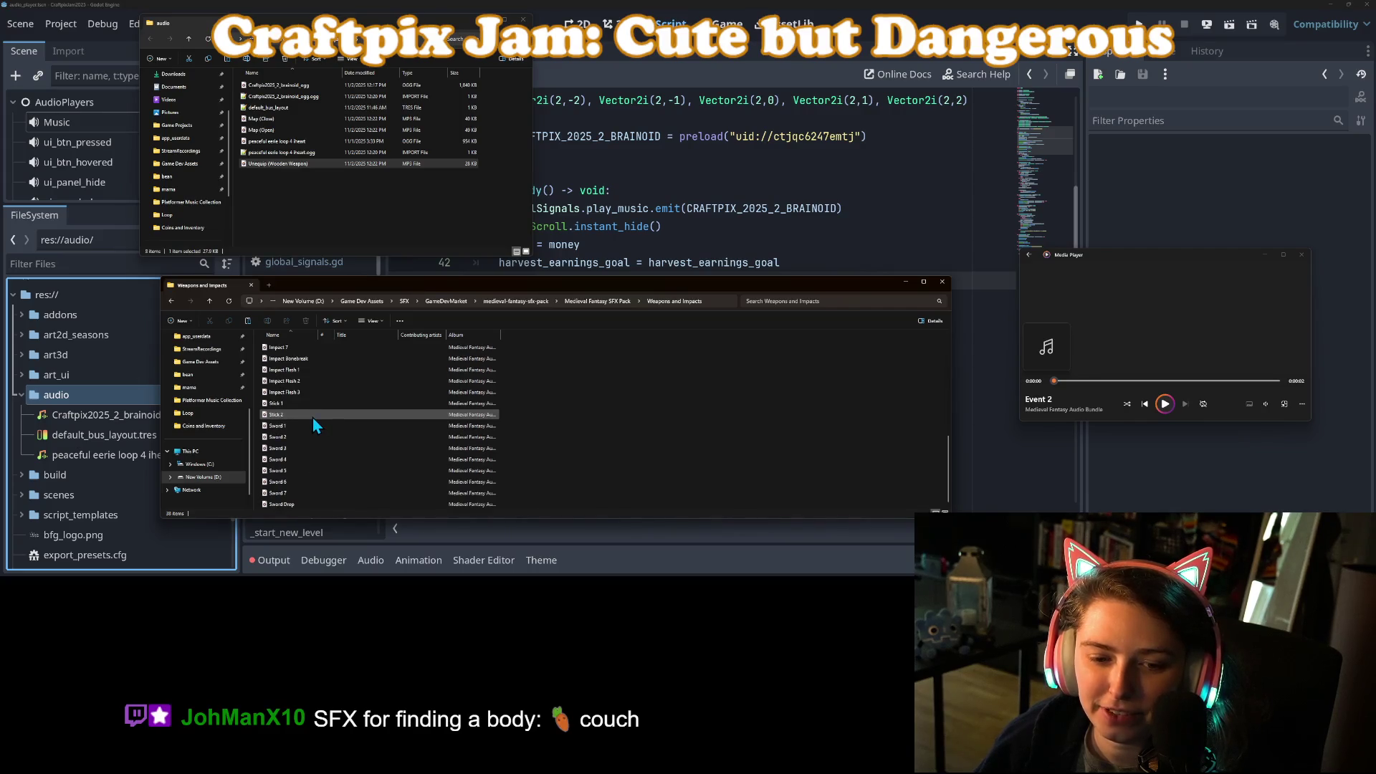
{"action": "scroll", "coordinate": [286, 448], "scroll_direction": "up", "scroll_amount": 6}
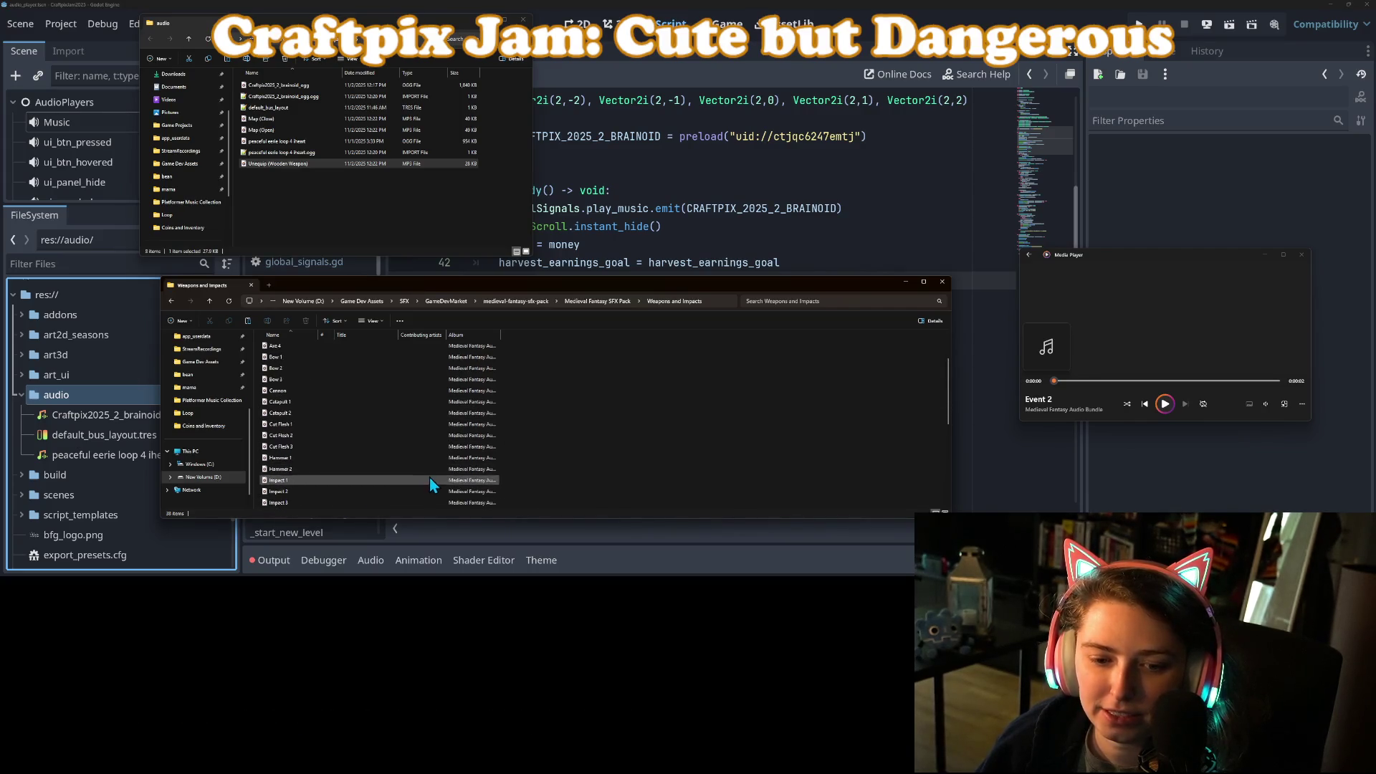
{"action": "scroll", "coordinate": [426, 474], "scroll_direction": "up", "scroll_amount": 2}
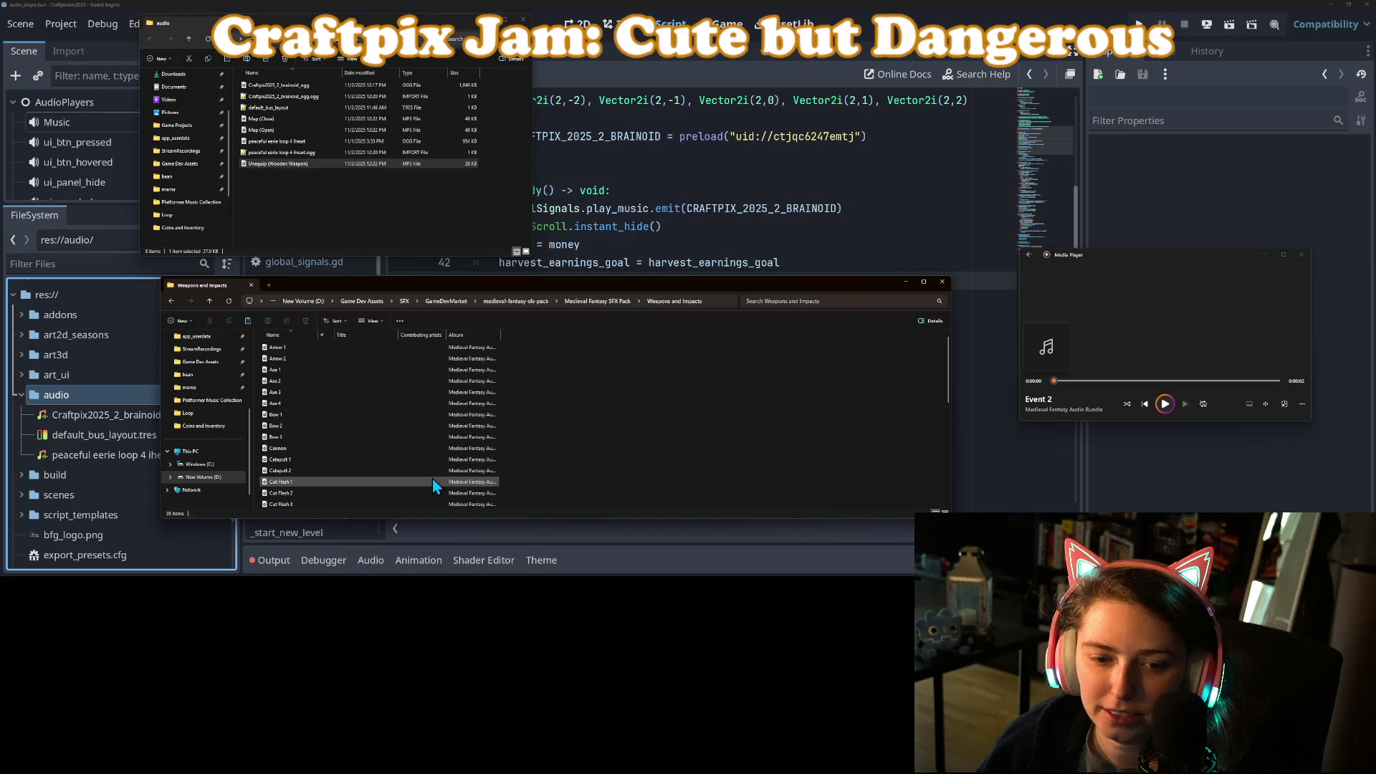
{"action": "left_click", "coordinate": [614, 302]}
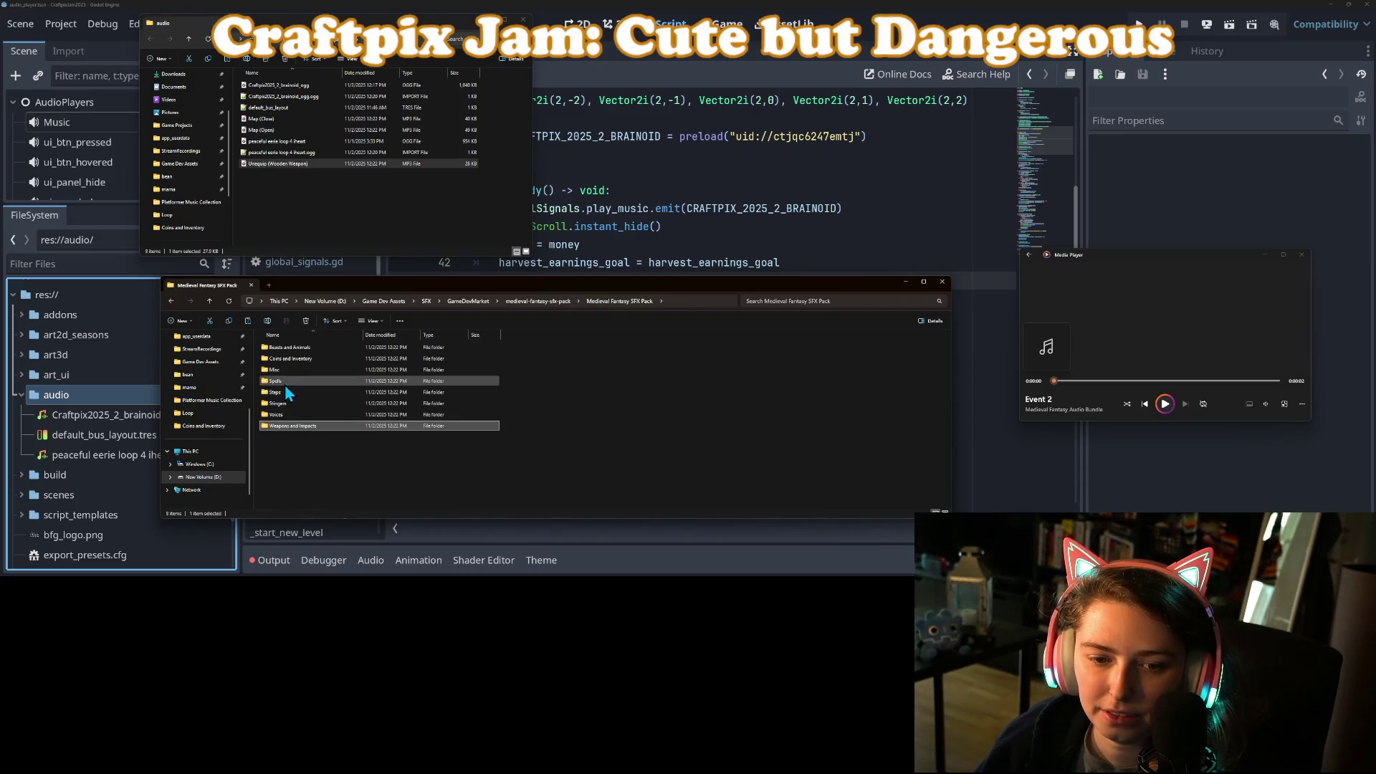
Open the Spells folder and preview Spell - Air 1, Spell - Air 2 and Spell - Fear 1.
{"action": "double_click", "coordinate": [285, 384]}
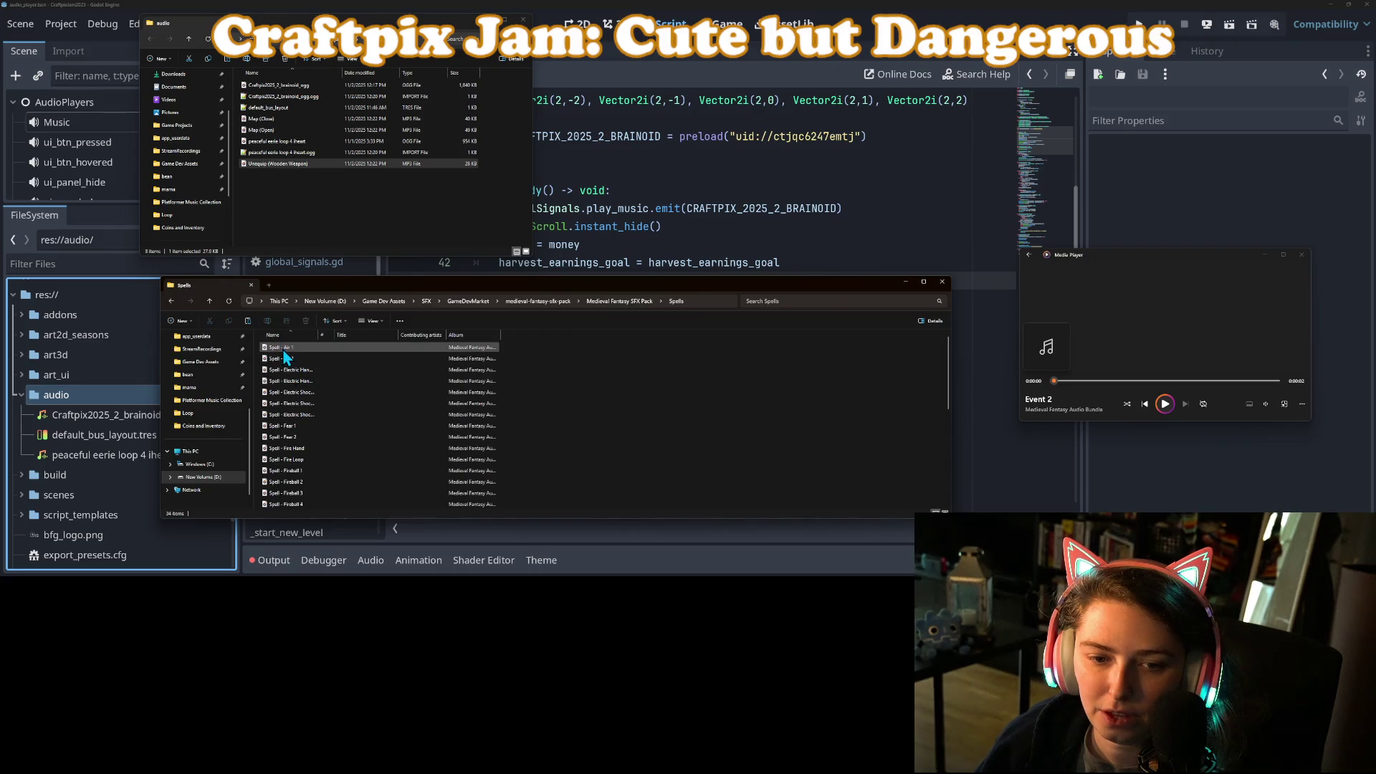
{"action": "double_click", "coordinate": [284, 350]}
{"action": "left_click", "coordinate": [284, 360]}
{"action": "double_click", "coordinate": [285, 359]}
{"action": "scroll", "coordinate": [301, 416], "scroll_direction": "down", "scroll_amount": 2}
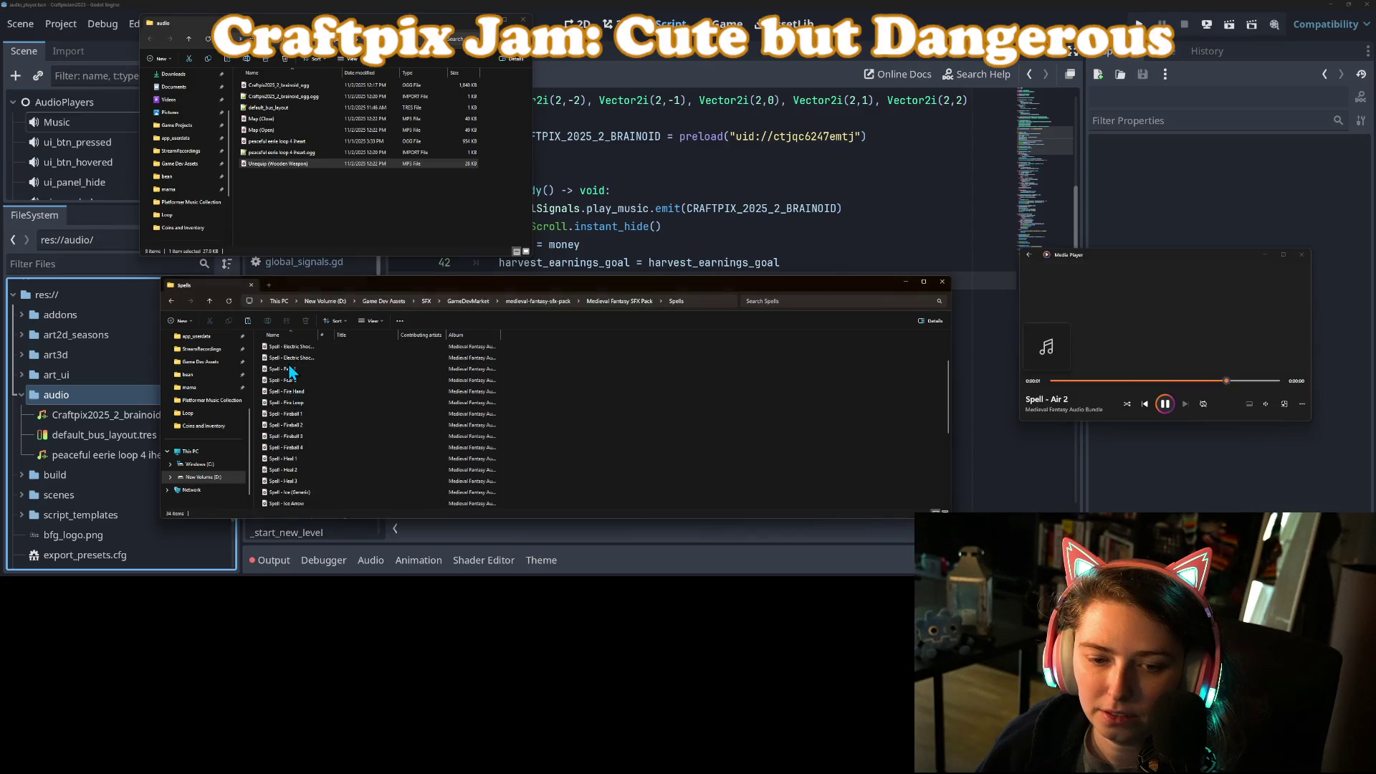
{"action": "double_click", "coordinate": [291, 369]}
Copy Spell - Fear 1 into the game's audio folder.
{"action": "scroll", "coordinate": [318, 408], "scroll_direction": "down", "scroll_amount": 2}
{"action": "left_click", "coordinate": [309, 393]}
{"action": "scroll", "coordinate": [304, 394], "scroll_direction": "up", "scroll_amount": 2}
{"action": "left_click", "coordinate": [299, 382]}
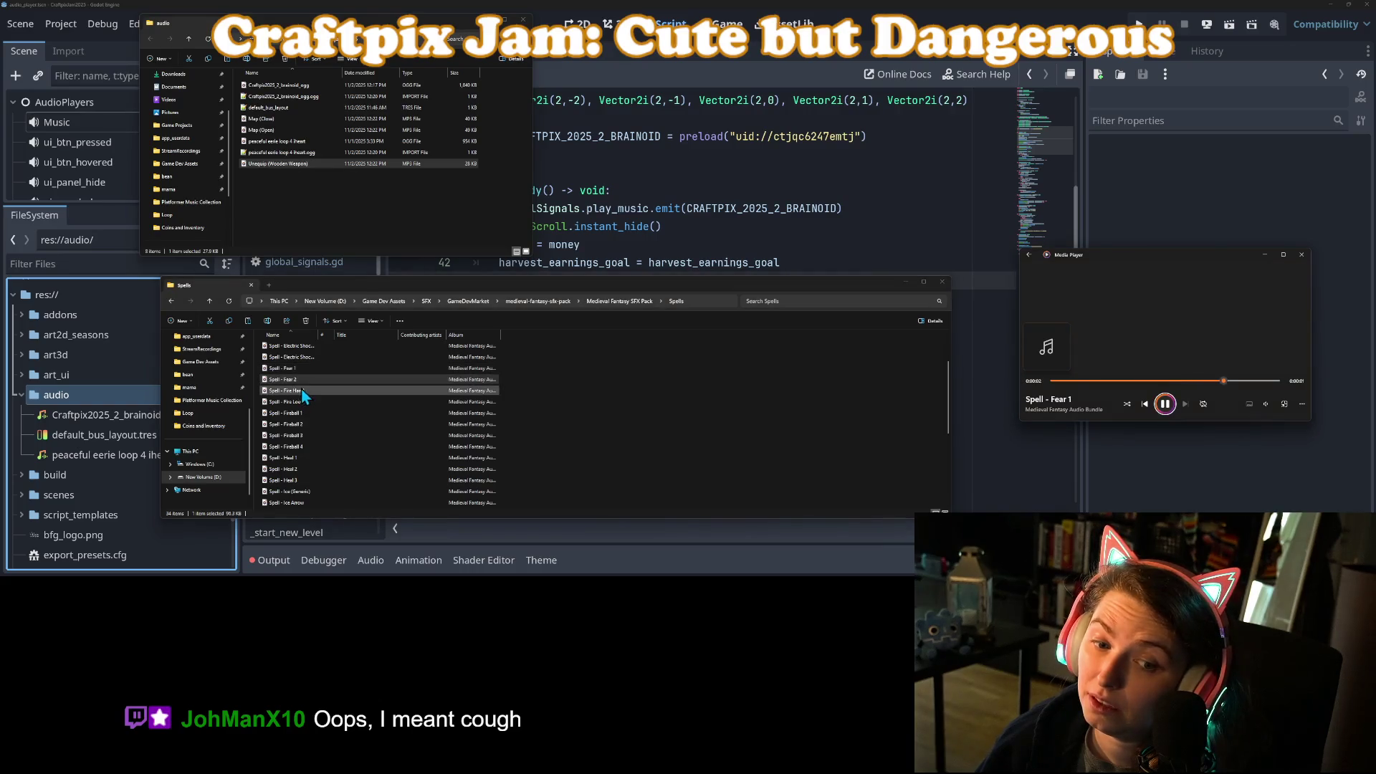
{"action": "left_click", "coordinate": [295, 368]}
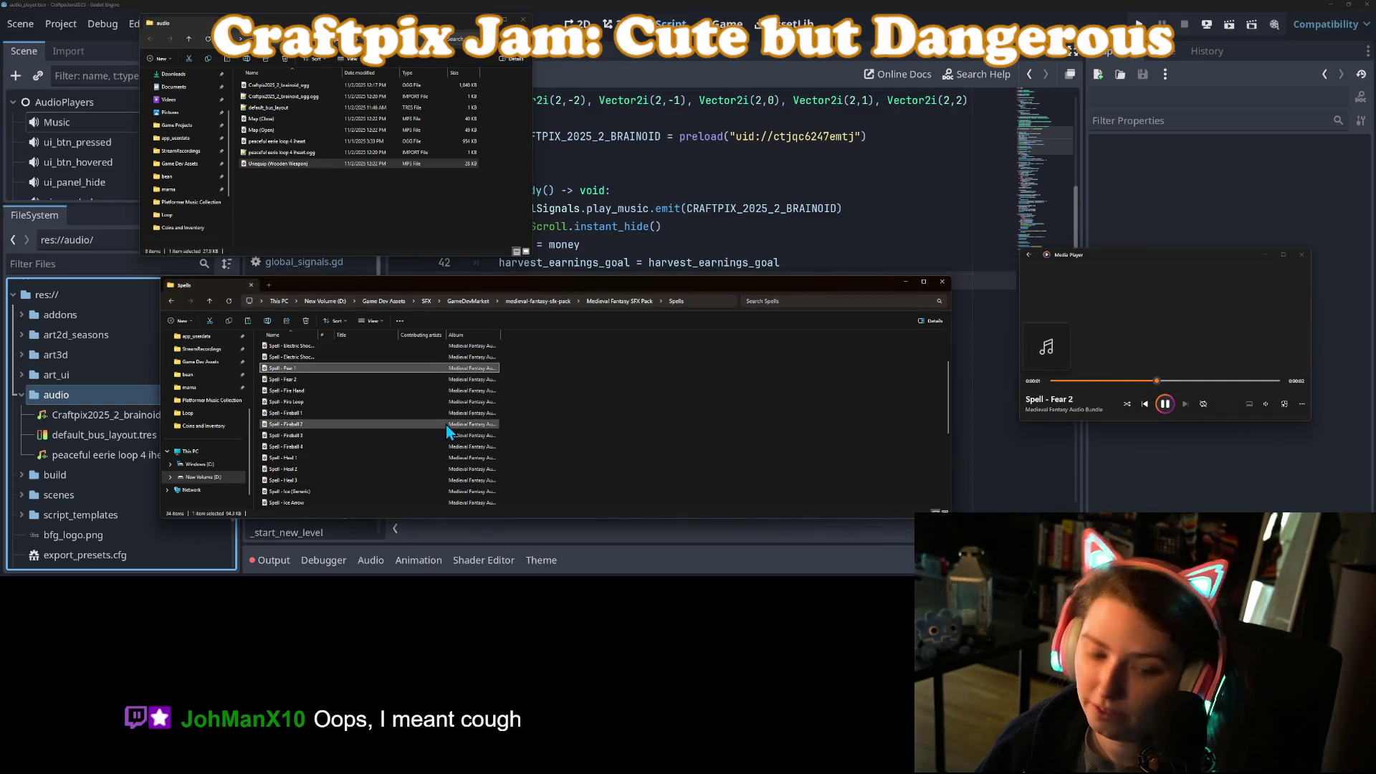
{"action": "left_click_drag", "start_coordinate": [402, 367], "coordinate": [321, 205]}
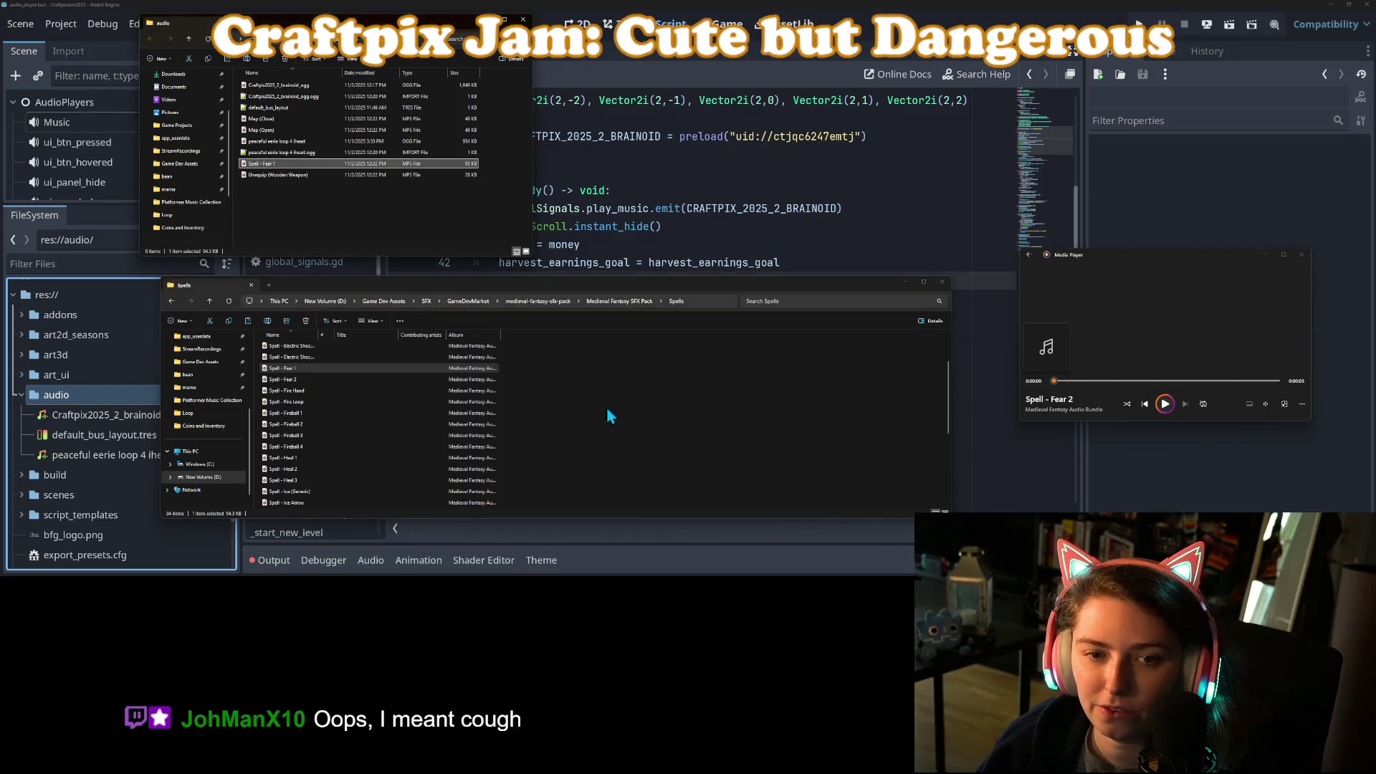
Preview Spell - Shield 1 and Spell - Revive, then copy Spell - Revive into the audio folder.
{"action": "left_click", "coordinate": [630, 436]}
{"action": "scroll", "coordinate": [527, 491], "scroll_direction": "down", "scroll_amount": 5}
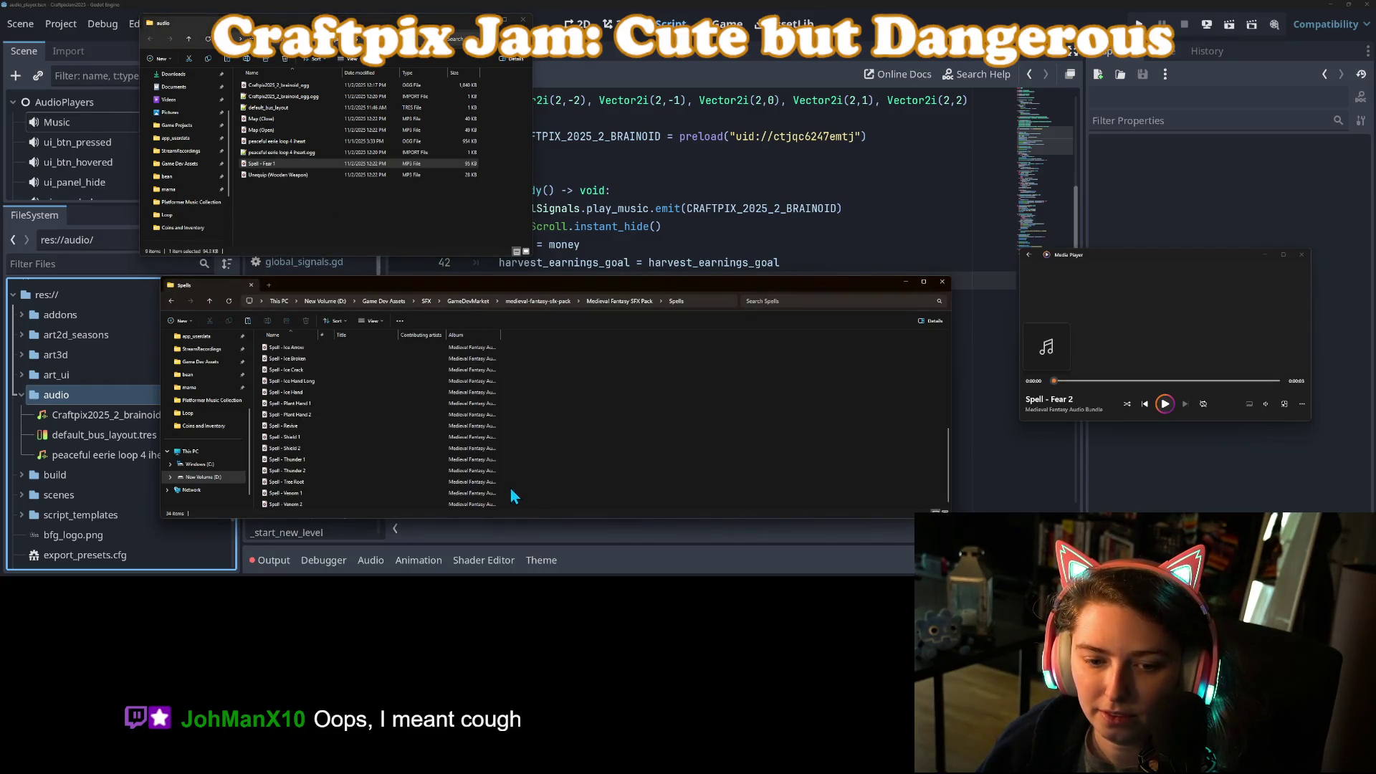
{"action": "double_click", "coordinate": [301, 437]}
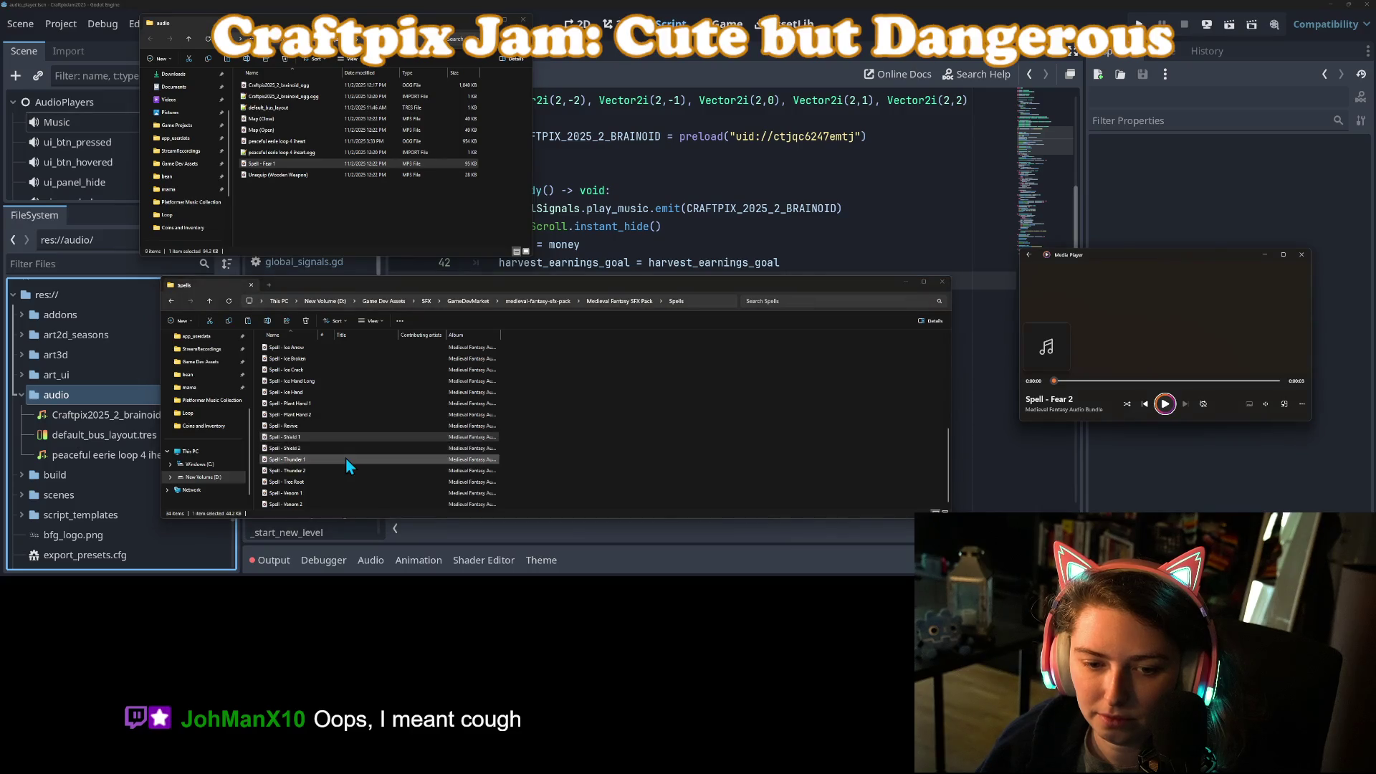
{"action": "left_click", "coordinate": [303, 445]}
{"action": "double_click", "coordinate": [317, 427]}
{"action": "left_click", "coordinate": [438, 470]}
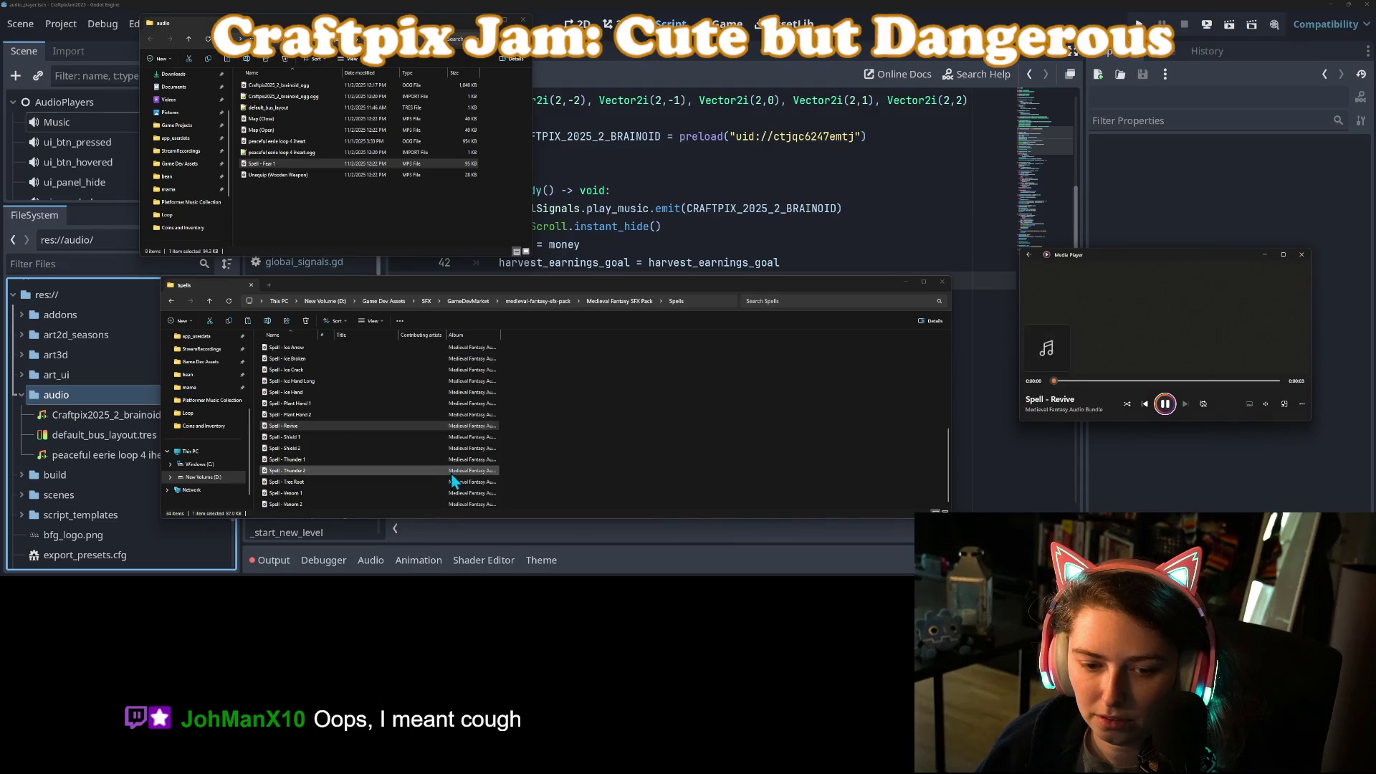
{"action": "left_click", "coordinate": [294, 426]}
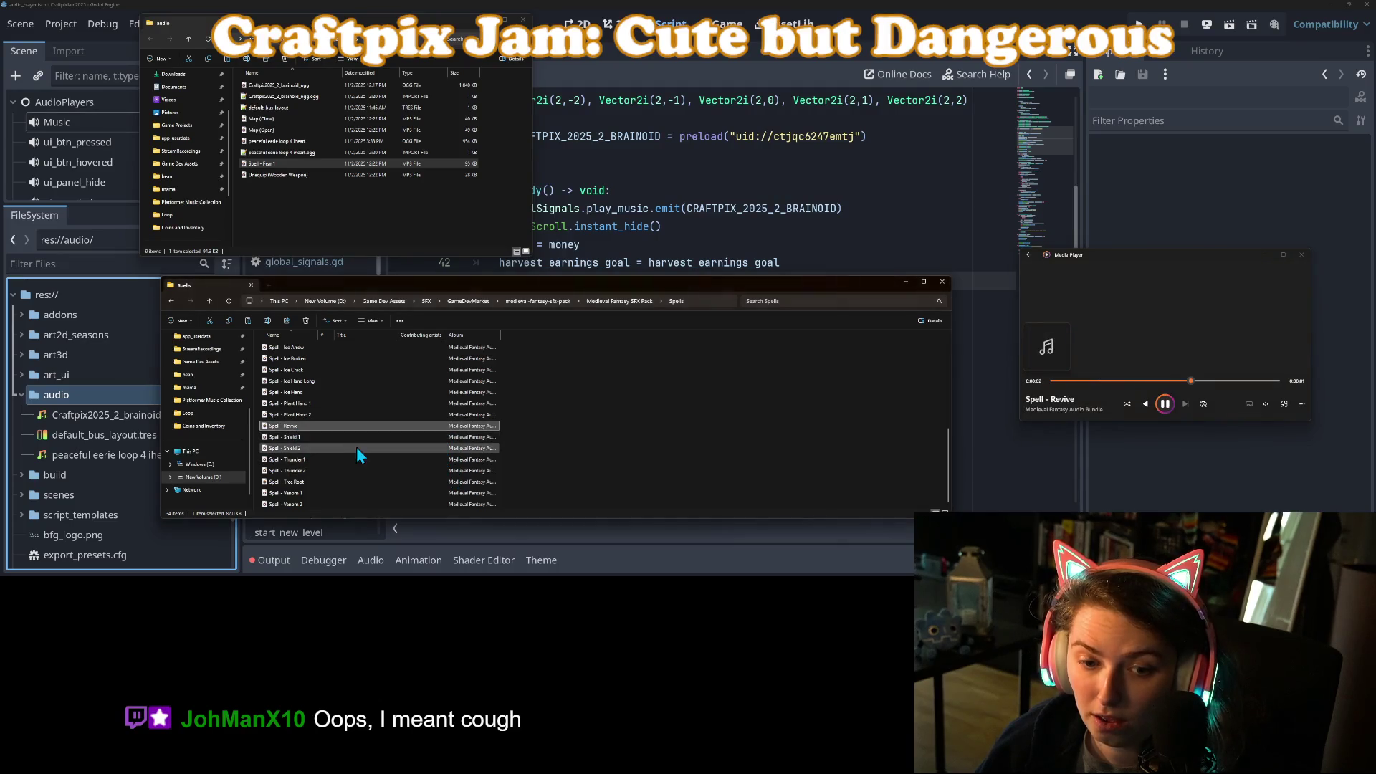
{"action": "left_click_drag", "start_coordinate": [358, 426], "coordinate": [377, 205]}
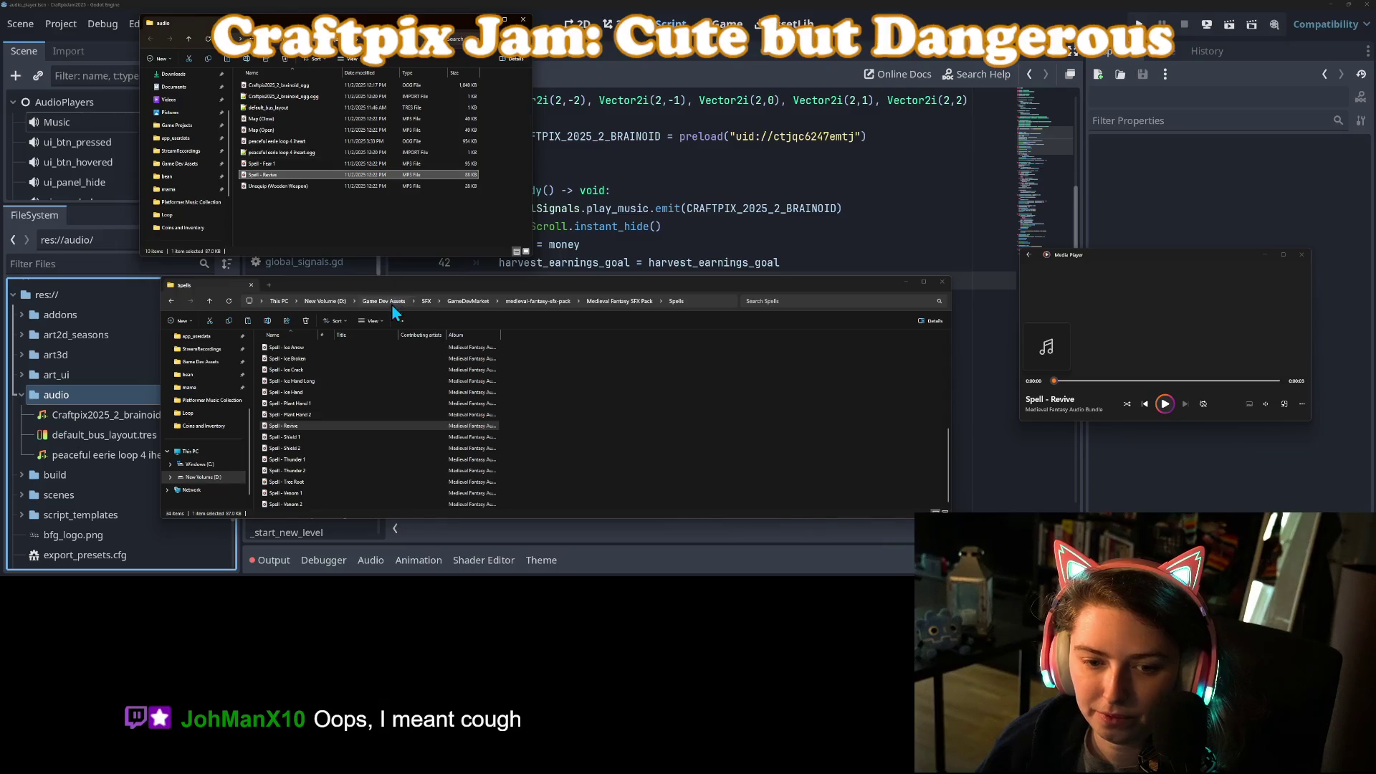
Preview Spell - Plant Hand 1, Plant Hand 2, Tree Root and Fear 1, widening the name column.
{"action": "left_click", "coordinate": [302, 407]}
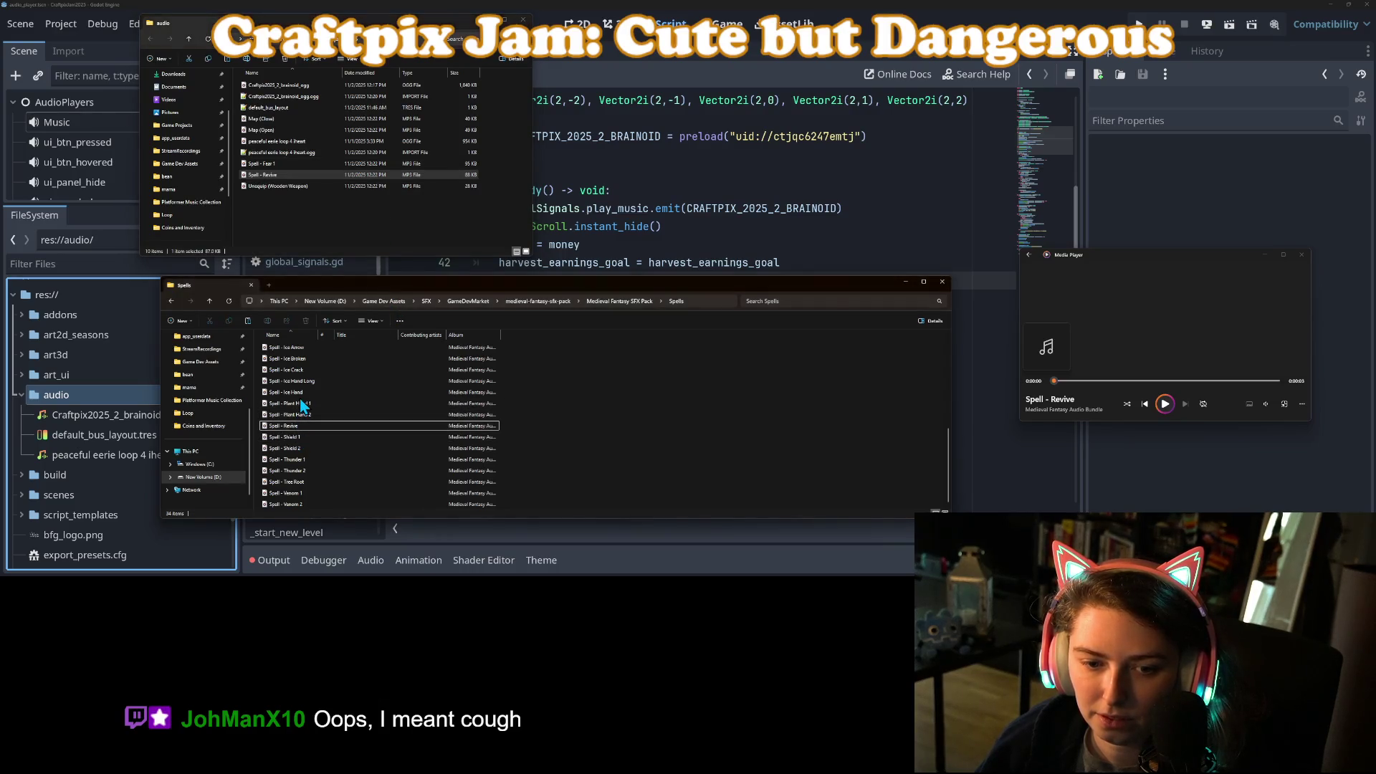
{"action": "double_click", "coordinate": [301, 404]}
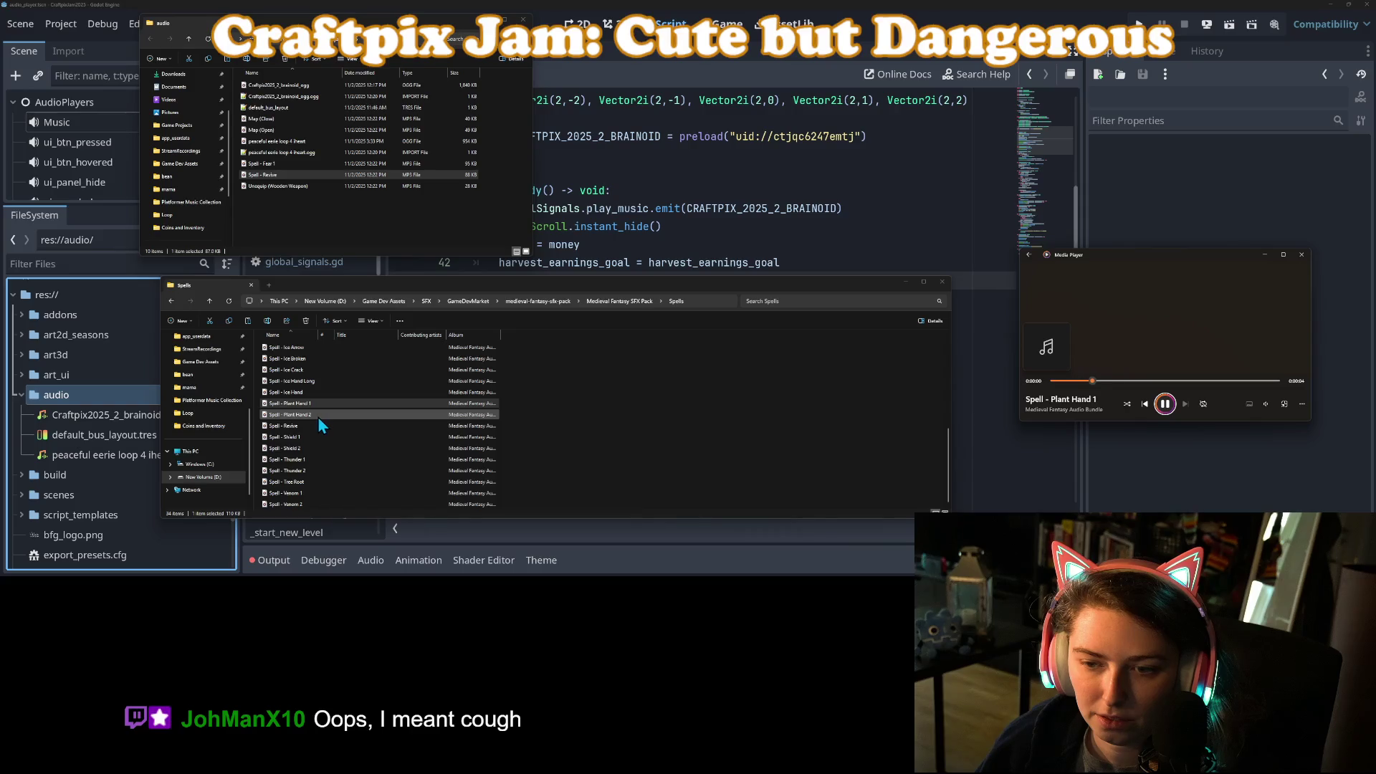
{"action": "double_click", "coordinate": [313, 414]}
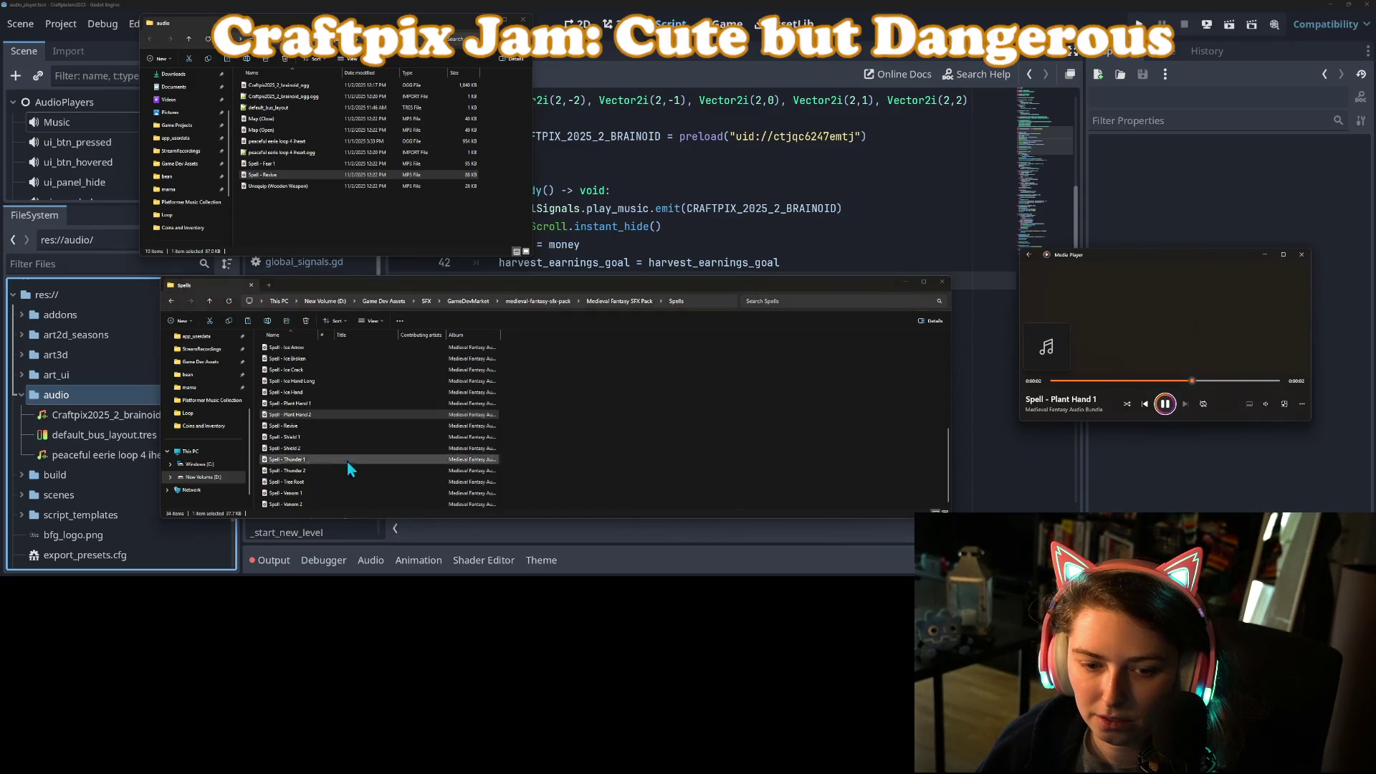
{"action": "double_click", "coordinate": [312, 481]}
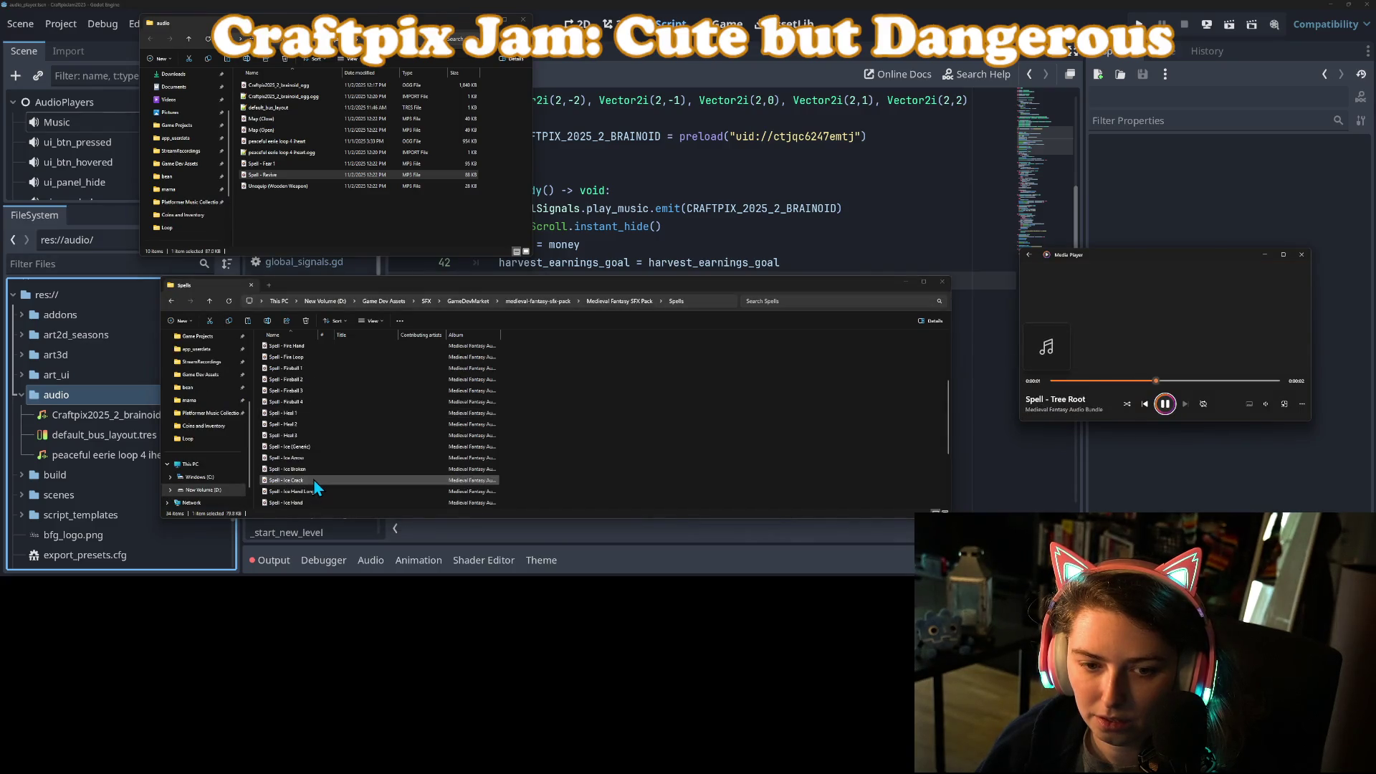
{"action": "scroll", "coordinate": [313, 401], "scroll_direction": "up", "scroll_amount": 6}
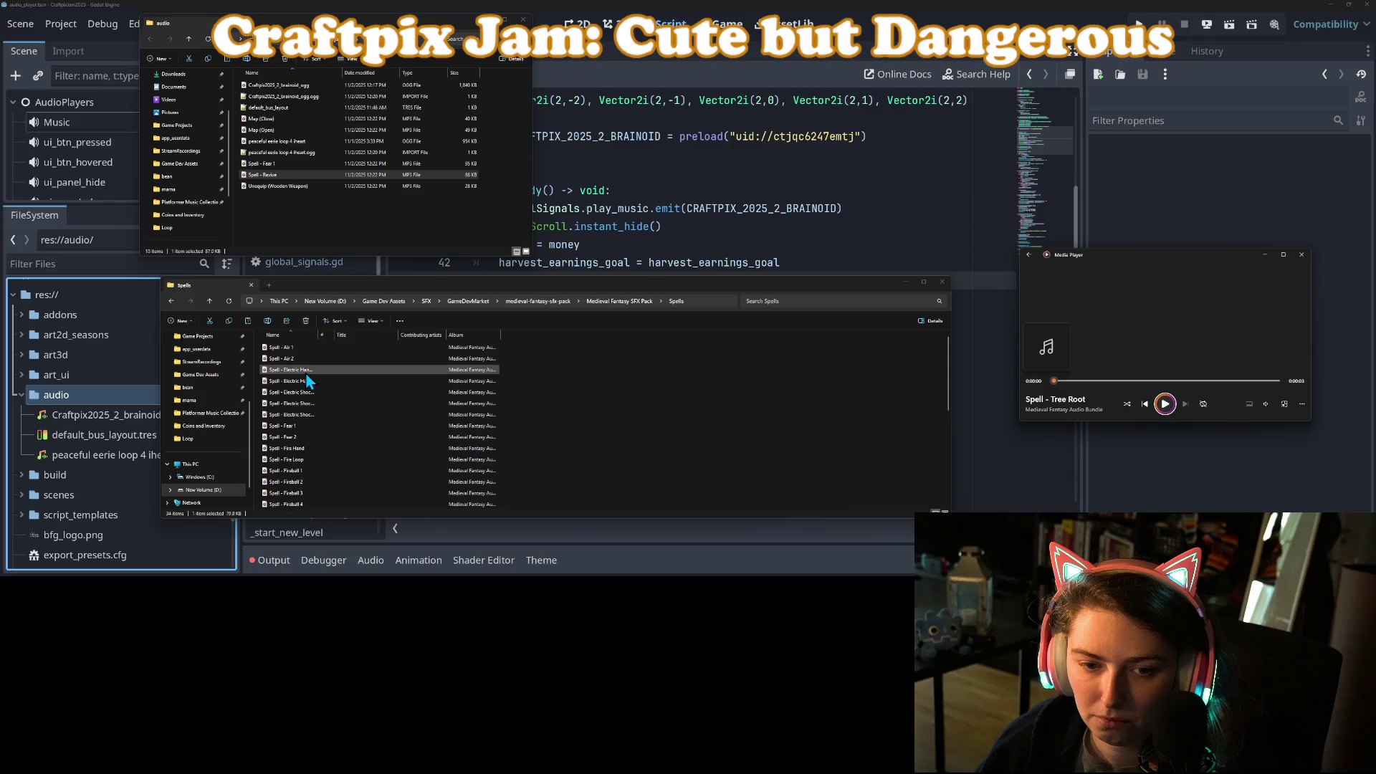
{"action": "left_click_drag", "start_coordinate": [316, 334], "coordinate": [395, 335]}
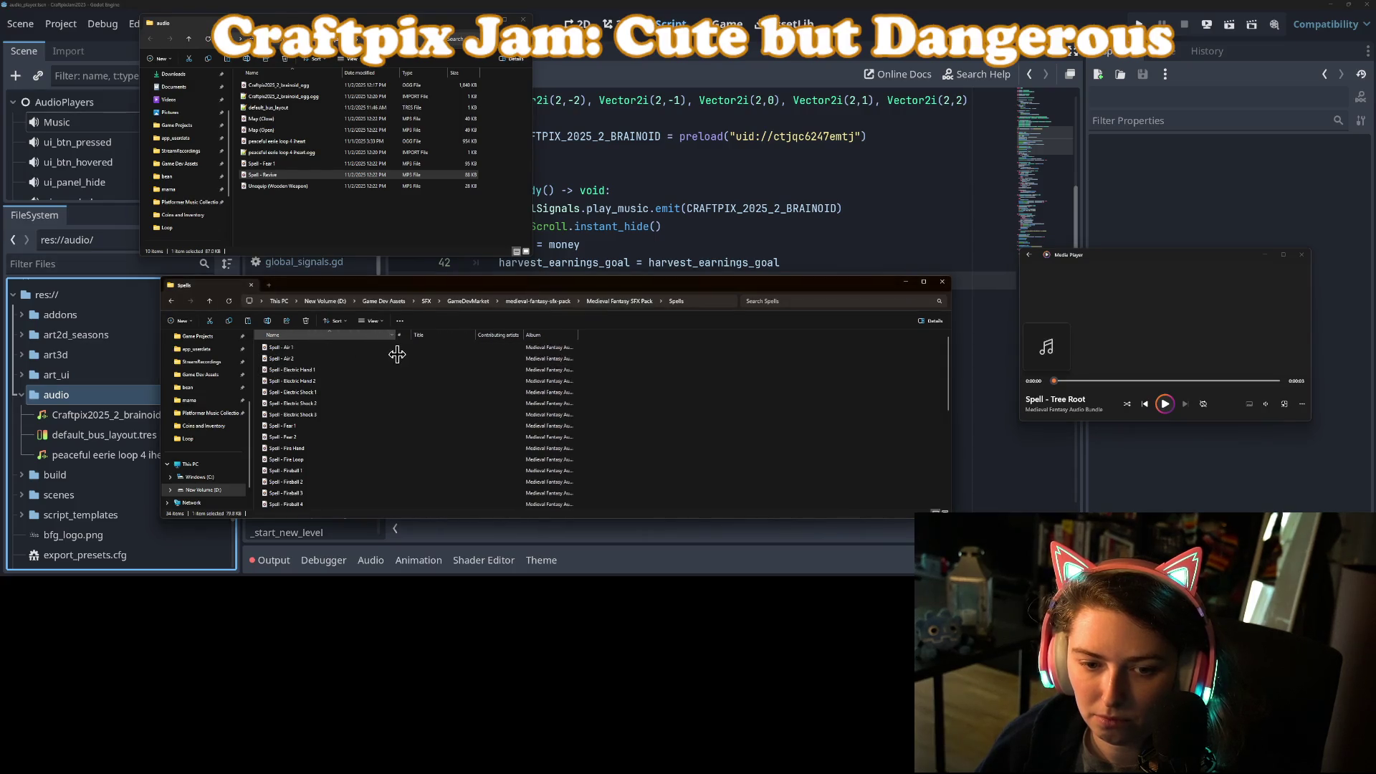
{"action": "double_click", "coordinate": [325, 427]}
Preview Spell - Heal 1 and 2, copy Heal 2 into the audio folder, and return to Medieval Fantasy SFX Pack.
{"action": "scroll", "coordinate": [307, 440], "scroll_direction": "down", "scroll_amount": 2}
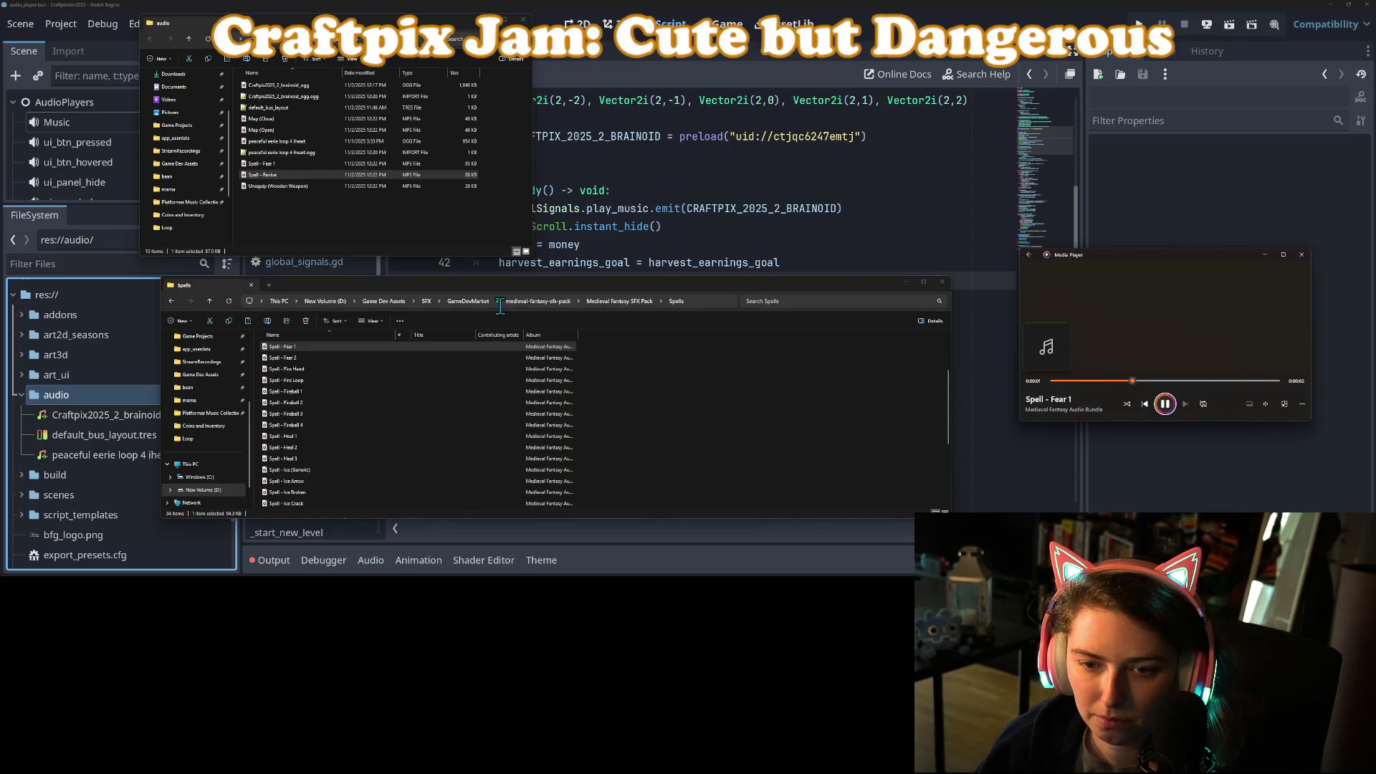
{"action": "double_click", "coordinate": [287, 436]}
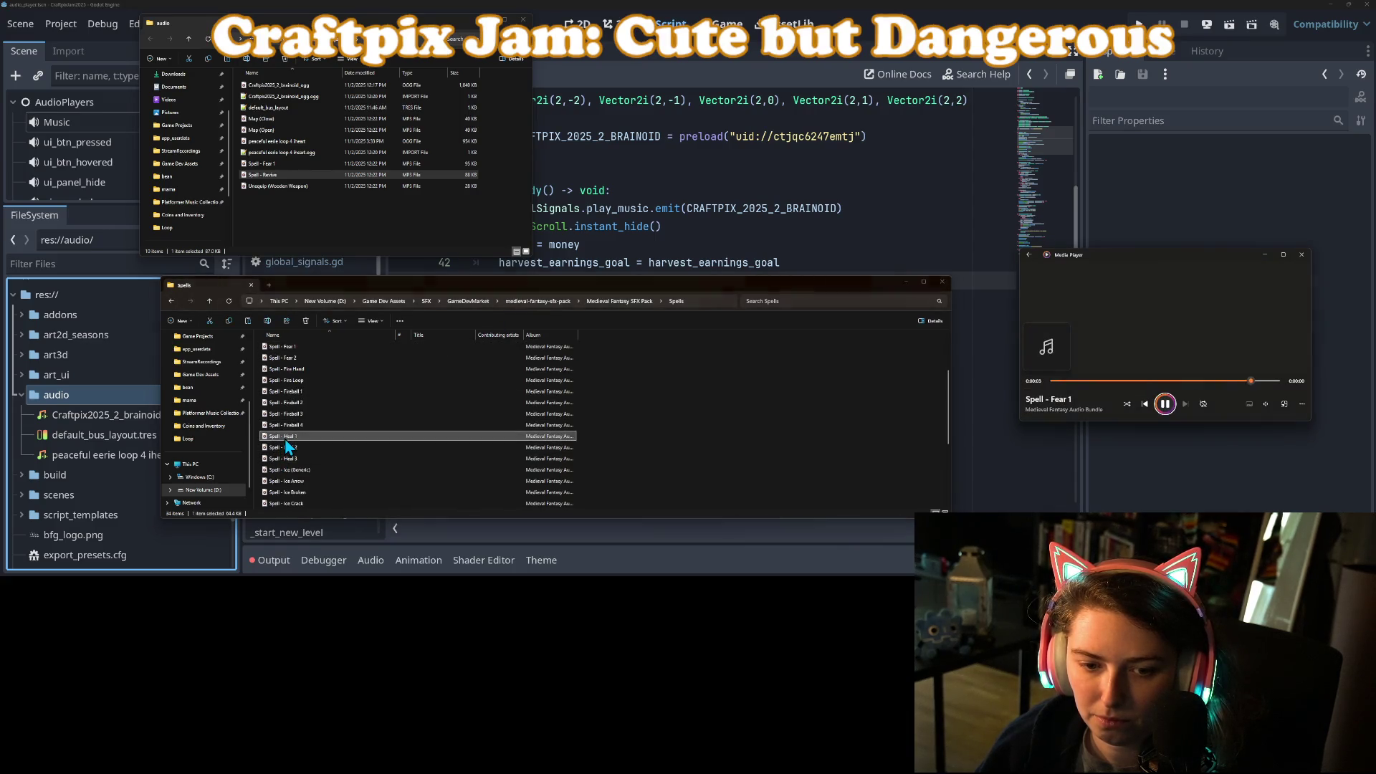
{"action": "double_click", "coordinate": [292, 449]}
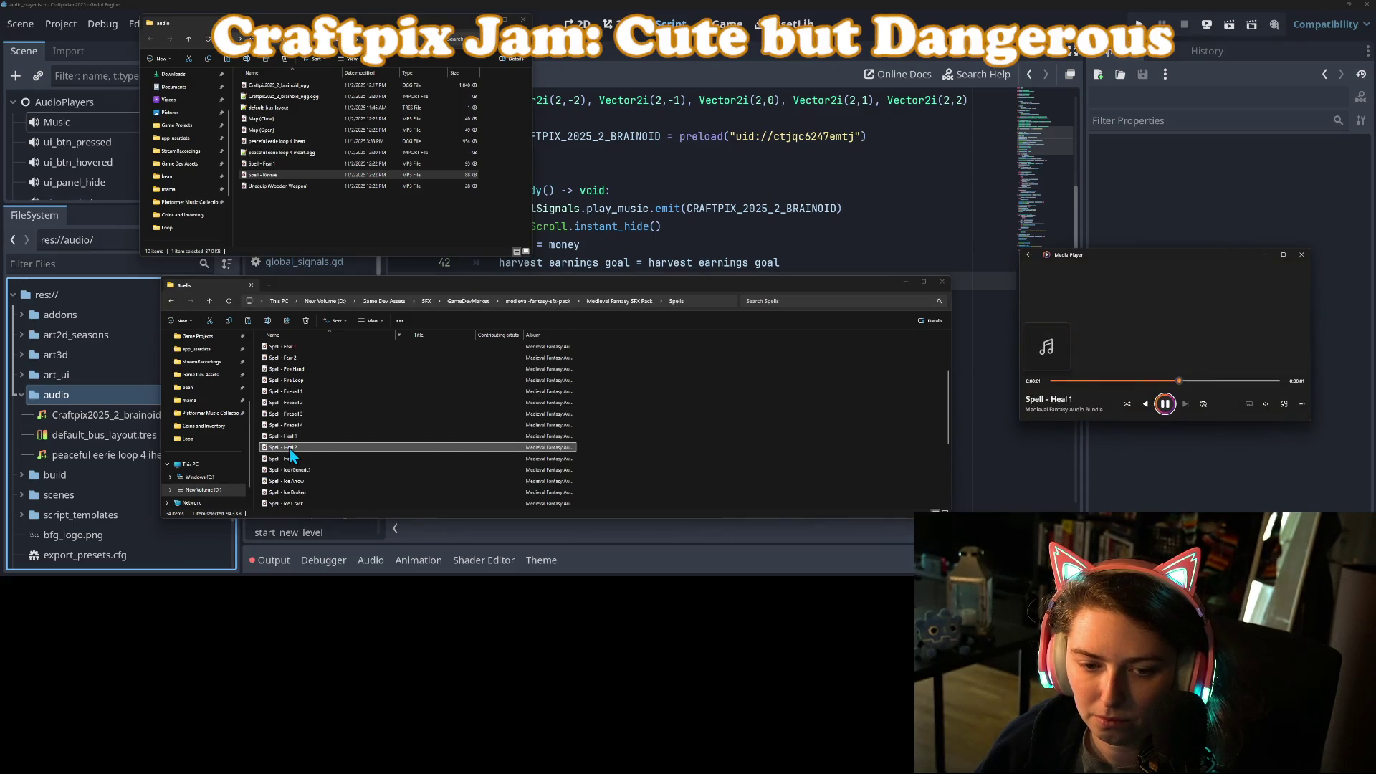
{"action": "left_click", "coordinate": [295, 461]}
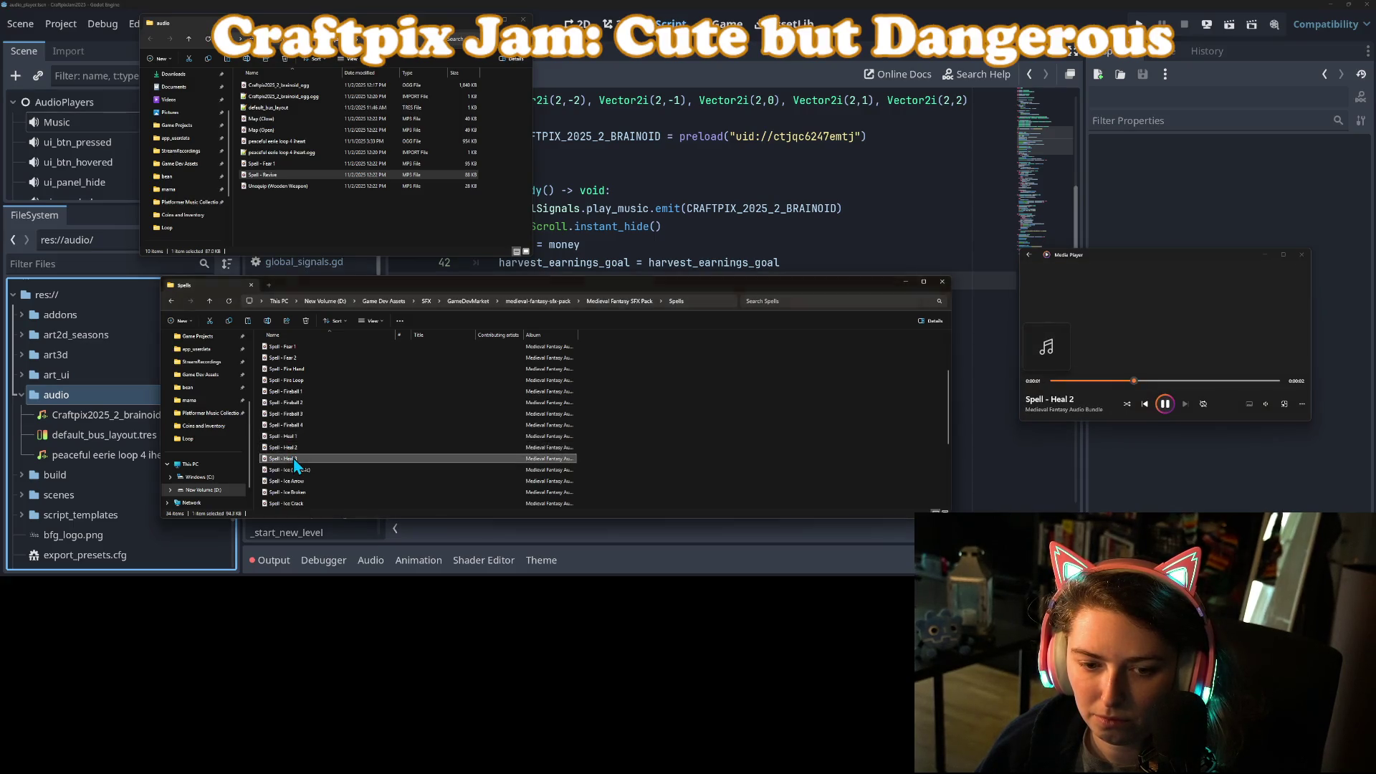
{"action": "left_click", "coordinate": [298, 449]}
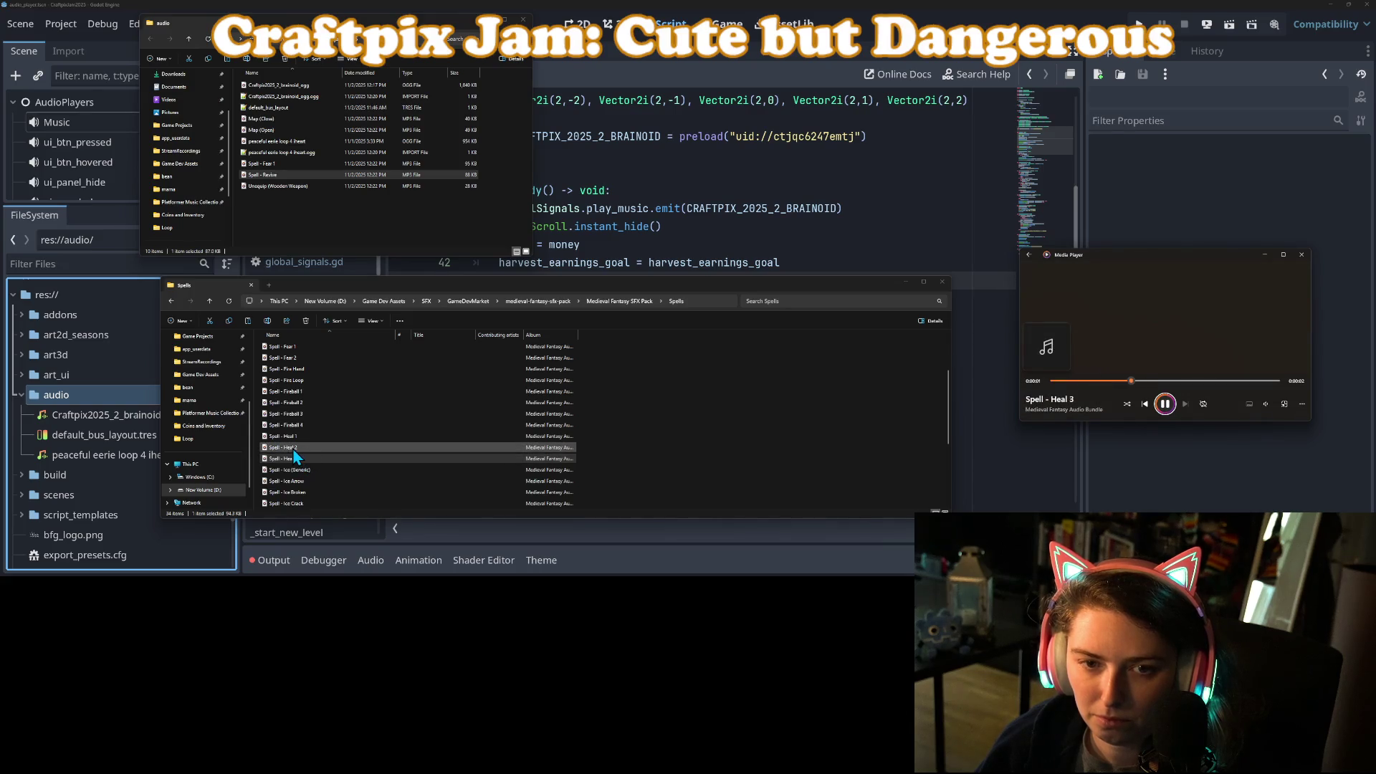
{"action": "mouse_move", "coordinate": [373, 448]}
{"action": "left_mouse_down"}
{"action": "mouse_move", "coordinate": [345, 187]}
{"action": "mouse_move", "coordinate": [343, 235]}
{"action": "left_mouse_up"}
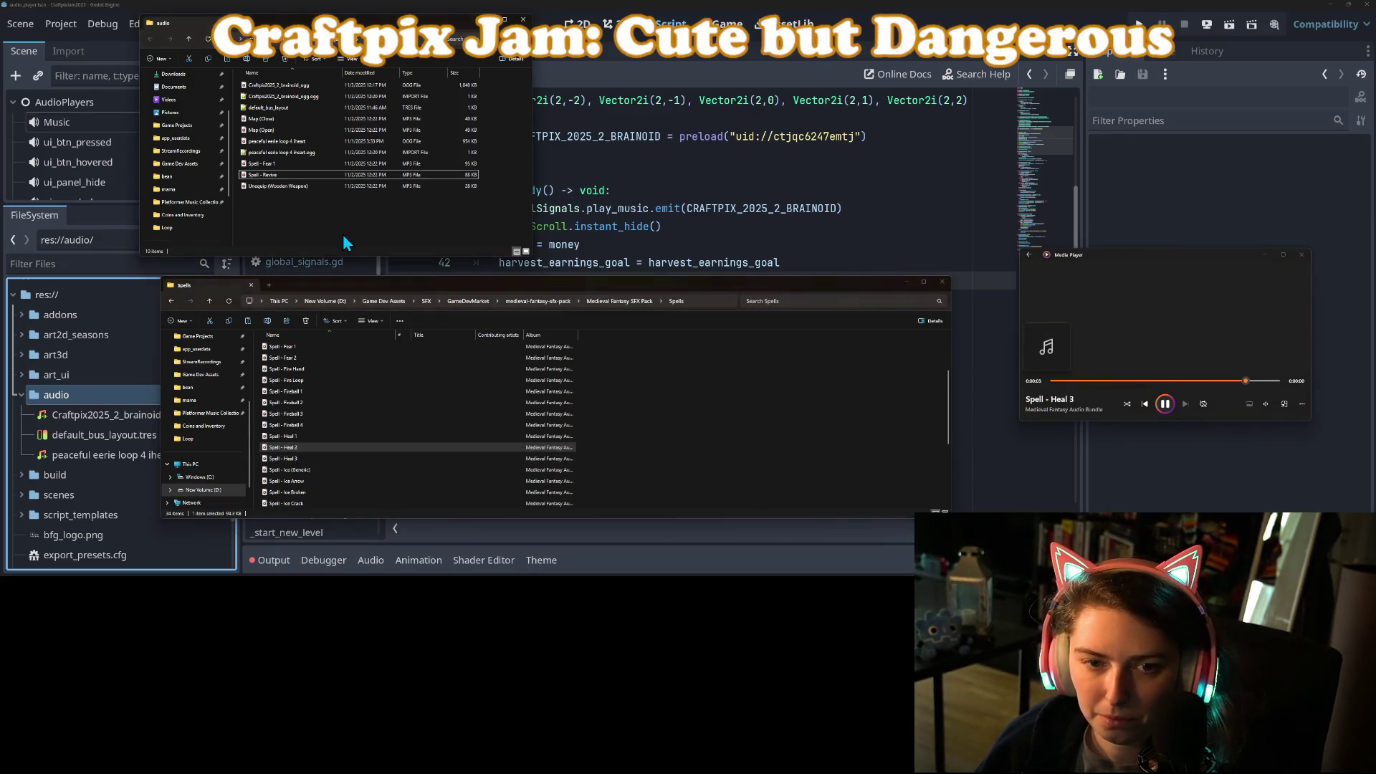
{"action": "scroll", "coordinate": [376, 459], "scroll_direction": "down", "scroll_amount": 4}
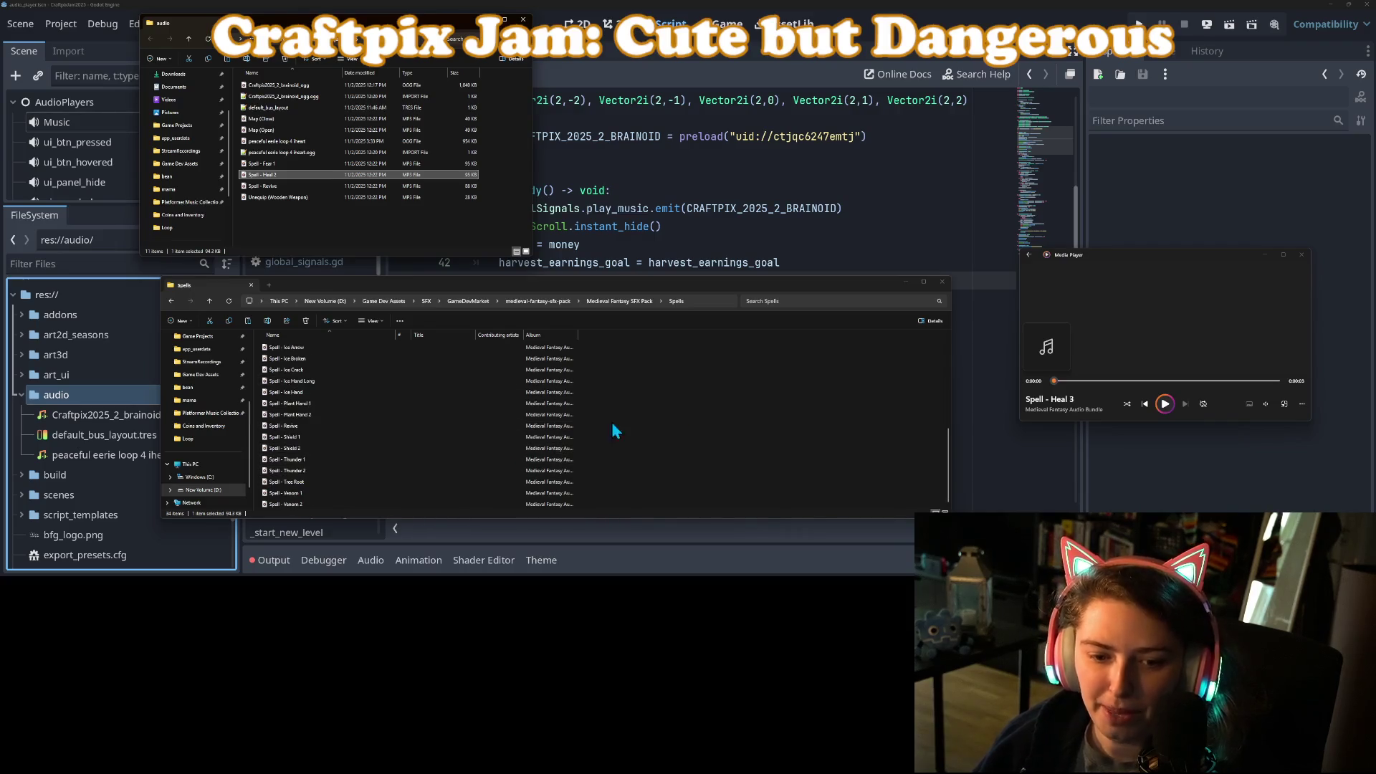
{"action": "left_click", "coordinate": [606, 302]}
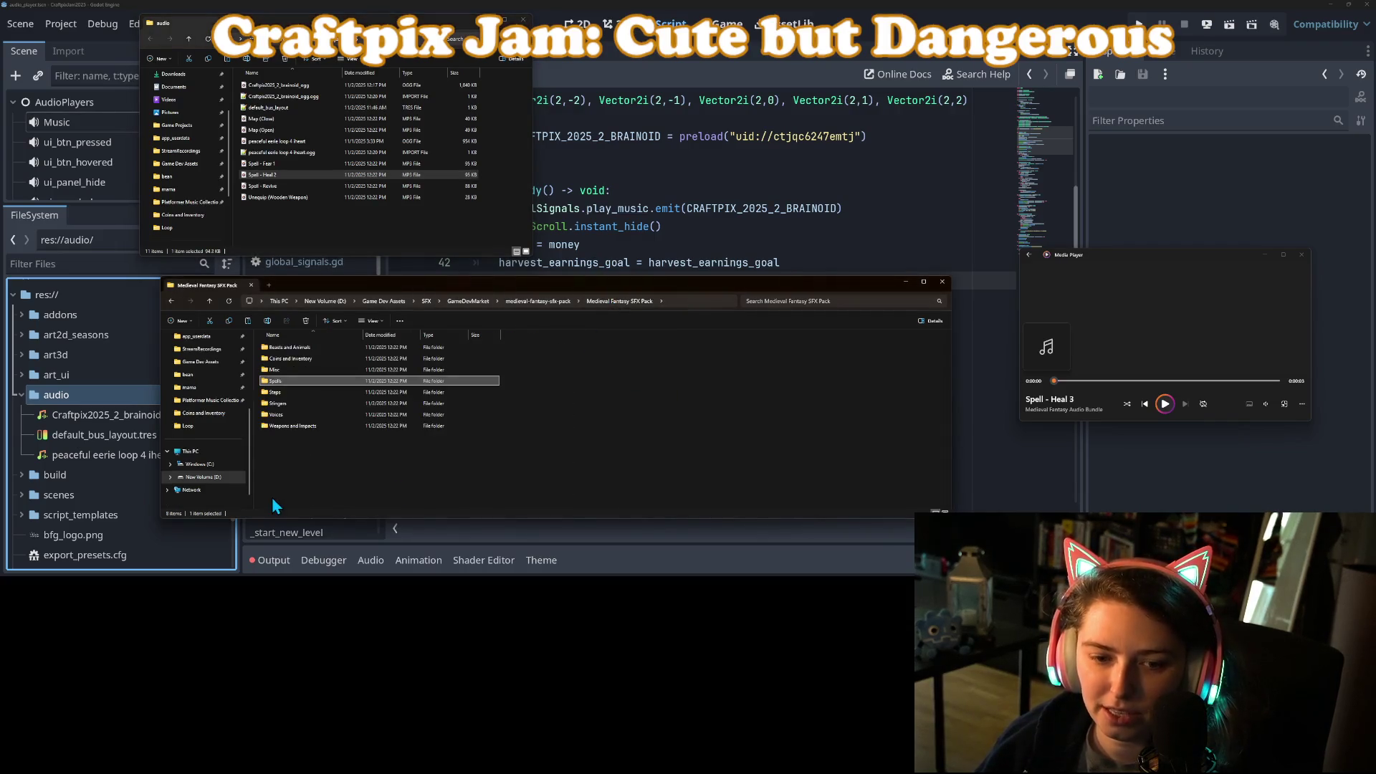
Preview the sand step sounds and paste Step (sand) 2 into the game's audio folder.
{"action": "double_click", "coordinate": [288, 393]}
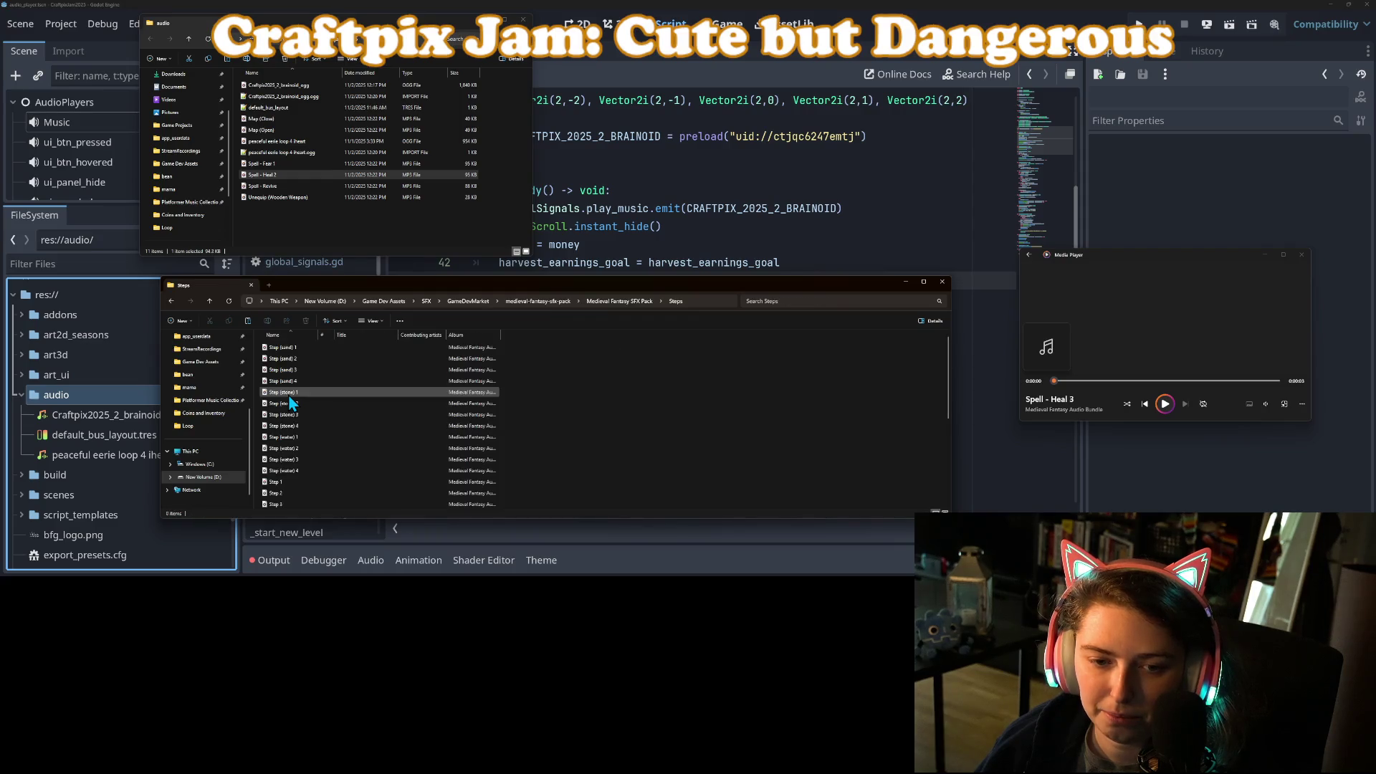
{"action": "scroll", "coordinate": [309, 470], "scroll_direction": "down", "scroll_amount": 5}
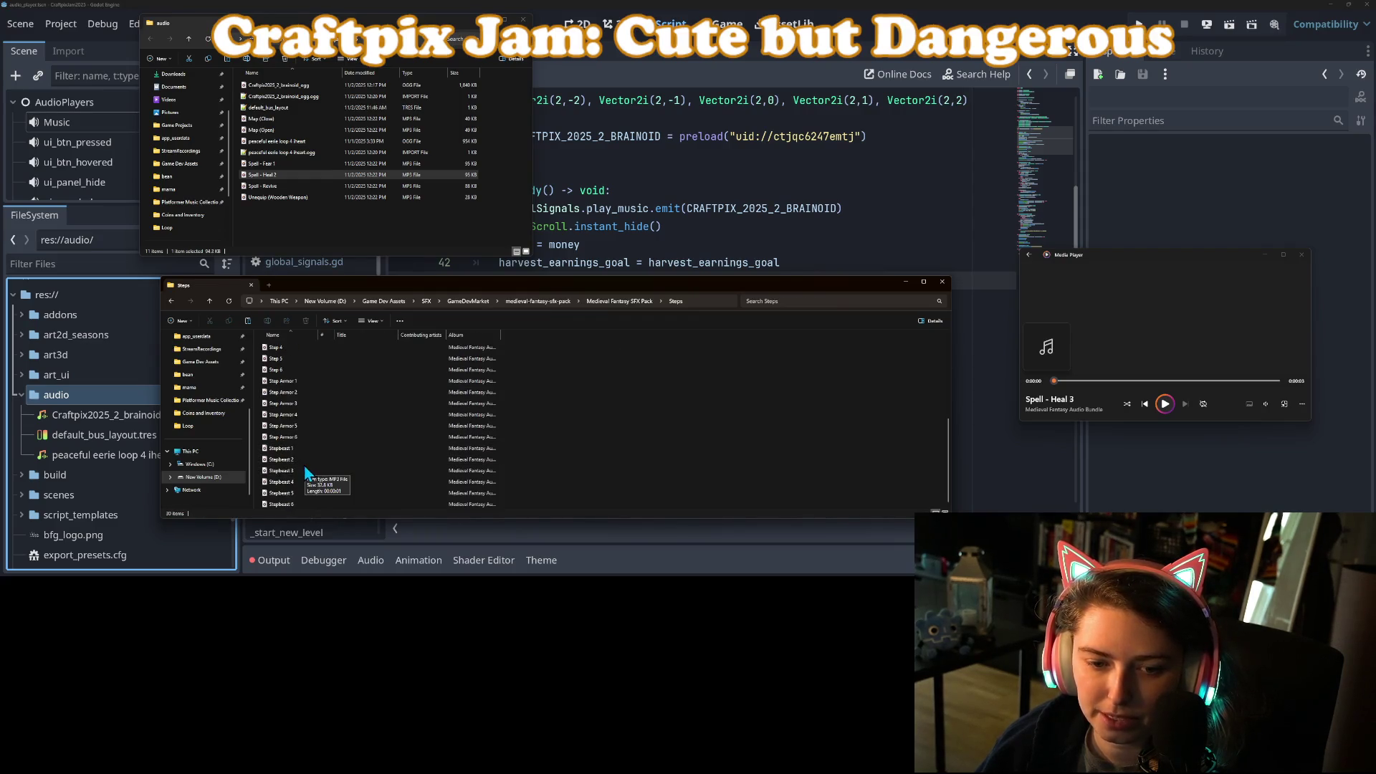
{"action": "scroll", "coordinate": [306, 472], "scroll_direction": "up", "scroll_amount": 5}
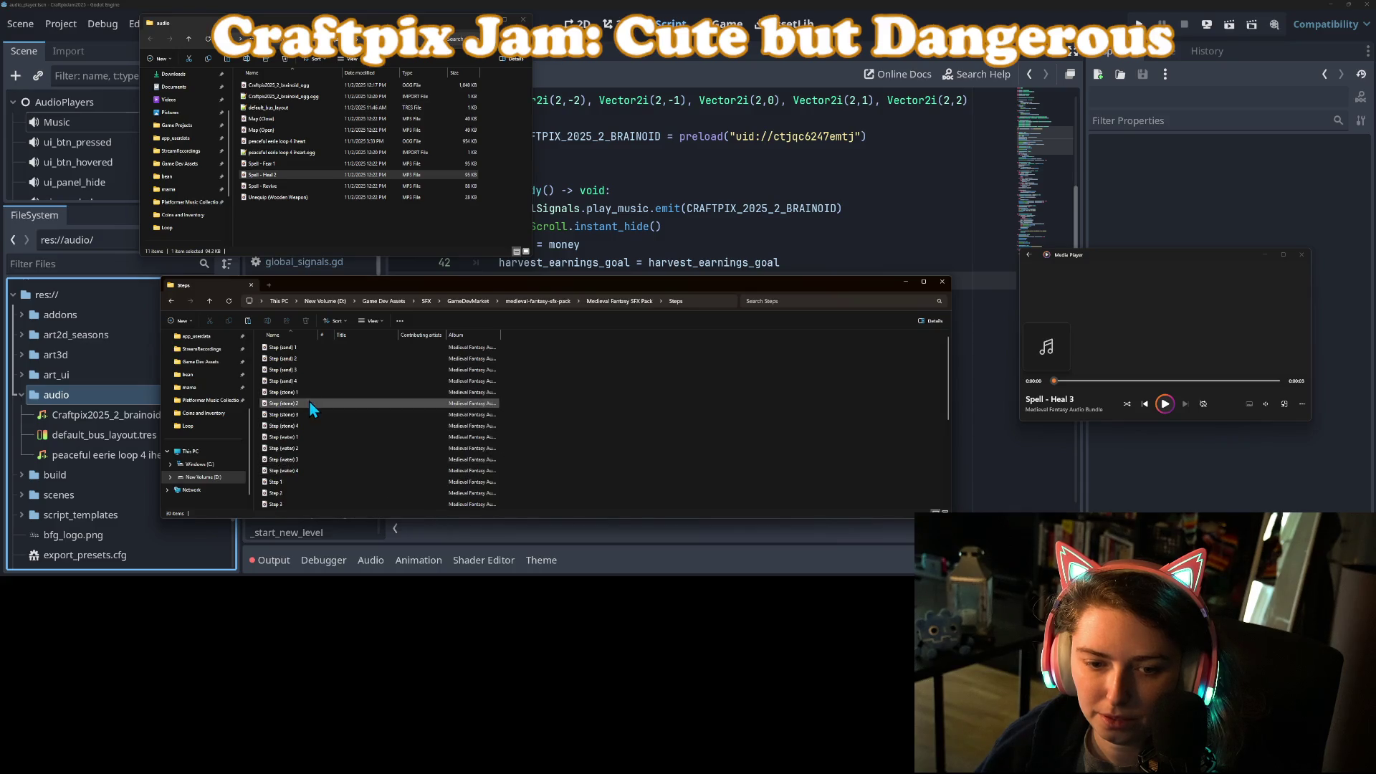
{"action": "double_click", "coordinate": [298, 349]}
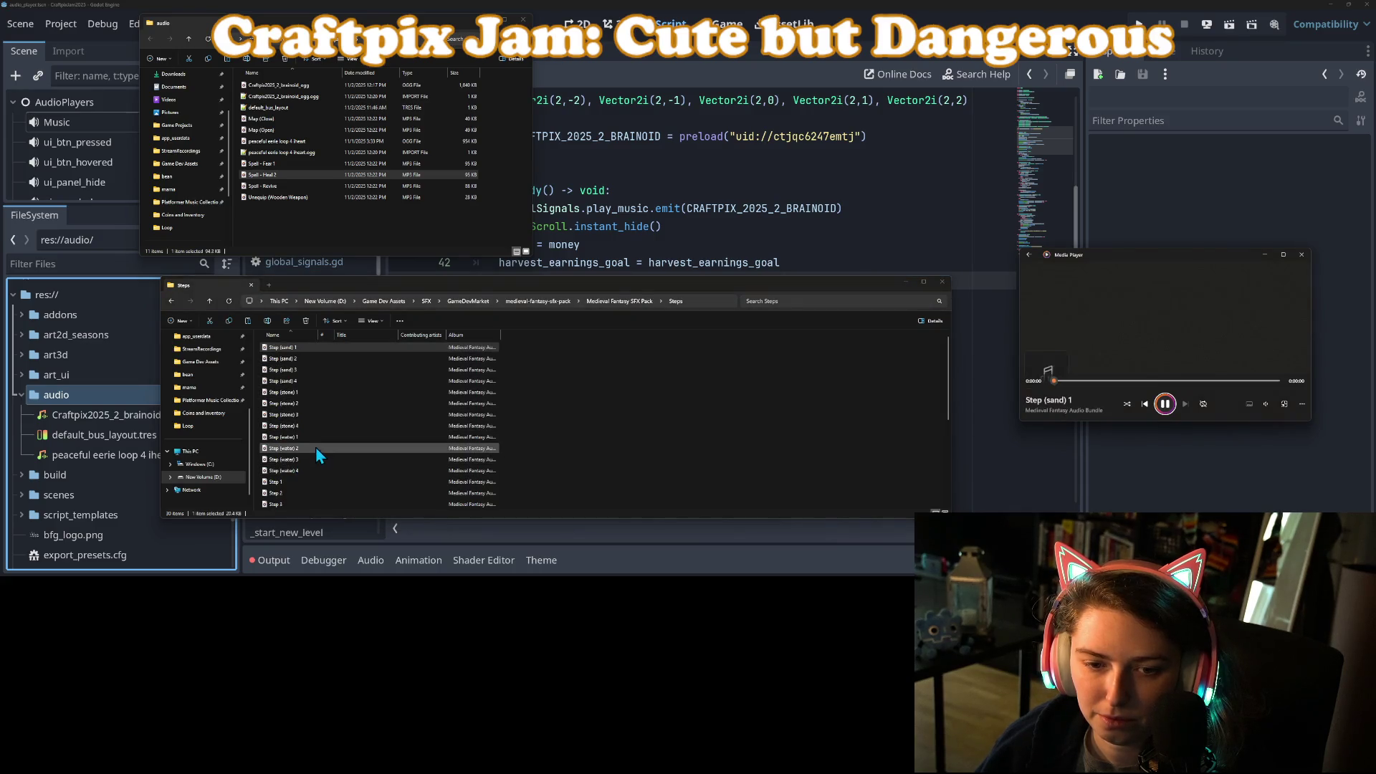
{"action": "double_click", "coordinate": [294, 359]}
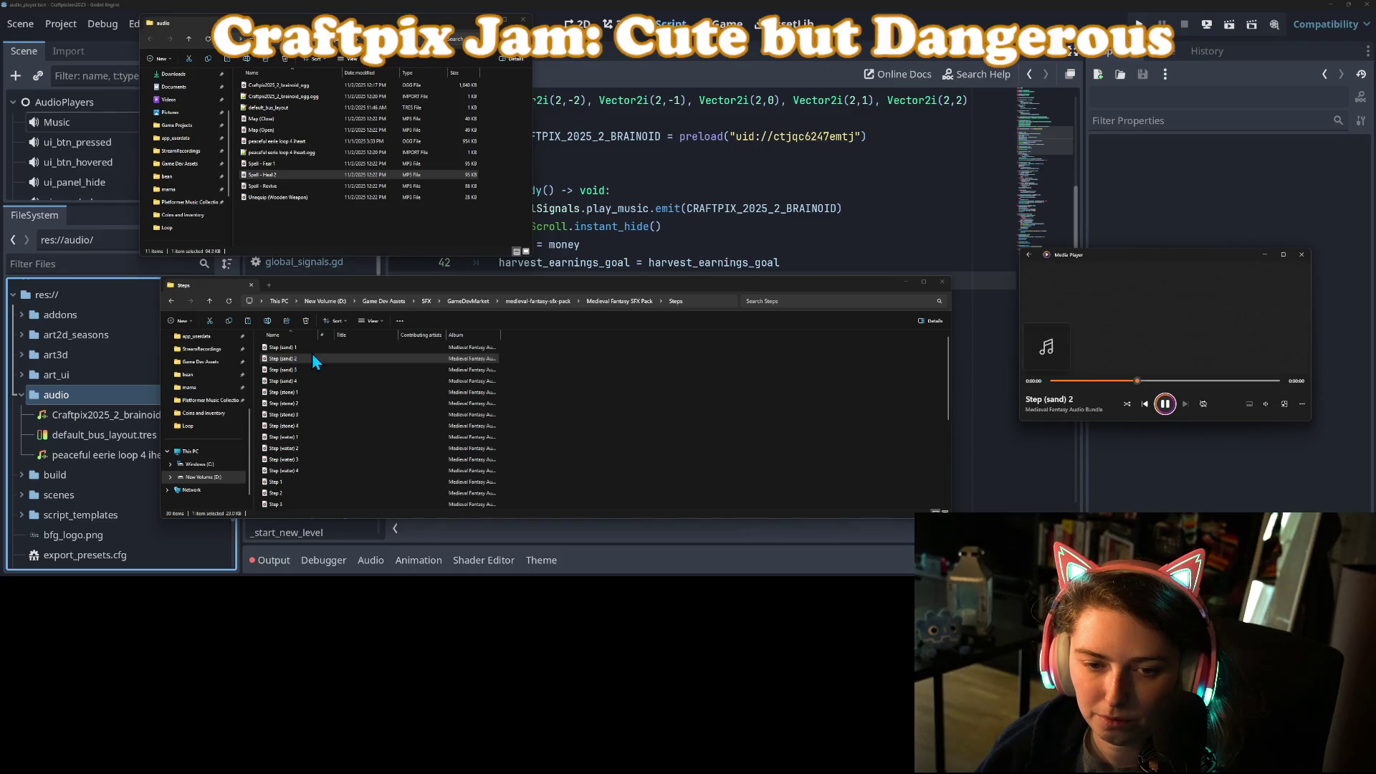
{"action": "left_click", "coordinate": [320, 363]}
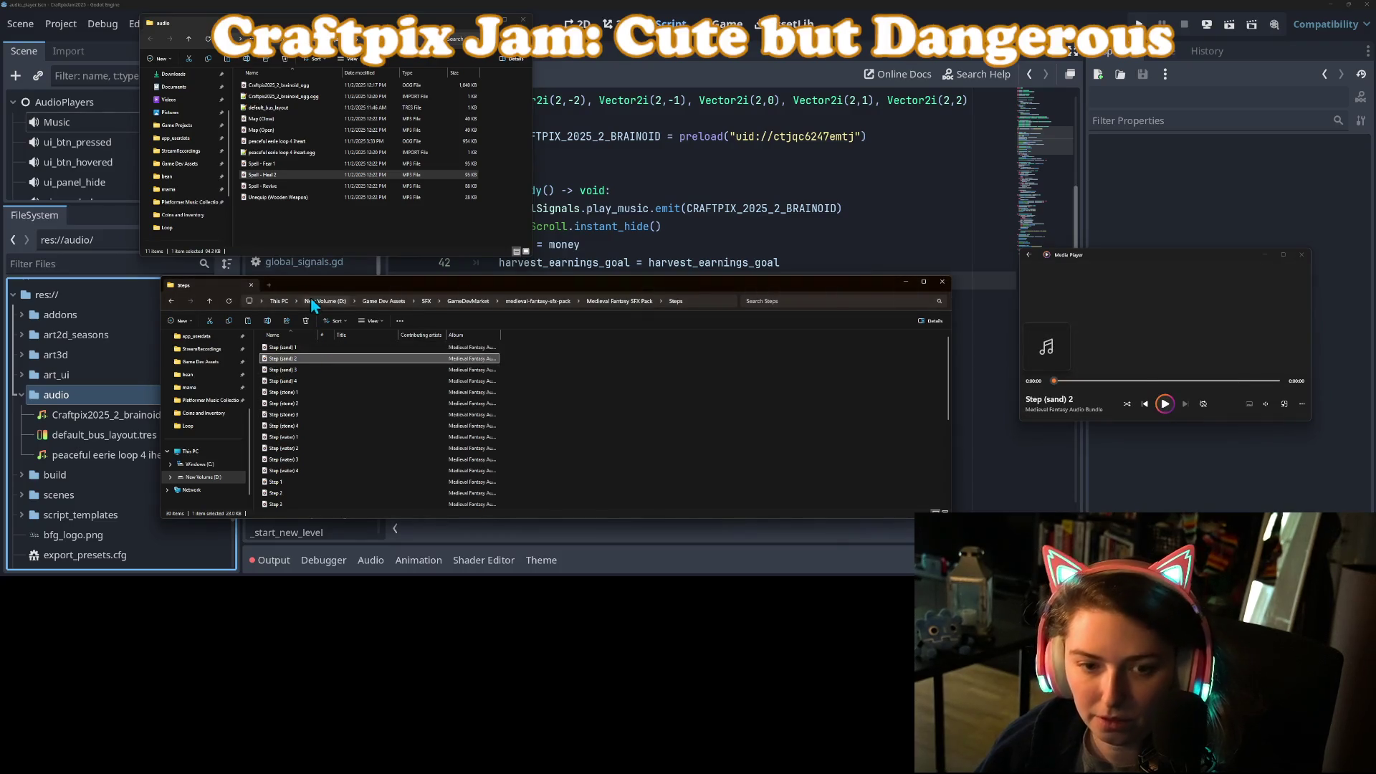
{"action": "left_click", "coordinate": [318, 224]}
{"action": "key", "text": "ctrl+v"}
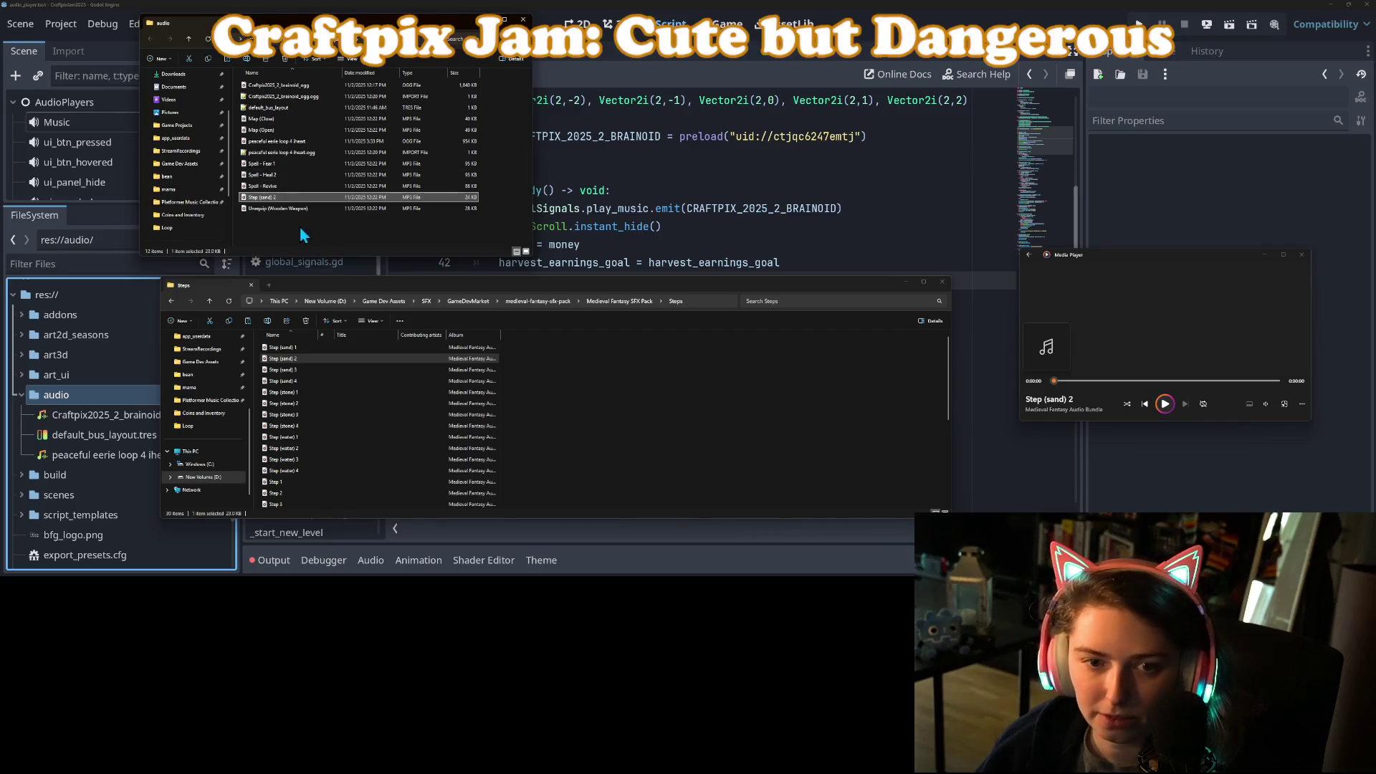
Rename the pasted Step (sand) 2 to btn_hover and Unequip (Wooden Weapon) to btn_pressed.
{"action": "left_click", "coordinate": [276, 197]}
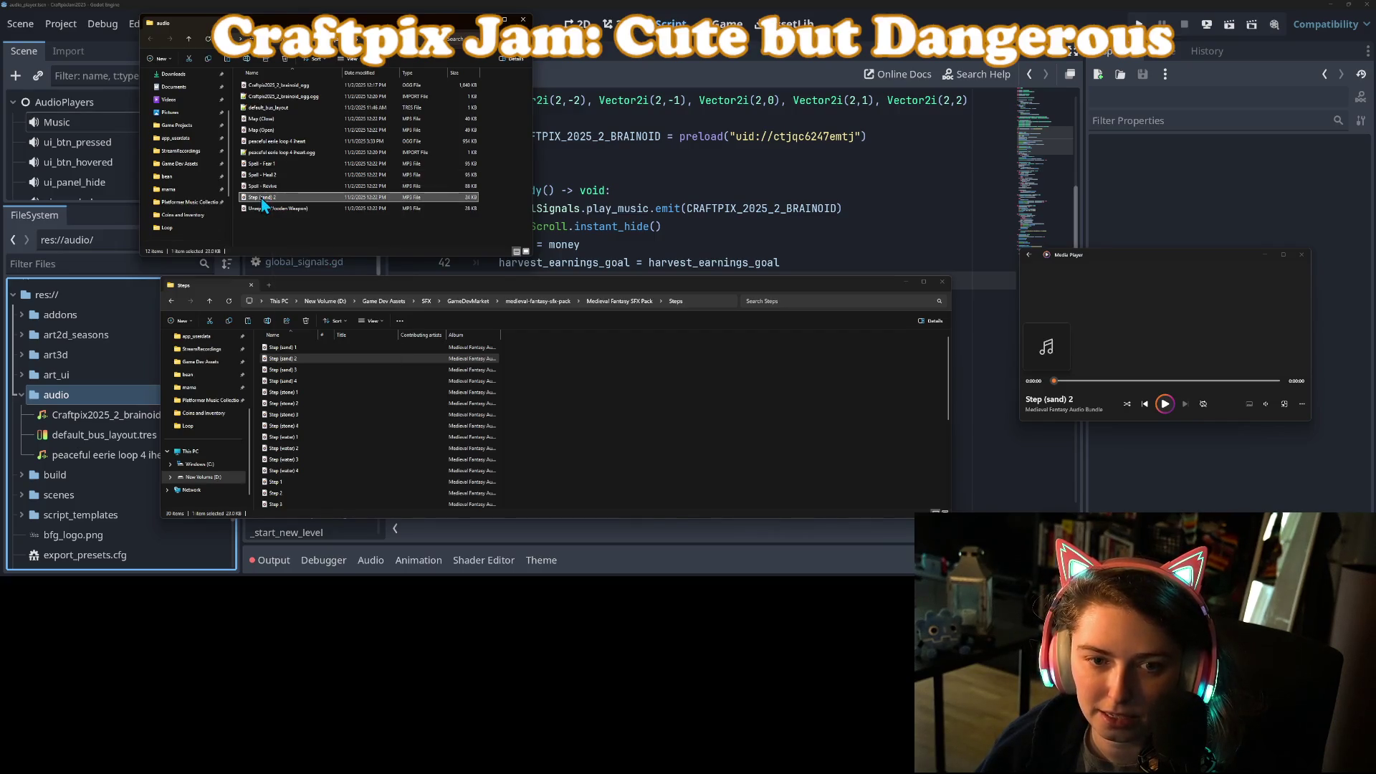
{"action": "right_click", "coordinate": [263, 199]}
{"action": "left_click", "coordinate": [320, 208]}
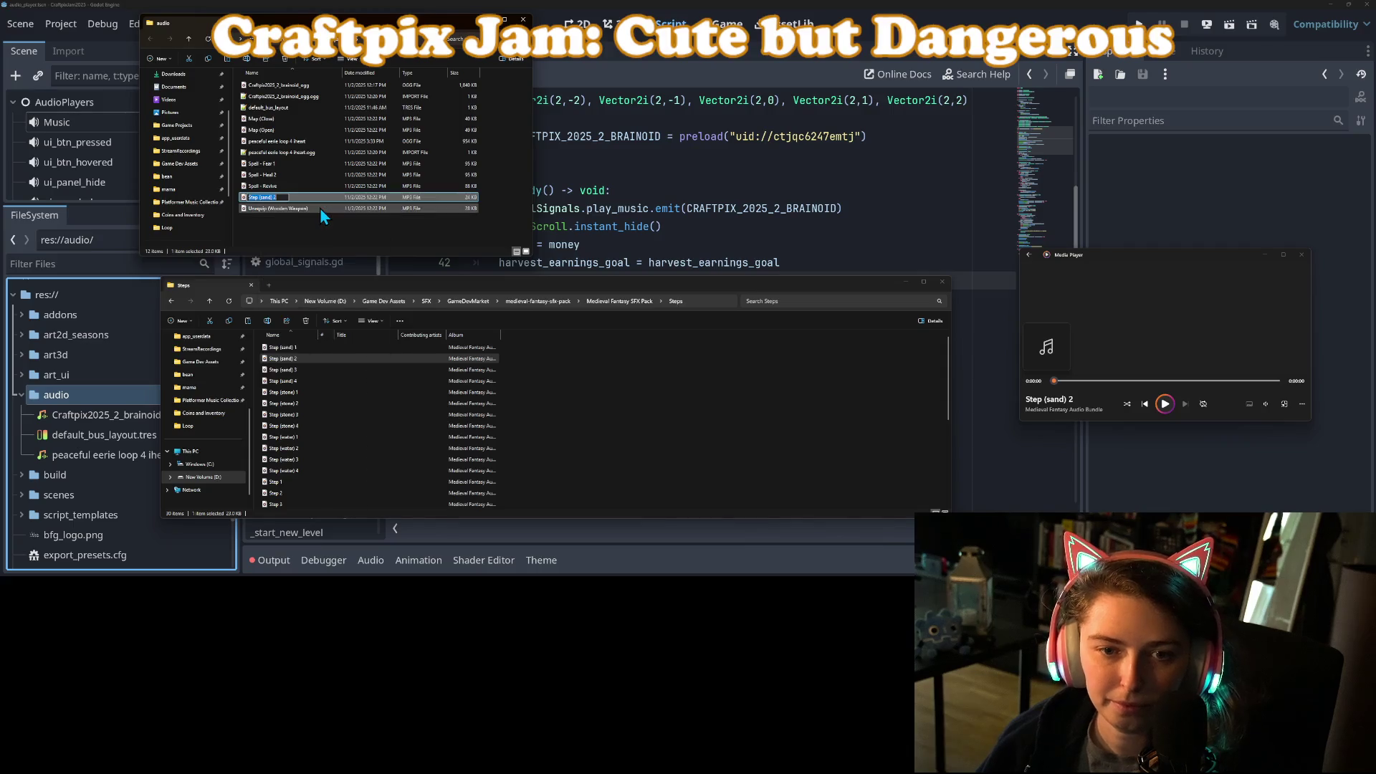
{"action": "type", "text": "btn_"}
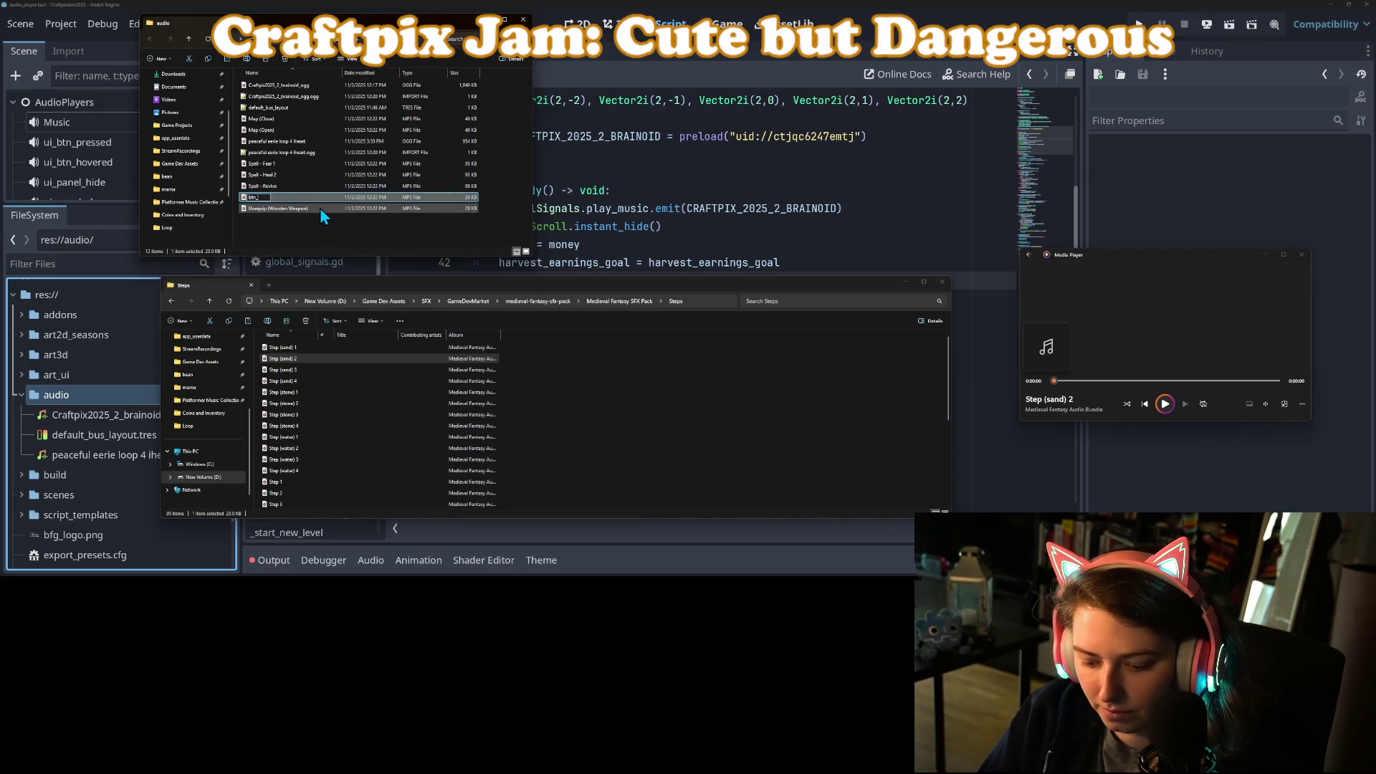
{"action": "type", "text": "r"}
{"action": "key", "text": "Return"}
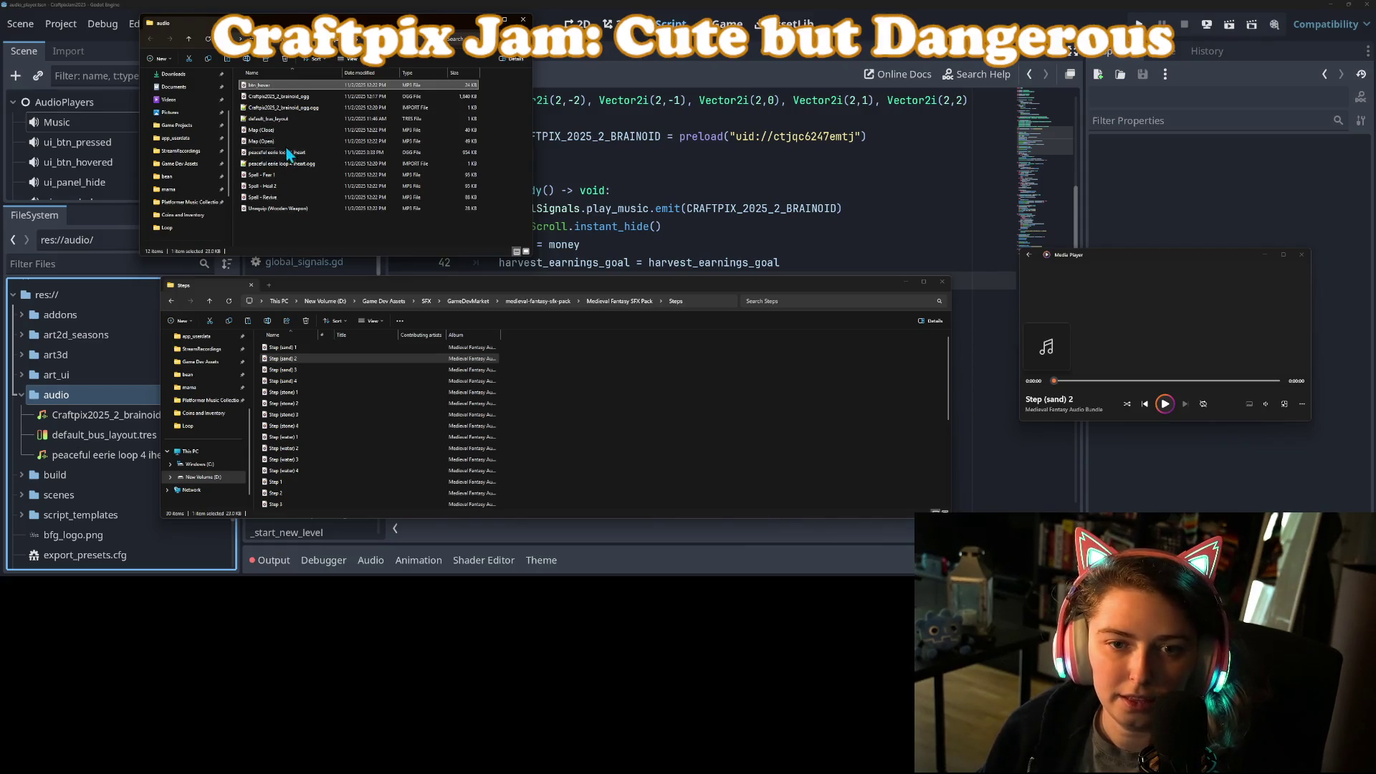
{"action": "right_click", "coordinate": [304, 208]}
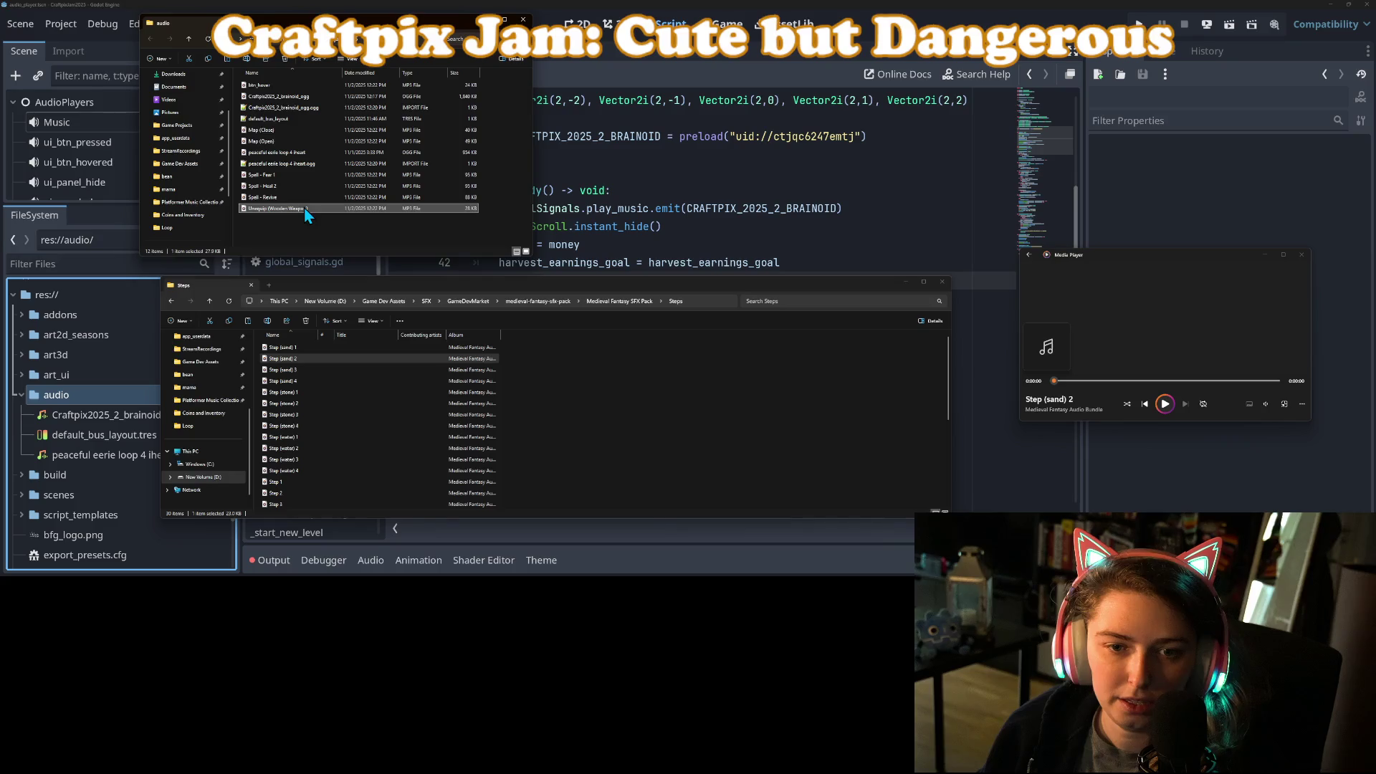
{"action": "left_click", "coordinate": [377, 218]}
{"action": "type", "text": "btn_pressed"}
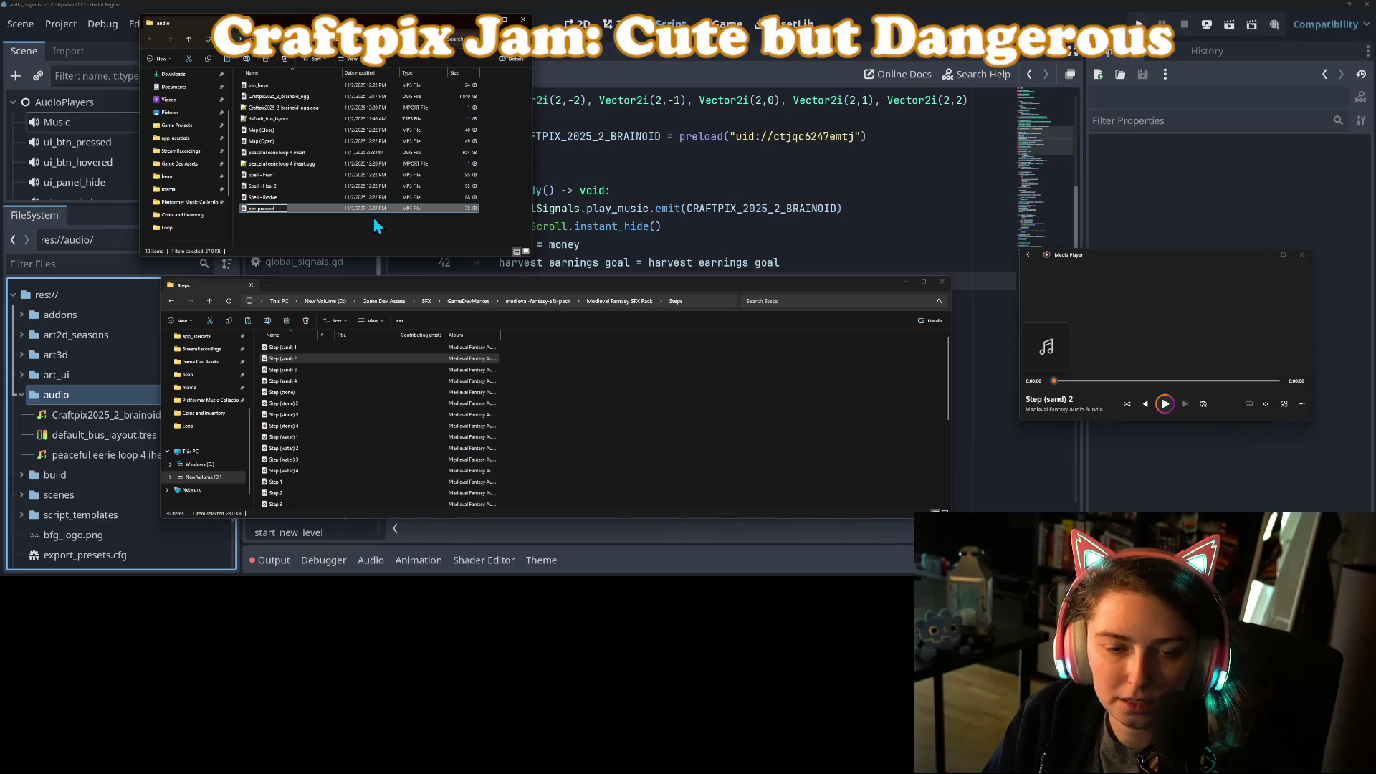
{"action": "key", "text": "Return"}
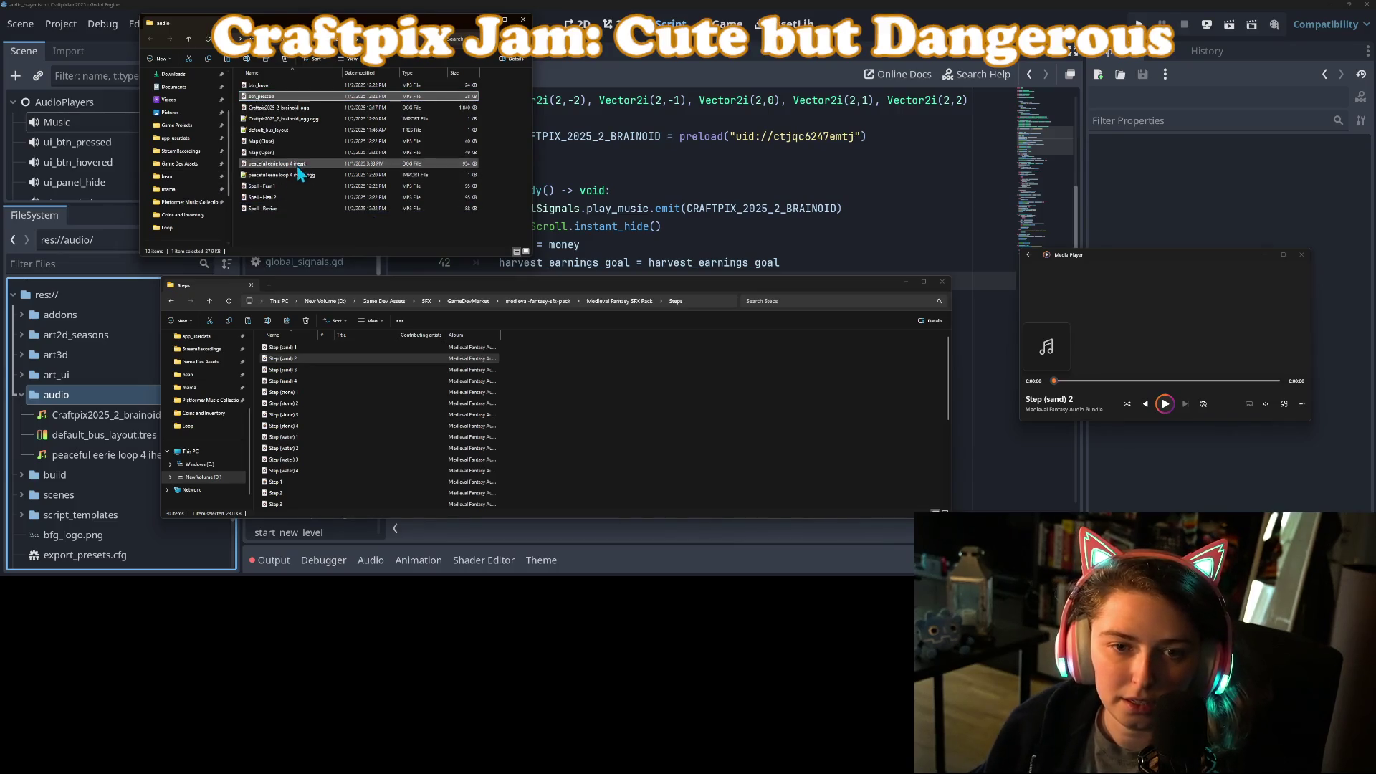
{"action": "left_click", "coordinate": [314, 231]}
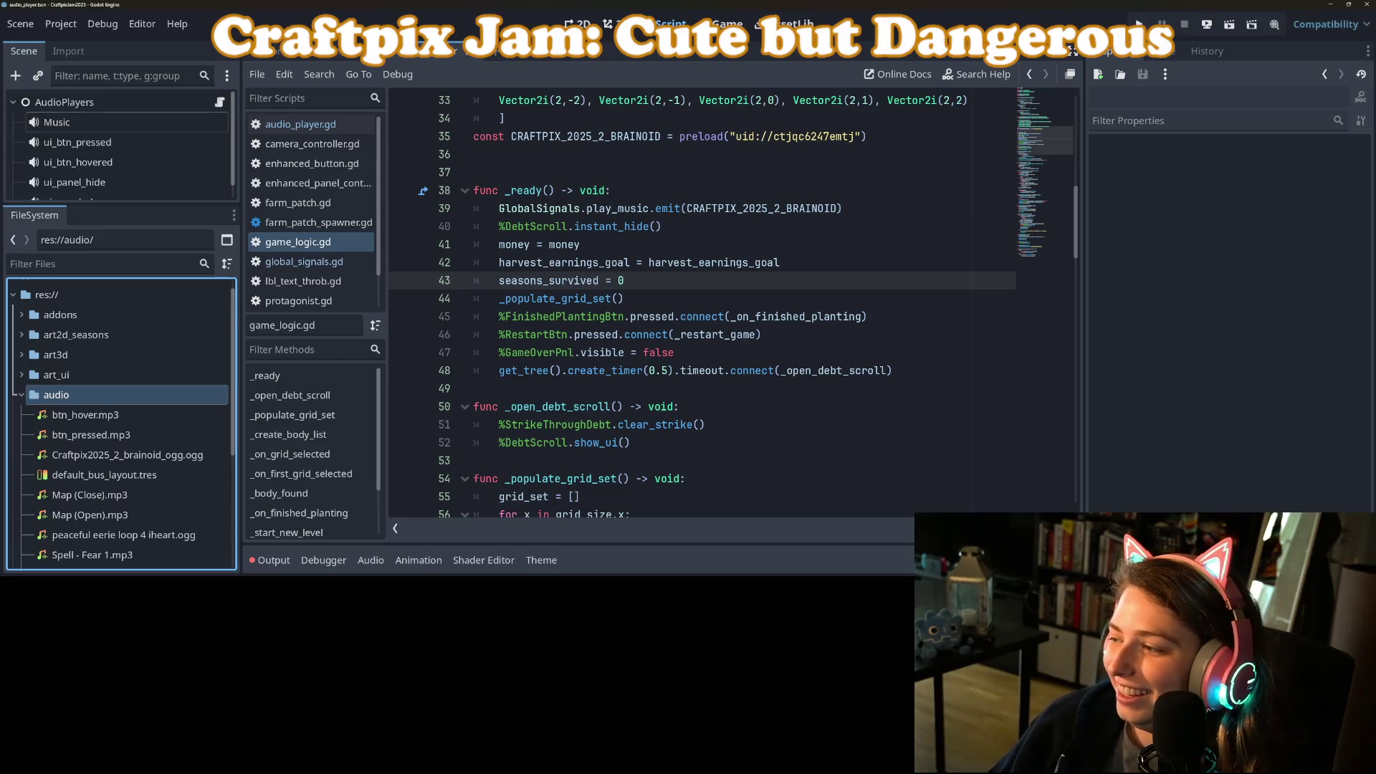
Assign btn_pressed.mp3 to the ui_btn_pressed player and preview it.
{"action": "left_click", "coordinate": [740, 318]}
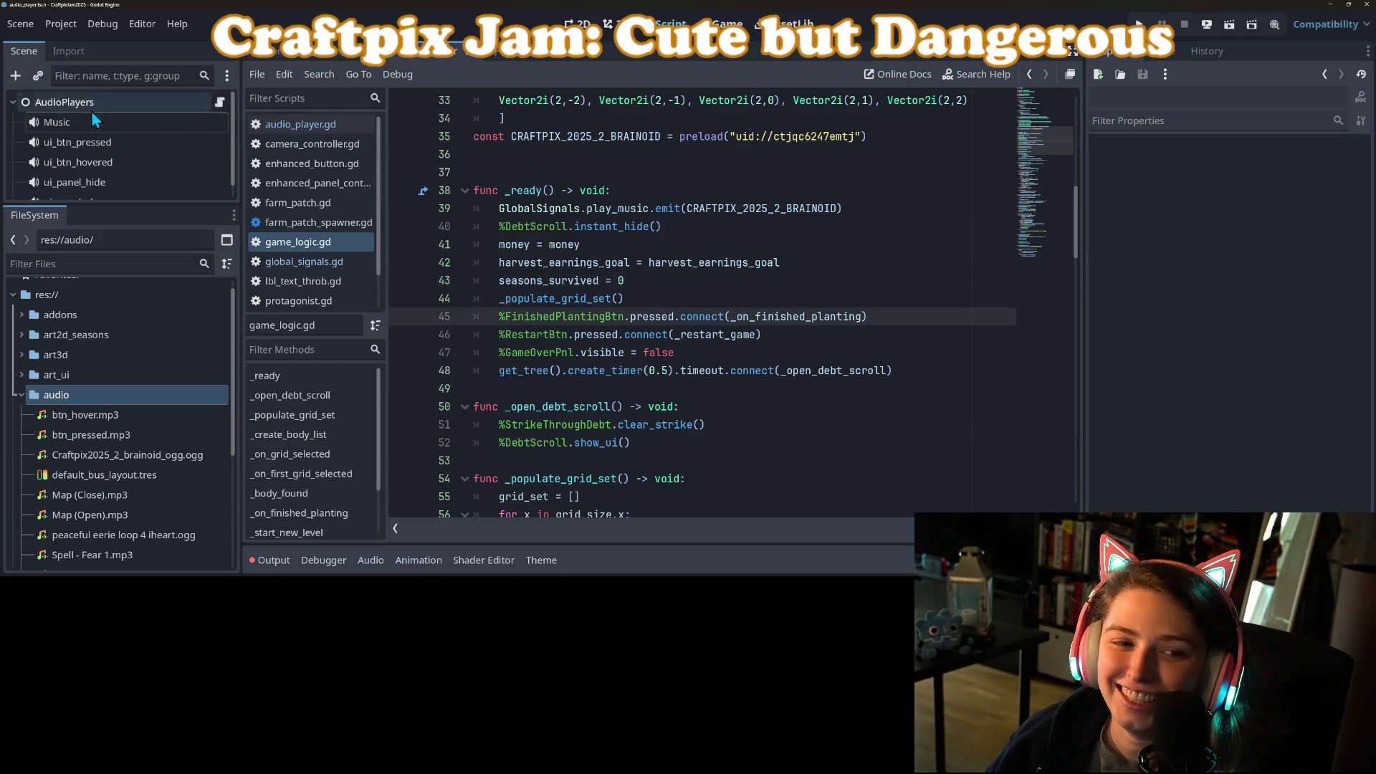
{"action": "left_click", "coordinate": [86, 142]}
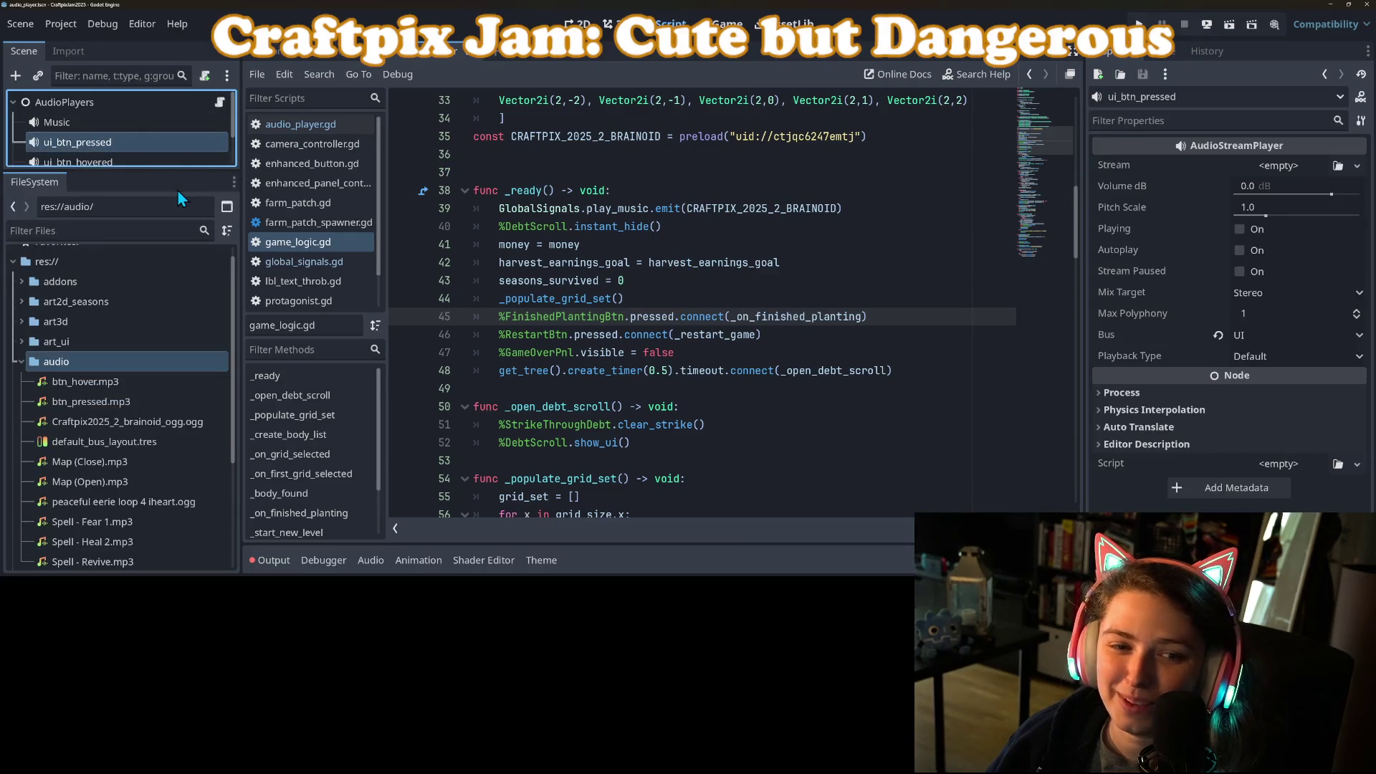
{"action": "left_click_drag", "start_coordinate": [163, 174], "coordinate": [157, 257]}
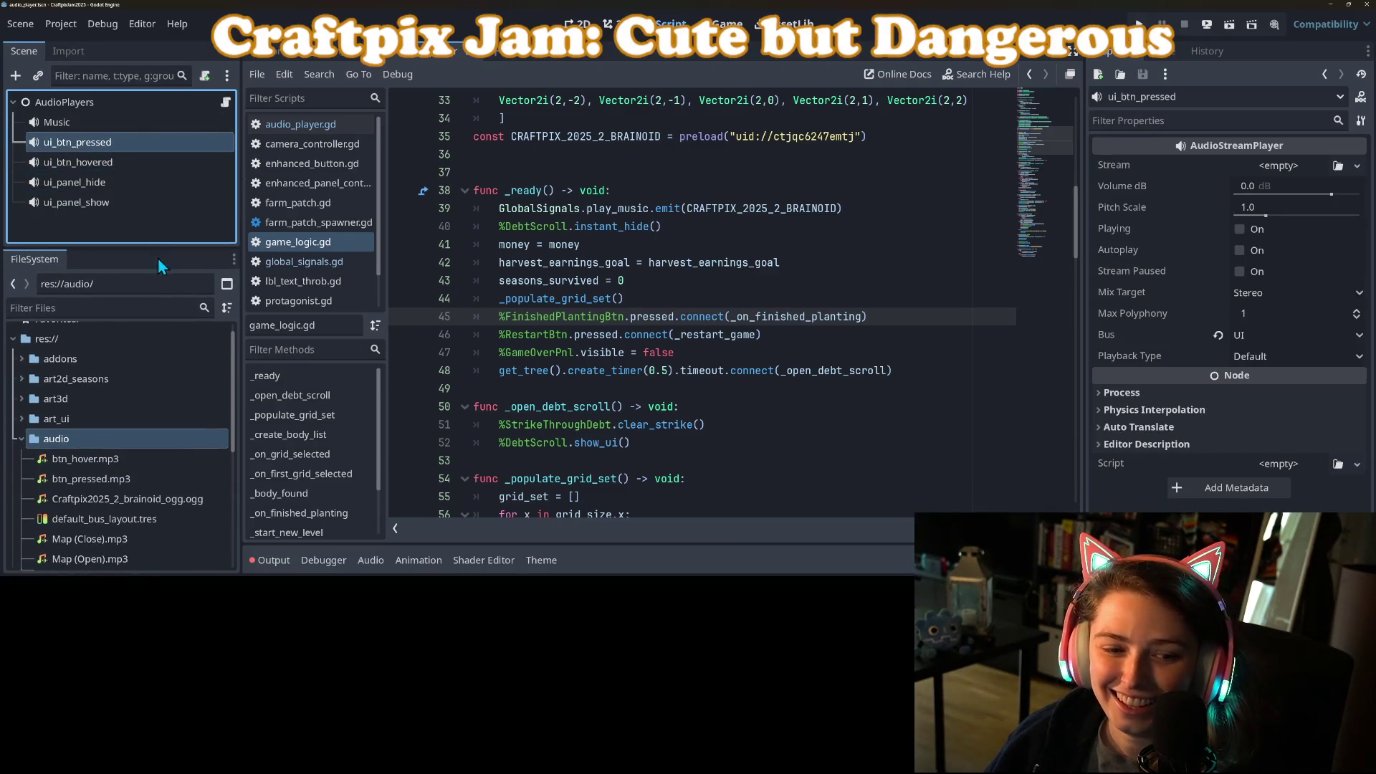
{"action": "scroll", "coordinate": [102, 419], "scroll_direction": "down", "scroll_amount": 2}
{"action": "mouse_move", "coordinate": [103, 393]}
{"action": "left_mouse_down"}
{"action": "mouse_move", "coordinate": [788, 281]}
{"action": "mouse_move", "coordinate": [1303, 166]}
{"action": "left_mouse_up"}
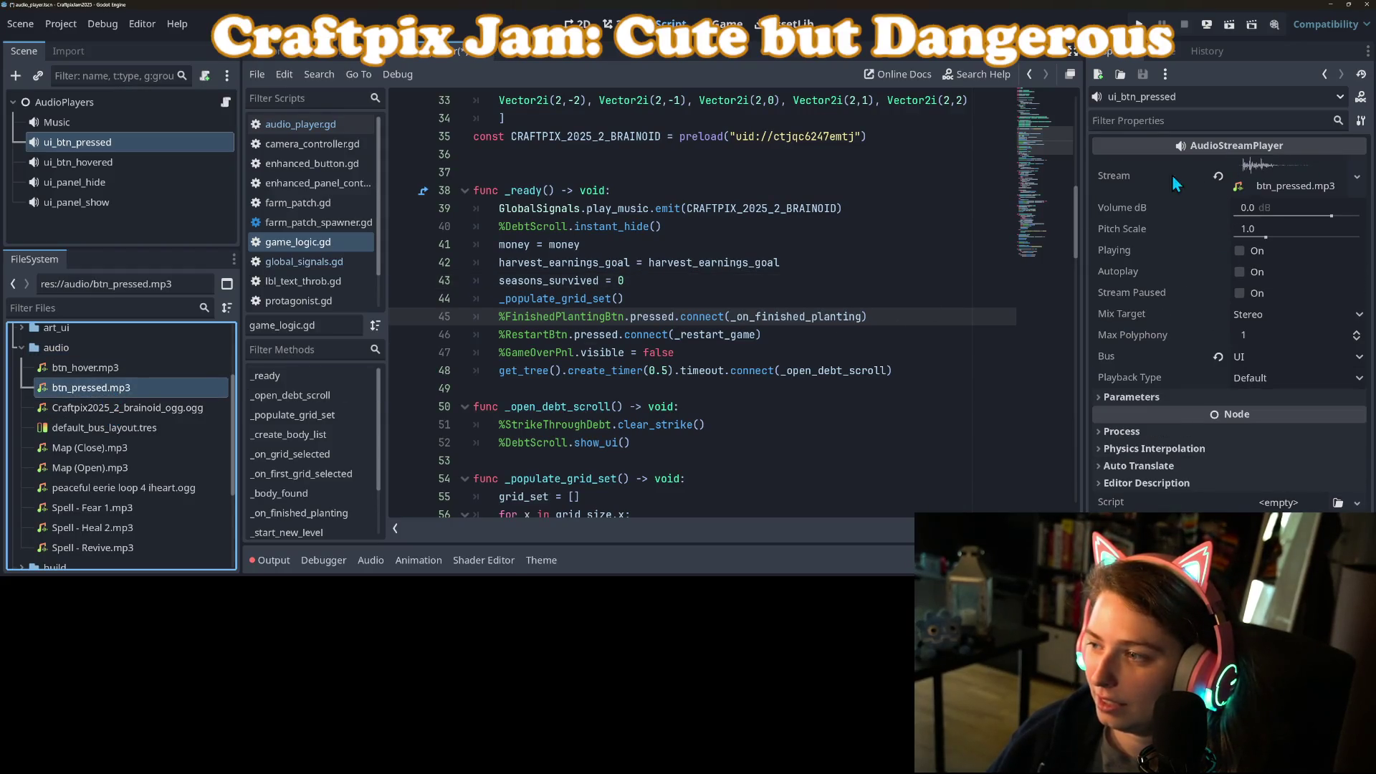
{"action": "left_click", "coordinate": [1240, 251]}
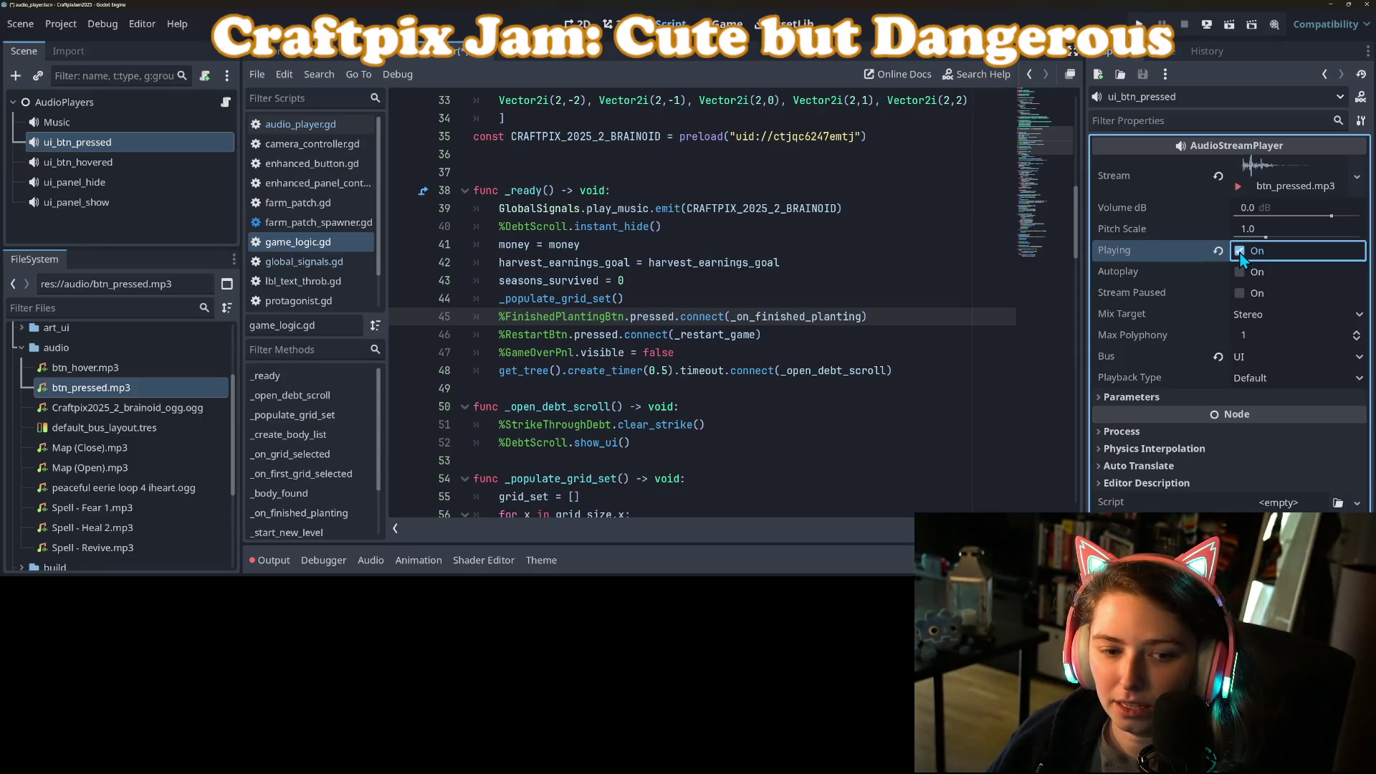
Assign btn_hover.mp3 to ui_btn_hovered and try it at 5 dB.
{"action": "double_click", "coordinate": [119, 164]}
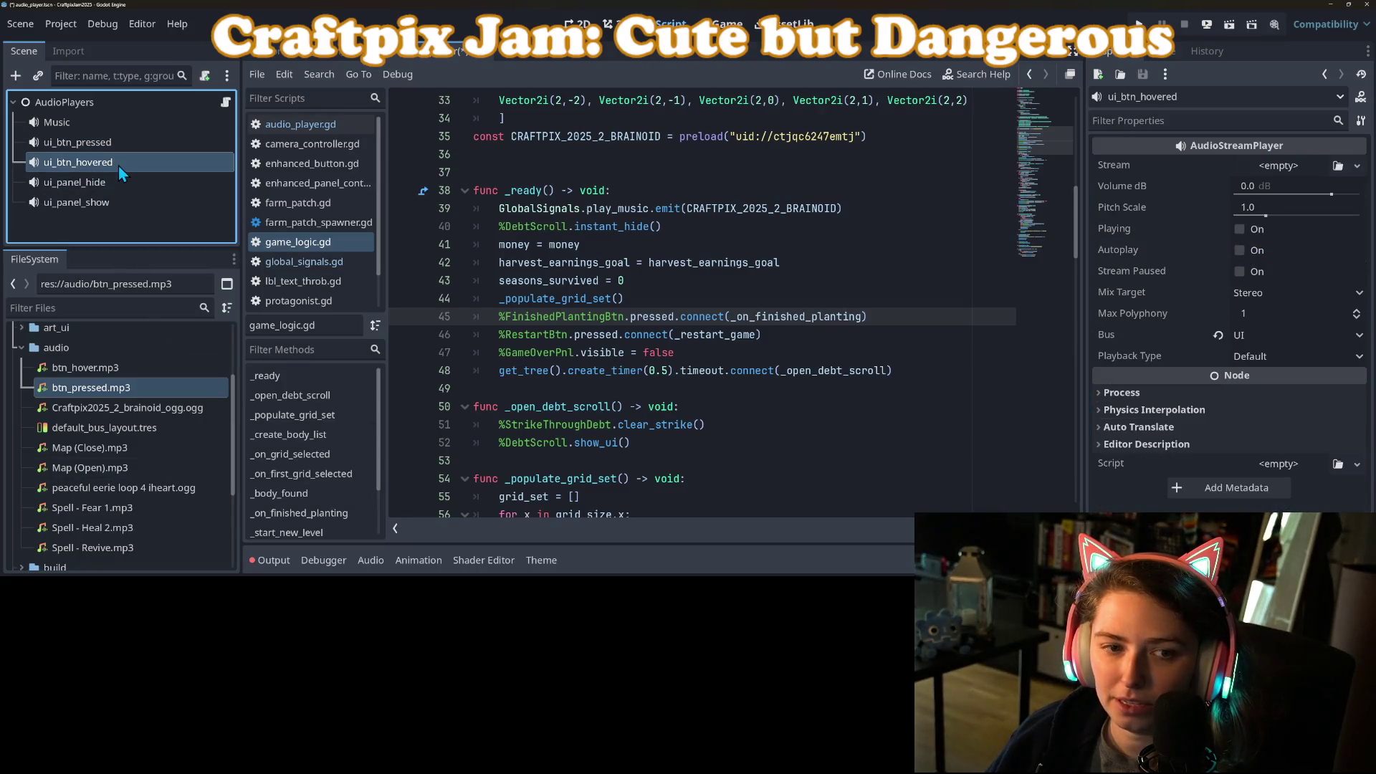
{"action": "key", "text": "Return"}
{"action": "mouse_move", "coordinate": [85, 368]}
{"action": "left_mouse_down"}
{"action": "mouse_move", "coordinate": [387, 362]}
{"action": "mouse_move", "coordinate": [1263, 179]}
{"action": "left_mouse_up"}
{"action": "left_click", "coordinate": [1240, 251]}
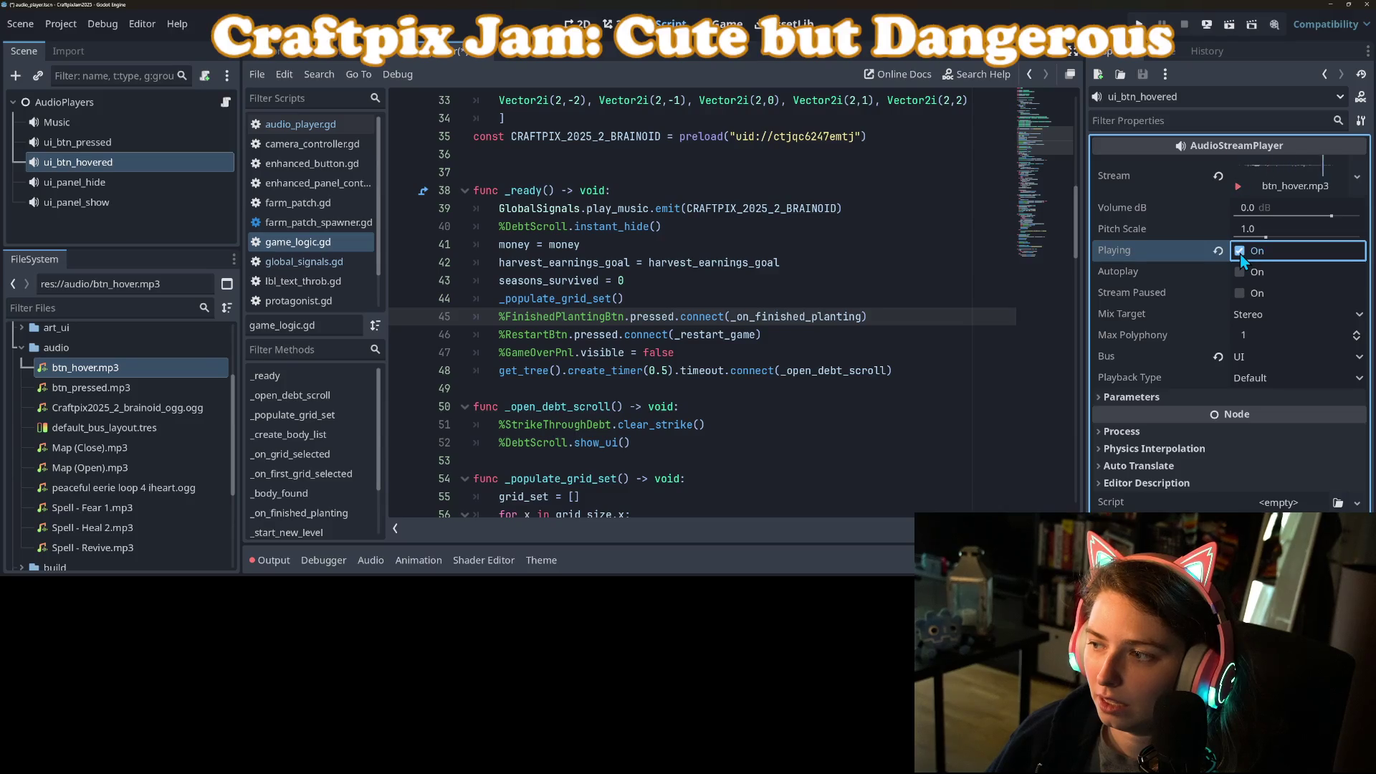
{"action": "left_click", "coordinate": [1262, 208]}
{"action": "type", "text": "5"}
{"action": "key", "text": "Return"}
{"action": "left_click", "coordinate": [1240, 251]}
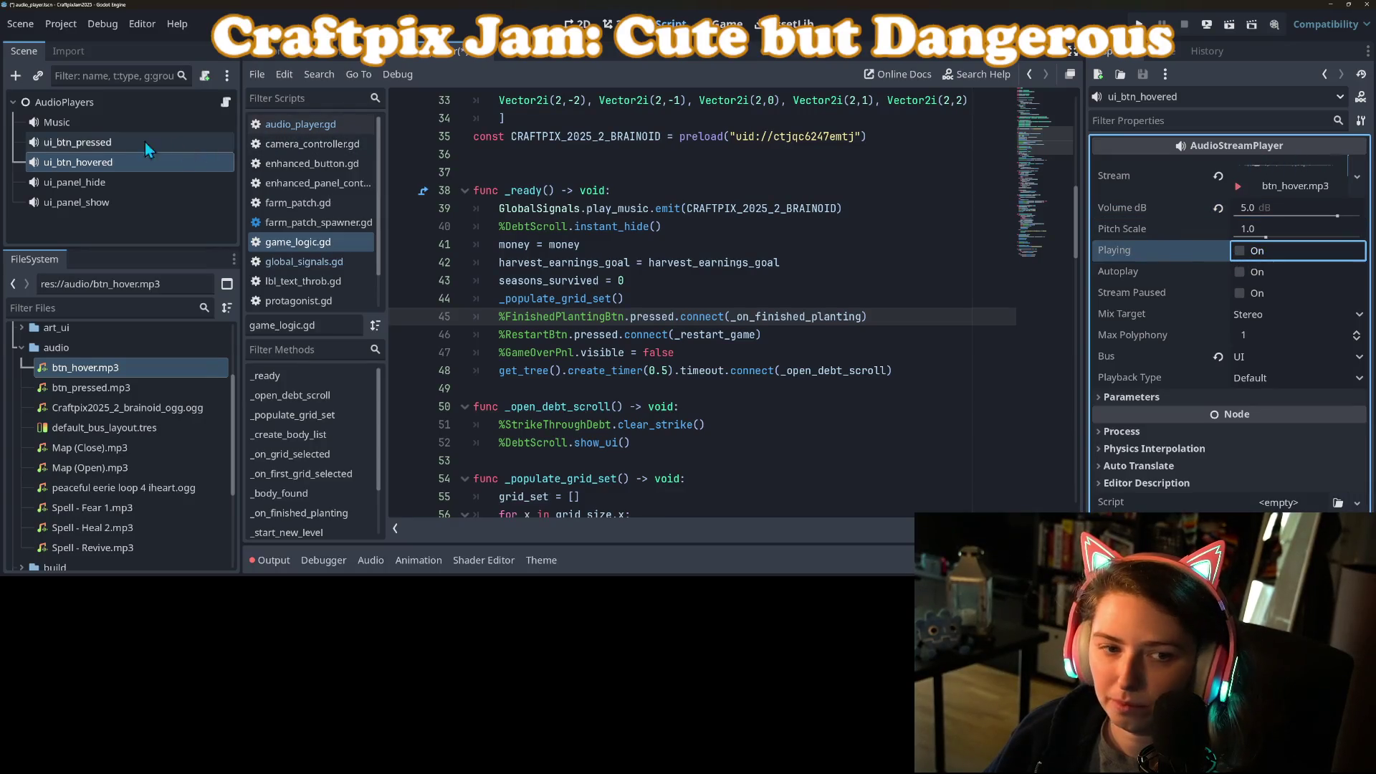
Compare against the pressed sound and settle the hover volume at 12.0 dB.
{"action": "left_click", "coordinate": [75, 142]}
{"action": "left_click", "coordinate": [1253, 254]}
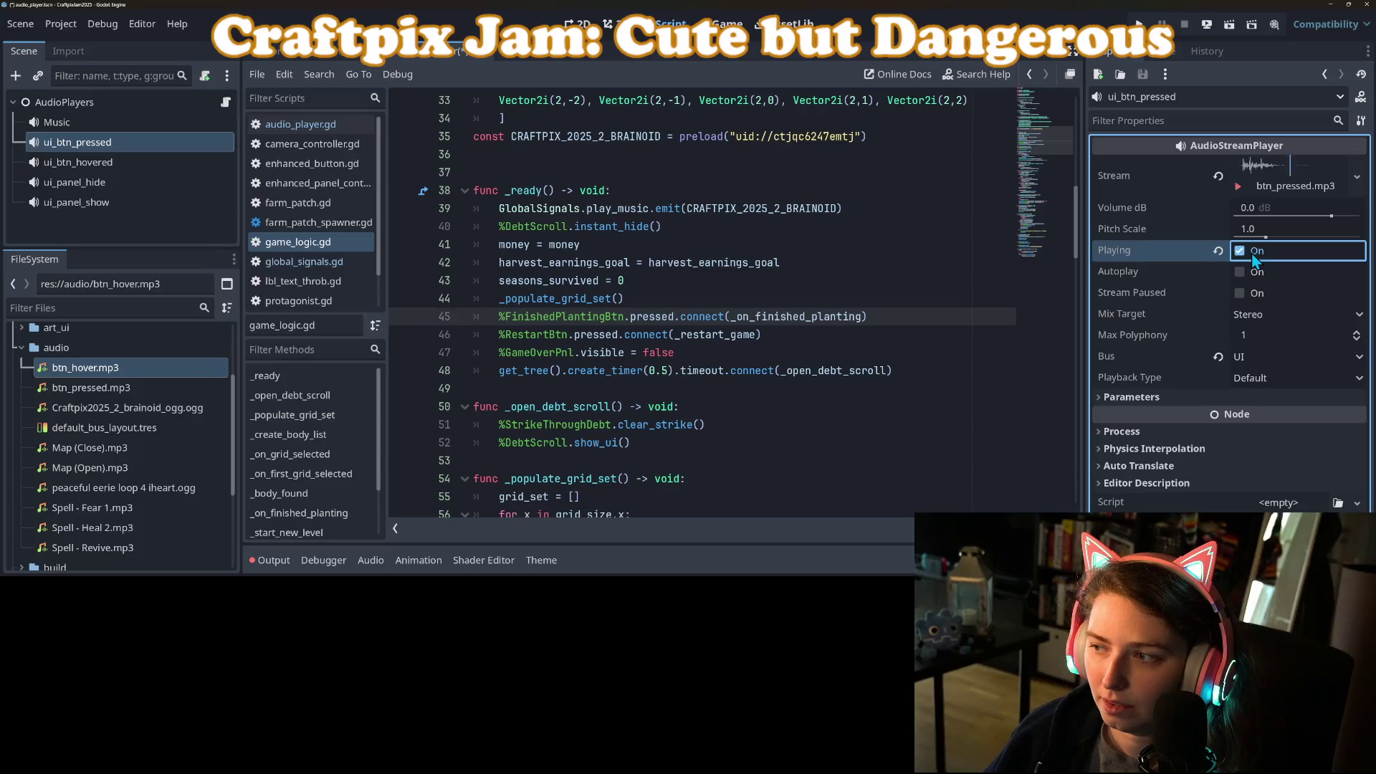
{"action": "left_click", "coordinate": [118, 162]}
{"action": "left_click", "coordinate": [1277, 204]}
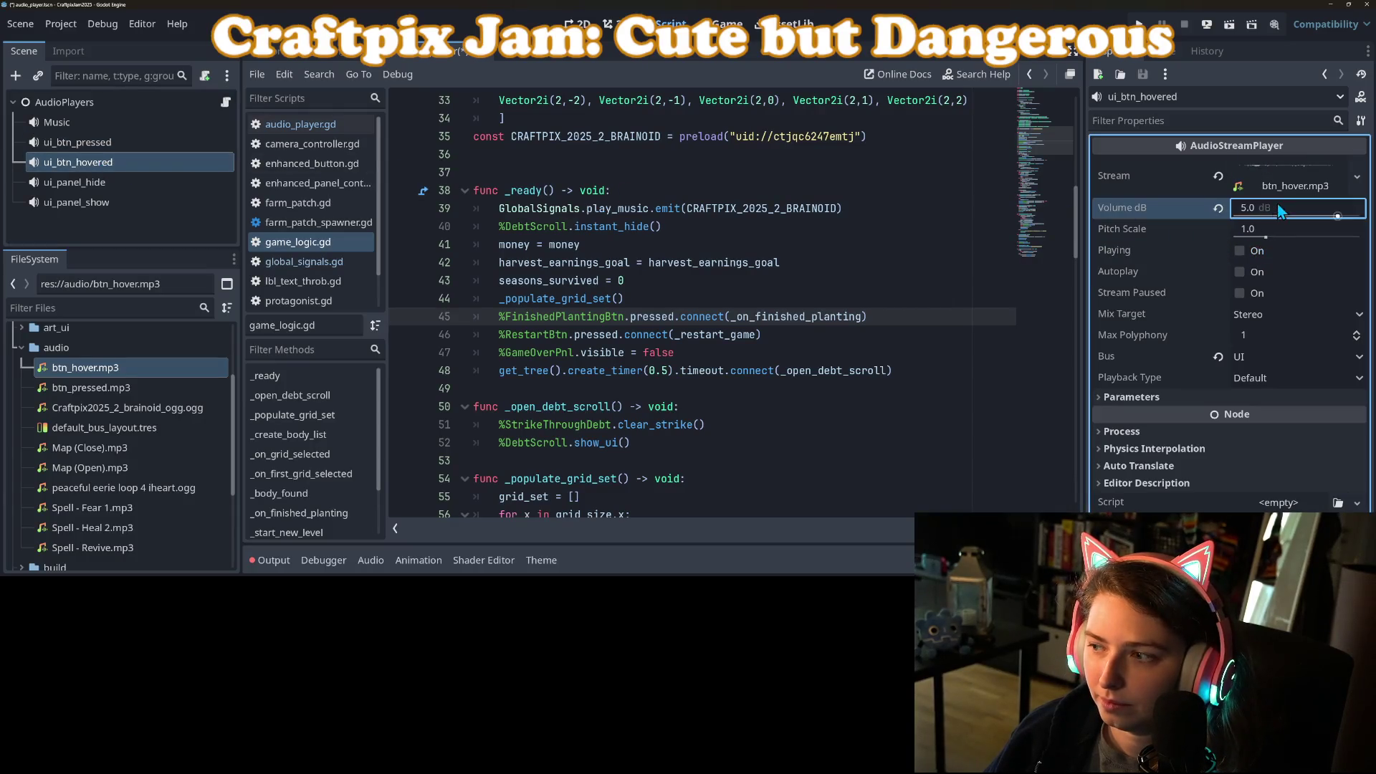
{"action": "key", "text": "Return"}
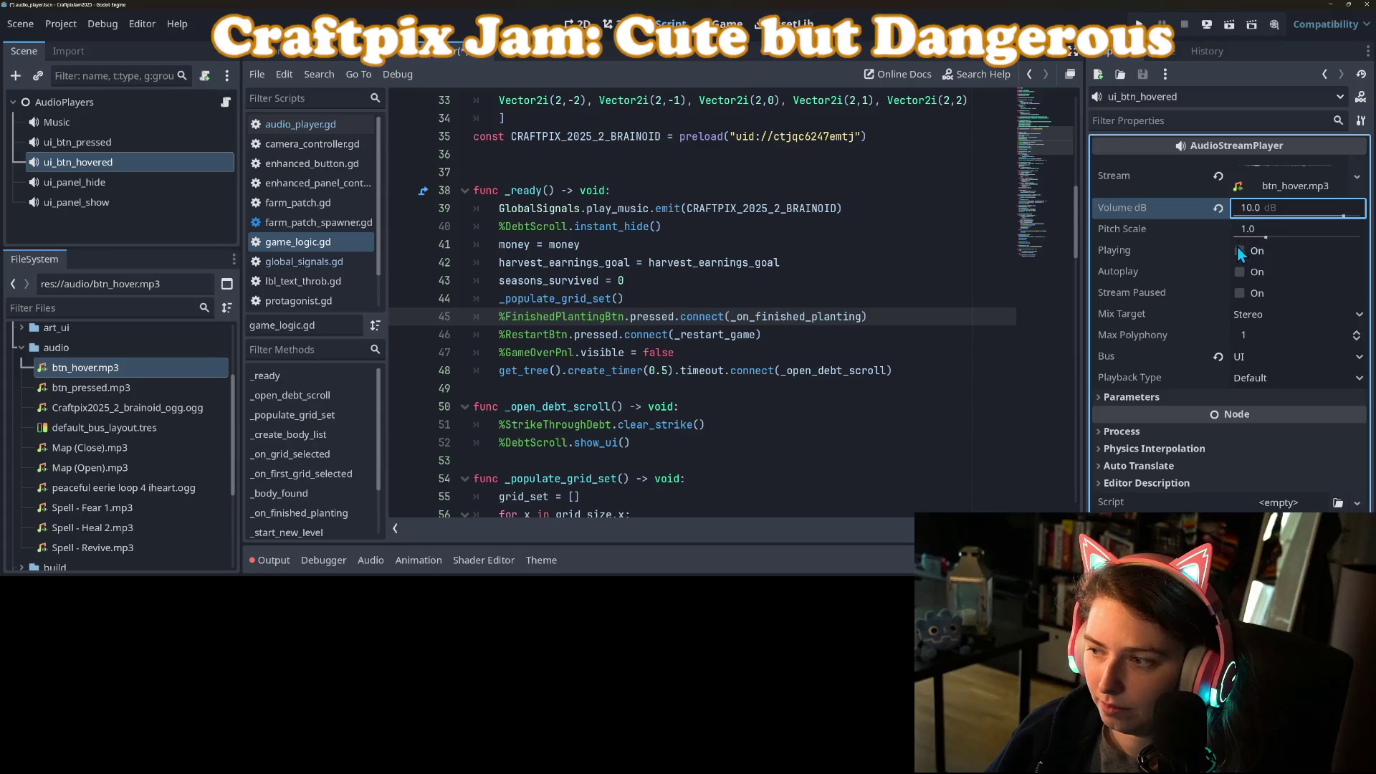
{"action": "left_click", "coordinate": [1239, 251]}
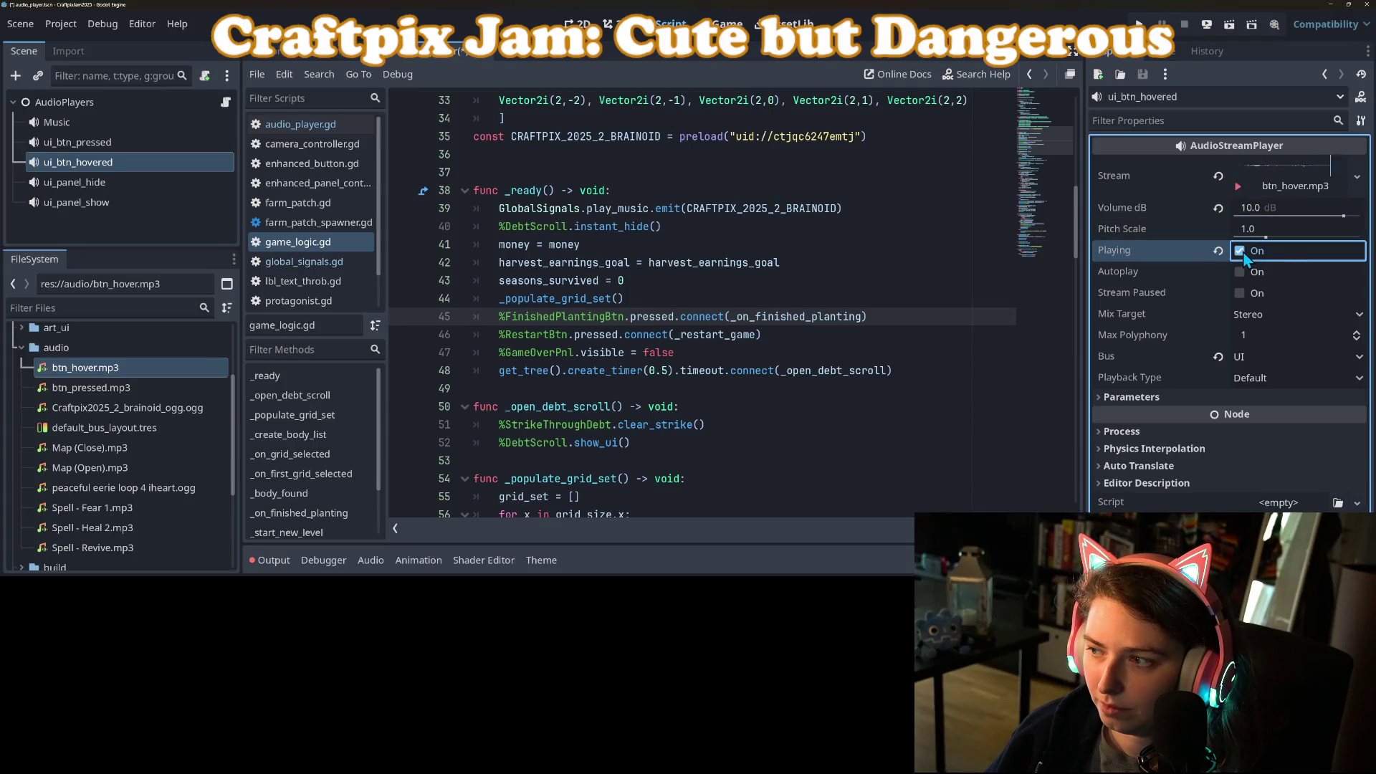
{"action": "mouse_move", "coordinate": [1258, 211]}
{"action": "left_mouse_down"}
{"action": "mouse_move", "coordinate": [1278, 213]}
{"action": "mouse_move", "coordinate": [1260, 217]}
{"action": "left_mouse_up"}
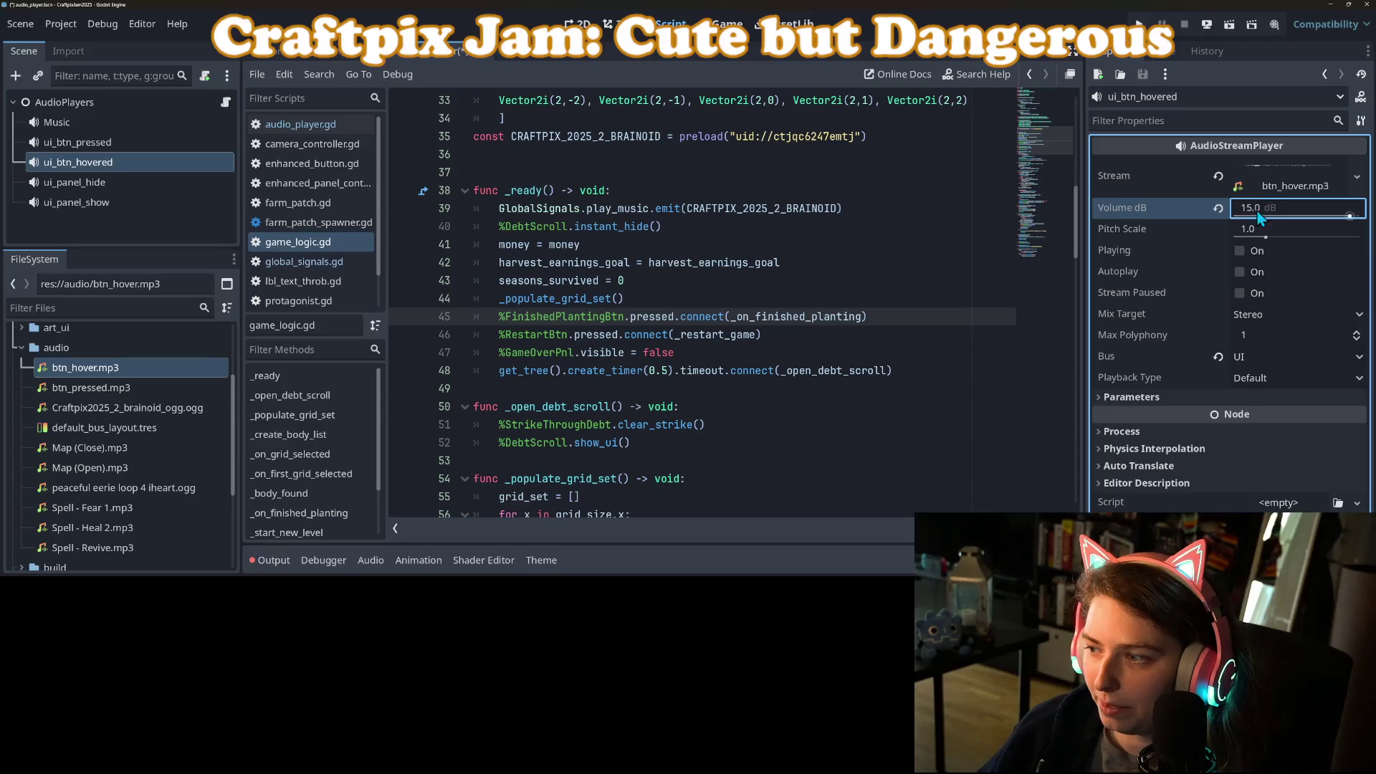
{"action": "left_click", "coordinate": [1240, 250]}
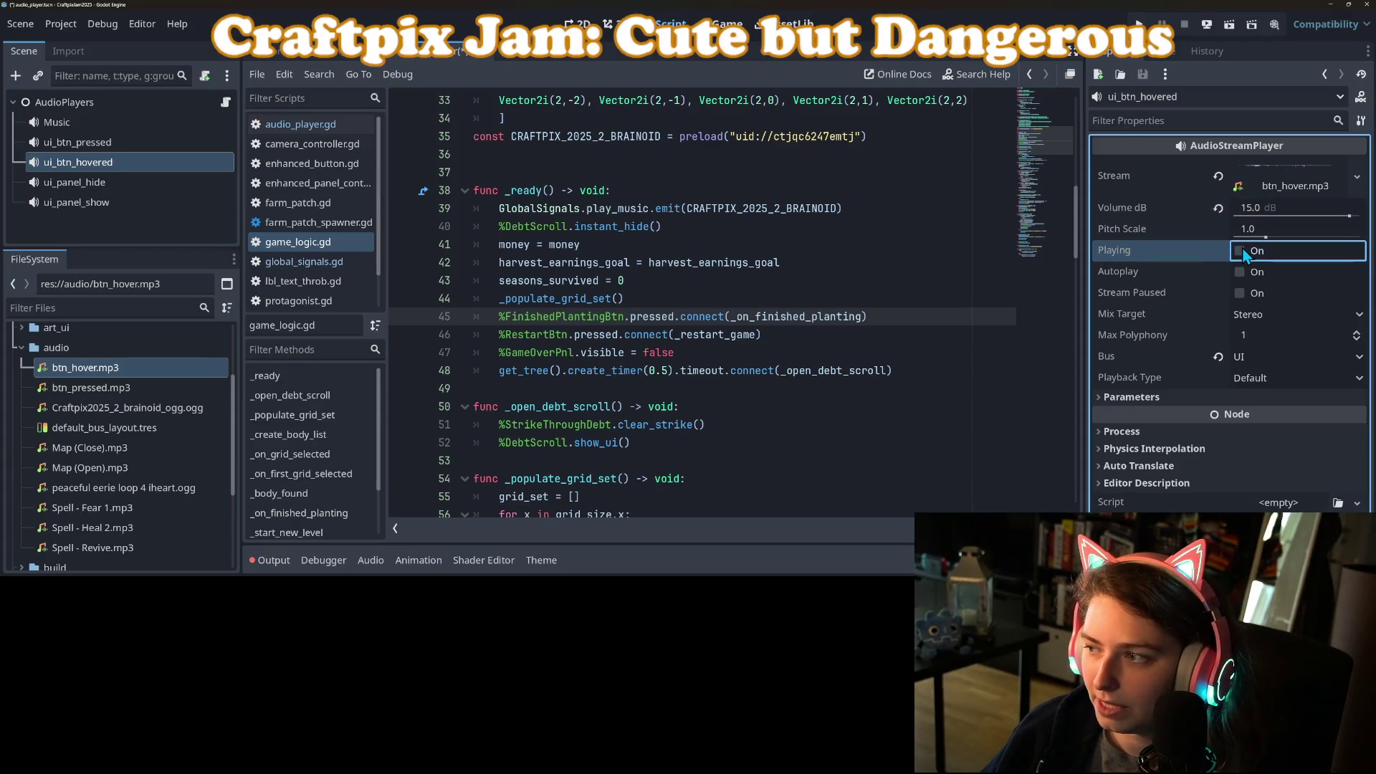
{"action": "left_click", "coordinate": [1263, 209]}
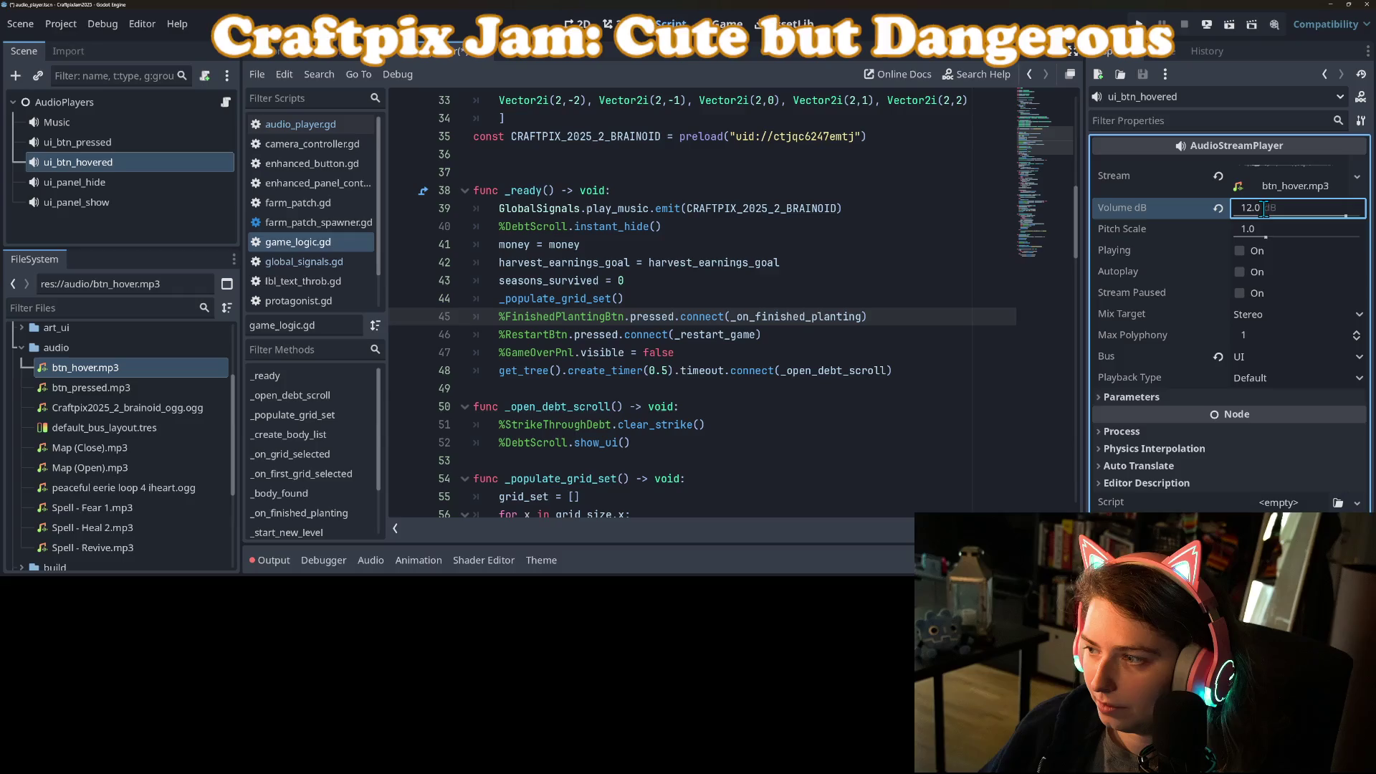
{"action": "left_click", "coordinate": [1258, 250]}
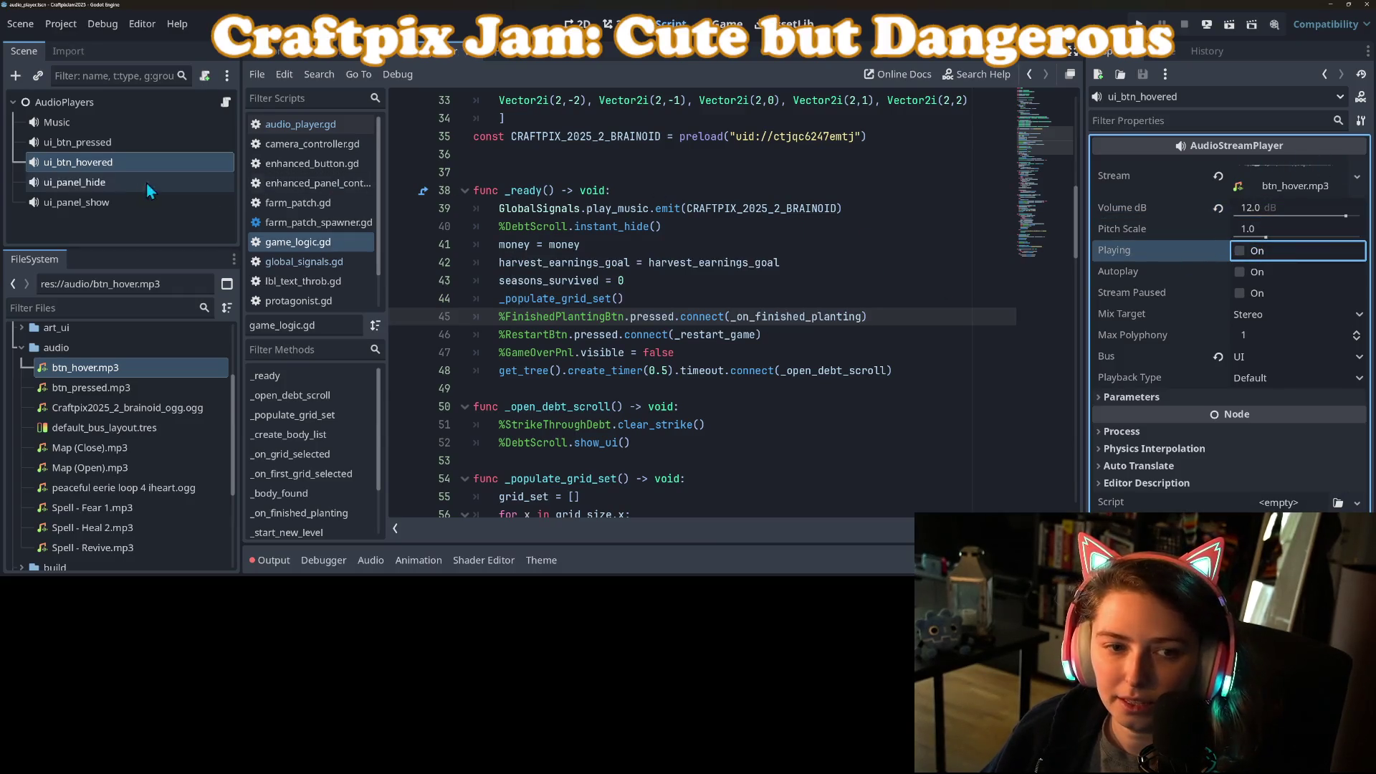
Give ui_panel_hide the Map (Close).mp3 sound at 5.0 dB.
{"action": "left_click", "coordinate": [101, 184]}
{"action": "mouse_move", "coordinate": [158, 449]}
{"action": "left_mouse_down"}
{"action": "mouse_move", "coordinate": [1315, 179]}
{"action": "mouse_move", "coordinate": [1290, 178]}
{"action": "left_mouse_up"}
{"action": "left_click", "coordinate": [1239, 251]}
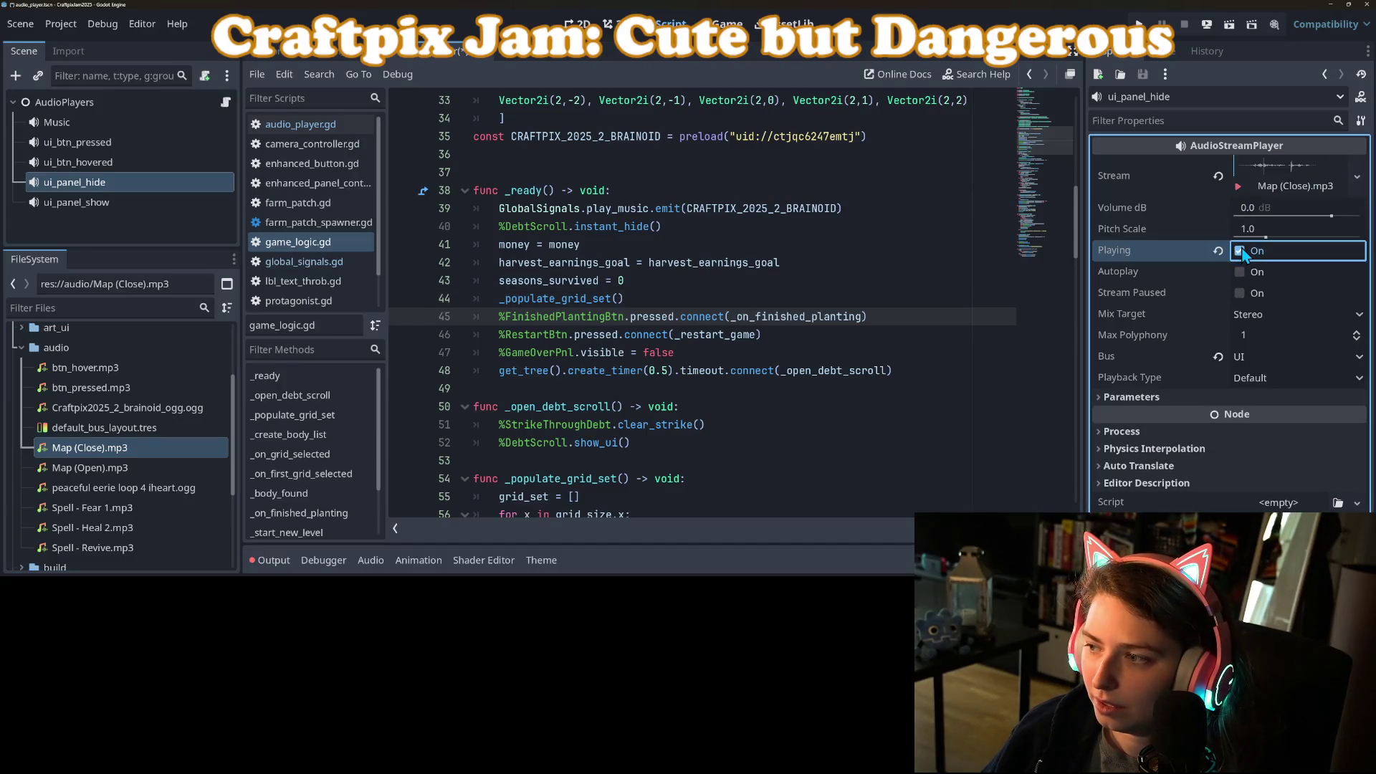
{"action": "left_click_drag", "start_coordinate": [1267, 208], "coordinate": [1311, 208]}
{"action": "left_click", "coordinate": [1256, 251]}
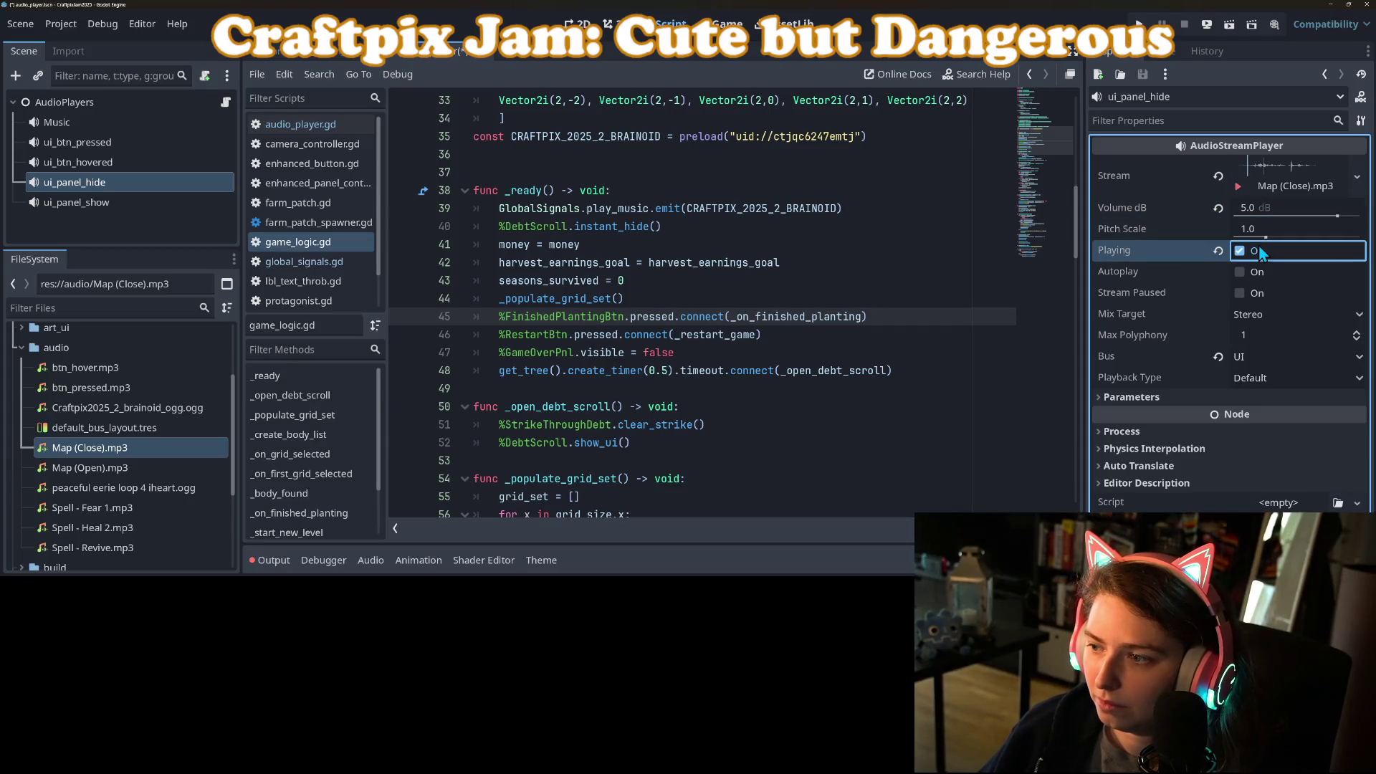
Give ui_panel_show the Map (Open).mp3 sound at 5.0 dB.
{"action": "left_click", "coordinate": [62, 203]}
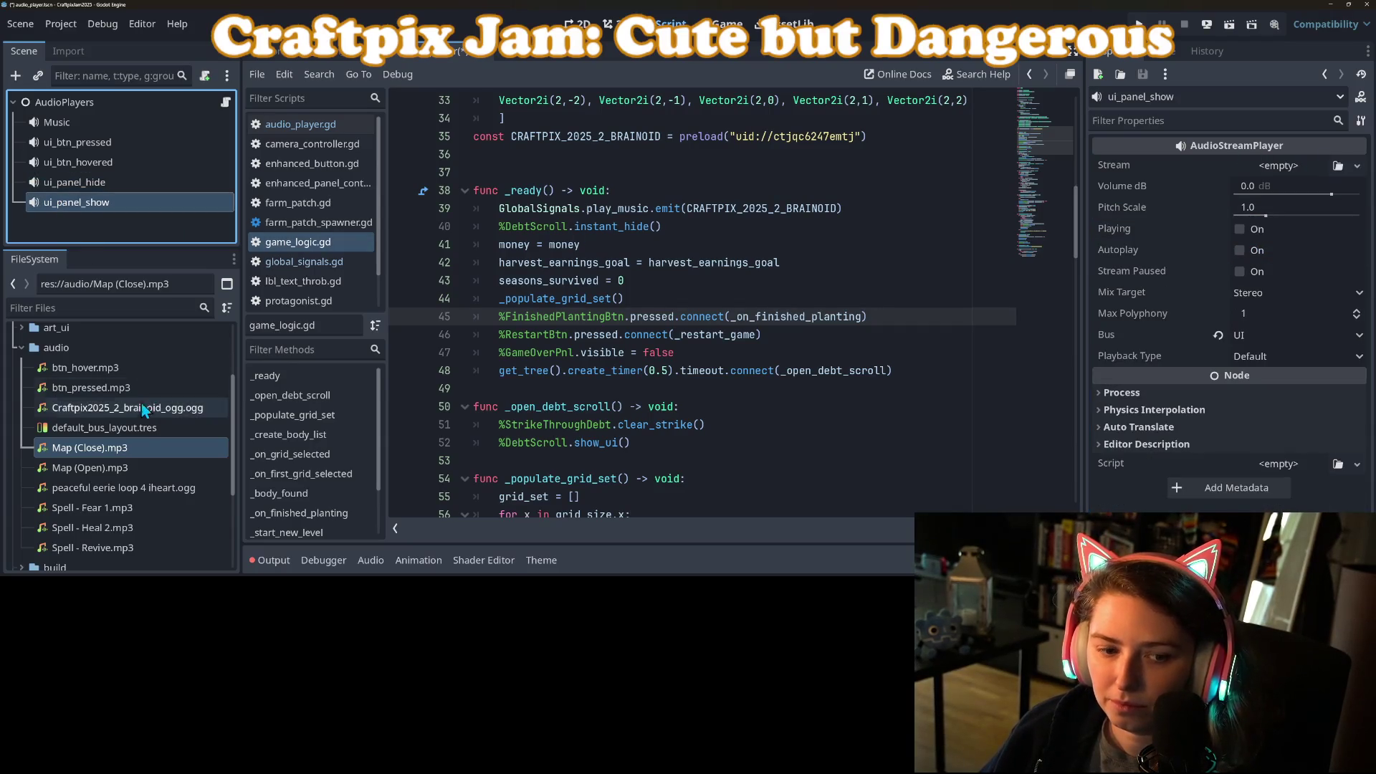
{"action": "mouse_move", "coordinate": [108, 467]}
{"action": "left_mouse_down"}
{"action": "mouse_move", "coordinate": [181, 464]}
{"action": "mouse_move", "coordinate": [1258, 146]}
{"action": "mouse_move", "coordinate": [1253, 178]}
{"action": "left_mouse_up"}
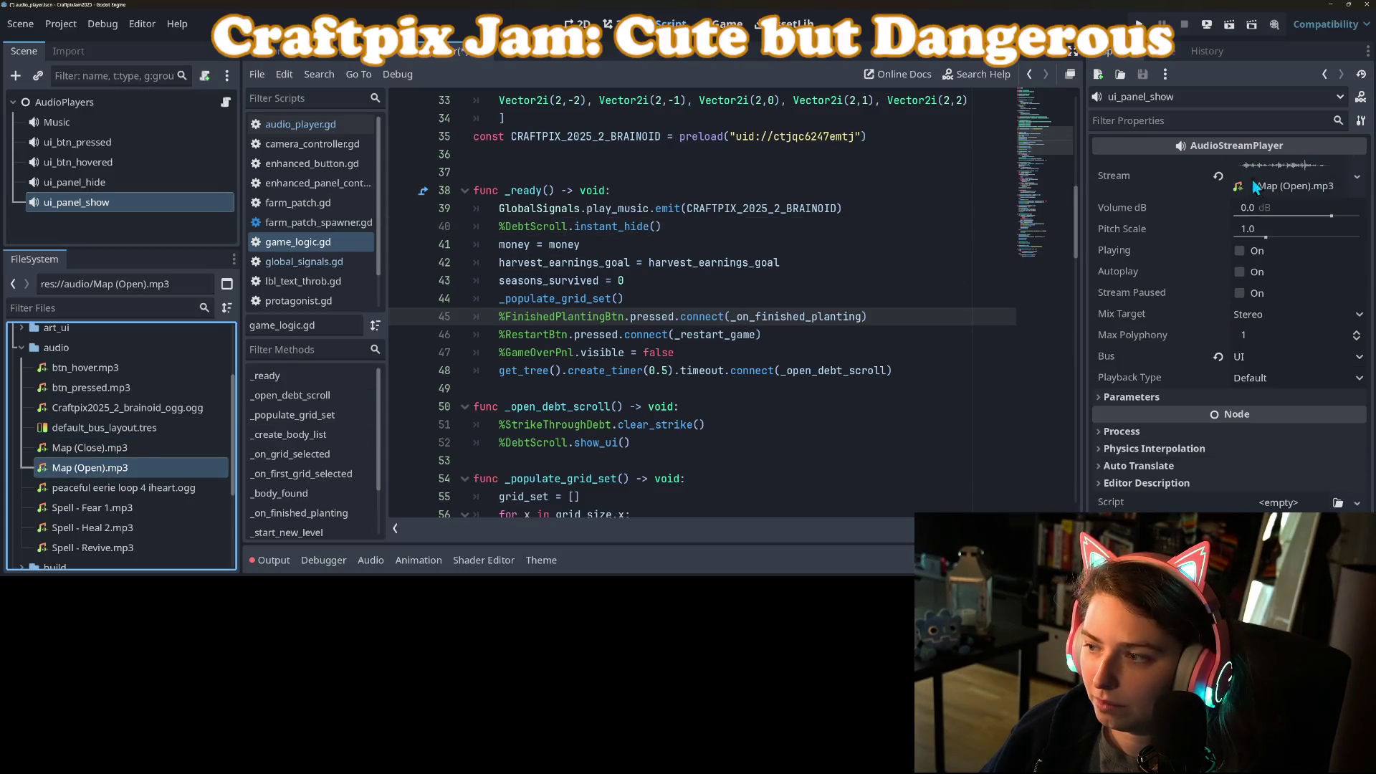
{"action": "left_click", "coordinate": [1242, 252]}
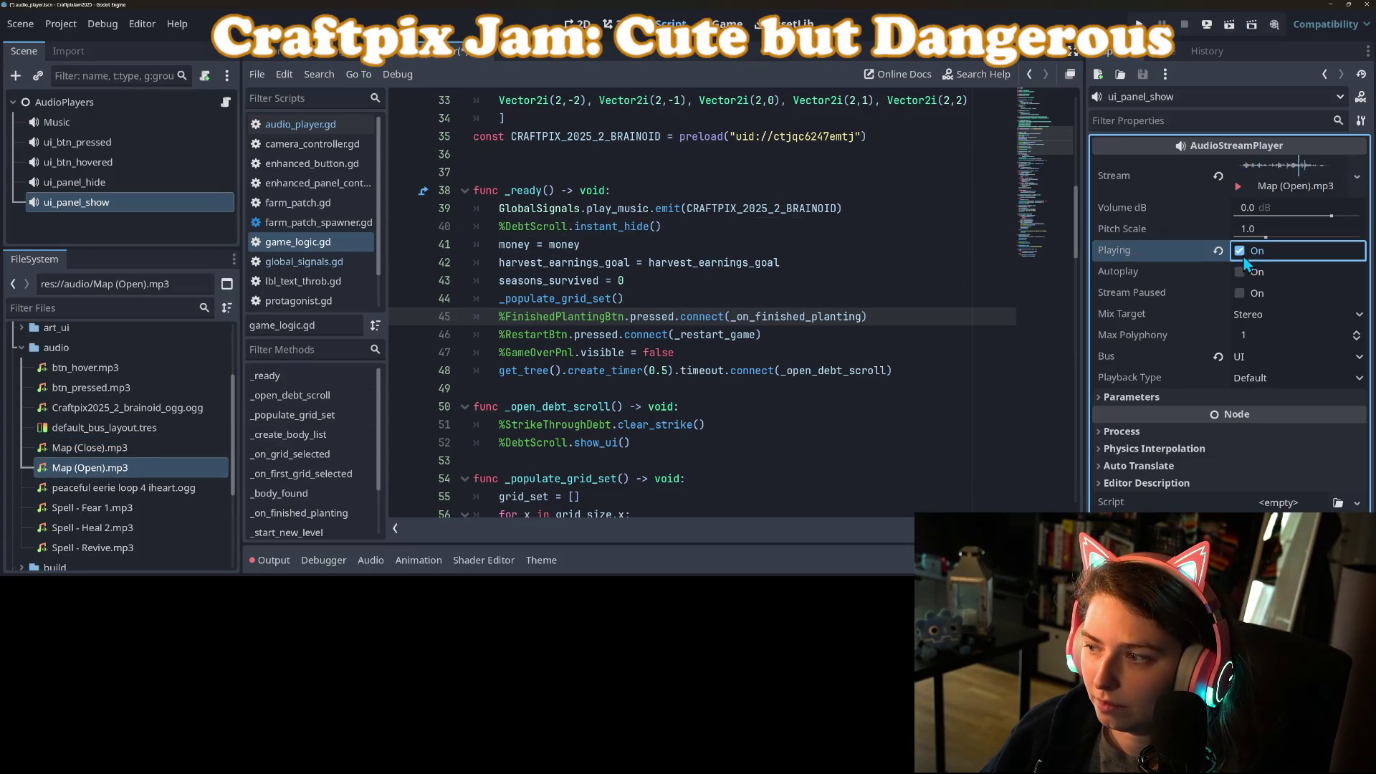
{"action": "left_click", "coordinate": [1262, 207]}
{"action": "type", "text": "5"}
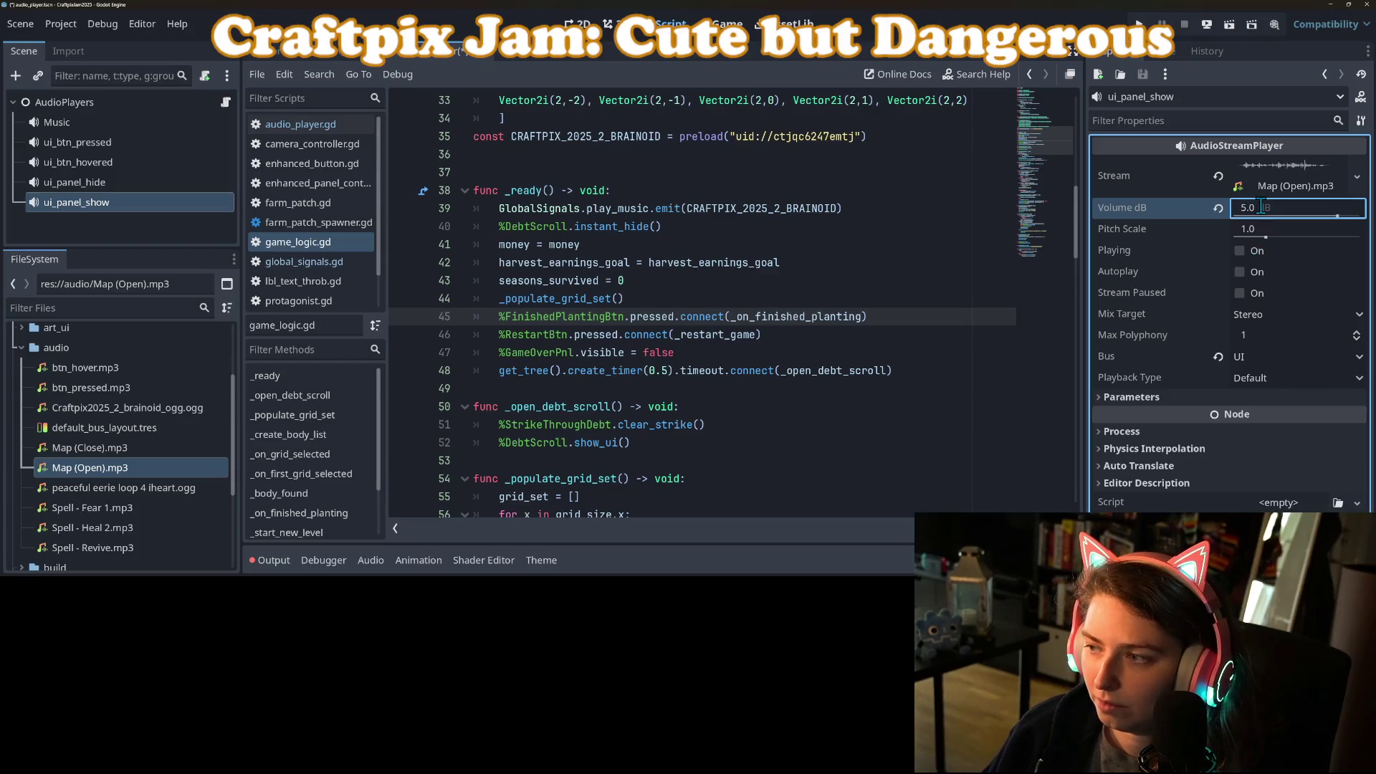
{"action": "left_click", "coordinate": [1257, 250]}
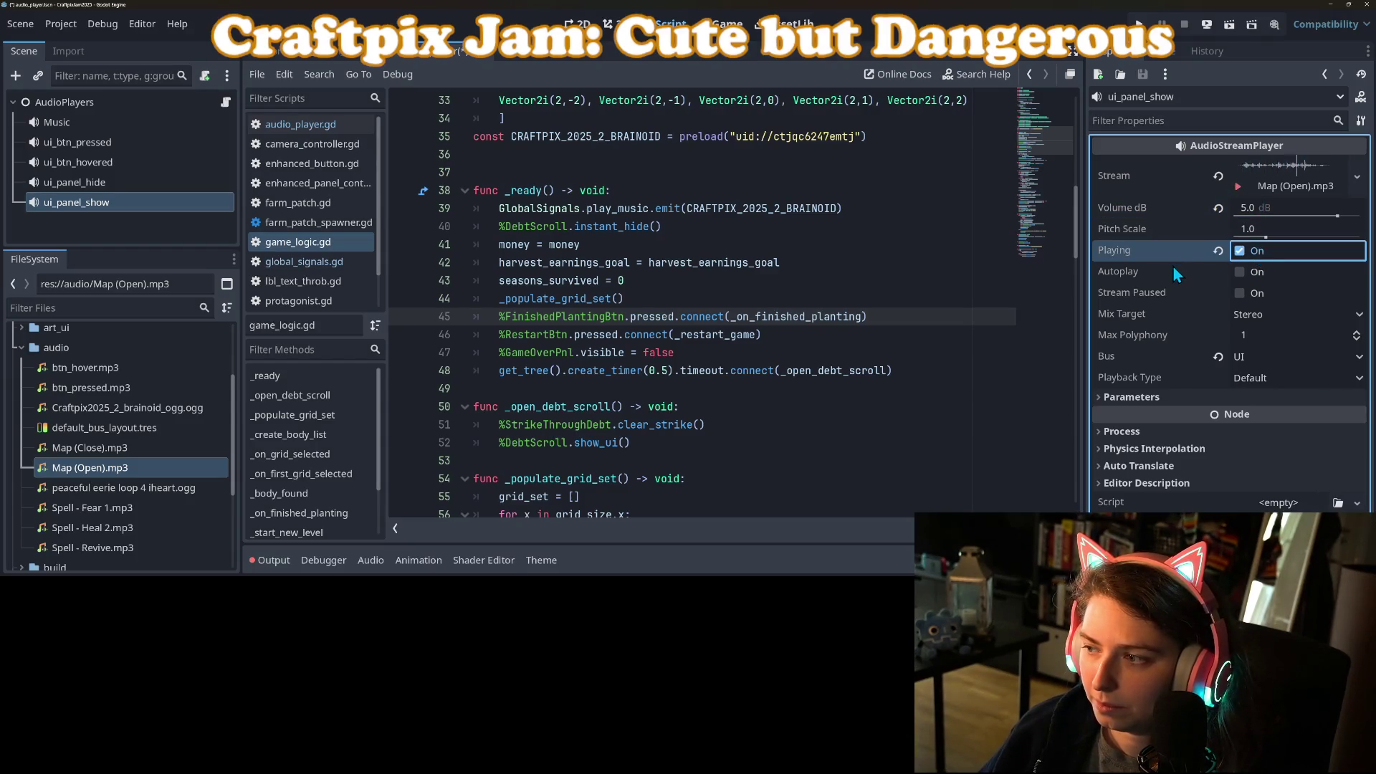
{"action": "left_click", "coordinate": [683, 245]}
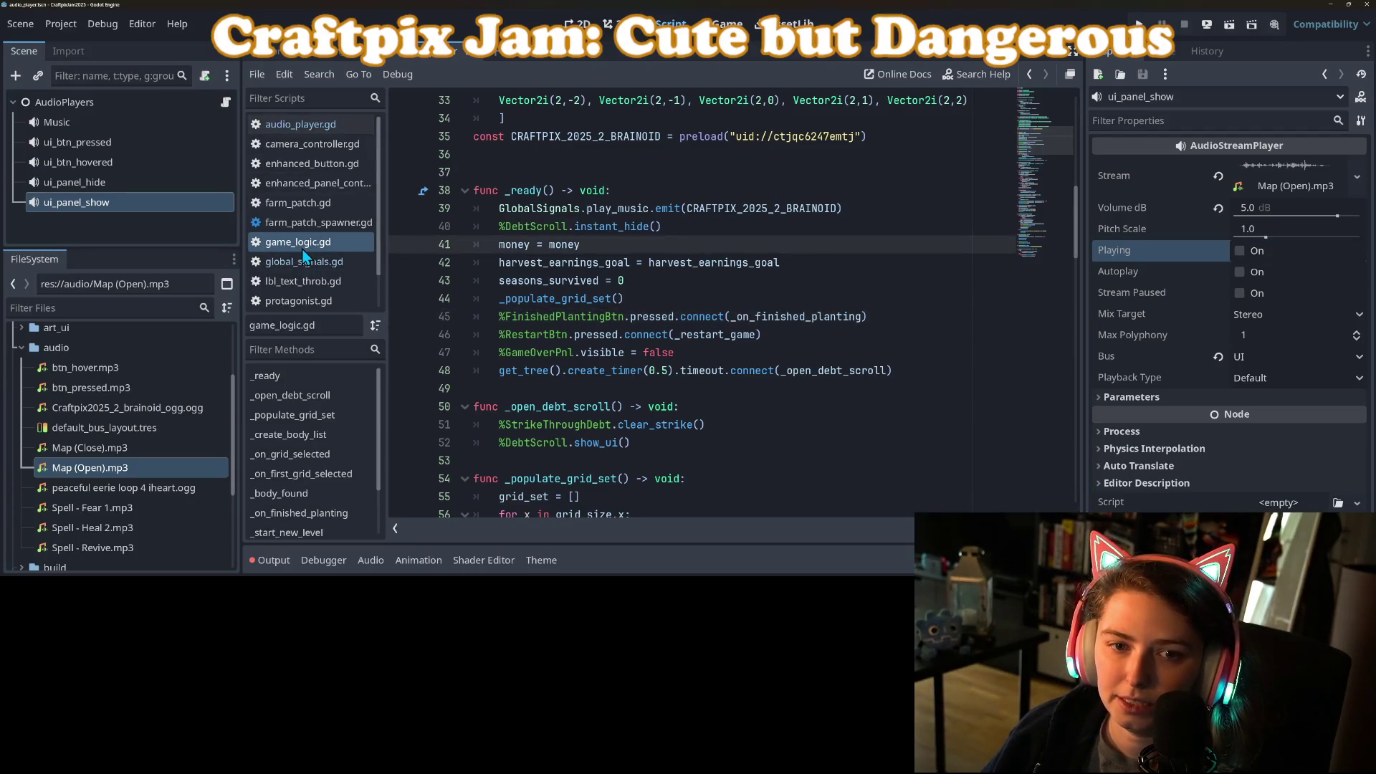
Filter files by 'enha' and inspect the button-pressed emit call in enhanced_button.gd.
{"action": "scroll", "coordinate": [308, 258], "scroll_direction": "down", "scroll_amount": 2}
{"action": "left_click", "coordinate": [85, 307]}
{"action": "type", "text": "enha"}
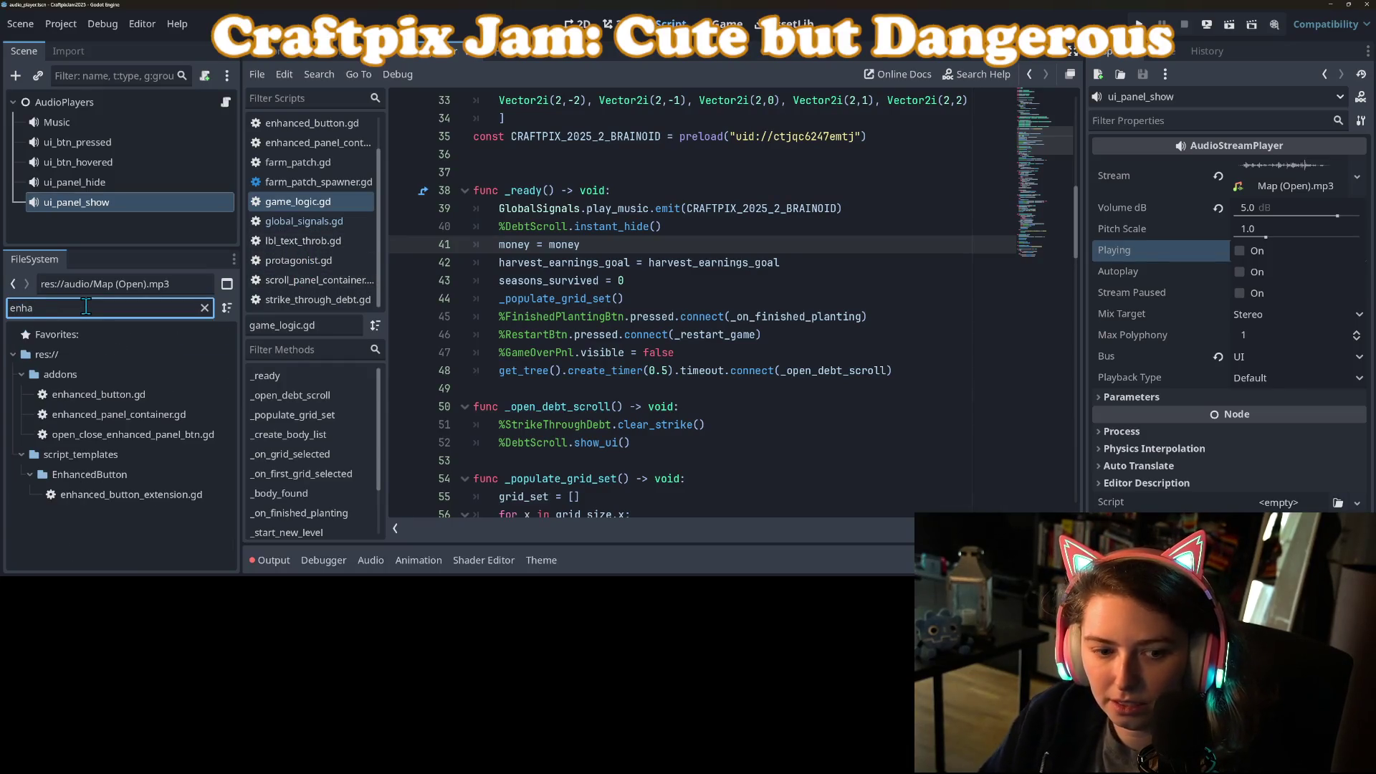
{"action": "double_click", "coordinate": [134, 396]}
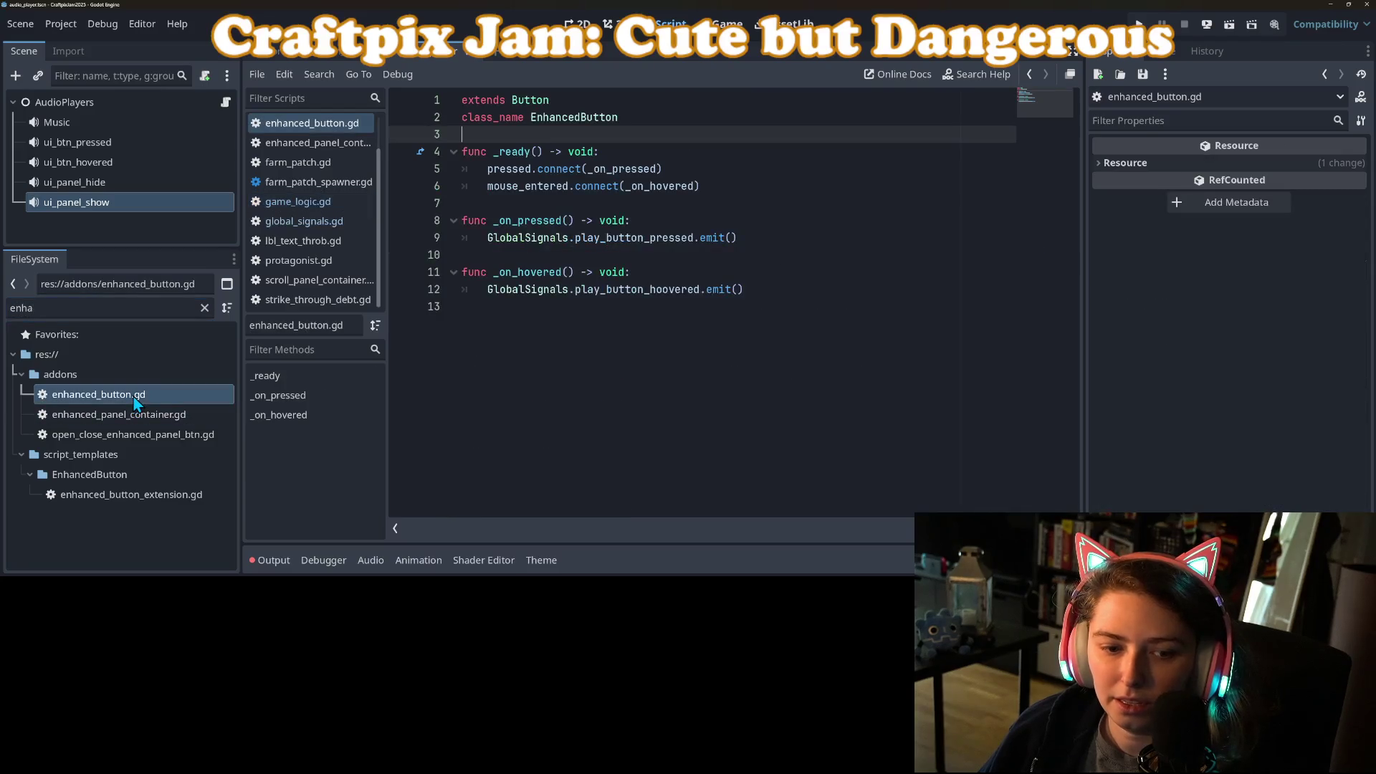
{"action": "left_click", "coordinate": [778, 349]}
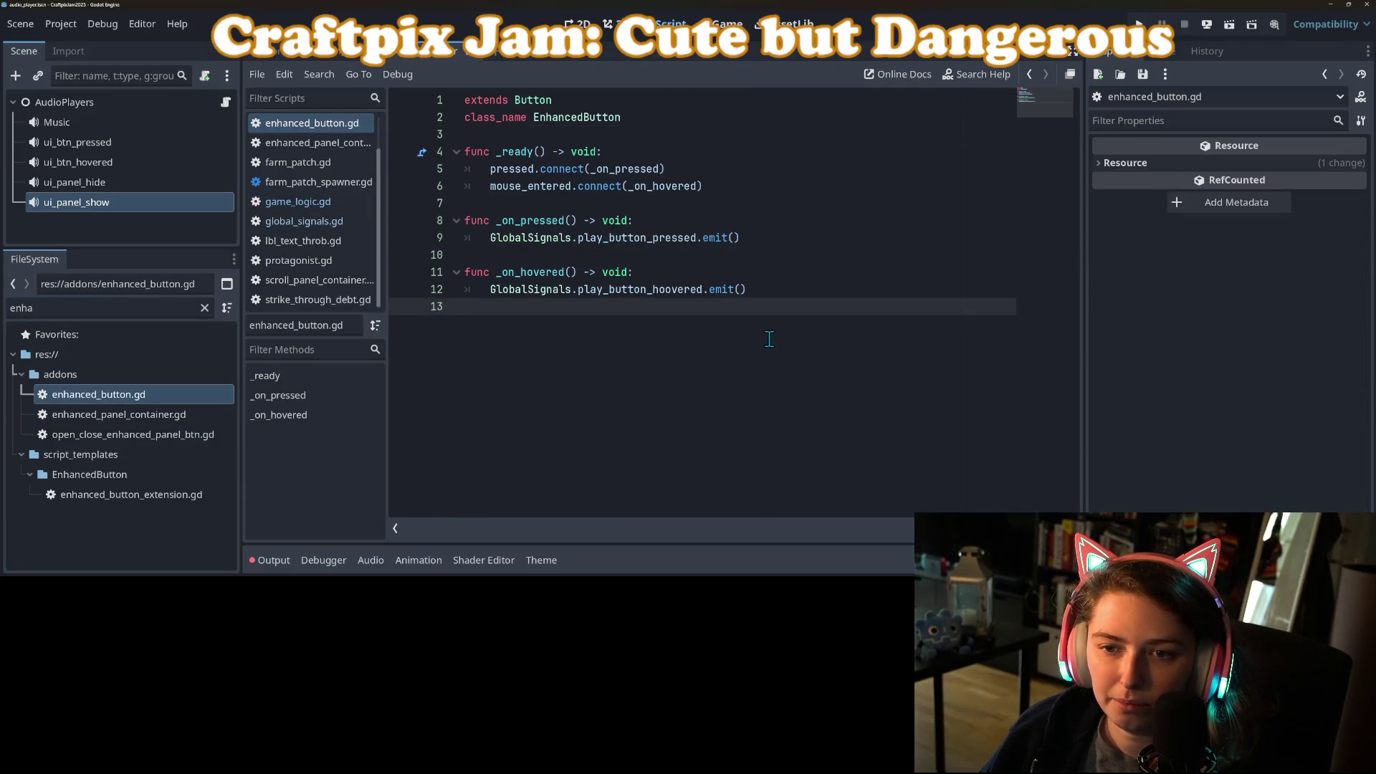
{"action": "left_click", "coordinate": [748, 278]}
{"action": "left_click", "coordinate": [838, 238]}
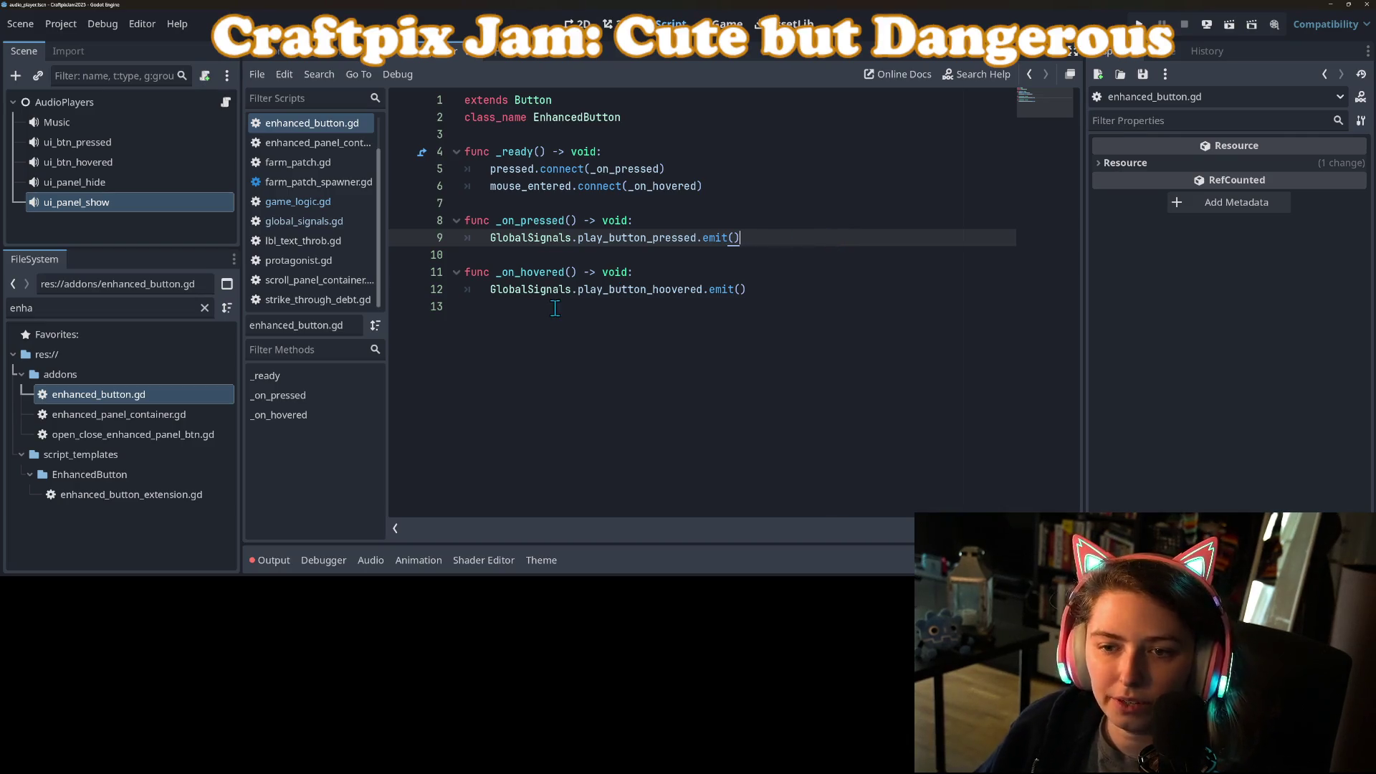
Open enhanced_panel_container.gd and review its play_panel_show signal emit.
{"action": "double_click", "coordinate": [118, 419]}
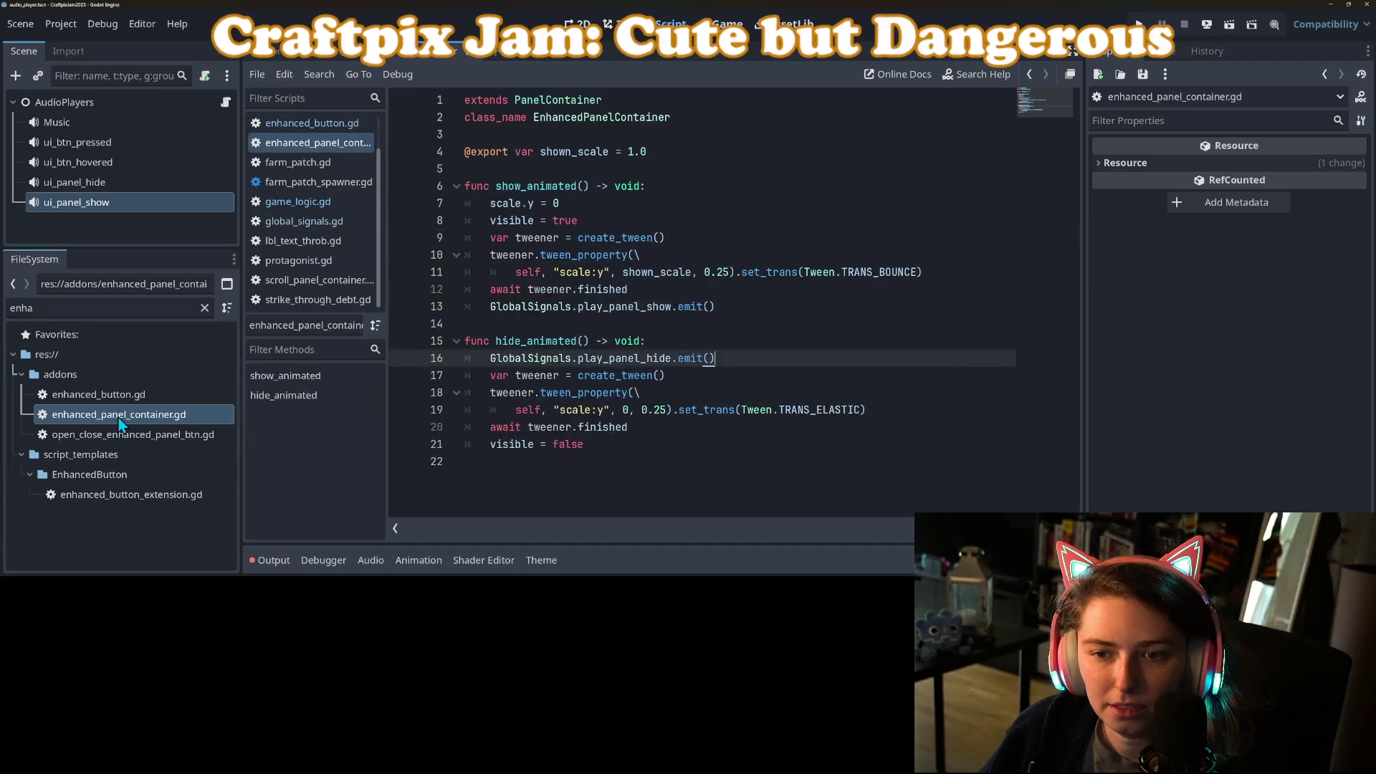
{"action": "double_click", "coordinate": [646, 306]}
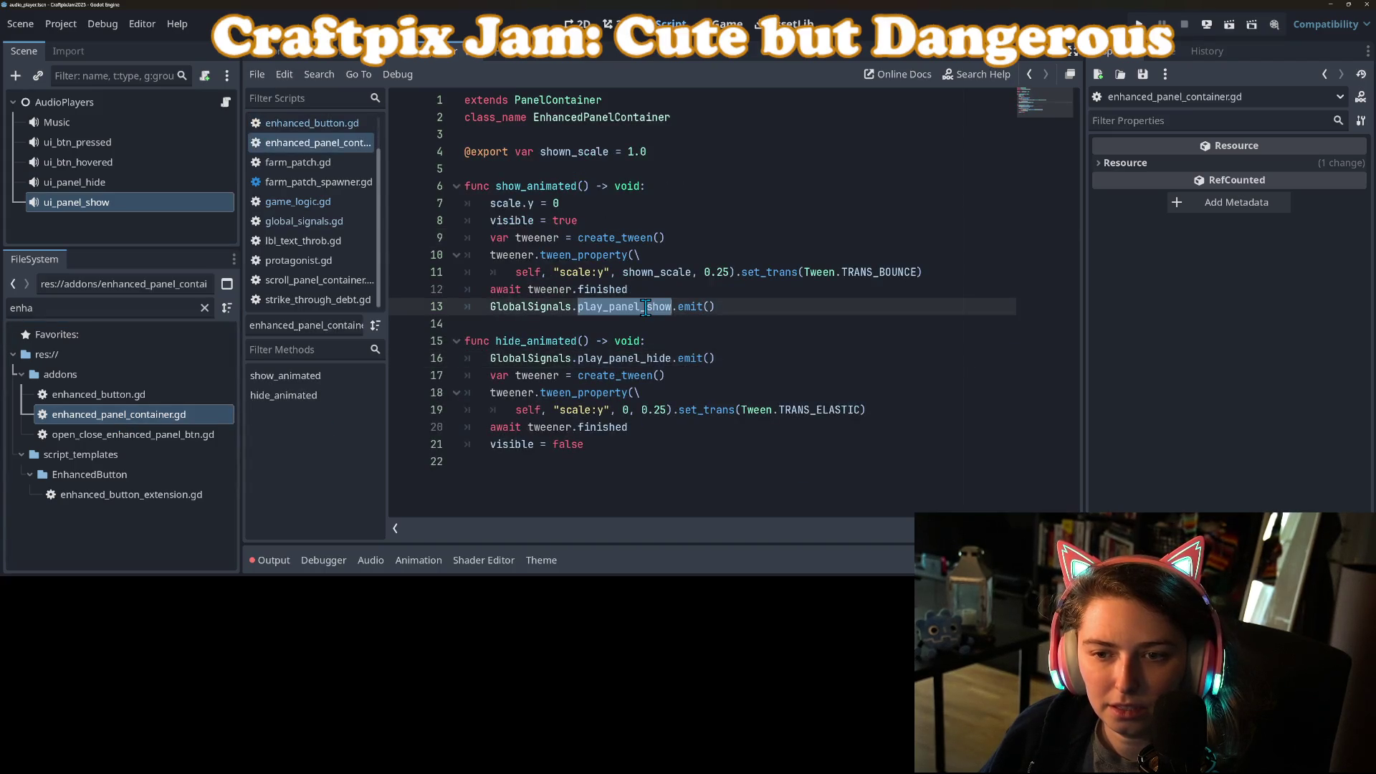
{"action": "left_click", "coordinate": [742, 304]}
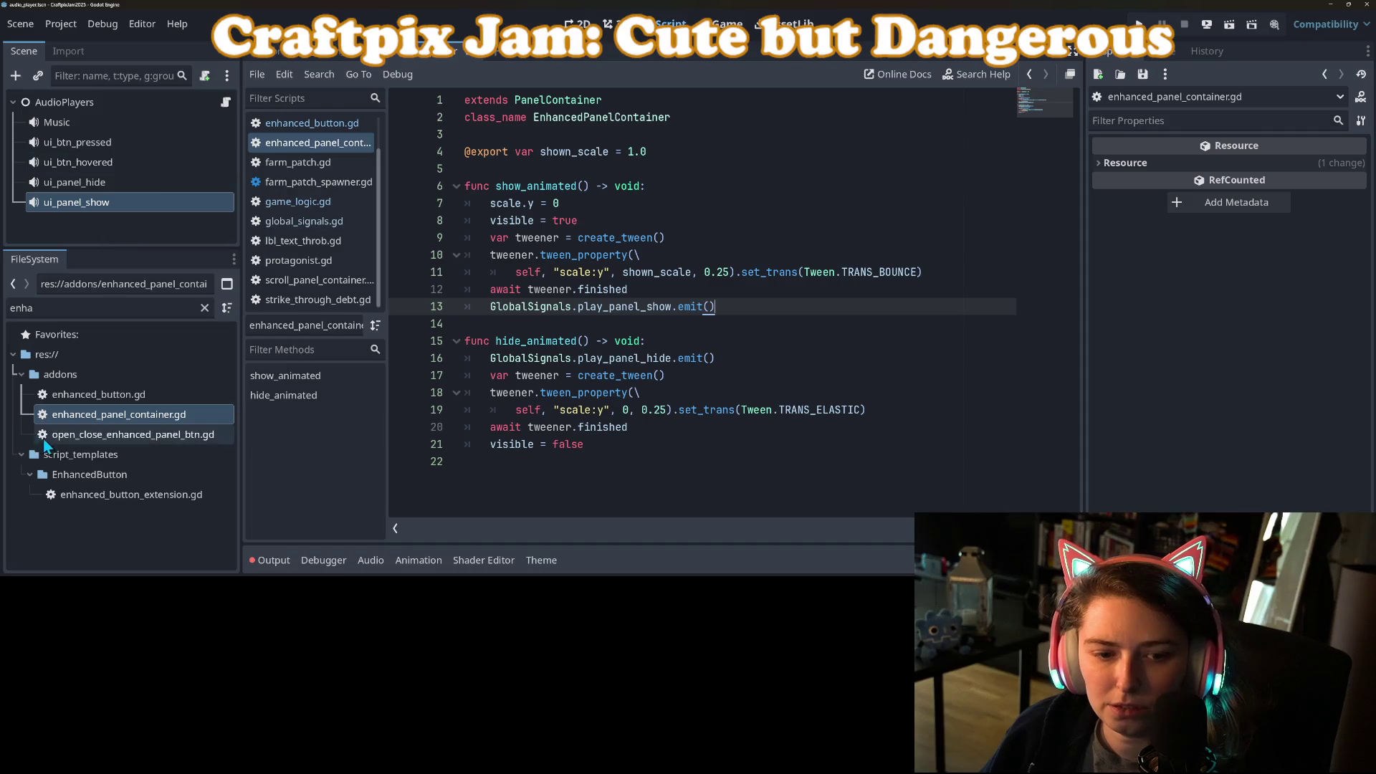
{"action": "right_click", "coordinate": [117, 417]}
Check the owners of enhanced_panel_container.gd, then open world.tscn and select Panel2.
{"action": "left_click", "coordinate": [217, 299]}
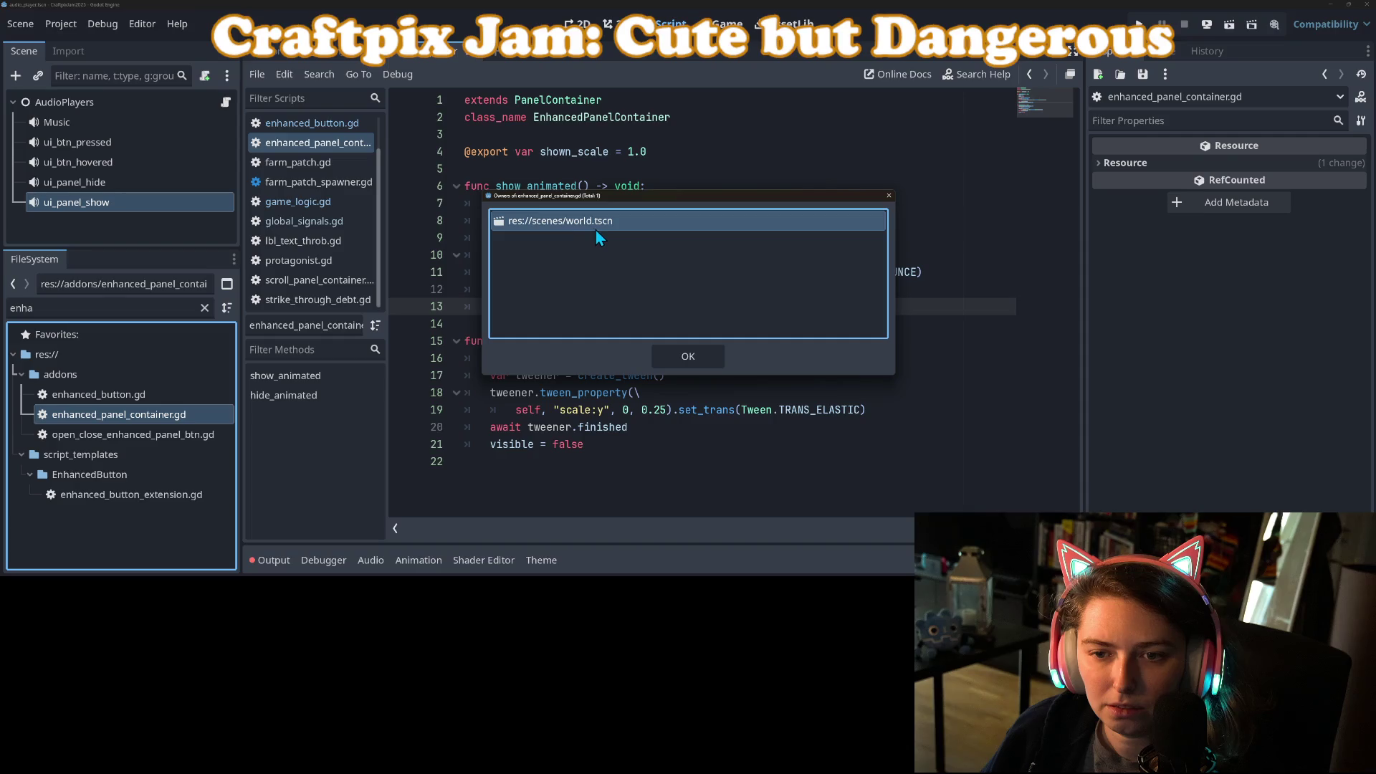
{"action": "left_click", "coordinate": [697, 351]}
{"action": "left_click", "coordinate": [291, 52]}
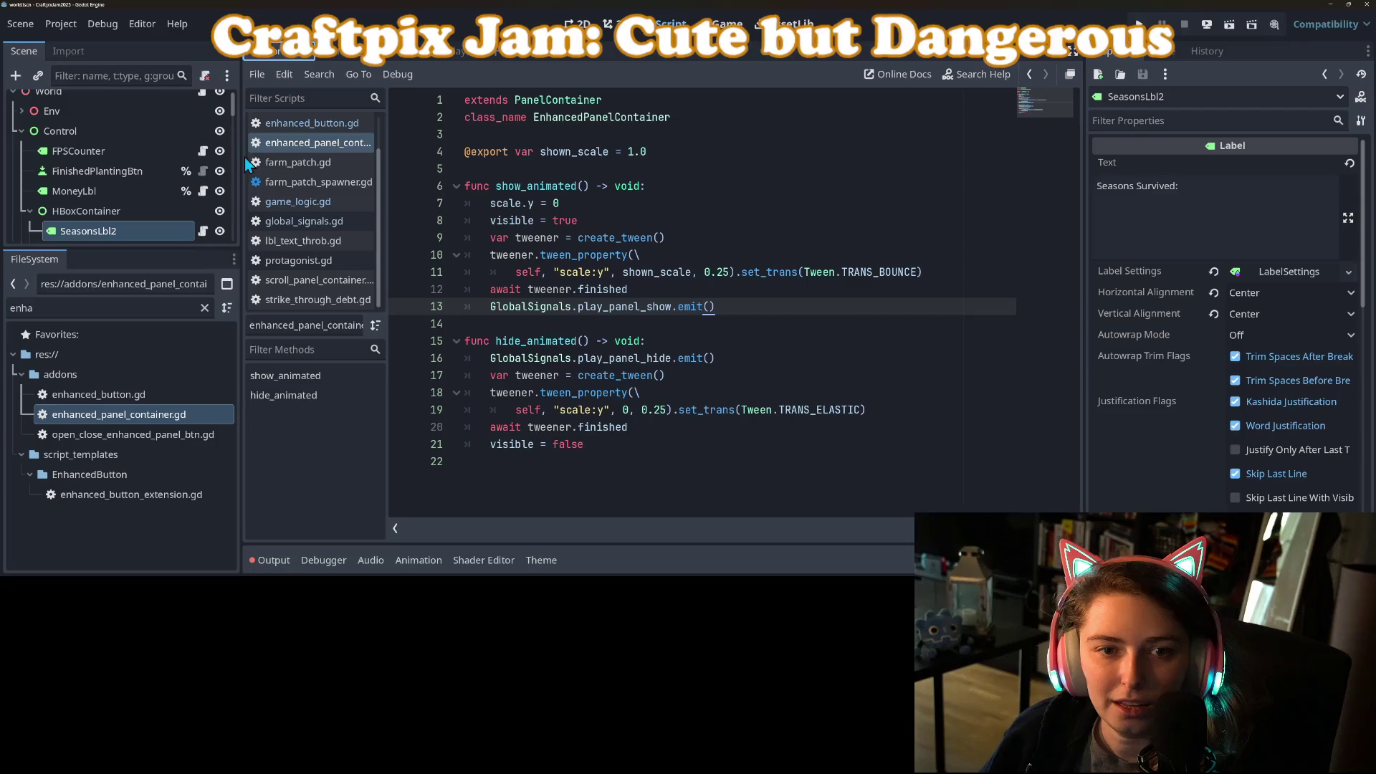
{"action": "scroll", "coordinate": [235, 103], "scroll_direction": "up", "scroll_amount": 1}
{"action": "scroll", "coordinate": [135, 166], "scroll_direction": "down", "scroll_amount": 4}
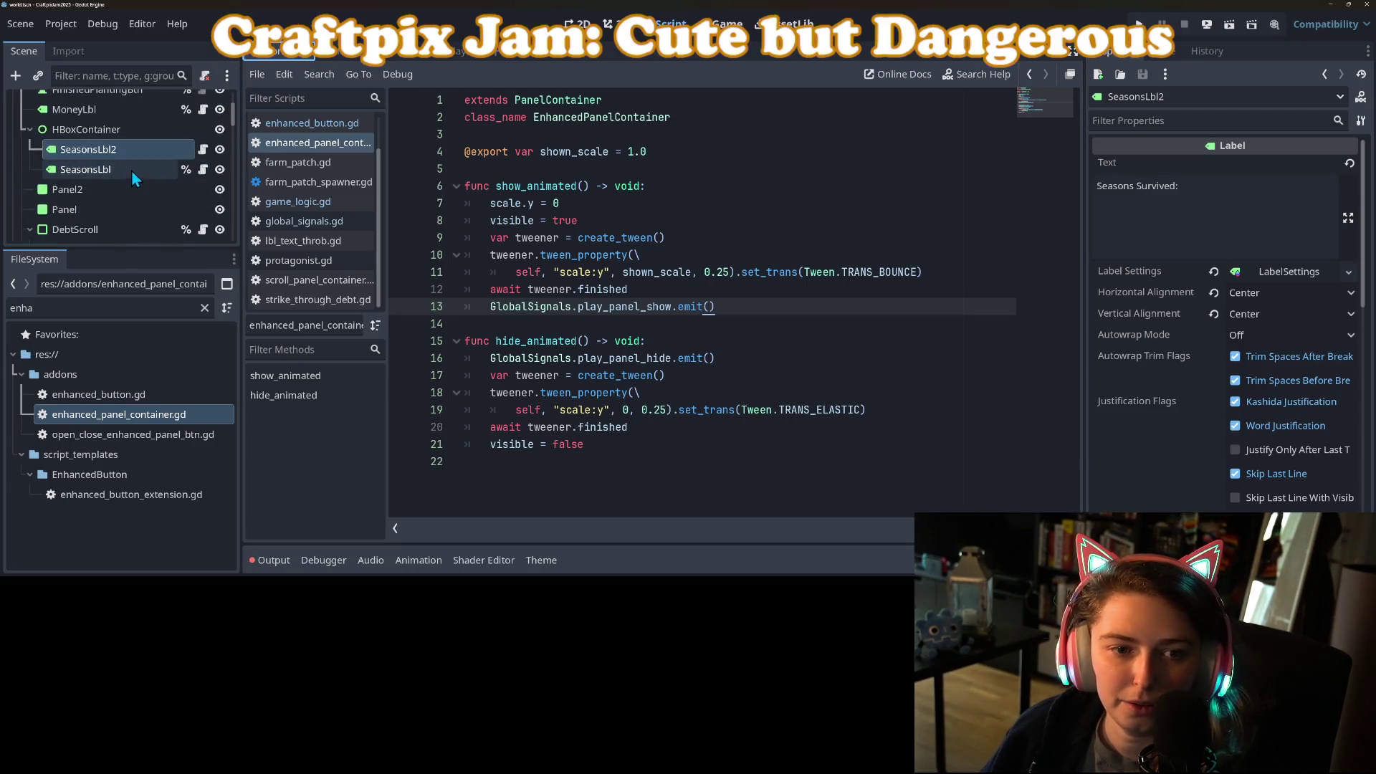
{"action": "left_click", "coordinate": [71, 155]}
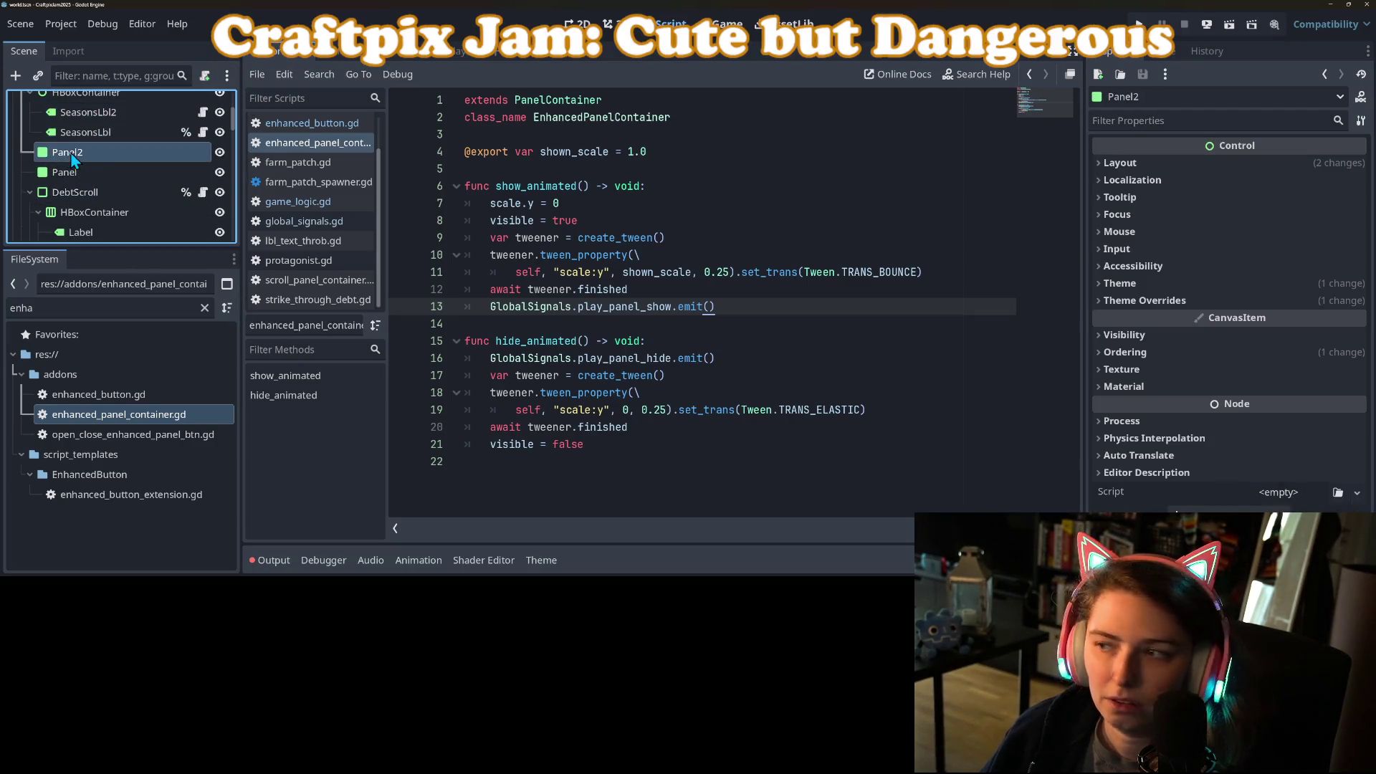
{"action": "scroll", "coordinate": [108, 183], "scroll_direction": "down", "scroll_amount": 5}
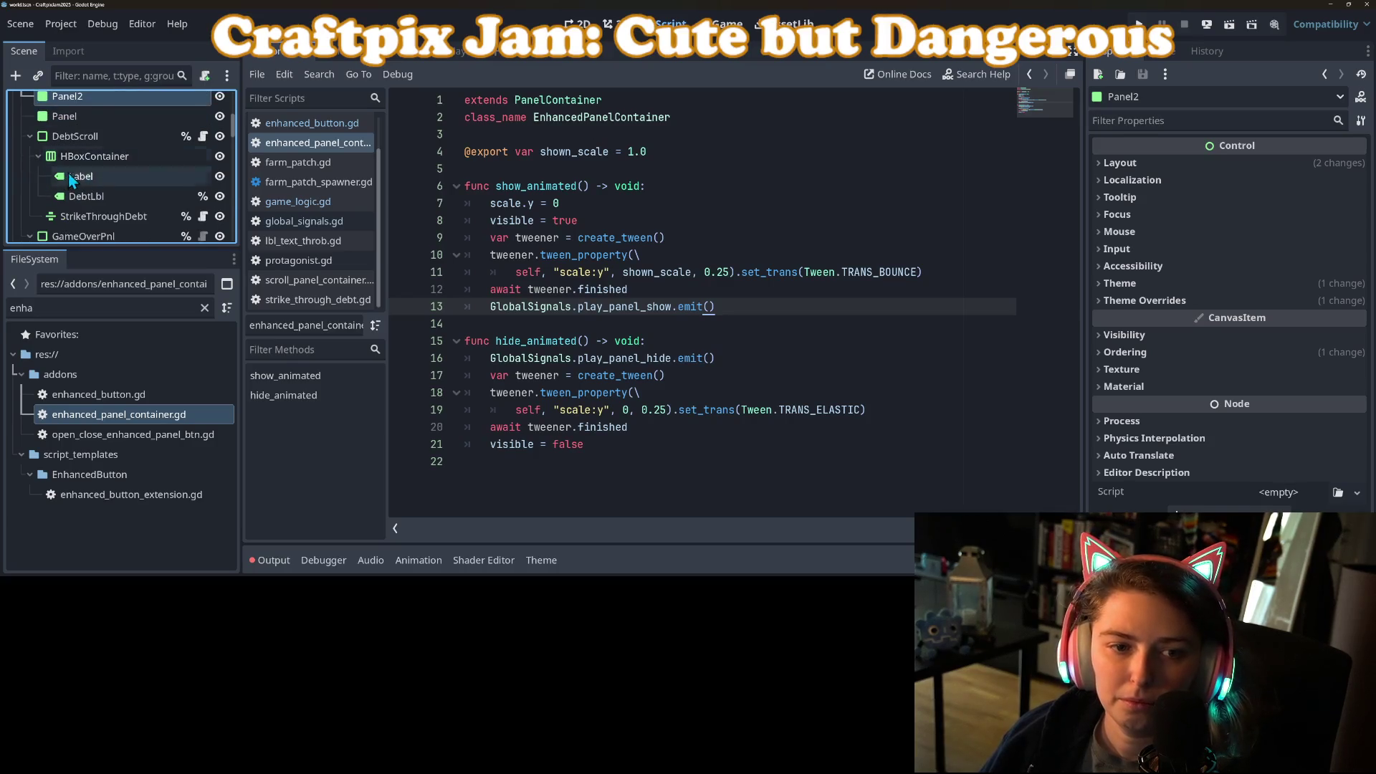
{"action": "scroll", "coordinate": [97, 185], "scroll_direction": "up", "scroll_amount": 5}
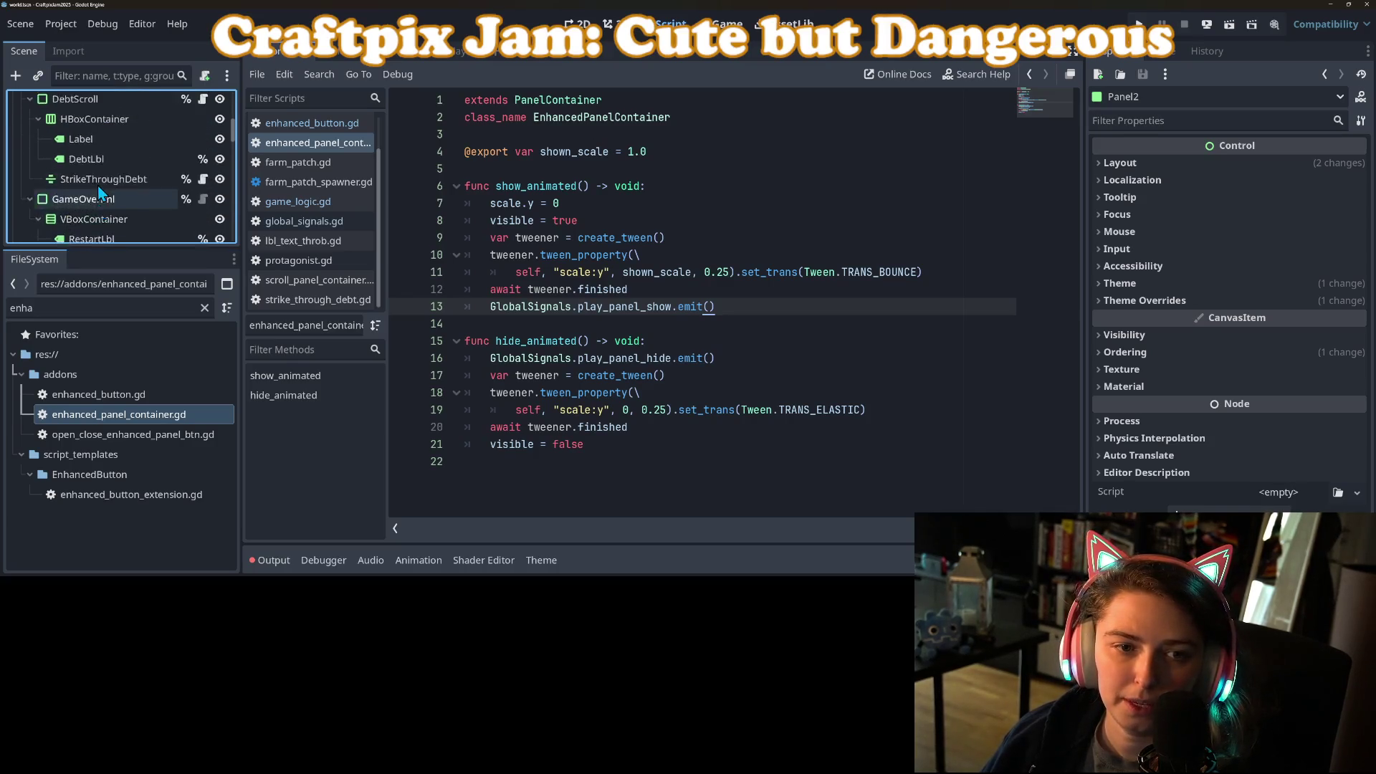
Open scroll_panel_container.gd from the DebtScroll node's script icon.
{"action": "scroll", "coordinate": [107, 175], "scroll_direction": "up", "scroll_amount": 4}
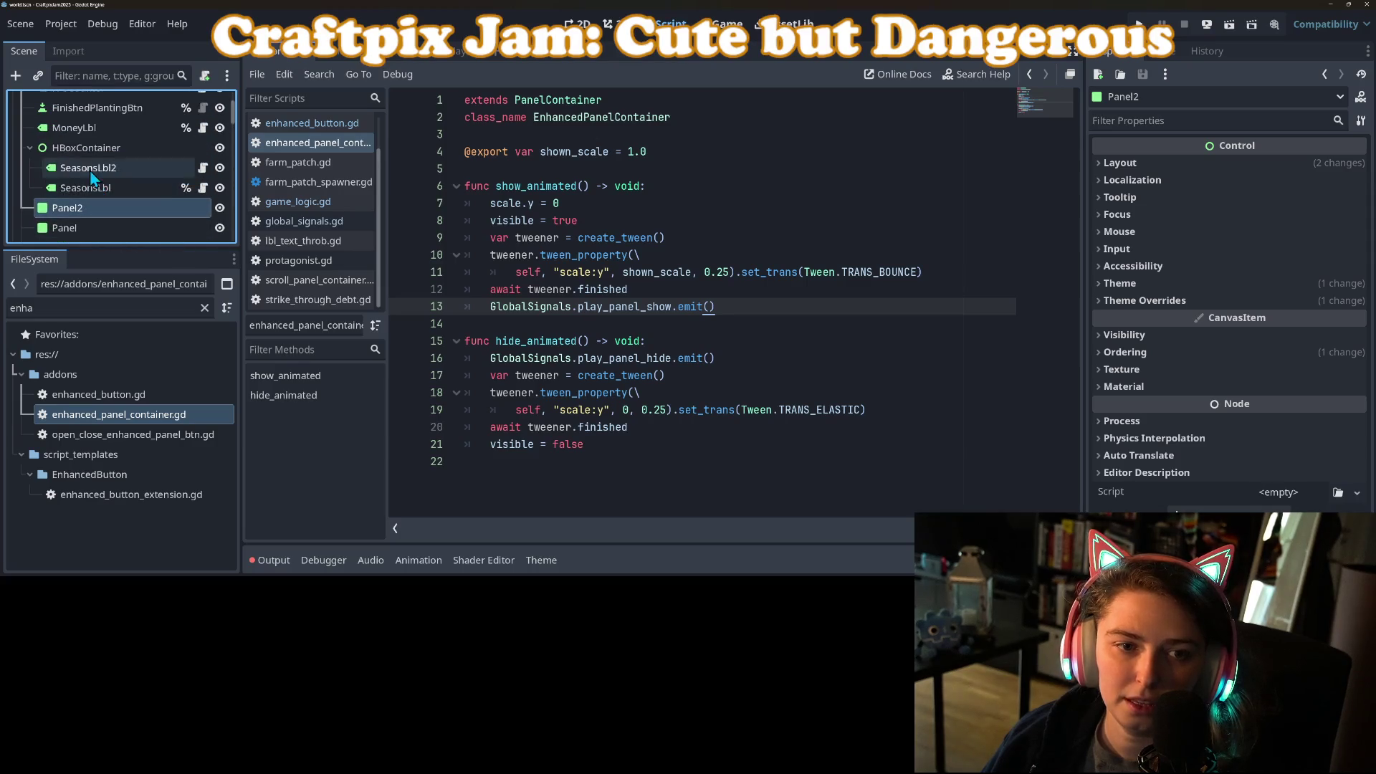
{"action": "scroll", "coordinate": [83, 157], "scroll_direction": "down", "scroll_amount": 3}
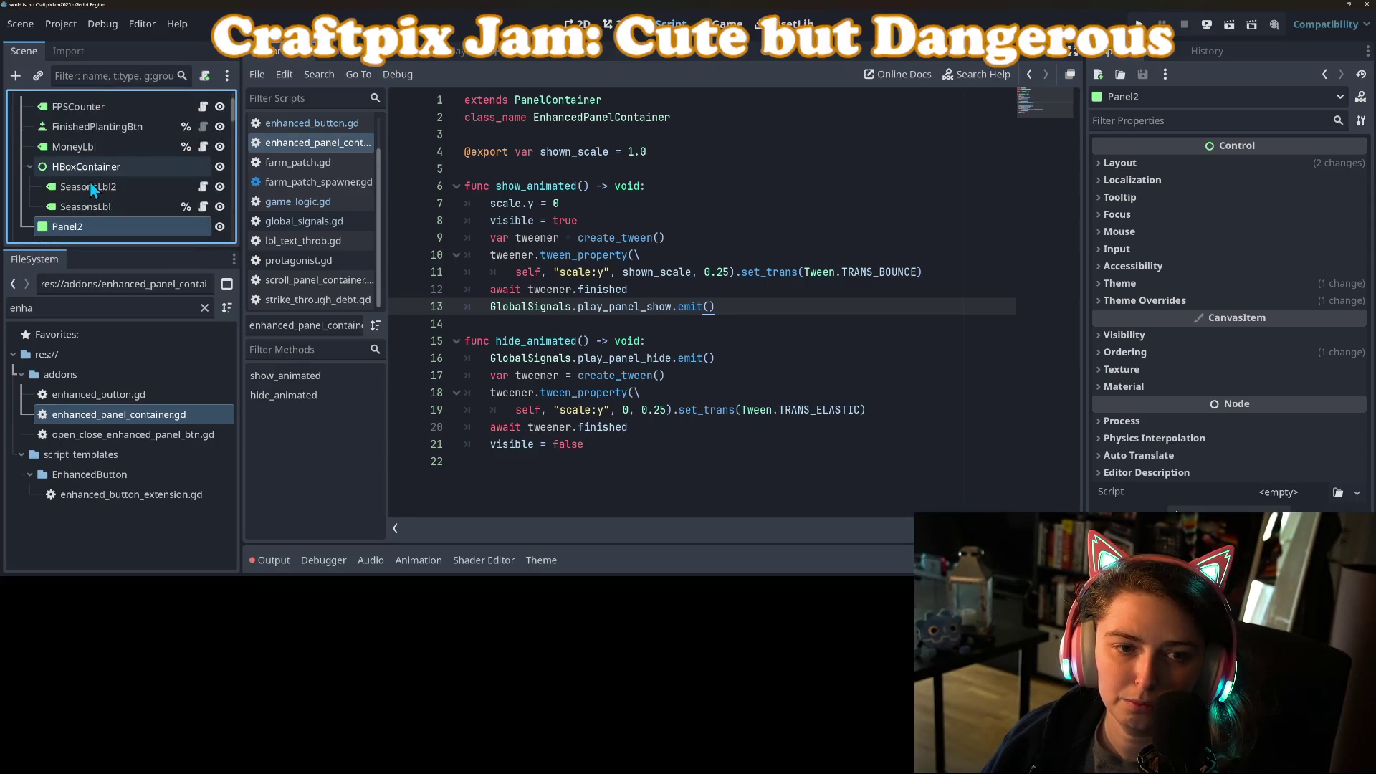
{"action": "scroll", "coordinate": [91, 190], "scroll_direction": "down", "scroll_amount": 3}
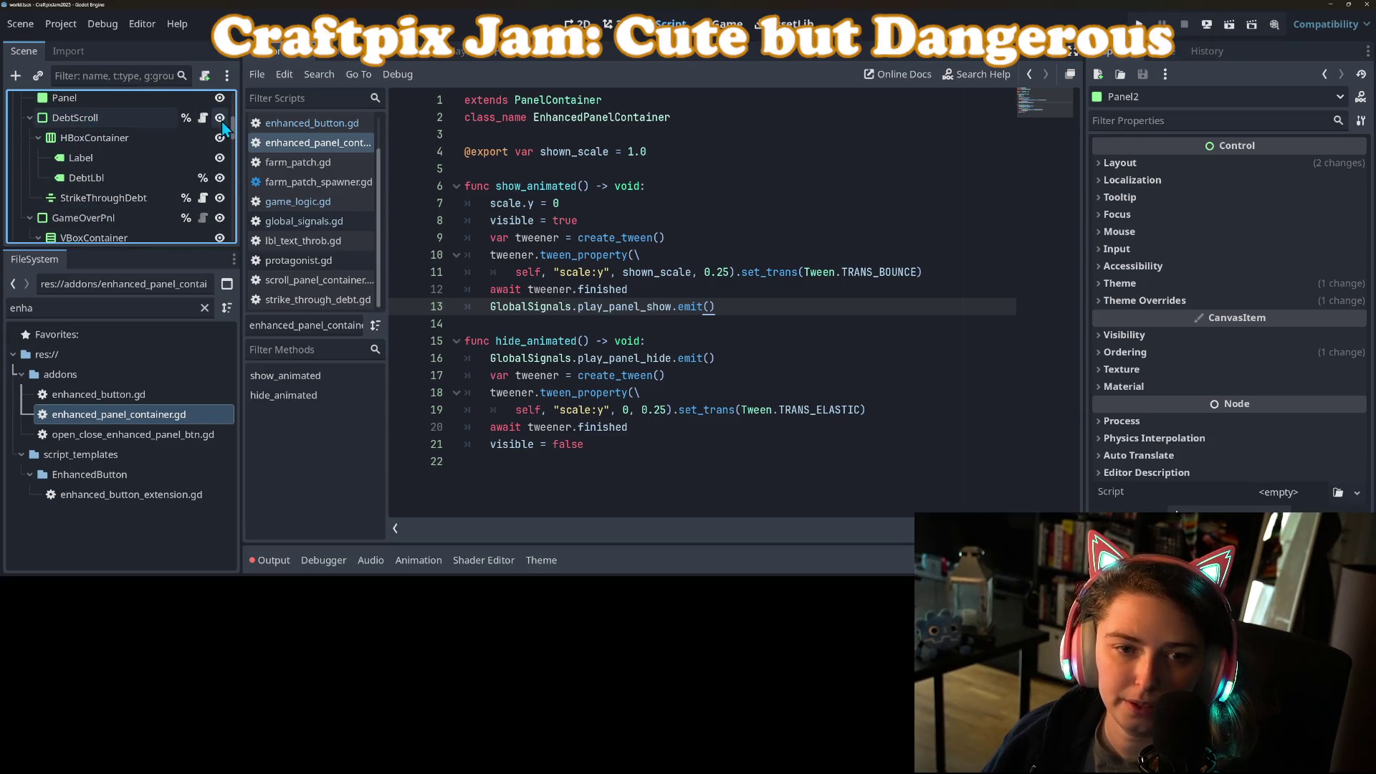
{"action": "left_click", "coordinate": [203, 117]}
{"action": "left_click", "coordinate": [630, 306]}
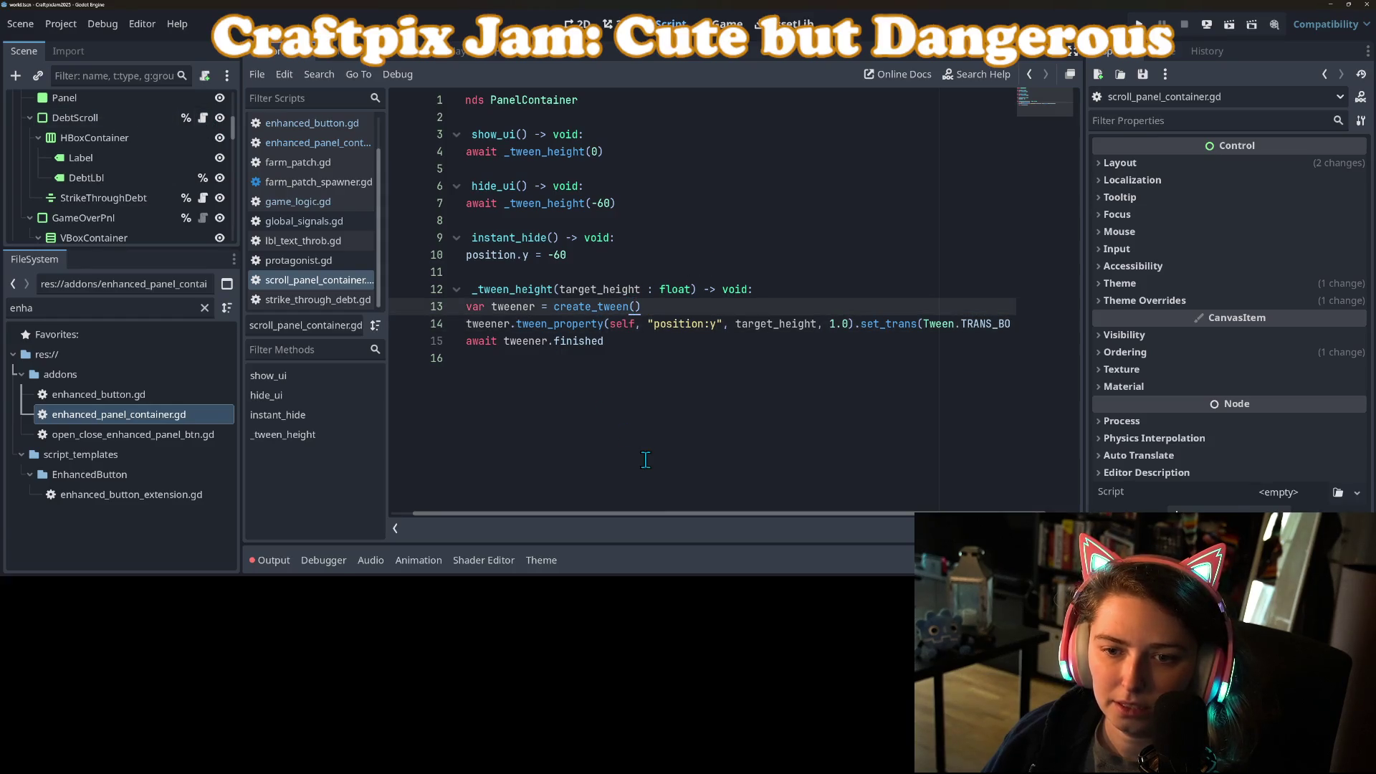
Add GlobalSignals.play_panel_show.emit() as the first line of show_ui.
{"action": "left_click_drag", "start_coordinate": [652, 515], "coordinate": [628, 514]}
{"action": "left_click", "coordinate": [597, 272]}
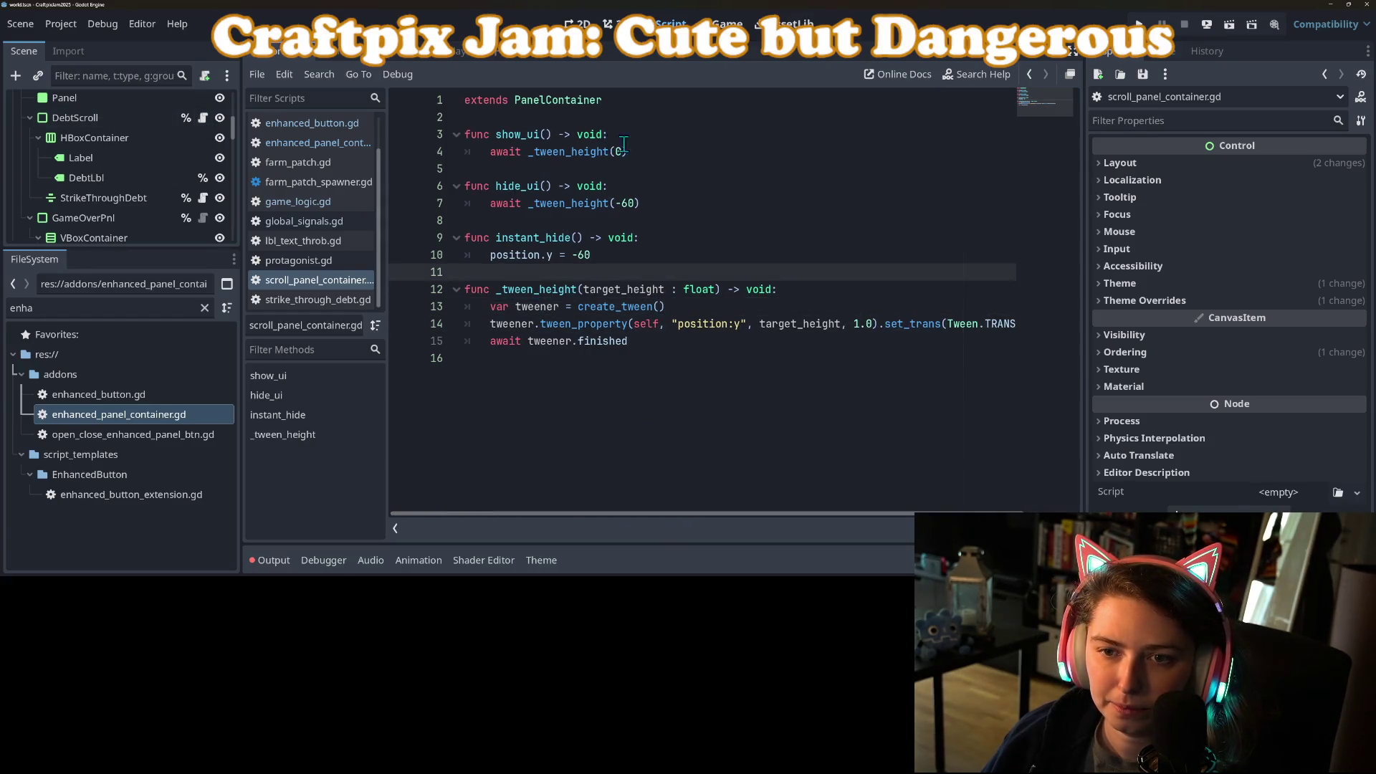
{"action": "left_click", "coordinate": [657, 152]}
{"action": "key", "text": "Up"}
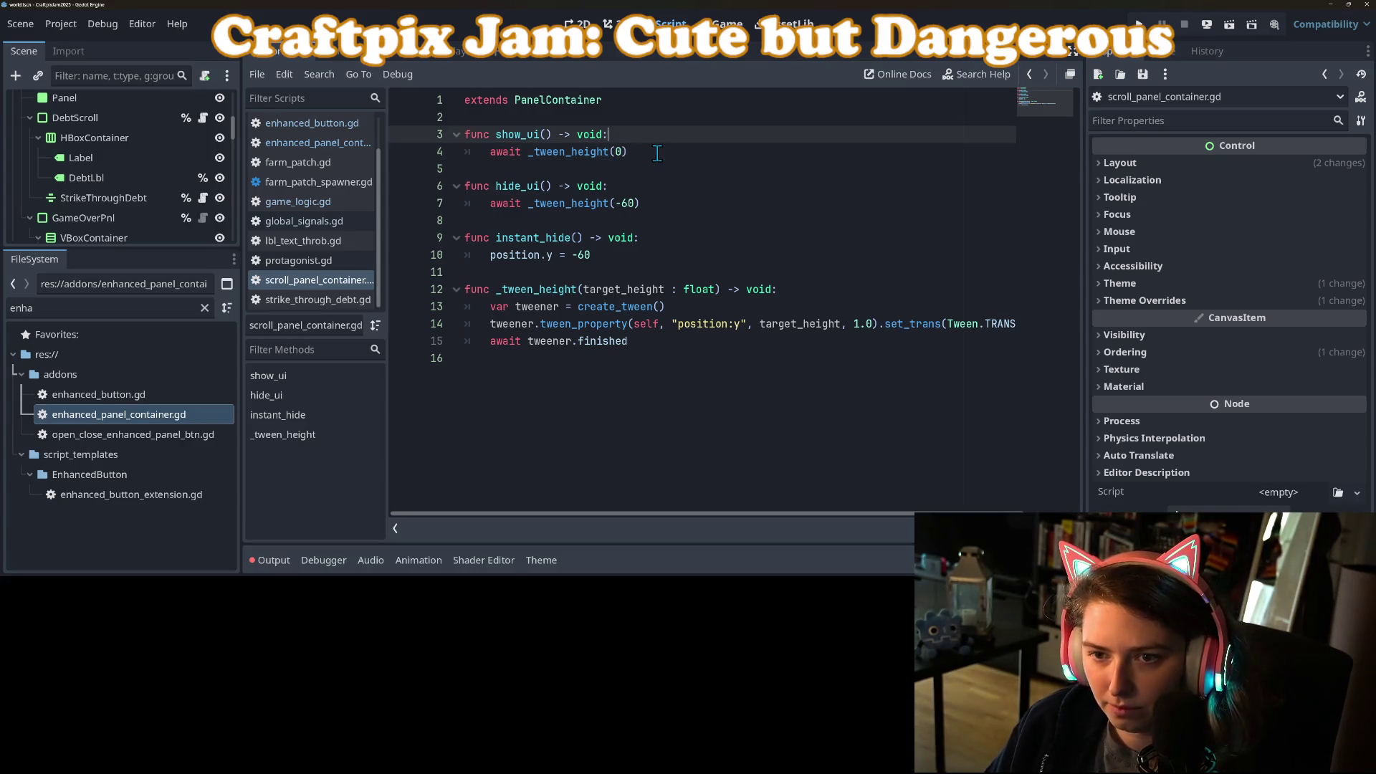
{"action": "key", "text": "Return"}
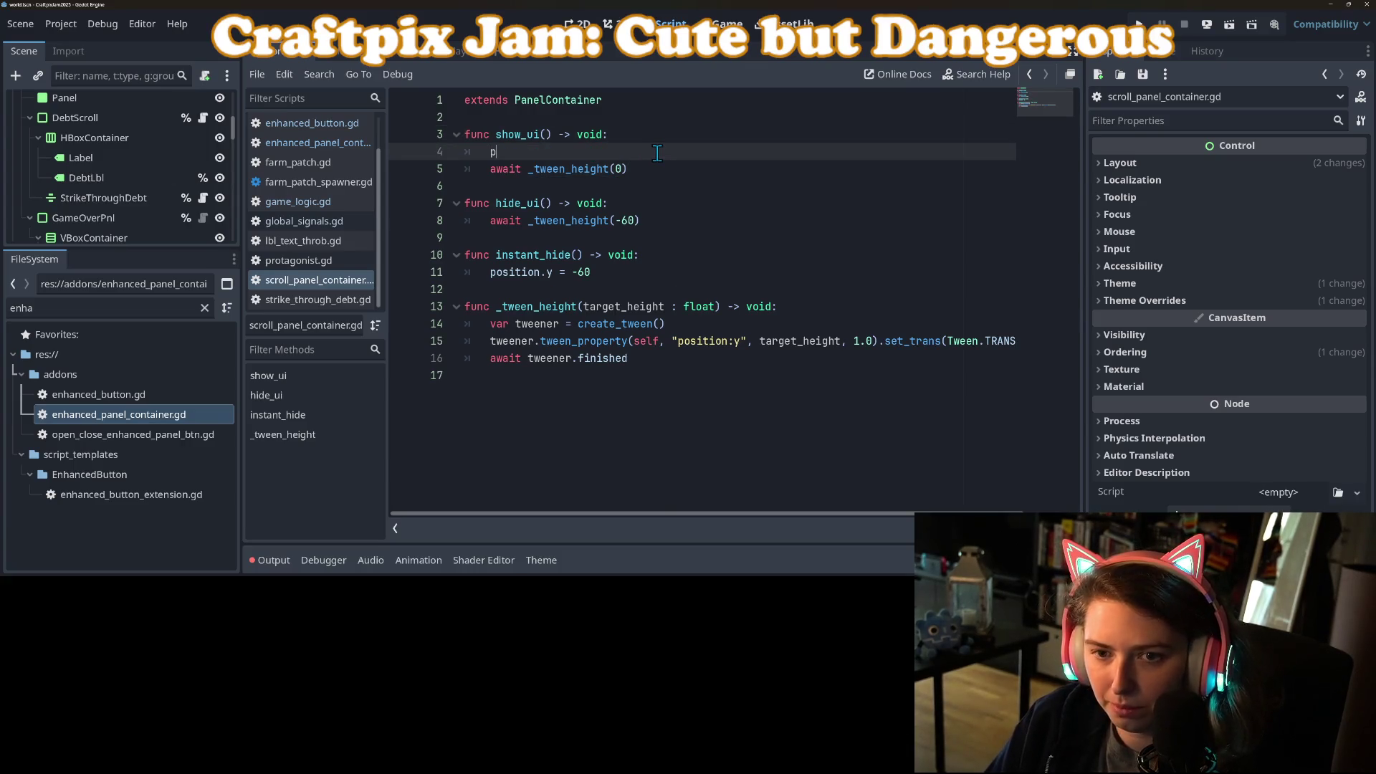
{"action": "key", "text": "BackSpace"}
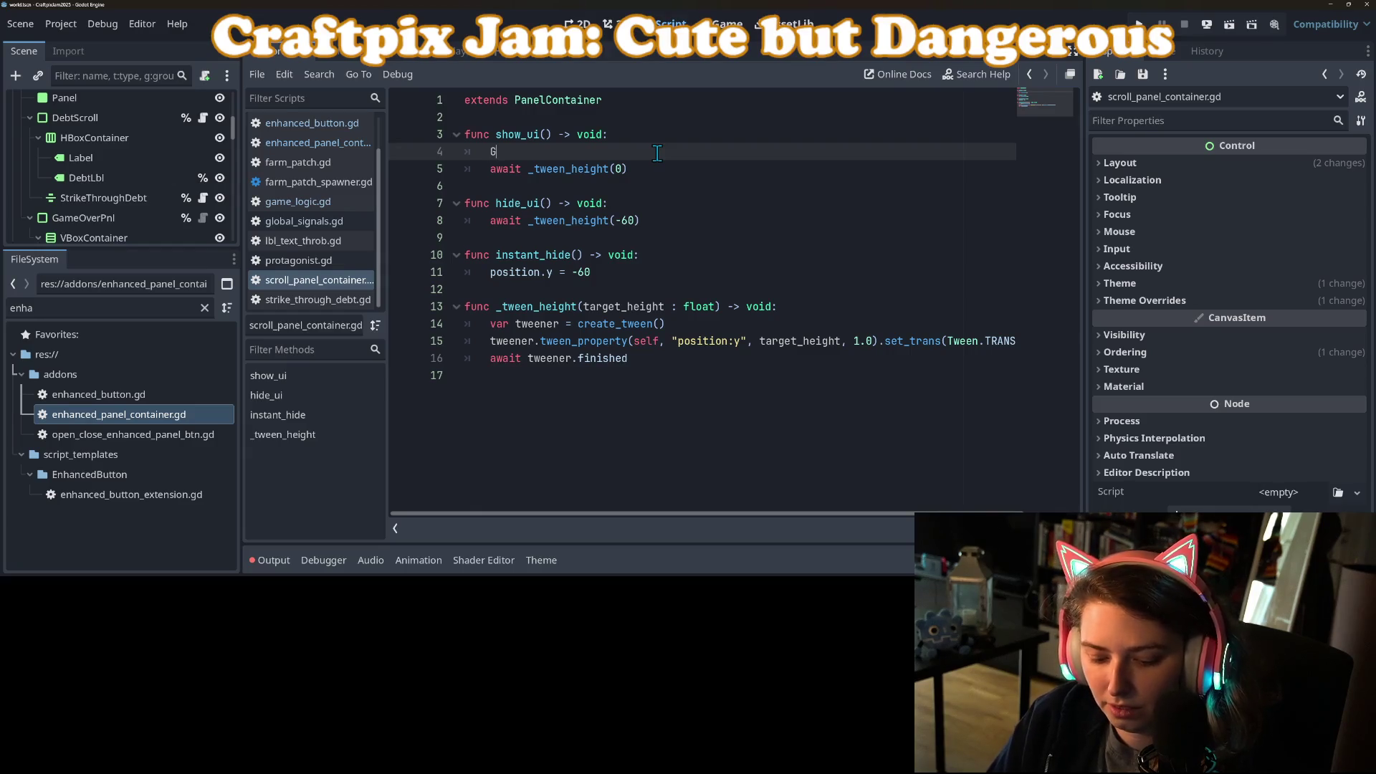
{"action": "key", "text": "Return"}
{"action": "type", "text": ".em"}
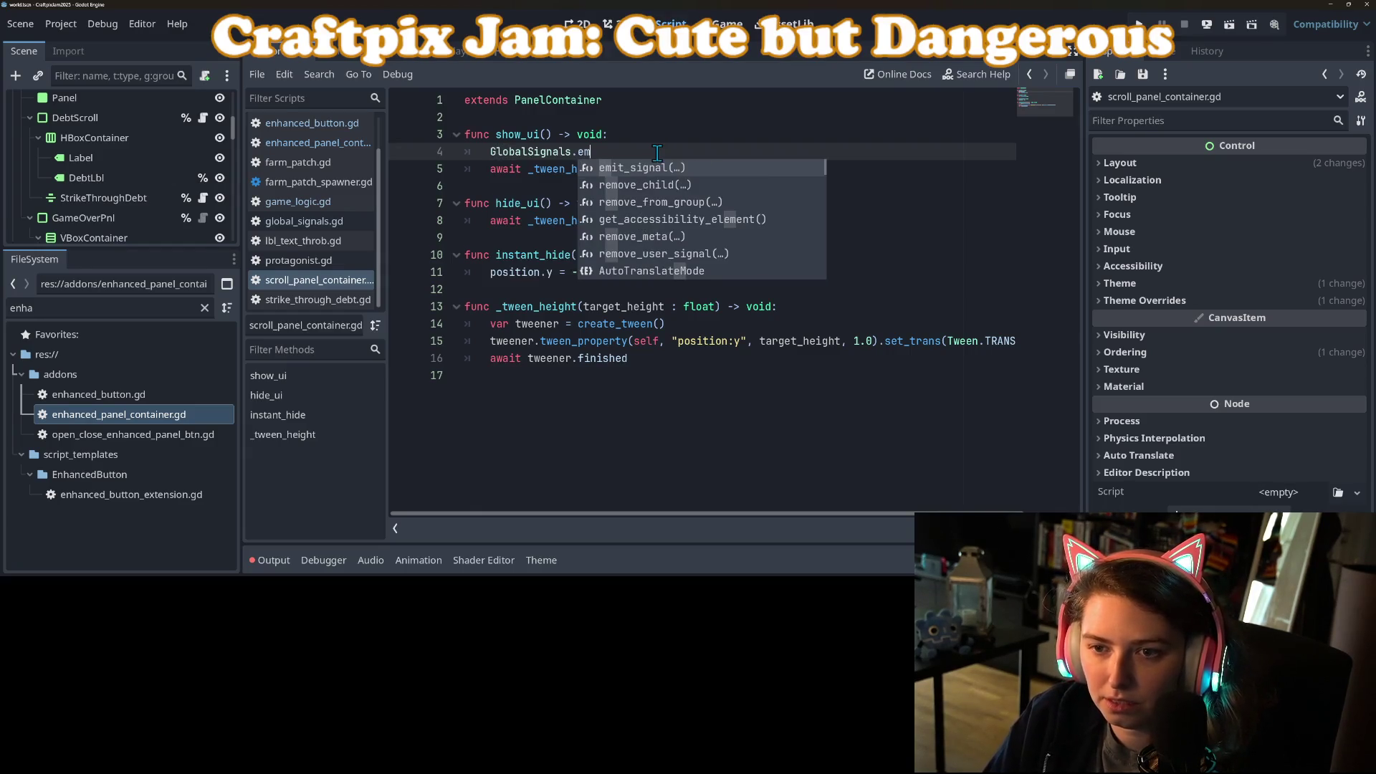
{"action": "key", "text": "BackSpace"}
{"action": "key", "text": "Down"}
{"action": "key", "text": "Down"}
{"action": "key", "text": "Down"}
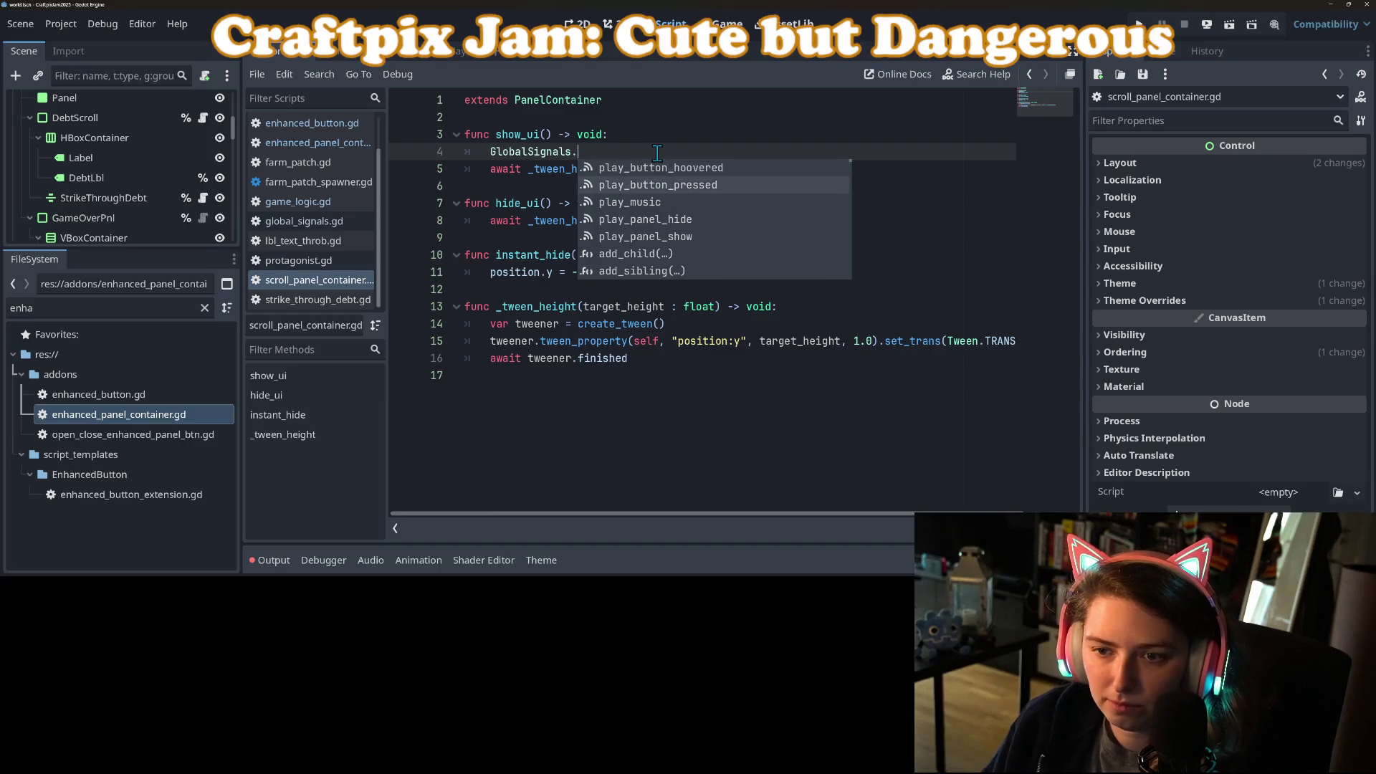
{"action": "key", "text": "Return"}
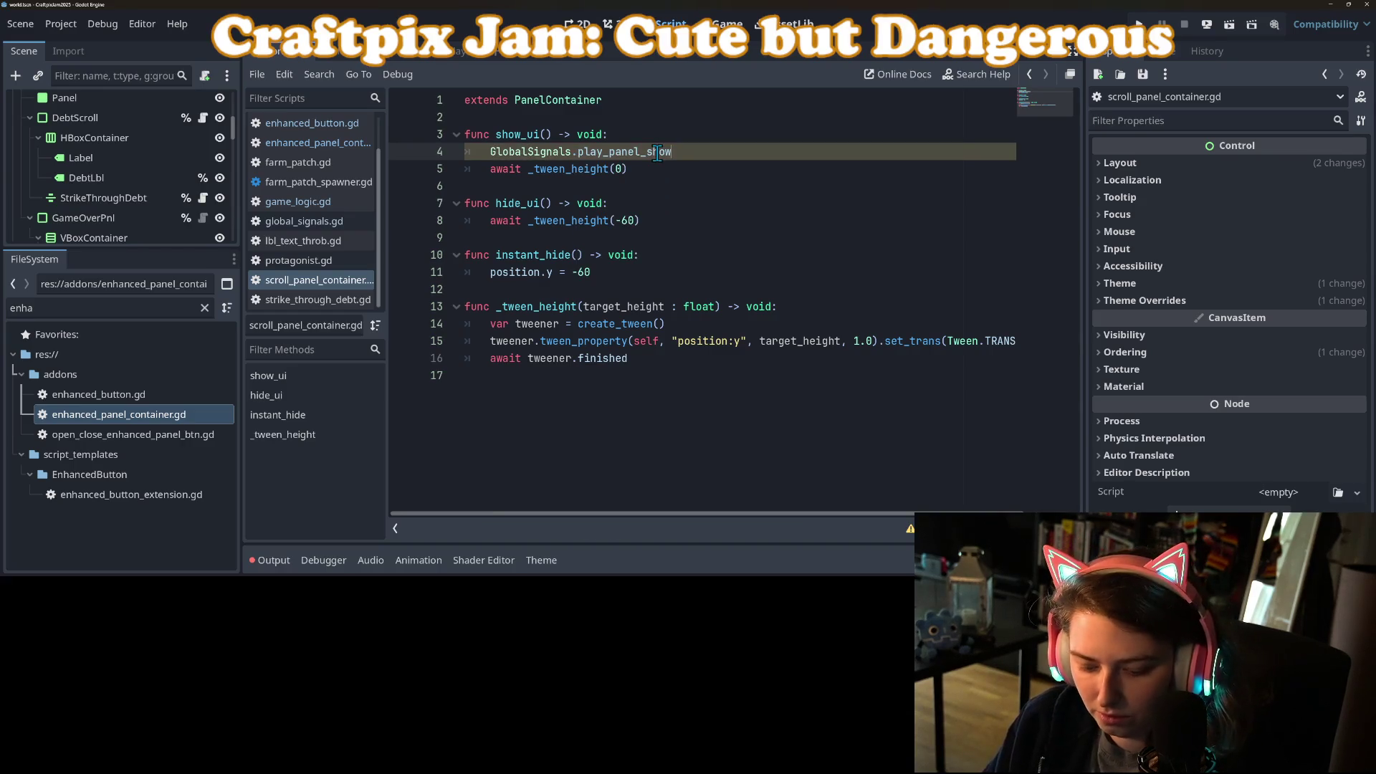
{"action": "type", "text": "it("}
{"action": "key", "text": "Return"}
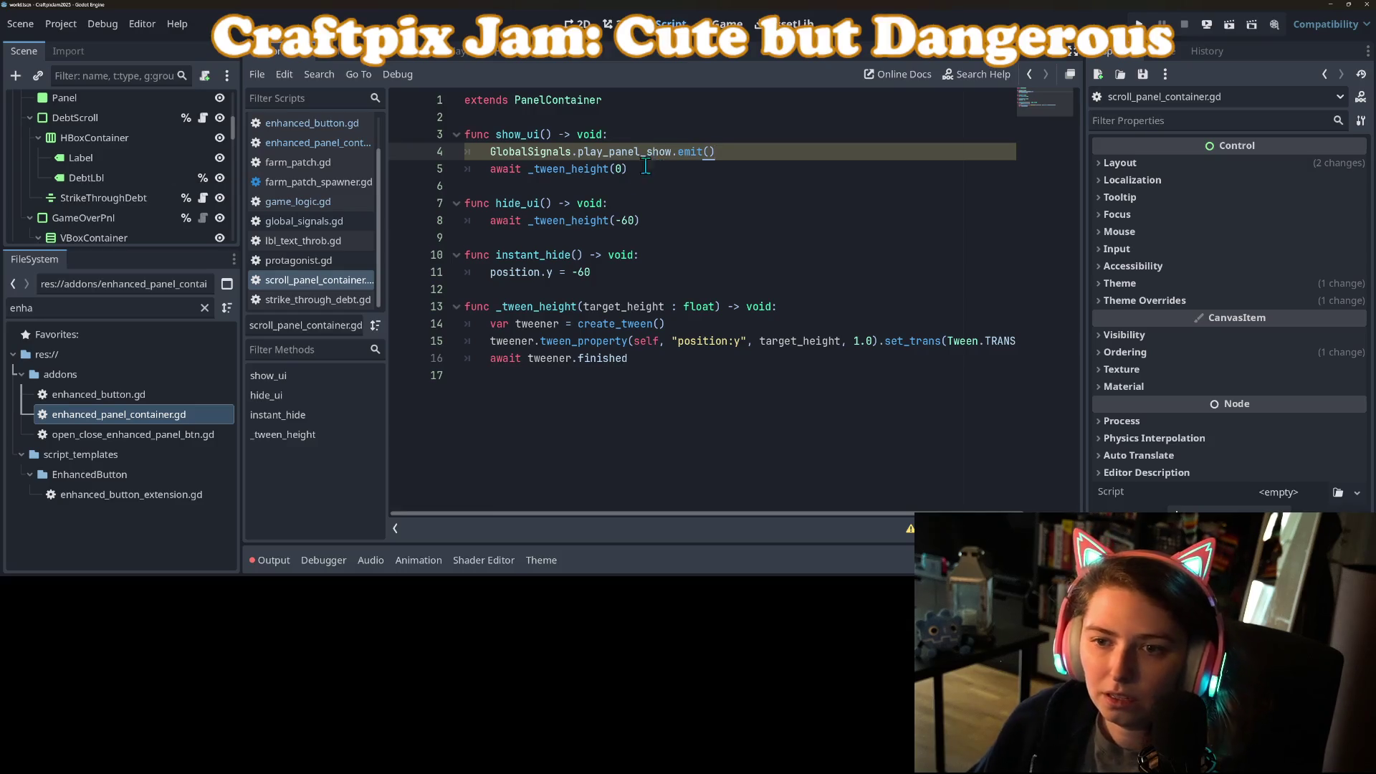
Copy the emit line into hide_ui as play_panel_hide, save, and run the project.
{"action": "left_click_drag", "start_coordinate": [491, 152], "coordinate": [740, 159]}
{"action": "key", "text": "ctrl+c"}
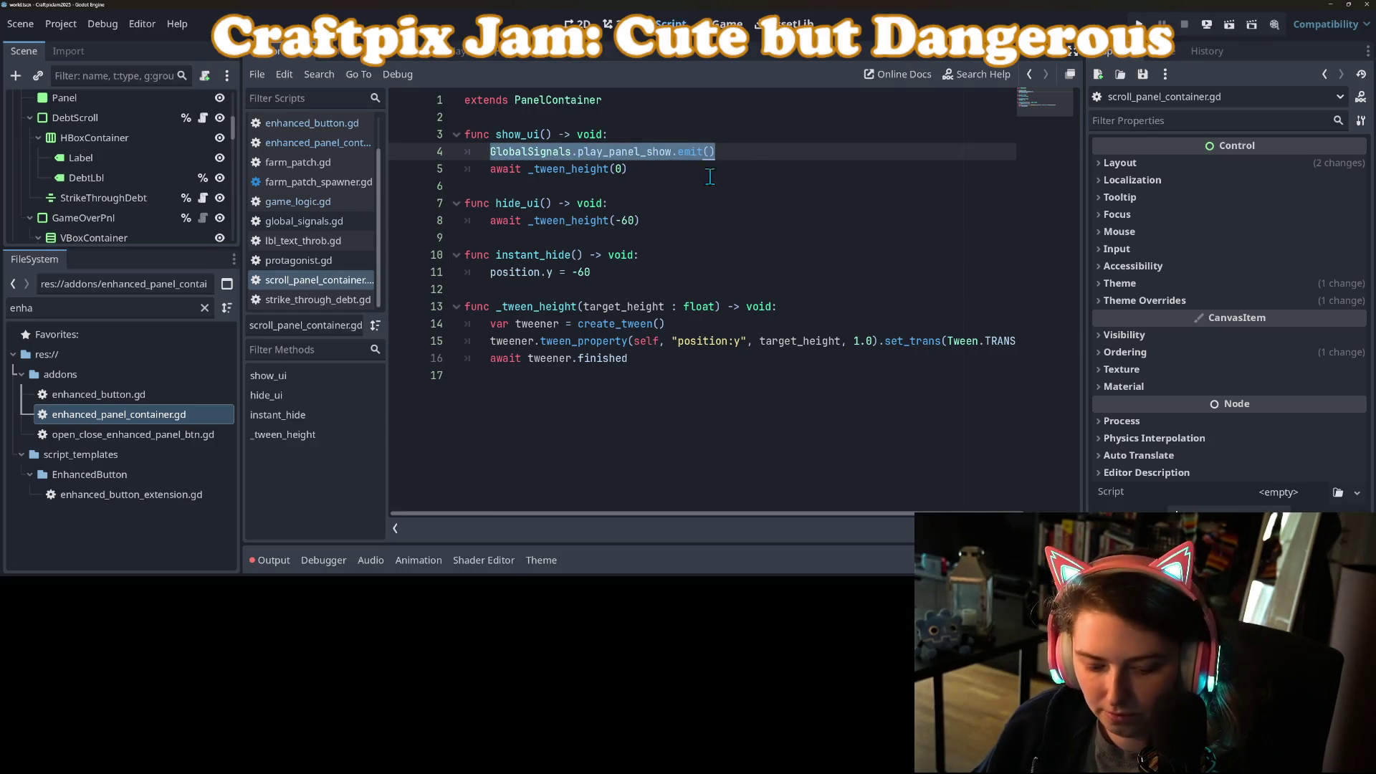
{"action": "left_click", "coordinate": [646, 203]}
{"action": "key", "text": "Return"}
{"action": "key", "text": "ctrl+v"}
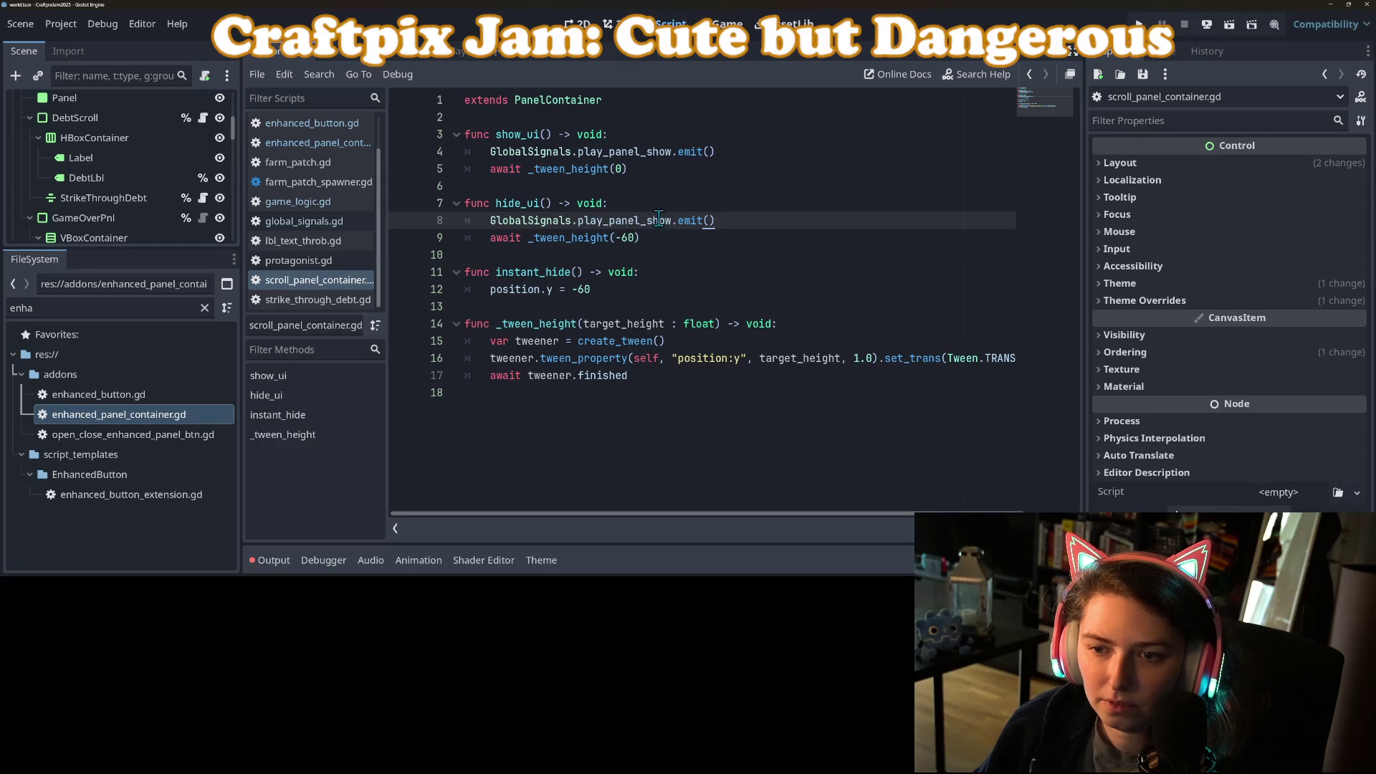
{"action": "left_click_drag", "start_coordinate": [673, 220], "coordinate": [648, 225]}
{"action": "type", "text": "hide"}
{"action": "key", "text": "ctrl+s"}
{"action": "left_click", "coordinate": [1140, 24]}
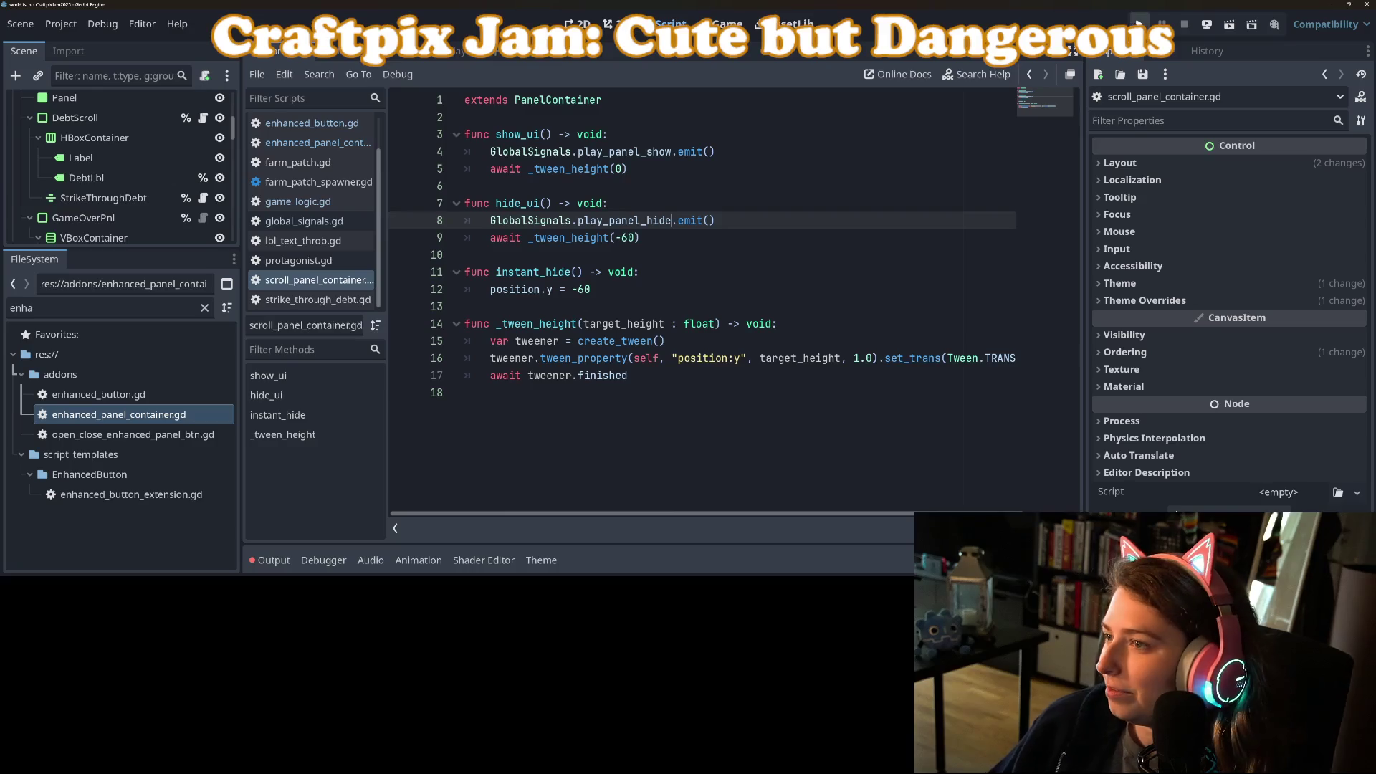
Finish planting repeatedly to trigger the game-over panel, restart, then stop the test run.
{"action": "left_click", "coordinate": [266, 560]}
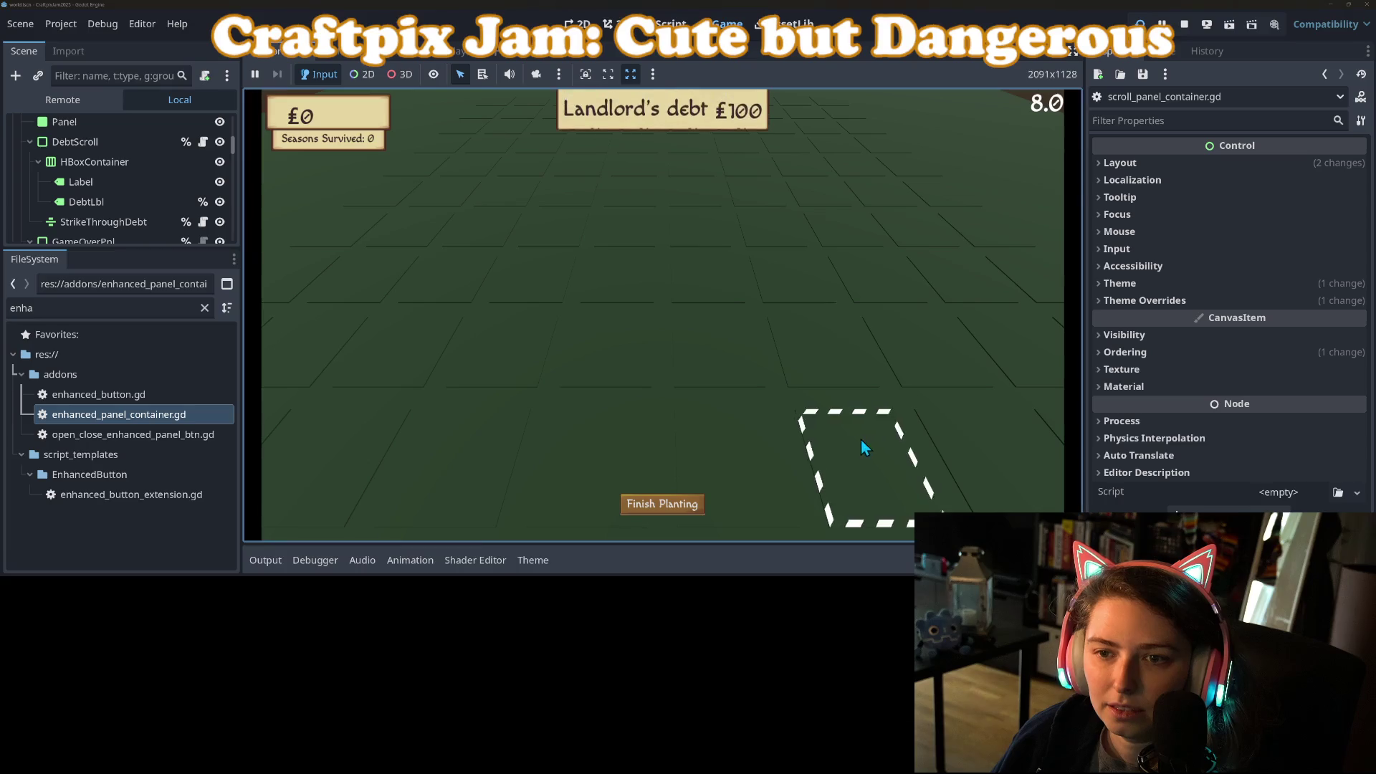
{"action": "left_click", "coordinate": [660, 512]}
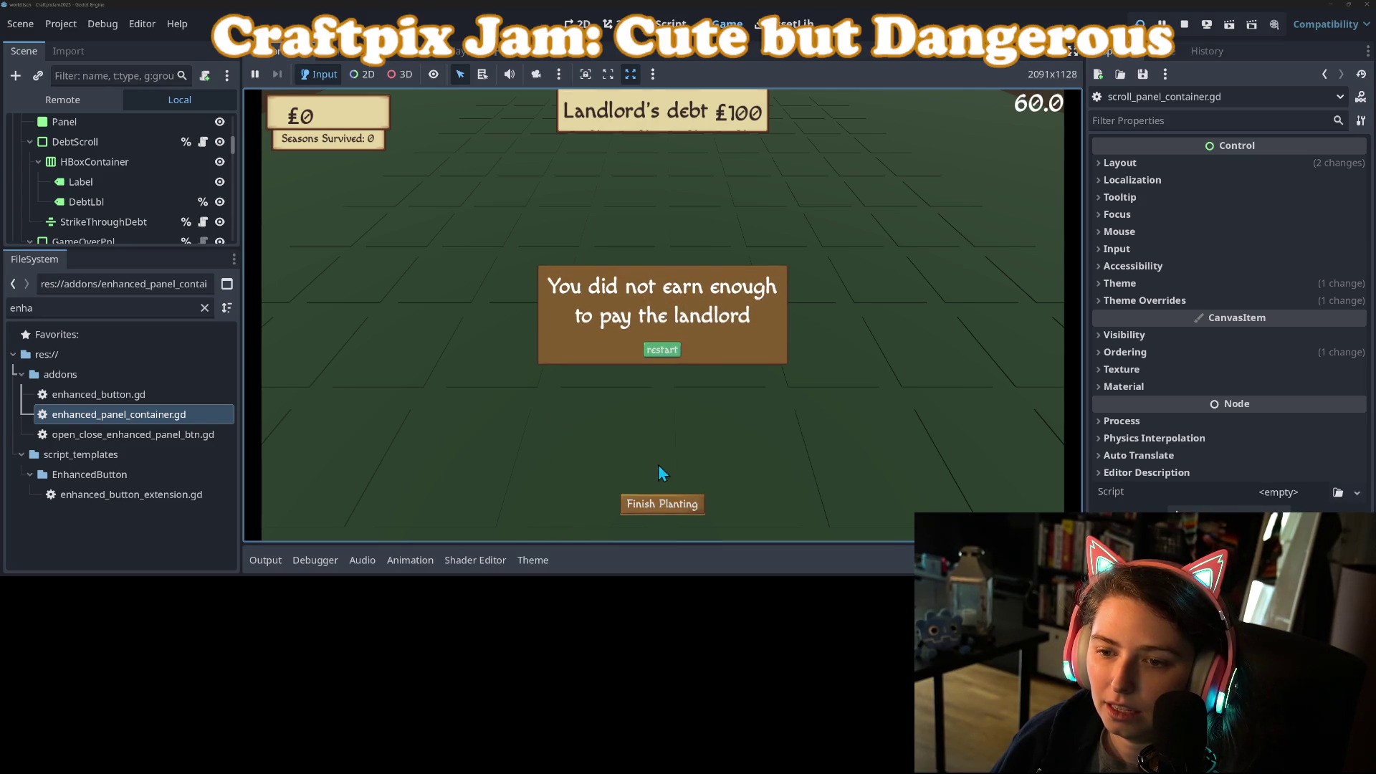
{"action": "left_click", "coordinate": [668, 350]}
{"action": "left_click", "coordinate": [656, 502]}
{"action": "left_click", "coordinate": [656, 504]}
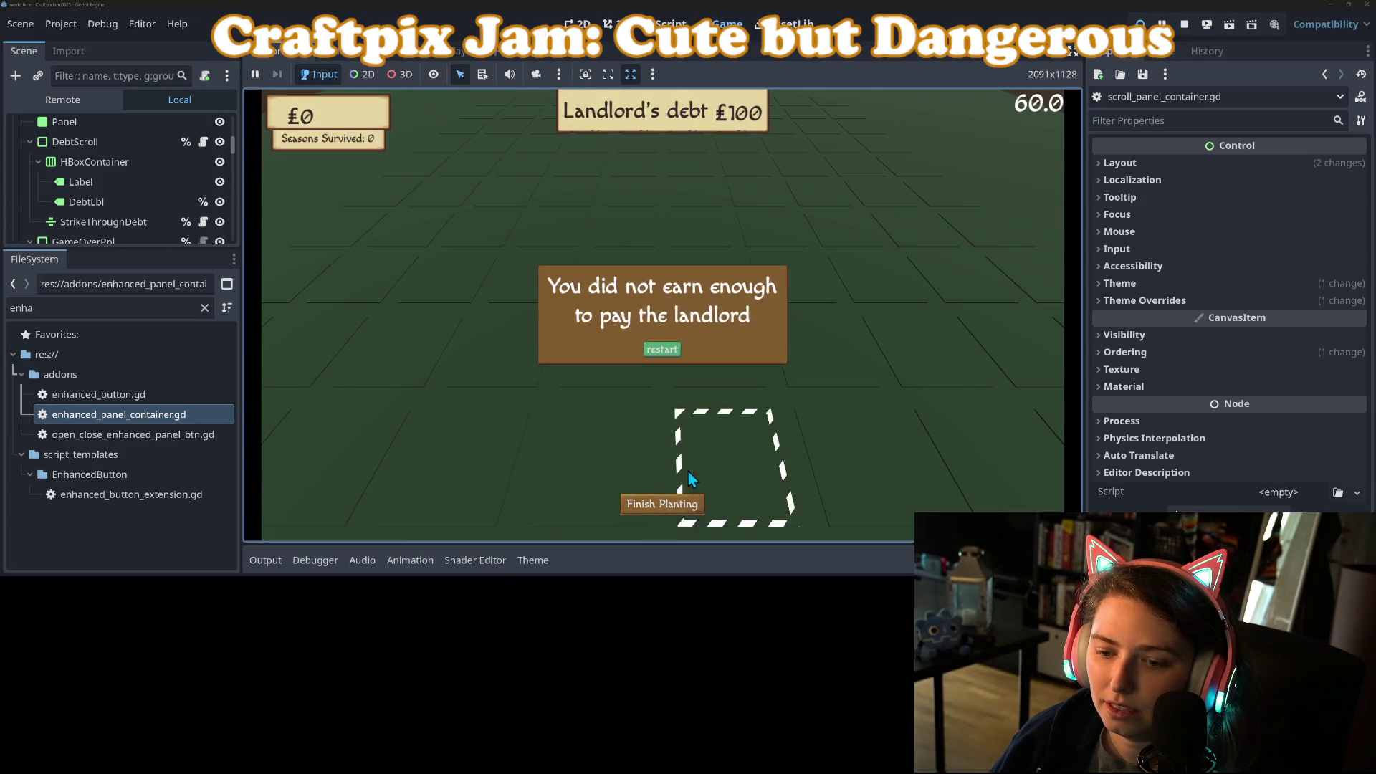
{"action": "left_click", "coordinate": [659, 355]}
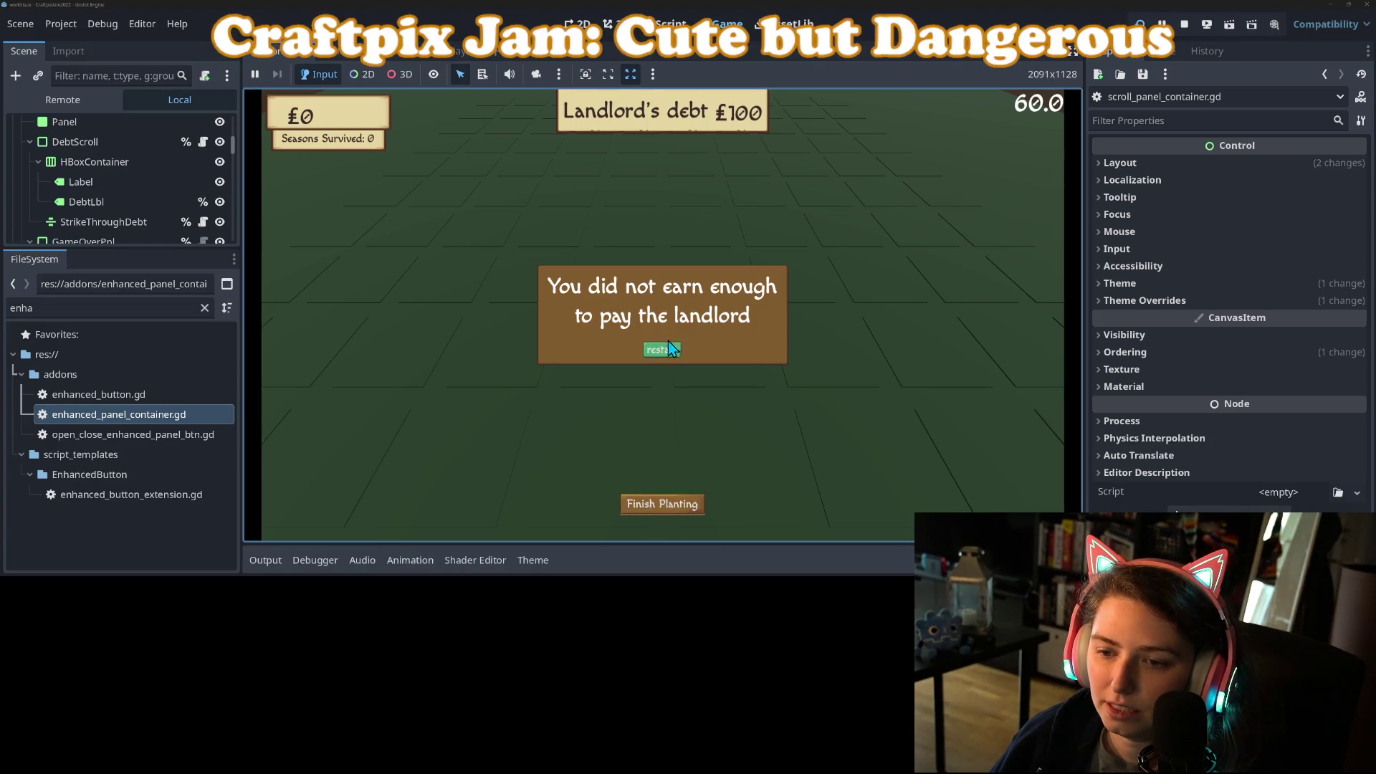
{"action": "left_click", "coordinate": [666, 506]}
{"action": "left_click", "coordinate": [667, 506]}
{"action": "left_click", "coordinate": [666, 506]}
{"action": "left_click", "coordinate": [664, 352]}
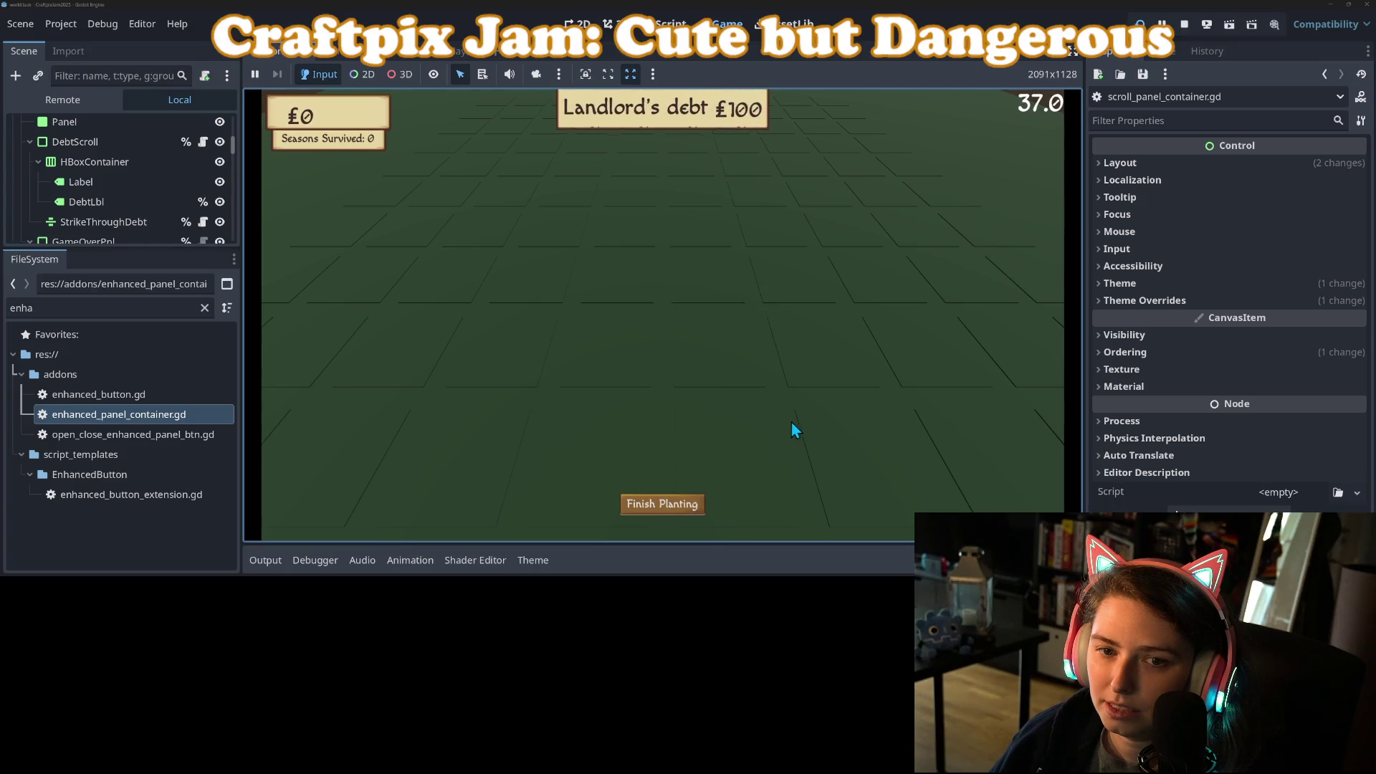
{"action": "left_click", "coordinate": [1184, 24]}
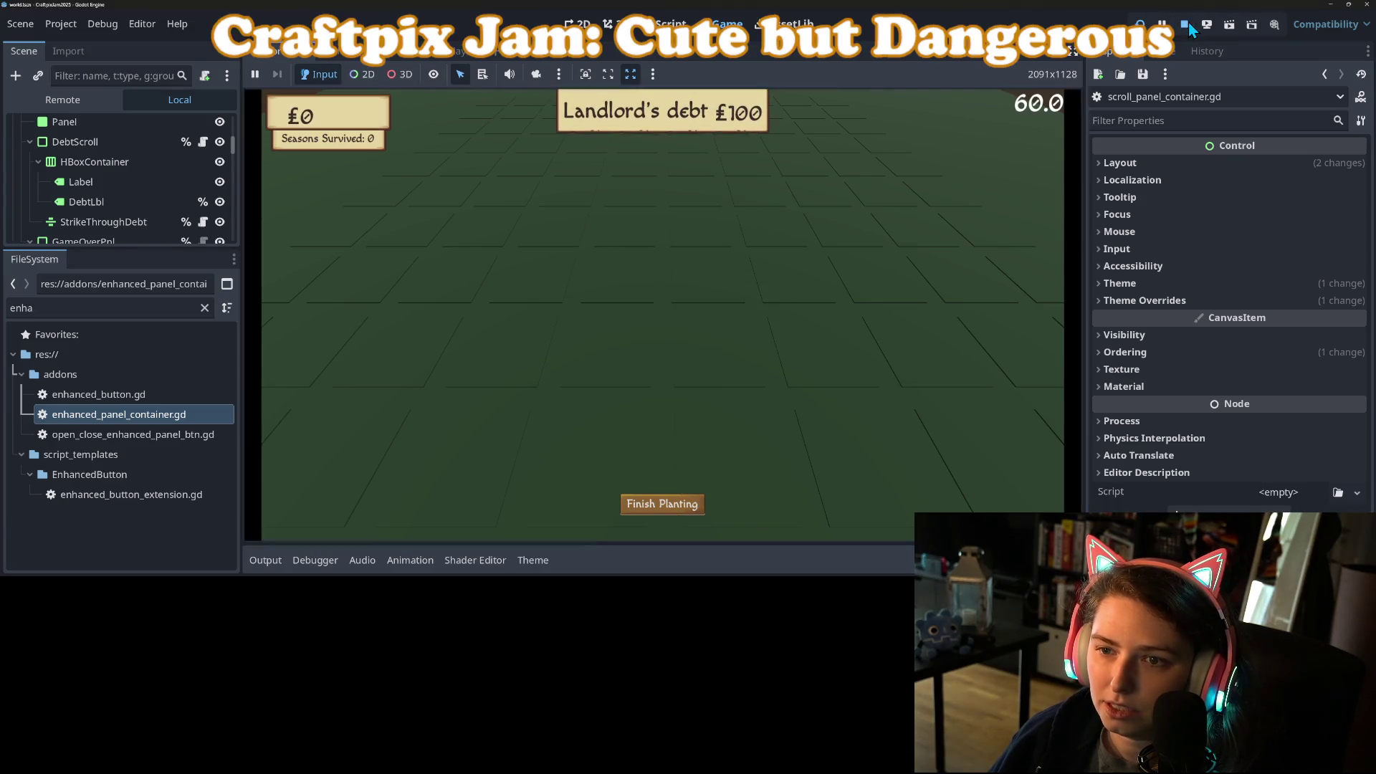
{"action": "left_click_drag", "start_coordinate": [166, 247], "coordinate": [166, 312]}
Select GameOverPnl and view the game-over panel in the 2D editor.
{"action": "scroll", "coordinate": [115, 201], "scroll_direction": "up", "scroll_amount": 3}
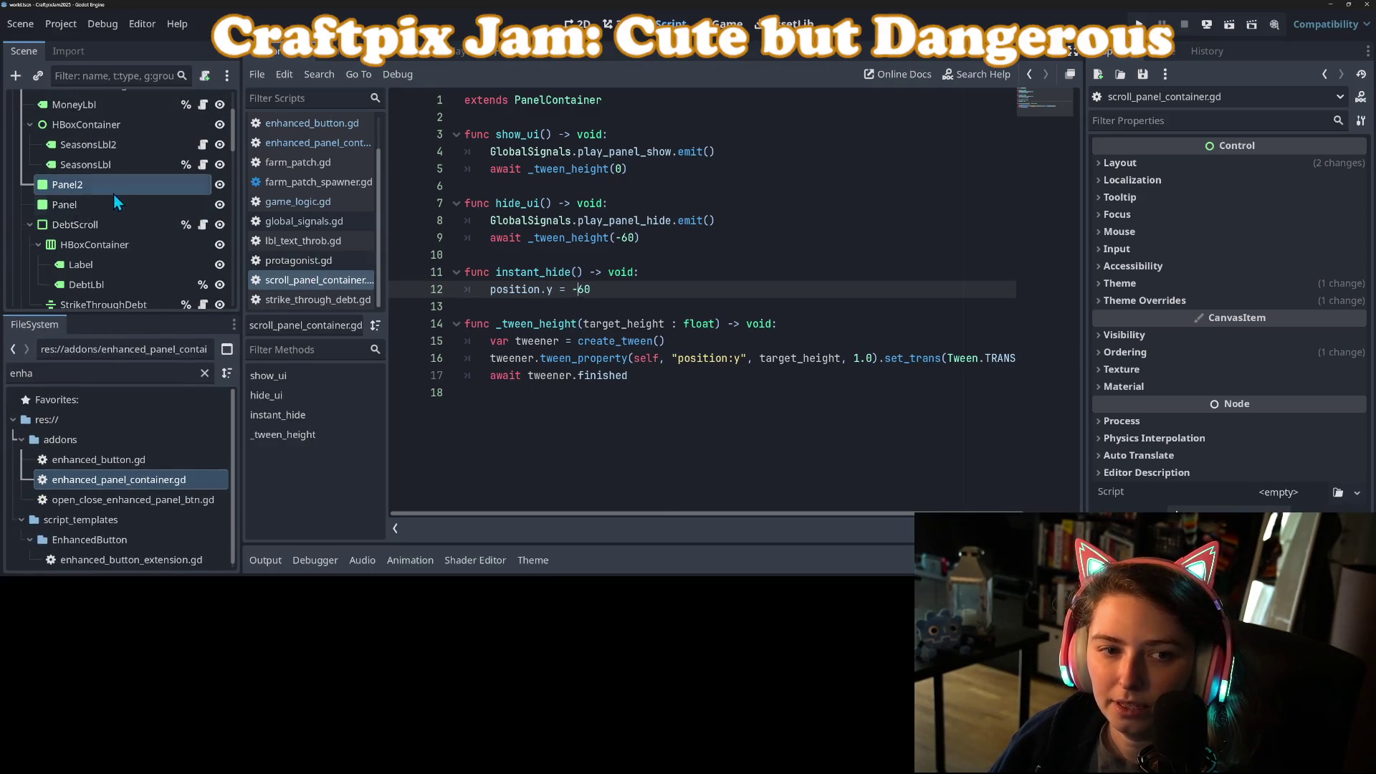
{"action": "scroll", "coordinate": [91, 230], "scroll_direction": "down", "scroll_amount": 4}
{"action": "left_click", "coordinate": [82, 191]}
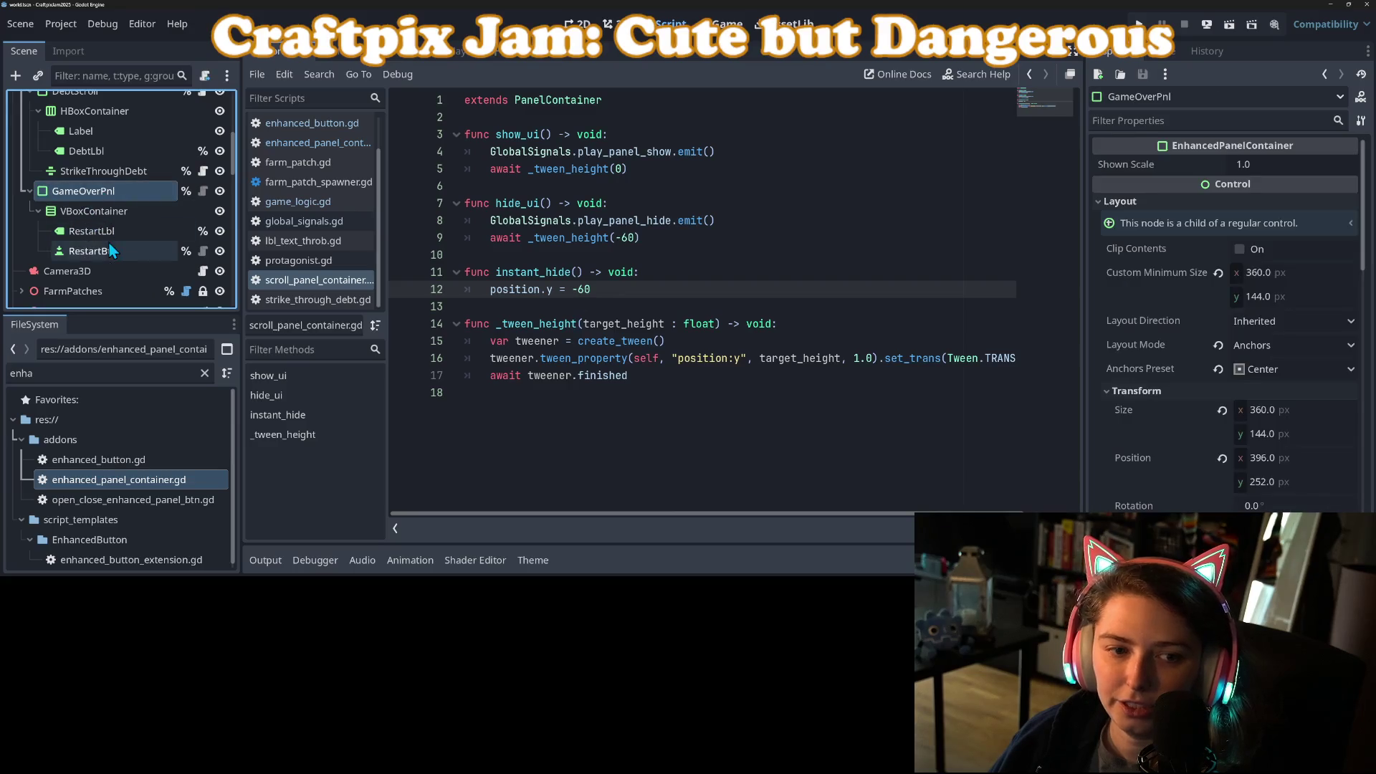
{"action": "left_click", "coordinate": [578, 23]}
{"action": "scroll", "coordinate": [651, 313], "scroll_direction": "up", "scroll_amount": 2}
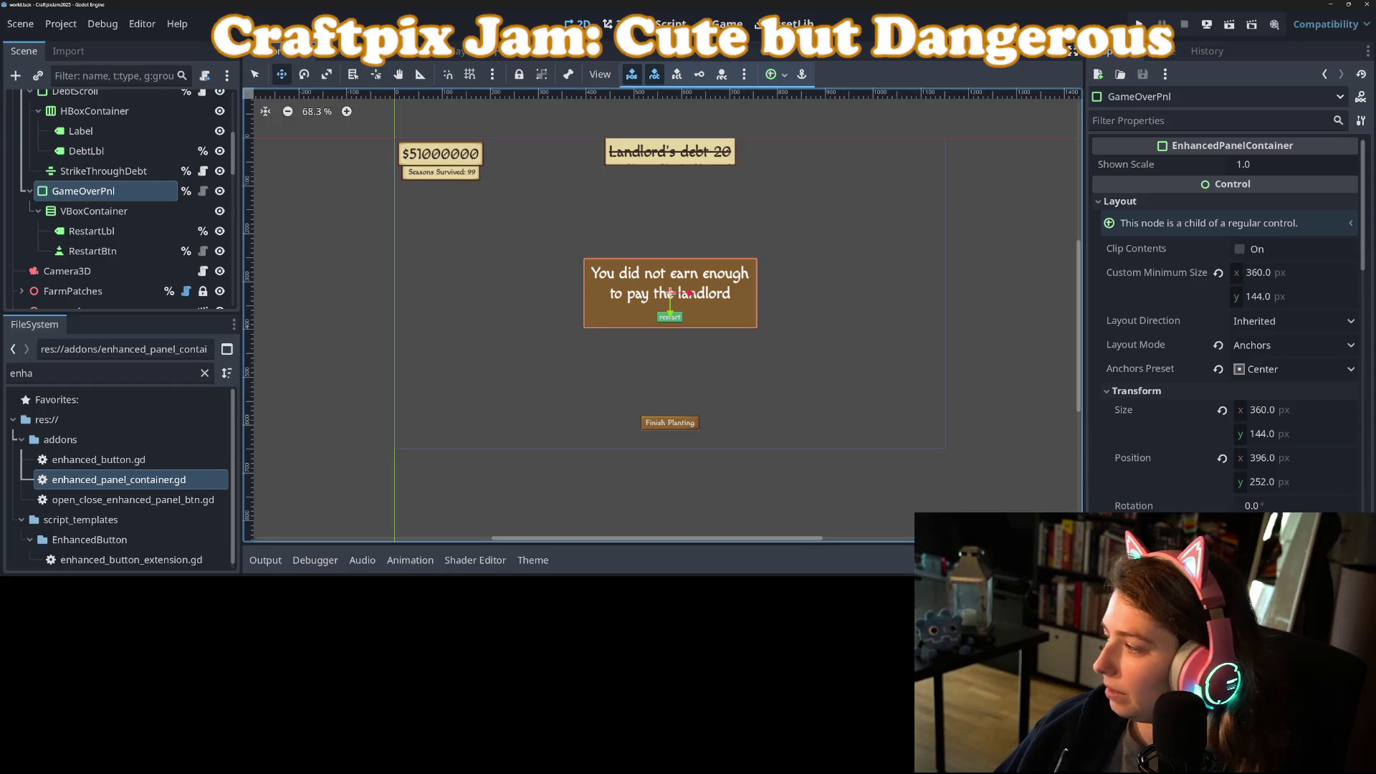
{"action": "key", "text": "alt+Tab"}
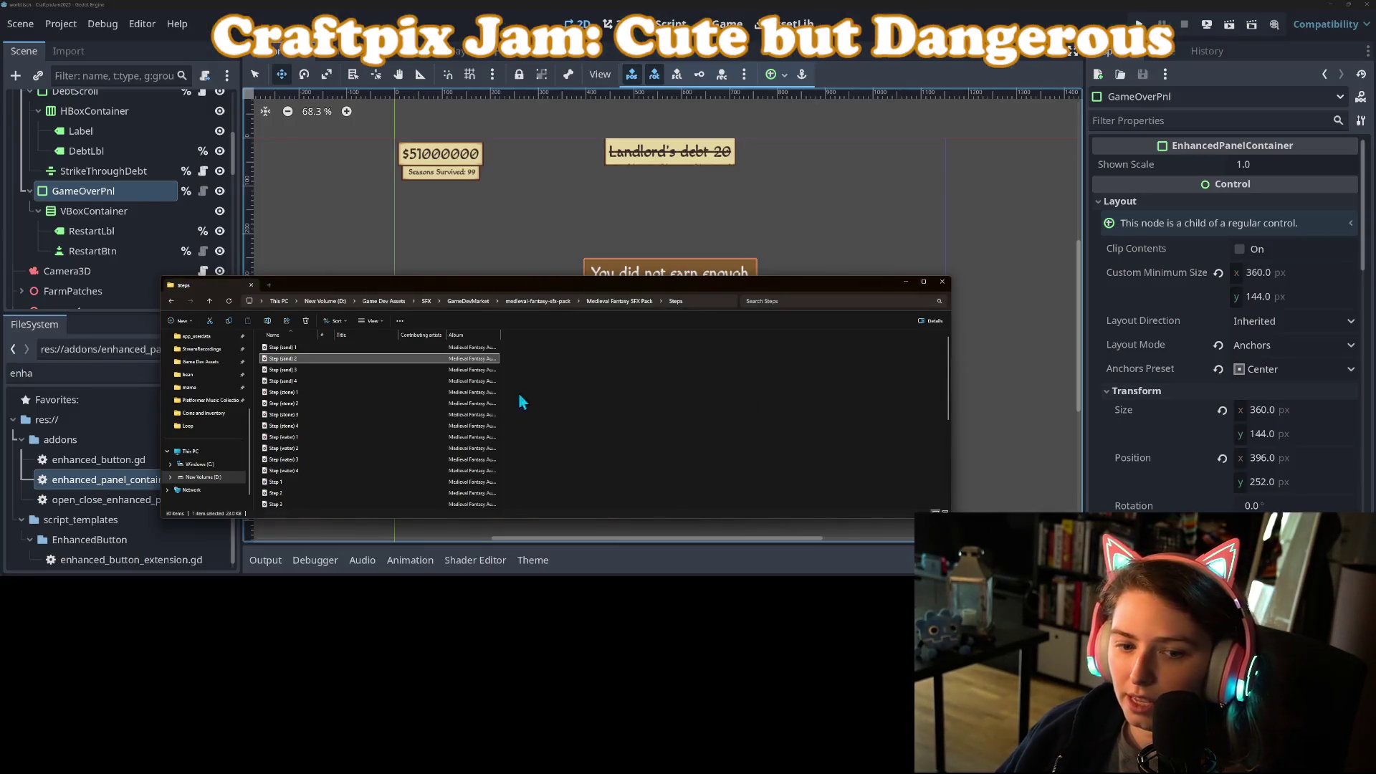
Audition Step (sand) 1, 3, 4 and Step (stone) 1, then open the audio_player scene.
{"action": "double_click", "coordinate": [330, 347]}
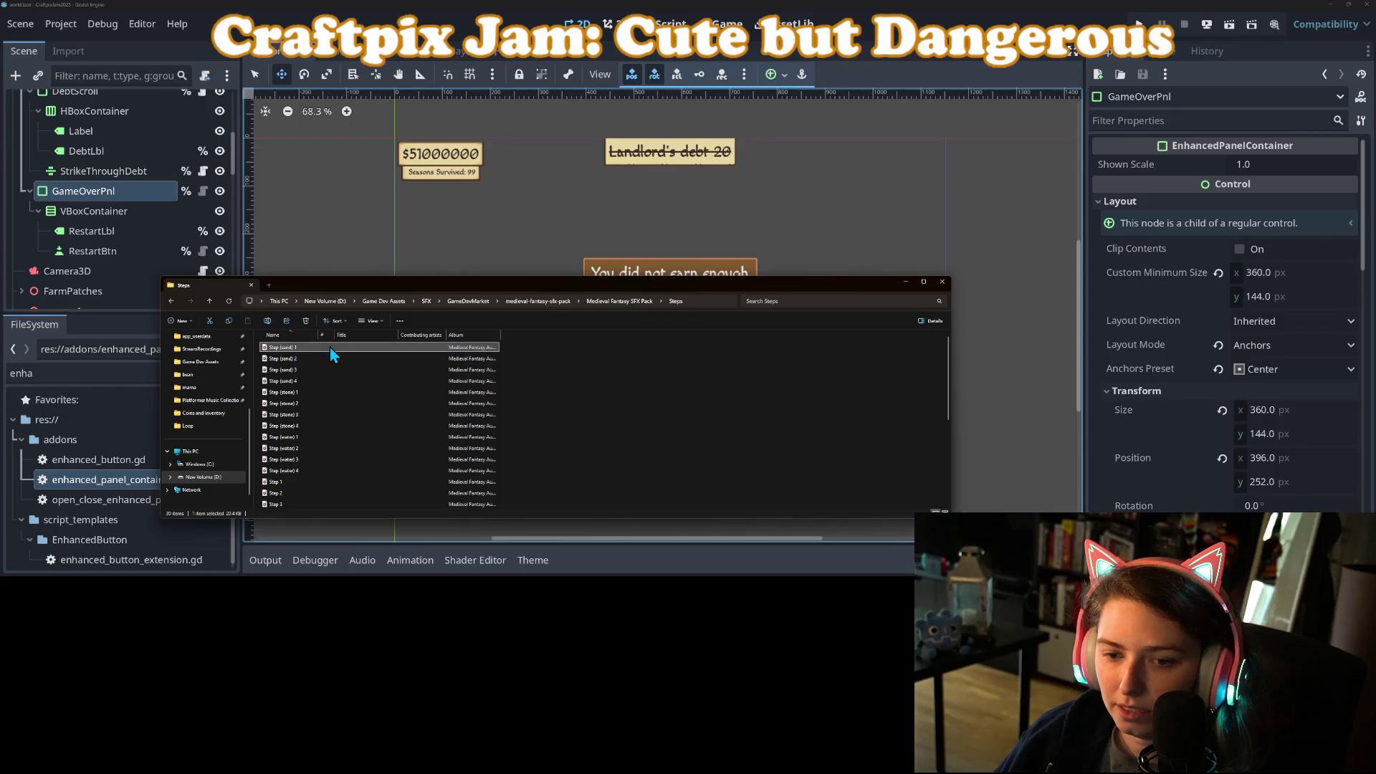
{"action": "double_click", "coordinate": [312, 369]}
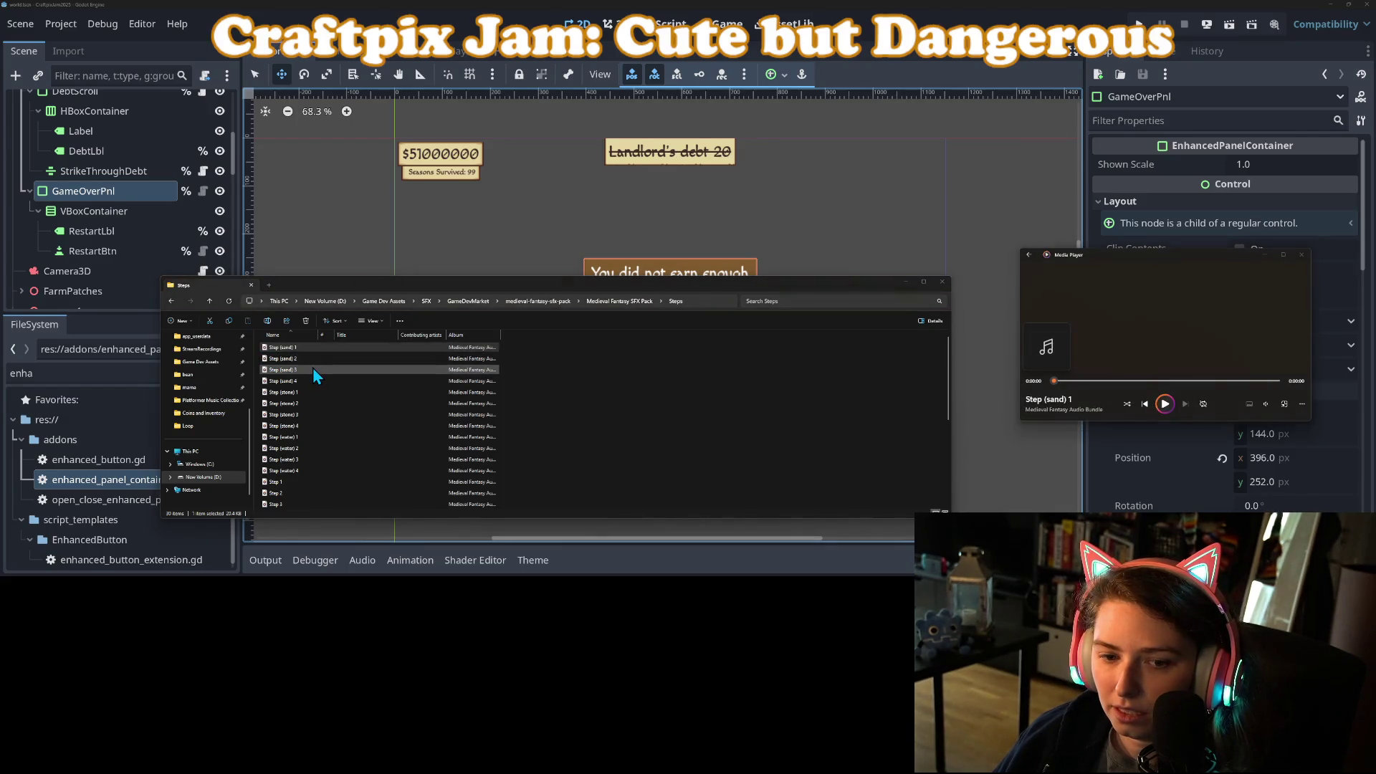
{"action": "double_click", "coordinate": [292, 381]}
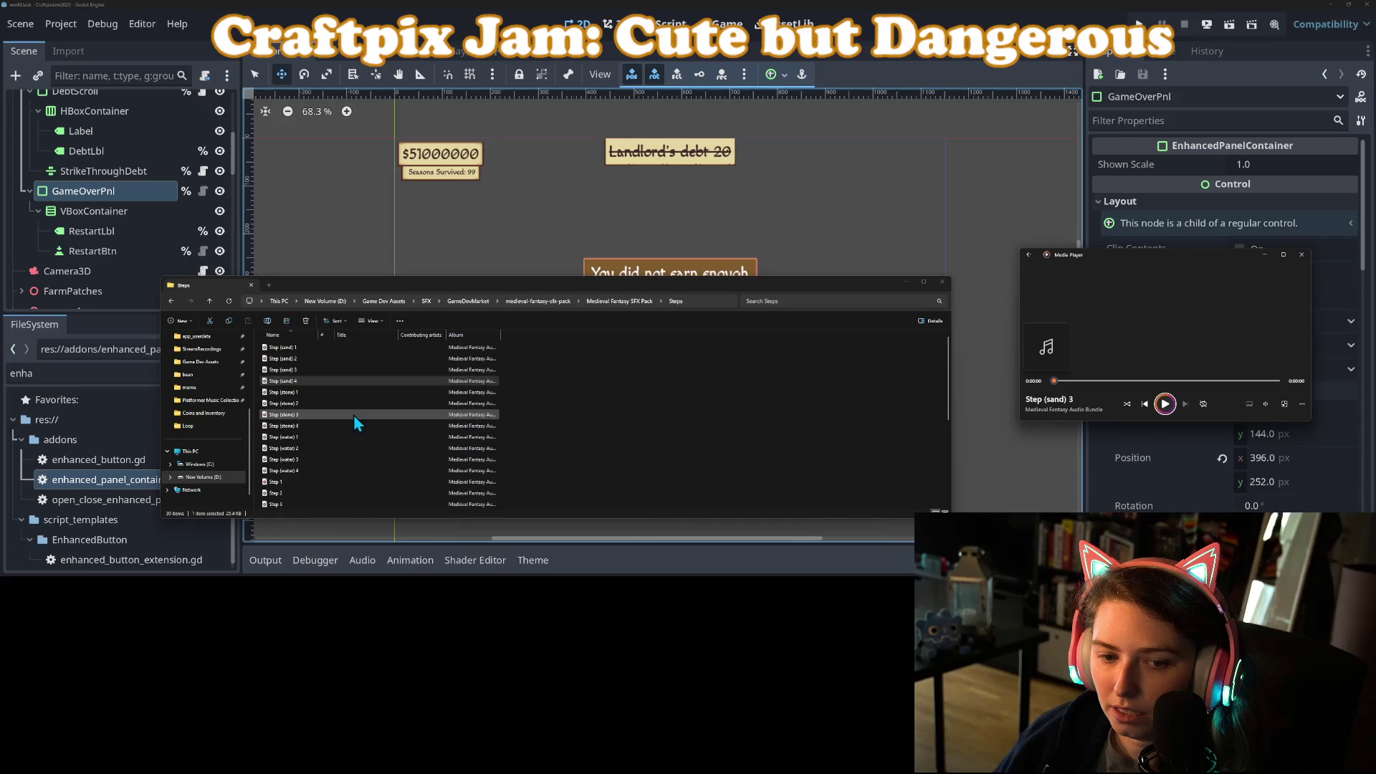
{"action": "double_click", "coordinate": [295, 394]}
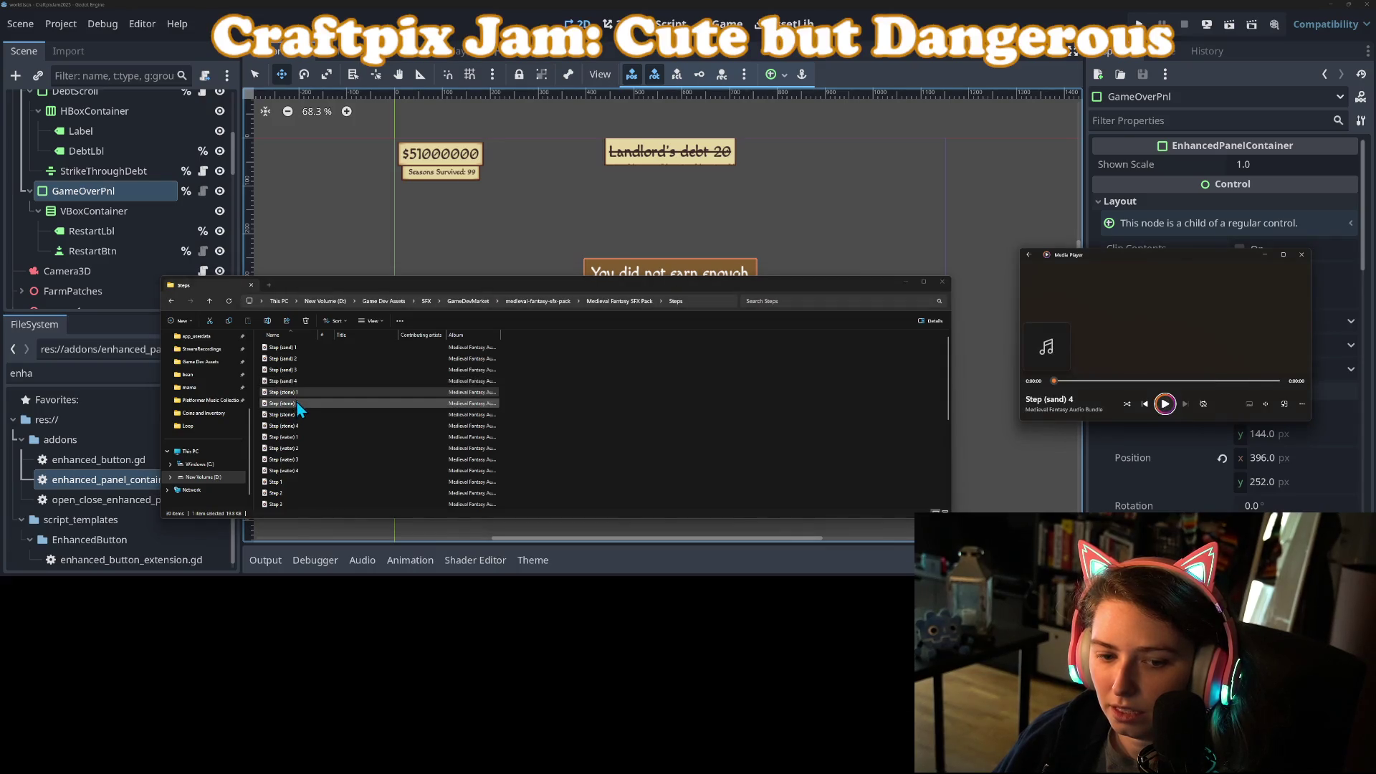
{"action": "left_click", "coordinate": [512, 4]}
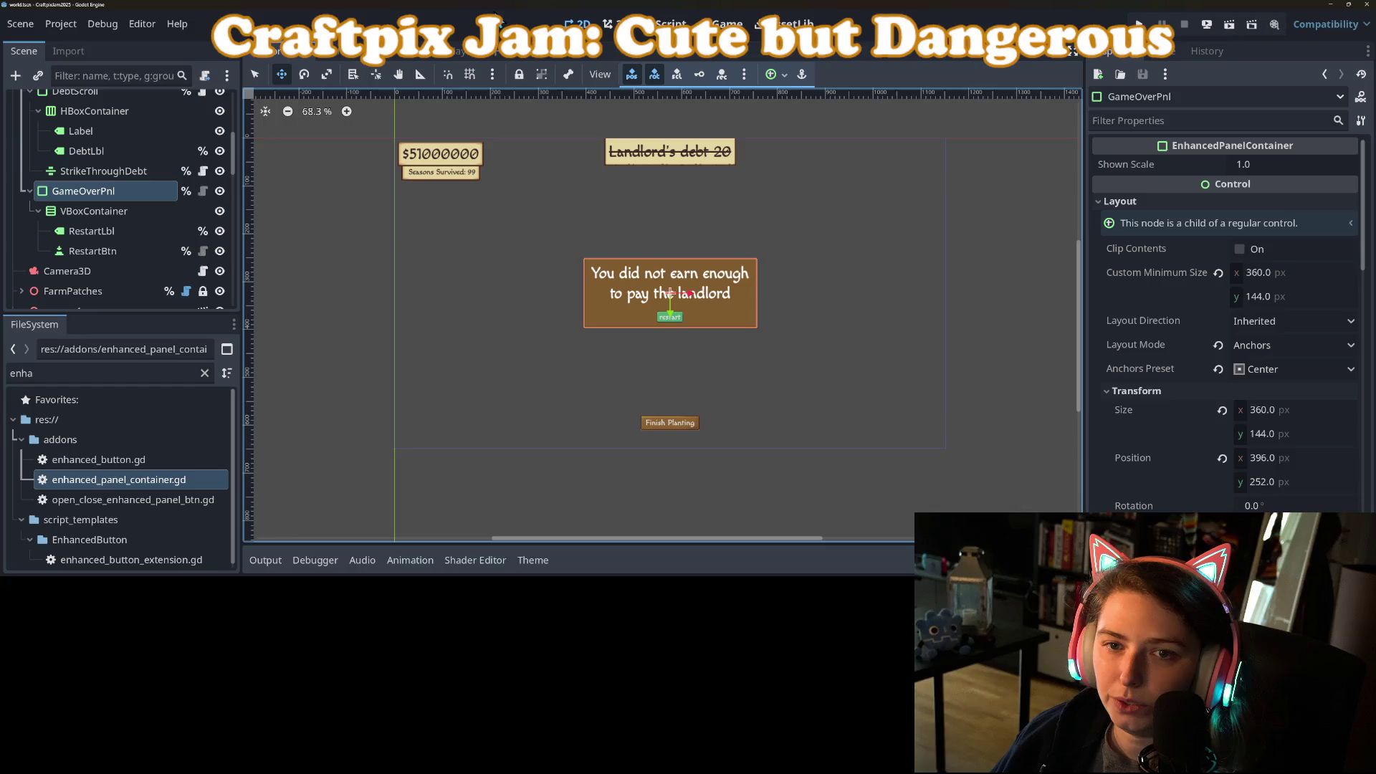
{"action": "left_click", "coordinate": [458, 52]}
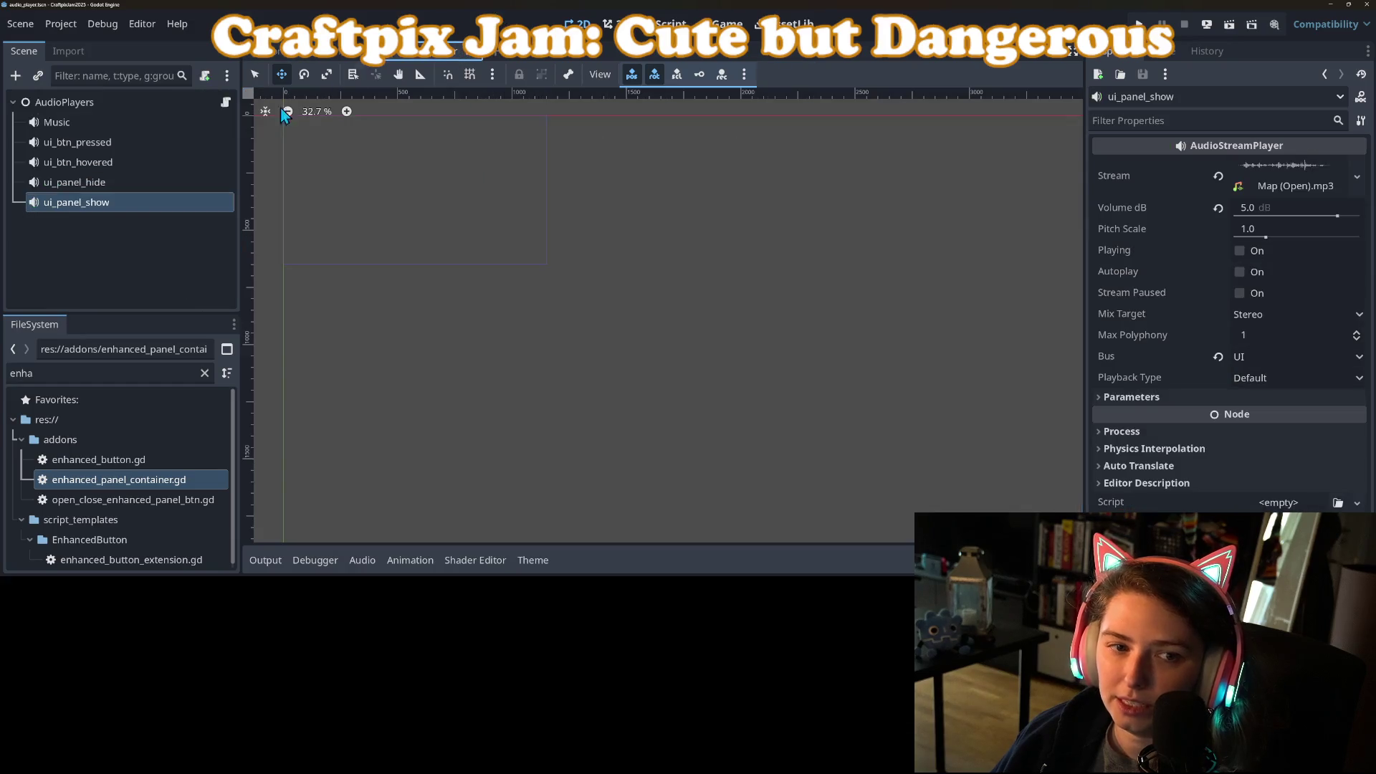
Try ui_btn_hovered at pitch scales 5, 2 and finally 4, previewing each.
{"action": "left_click", "coordinate": [107, 162]}
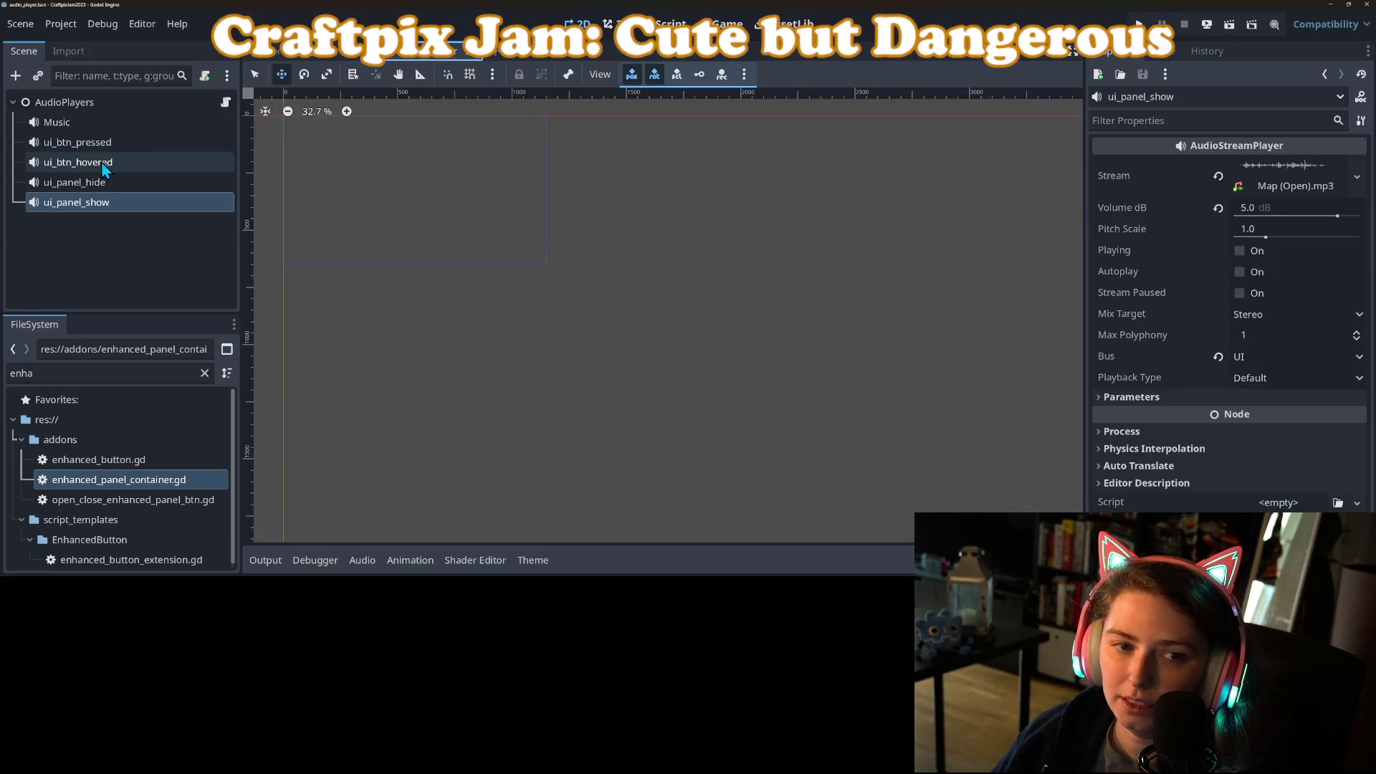
{"action": "left_click", "coordinate": [1264, 237]}
{"action": "left_click", "coordinate": [1268, 231]}
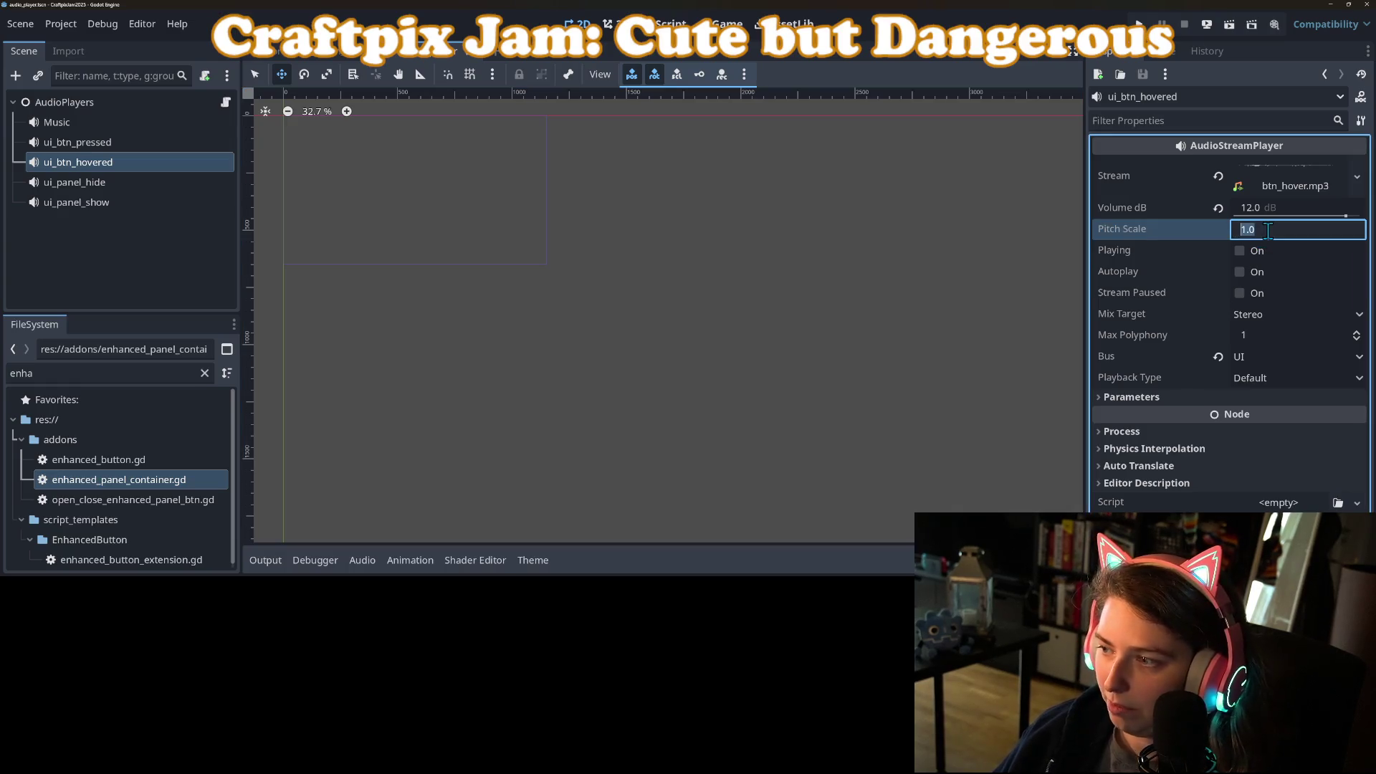
{"action": "type", "text": "5"}
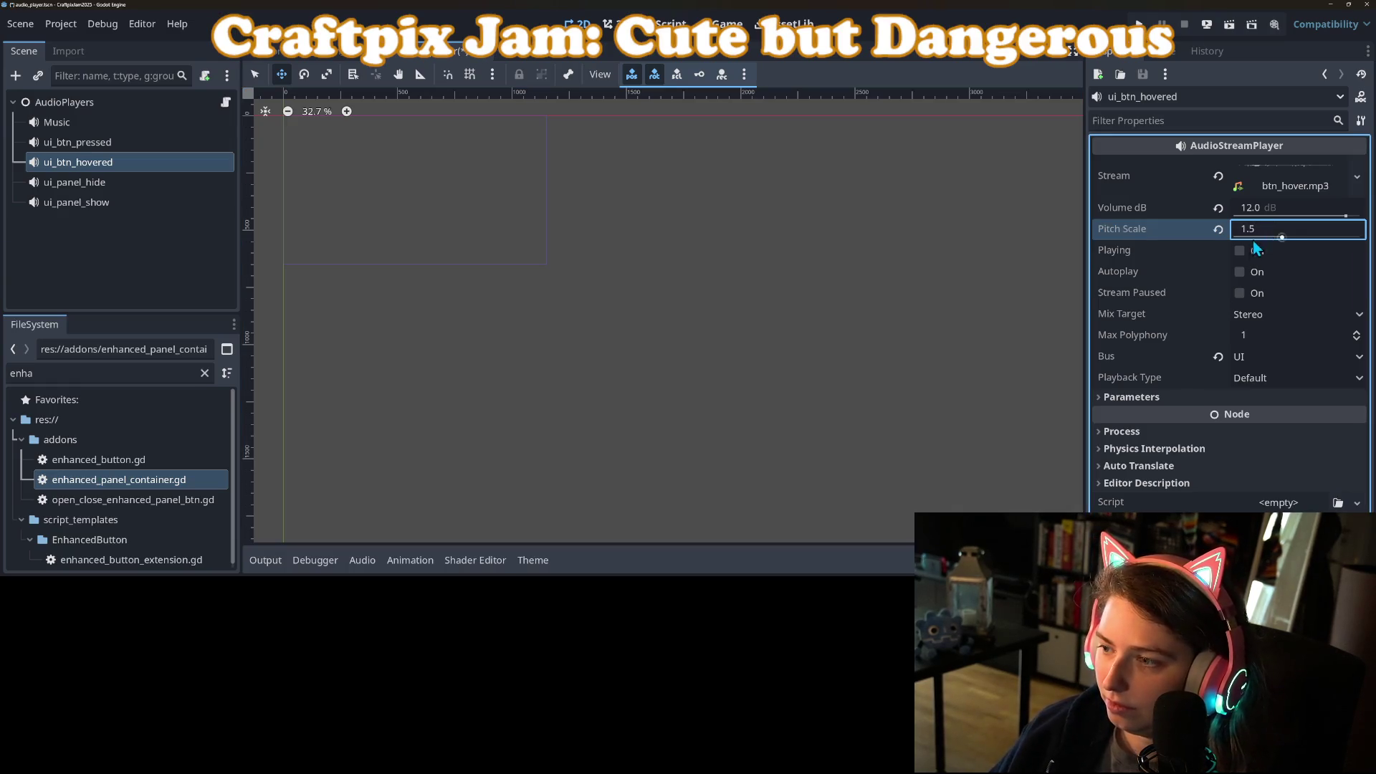
{"action": "left_click", "coordinate": [1239, 250]}
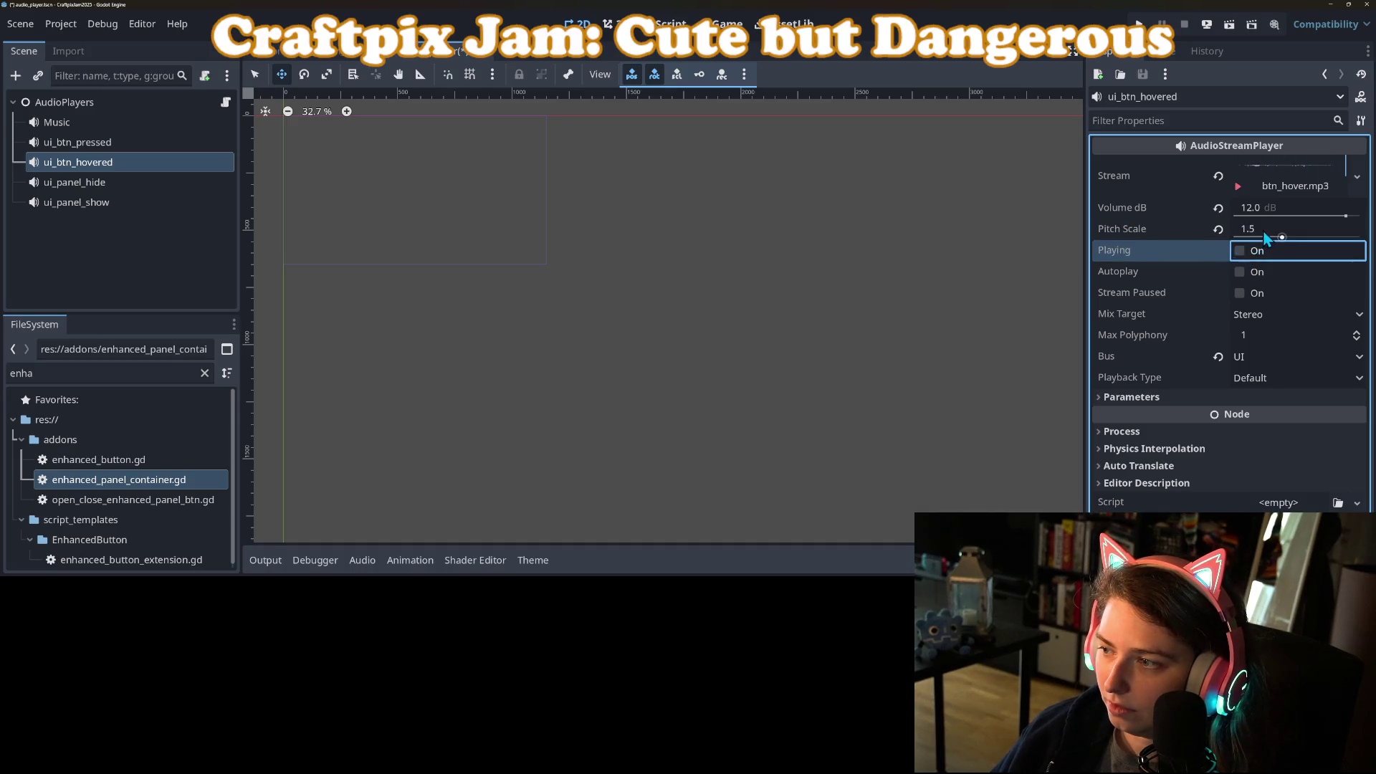
{"action": "left_click", "coordinate": [1263, 231]}
{"action": "type", "text": "2"}
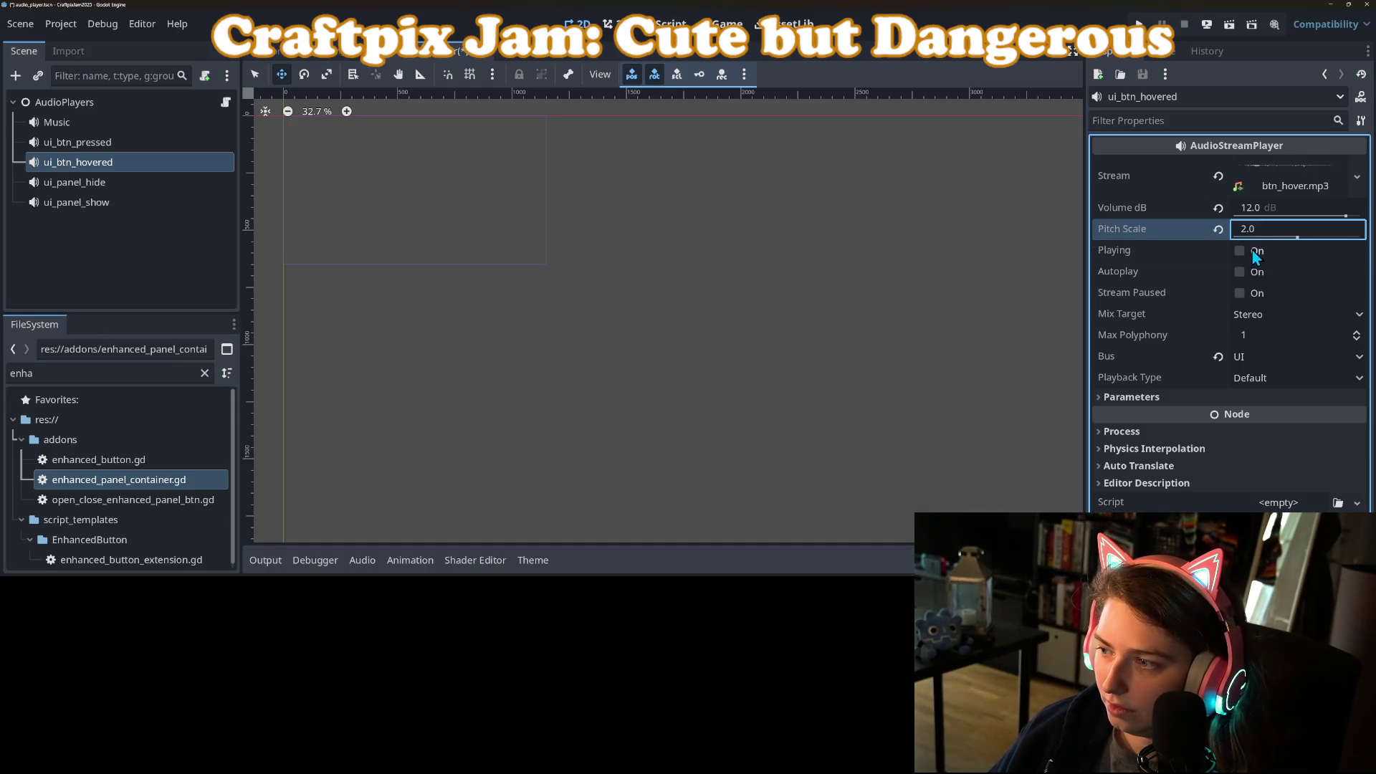
{"action": "left_click", "coordinate": [1253, 250]}
{"action": "left_click", "coordinate": [1247, 229]}
{"action": "type", "text": "4"}
{"action": "left_click", "coordinate": [1247, 251]}
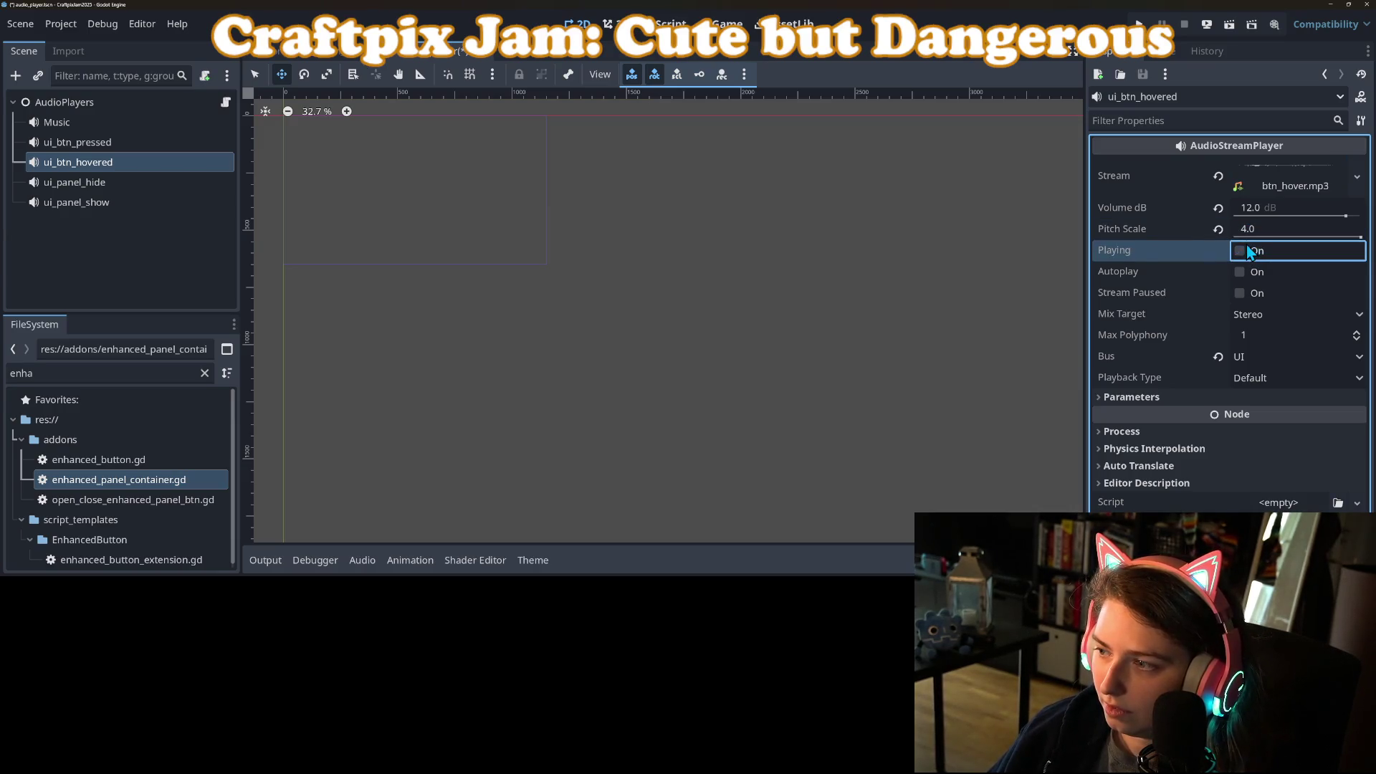
Raise the hover sound's volume to 20 dB, preview it, and run the game.
{"action": "left_click", "coordinate": [1255, 228]}
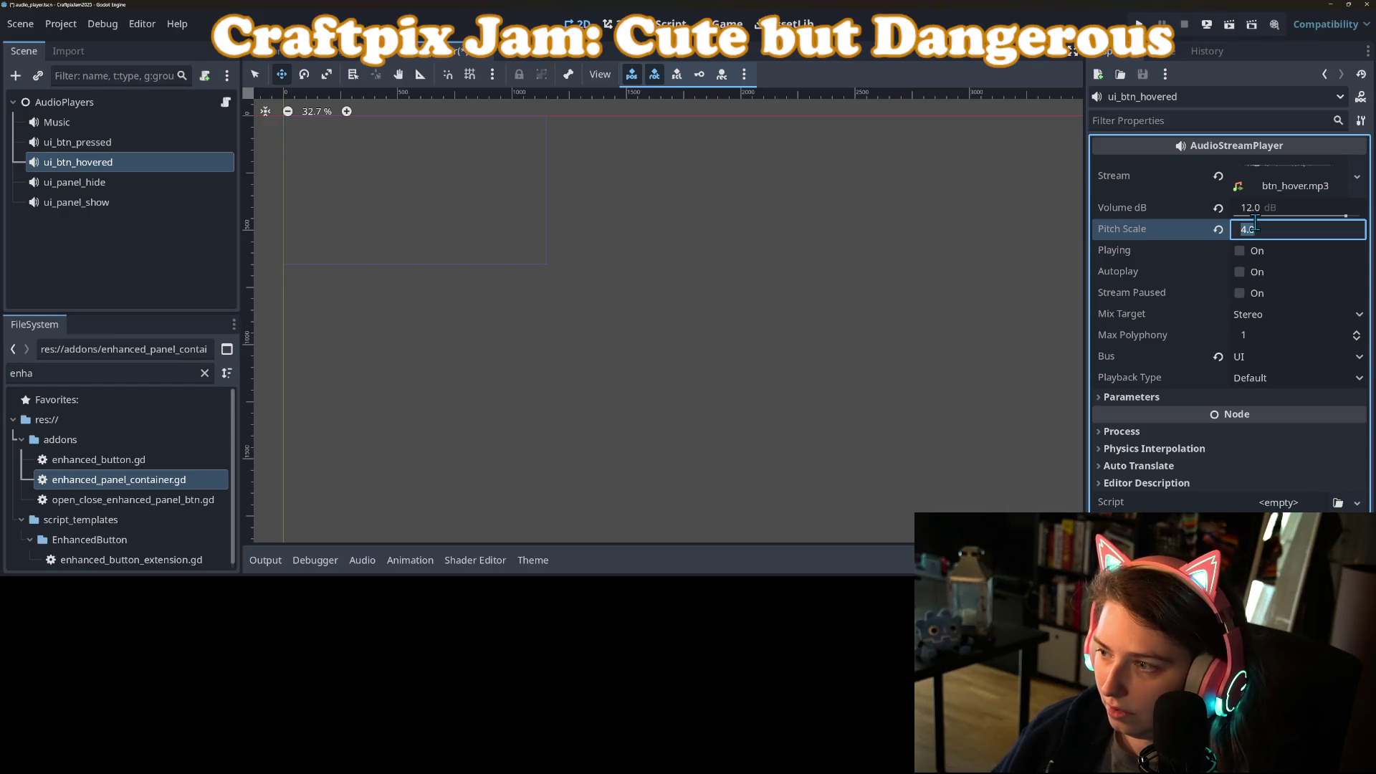
{"action": "left_click", "coordinate": [1266, 209]}
{"action": "type", "text": "20"}
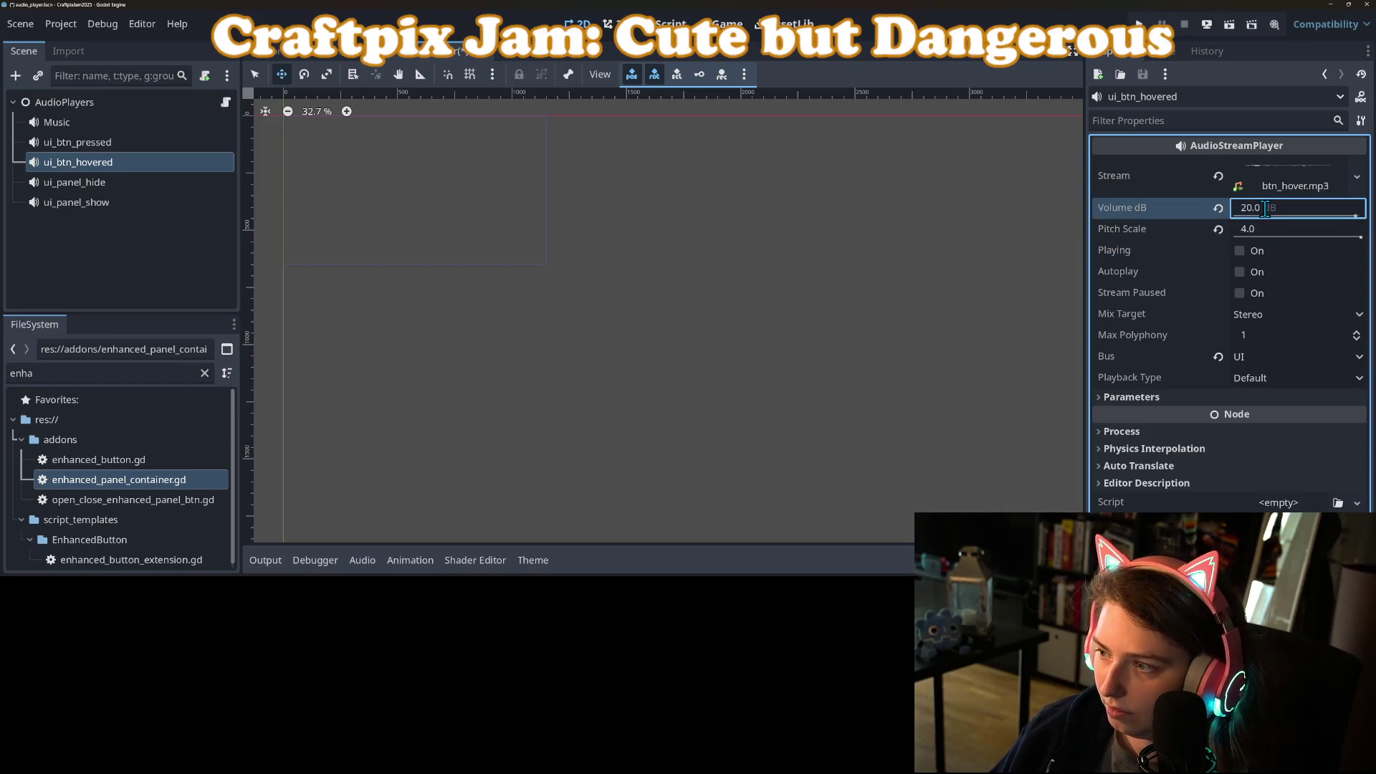
{"action": "left_click", "coordinate": [1239, 251]}
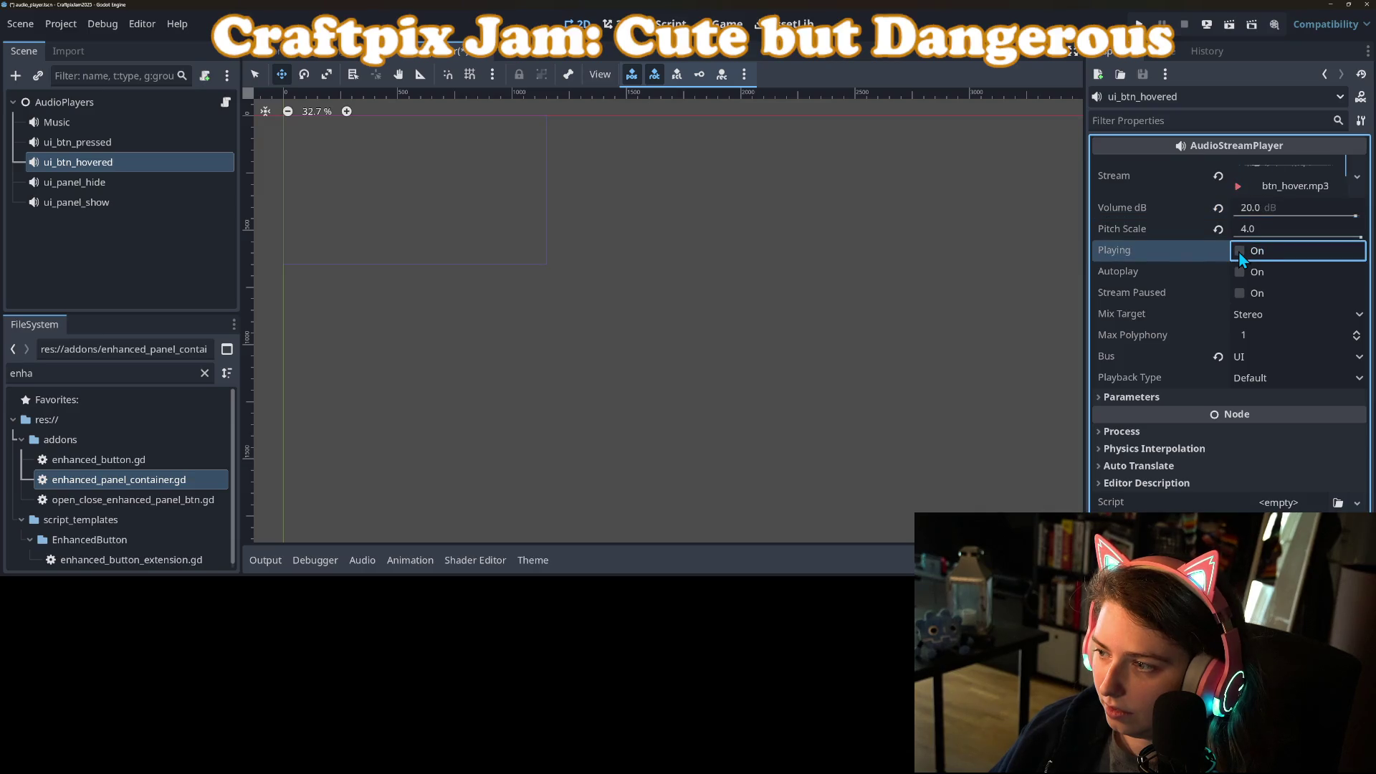
{"action": "left_click", "coordinate": [1239, 251]}
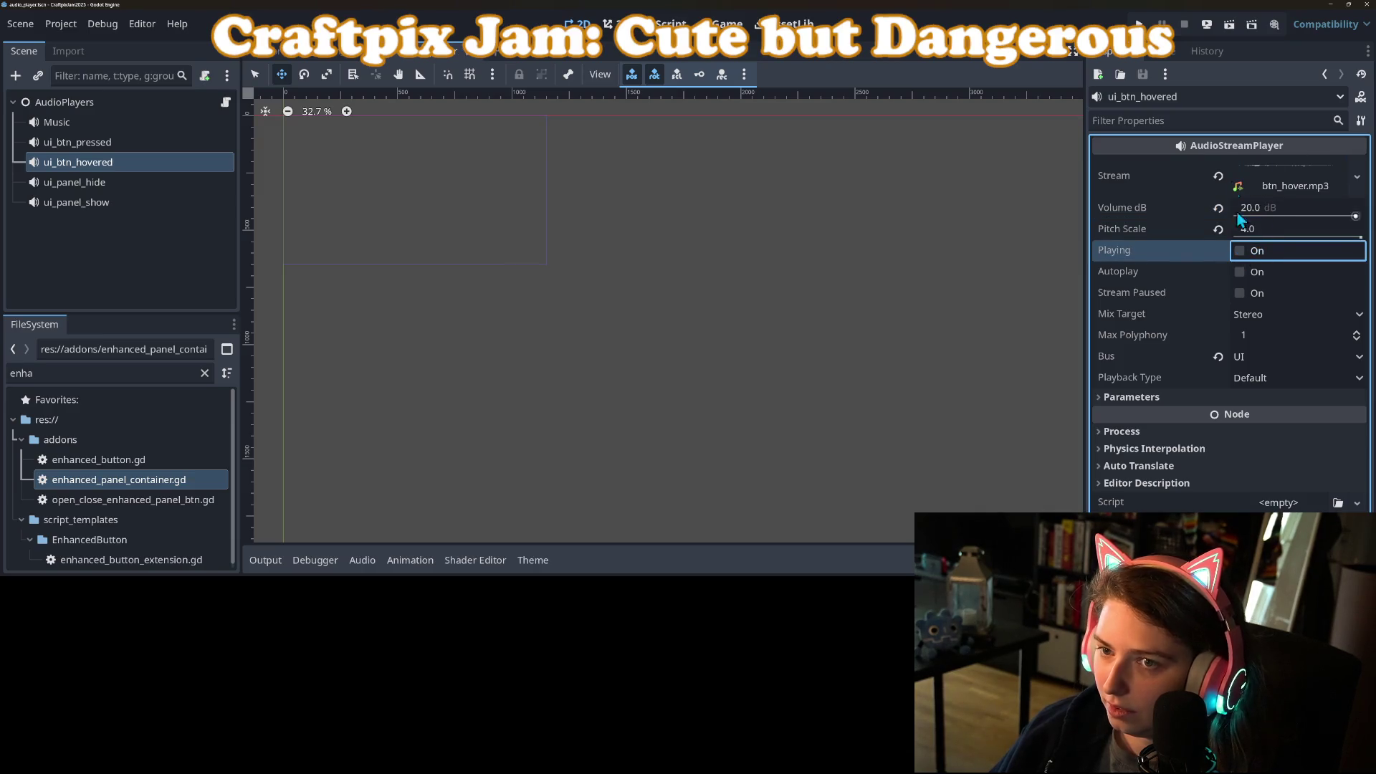
{"action": "left_click", "coordinate": [1139, 24]}
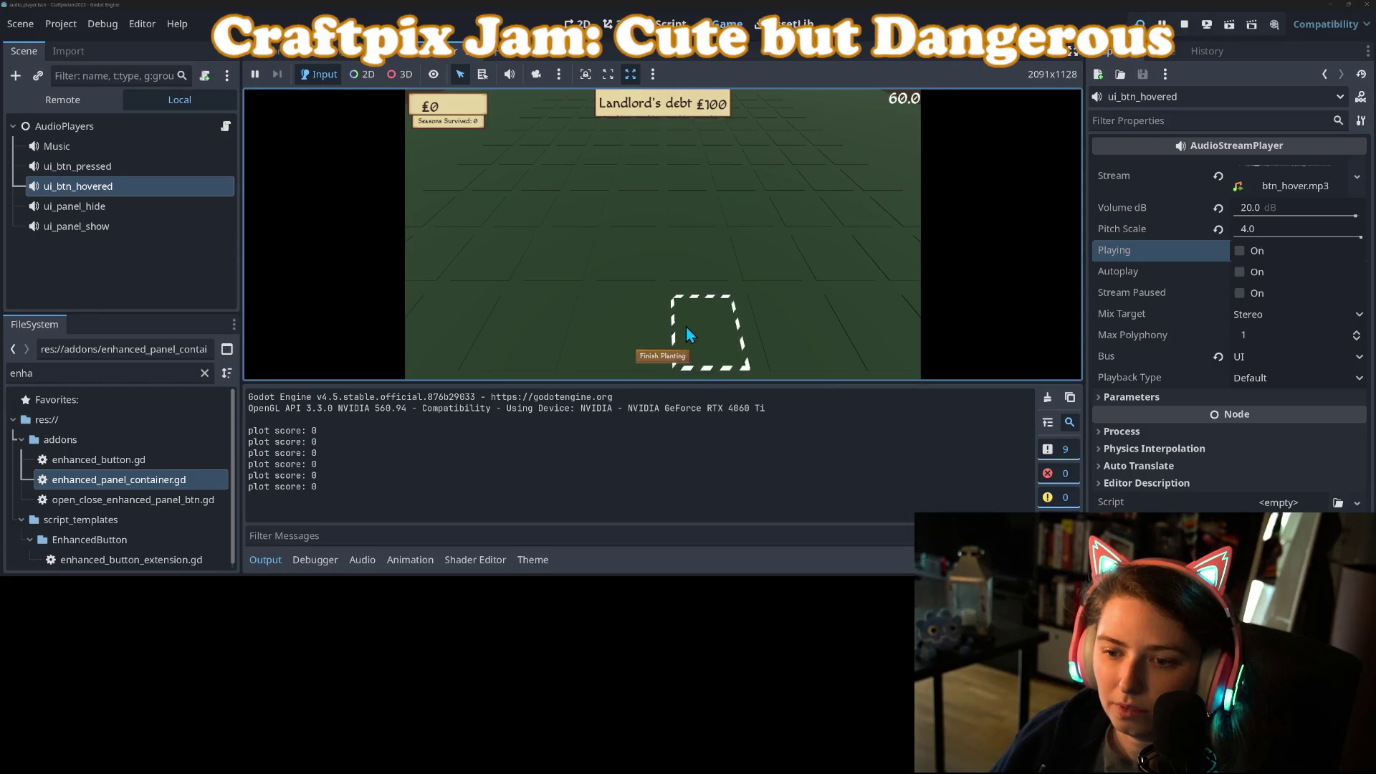
Hit Finish Planting, restart and repeat to hear the sounds, then stop and select ui_btn_pressed.
{"action": "left_click", "coordinate": [661, 356]}
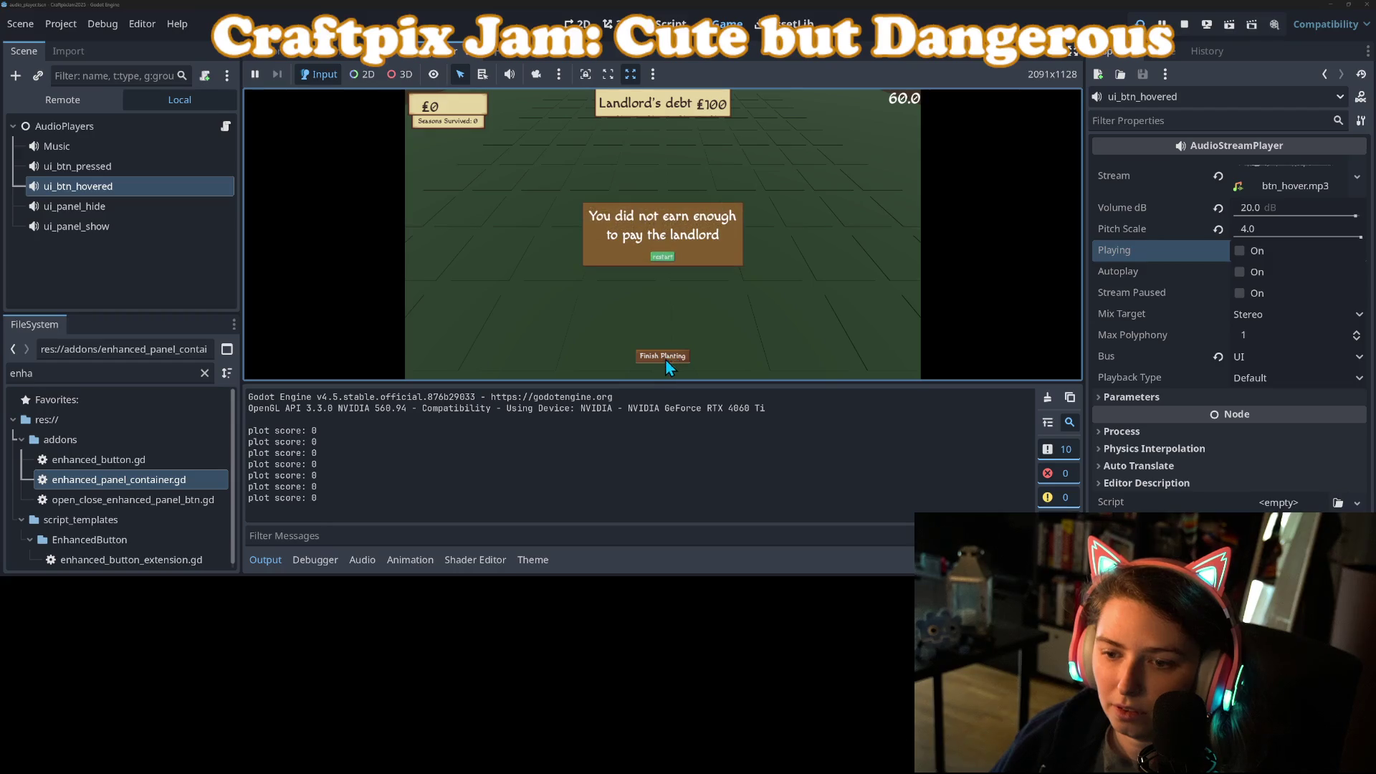
{"action": "left_click", "coordinate": [666, 358]}
{"action": "left_click", "coordinate": [659, 354]}
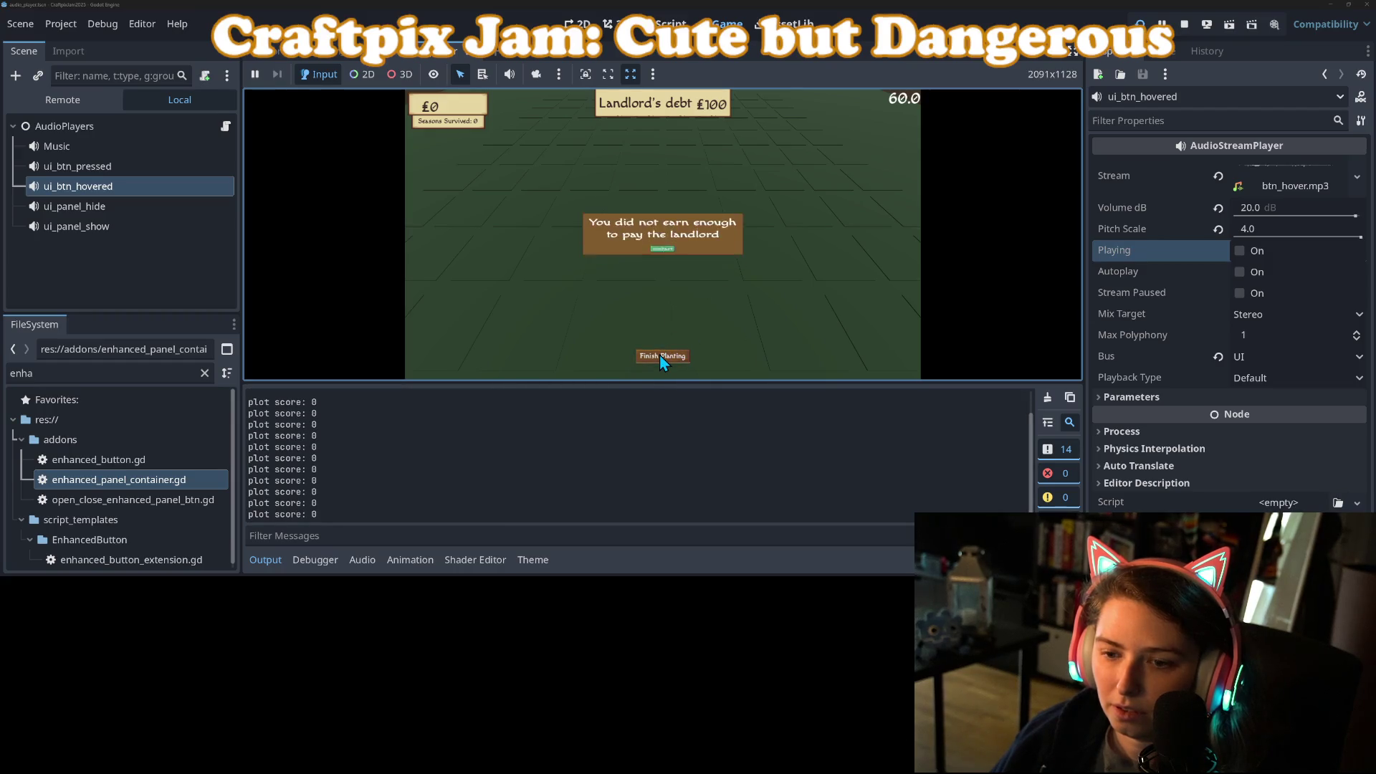
{"action": "left_click", "coordinate": [1184, 23]}
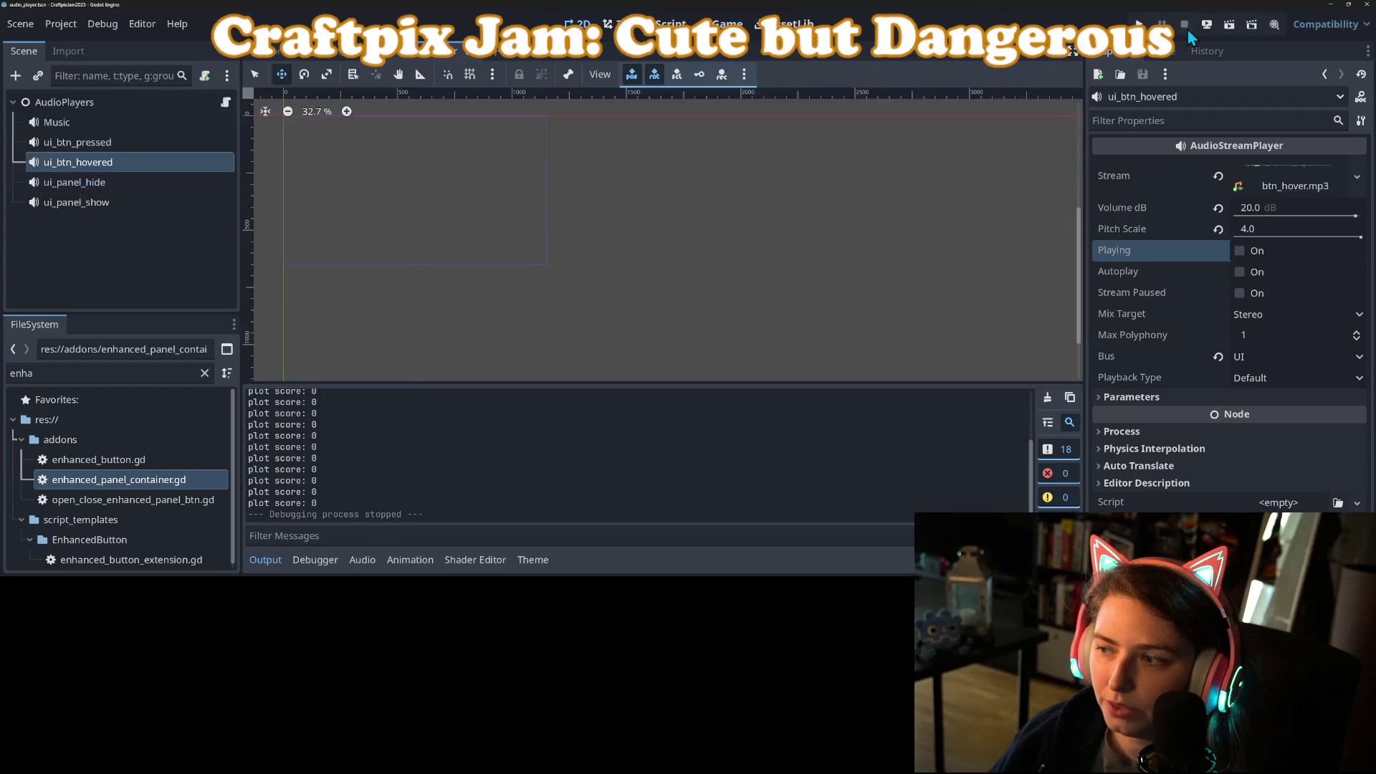
{"action": "left_click", "coordinate": [167, 143]}
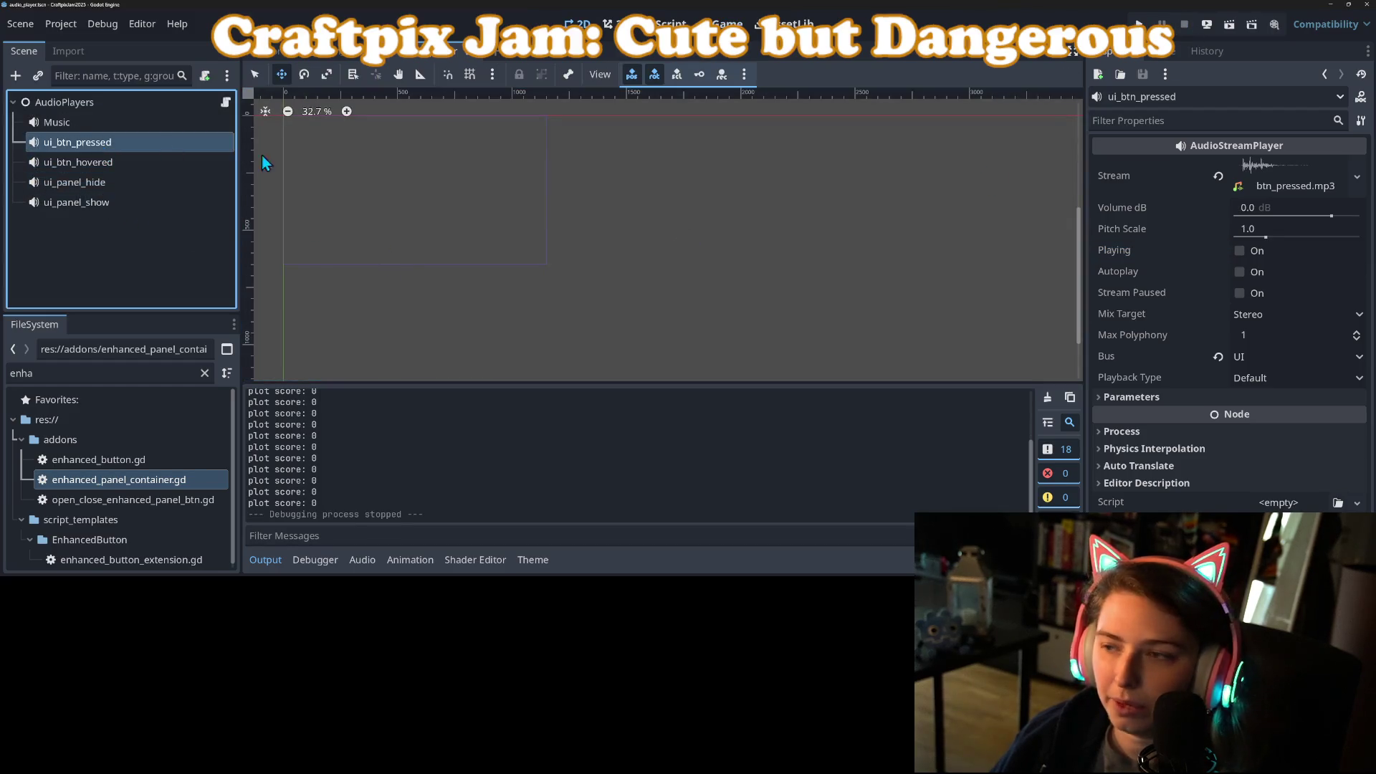
Set ui_btn_pressed volume to 10 dB and preview it.
{"action": "left_click", "coordinate": [1263, 208]}
{"action": "type", "text": "10"}
{"action": "key", "text": "Return"}
{"action": "left_click", "coordinate": [1256, 258]}
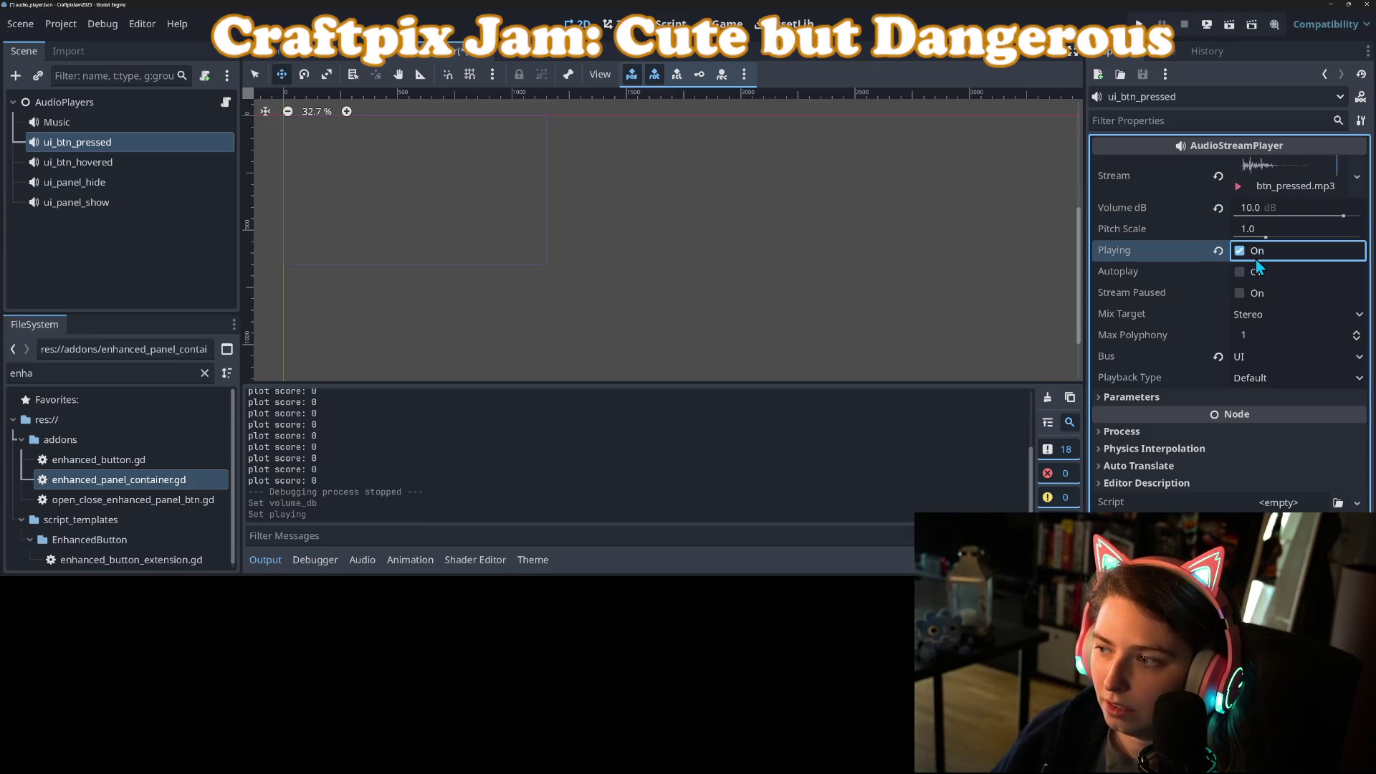
Save and run the game, reach the lose screen, restart, then stop.
{"action": "key", "text": "F5"}
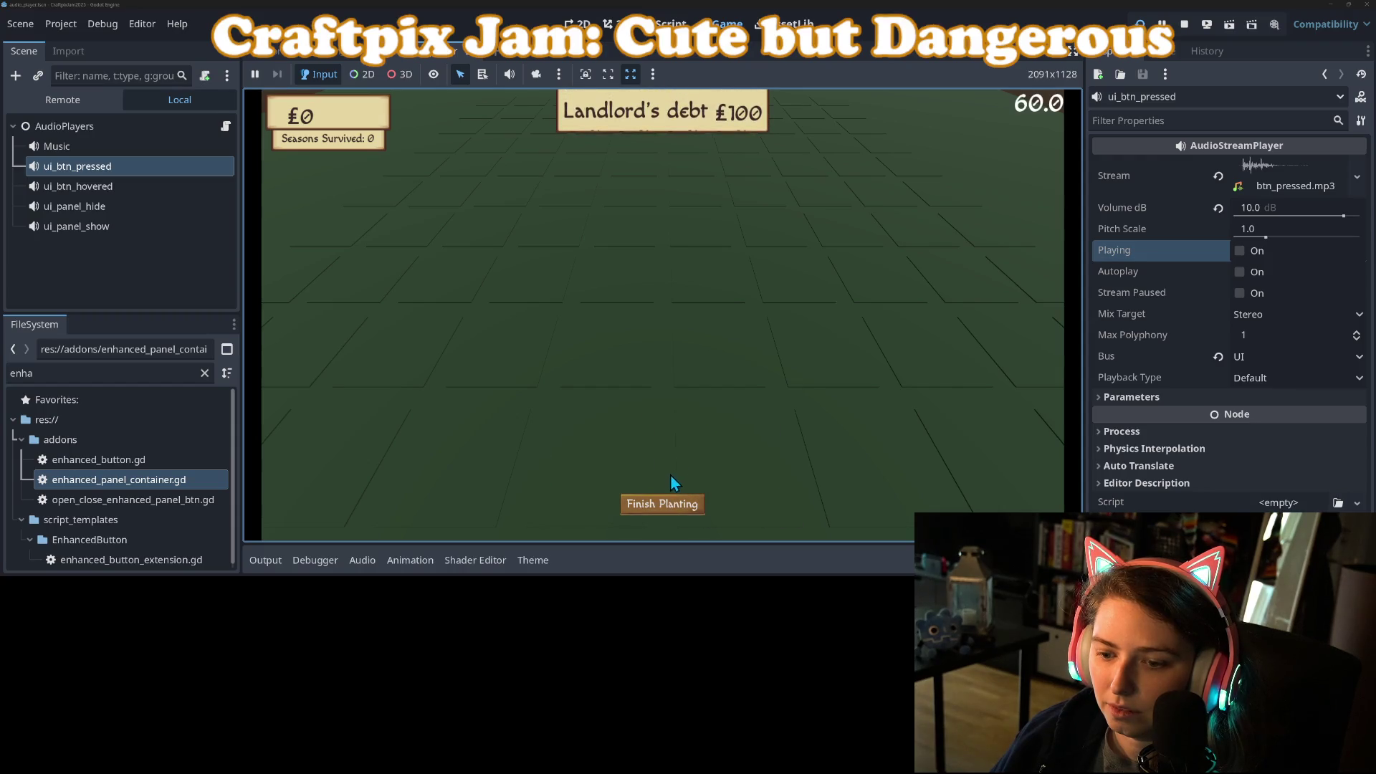
{"action": "left_click", "coordinate": [664, 507]}
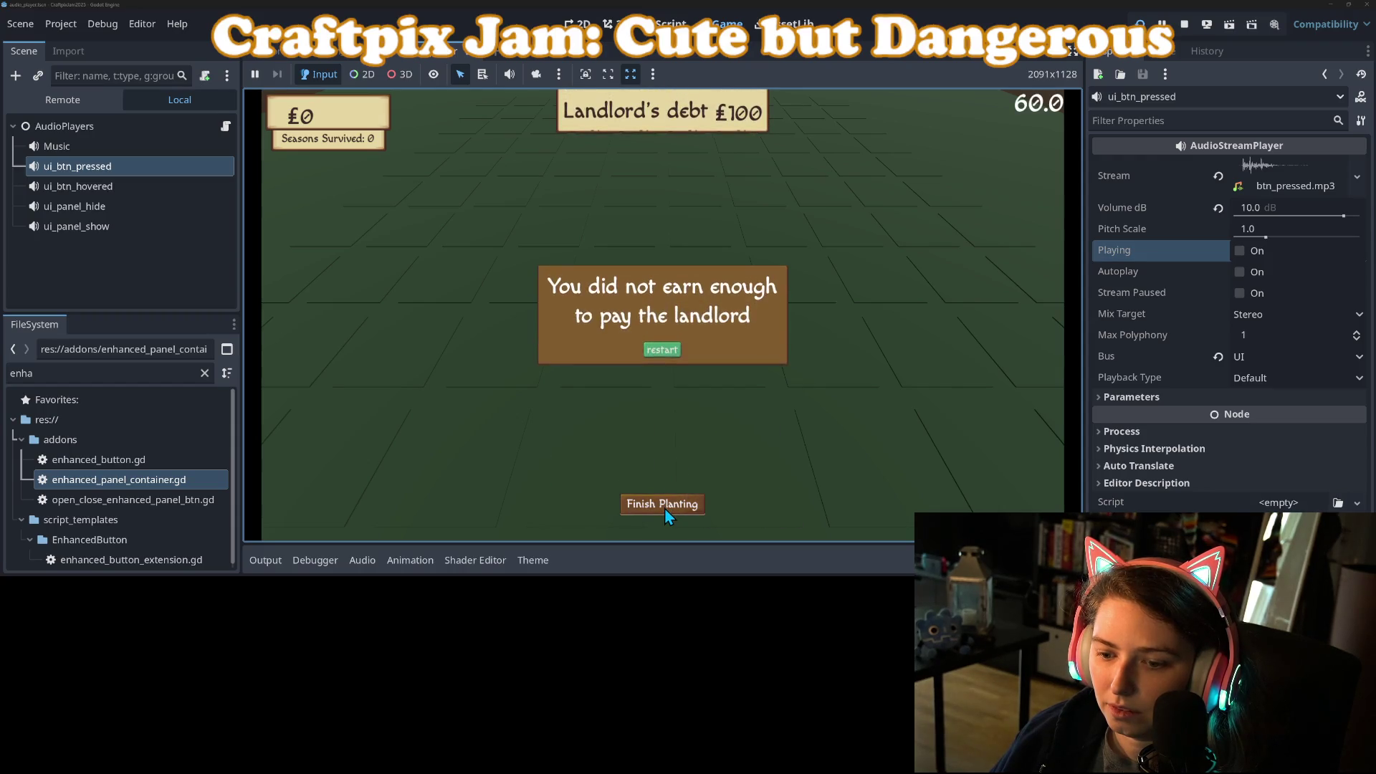
{"action": "left_click", "coordinate": [665, 352]}
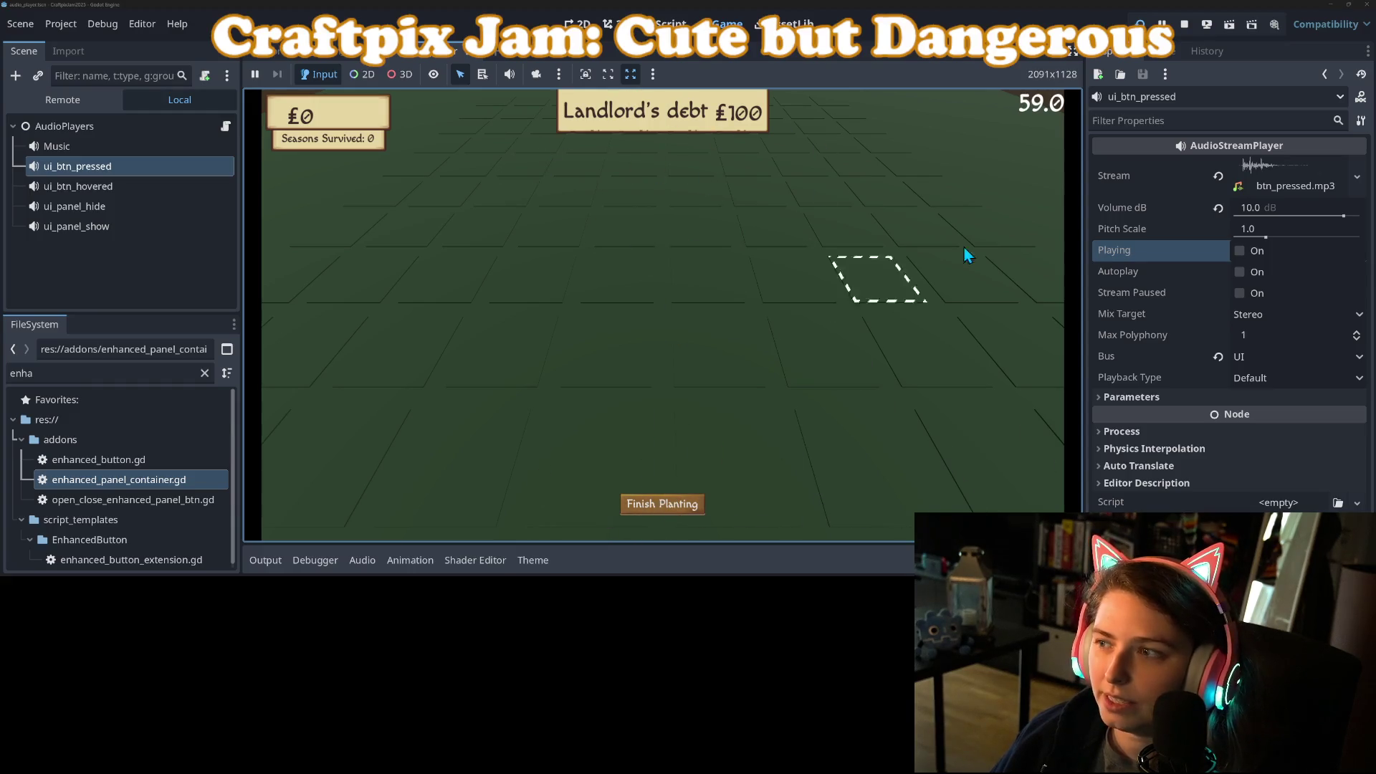
{"action": "left_click", "coordinate": [1185, 24]}
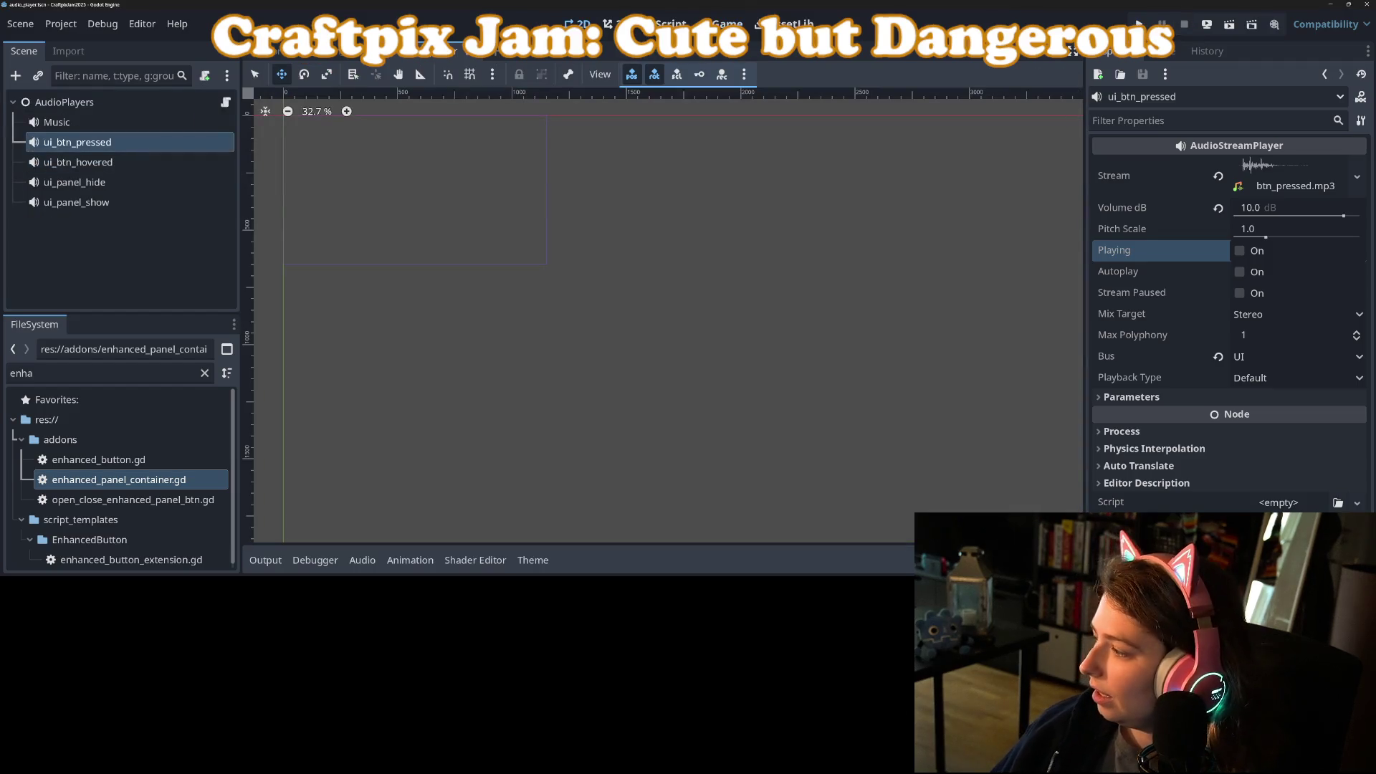
Review the 30 changes and commit them to main as 'starts audio controls with new sfx and audio player'.
{"action": "key", "text": "alt+Tab"}
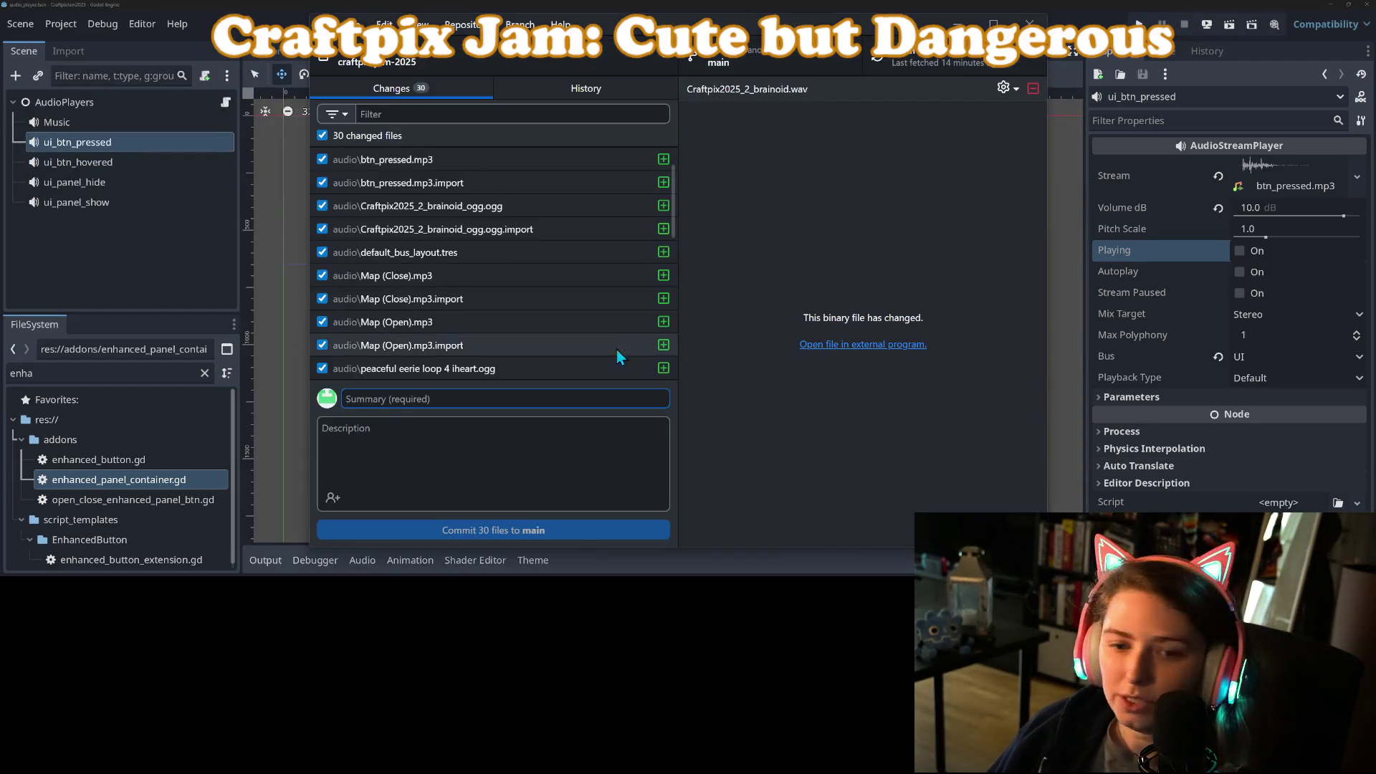
{"action": "scroll", "coordinate": [574, 355], "scroll_direction": "down", "scroll_amount": 5}
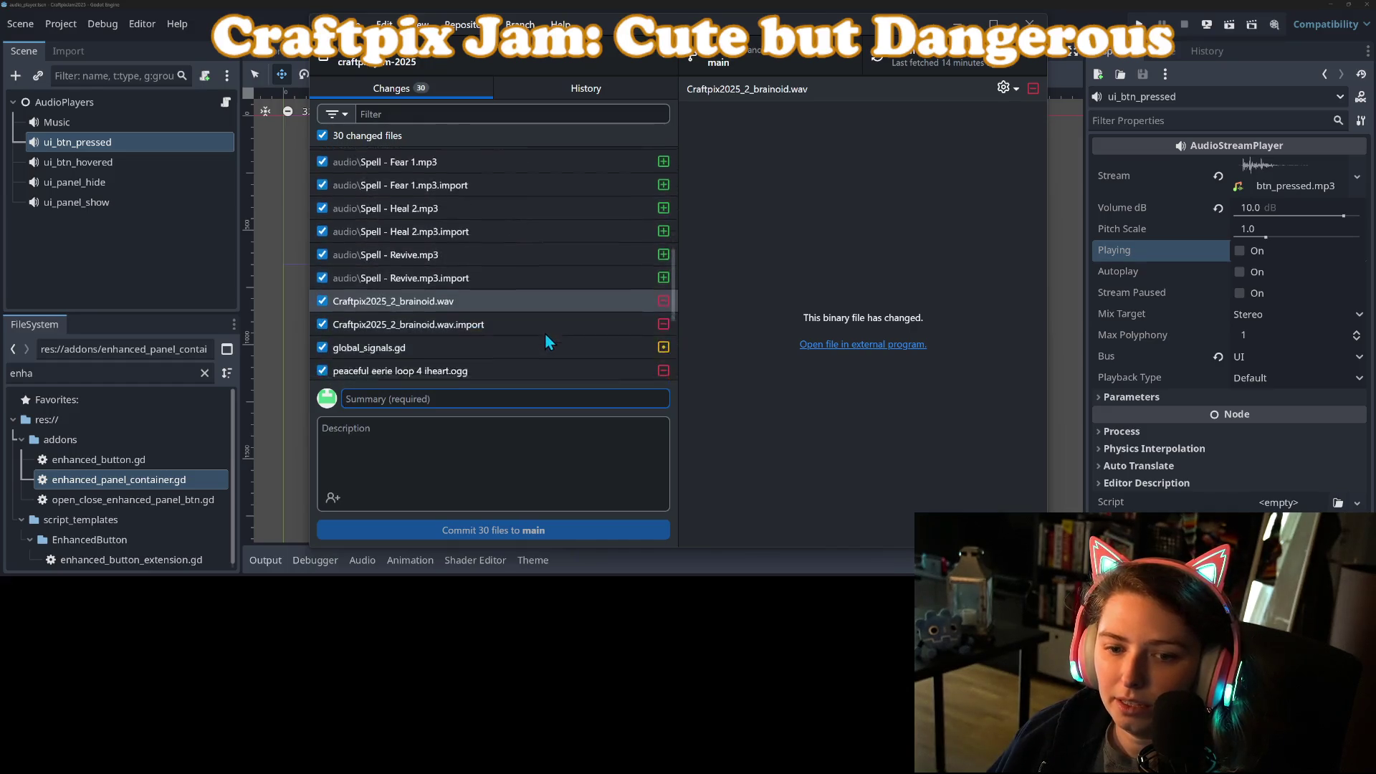
{"action": "scroll", "coordinate": [540, 350], "scroll_direction": "up", "scroll_amount": 5}
{"action": "scroll", "coordinate": [540, 349], "scroll_direction": "down", "scroll_amount": 5}
{"action": "scroll", "coordinate": [512, 357], "scroll_direction": "up", "scroll_amount": 5}
{"action": "scroll", "coordinate": [512, 352], "scroll_direction": "down", "scroll_amount": 5}
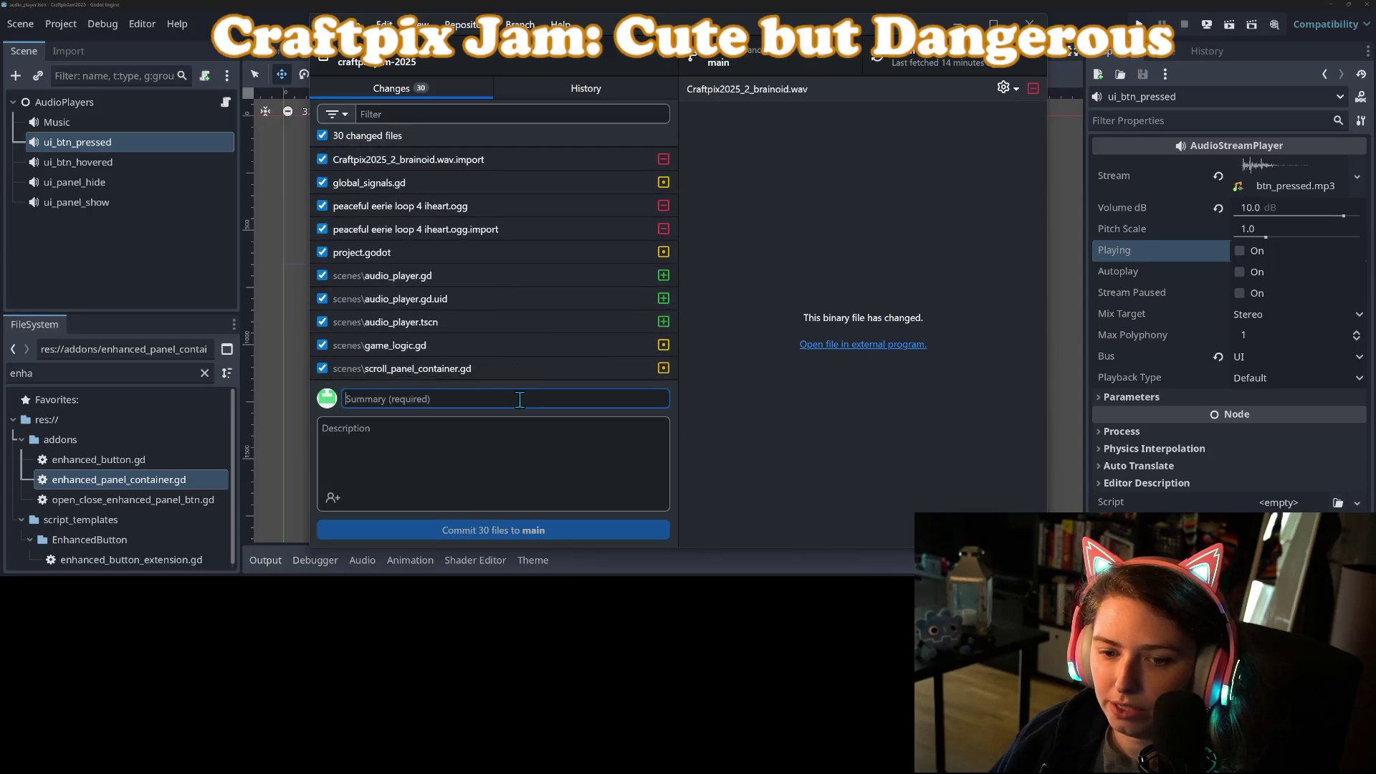
{"action": "type", "text": "starts audio controls with new sfx and audio"}
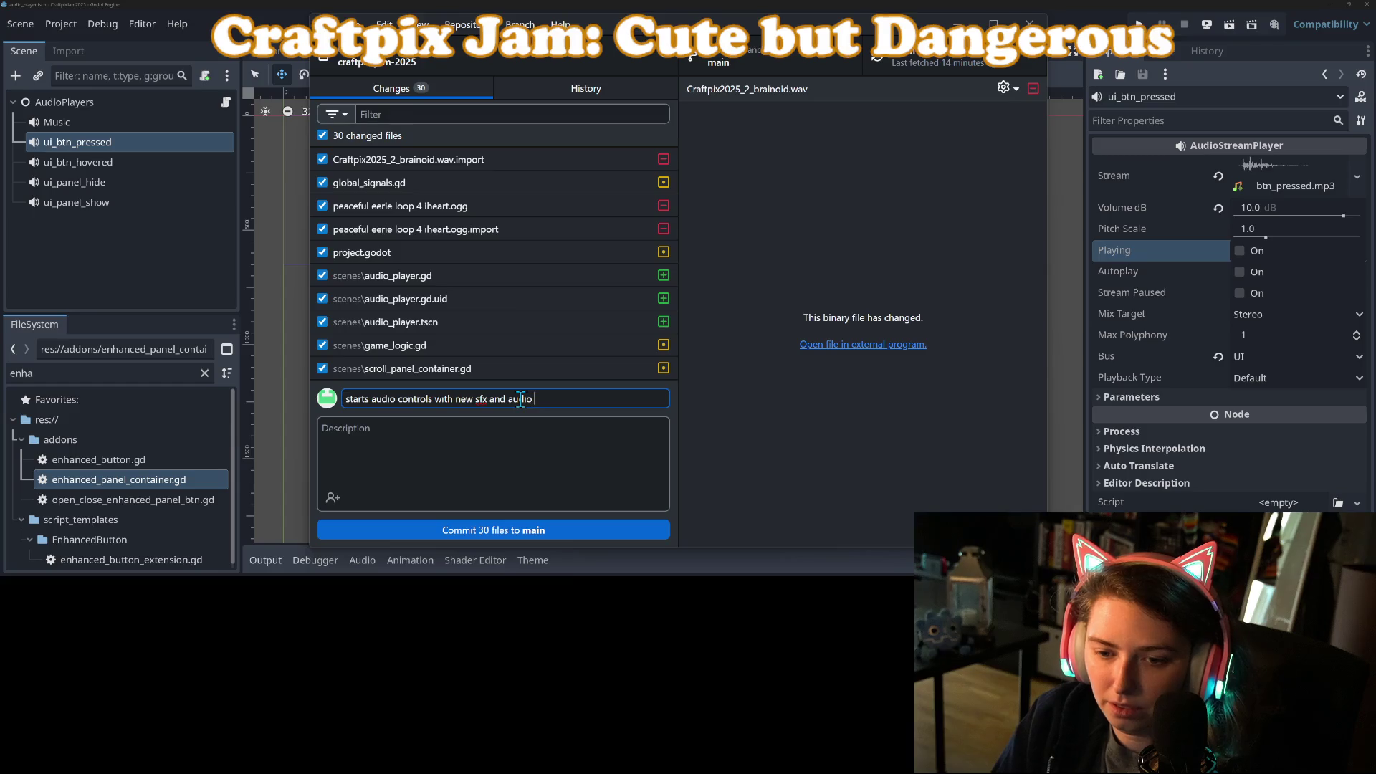
{"action": "type", "text": "yer"}
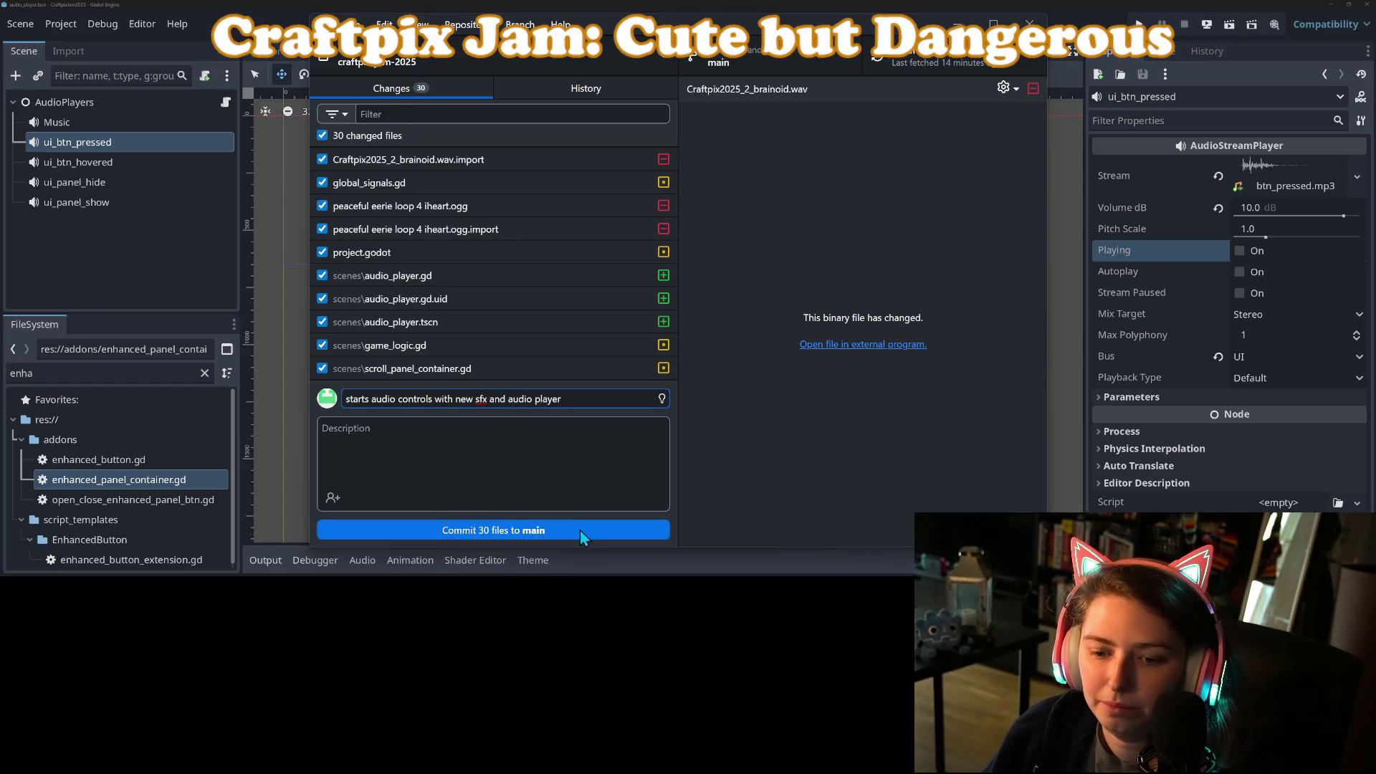
{"action": "left_click", "coordinate": [579, 531]}
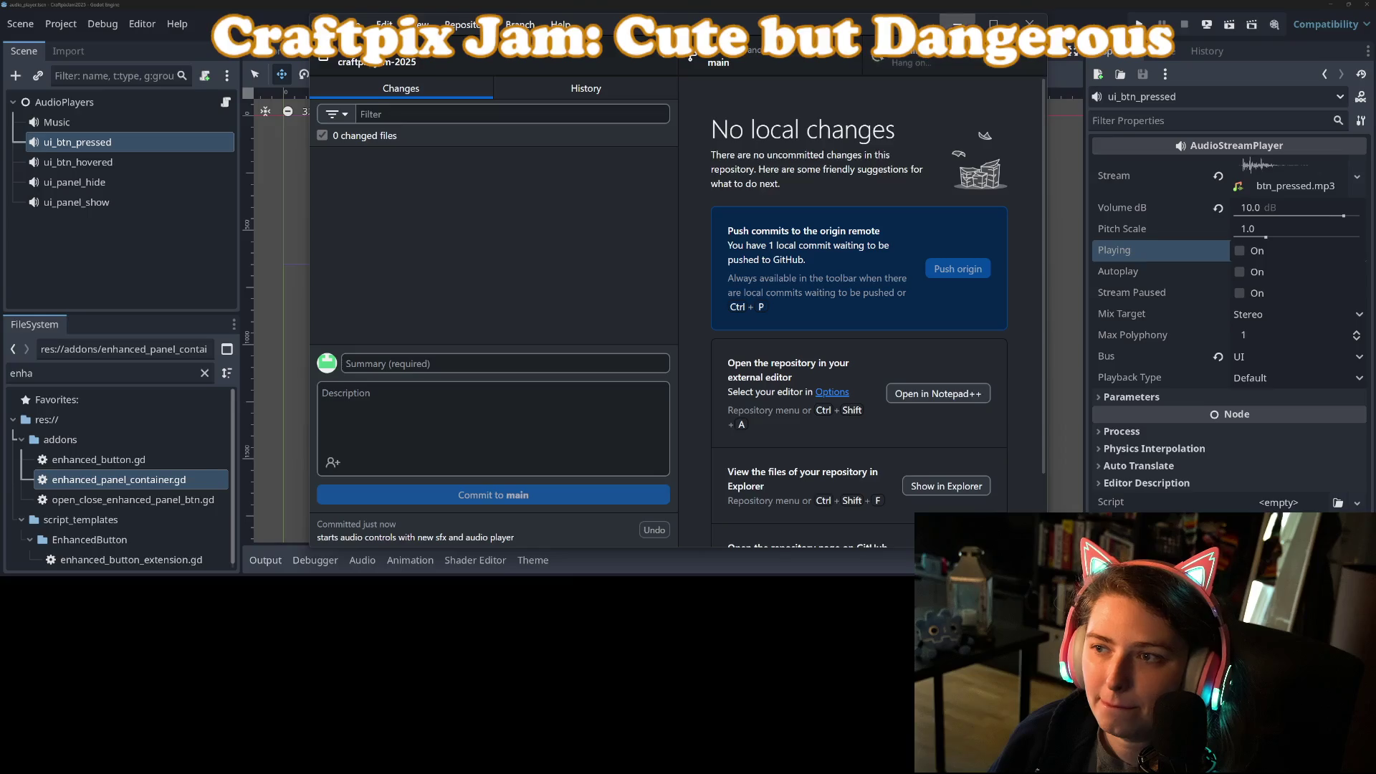
{"action": "left_click", "coordinate": [958, 24]}
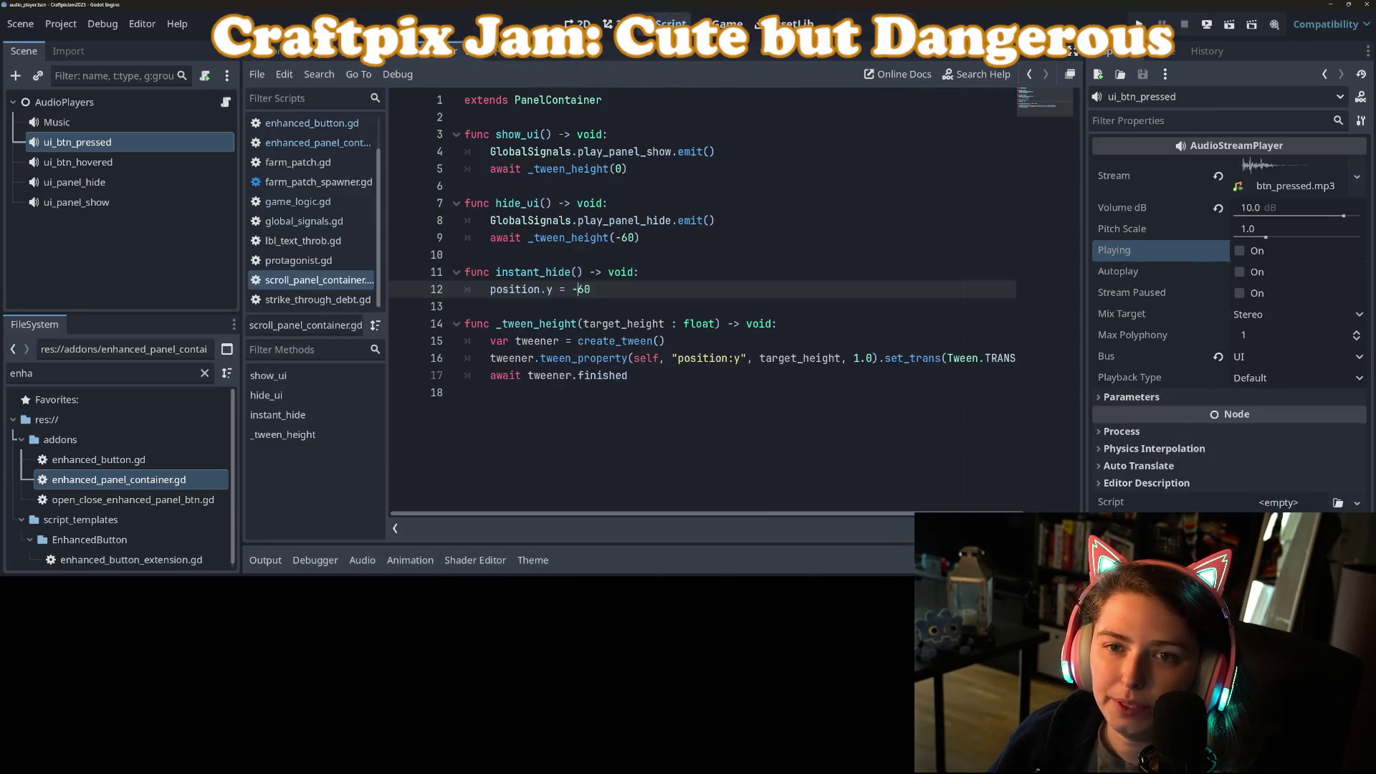
Look over the global_signals.gd and audio_player.gd scripts.
{"action": "left_click", "coordinate": [667, 23]}
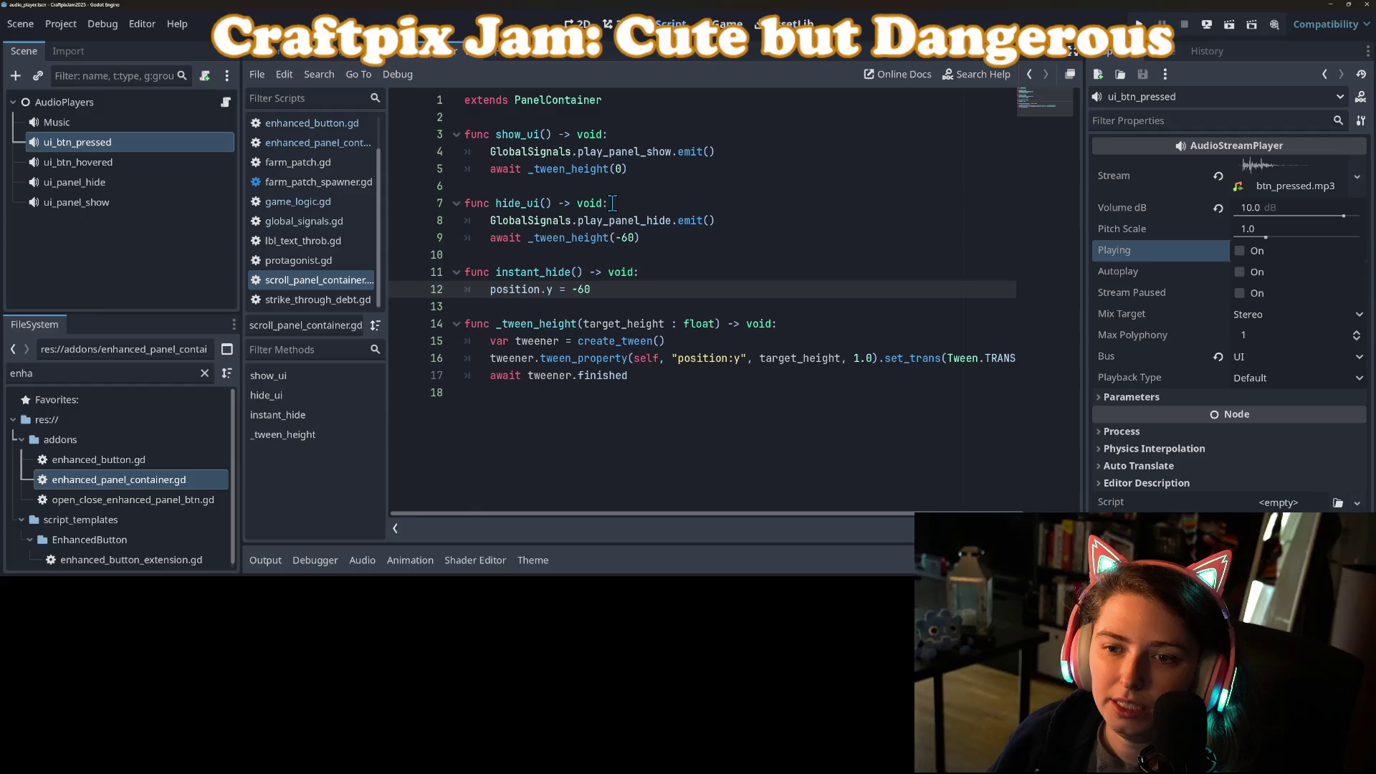
{"action": "left_click", "coordinate": [322, 228]}
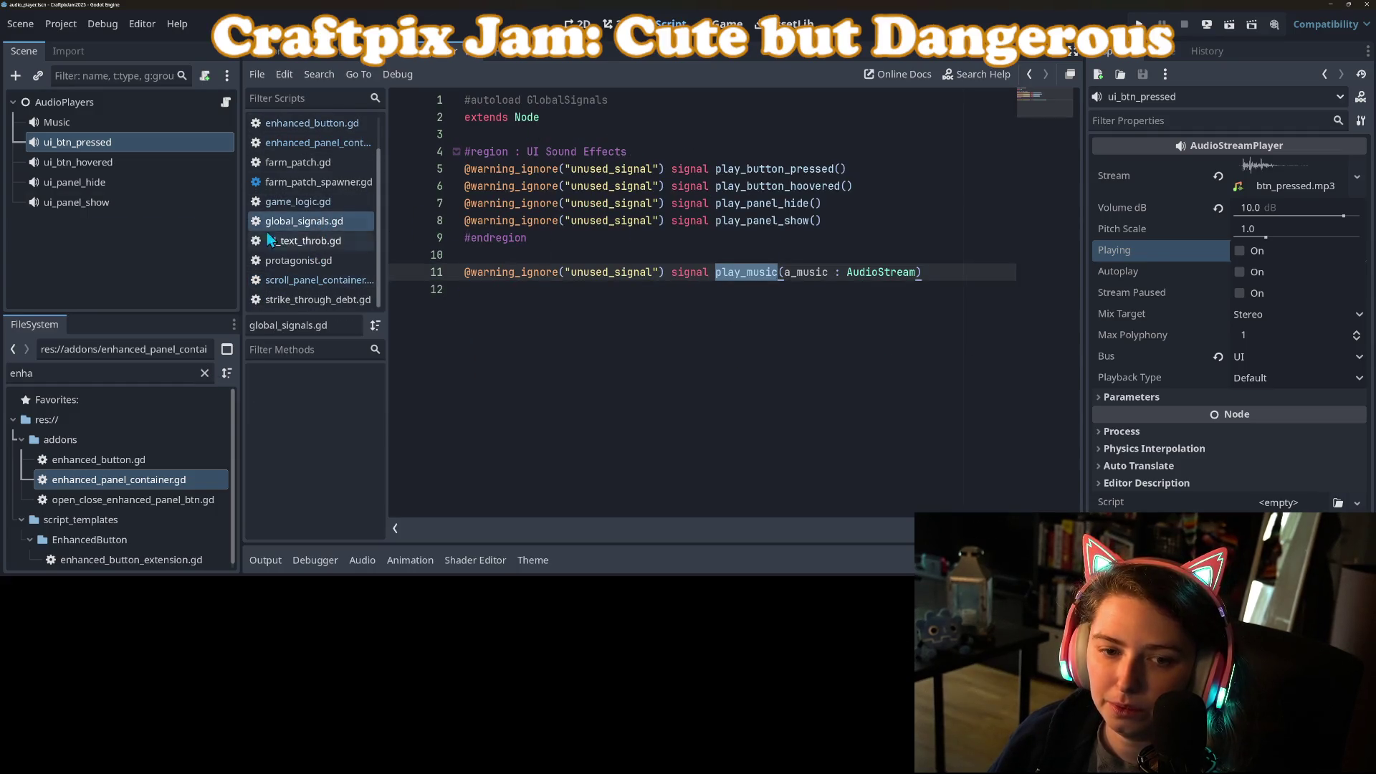
{"action": "left_click", "coordinate": [226, 103]}
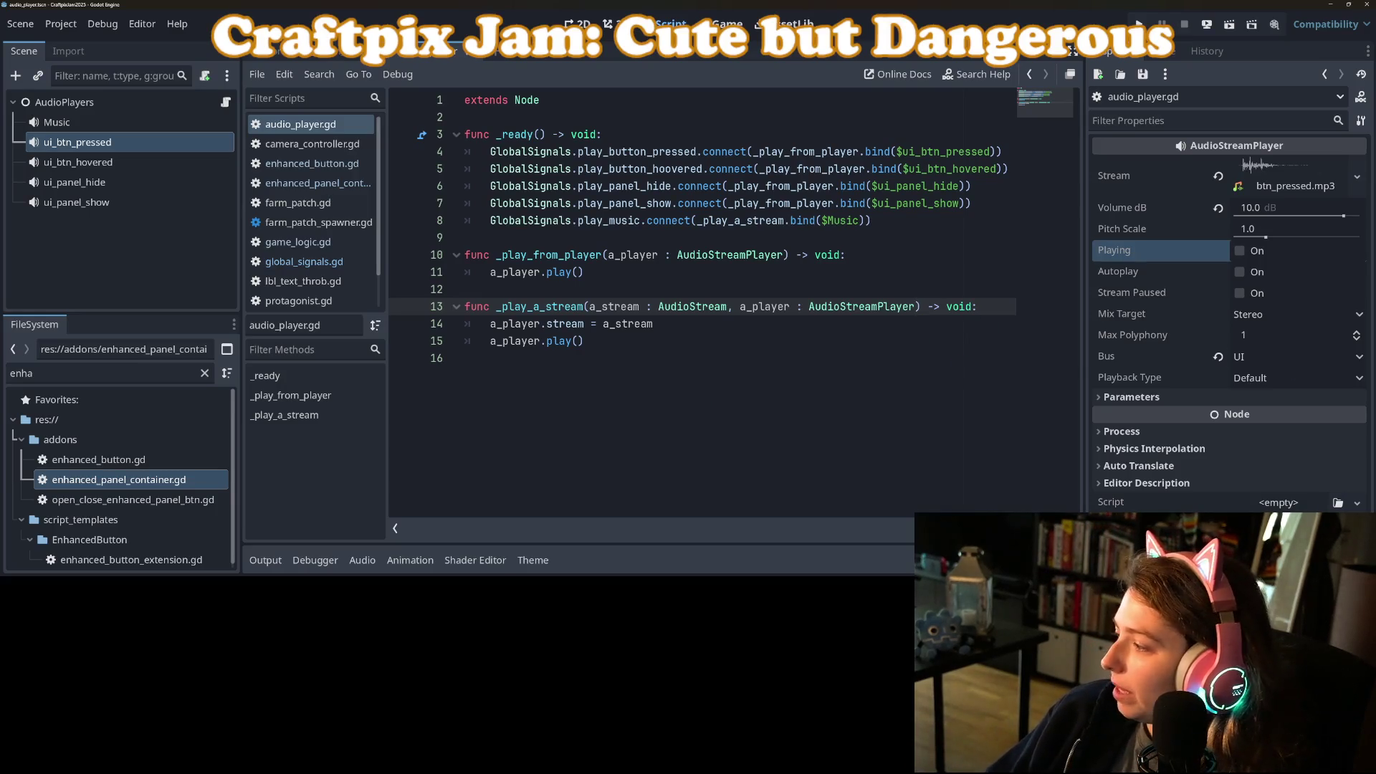
Play the selected Lo-Fi loop tracks, close the folder and media player, and open farm_patch.
{"action": "key", "text": "alt+Tab"}
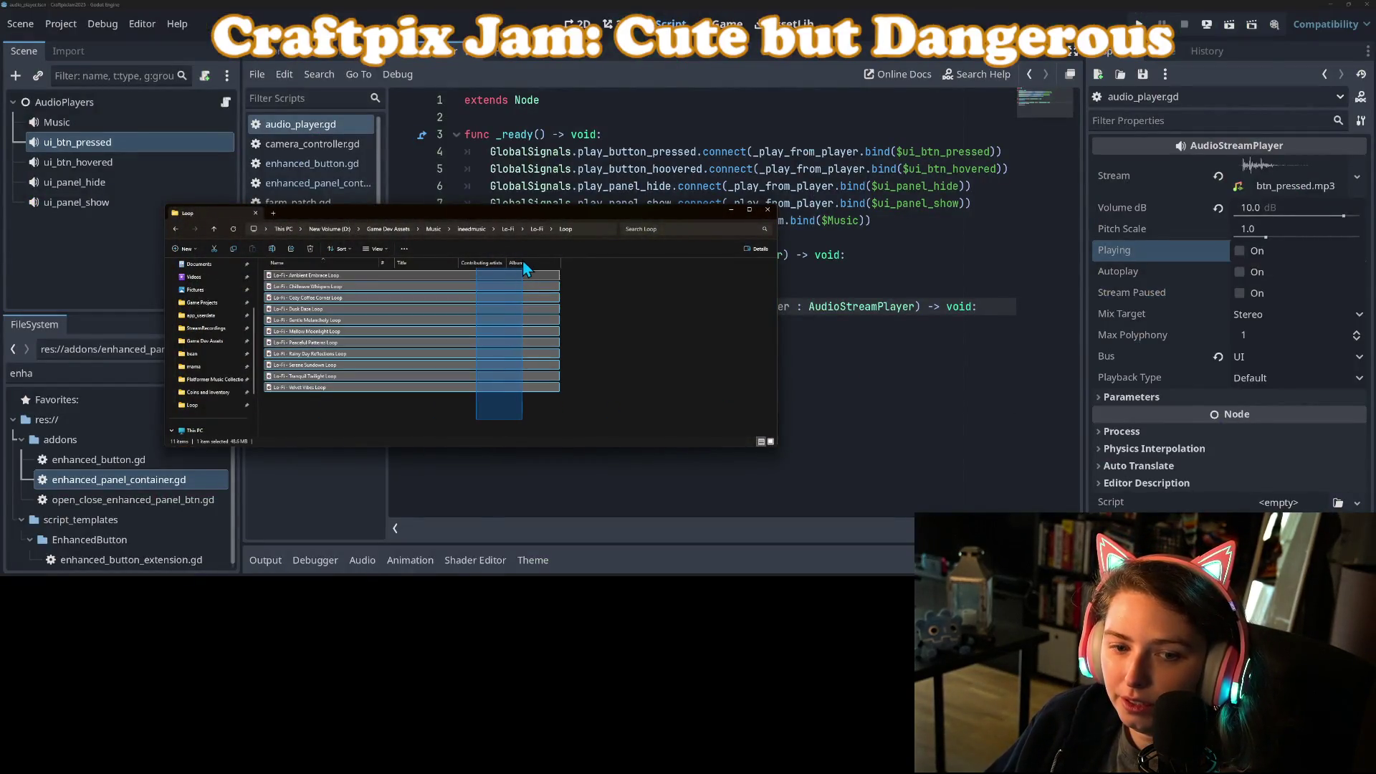
{"action": "key", "text": "Return"}
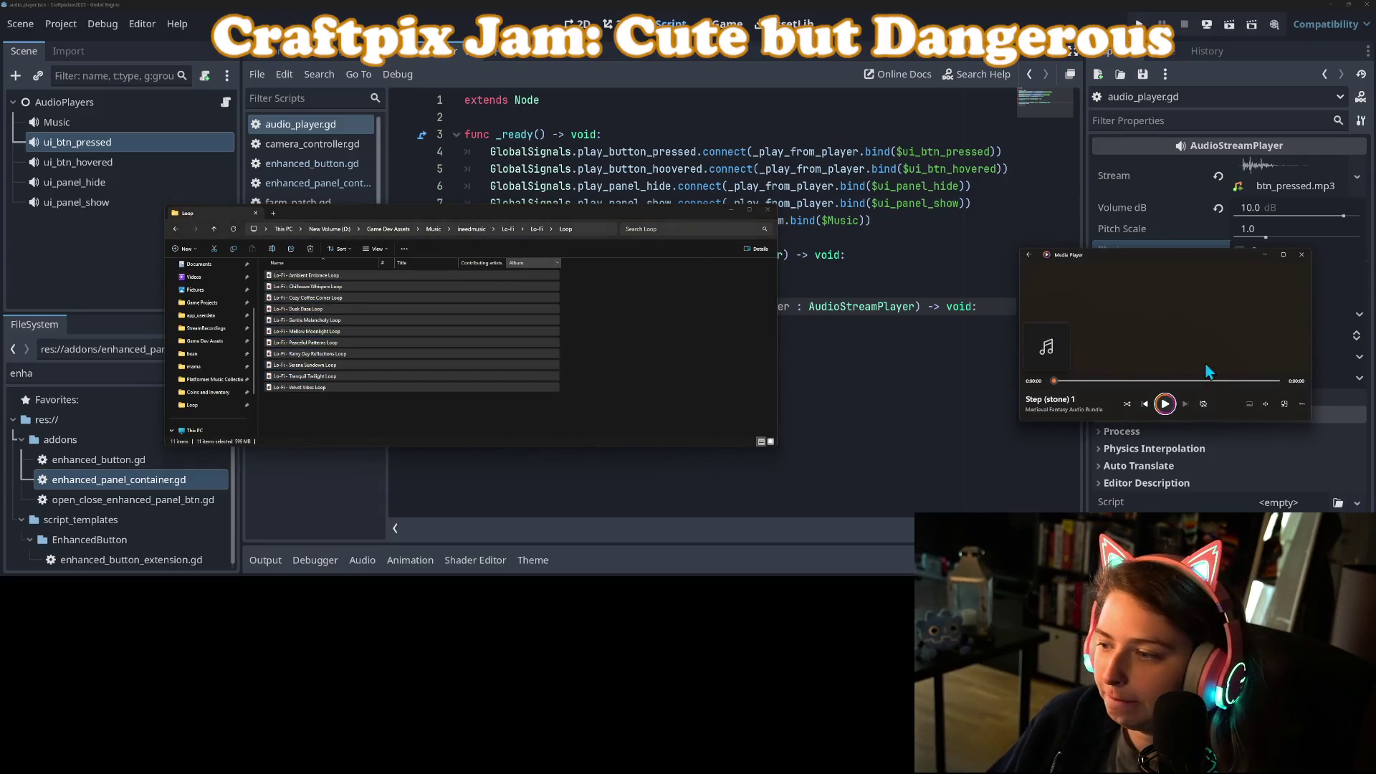
{"action": "left_click", "coordinate": [731, 211]}
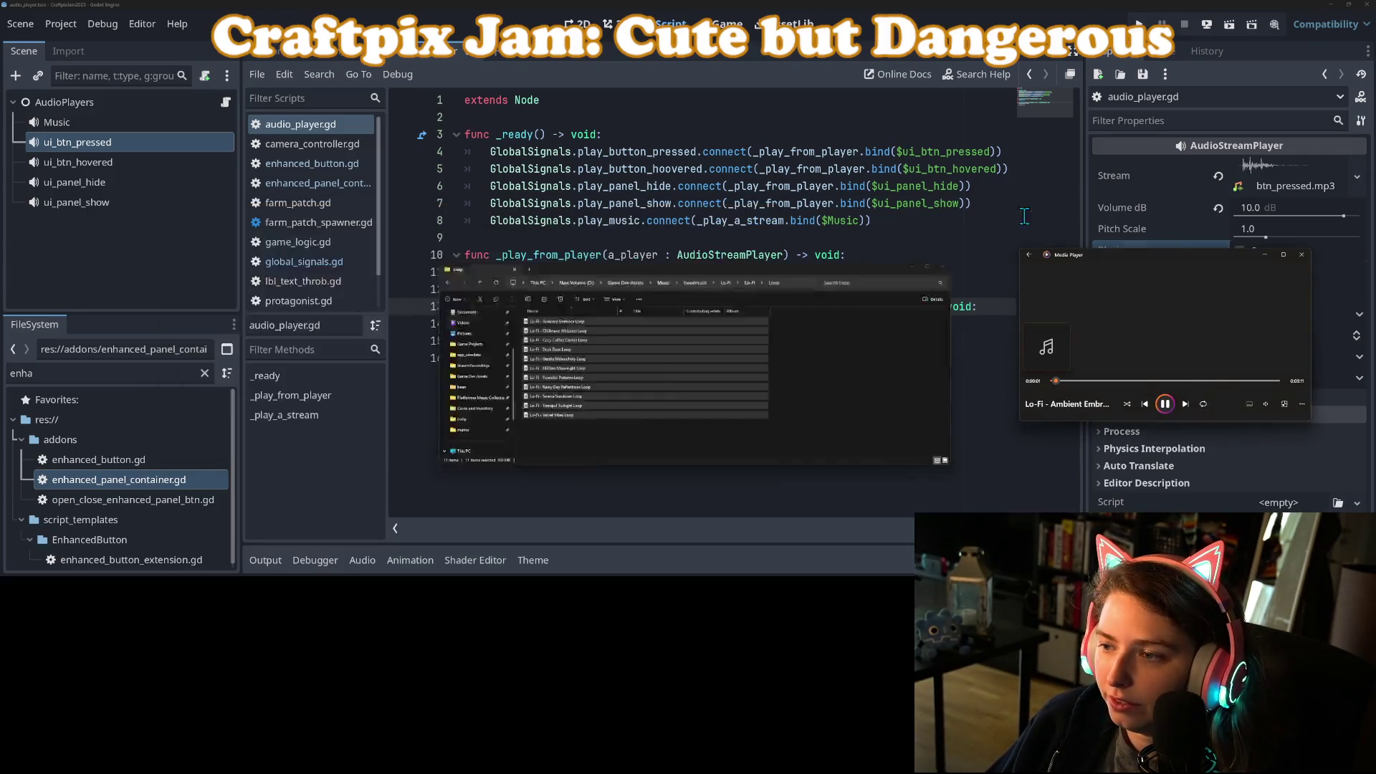
{"action": "left_click", "coordinate": [1265, 256]}
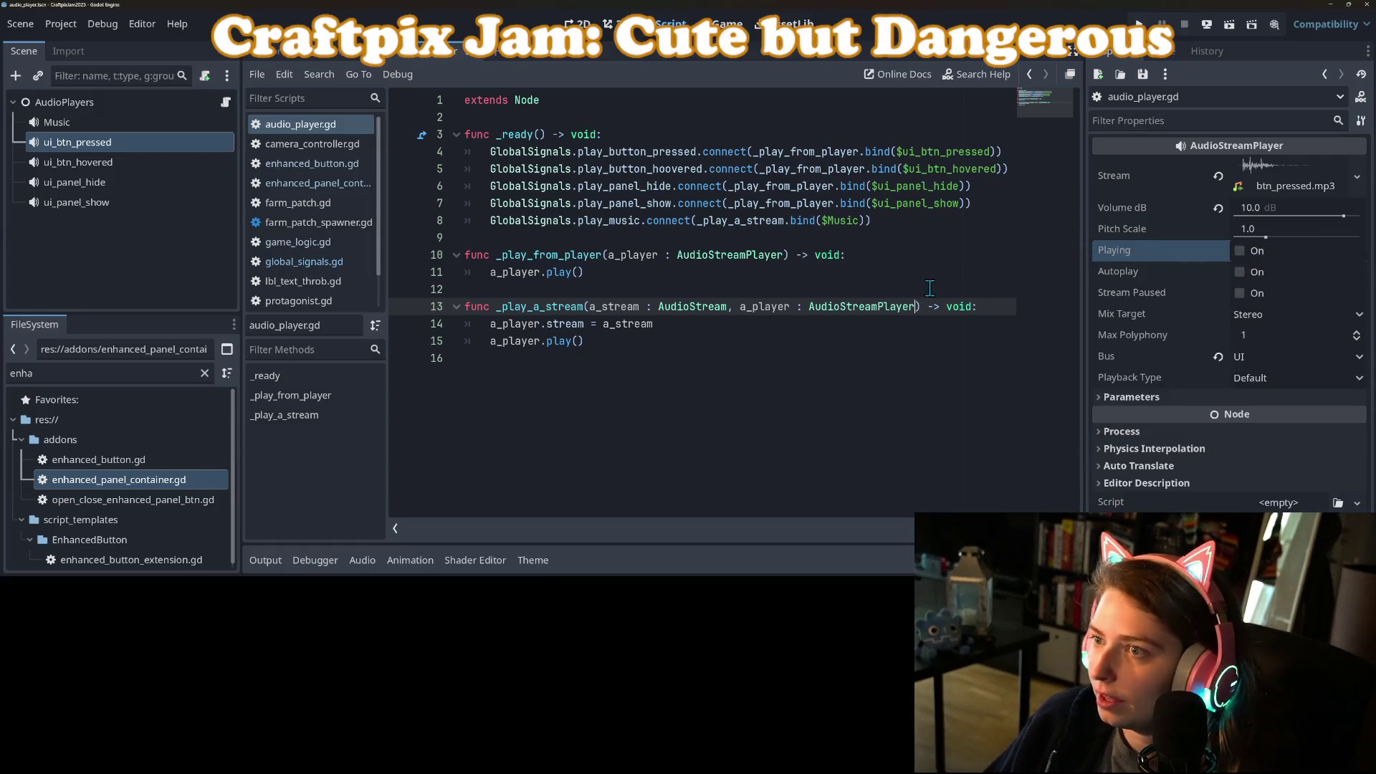
{"action": "left_click", "coordinate": [798, 274]}
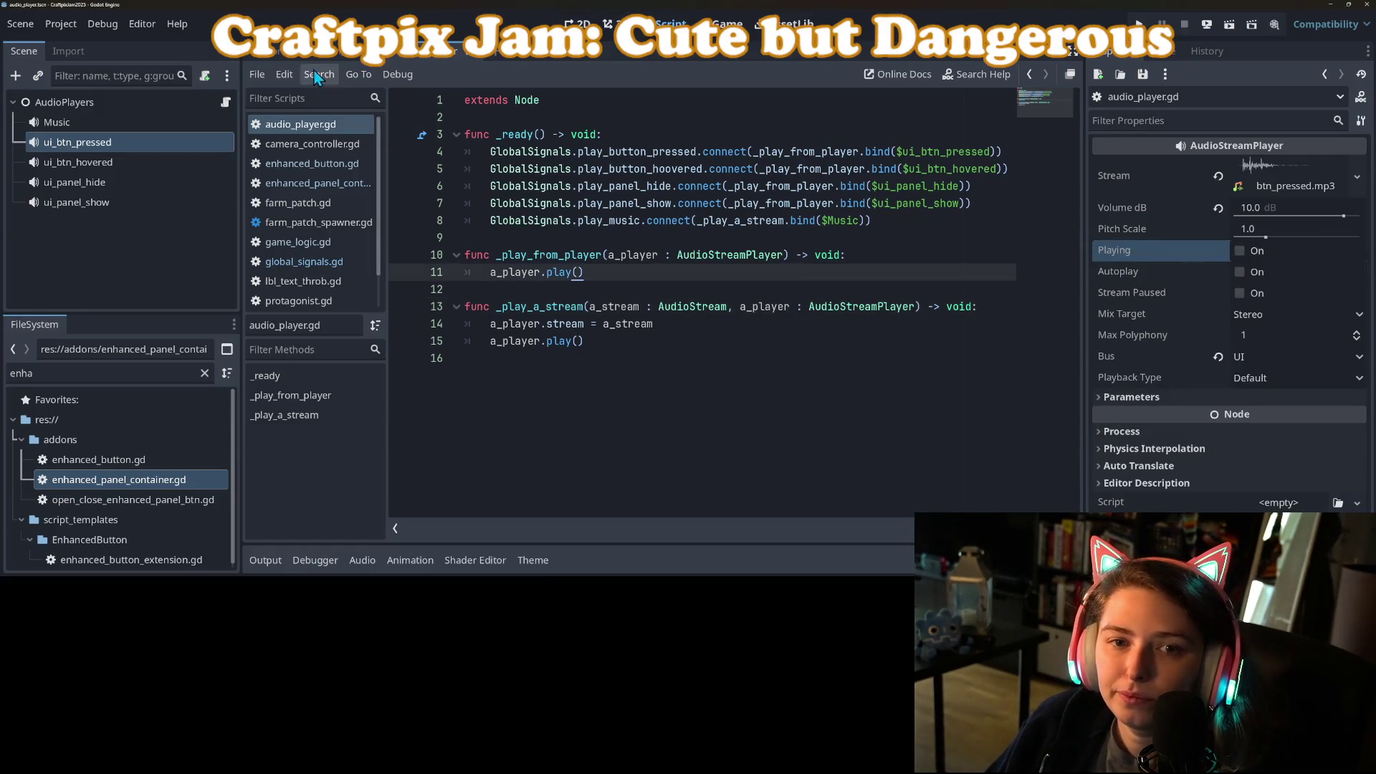
{"action": "left_click", "coordinate": [344, 52]}
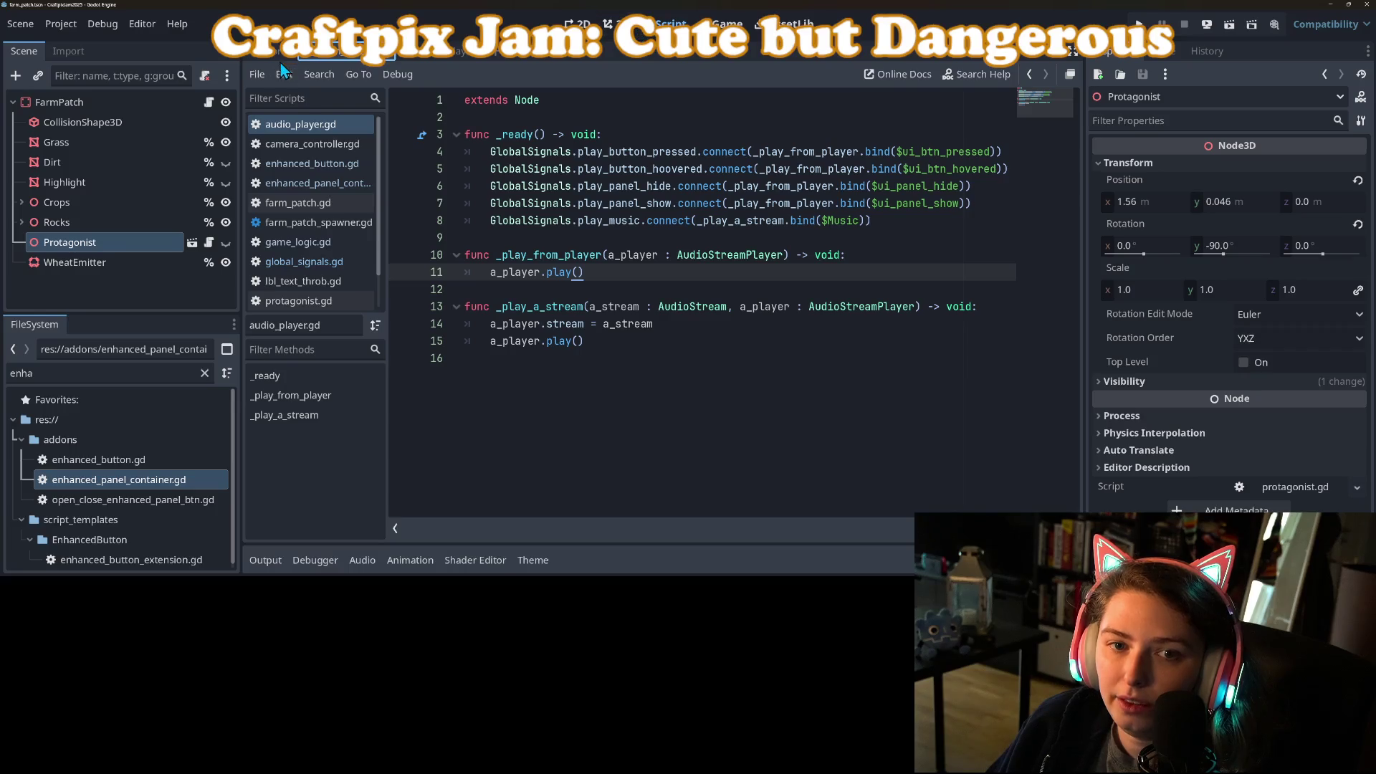
In the world scene, add an AudioStreamPlayer under World, placed between Env and Control.
{"action": "left_click", "coordinate": [452, 53]}
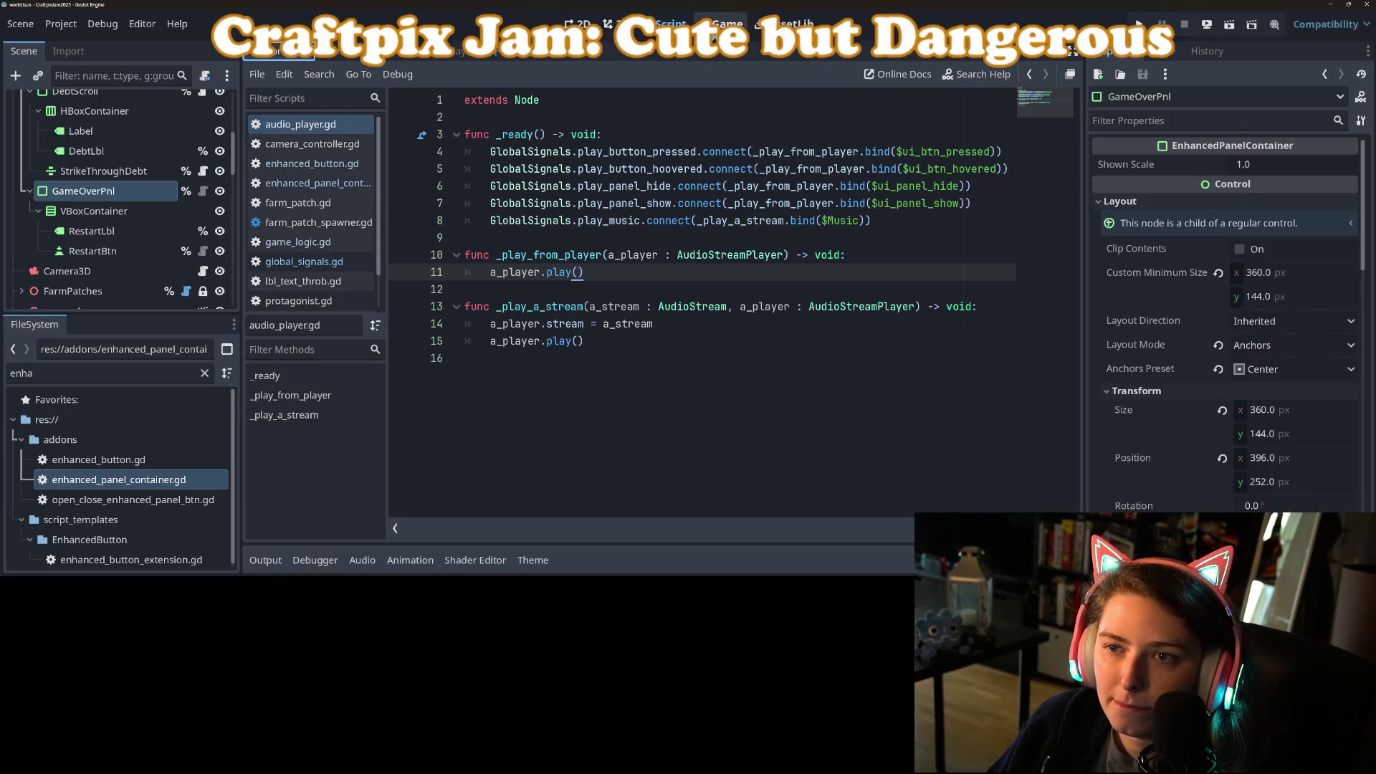
{"action": "scroll", "coordinate": [72, 187], "scroll_direction": "up", "scroll_amount": 5}
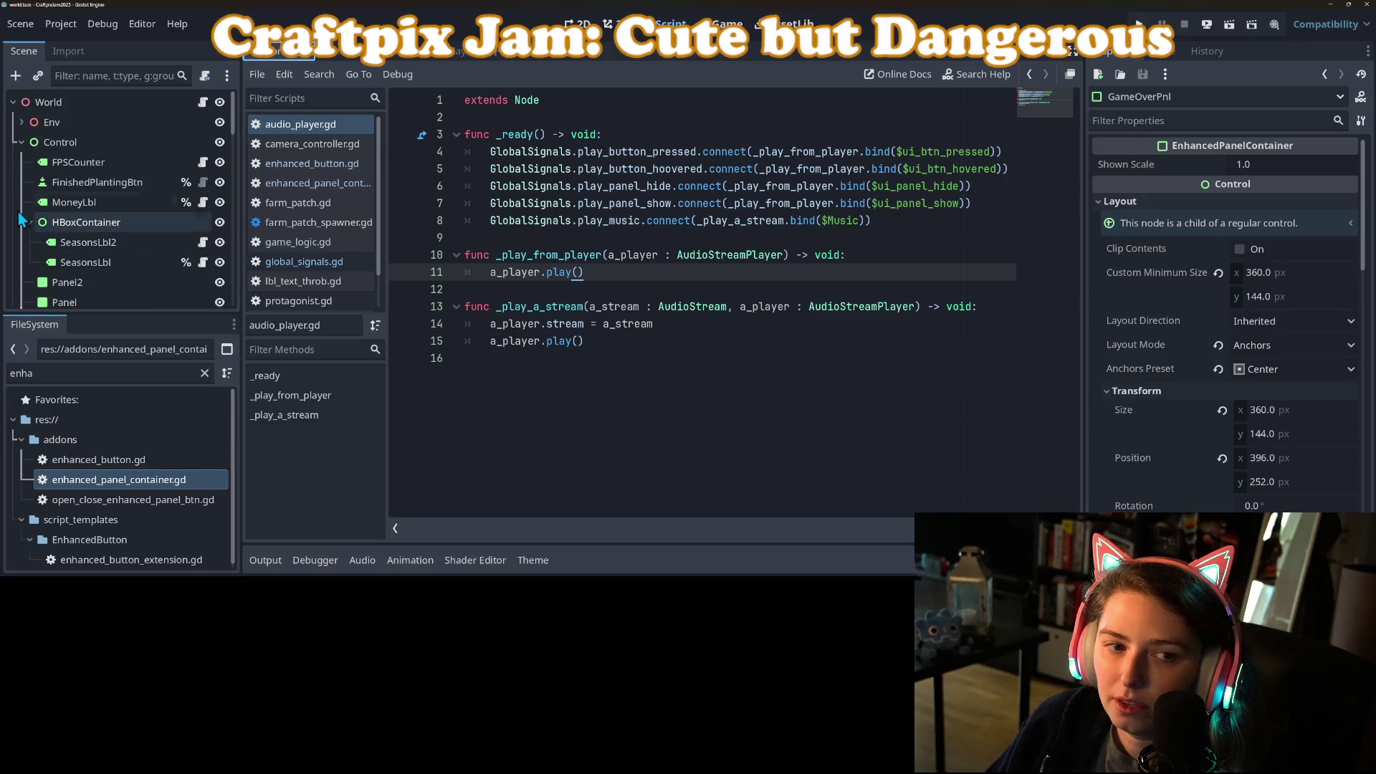
{"action": "left_click", "coordinate": [21, 142]}
{"action": "right_click", "coordinate": [71, 100]}
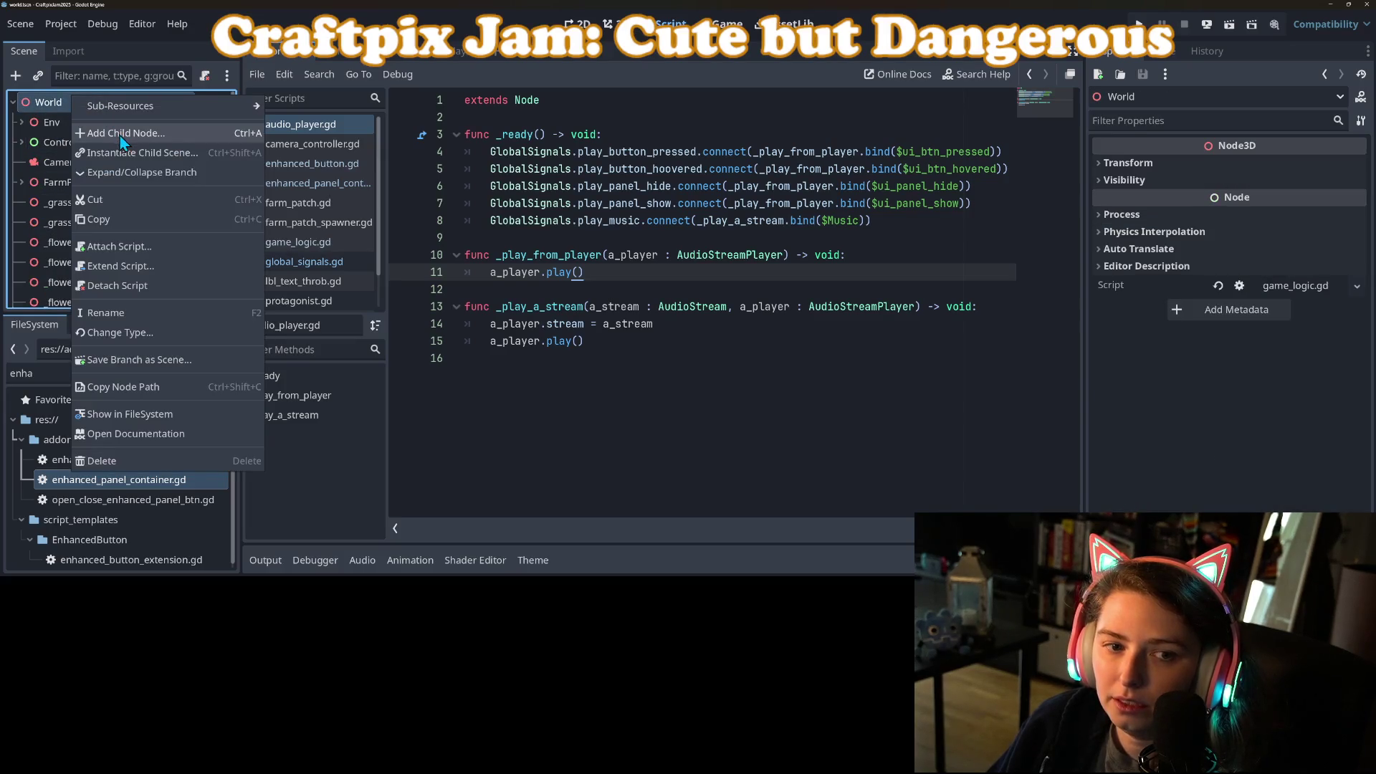
{"action": "left_click", "coordinate": [122, 109]}
{"action": "key", "text": "Return"}
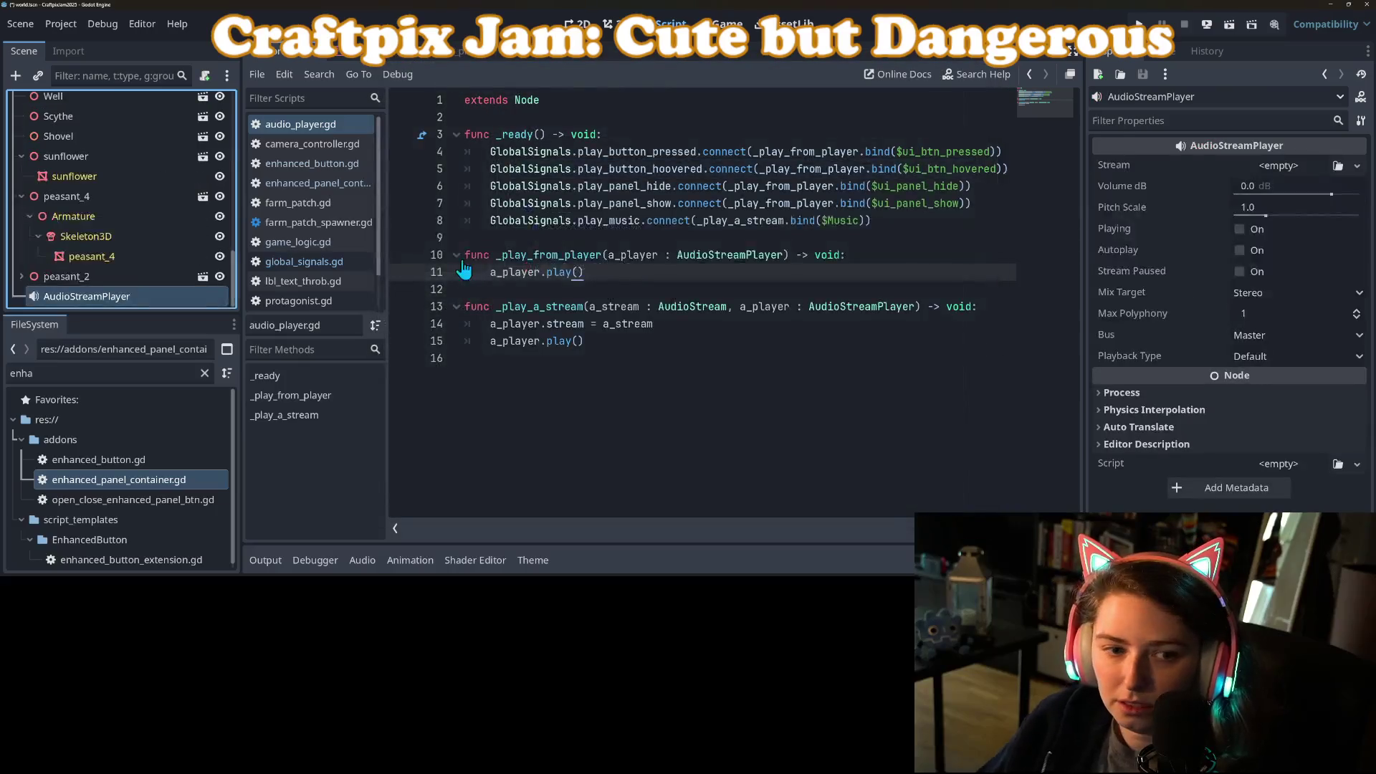
{"action": "mouse_move", "coordinate": [131, 301]}
{"action": "left_mouse_down"}
{"action": "mouse_move", "coordinate": [135, 243]}
{"action": "mouse_move", "coordinate": [101, 252]}
{"action": "mouse_move", "coordinate": [62, 220]}
{"action": "mouse_move", "coordinate": [46, 144]}
{"action": "left_mouse_up"}
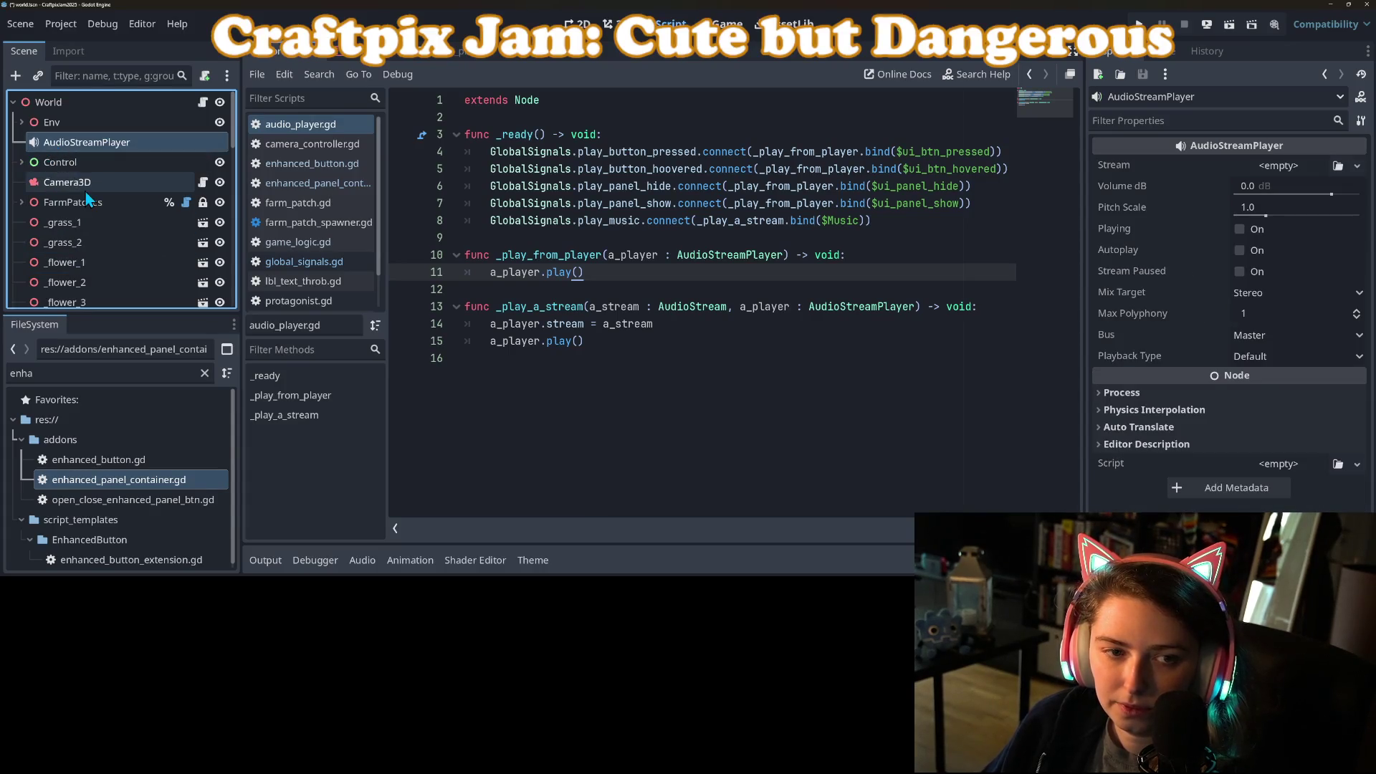
Name the player PlagueDeathSfx, load Spell - Fear 1.mp3 as its stream, and preview it.
{"action": "right_click", "coordinate": [99, 142]}
{"action": "left_click", "coordinate": [170, 287]}
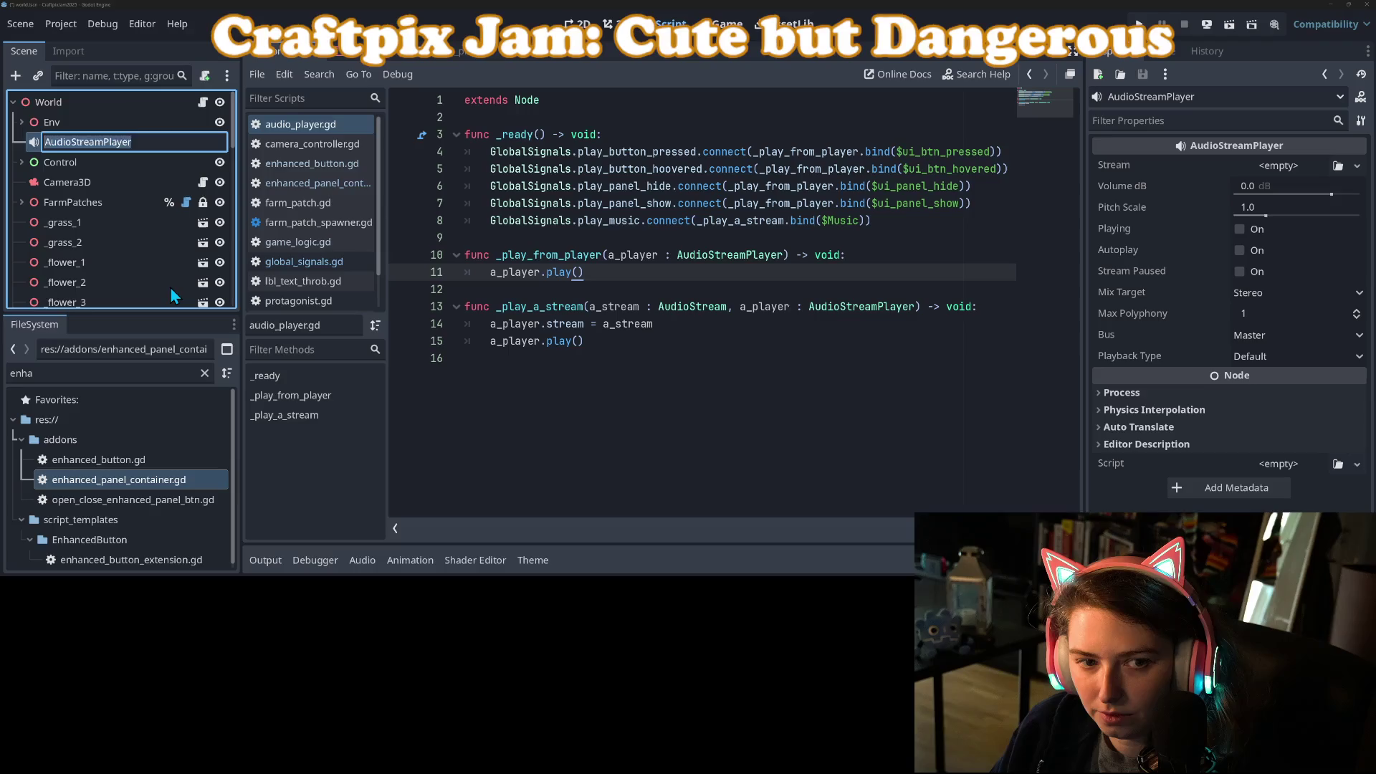
{"action": "type", "text": "S"}
{"action": "key", "text": "BackSpace"}
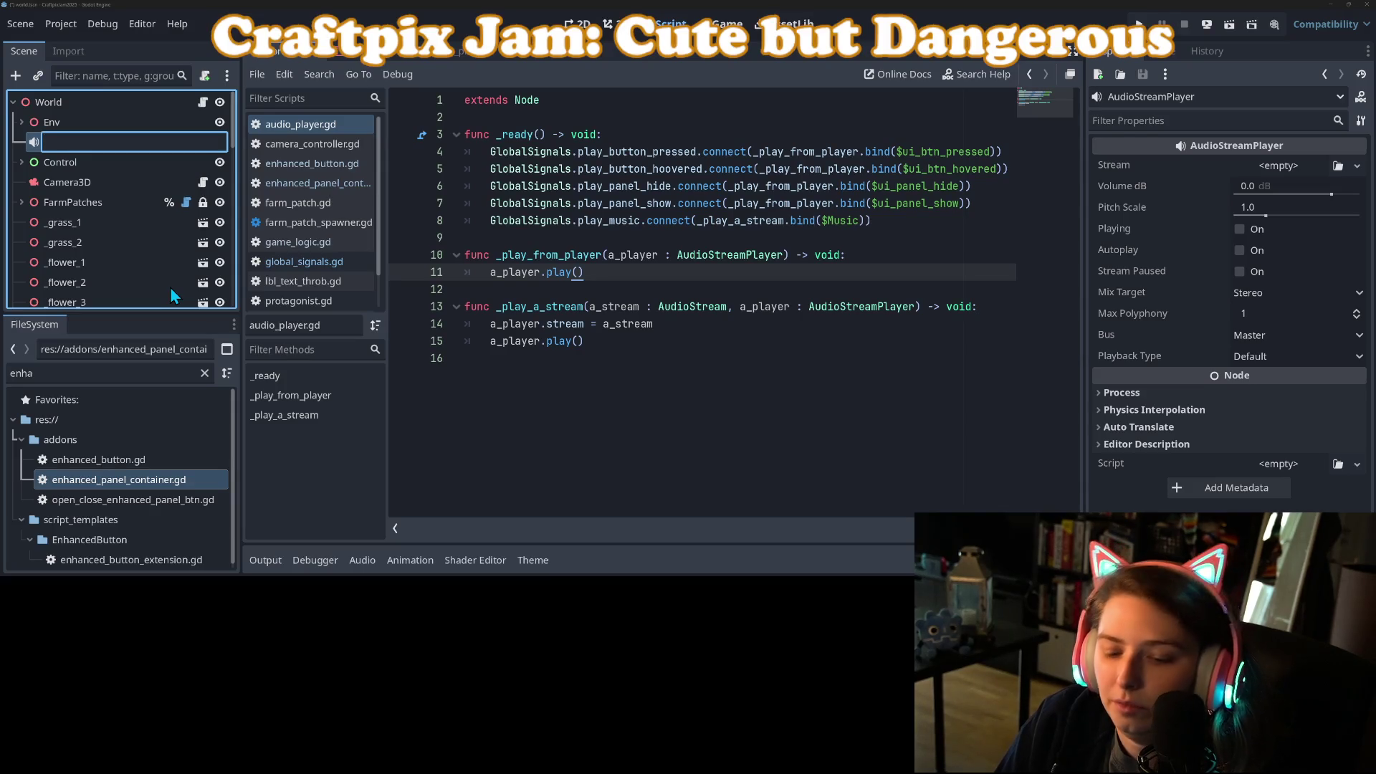
{"action": "type", "text": "Player"}
{"action": "key", "text": "BackSpace"}
{"action": "key", "text": "BackSpace"}
{"action": "key", "text": "BackSpace"}
{"action": "type", "text": "gueDeathS"}
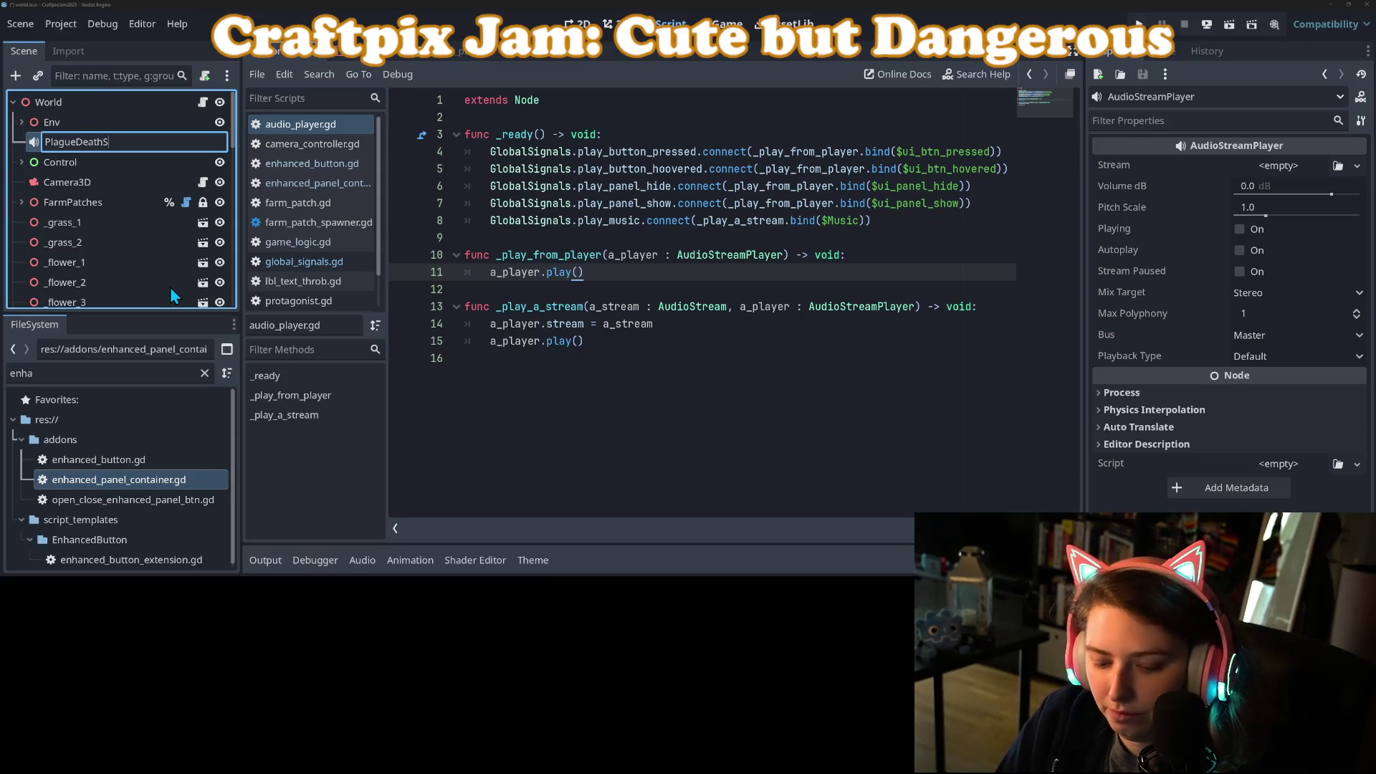
{"action": "type", "text": "fx"}
{"action": "key", "text": "Return"}
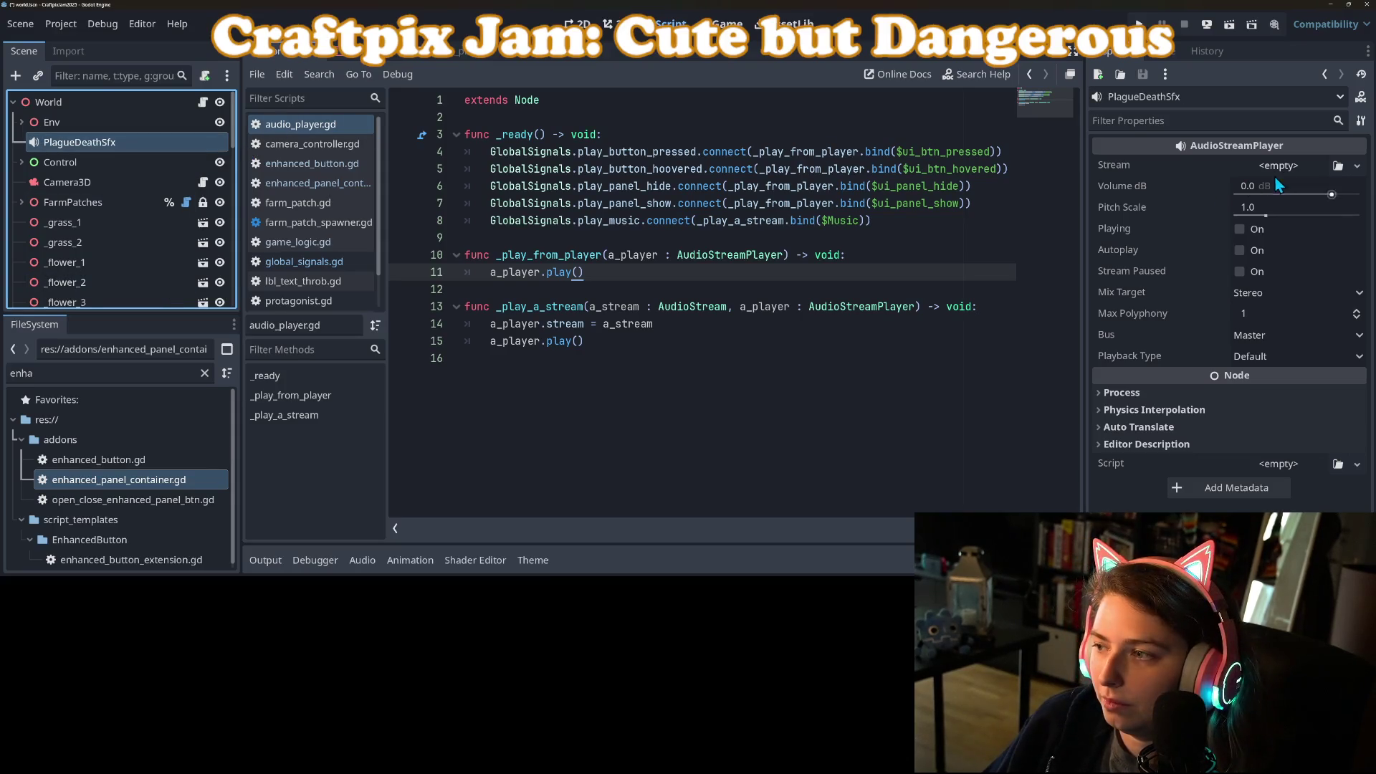
{"action": "left_click", "coordinate": [1338, 166]}
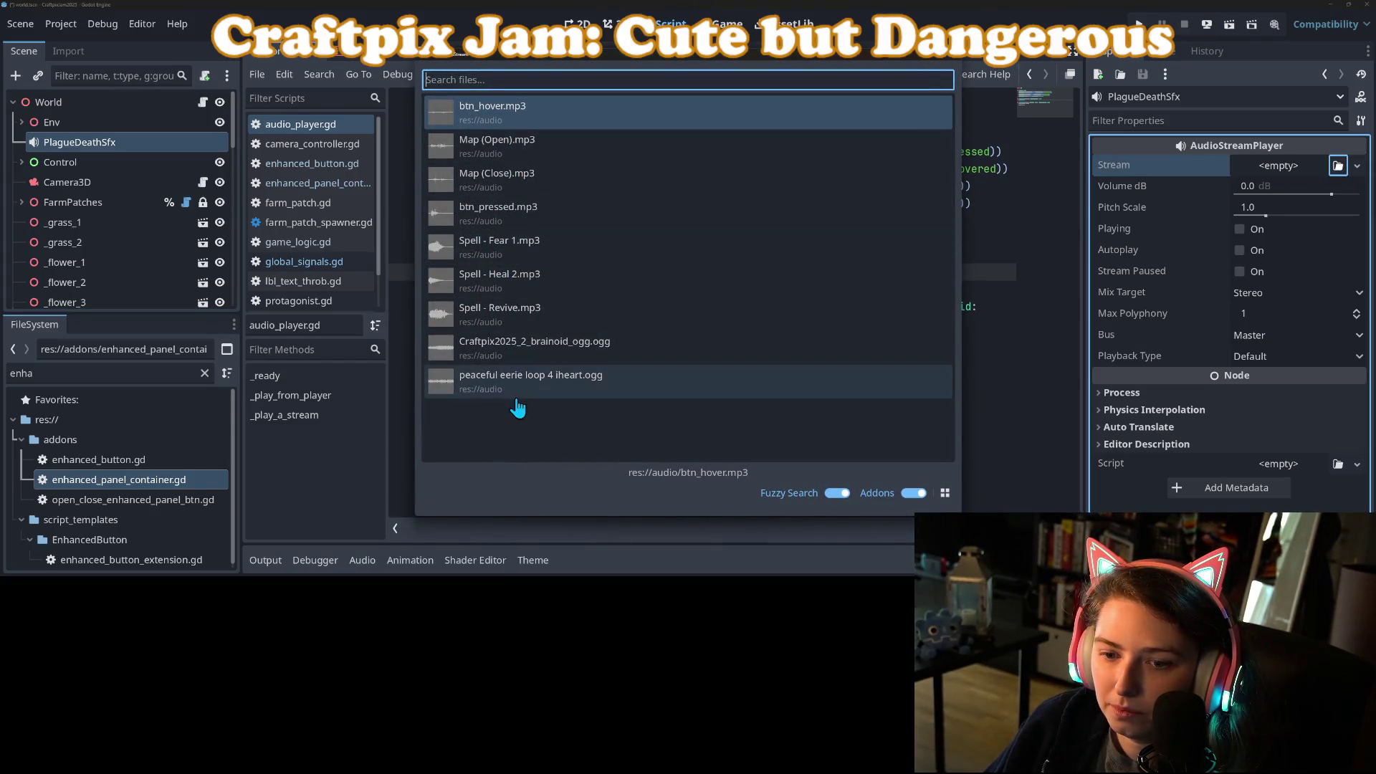
{"action": "left_click", "coordinate": [553, 259]}
{"action": "left_click", "coordinate": [1241, 251]}
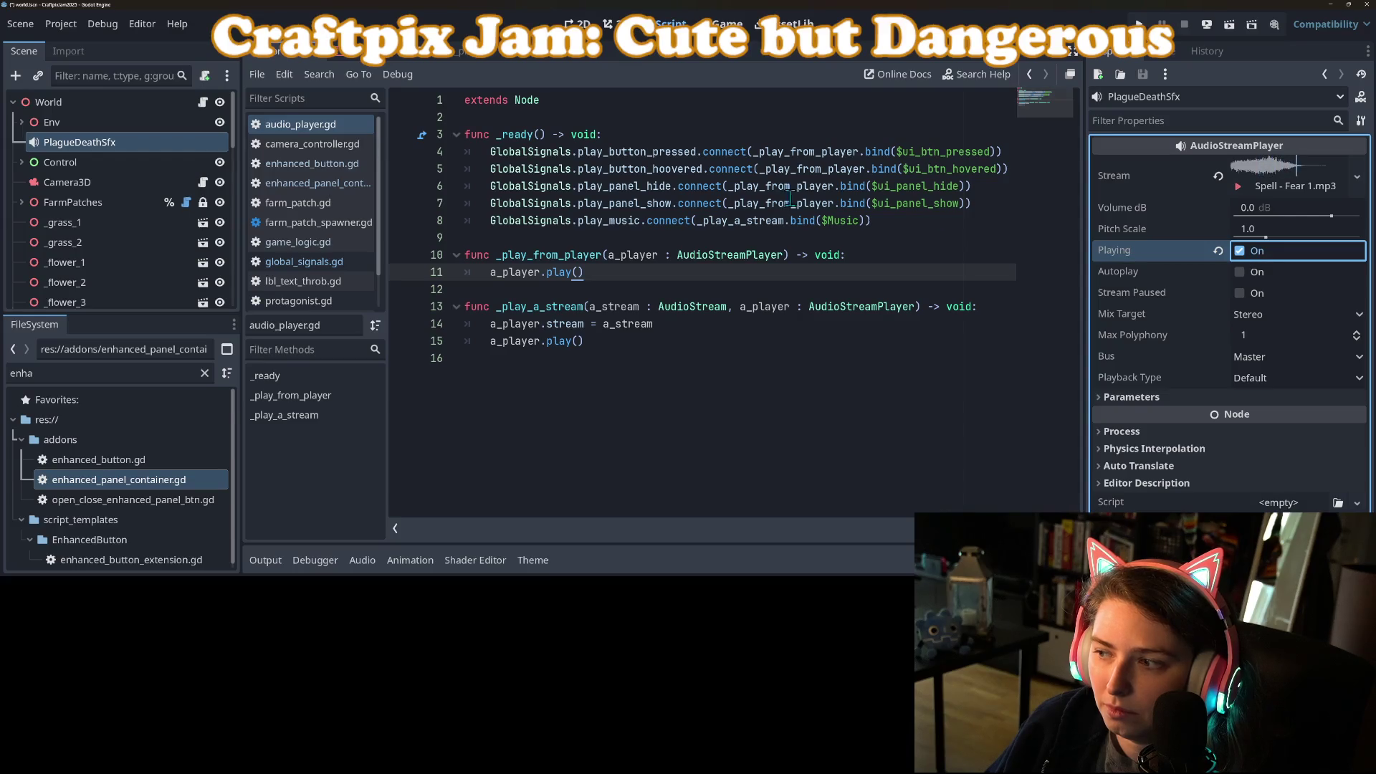
Rename the node to DeathSfx and make it accessible by unique name.
{"action": "right_click", "coordinate": [55, 147]}
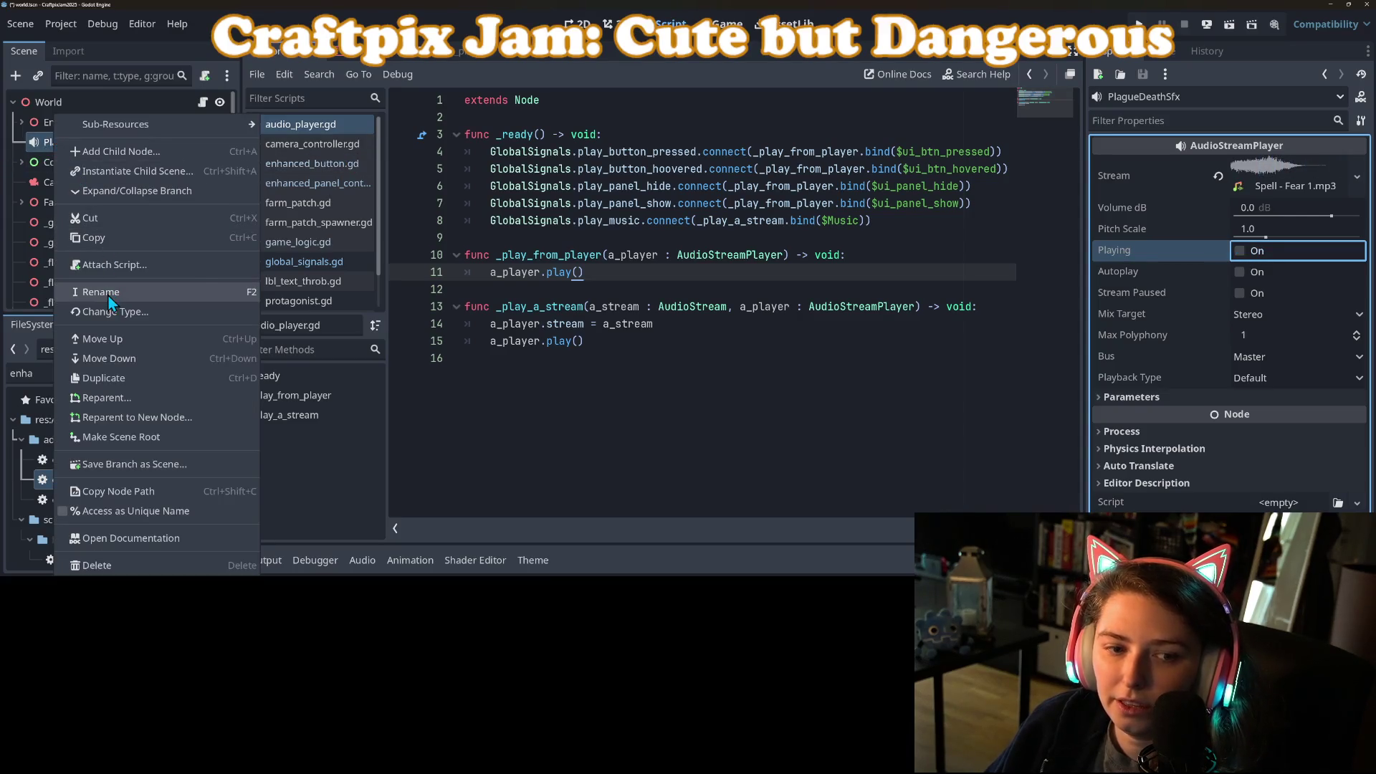
{"action": "left_click", "coordinate": [108, 295]}
{"action": "key", "text": "Delete"}
{"action": "key", "text": "Delete"}
{"action": "key", "text": "Delete"}
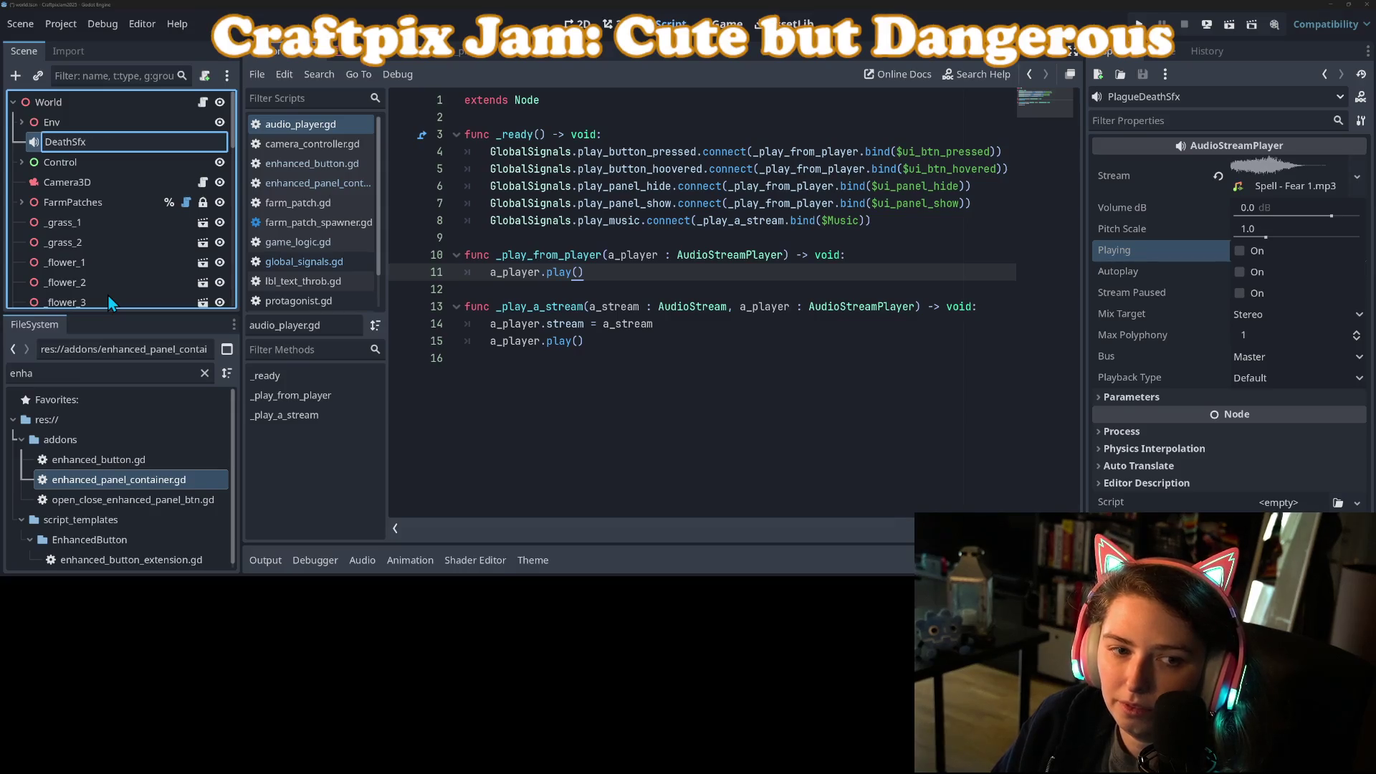
{"action": "key", "text": "Return"}
{"action": "right_click", "coordinate": [194, 146]}
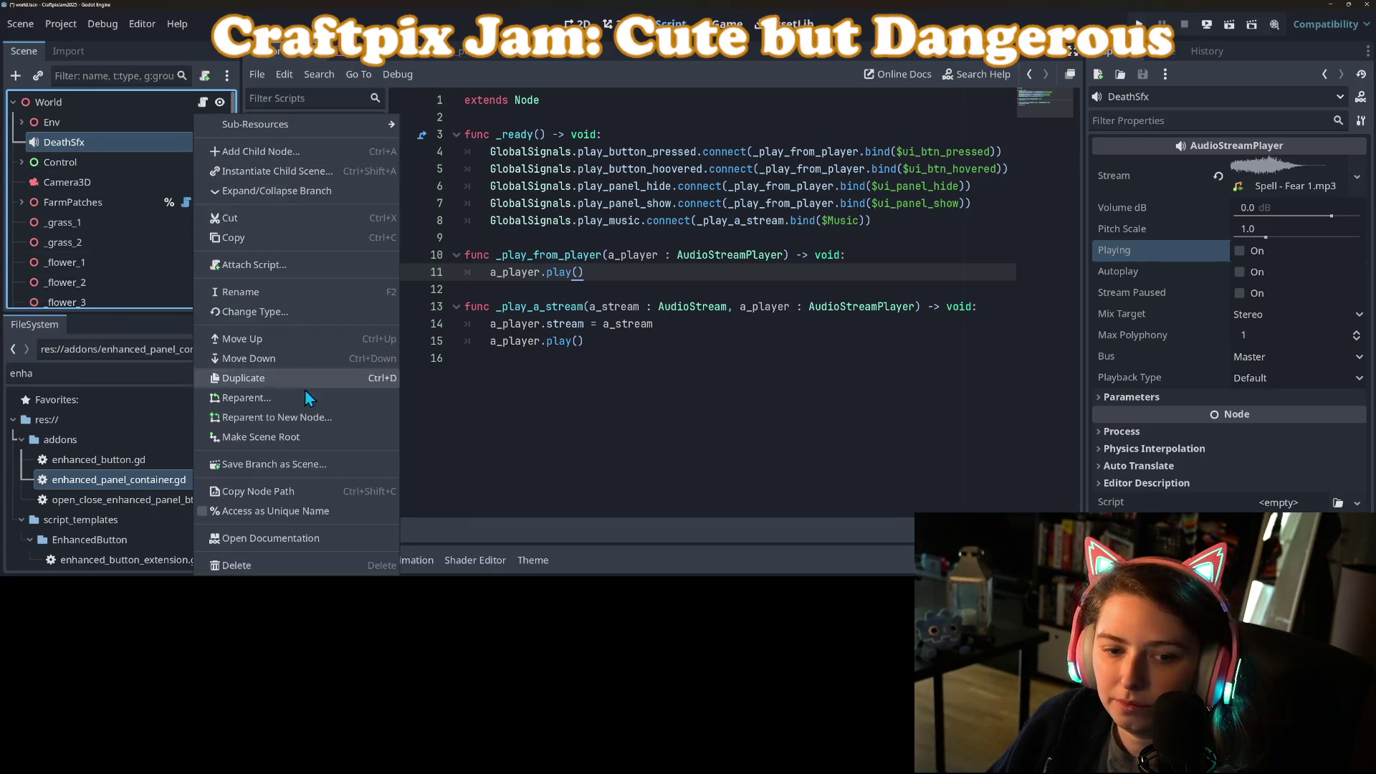
{"action": "left_click", "coordinate": [284, 493]}
{"action": "left_click", "coordinate": [202, 102]}
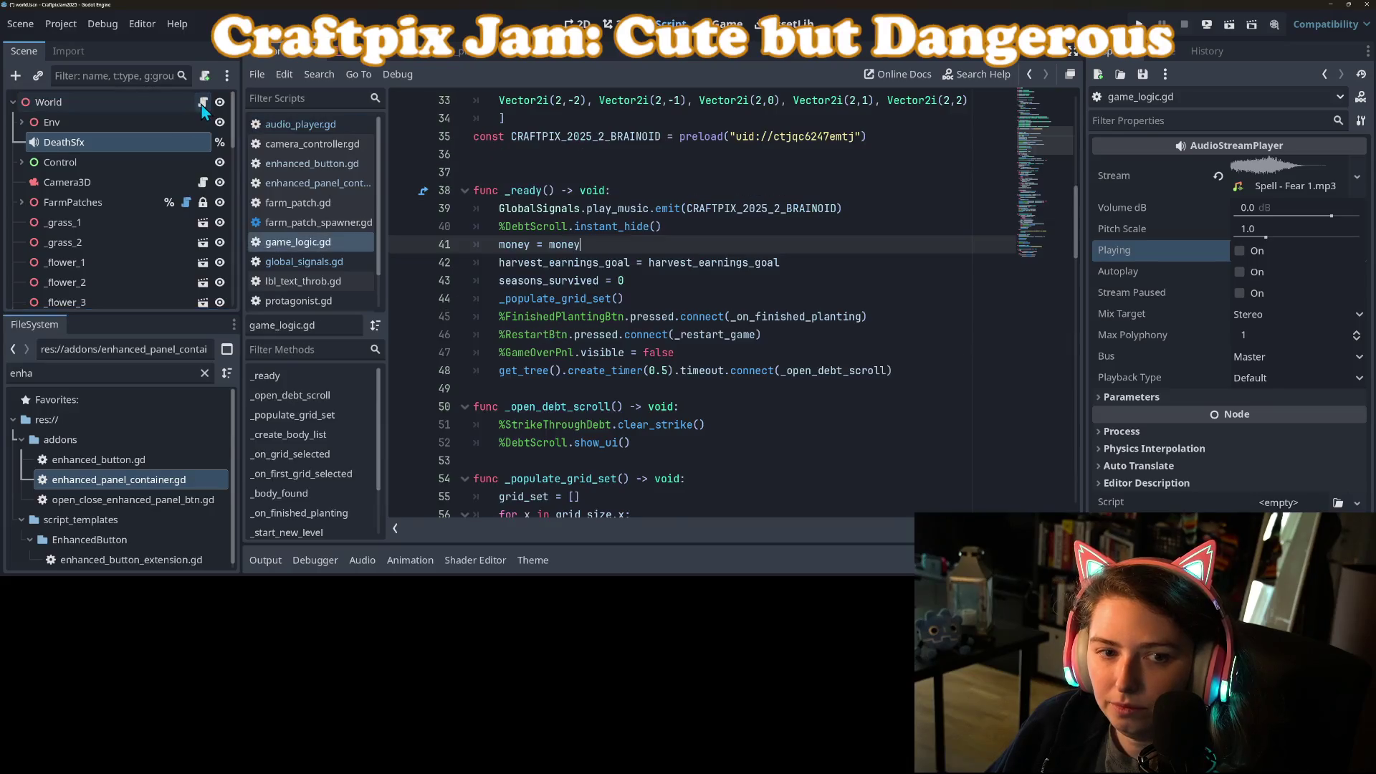
Remove blank line 37 and add %DeathSfx.play() at the start of _game_lost(), then save.
{"action": "key", "text": "ctrl+s"}
{"action": "left_click", "coordinate": [545, 170]}
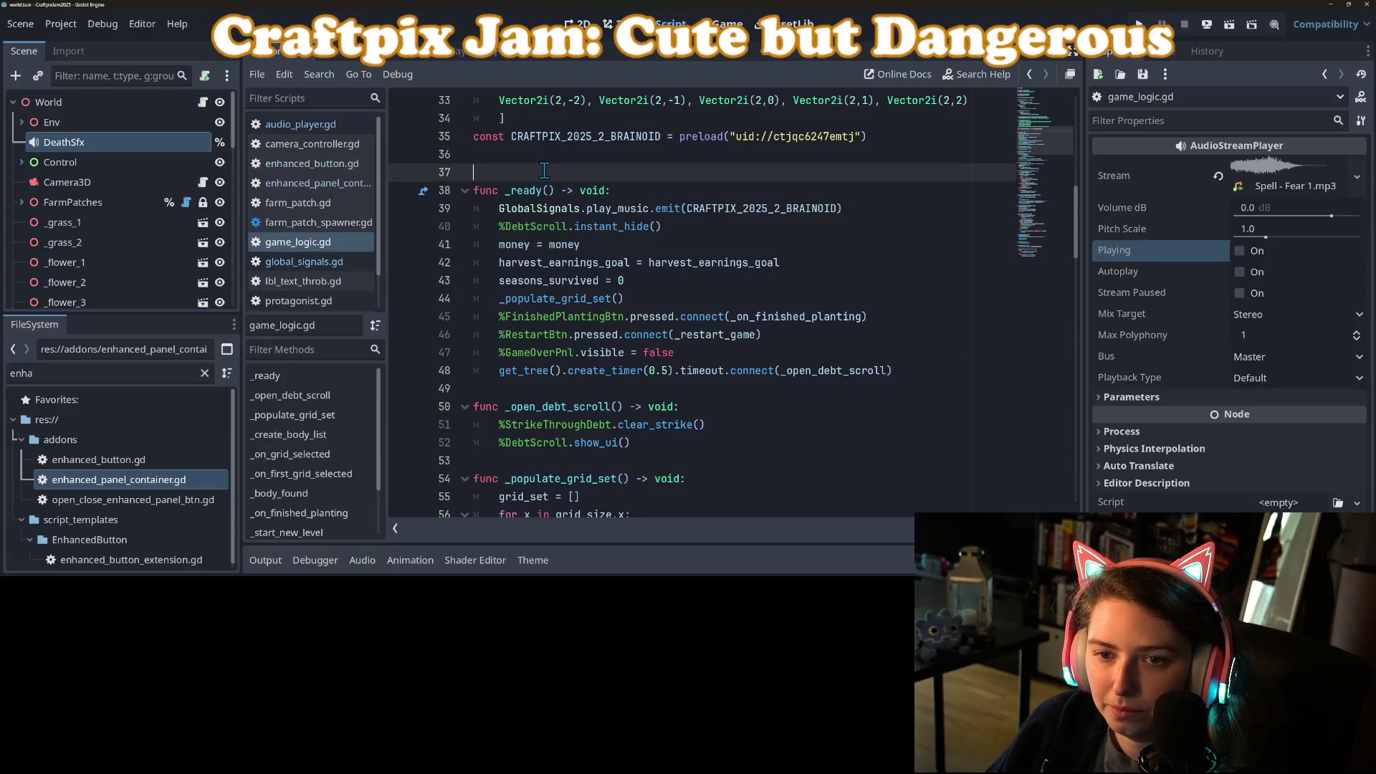
{"action": "key", "text": "BackSpace"}
{"action": "key", "text": "ctrl+s"}
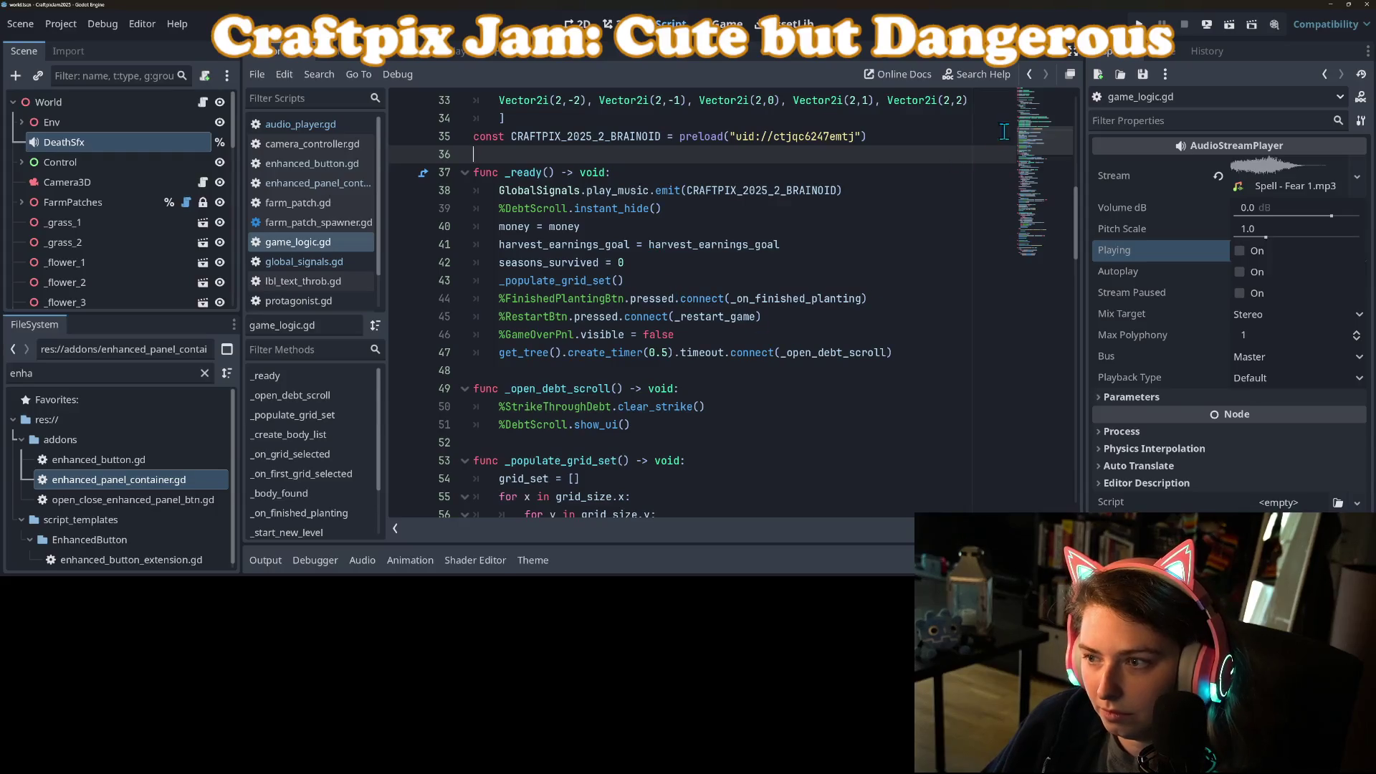
{"action": "left_click", "coordinate": [1018, 331]}
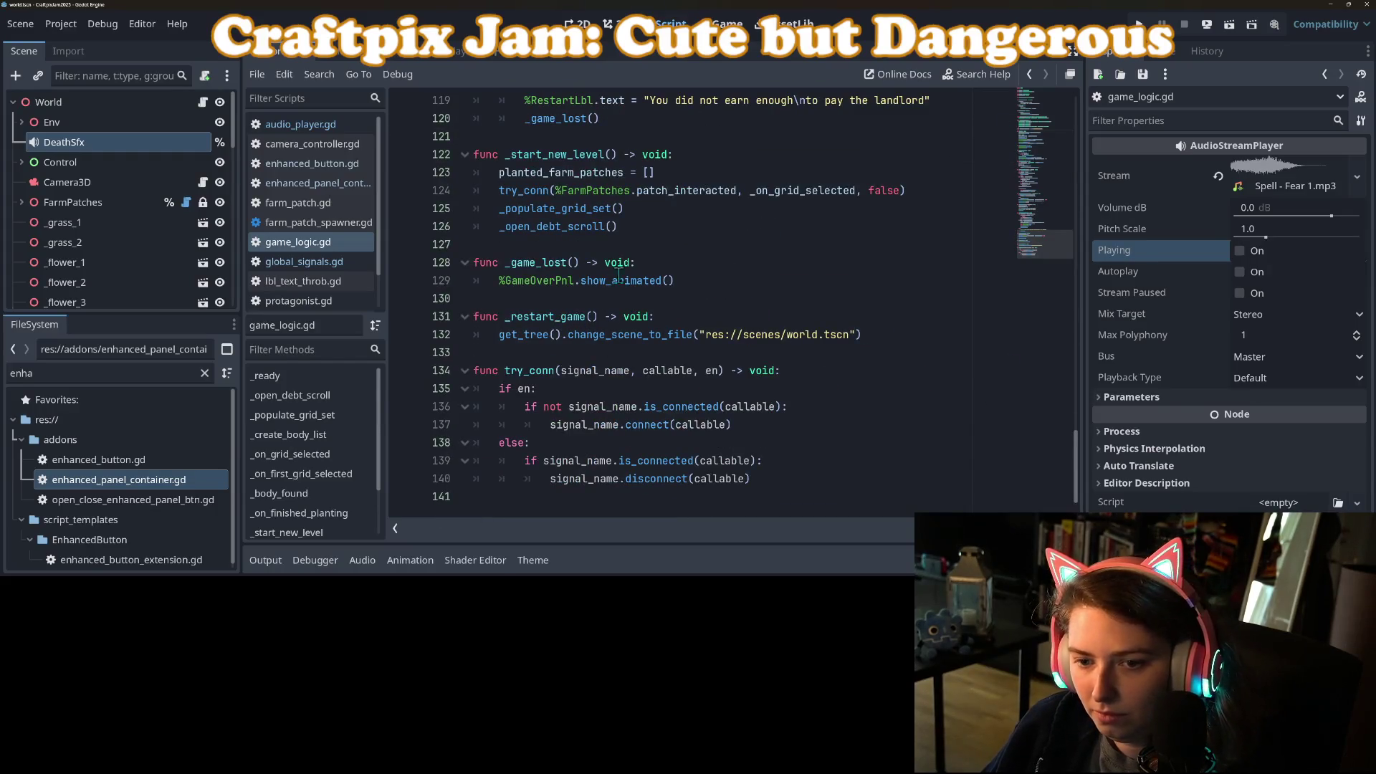
{"action": "left_click", "coordinate": [658, 262]}
{"action": "key", "text": "Return"}
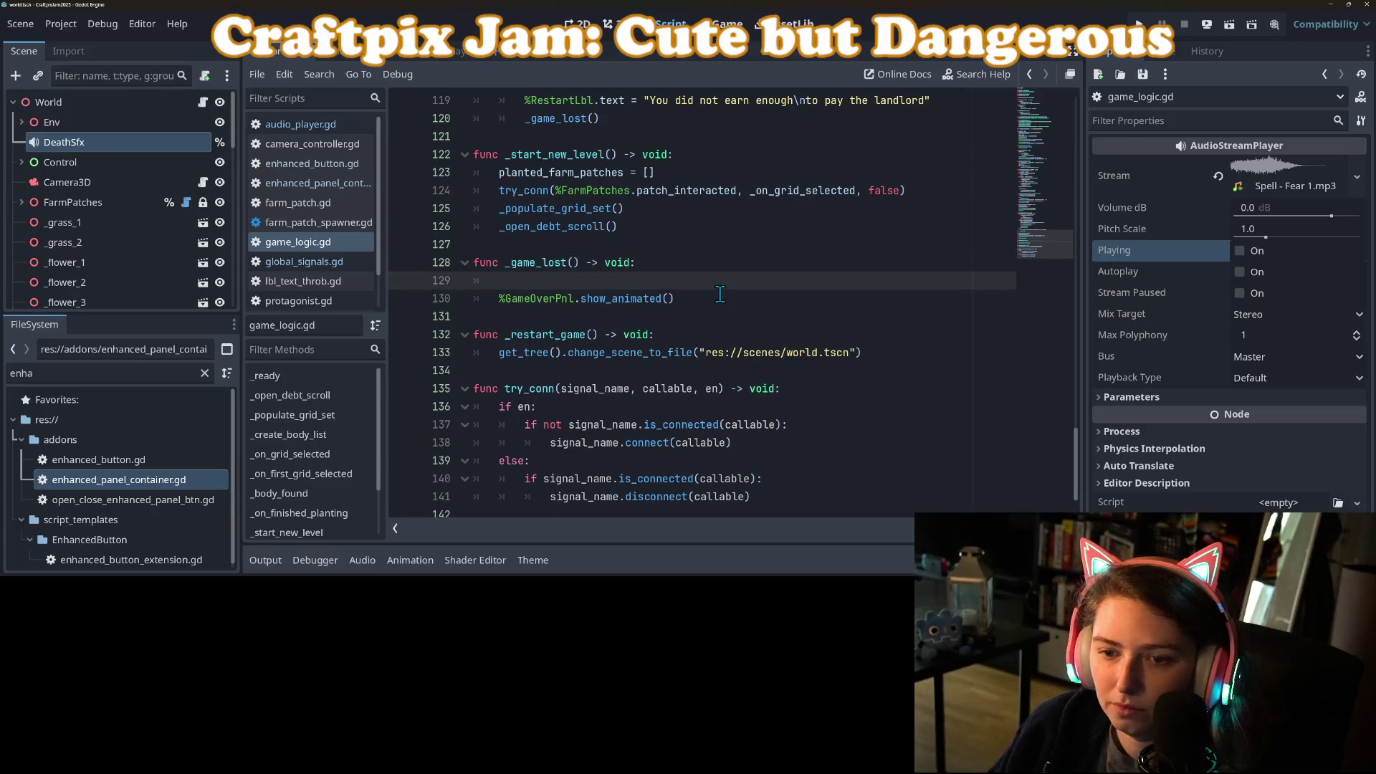
{"action": "mouse_move", "coordinate": [62, 138]}
{"action": "left_mouse_down"}
{"action": "mouse_move", "coordinate": [530, 314]}
{"action": "mouse_move", "coordinate": [530, 281]}
{"action": "left_mouse_up"}
{"action": "type", "text": ".play"}
{"action": "key", "text": "Return"}
{"action": "key", "text": "ctrl+s"}
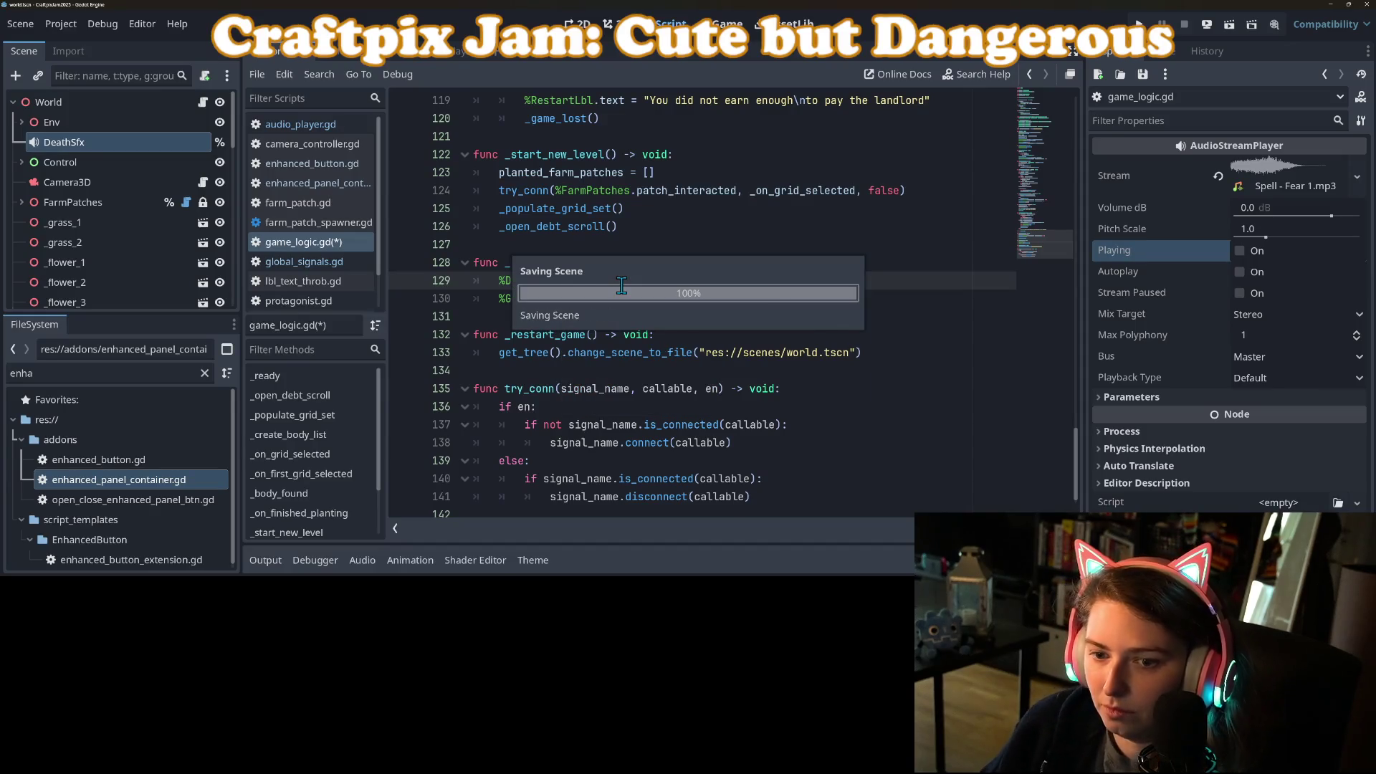
Set DeathSfx volume to 10 dB, previewing the sound before and after.
{"action": "left_click", "coordinate": [1241, 252]}
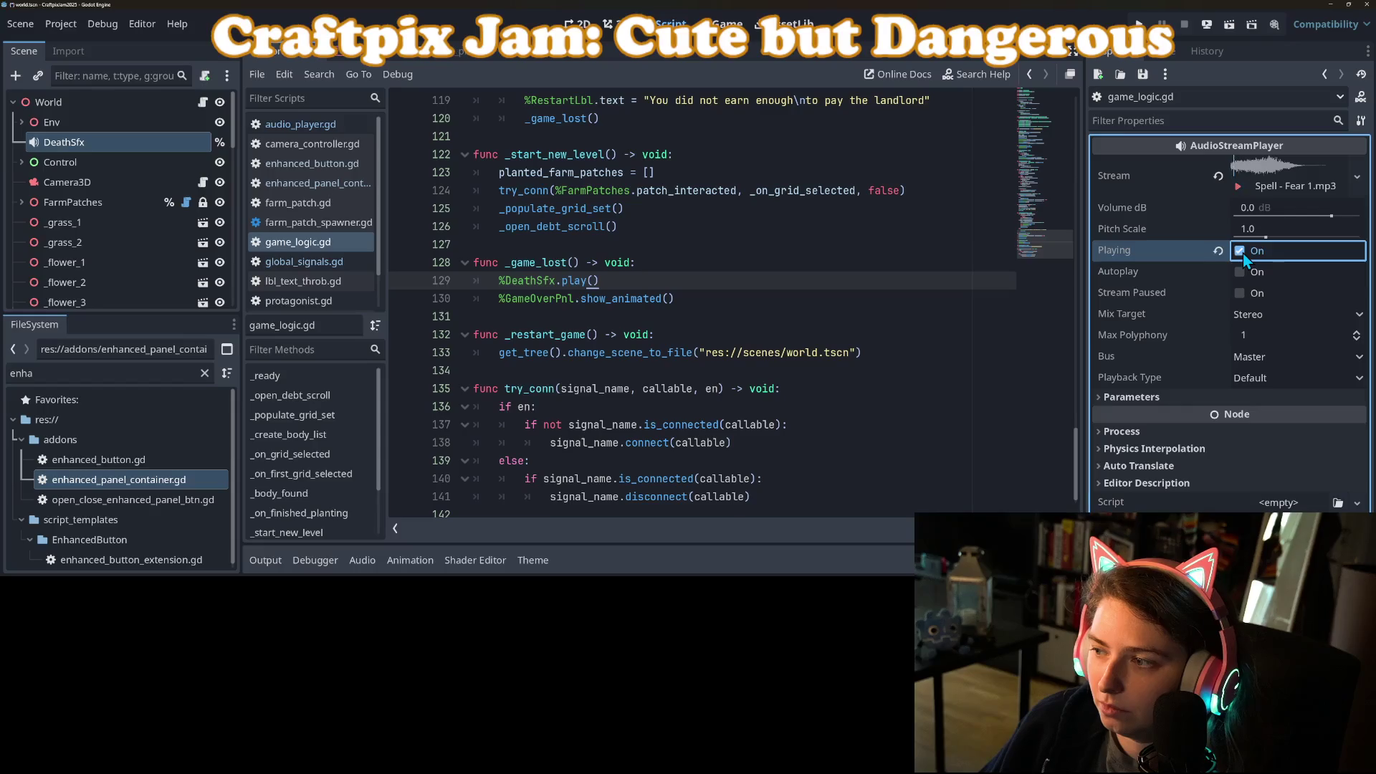
{"action": "left_click", "coordinate": [1264, 209]}
{"action": "type", "text": "10"}
{"action": "key", "text": "Return"}
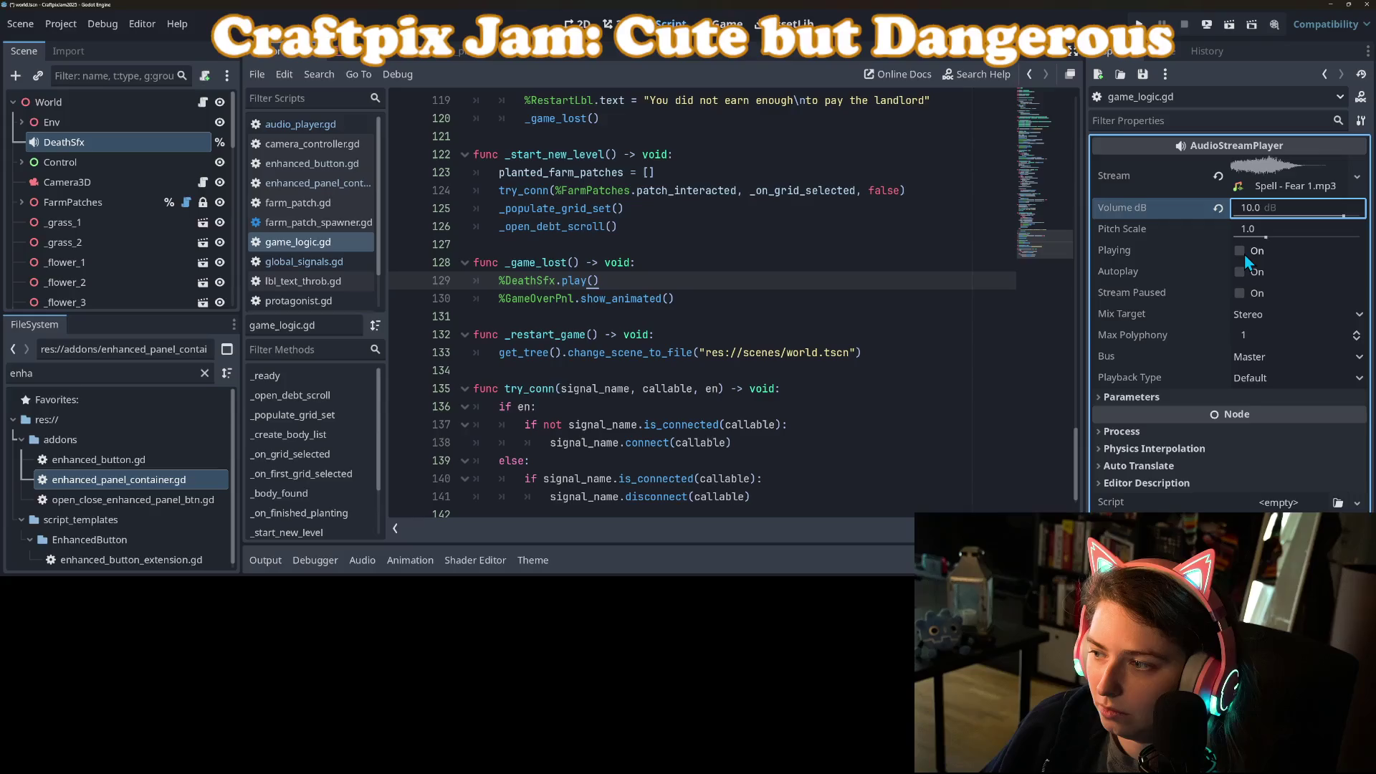
{"action": "left_click", "coordinate": [1241, 250]}
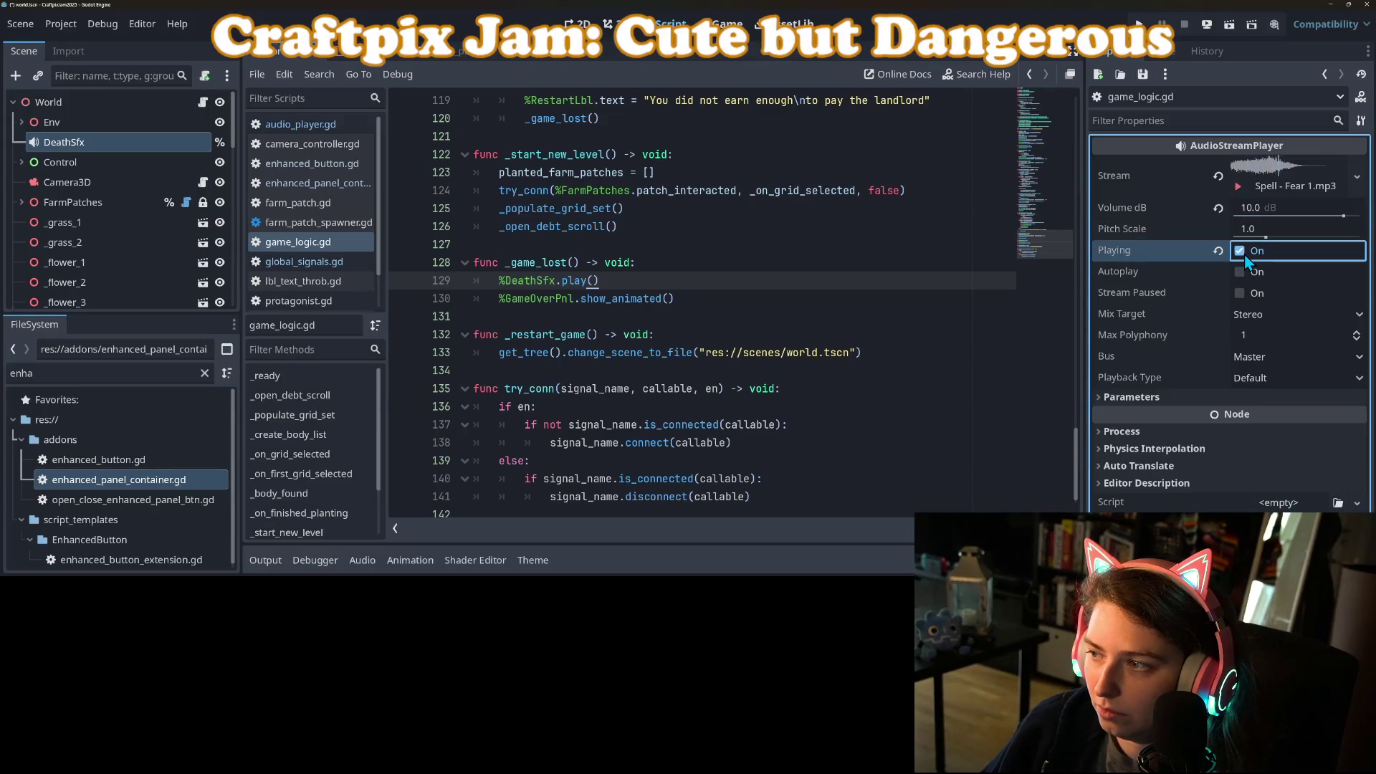